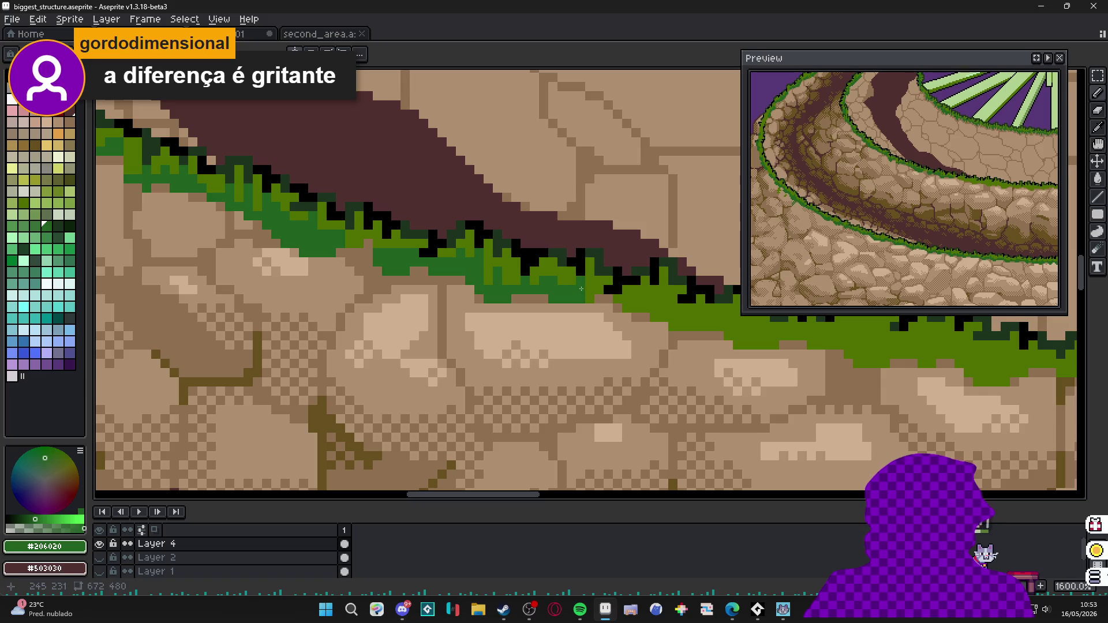
drag(601, 284, 507, 300)
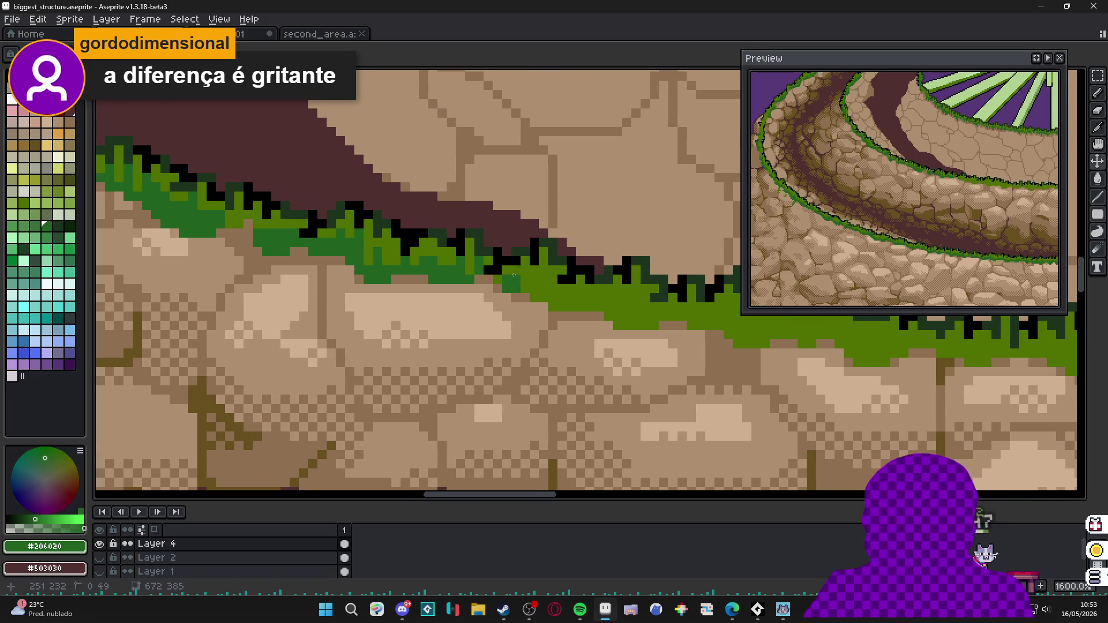
Paint dark-green pixels along the left of the grass edge, save, and touch up with olive.
click(509, 272)
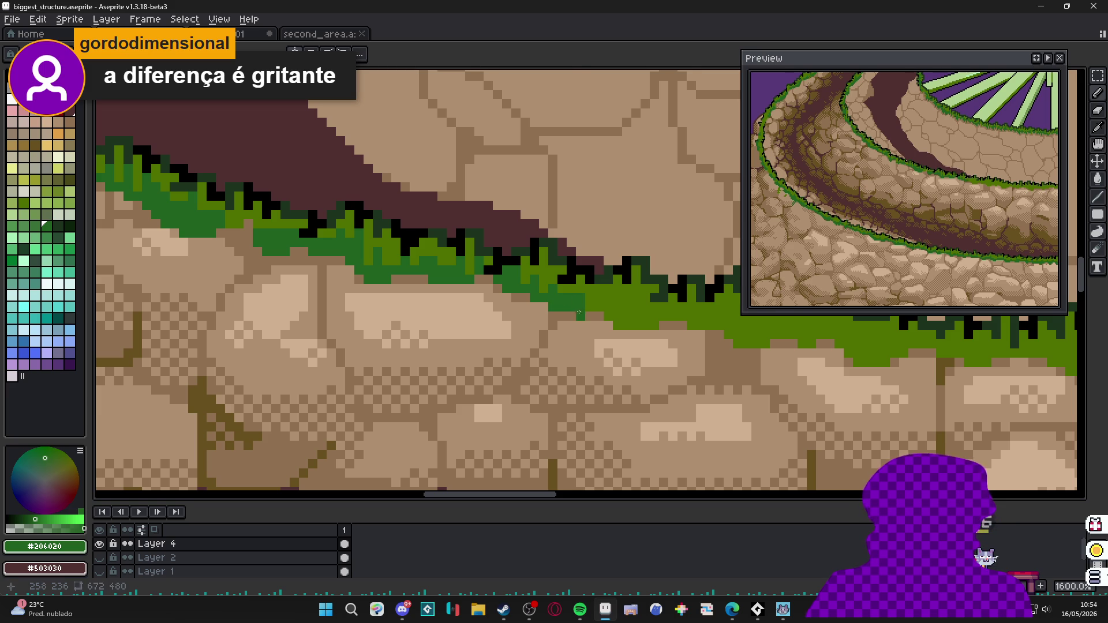
drag(578, 312, 495, 316)
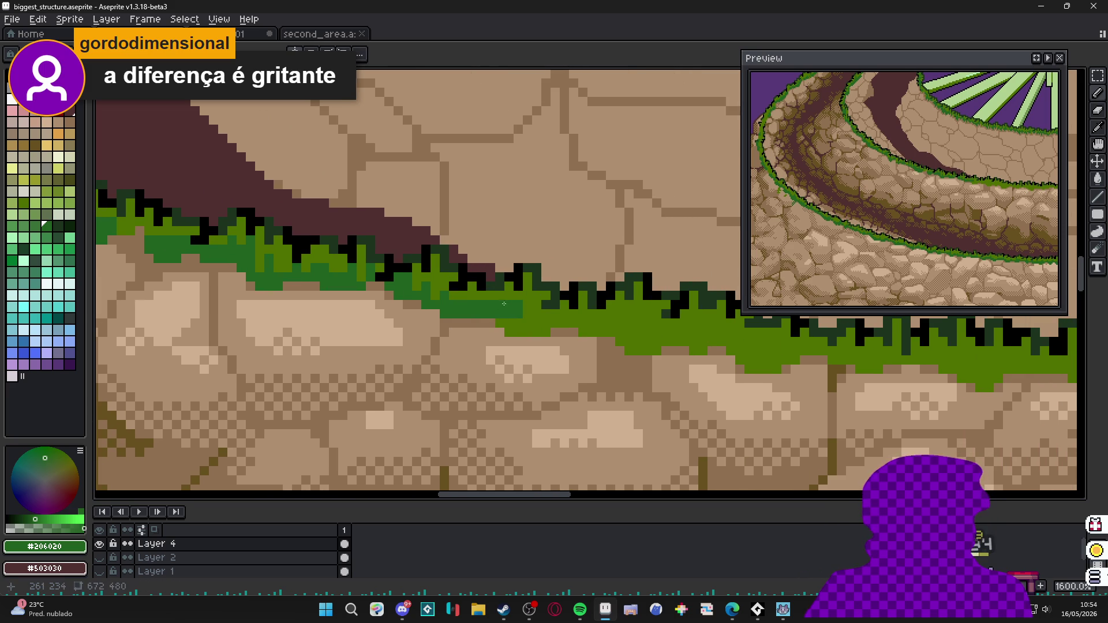
drag(504, 324, 534, 330)
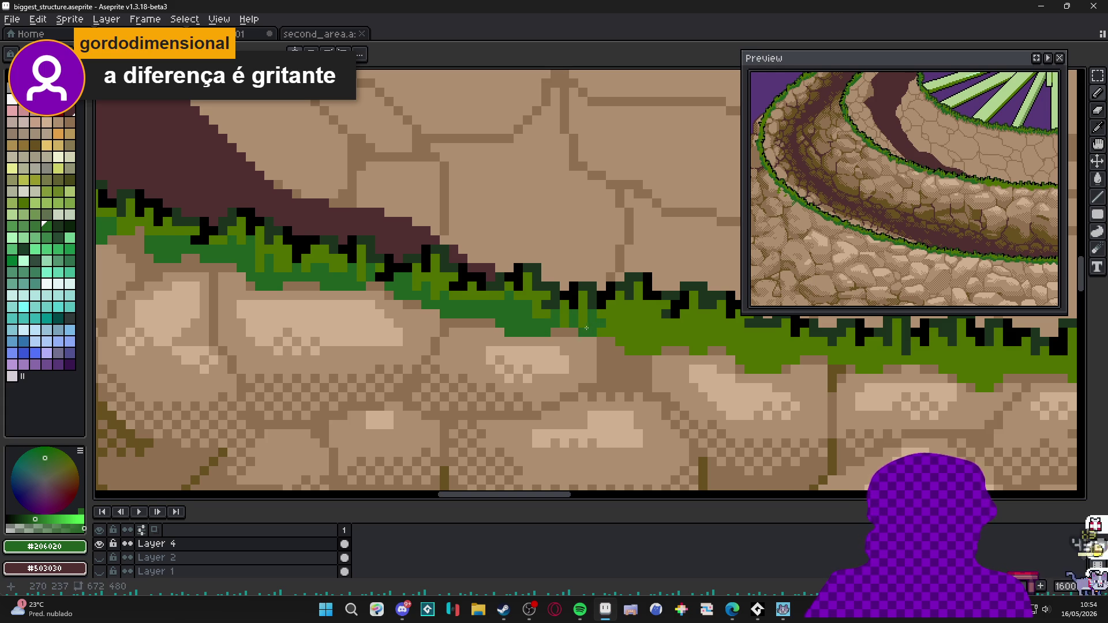
scroll(594, 316, down, 1)
drag(568, 322, 571, 345)
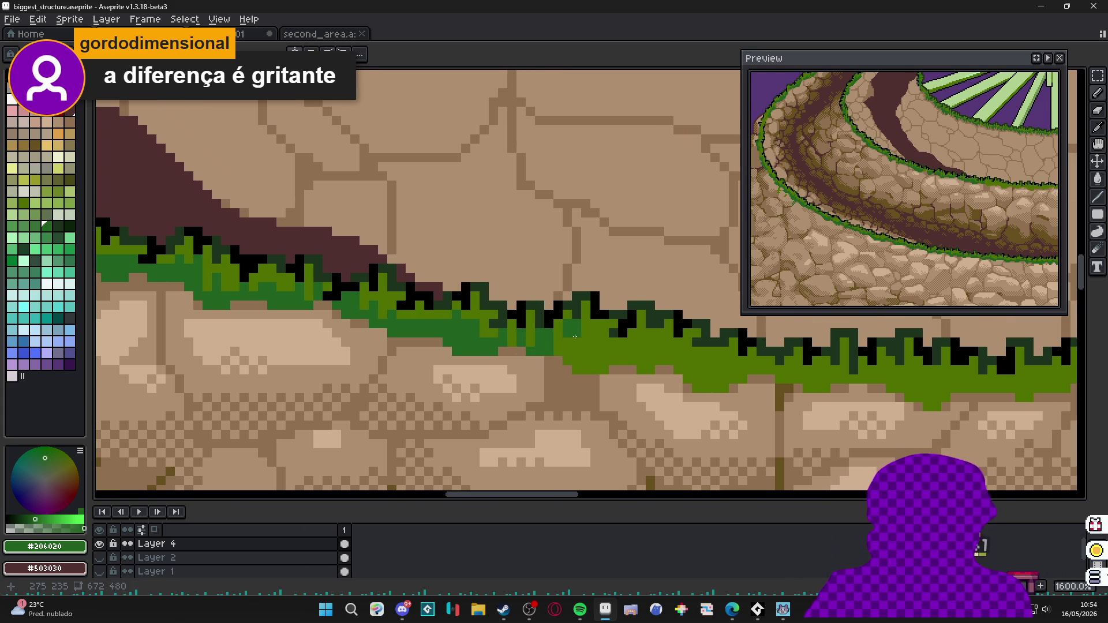
alt+click(561, 346)
scroll(572, 325, down, 1)
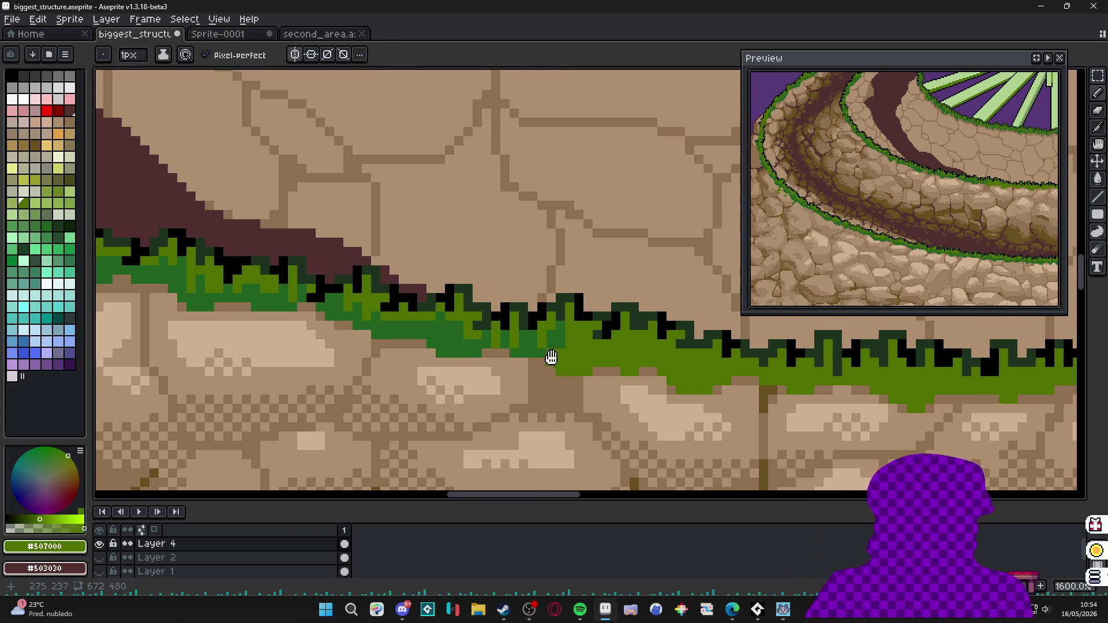
key(ctrl+s)
scroll(517, 331, up, 1)
click(517, 332)
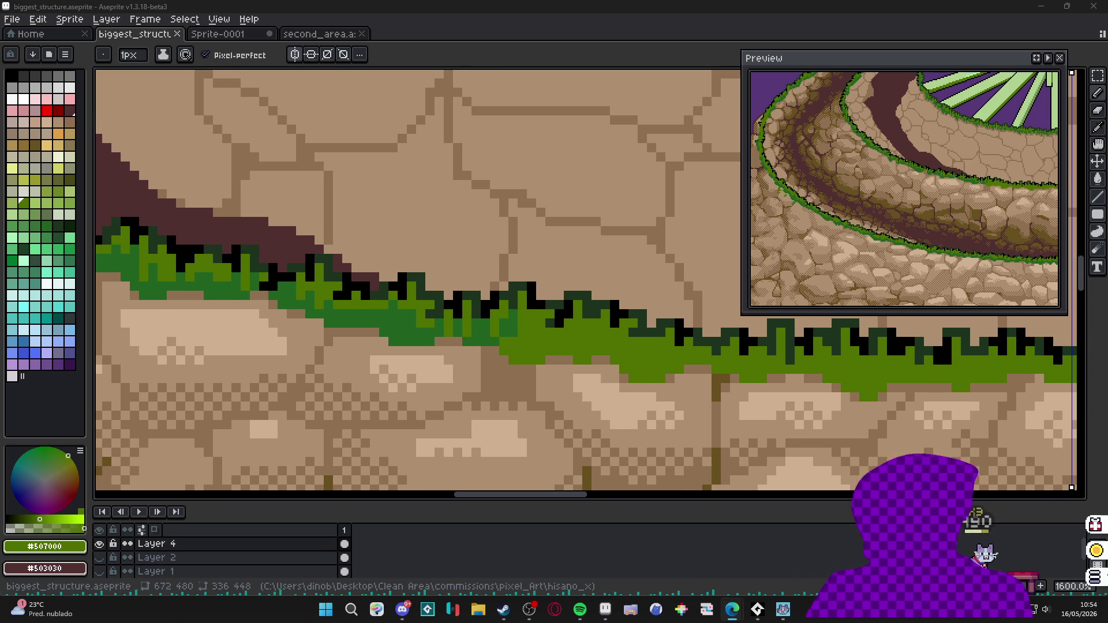
scroll(523, 340, up, 1)
Extend the dark-green shading through the middle of the grass band, using a 2px brush for thicker patches.
alt+click(507, 325)
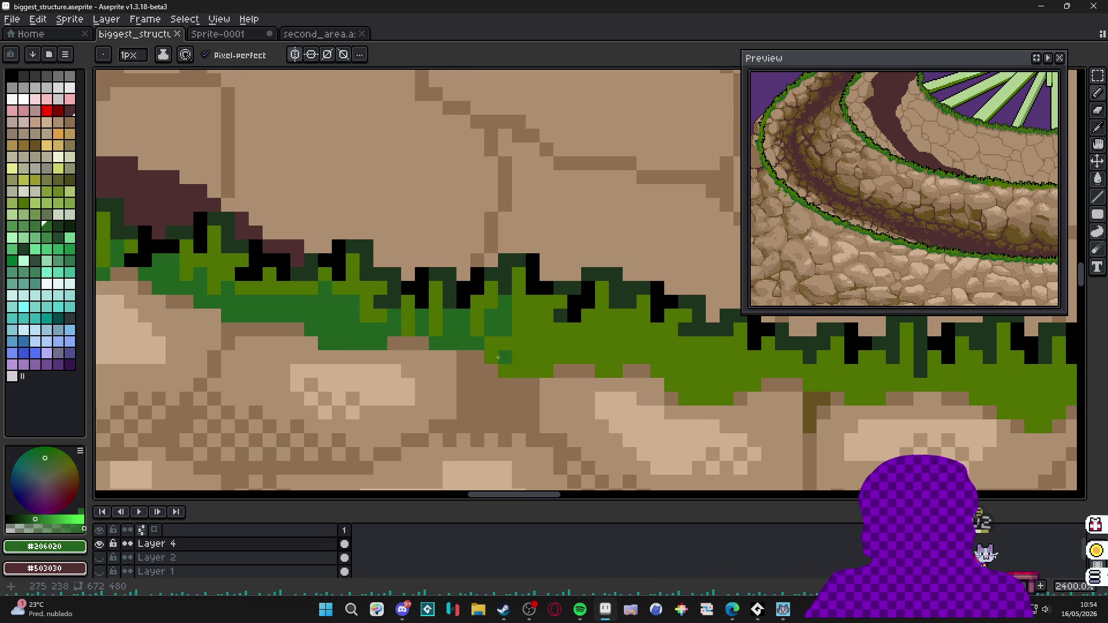
click(499, 349)
mouse_move(520, 342)
mouse_down()
mouse_move(541, 322)
mouse_move(548, 357)
mouse_move(568, 330)
mouse_move(545, 353)
mouse_move(585, 363)
mouse_up()
scroll(563, 355, down, 1)
click(529, 356)
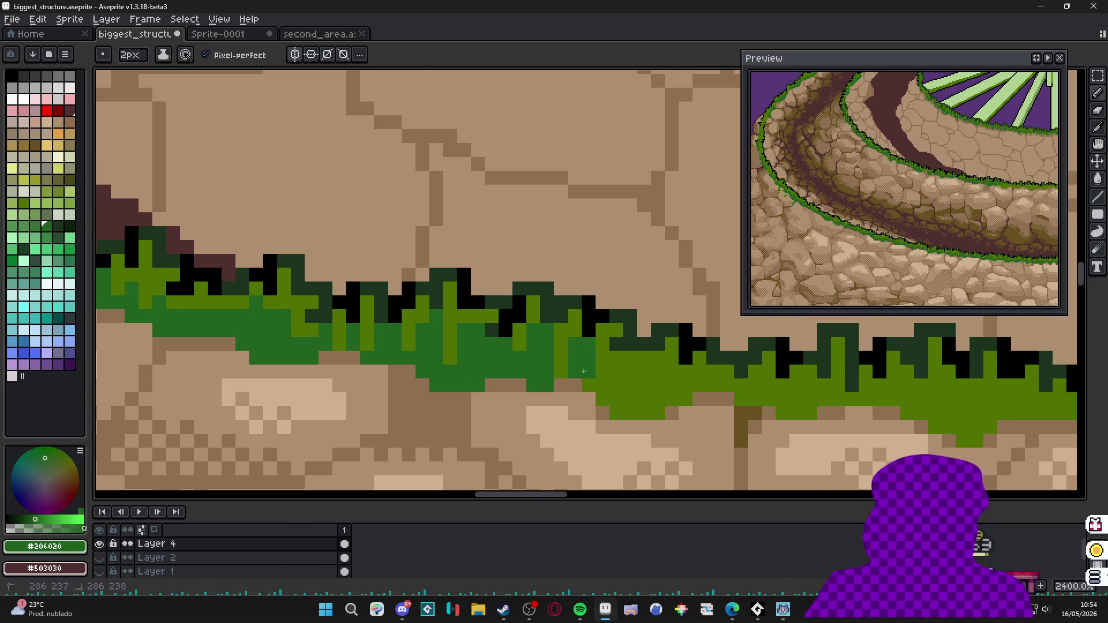
click(603, 373)
key(plus)
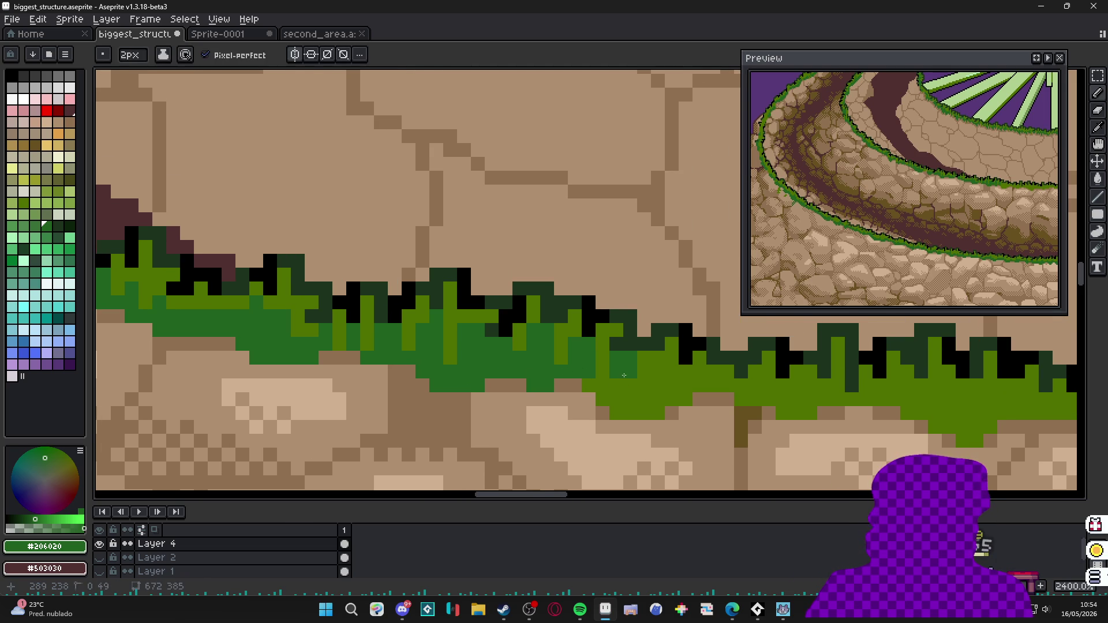
drag(624, 366, 625, 395)
key(minus)
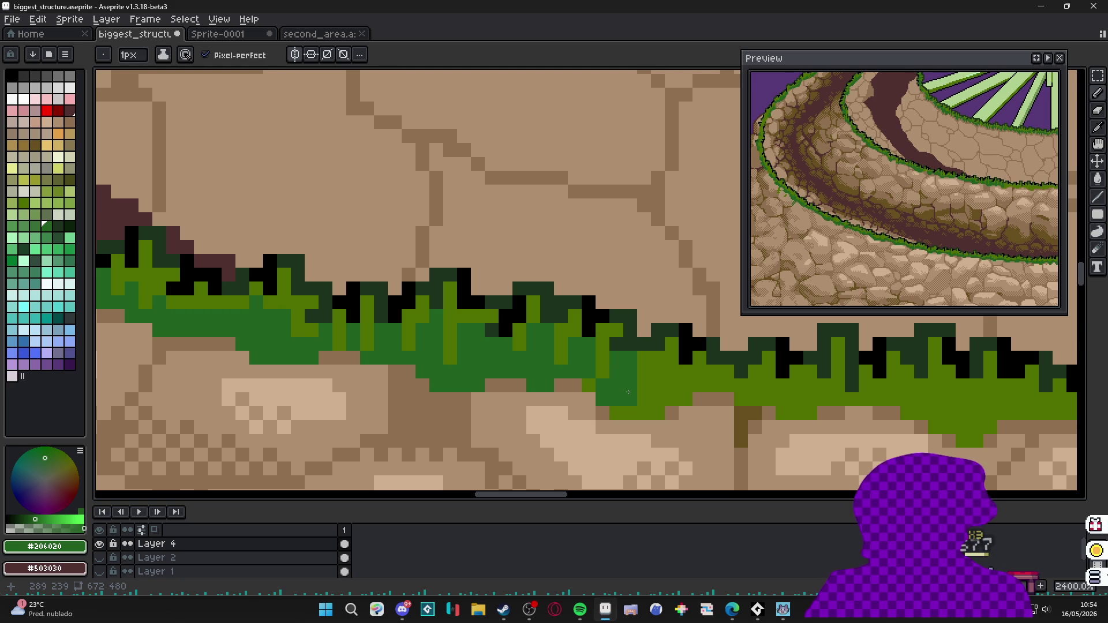
scroll(628, 392, down, 1)
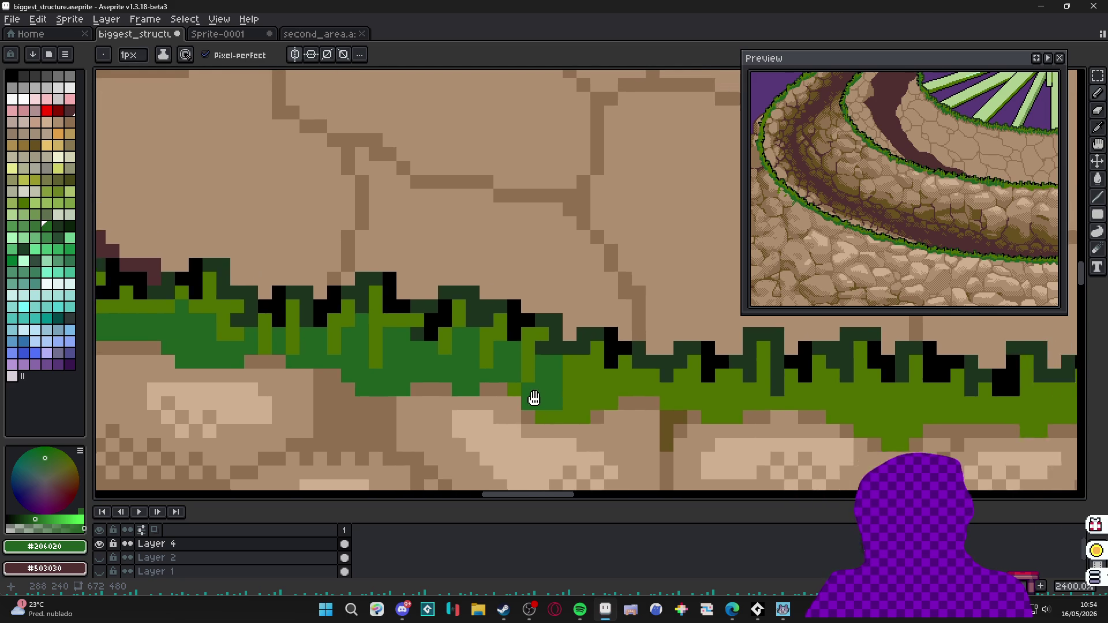
scroll(555, 373, up, 2)
Paint 2px dark-green shading down along the grass edge and move to the next stretch.
key(plus)
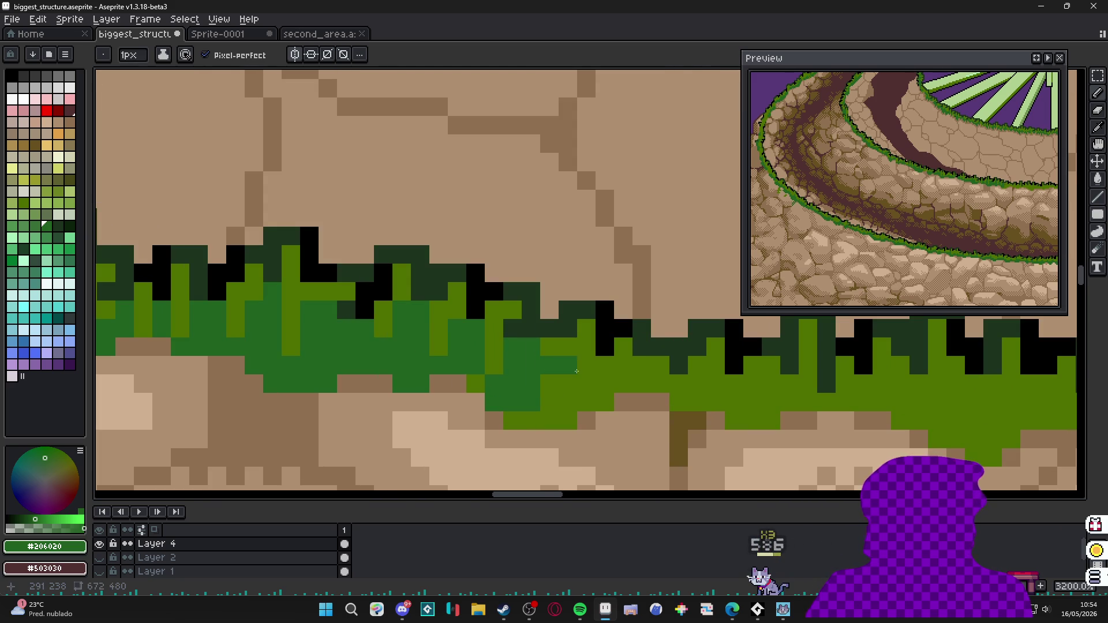
mouse_move(585, 366)
mouse_down()
mouse_move(554, 419)
mouse_move(533, 394)
mouse_move(616, 433)
mouse_move(645, 428)
mouse_up()
scroll(555, 419, down, 1)
scroll(556, 419, up, 1)
drag(646, 388, 632, 388)
mouse_move(668, 427)
mouse_down()
mouse_move(632, 434)
mouse_move(594, 423)
mouse_move(749, 425)
mouse_move(621, 425)
mouse_move(606, 455)
mouse_move(628, 429)
mouse_move(530, 394)
mouse_move(538, 437)
mouse_up()
key(plus)
key(minus)
key(plus)
key(minus)
Continue the dark-green line further right along the grass edge.
click(580, 400)
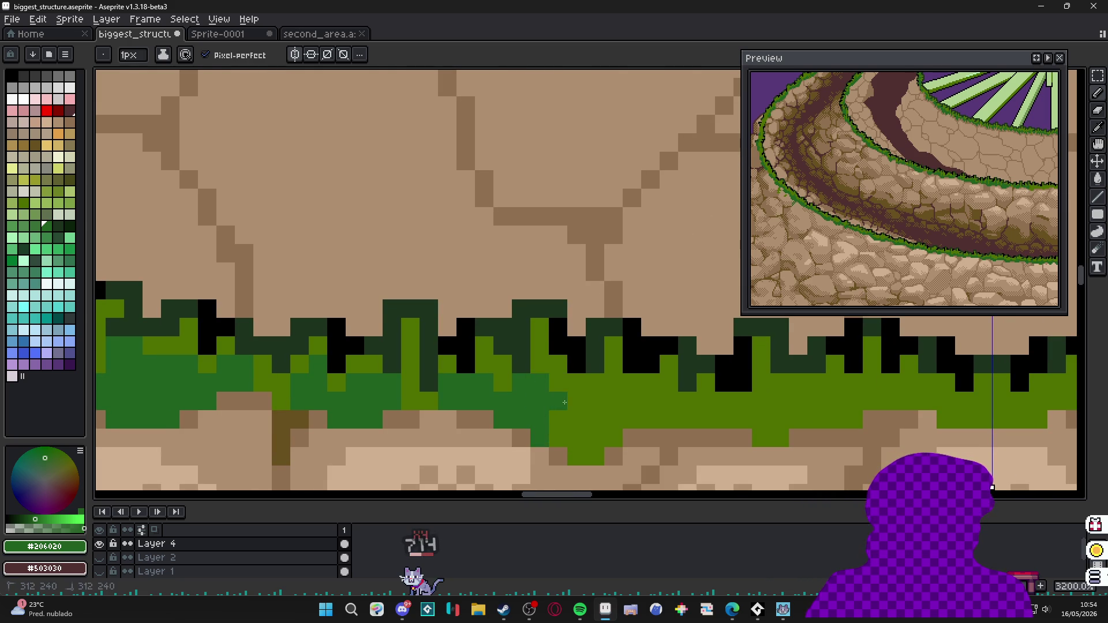
drag(554, 400, 597, 400)
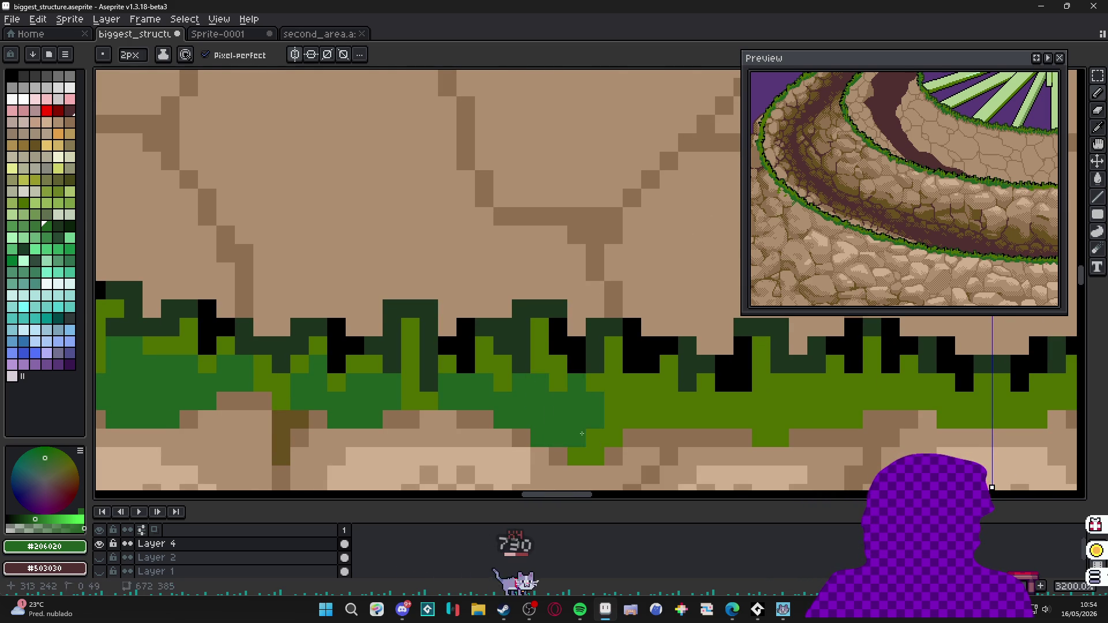
key(plus)
mouse_move(606, 428)
mouse_down()
mouse_move(562, 455)
mouse_move(596, 432)
mouse_move(545, 433)
mouse_up()
key(minus)
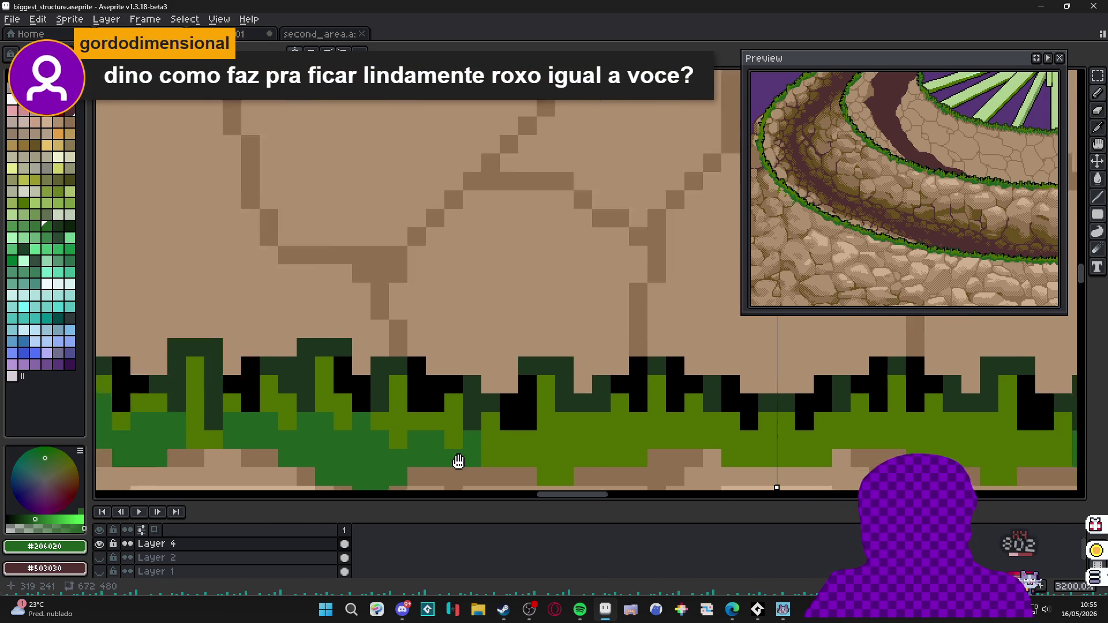
scroll(546, 433, down, 1)
scroll(647, 433, down, 1)
Visit the Aseprite page in the Steam library, then return to the tower artwork.
key(alt+Tab)
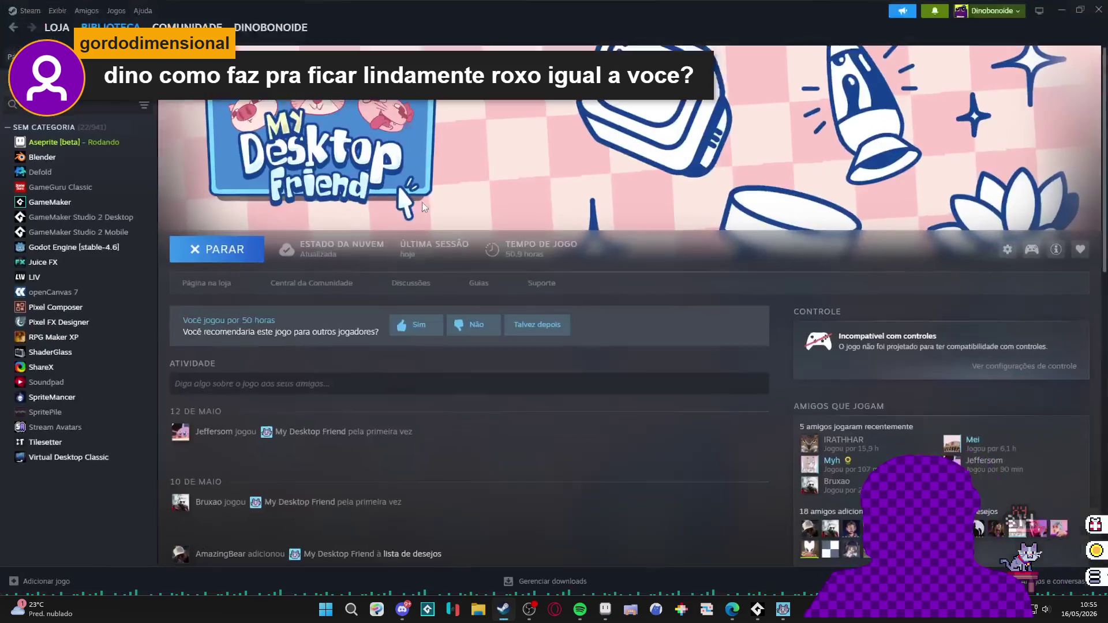
click(54, 142)
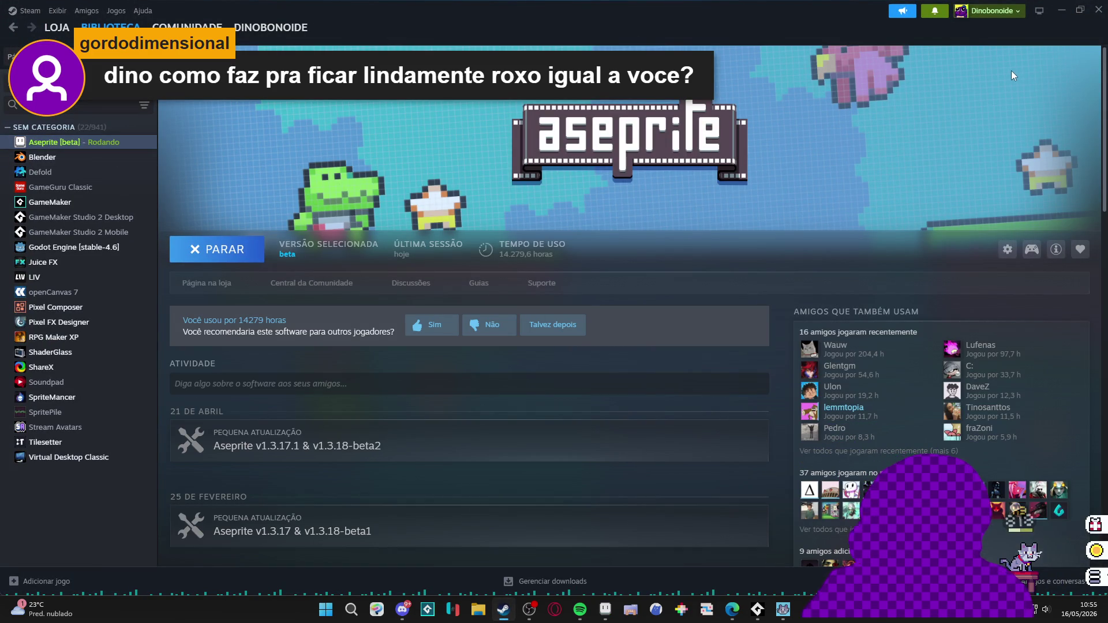
click(1062, 10)
scroll(468, 377, up, 2)
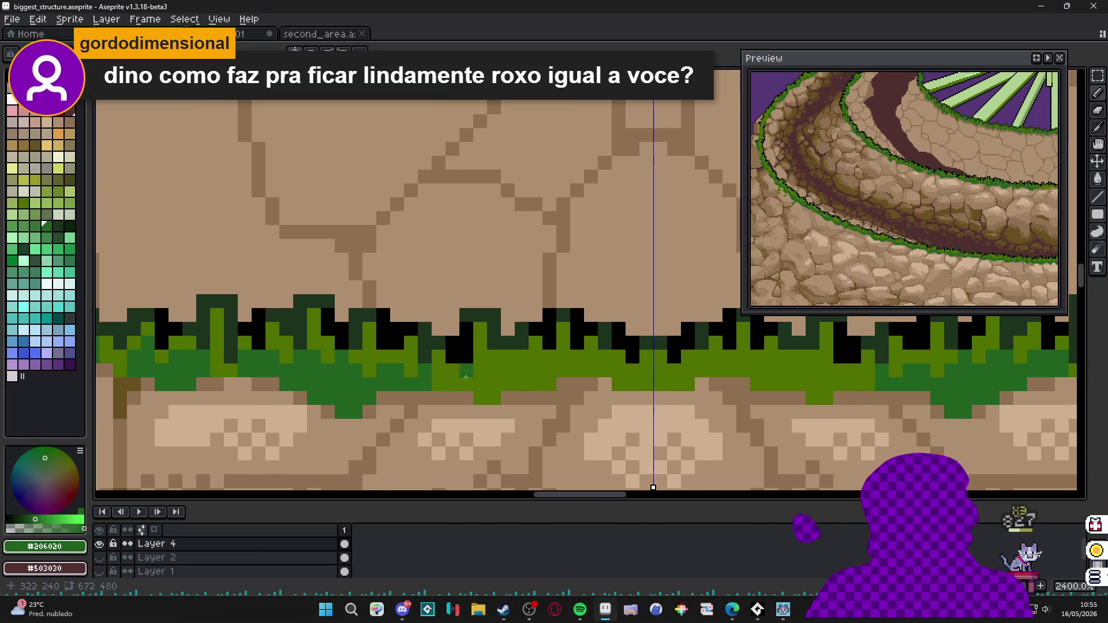
Fill the lower grass band dark green (#206020) beneath the olive tufts, mirrored by symmetry.
drag(443, 382, 465, 381)
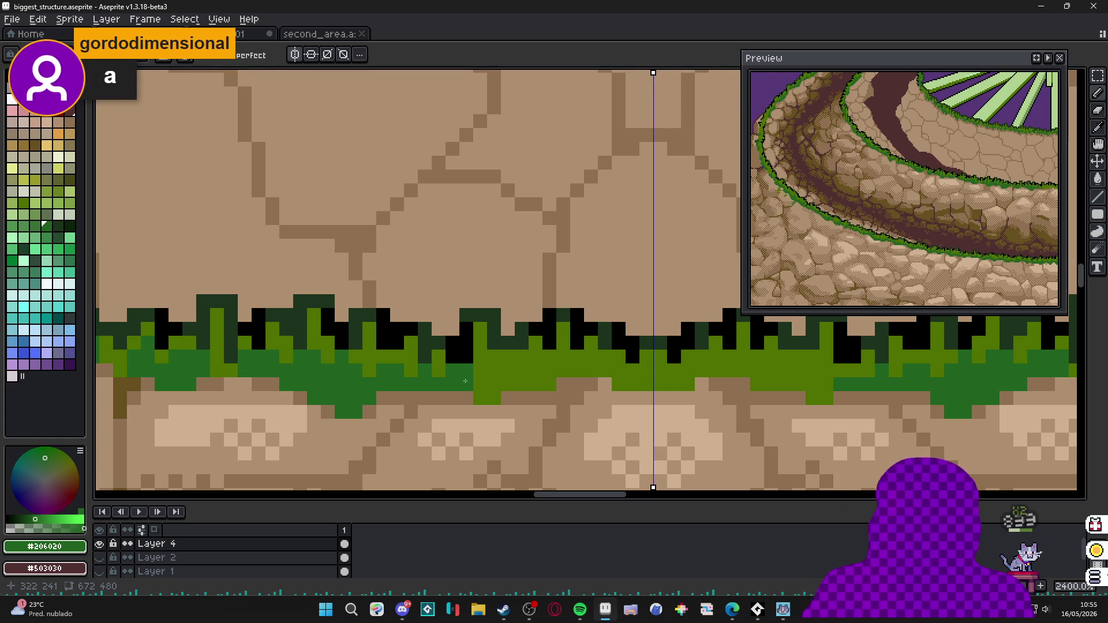
drag(465, 381, 507, 378)
click(805, 378)
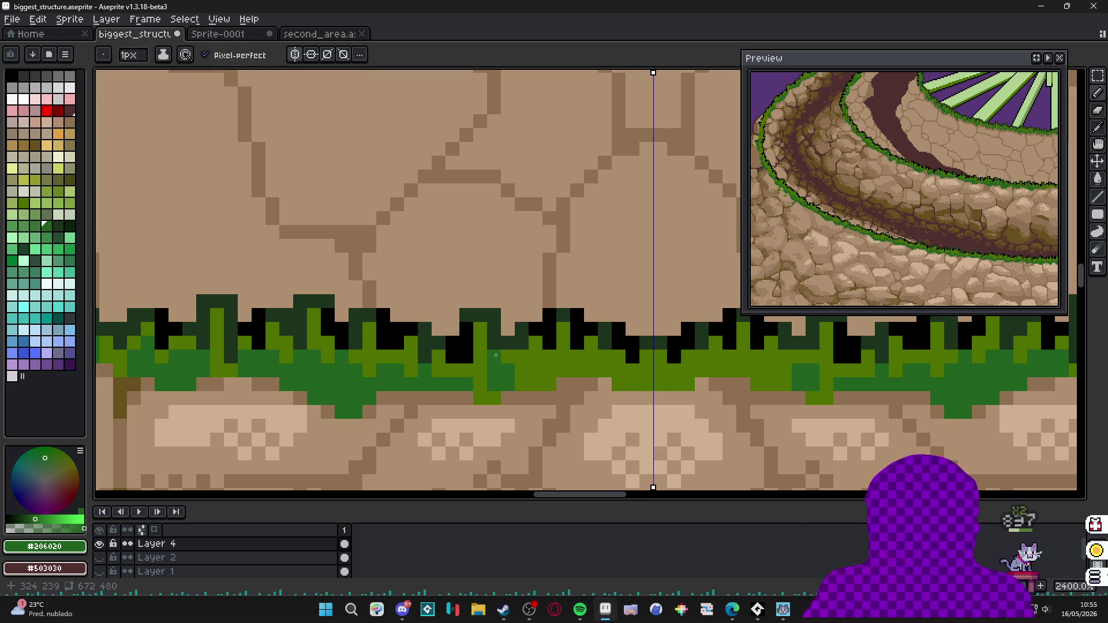
mouse_move(495, 401)
mouse_down()
mouse_move(481, 400)
mouse_move(588, 372)
mouse_move(637, 390)
mouse_up()
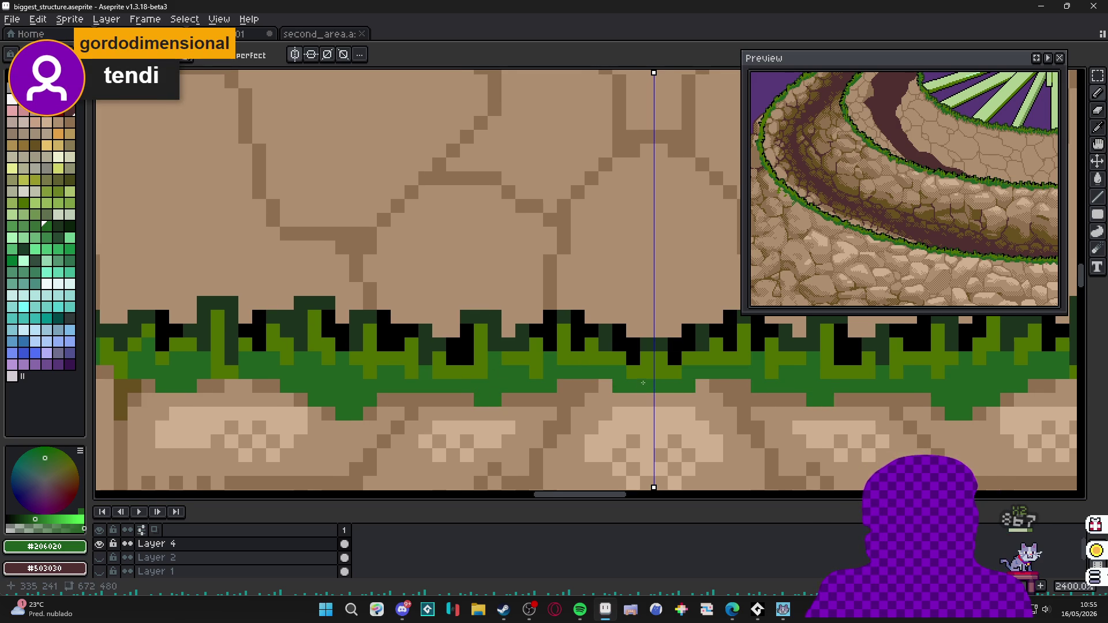
scroll(636, 378, down, 3)
scroll(607, 381, down, 1)
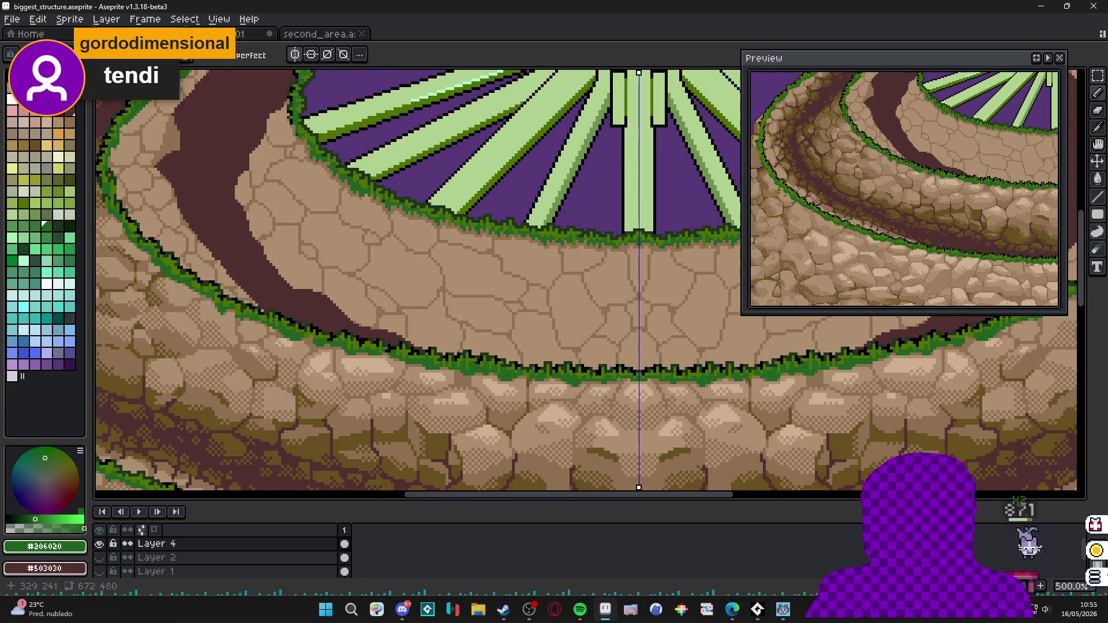
View the whole spiral tower and save the sprite.
mouse_move(607, 381)
mouse_down()
mouse_move(589, 388)
mouse_move(611, 396)
mouse_move(578, 389)
mouse_up()
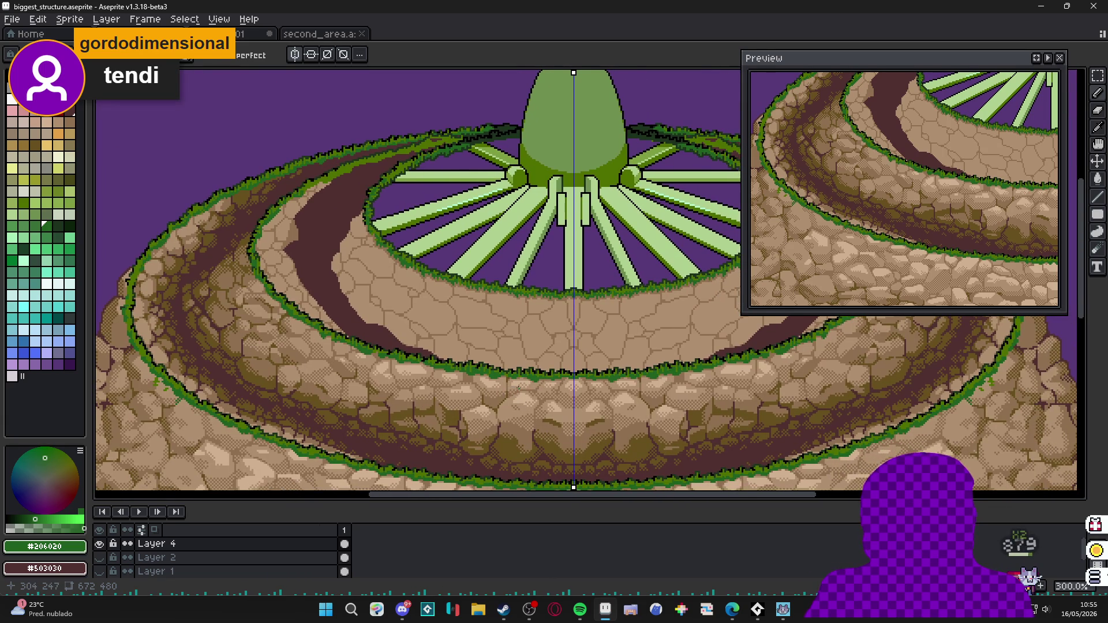
scroll(527, 380, up, 1)
scroll(523, 381, down, 1)
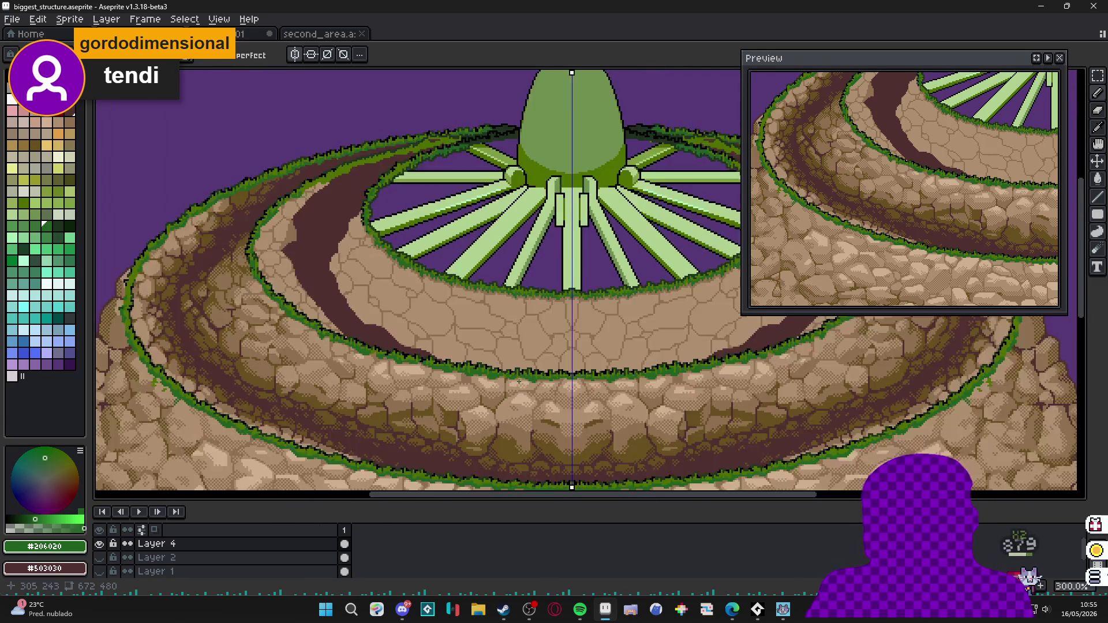
scroll(519, 381, down, 1)
scroll(519, 381, up, 1)
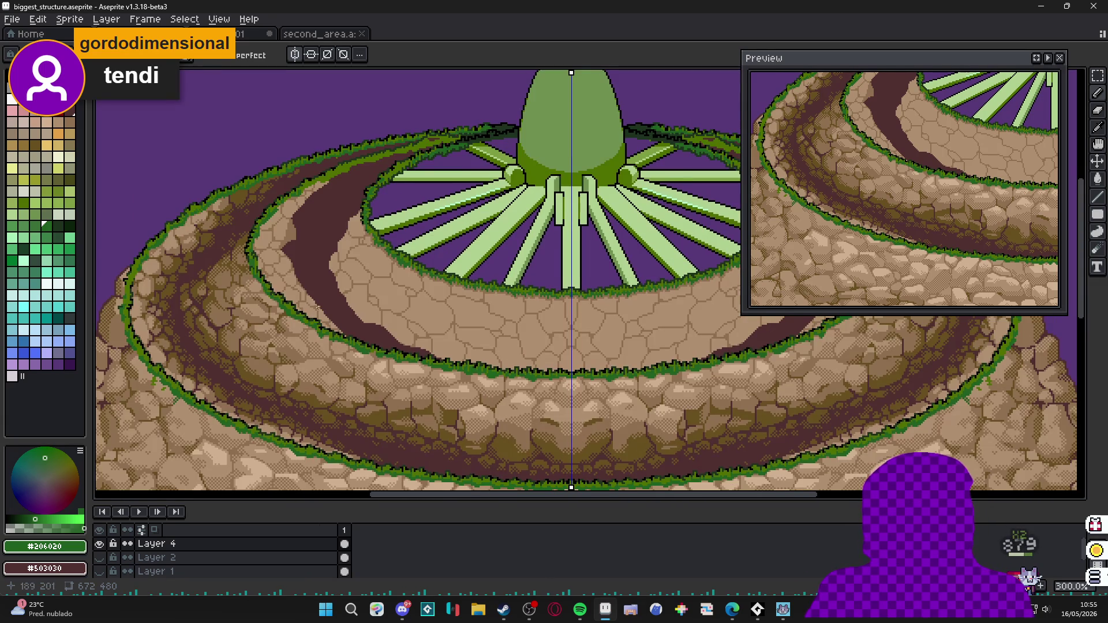
drag(519, 381, 559, 428)
key(ctrl+s)
scroll(347, 277, up, 2)
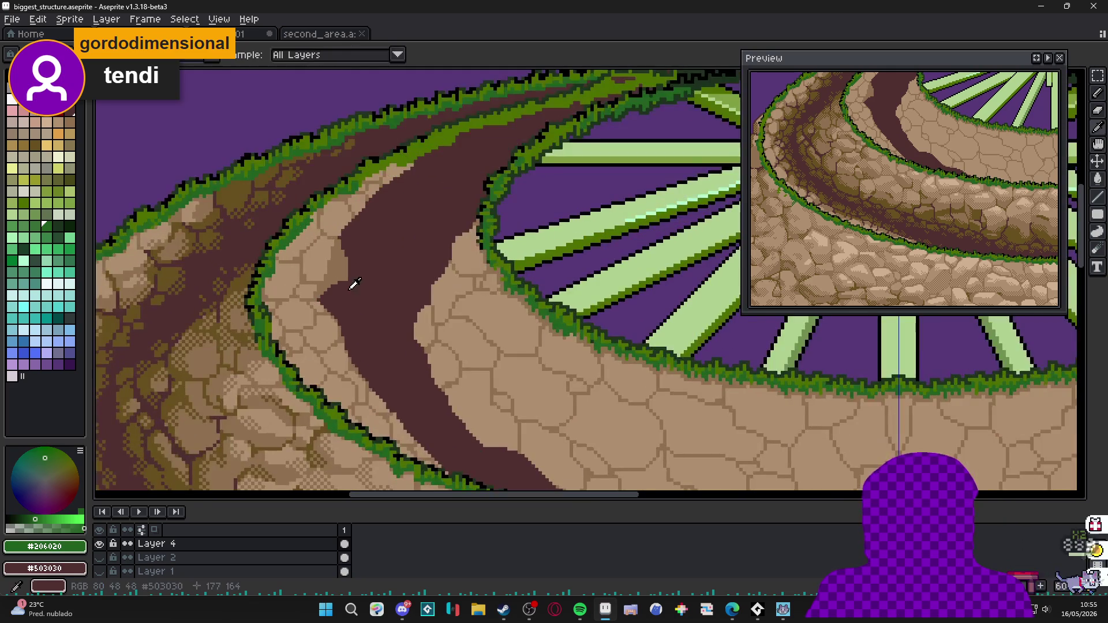
scroll(343, 270, up, 2)
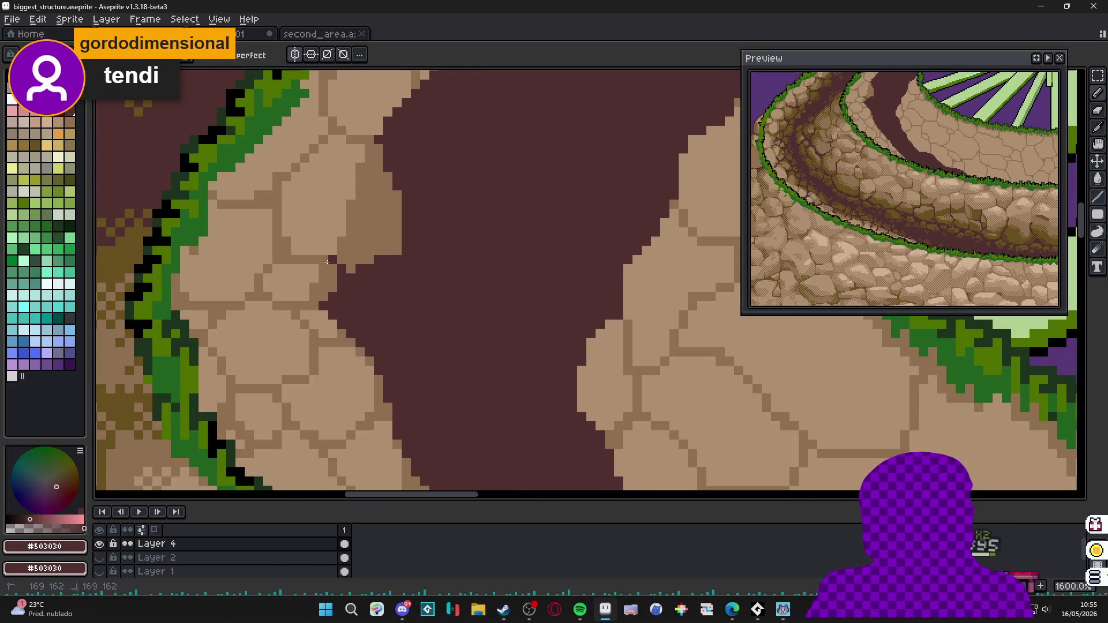
drag(326, 260, 341, 261)
scroll(353, 270, up, 1)
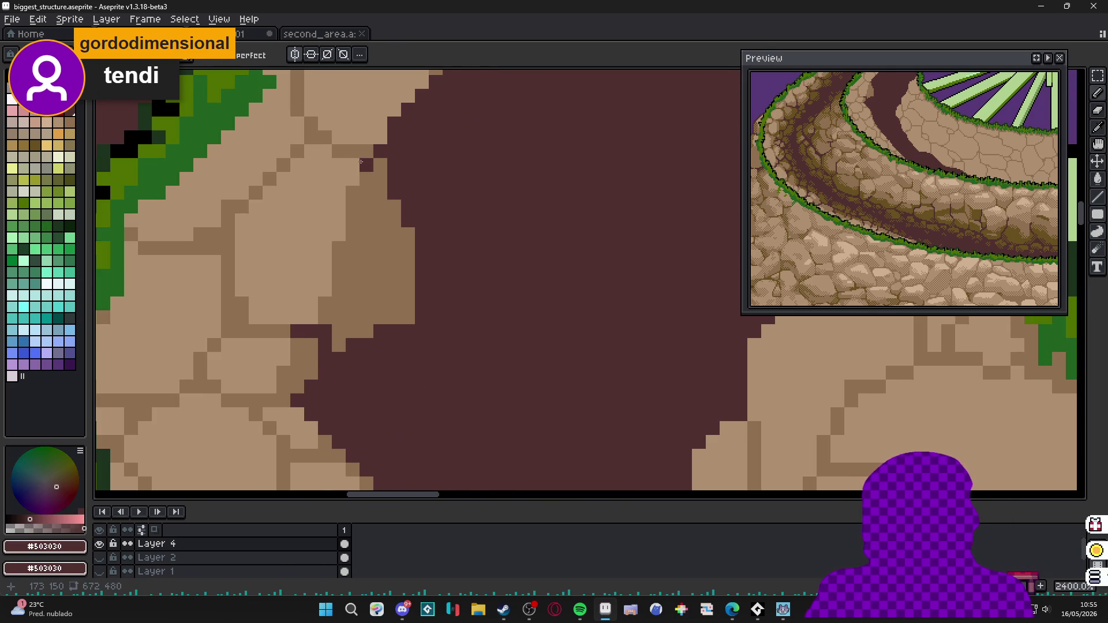
scroll(362, 161, up, 2)
click(355, 217)
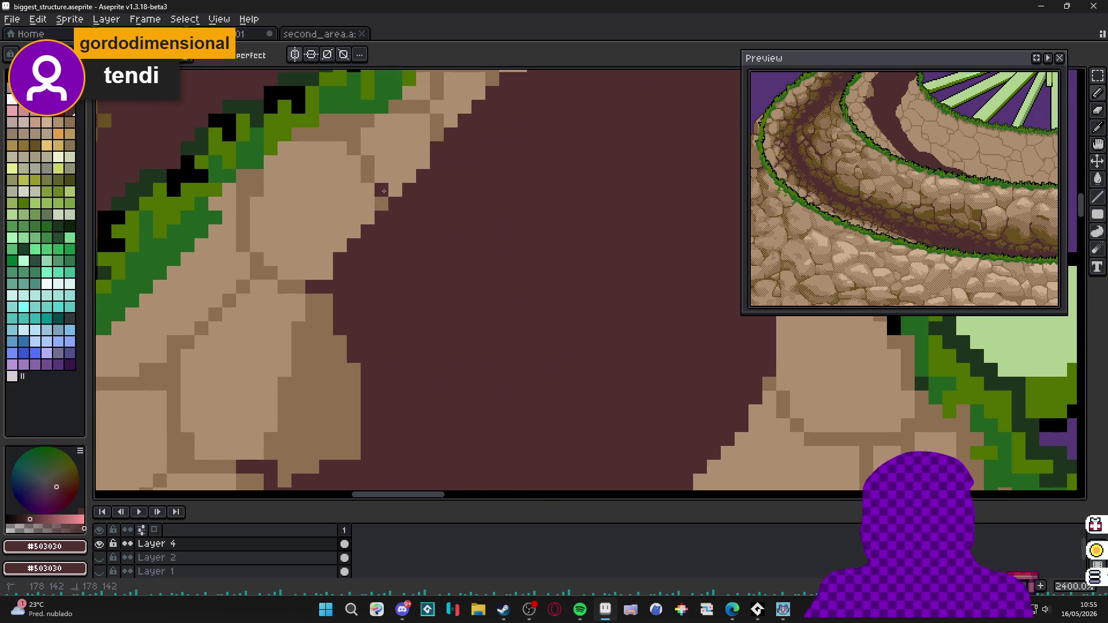
scroll(385, 158, up, 2)
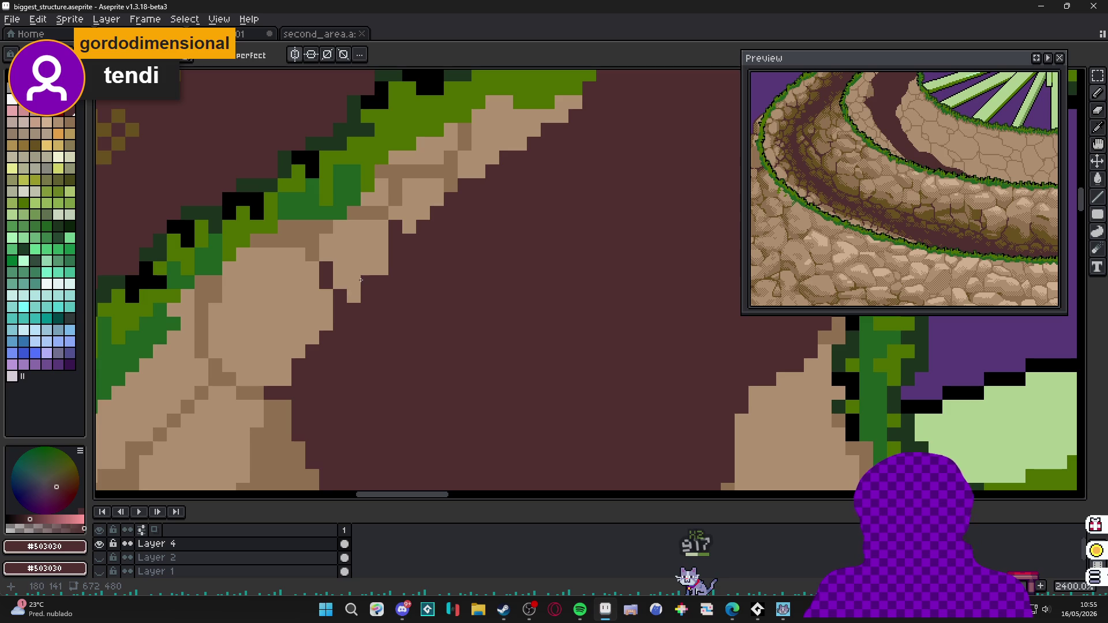
drag(449, 177, 465, 145)
scroll(460, 132, down, 3)
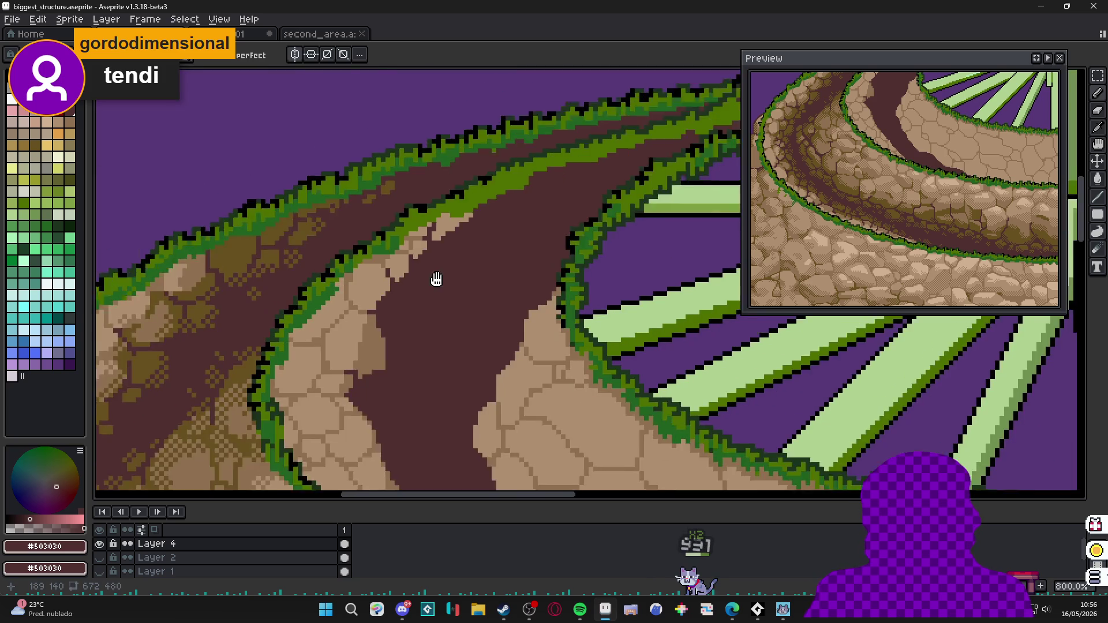
scroll(407, 333, up, 1)
scroll(413, 332, down, 2)
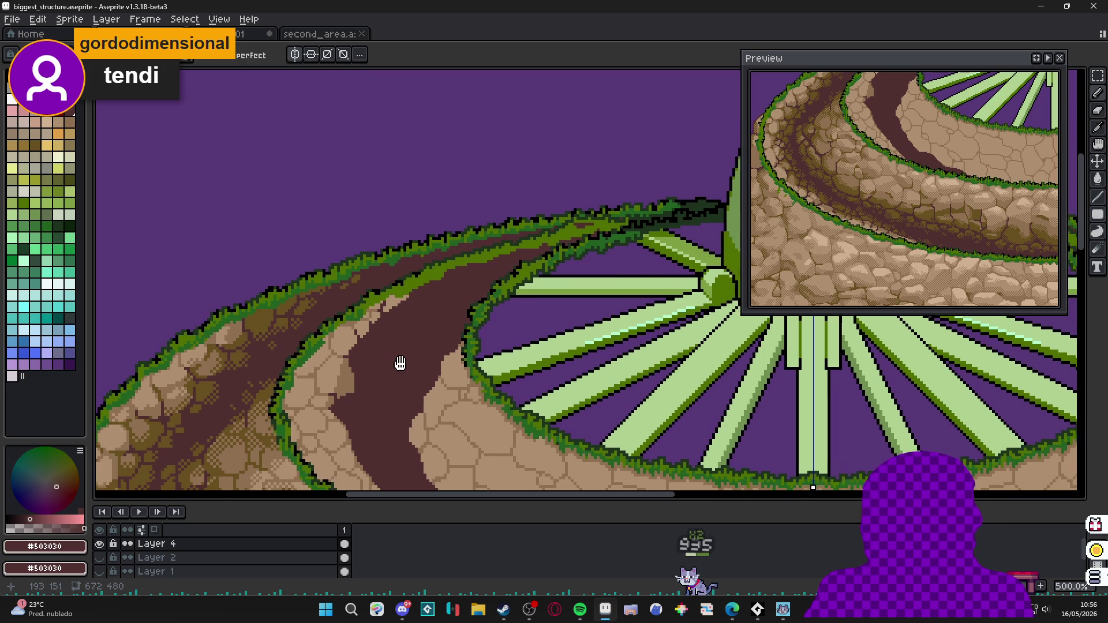
scroll(403, 364, up, 2)
scroll(357, 371, up, 1)
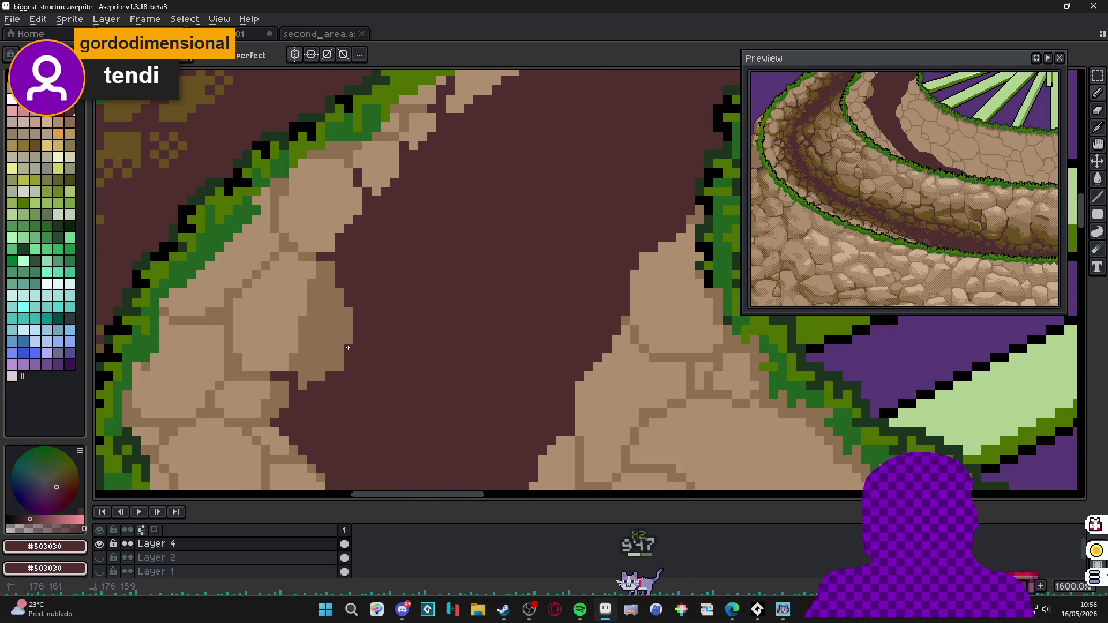
scroll(356, 371, down, 1)
scroll(329, 363, down, 1)
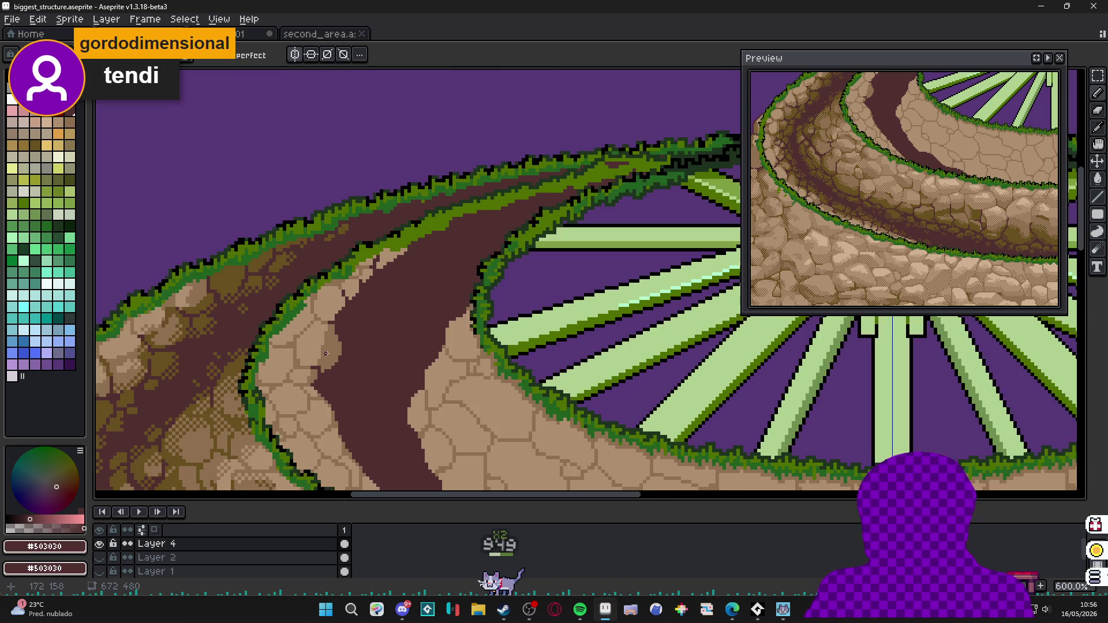
drag(329, 362, 199, 286)
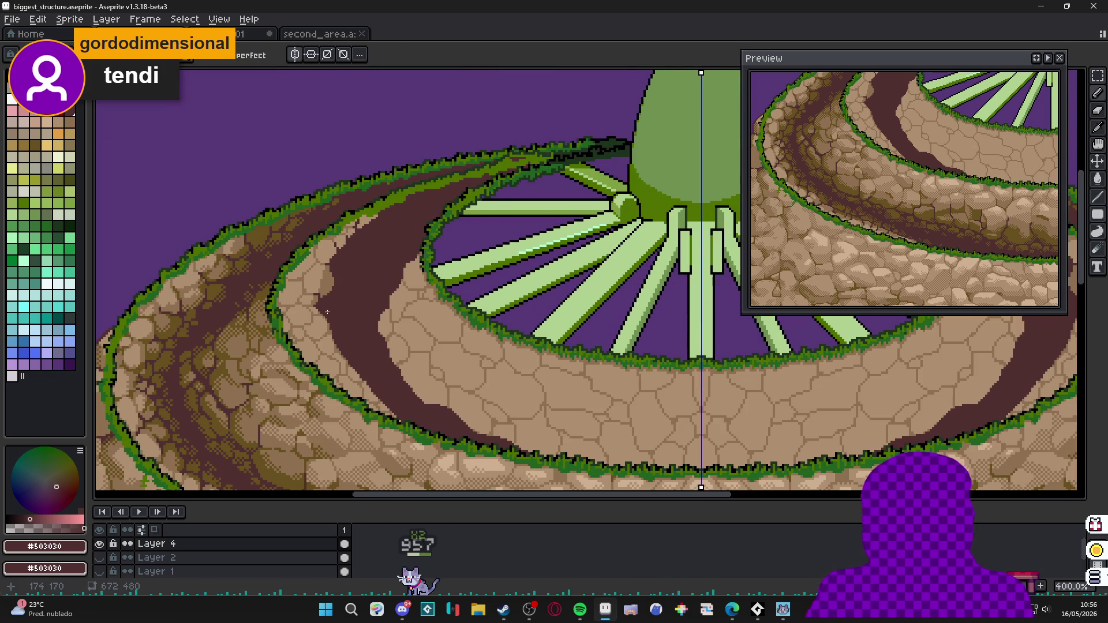
scroll(328, 311, up, 3)
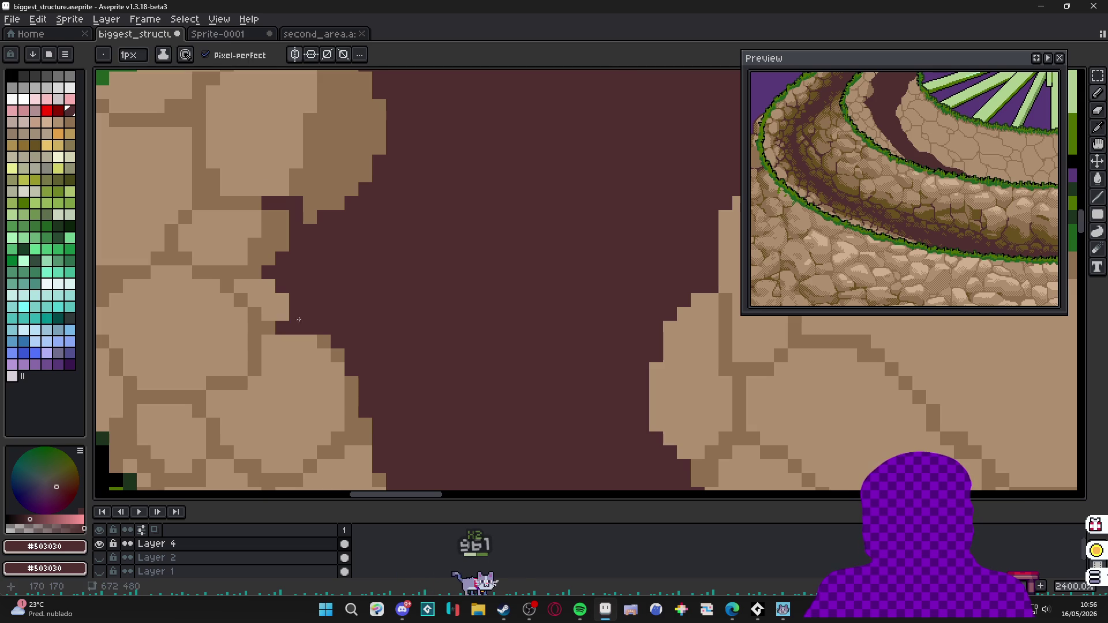
Rework the path-edge pixels of the stones with dark path colour and light tan along the diagonal edge.
mouse_move(338, 437)
mouse_down()
mouse_move(363, 433)
mouse_move(331, 299)
mouse_up()
mouse_move(372, 398)
mouse_down()
mouse_move(357, 404)
mouse_move(354, 395)
mouse_up()
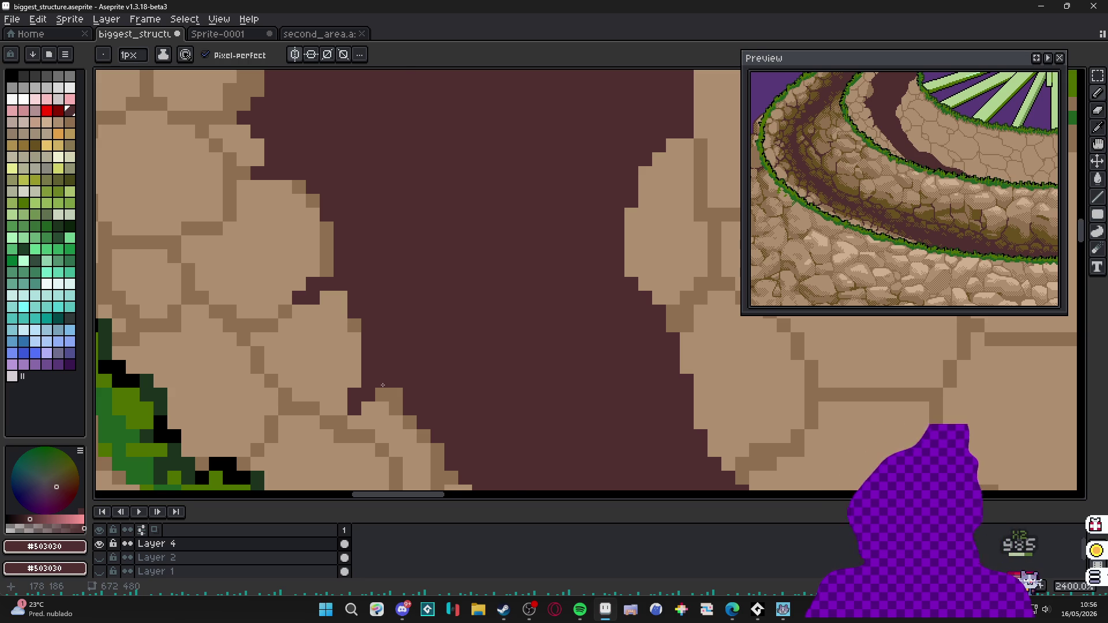
scroll(381, 385, down, 3)
scroll(407, 364, up, 2)
scroll(431, 341, up, 2)
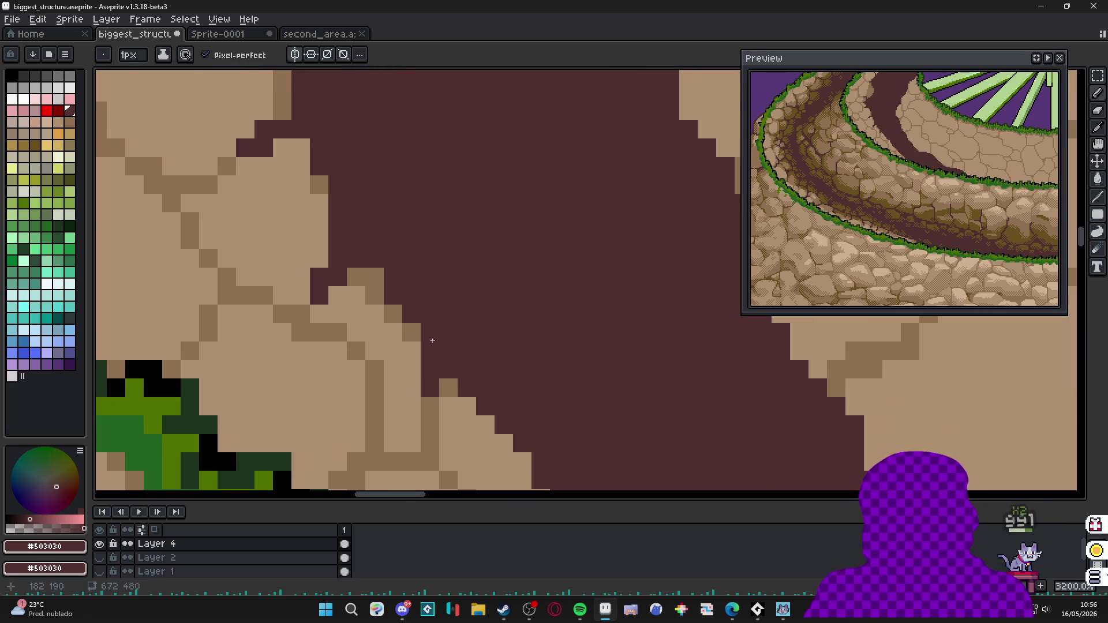
drag(450, 388, 431, 406)
scroll(431, 340, down, 4)
scroll(432, 341, up, 3)
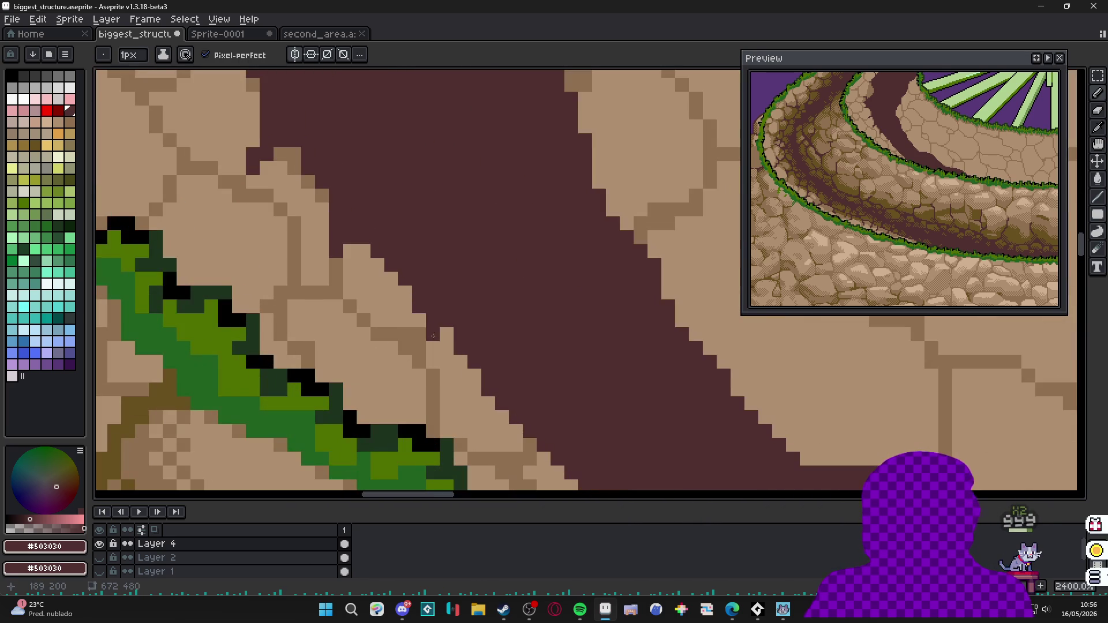
drag(433, 335, 419, 337)
alt+click(413, 301)
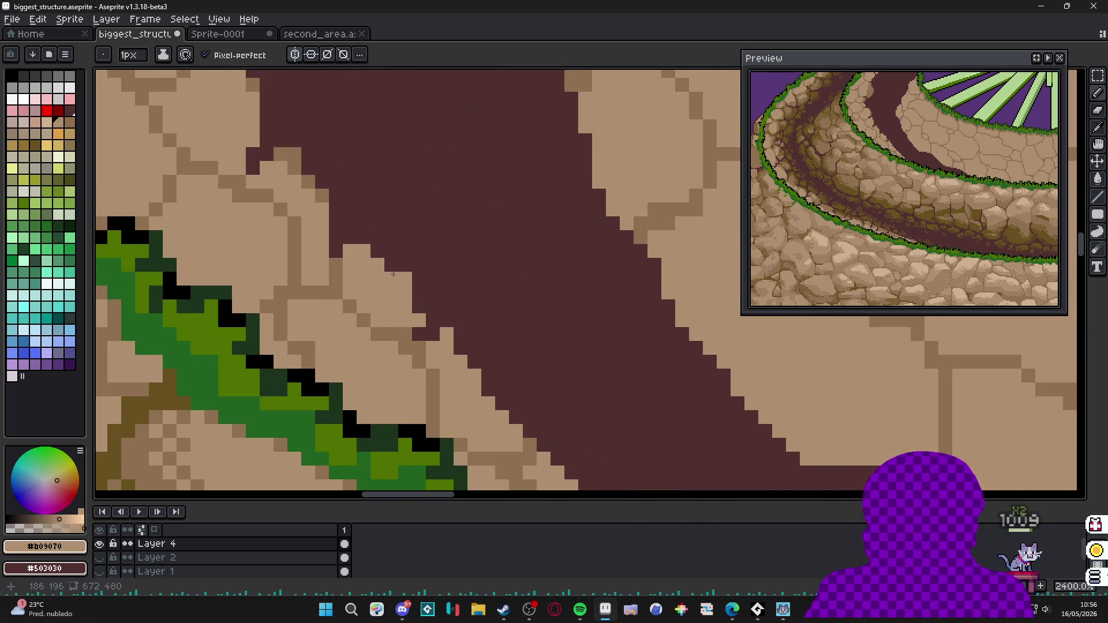
mouse_move(391, 266)
mouse_down()
mouse_move(392, 252)
mouse_move(419, 279)
mouse_move(421, 305)
mouse_up()
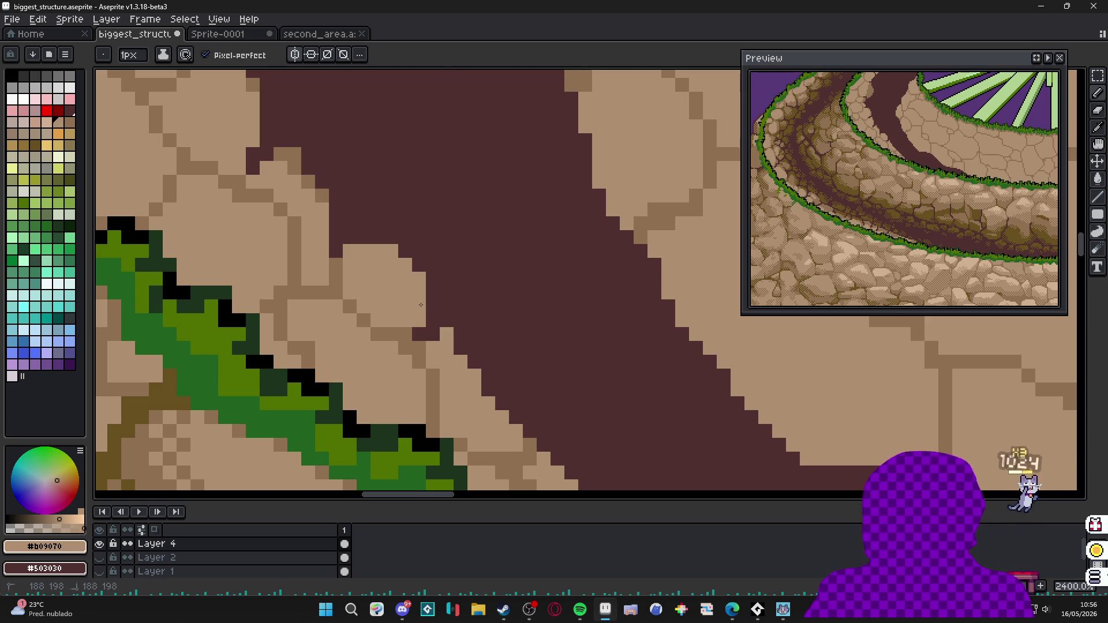
scroll(422, 305, down, 2)
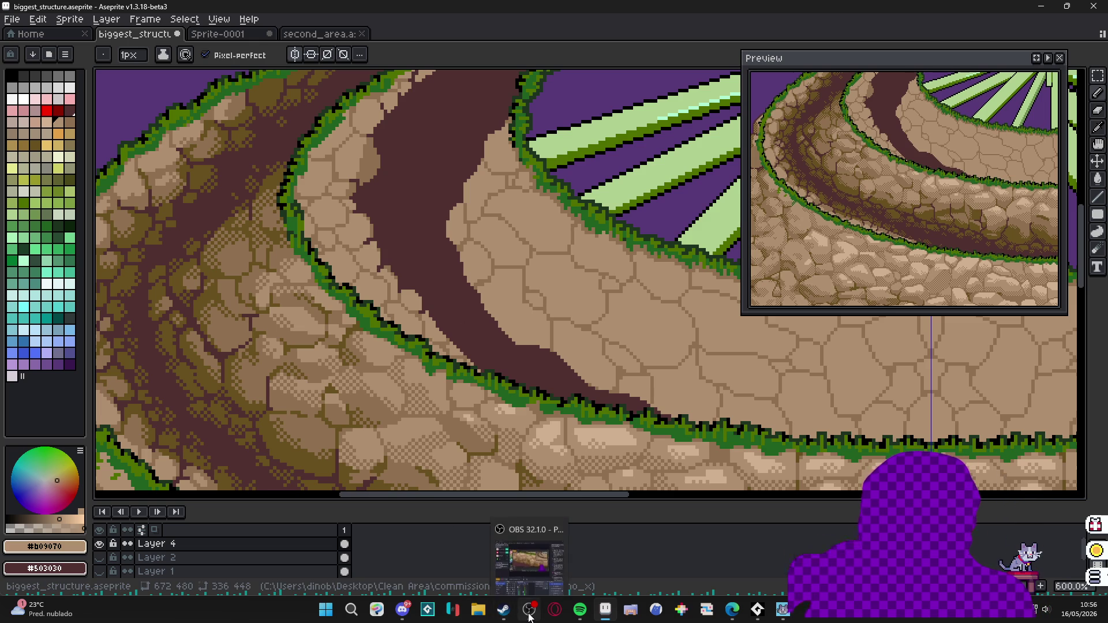
mouse_move(530, 609)
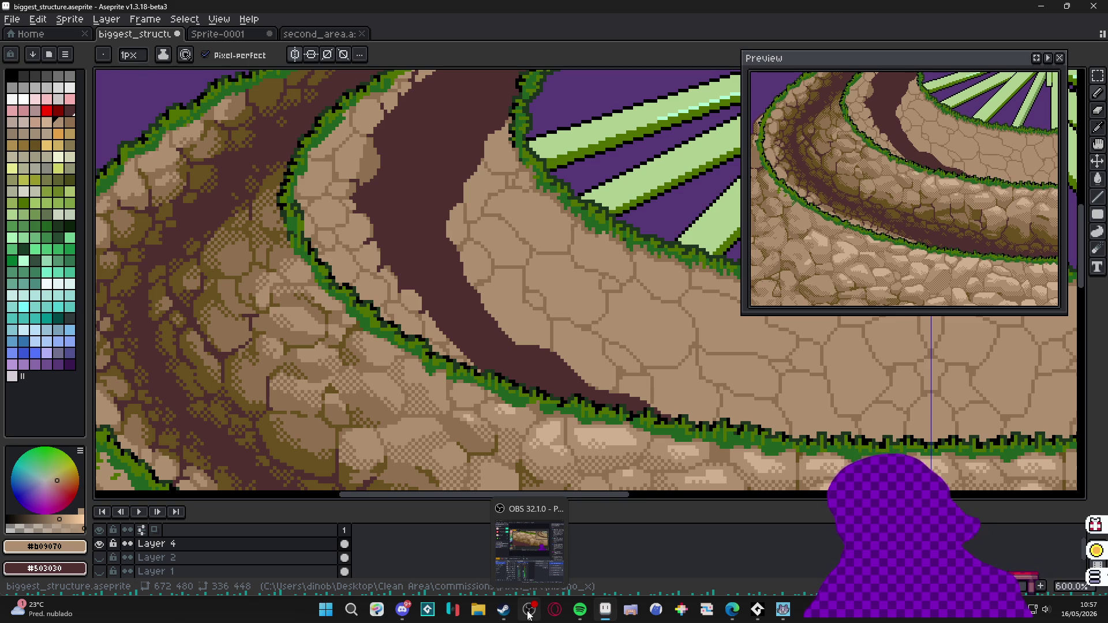
click(526, 559)
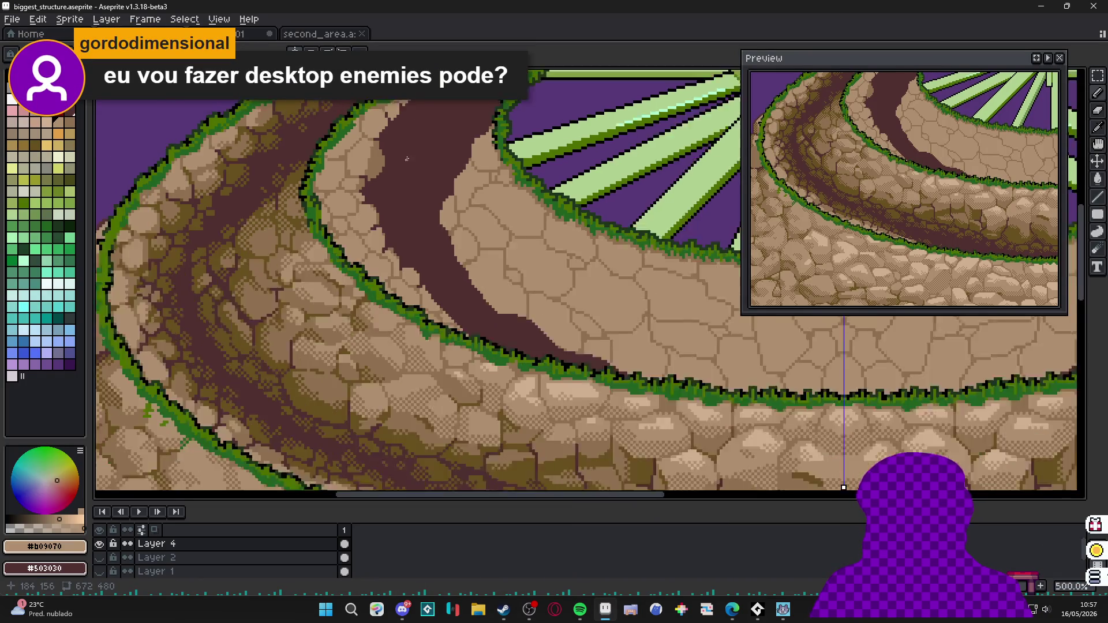
scroll(555, 287, down, 3)
scroll(554, 285, up, 3)
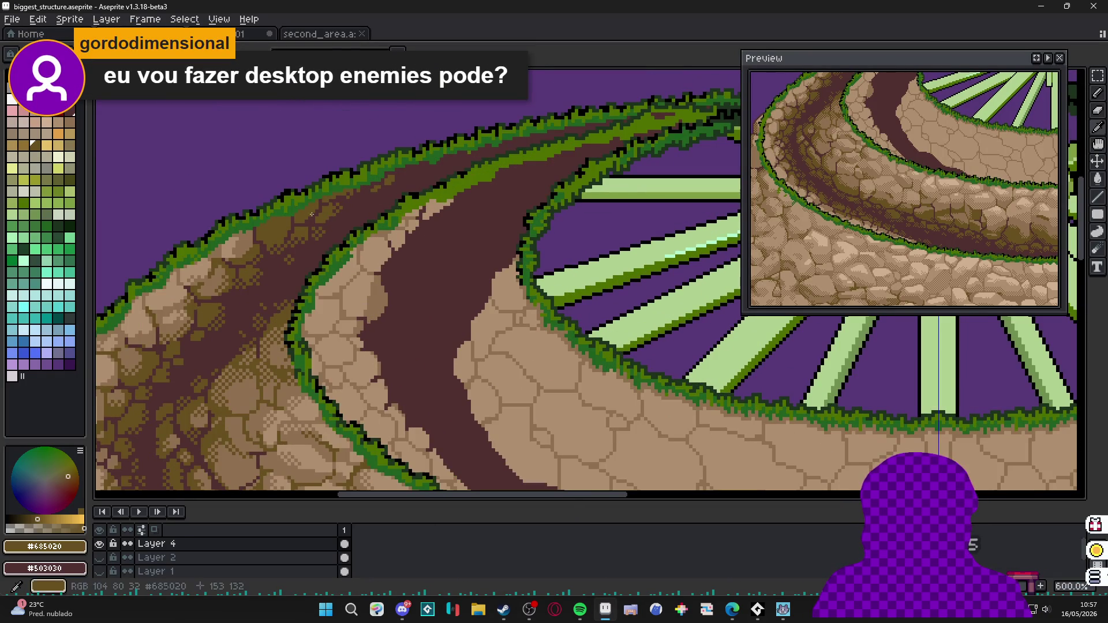
scroll(412, 221, up, 1)
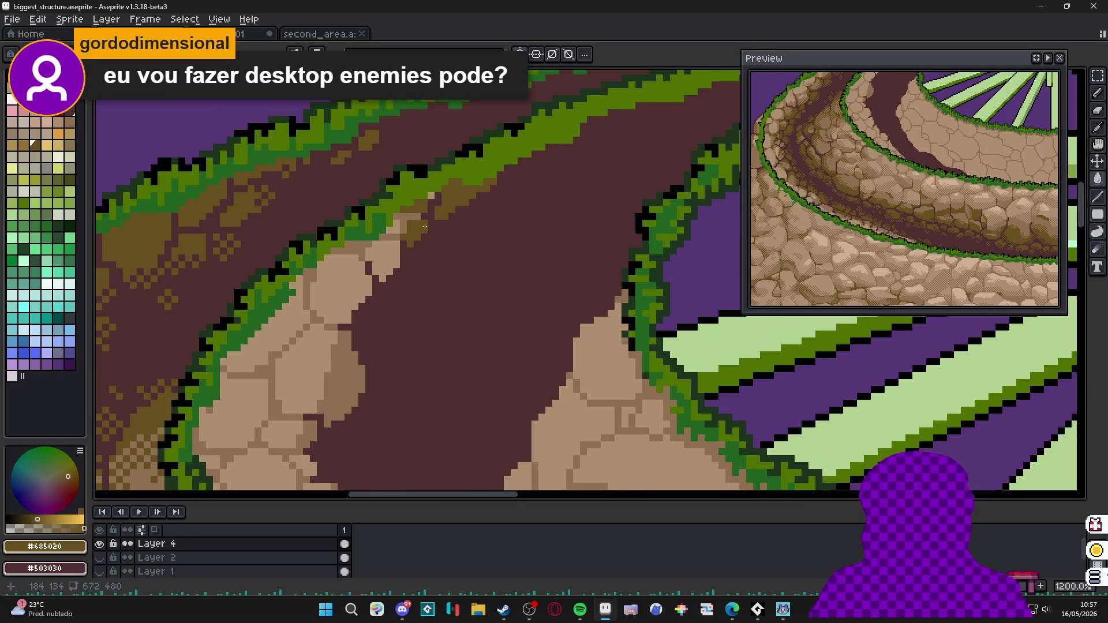
scroll(424, 225, up, 1)
Darken the upper path edge and paint olive-brown and dark-path pixels near the grass edge.
drag(417, 217, 386, 210)
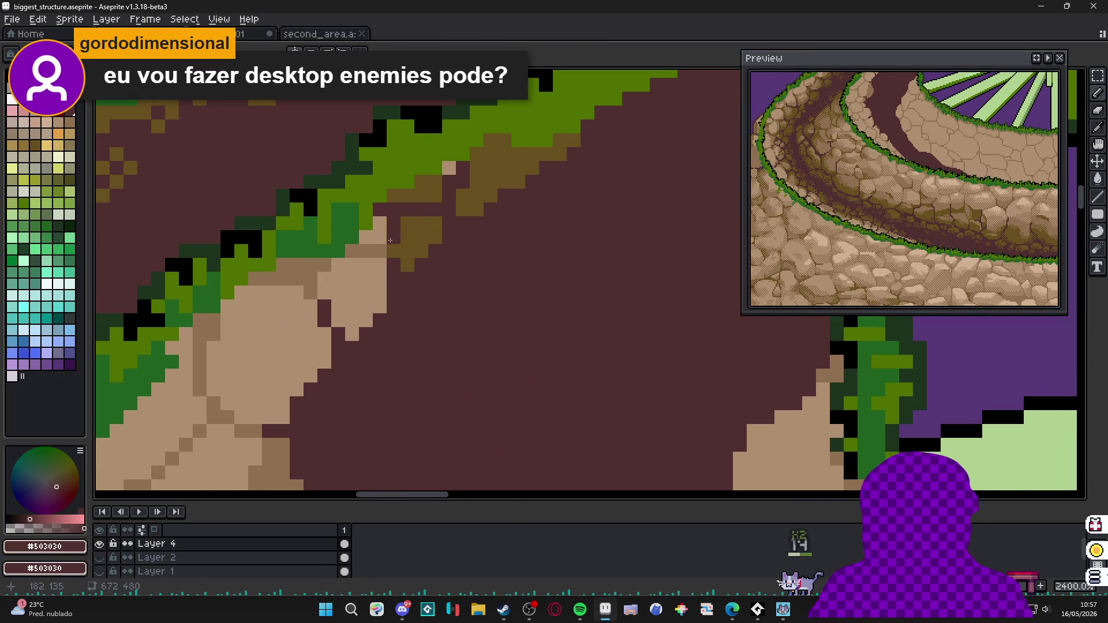
alt+click(372, 235)
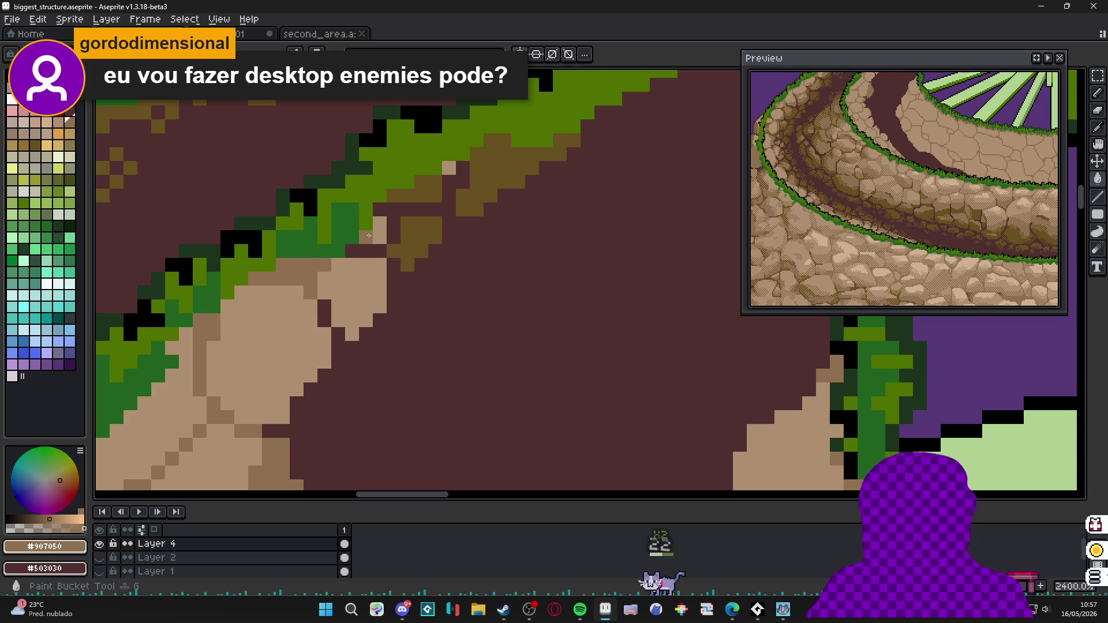
click(408, 251)
alt+click(372, 259)
drag(347, 268, 363, 330)
scroll(367, 300, down, 2)
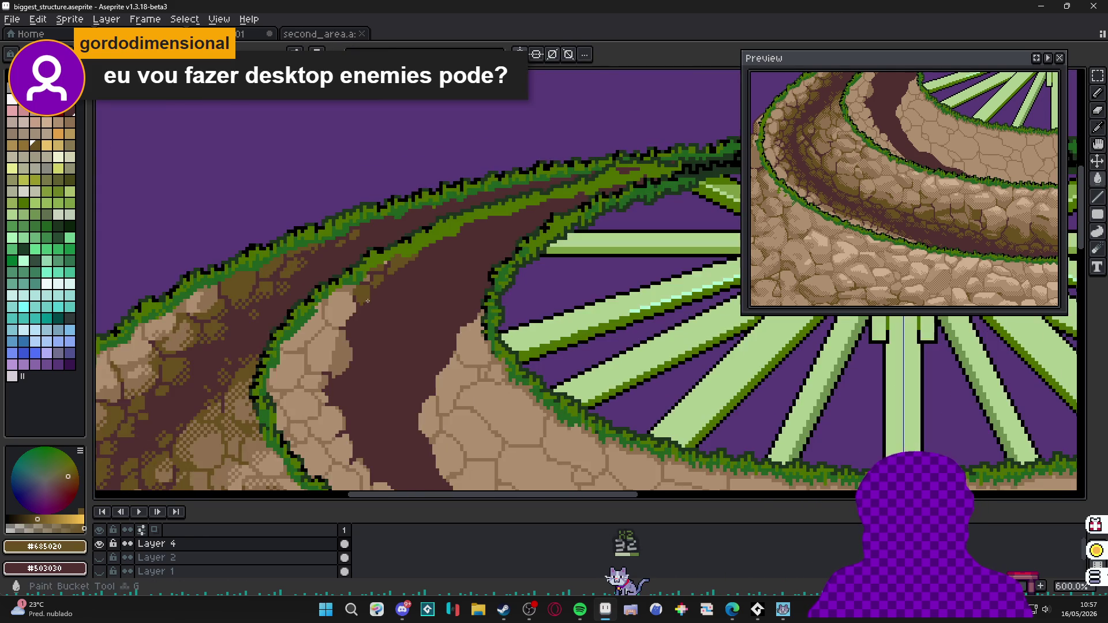
scroll(368, 300, up, 1)
alt+click(360, 309)
scroll(360, 309, up, 1)
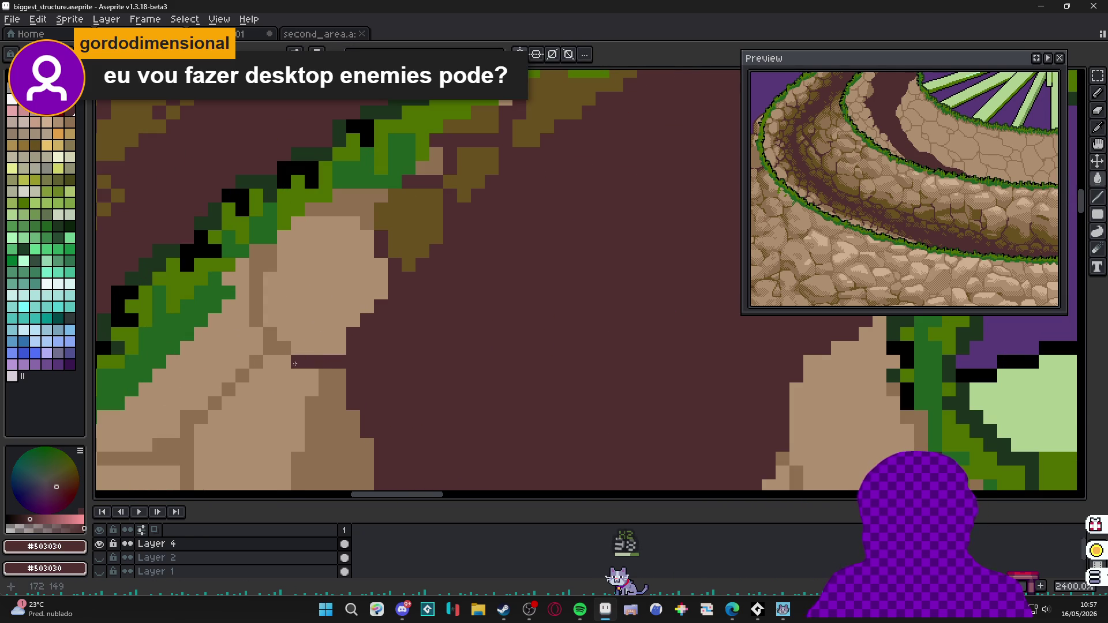
drag(284, 348, 270, 337)
scroll(295, 346, down, 2)
scroll(338, 321, up, 1)
Undo the stray fill and draw a darker mid-tan crack on the stone below the grass.
alt+click(314, 284)
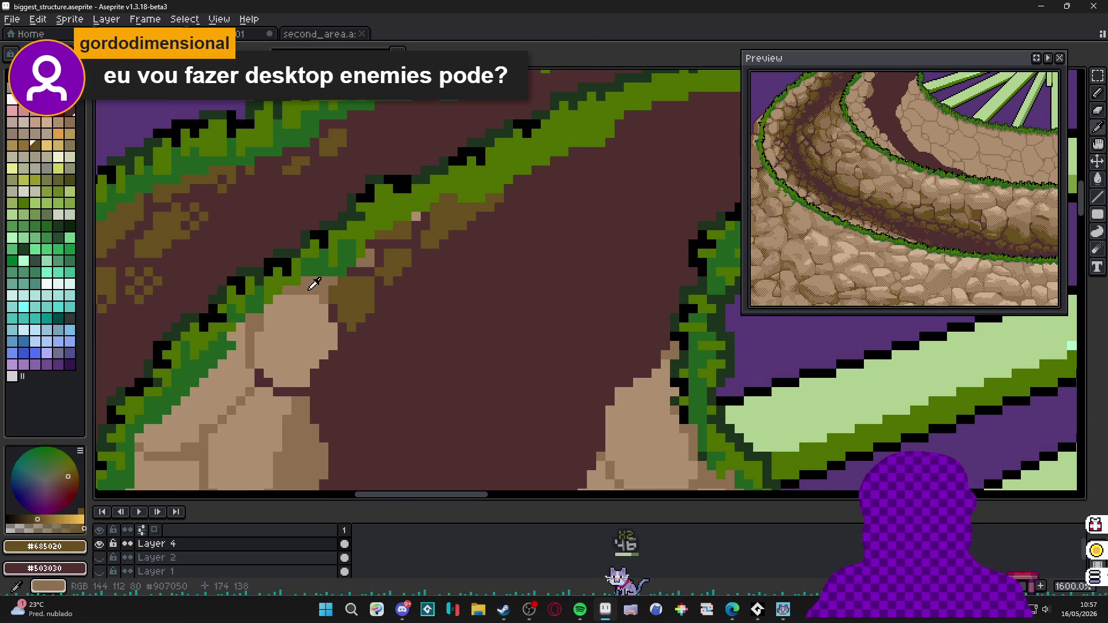
key(ctrl+z)
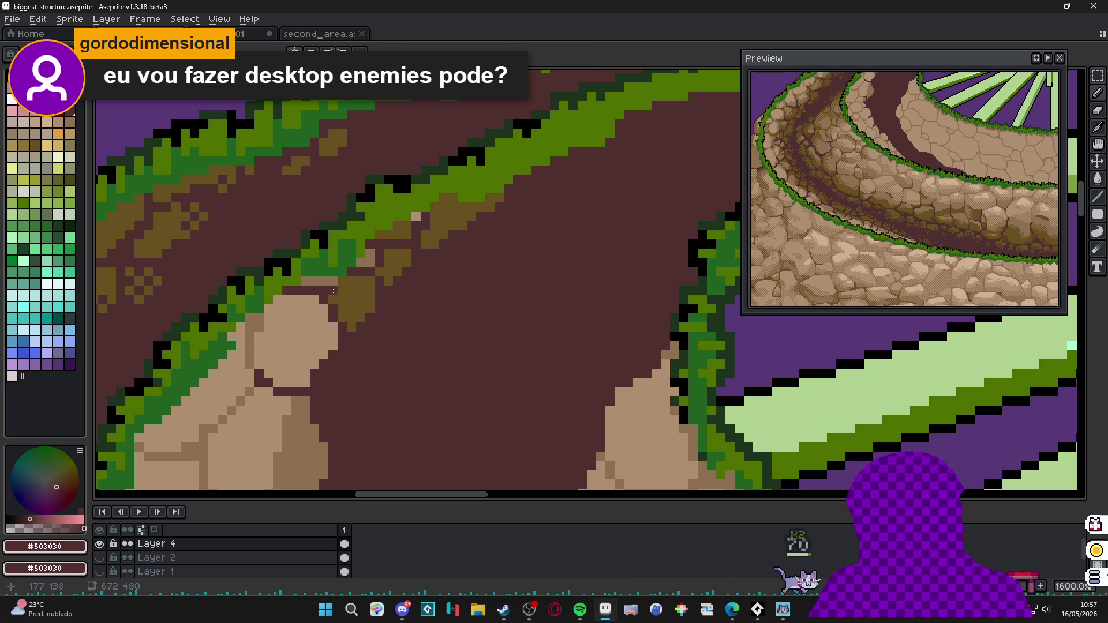
alt+click(322, 327)
mouse_move(295, 305)
mouse_down()
mouse_move(283, 363)
mouse_move(294, 334)
mouse_up()
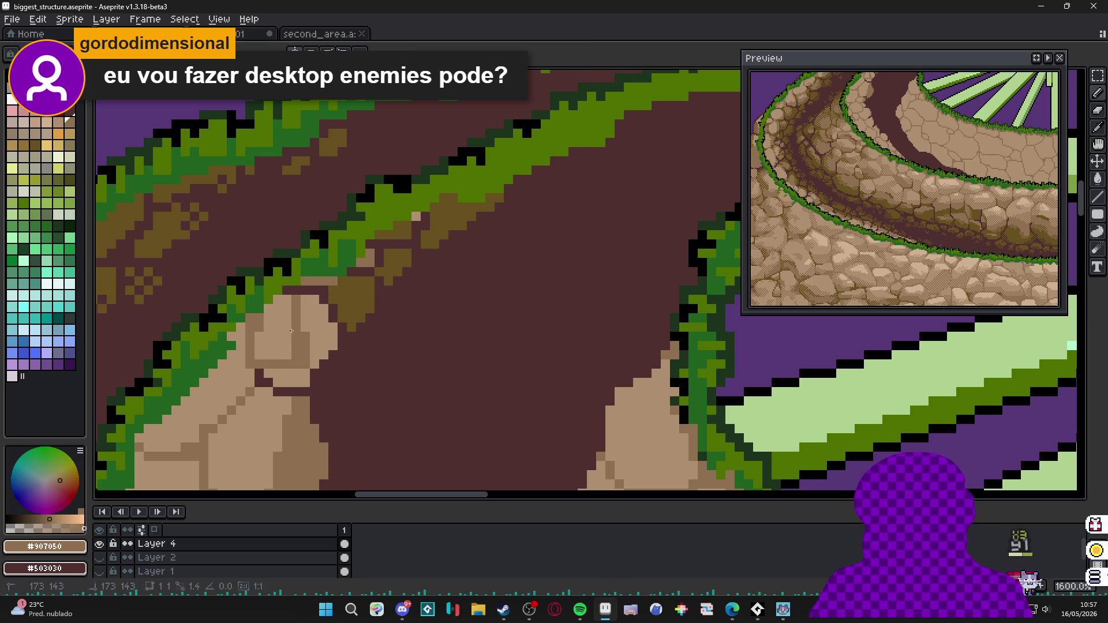
scroll(312, 347, down, 1)
scroll(312, 365, down, 1)
scroll(313, 364, down, 1)
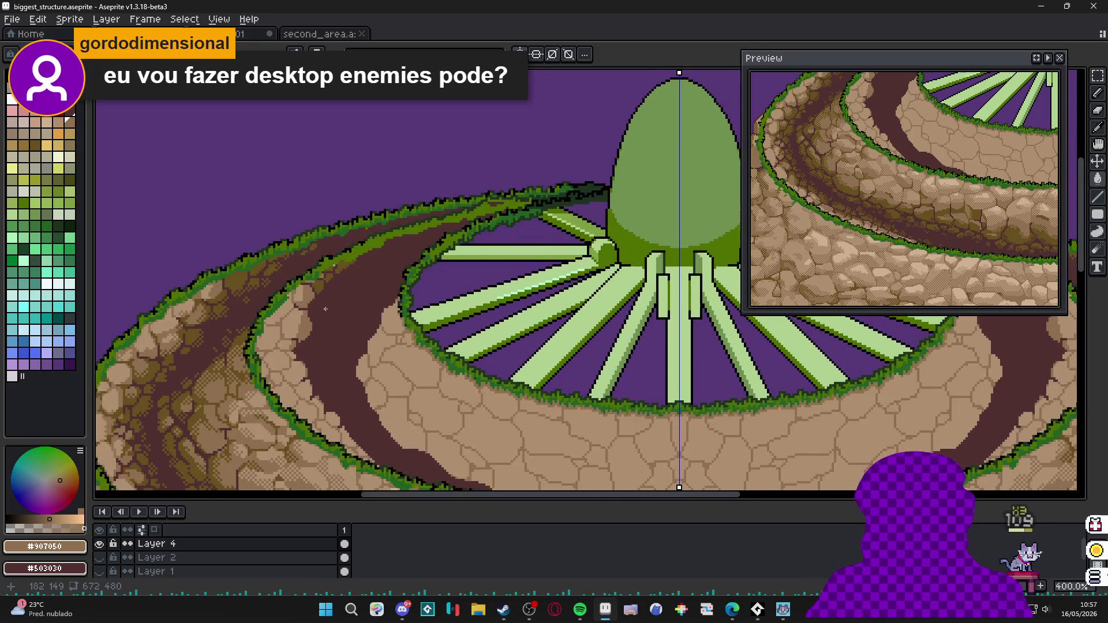
scroll(325, 309, down, 1)
scroll(325, 260, down, 3)
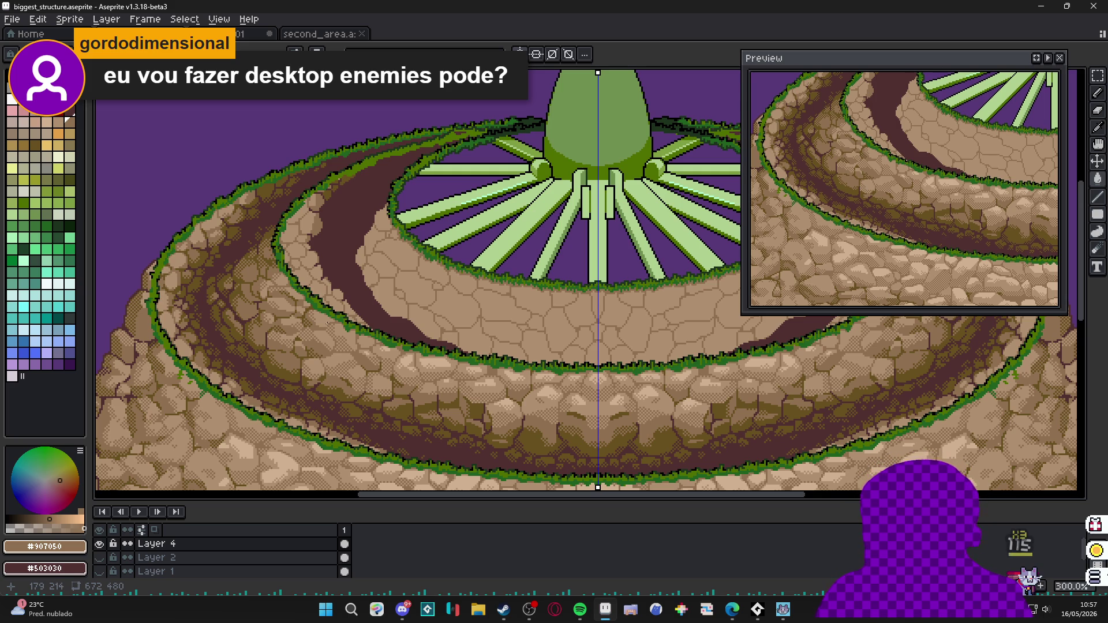
scroll(312, 268, down, 1)
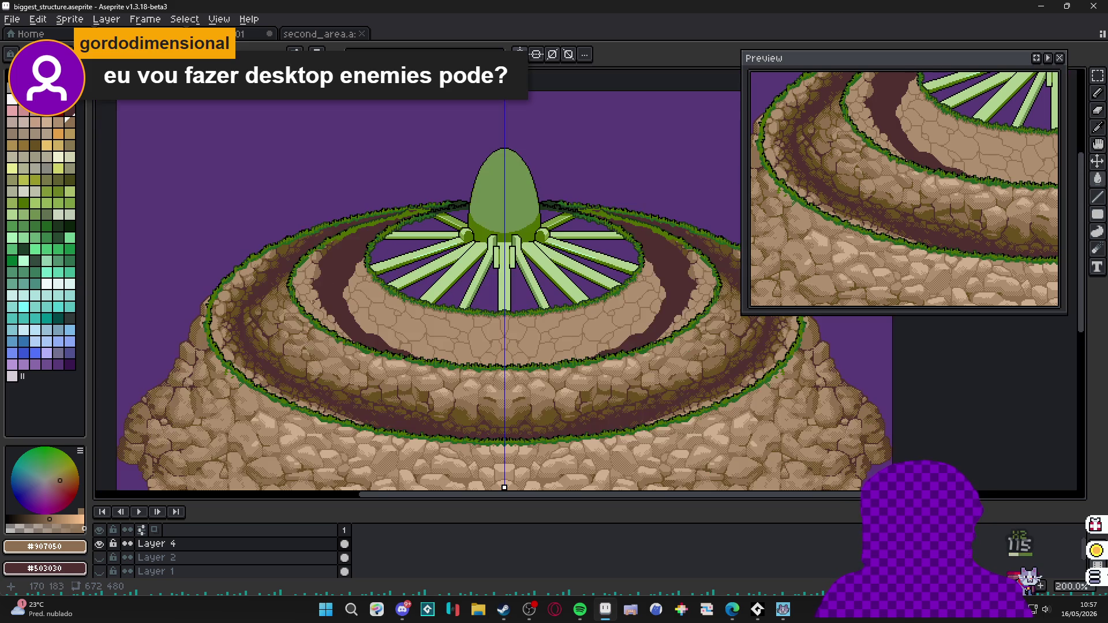
scroll(312, 269, up, 2)
scroll(312, 268, up, 2)
scroll(285, 285, up, 2)
Dot single olive #685020 moss pixels onto the tan path stones.
click(304, 284)
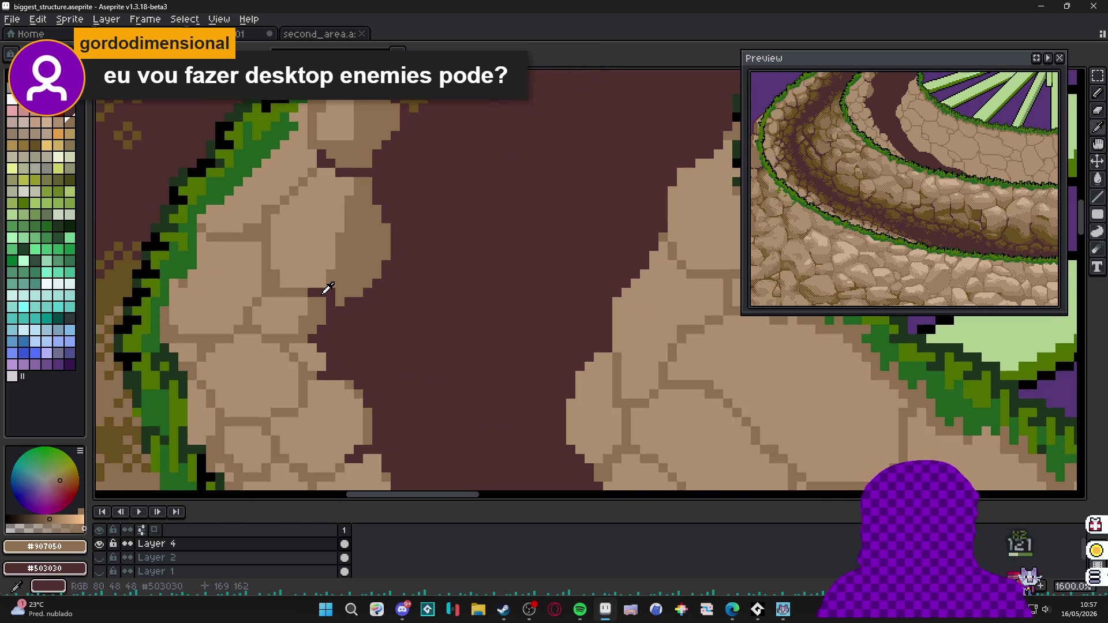
alt+click(303, 246)
scroll(299, 178, up, 1)
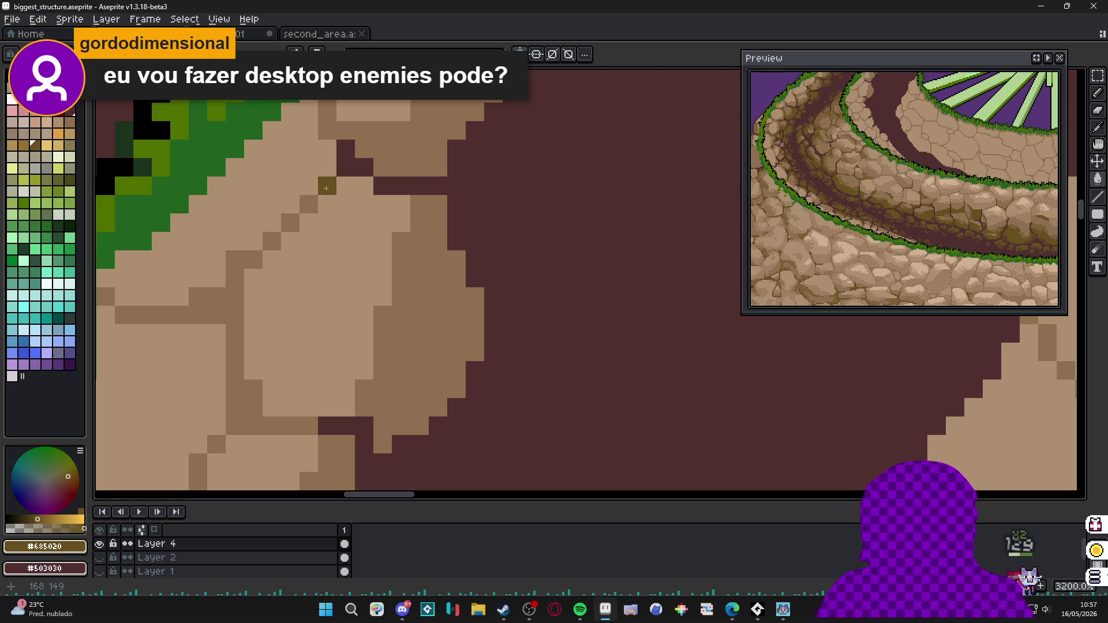
click(327, 185)
click(308, 204)
click(254, 407)
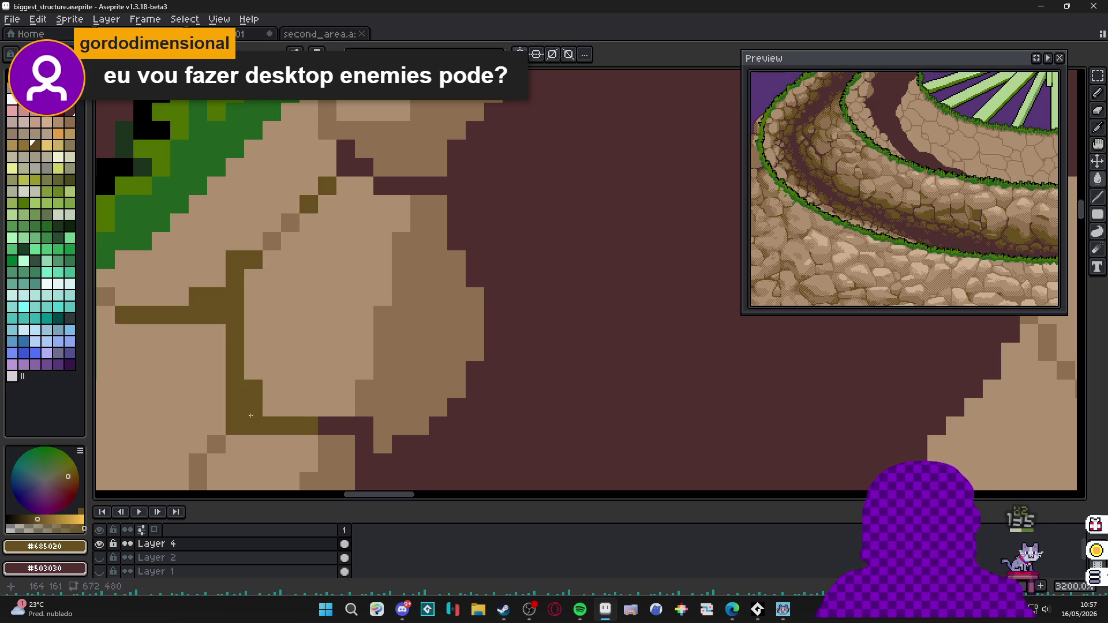
key(ctrl+z)
key(plus)
Place a larger olive moss patch in the stone crack and tidy around it with mid-tan.
click(252, 409)
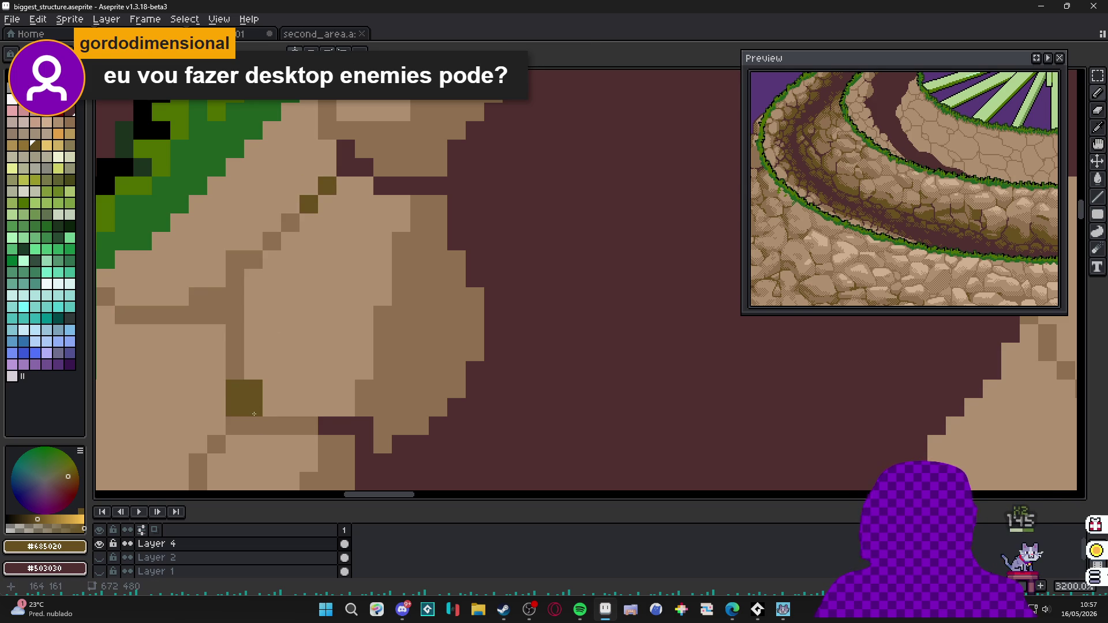
click(257, 427)
click(272, 426)
click(235, 370)
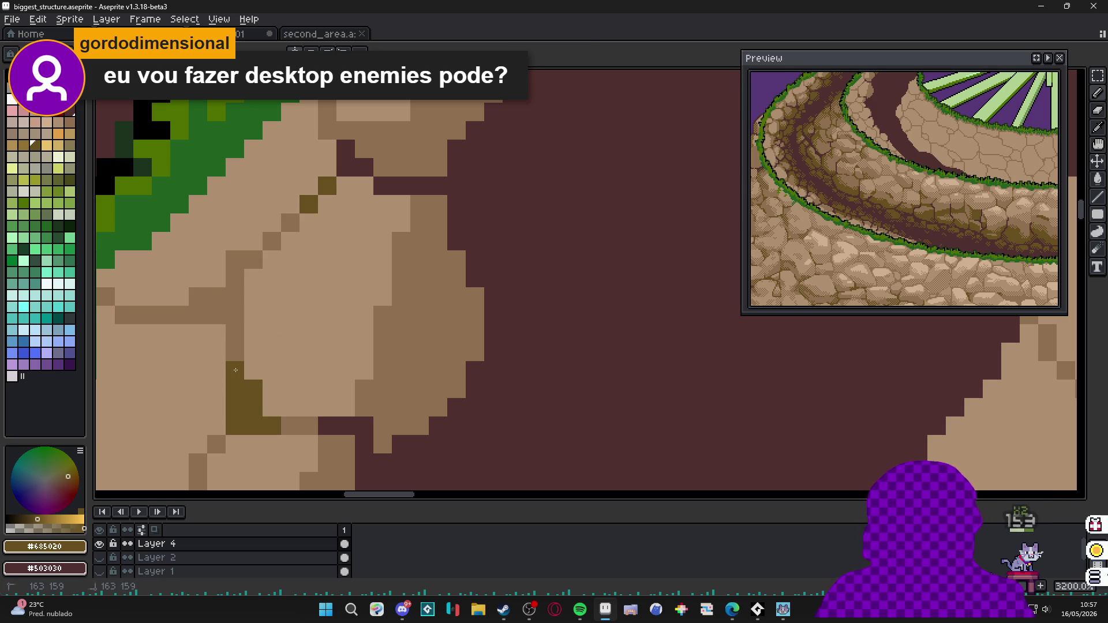
click(344, 444)
click(251, 426)
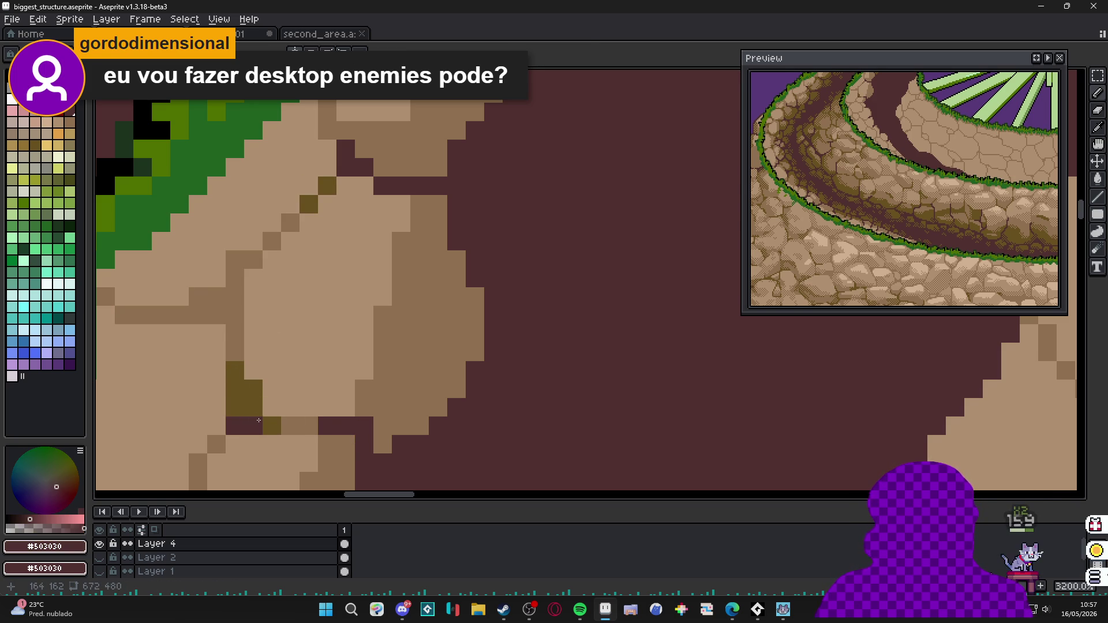
scroll(329, 433, down, 2)
alt+click(286, 423)
scroll(324, 419, up, 2)
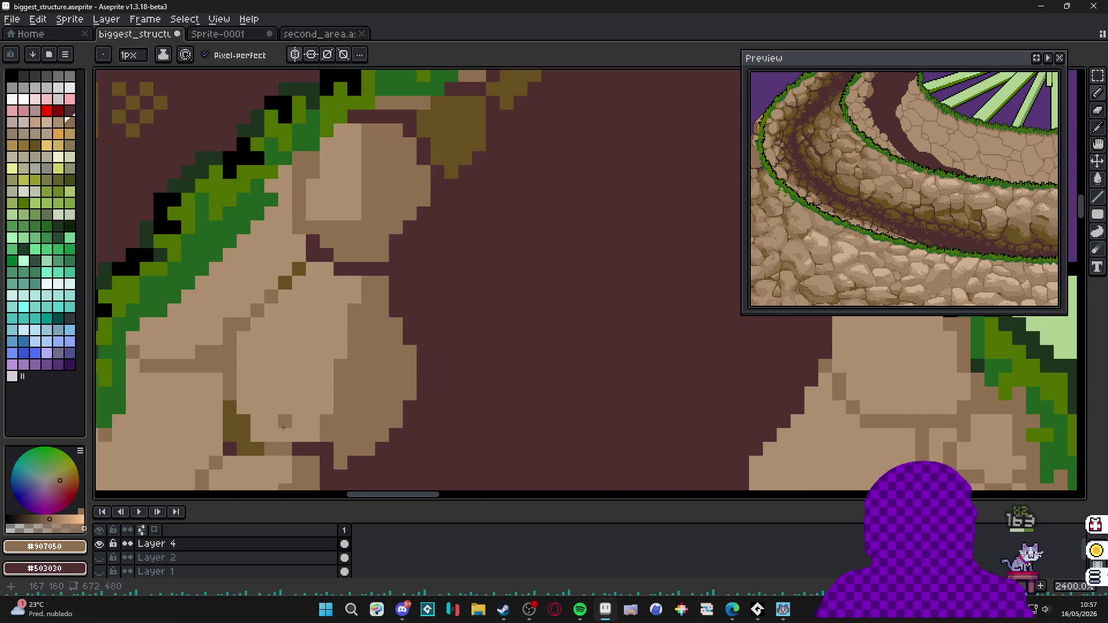
mouse_move(260, 428)
mouse_down()
mouse_move(295, 427)
mouse_move(249, 404)
mouse_up()
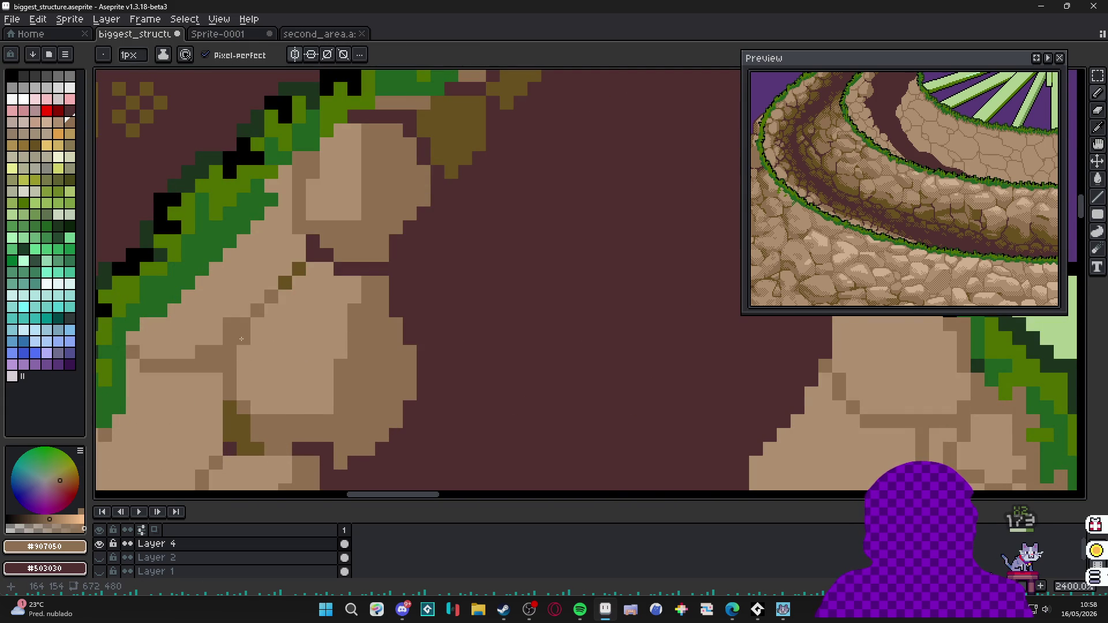
scroll(242, 337, down, 2)
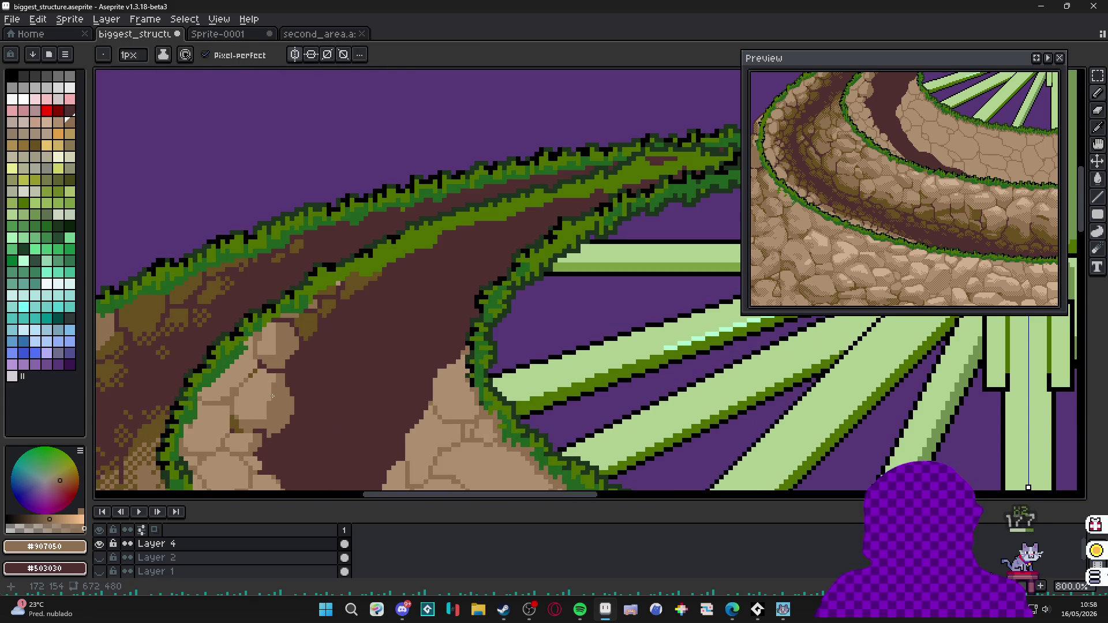
scroll(286, 407, up, 1)
Save the sprite and trim the stone edge with the dark path colour.
space+drag(260, 381, 329, 293)
scroll(331, 292, down, 1)
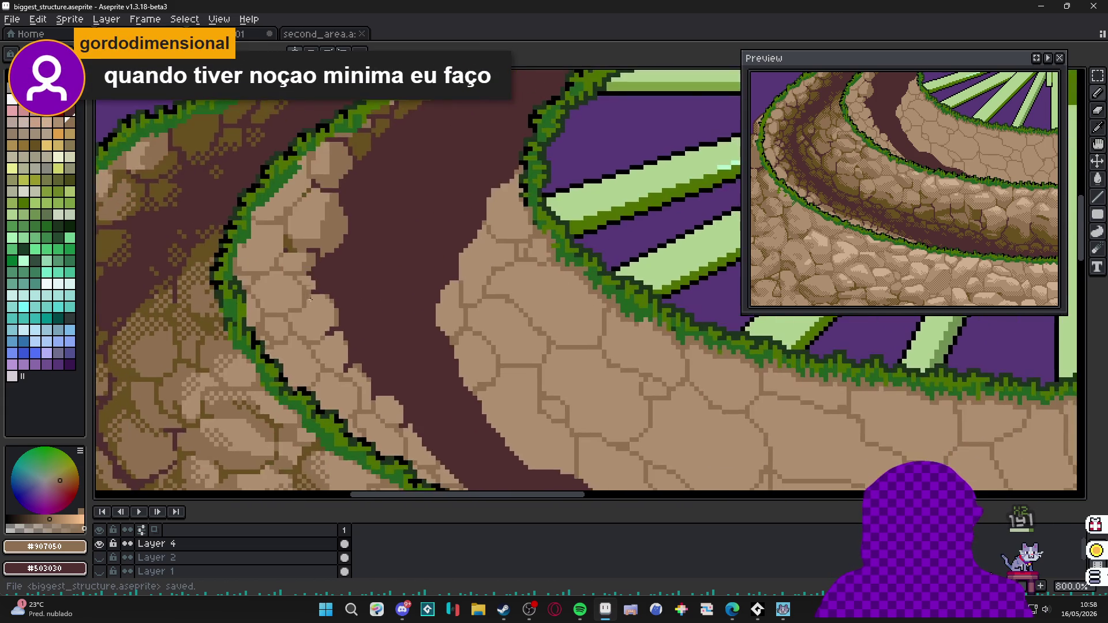
scroll(331, 292, up, 3)
key(ctrl+s)
mouse_move(291, 253)
mouse_down()
mouse_move(288, 294)
mouse_move(375, 267)
mouse_up()
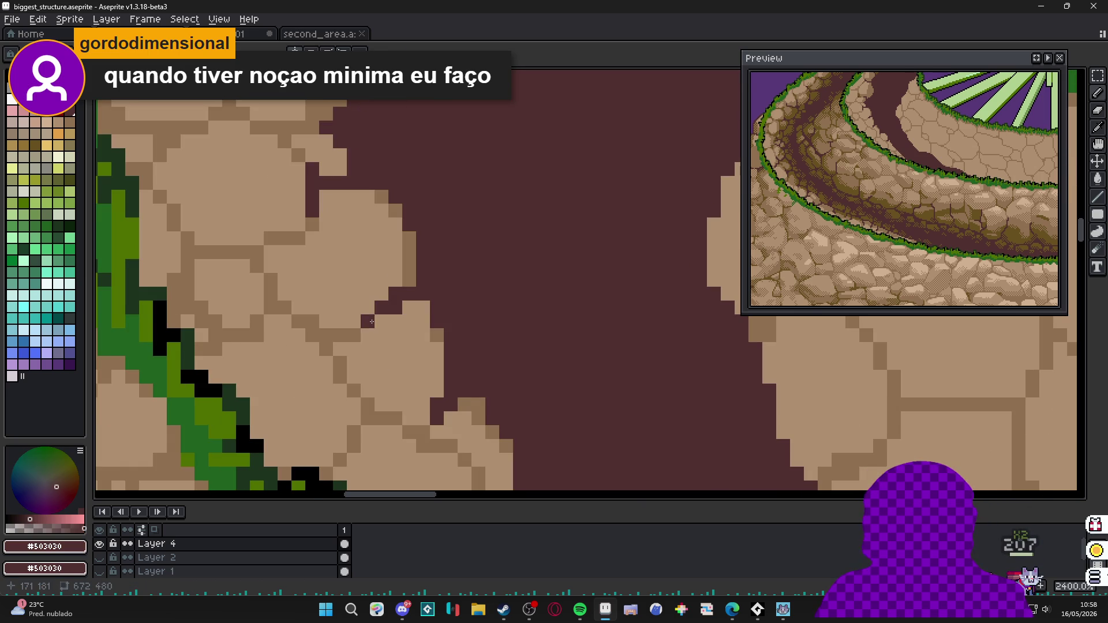
Shade the stone beside the path with mid-tan #907050 crack pixels.
alt+click(372, 321)
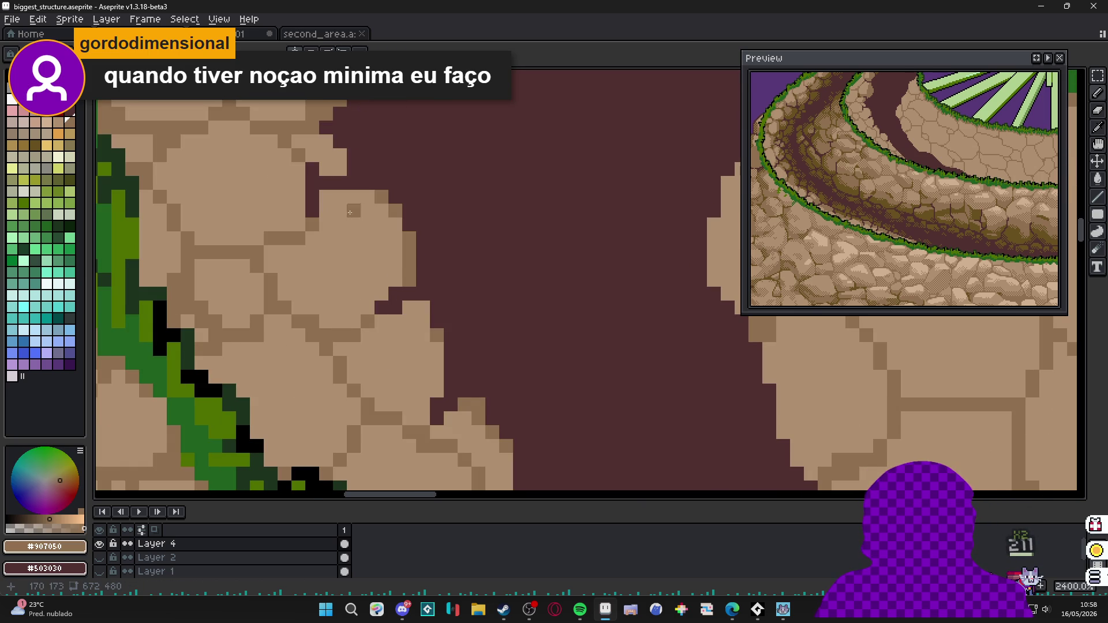
mouse_move(350, 213)
mouse_down()
mouse_move(330, 208)
mouse_move(372, 208)
mouse_move(392, 283)
mouse_move(368, 273)
mouse_up()
click(368, 293)
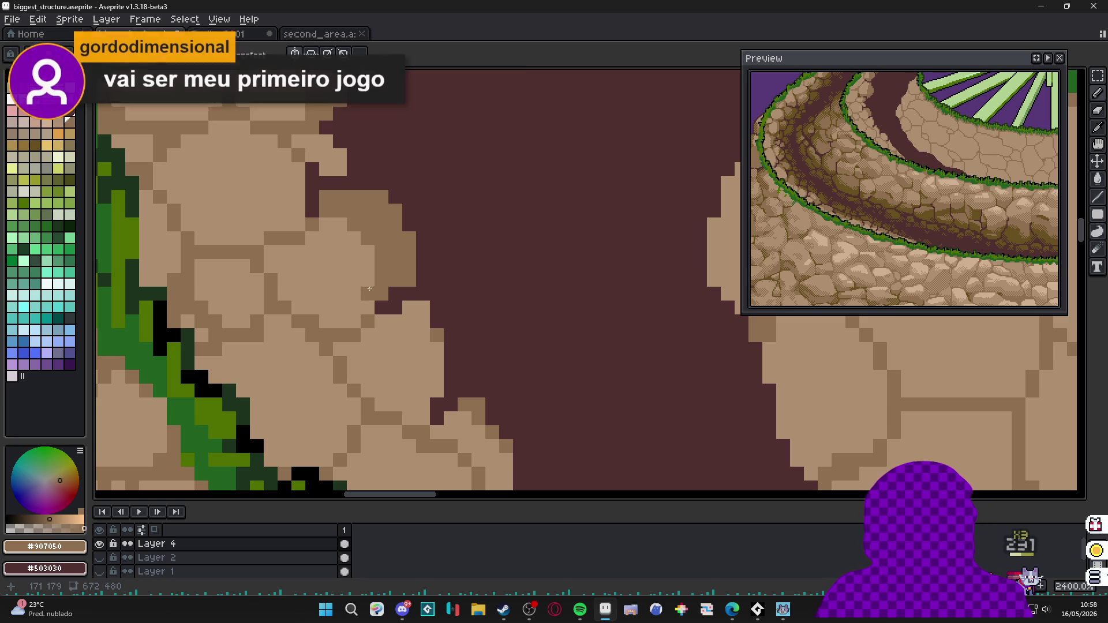
click(354, 321)
scroll(331, 324, down, 4)
scroll(373, 314, up, 1)
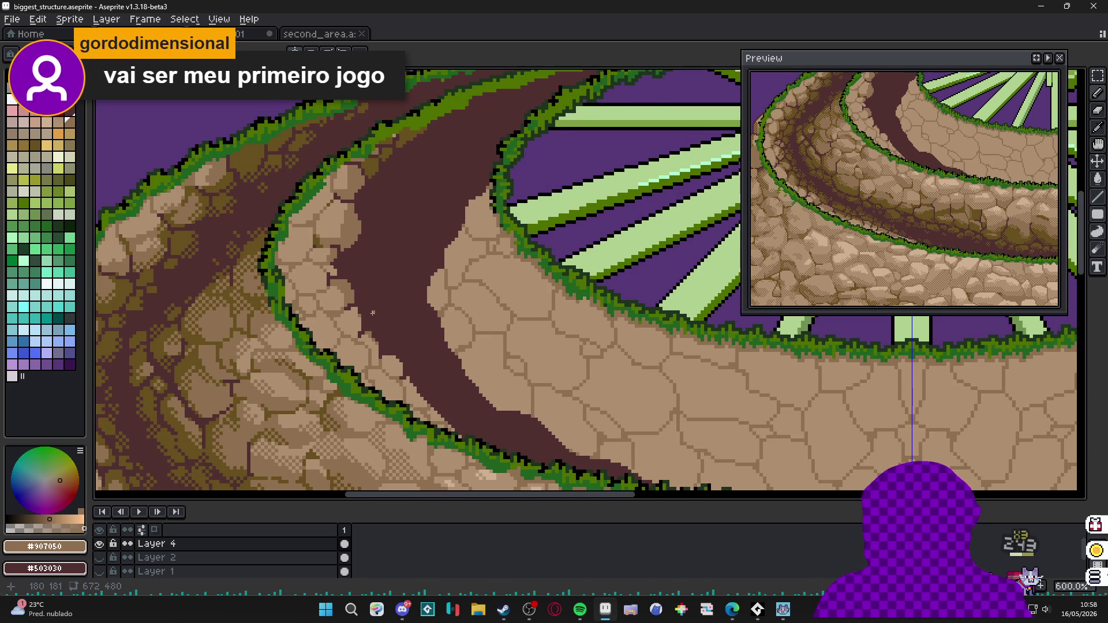
scroll(372, 314, down, 1)
scroll(373, 314, up, 3)
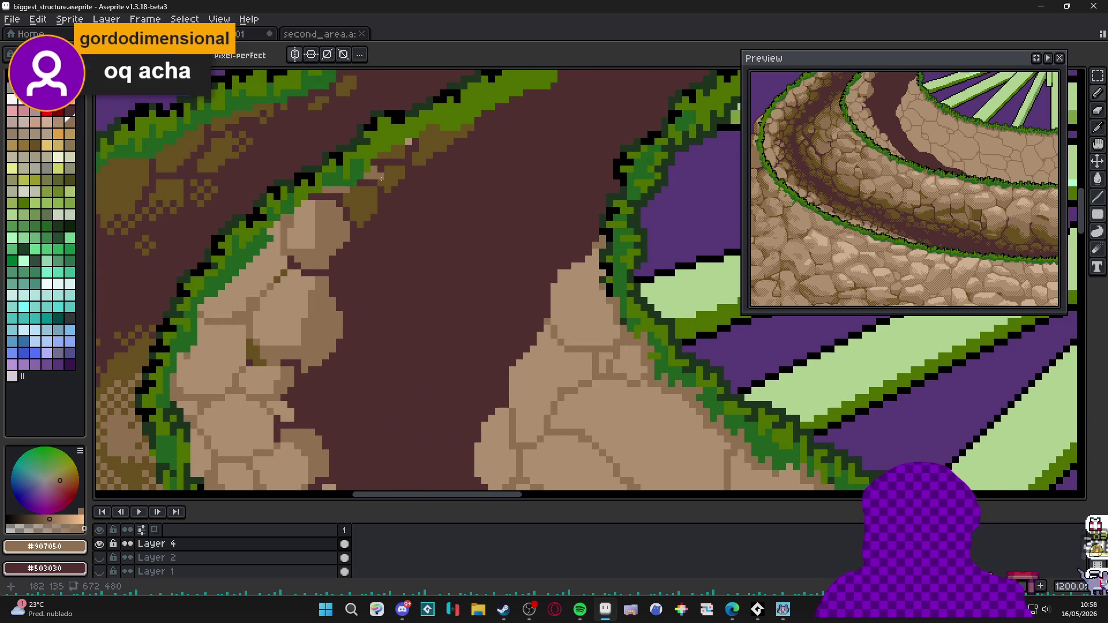
Paint an olive #685020 moss patch over the top of the stone by the upper path edge, trimmed with path brown.
alt+click(345, 235)
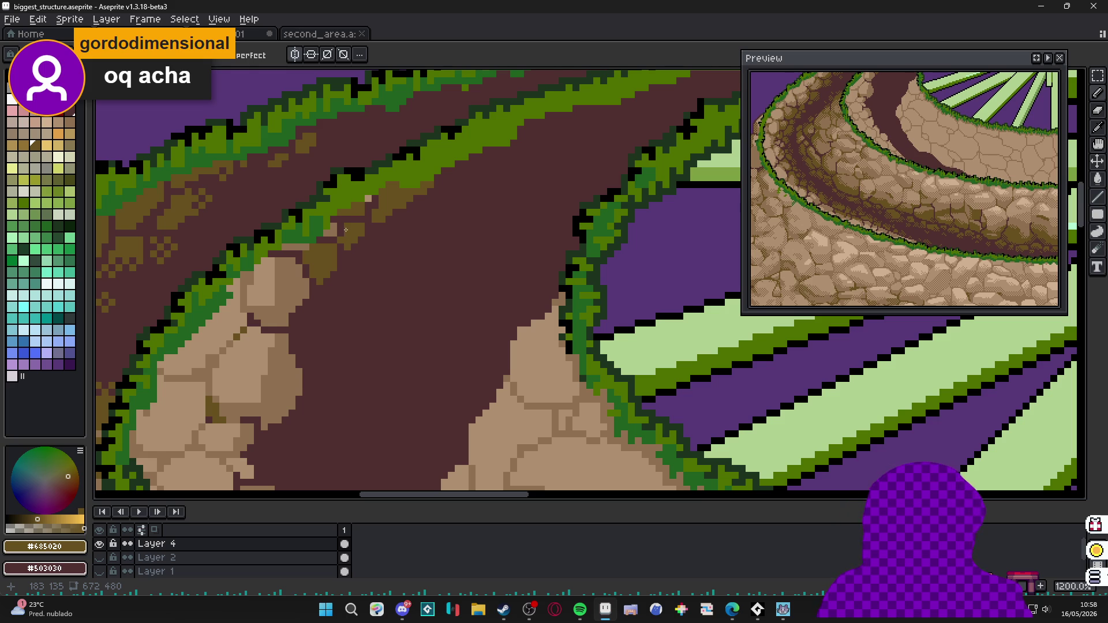
scroll(369, 208, up, 1)
key(g)
key(b)
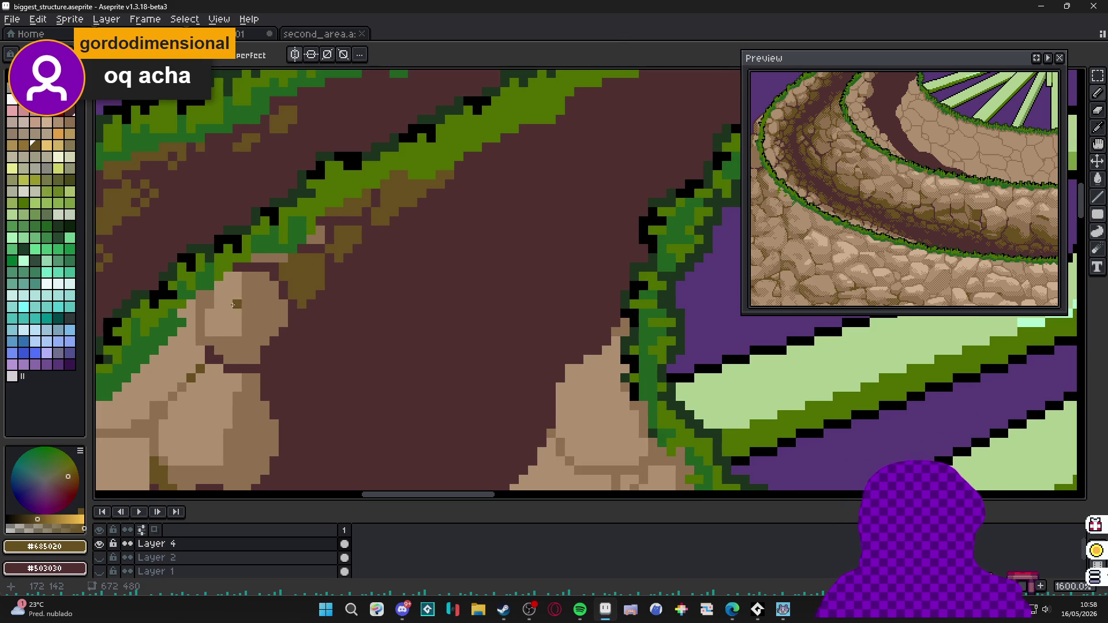
alt+click(234, 306)
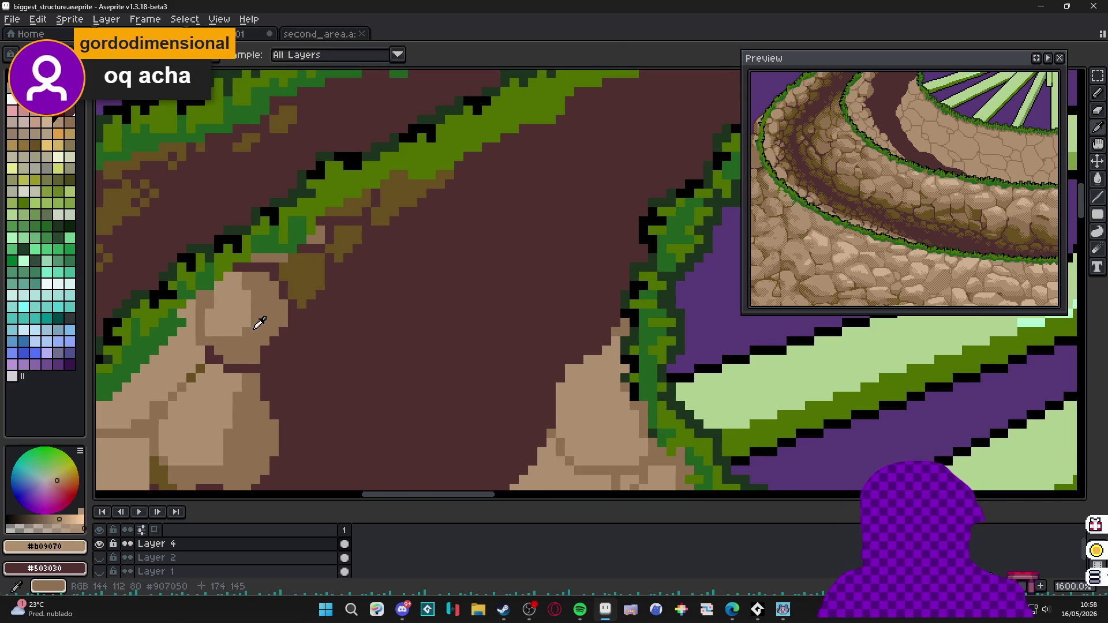
alt+click(194, 334)
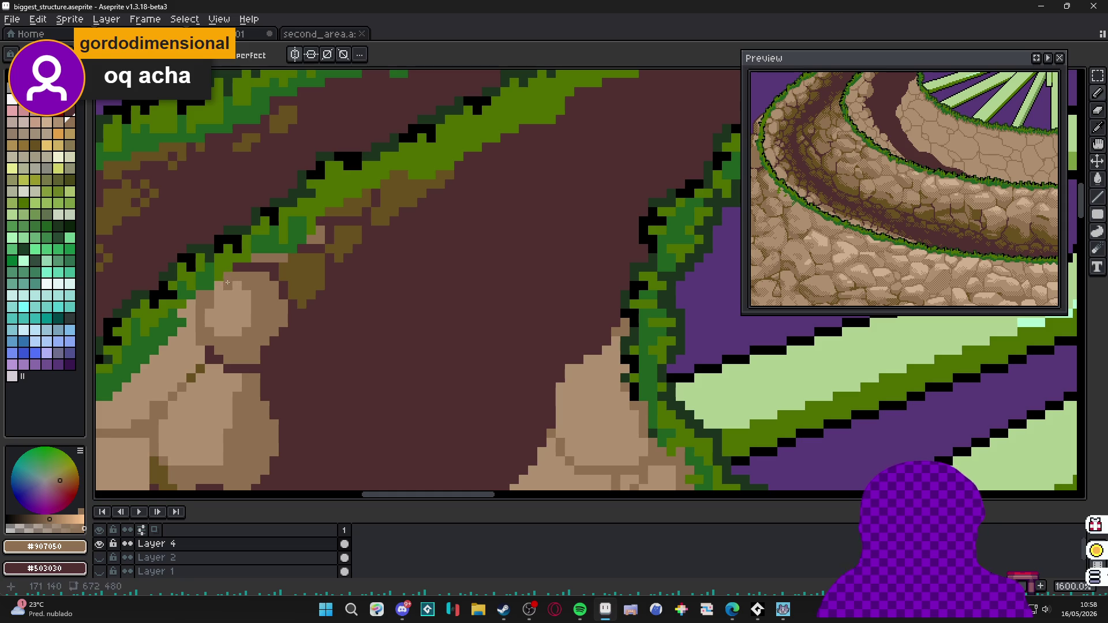
alt+click(292, 266)
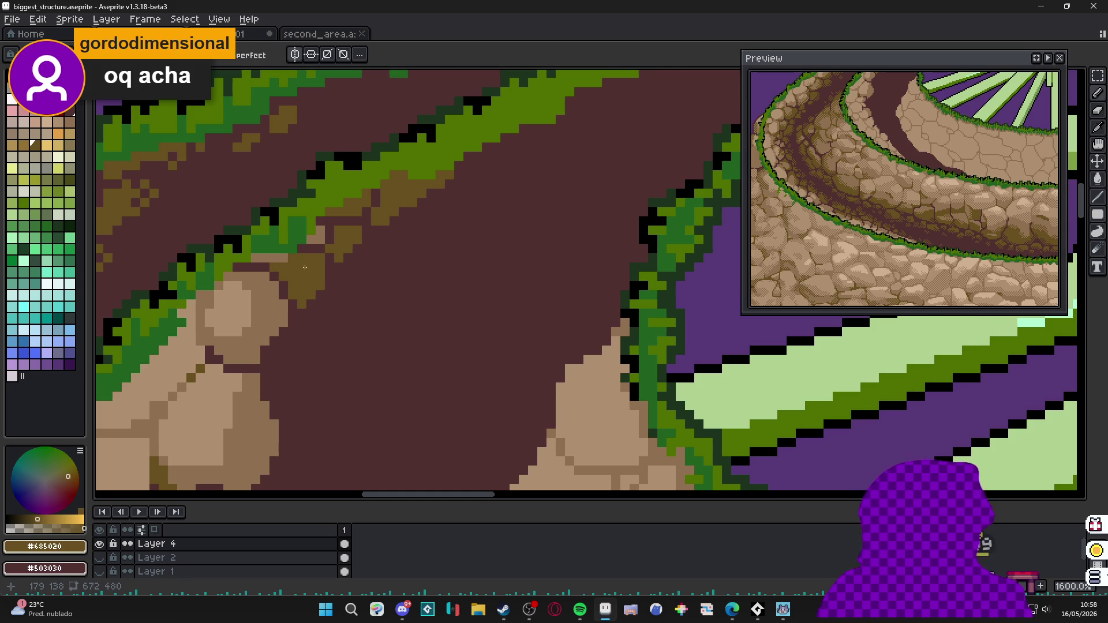
scroll(286, 271, down, 1)
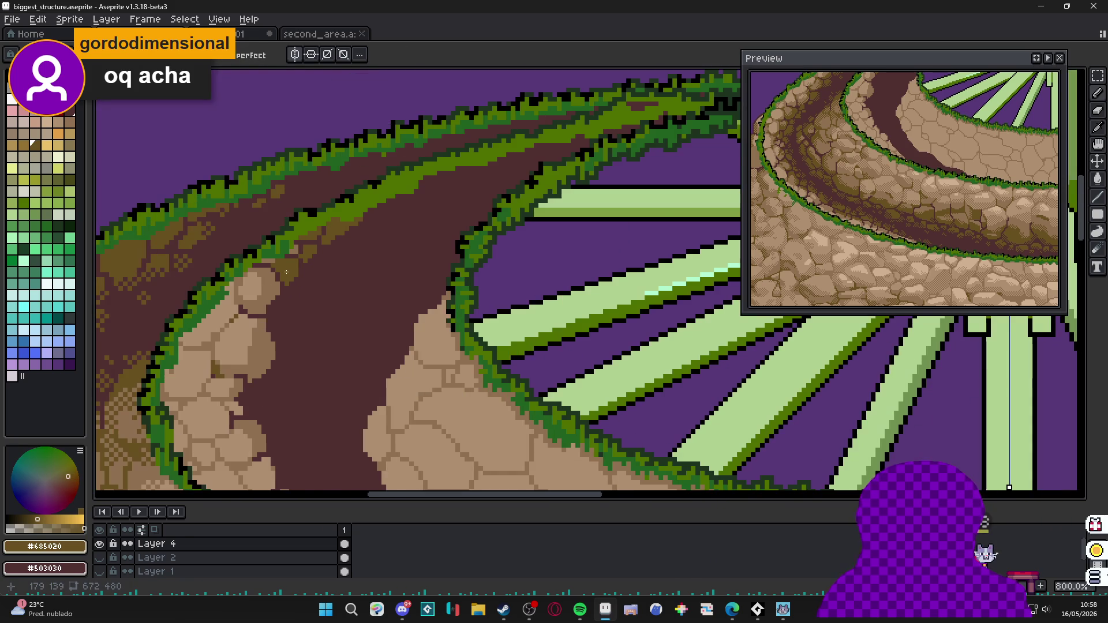
scroll(286, 271, up, 1)
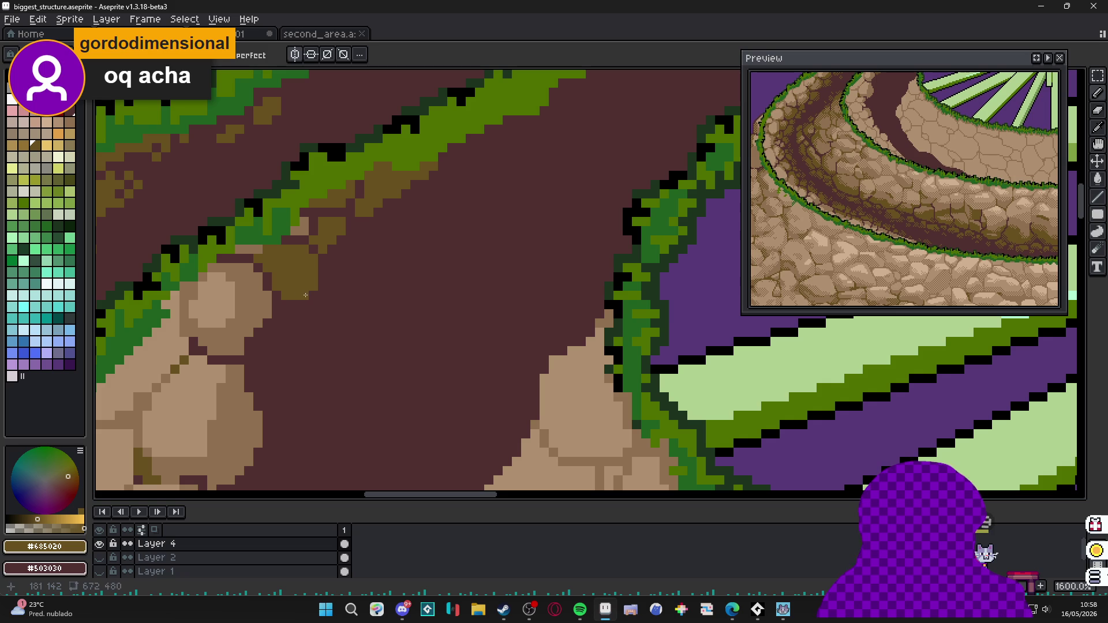
alt+click(343, 267)
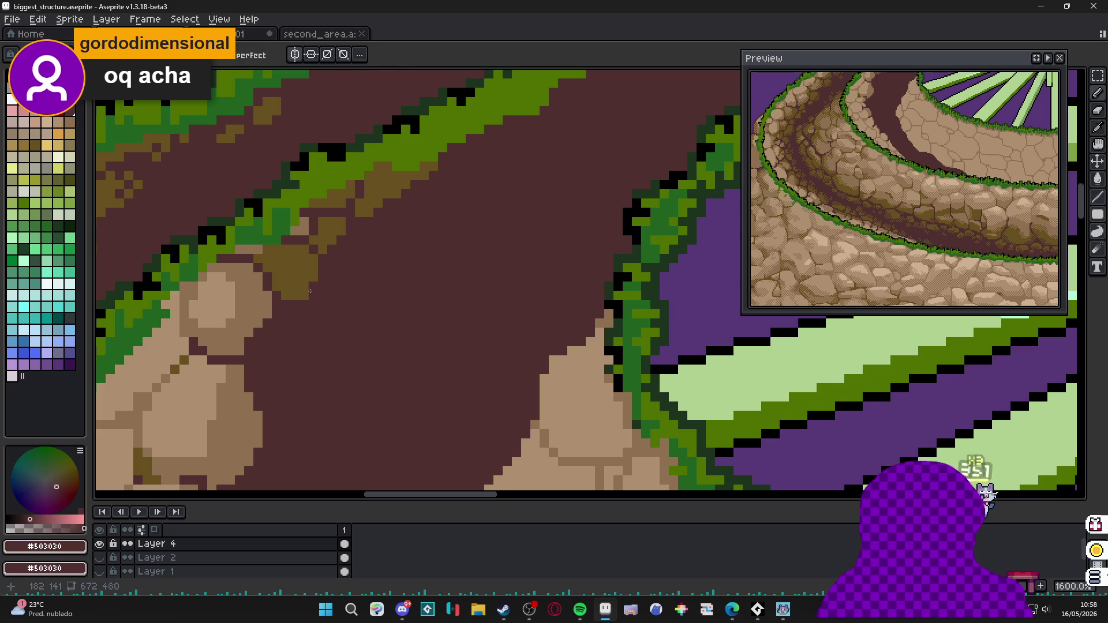
drag(305, 296, 316, 298)
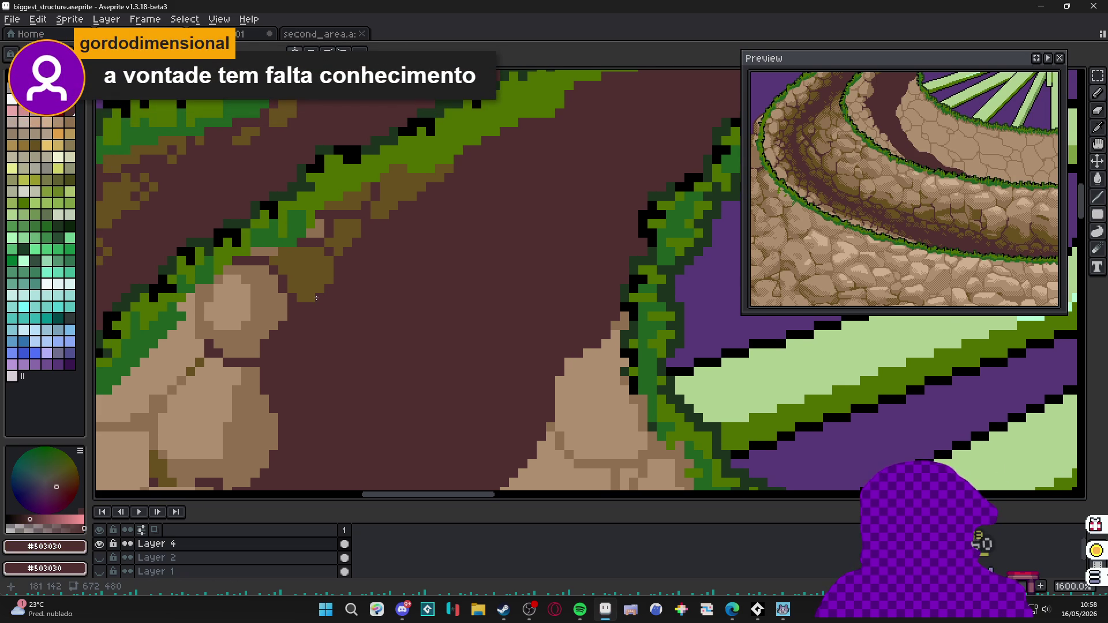
scroll(316, 298, down, 4)
scroll(316, 298, up, 3)
Add more olive moss pixels to the stone top and nearby stones, then save.
alt+click(310, 286)
scroll(311, 310, down, 1)
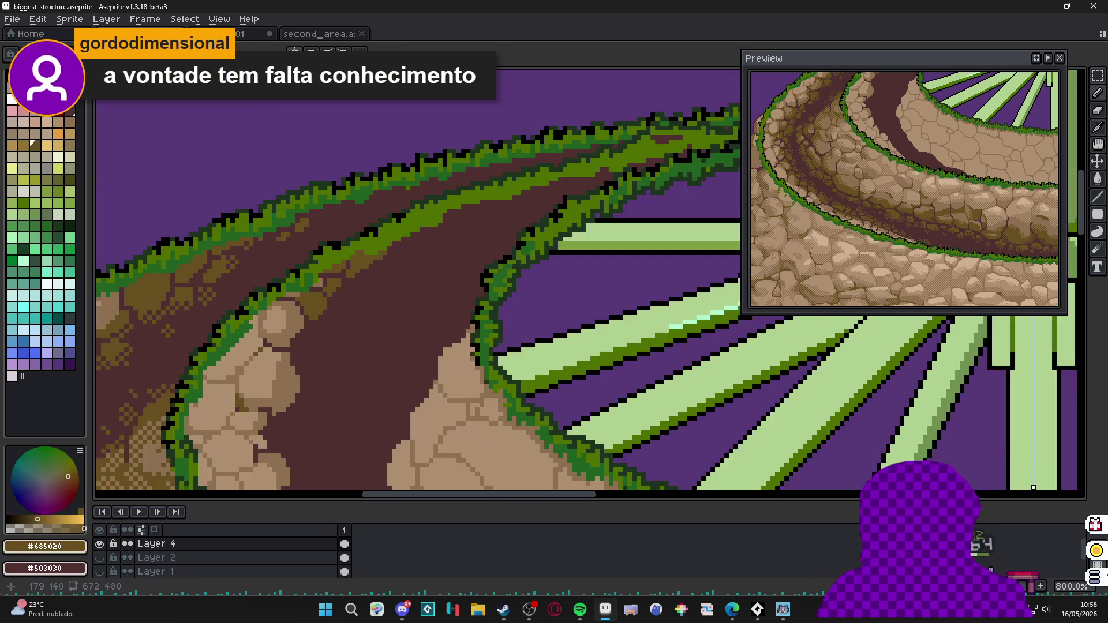
scroll(311, 310, down, 2)
scroll(332, 279, up, 4)
mouse_move(344, 251)
mouse_down()
mouse_move(357, 266)
mouse_move(329, 278)
mouse_move(347, 268)
mouse_up()
click(309, 209)
scroll(295, 206, down, 3)
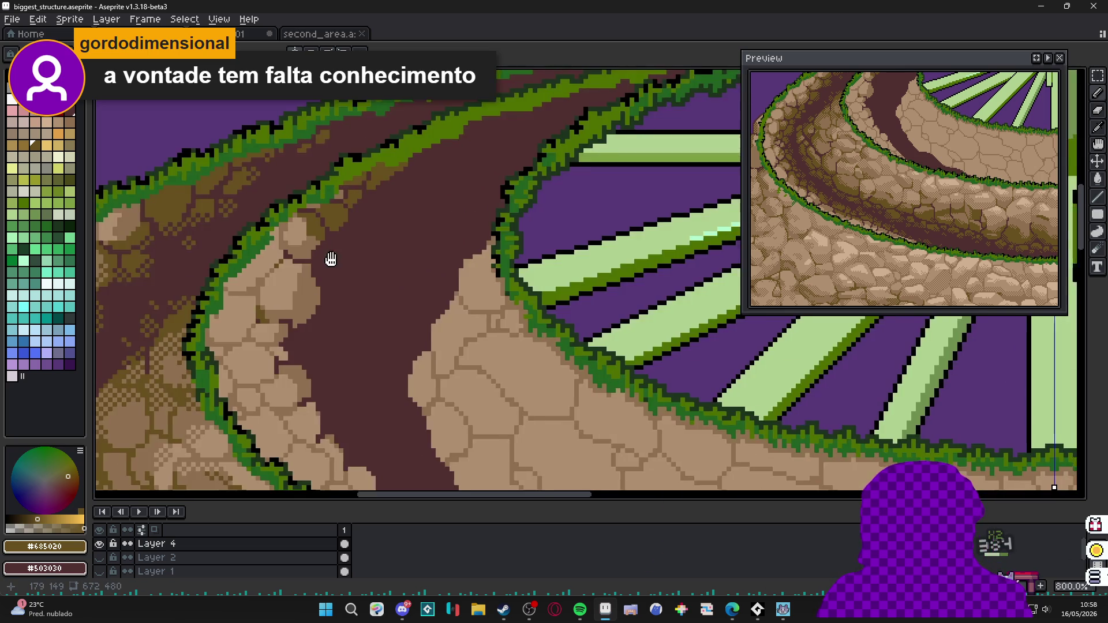
scroll(317, 249, up, 2)
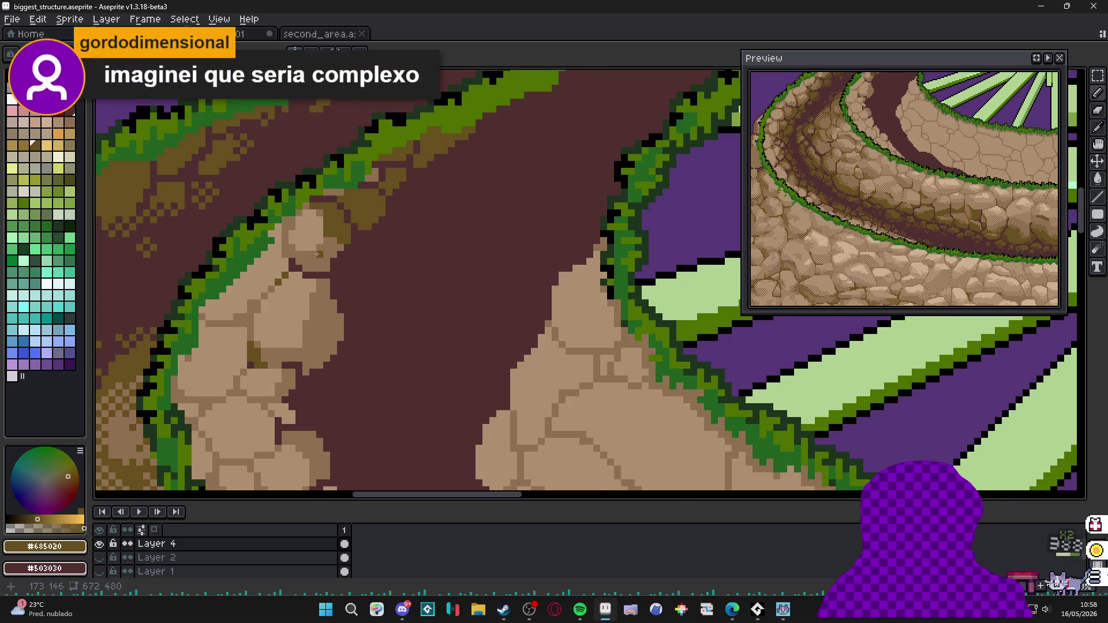
scroll(315, 259, down, 1)
drag(316, 271, 324, 270)
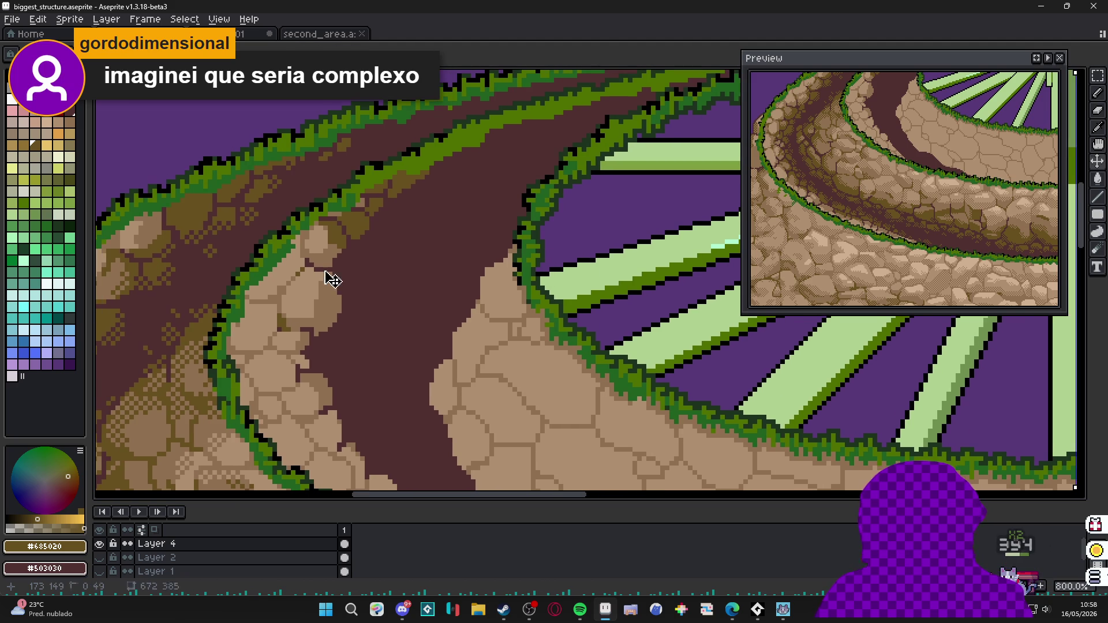
key(ctrl+s)
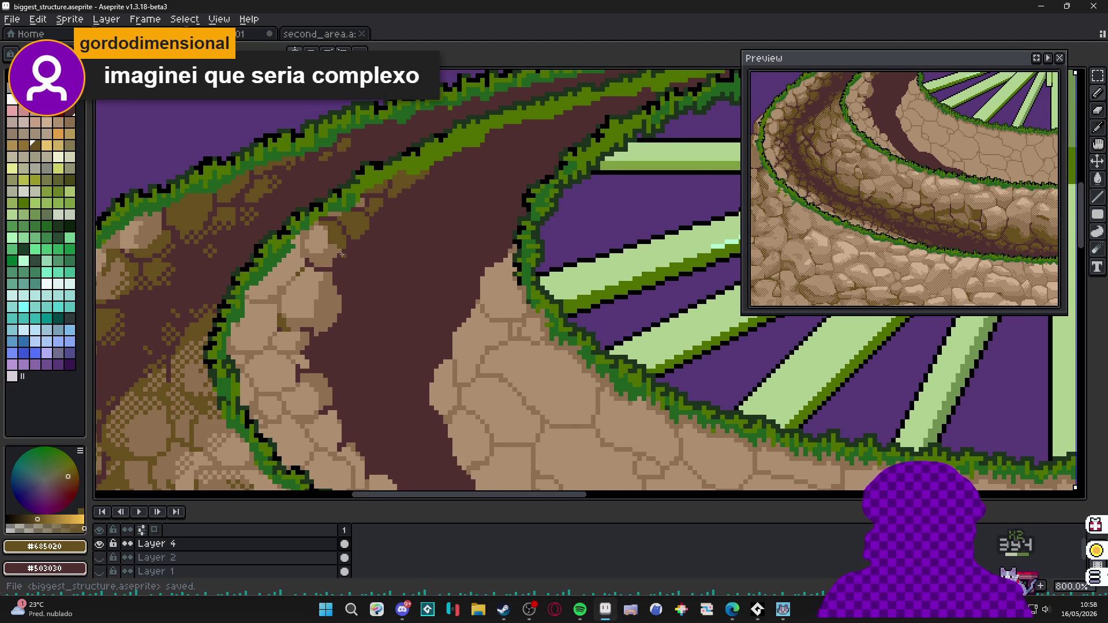
scroll(341, 254, up, 2)
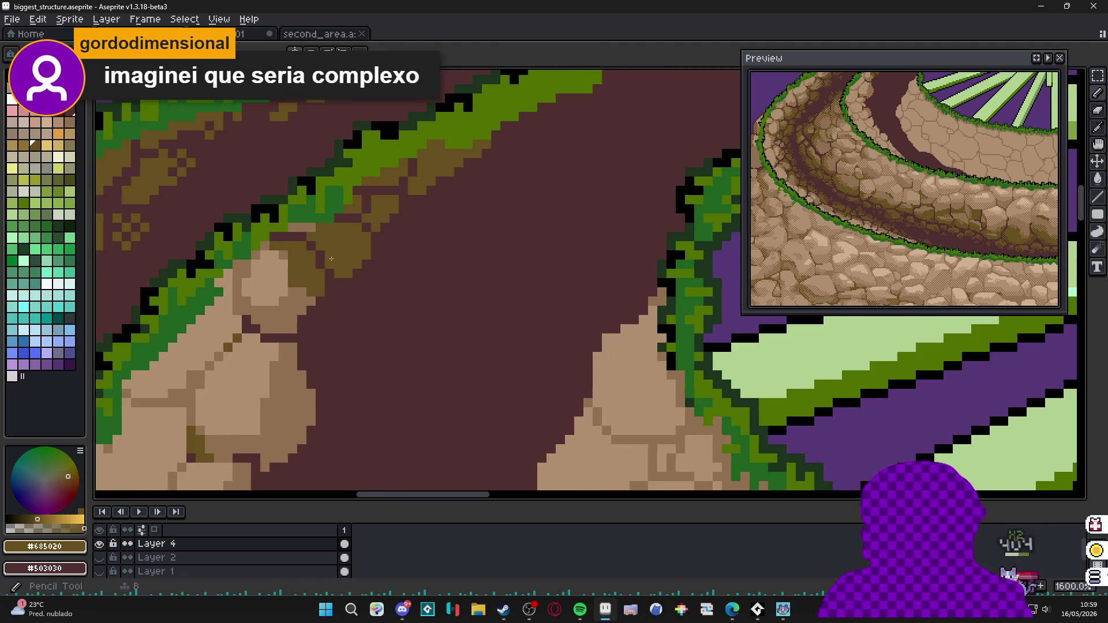
Shade the path-edge stone with olive moss, undo a stray square, and touch up with tan.
alt+click(302, 277)
scroll(302, 278, down, 3)
scroll(302, 286, up, 2)
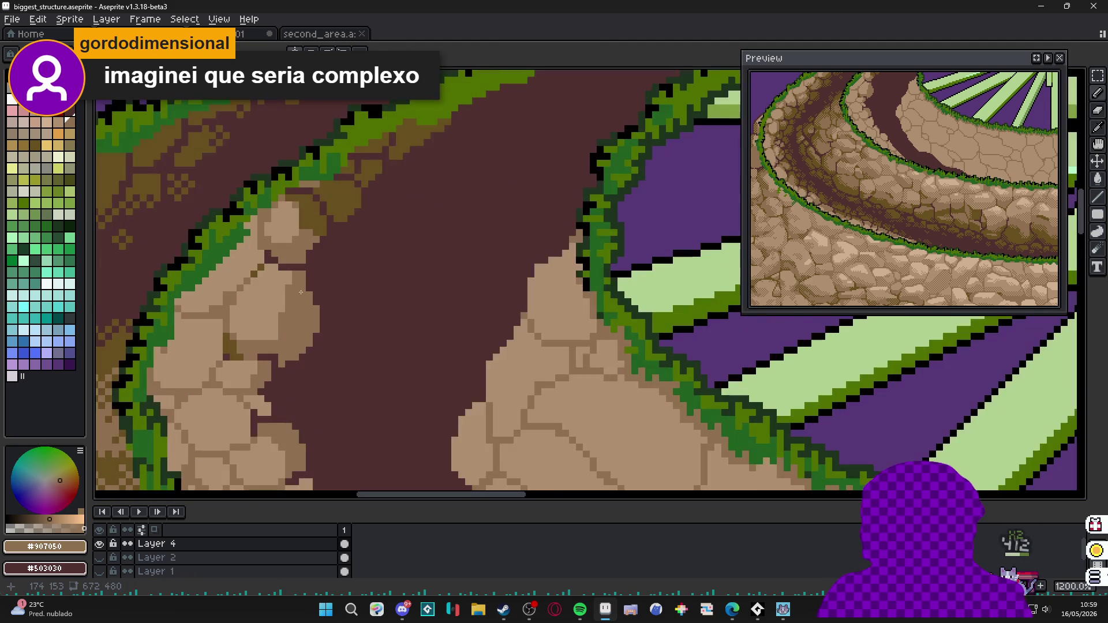
alt+click(302, 293)
scroll(302, 293, up, 1)
mouse_move(303, 299)
mouse_down()
mouse_move(282, 305)
mouse_move(293, 319)
mouse_move(306, 312)
mouse_move(286, 264)
mouse_move(222, 279)
mouse_up()
click(295, 365)
key(ctrl+z)
click(270, 300)
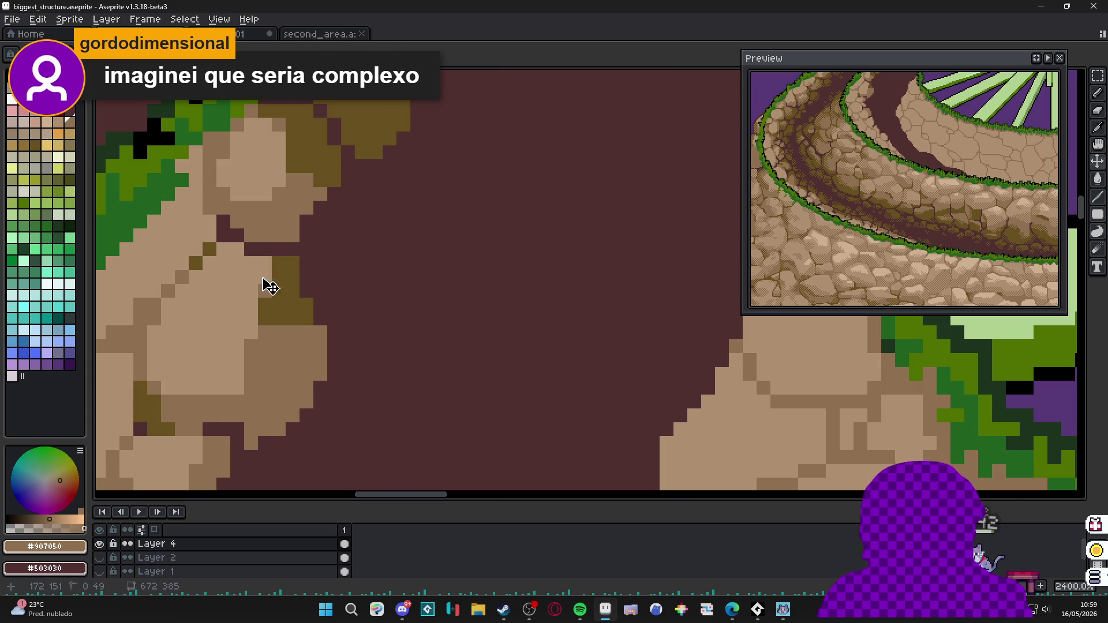
scroll(222, 278, up, 1)
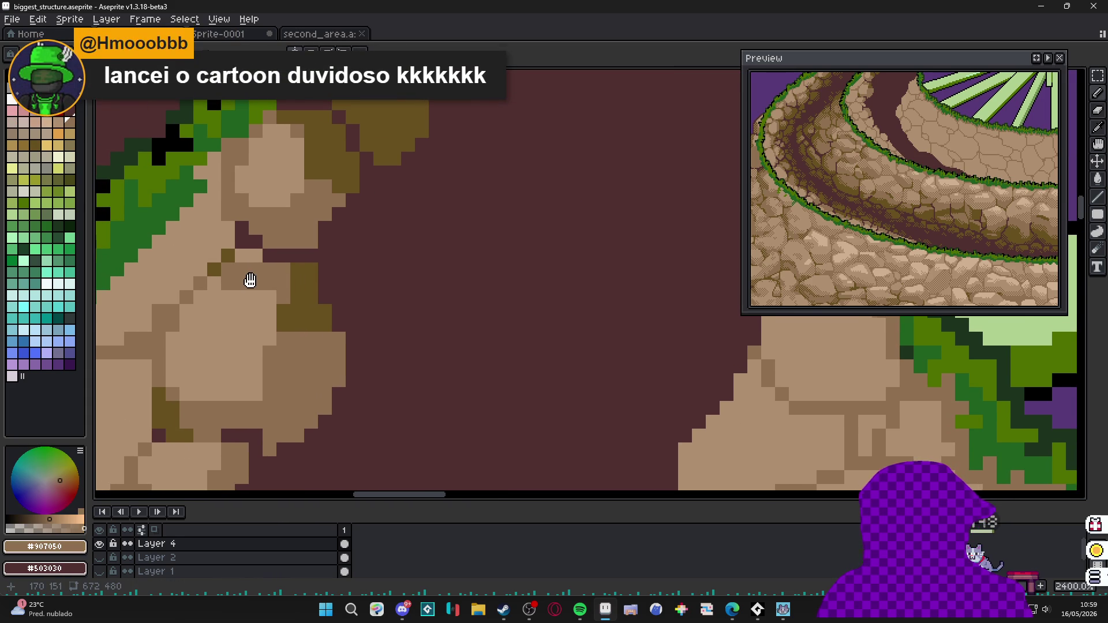
click(249, 280)
click(249, 256)
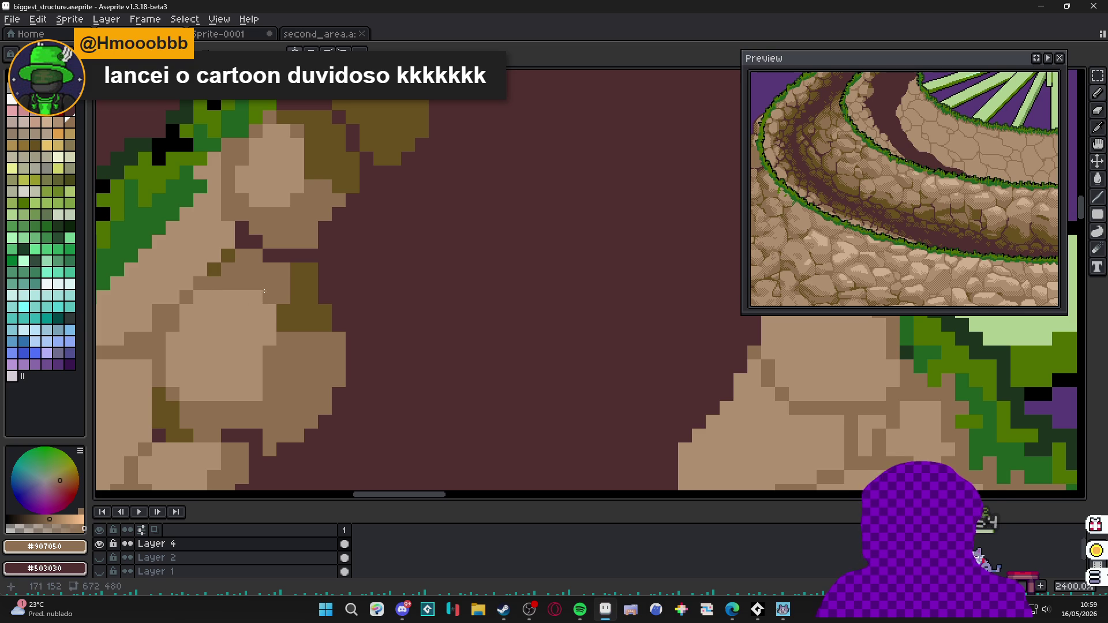
scroll(219, 295, down, 3)
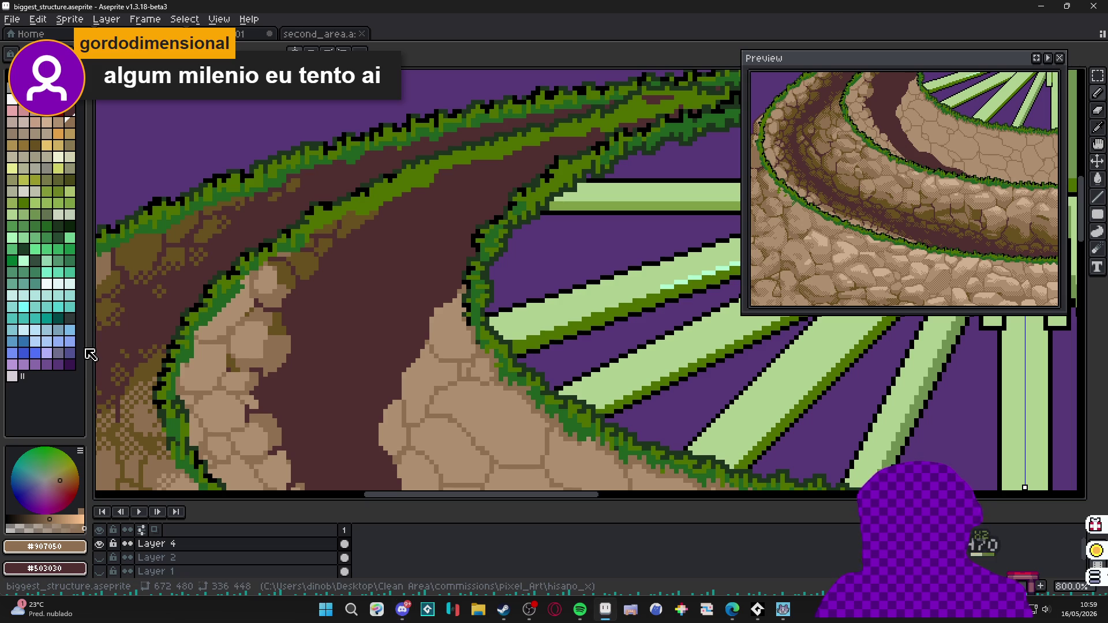
scroll(371, 333, down, 5)
scroll(370, 333, up, 8)
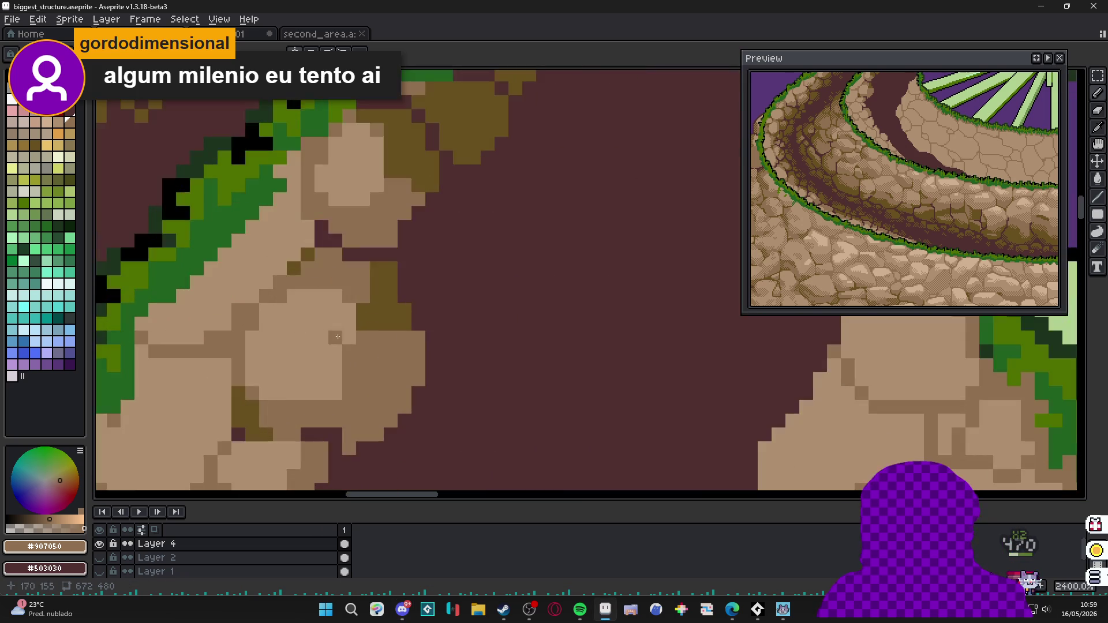
Fill the crack between the two stacked tan stones with olive moss pixels.
alt+click(404, 343)
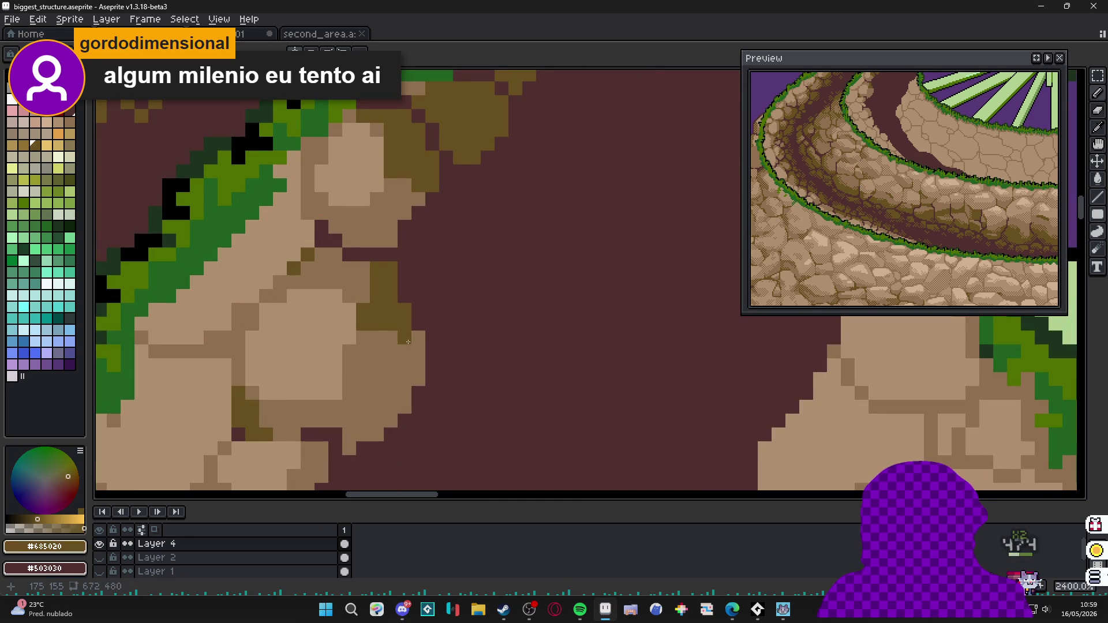
click(325, 256)
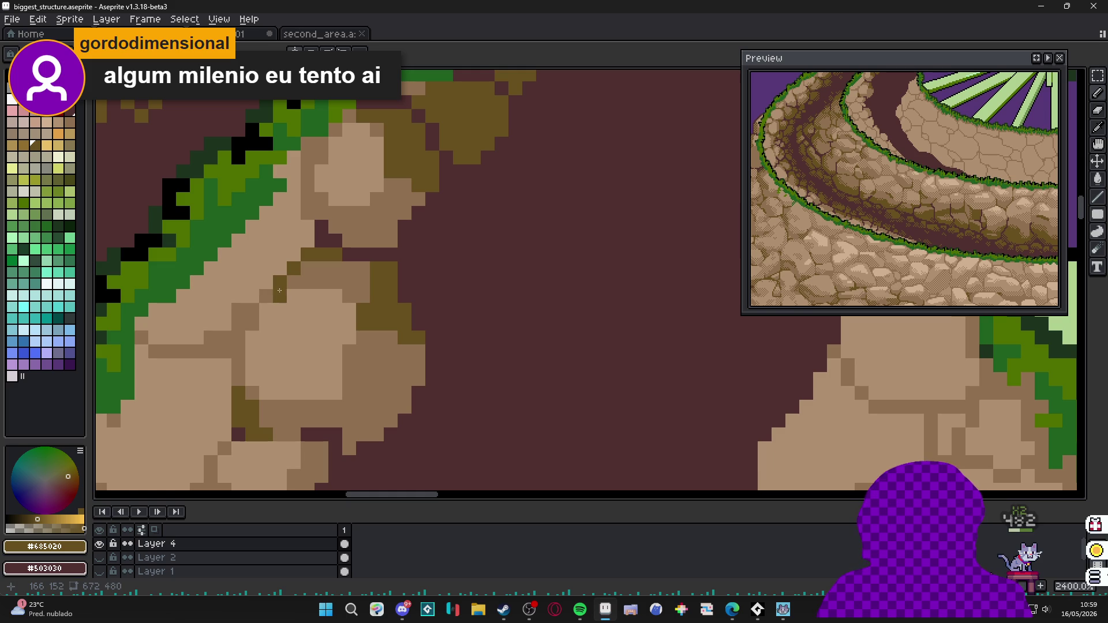
scroll(289, 287, down, 3)
scroll(307, 280, up, 3)
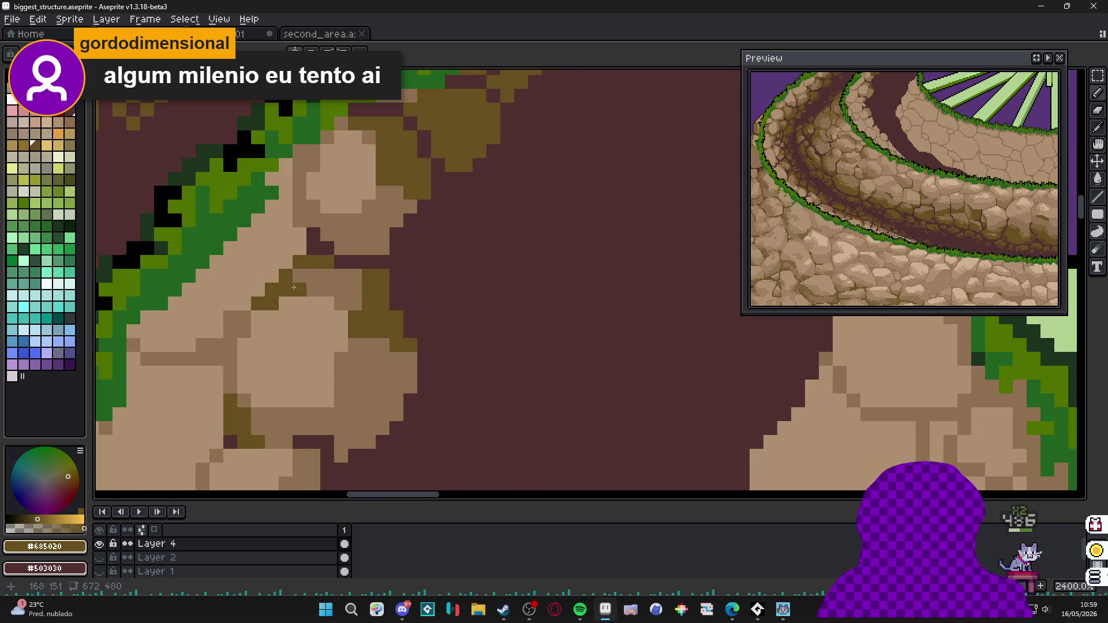
drag(293, 287, 313, 278)
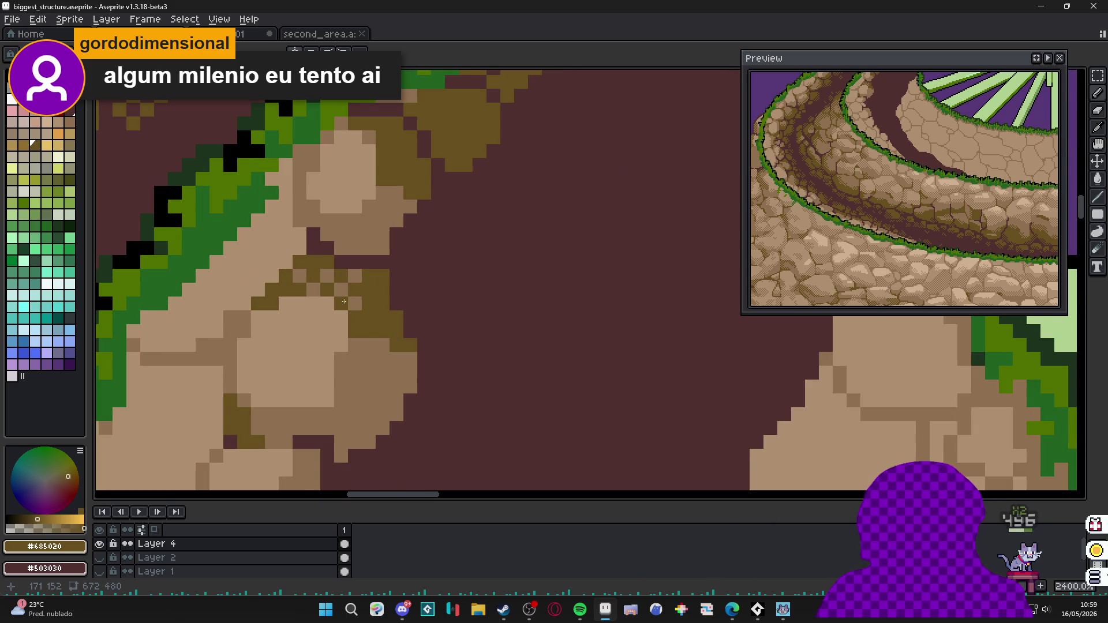
scroll(348, 288, down, 2)
scroll(380, 259, up, 2)
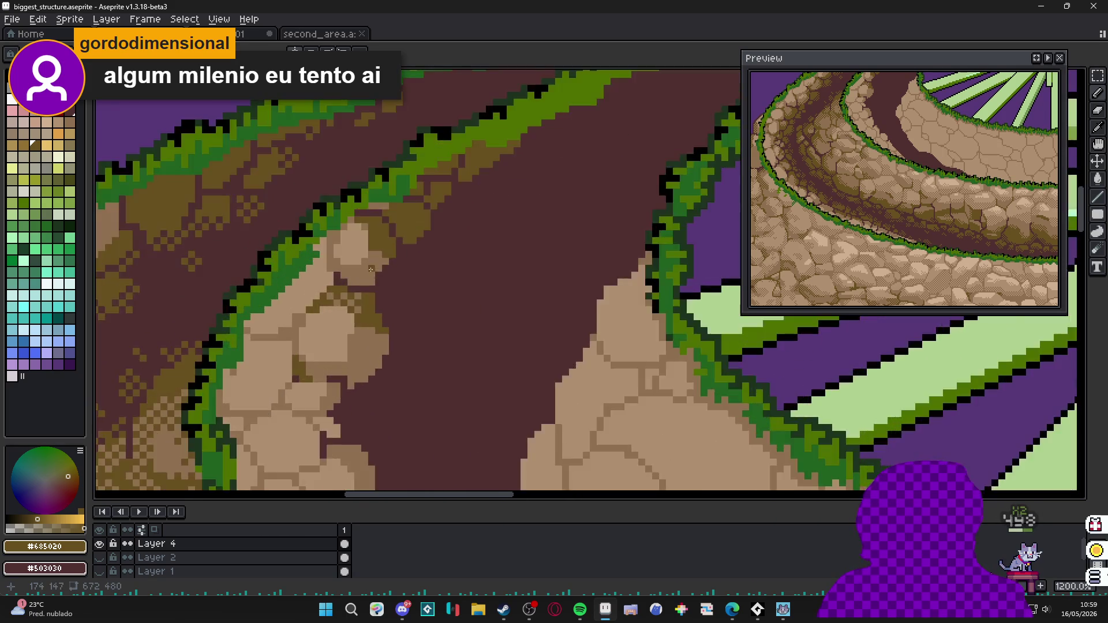
scroll(379, 258, up, 2)
Darken a few stone pixels beside the dark path to olive, then review the ledge.
mouse_move(355, 277)
mouse_down()
mouse_move(373, 260)
mouse_move(365, 279)
mouse_up()
scroll(364, 278, down, 3)
scroll(365, 279, down, 1)
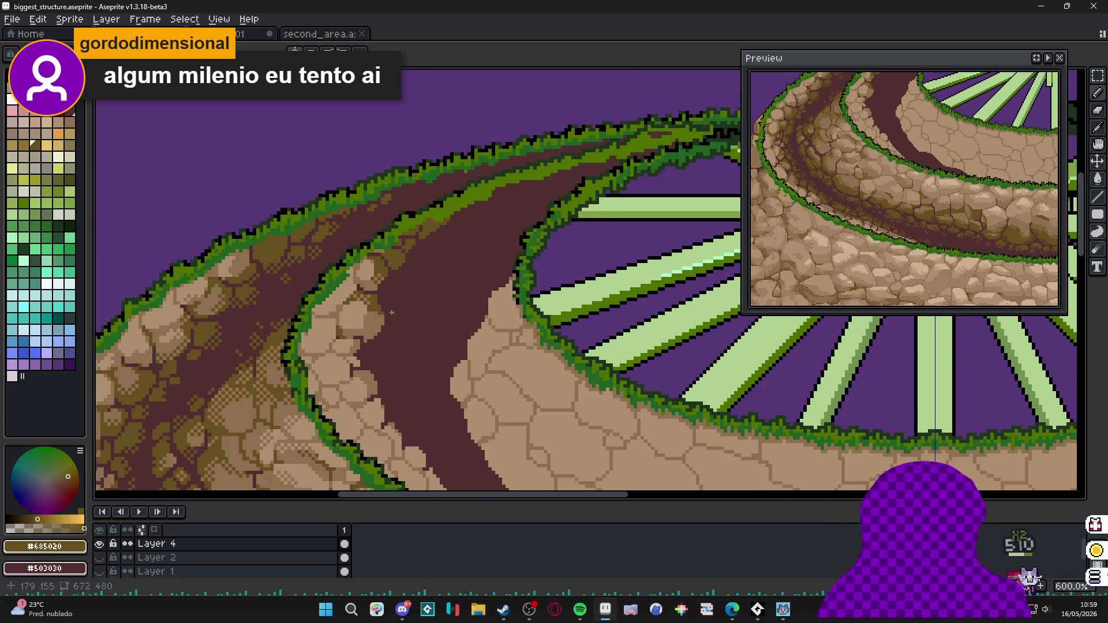
mouse_move(519, 259)
mouse_down()
mouse_move(346, 304)
mouse_move(390, 277)
mouse_up()
scroll(372, 381, up, 1)
drag(373, 346, 372, 381)
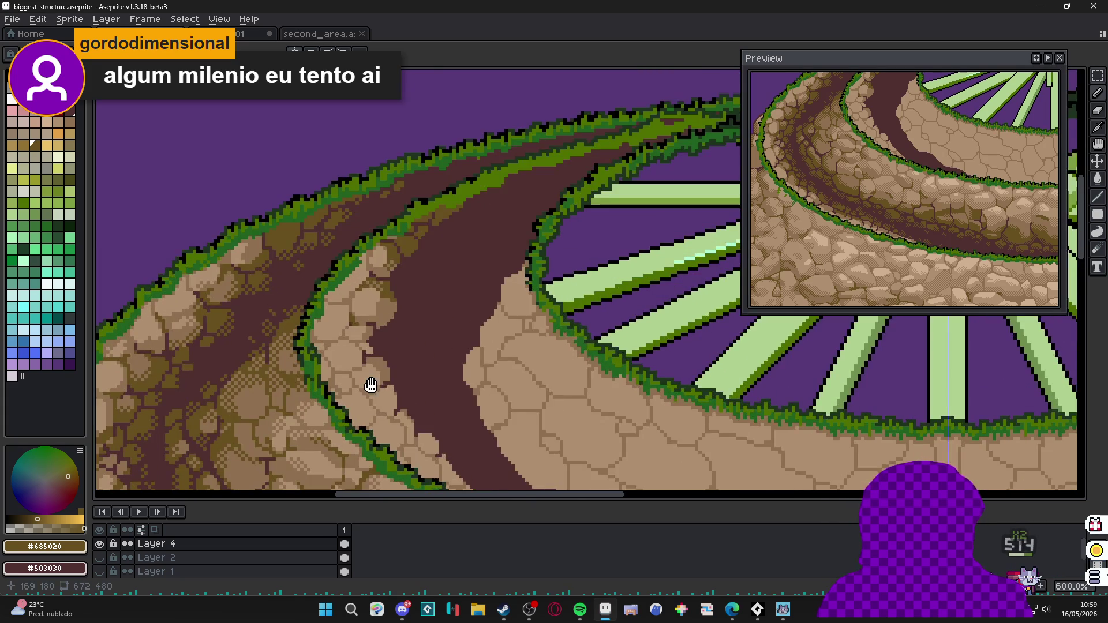
scroll(382, 347, up, 1)
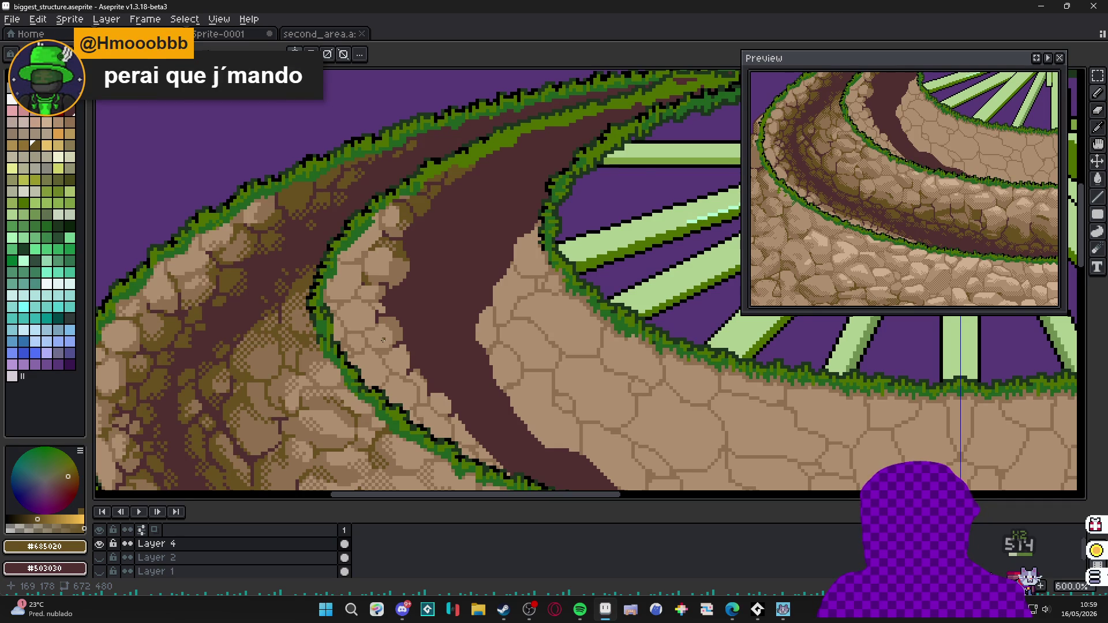
scroll(389, 292, up, 1)
scroll(389, 292, up, 1)
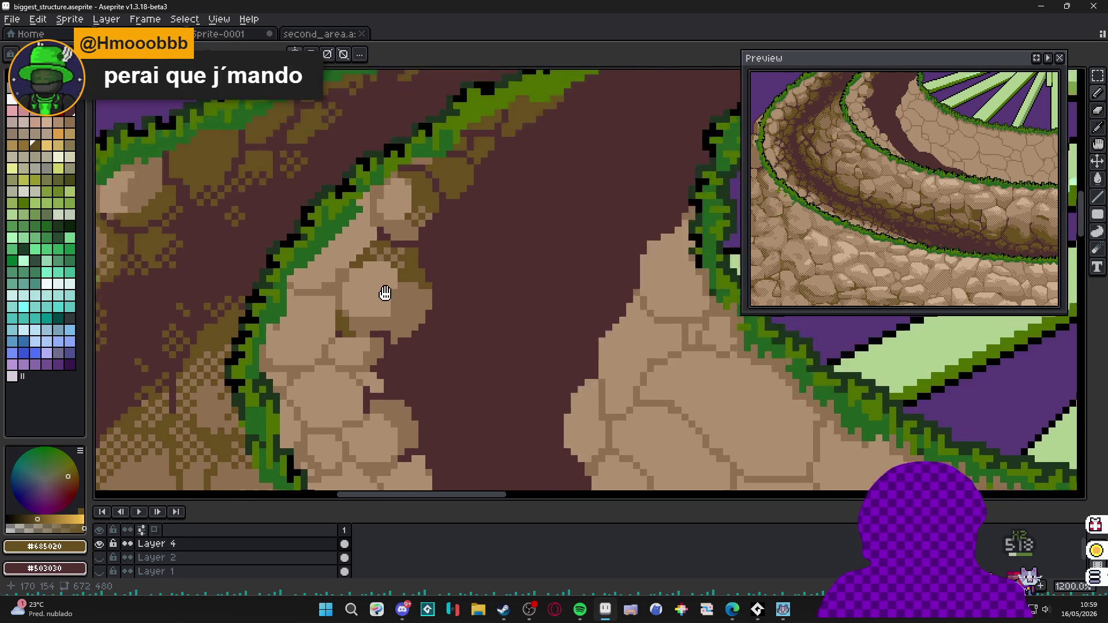
scroll(390, 292, up, 1)
Add a short tan stroke and an olive-brown pixel to the rock edge, sampling colours from the canvas.
alt+click(427, 393)
scroll(427, 393, up, 1)
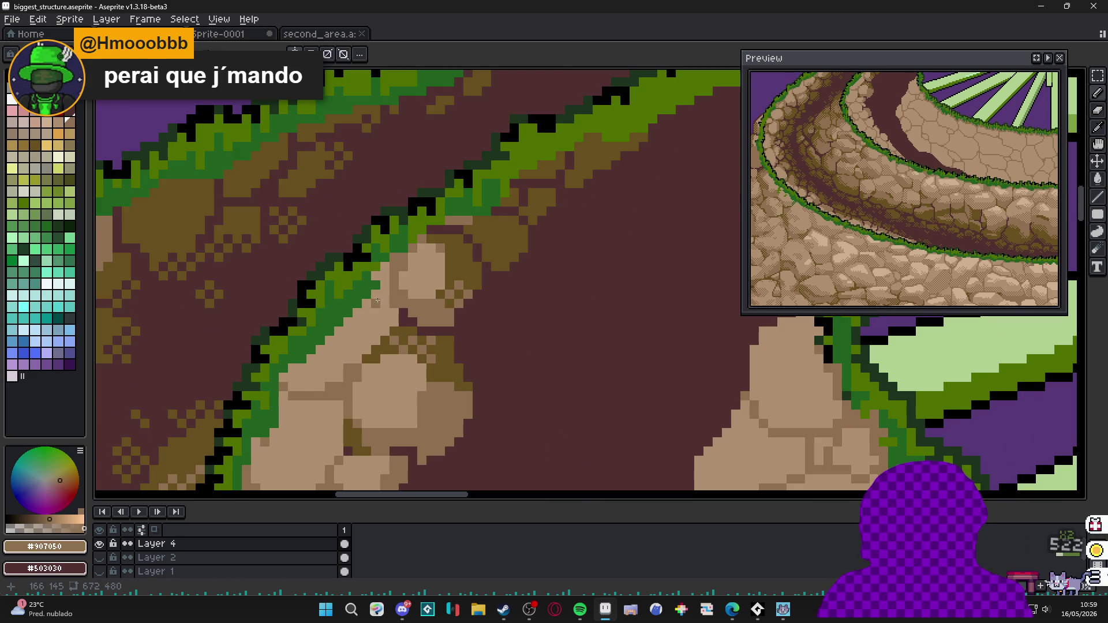
mouse_move(384, 314)
mouse_down()
mouse_move(375, 337)
mouse_move(367, 310)
mouse_up()
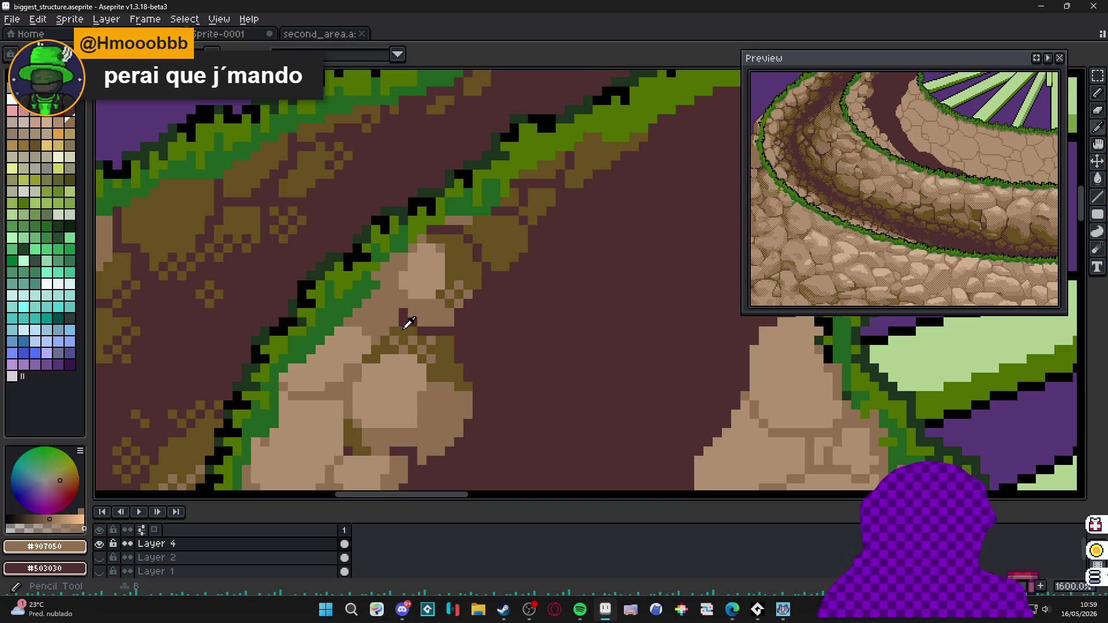
alt+click(394, 303)
click(395, 311)
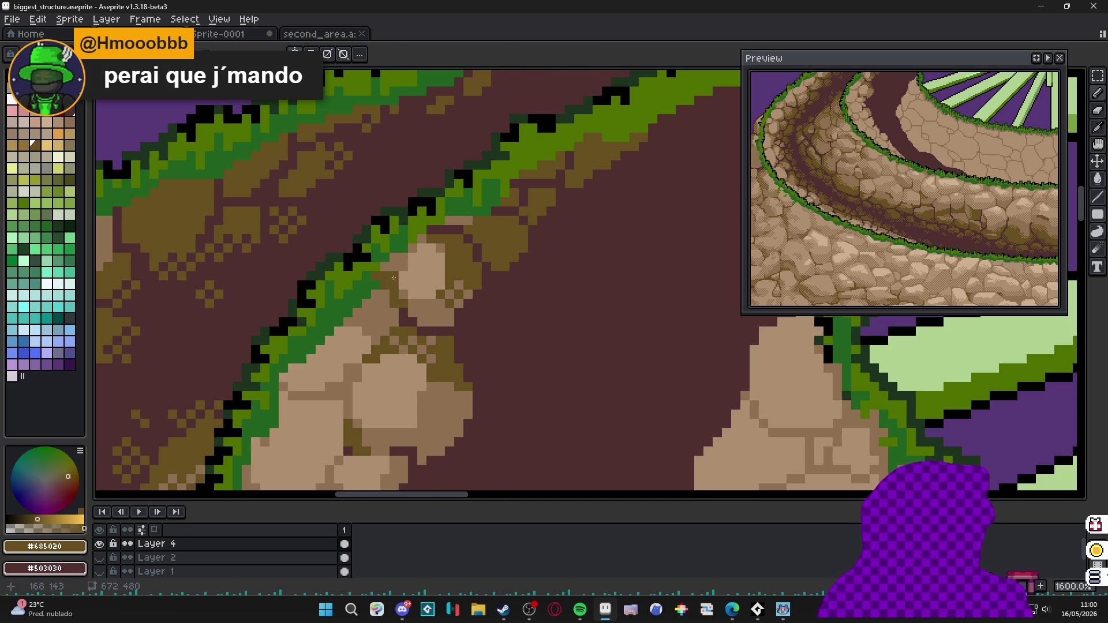
scroll(394, 278, down, 1)
scroll(415, 308, down, 1)
scroll(414, 309, up, 1)
alt+click(415, 308)
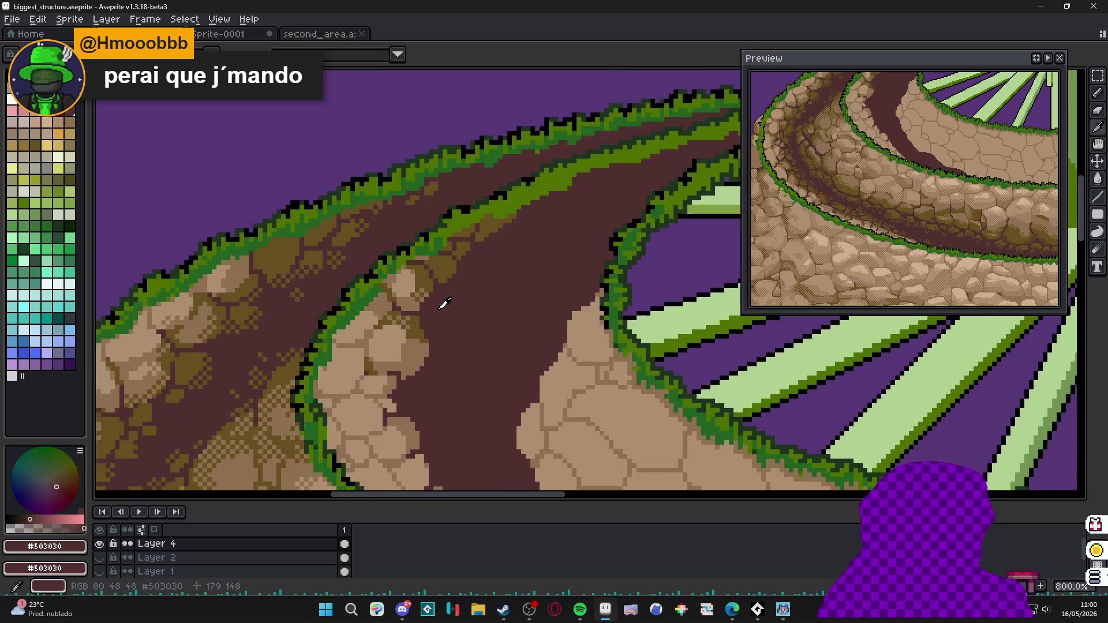
scroll(402, 270, up, 1)
scroll(402, 270, down, 2)
scroll(402, 270, up, 2)
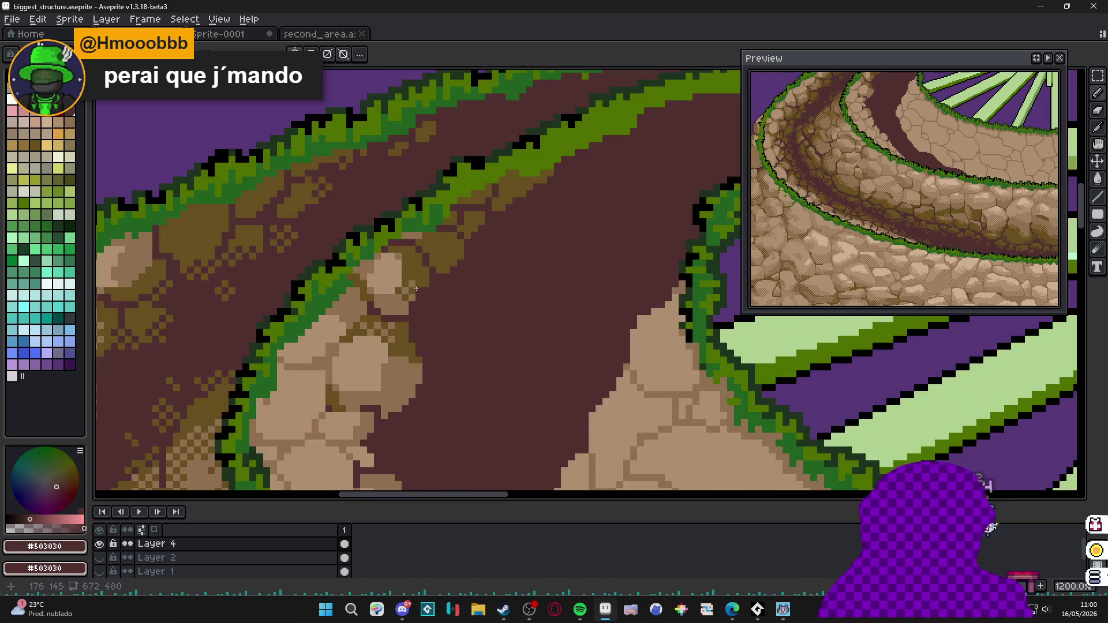
alt+click(381, 251)
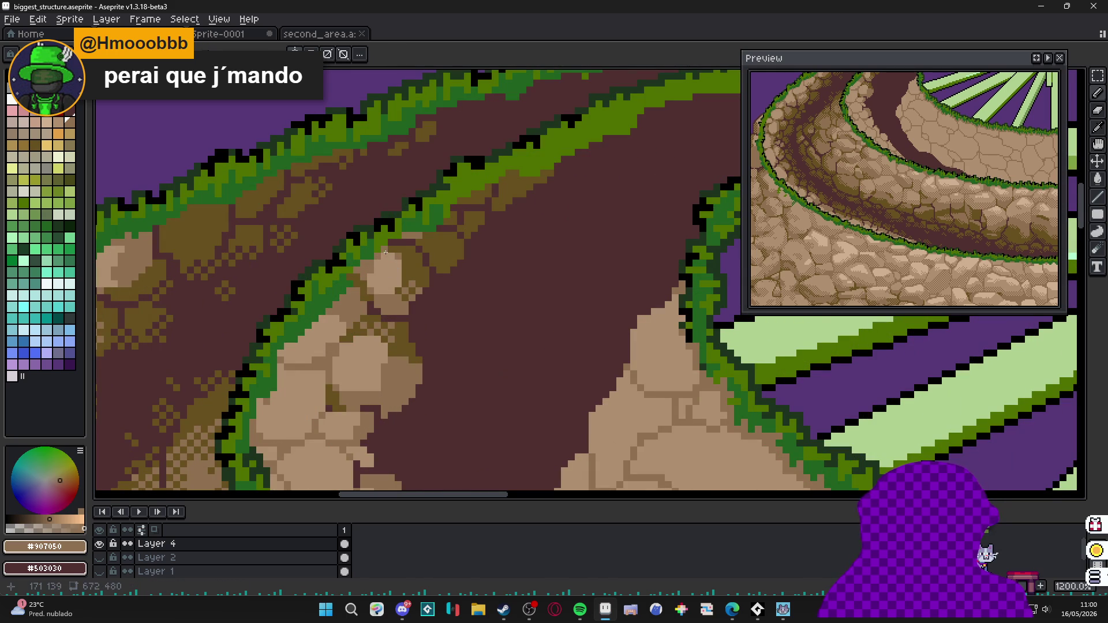
scroll(398, 264, down, 1)
scroll(398, 286, up, 1)
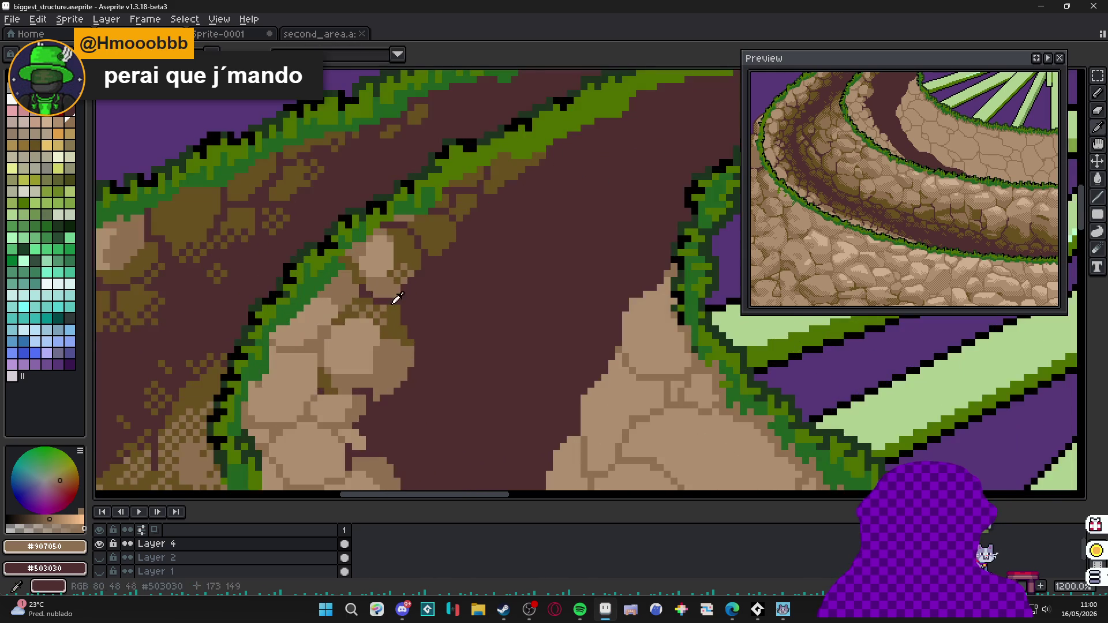
Paint a dark outline pixel on the rock with sampled olive and path colours, and save biggest_structure.aseprite.
alt+click(399, 305)
alt+click(416, 335)
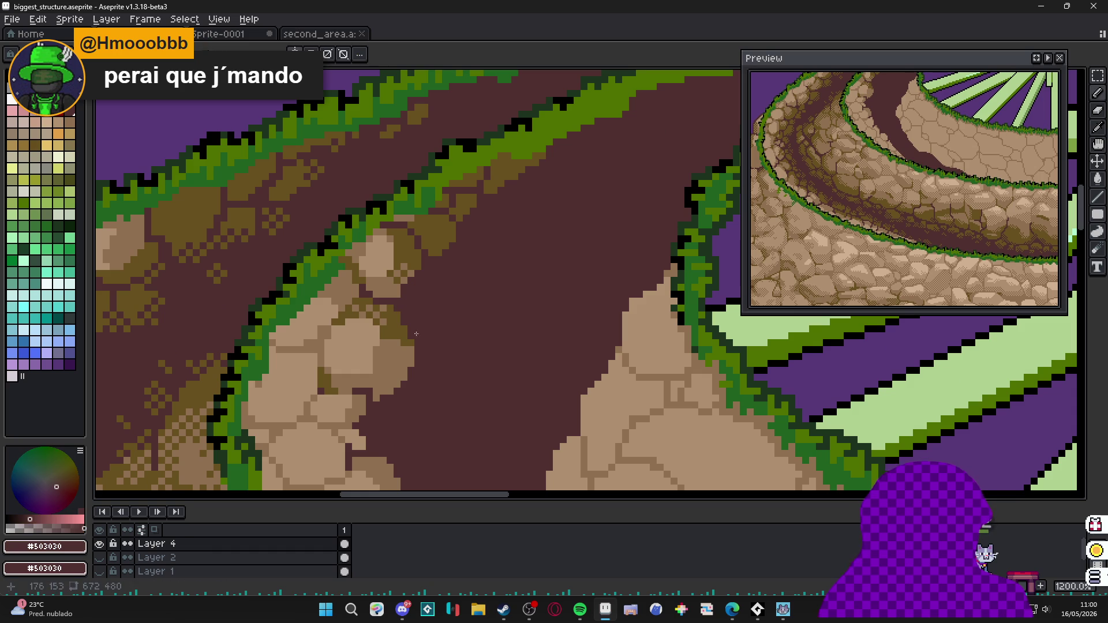
alt+click(410, 348)
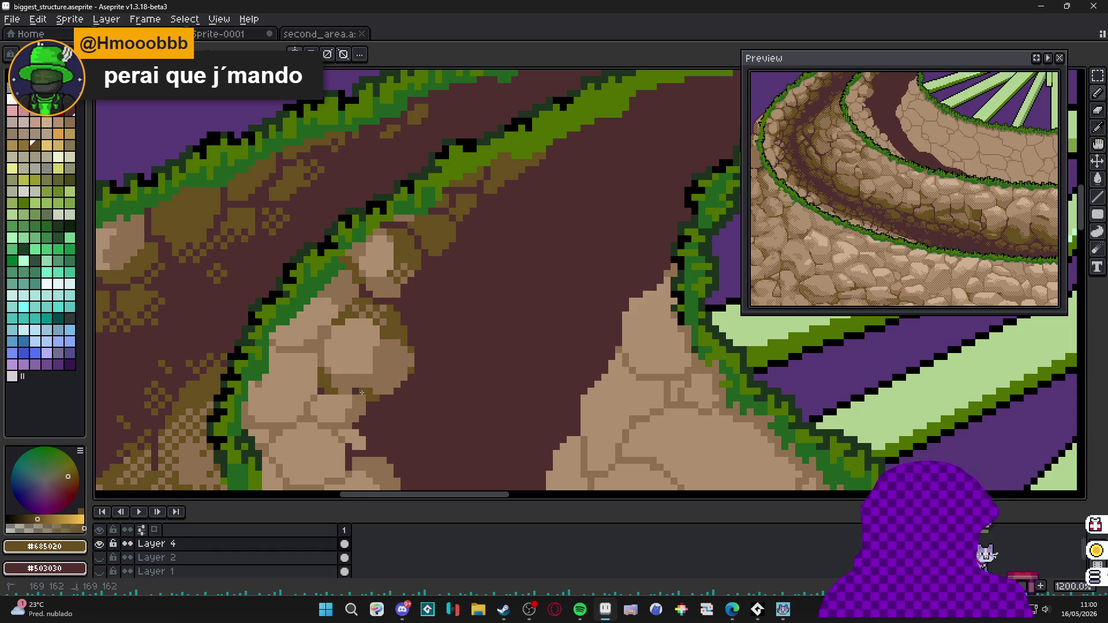
click(377, 388)
scroll(383, 398, down, 3)
scroll(385, 381, up, 3)
alt+click(385, 381)
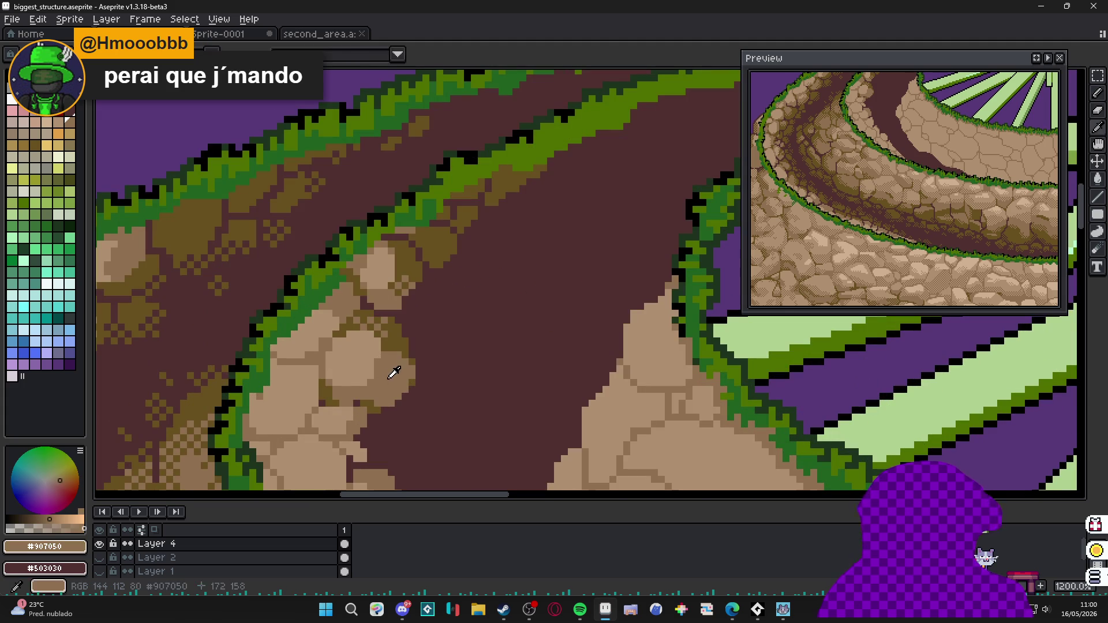
scroll(372, 381, down, 3)
scroll(428, 298, down, 5)
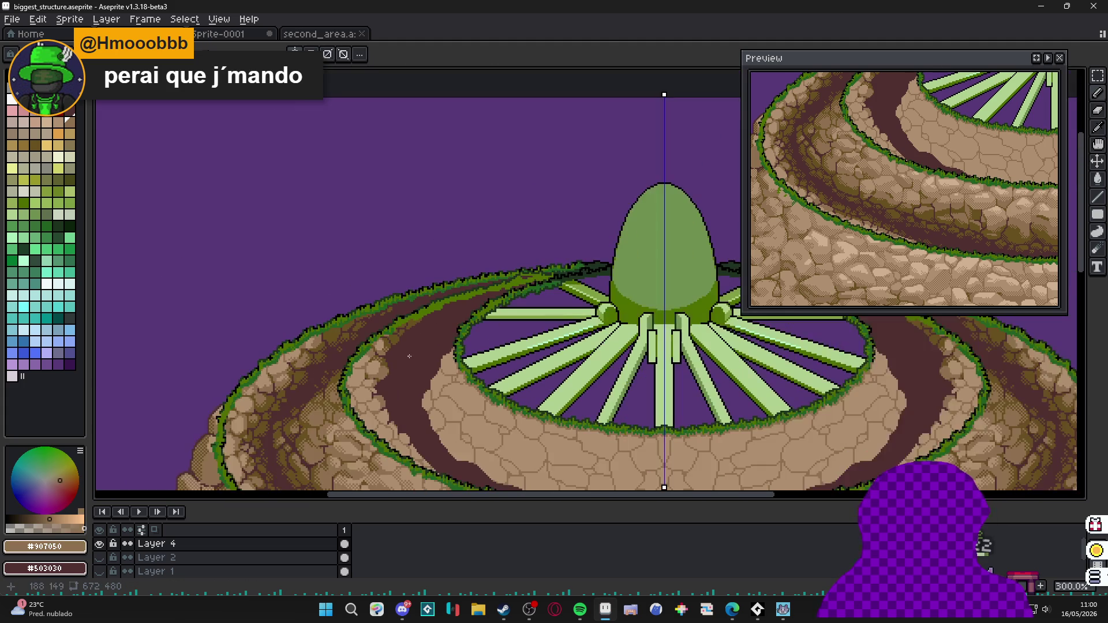
key(ctrl+s)
scroll(428, 298, up, 6)
scroll(407, 294, down, 1)
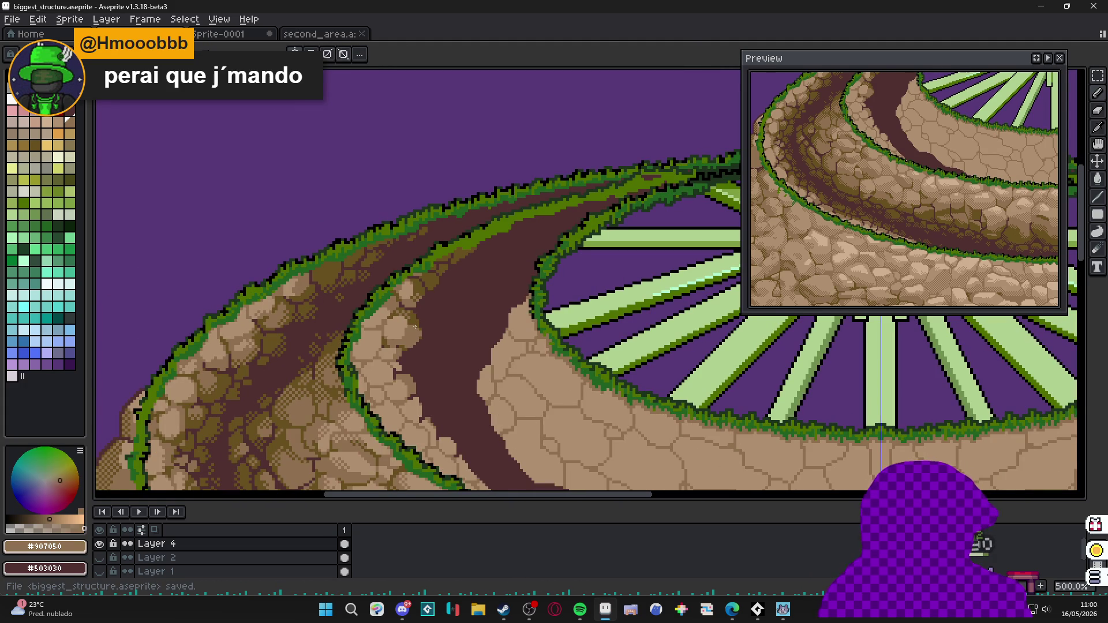
scroll(414, 328, up, 2)
scroll(414, 327, up, 3)
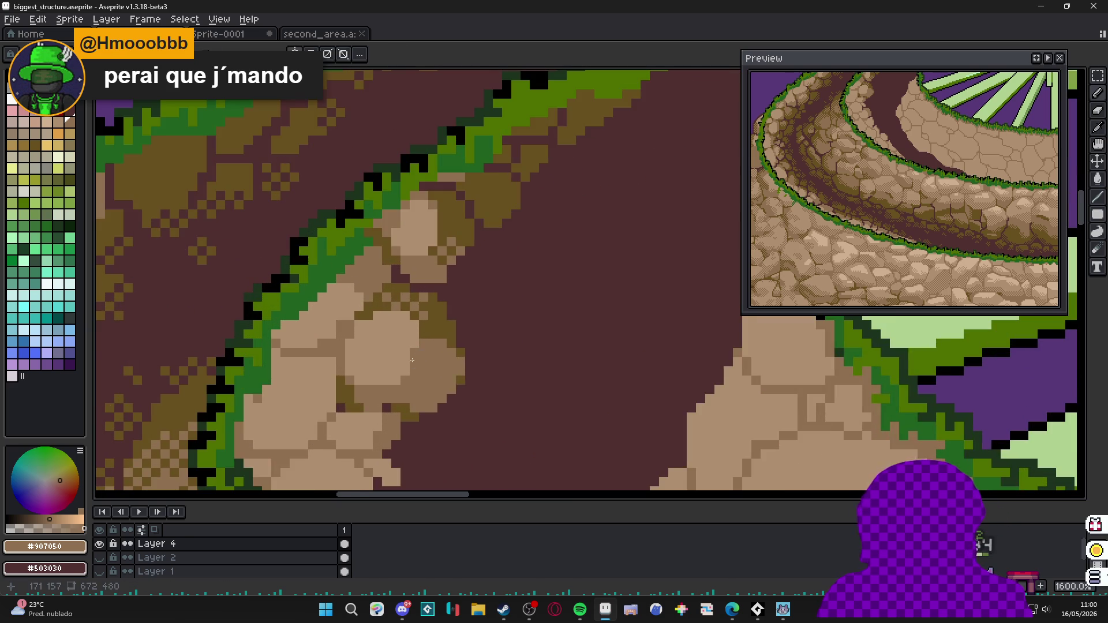
scroll(412, 360, down, 5)
Save the file, start darkening the rock edge and undo an unwanted line stroke.
key(ctrl+s)
scroll(386, 287, up, 6)
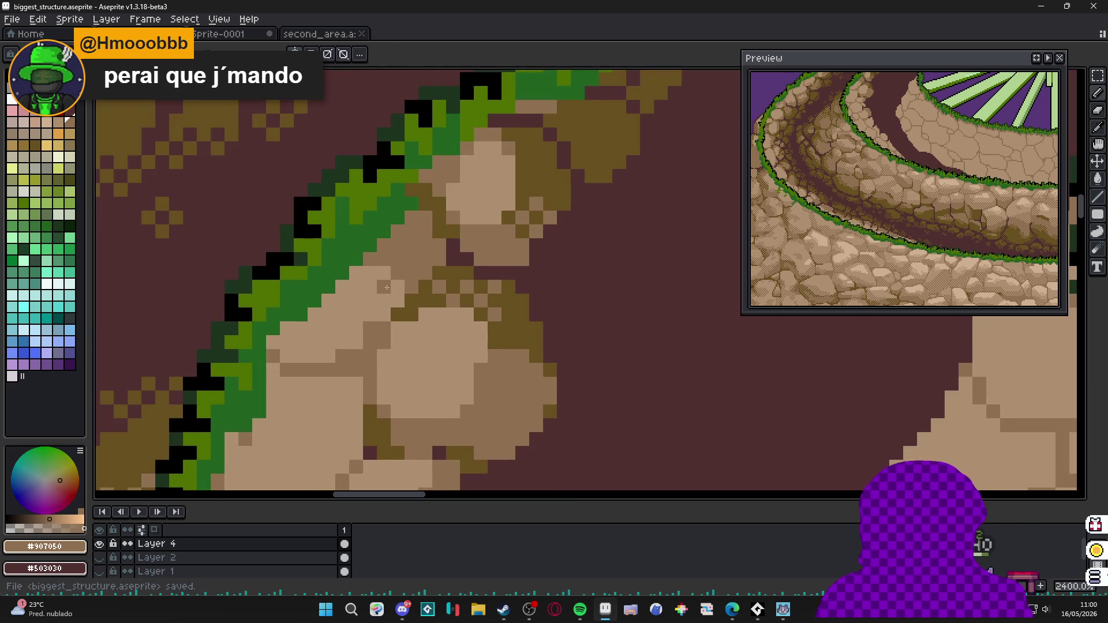
click(370, 273)
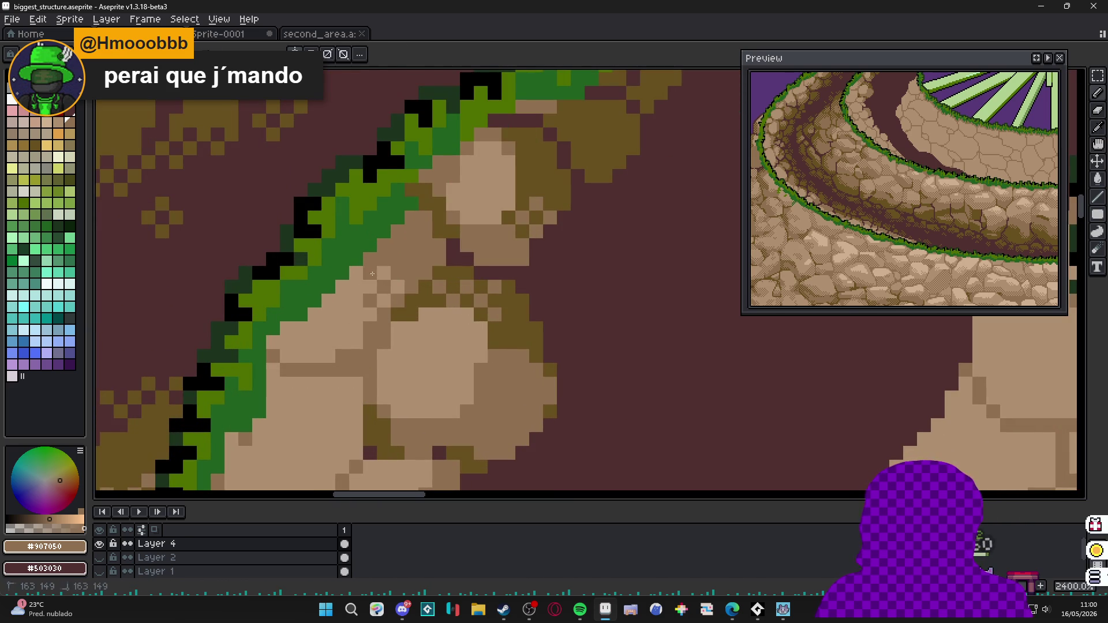
scroll(362, 296, down, 1)
drag(340, 308, 310, 336)
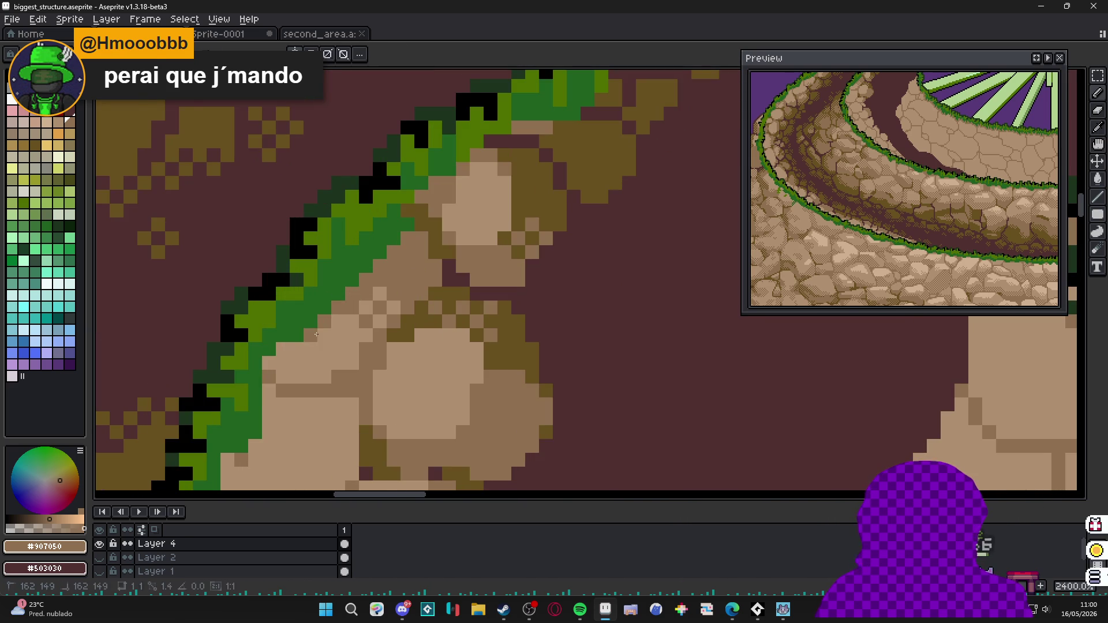
key(ctrl+z)
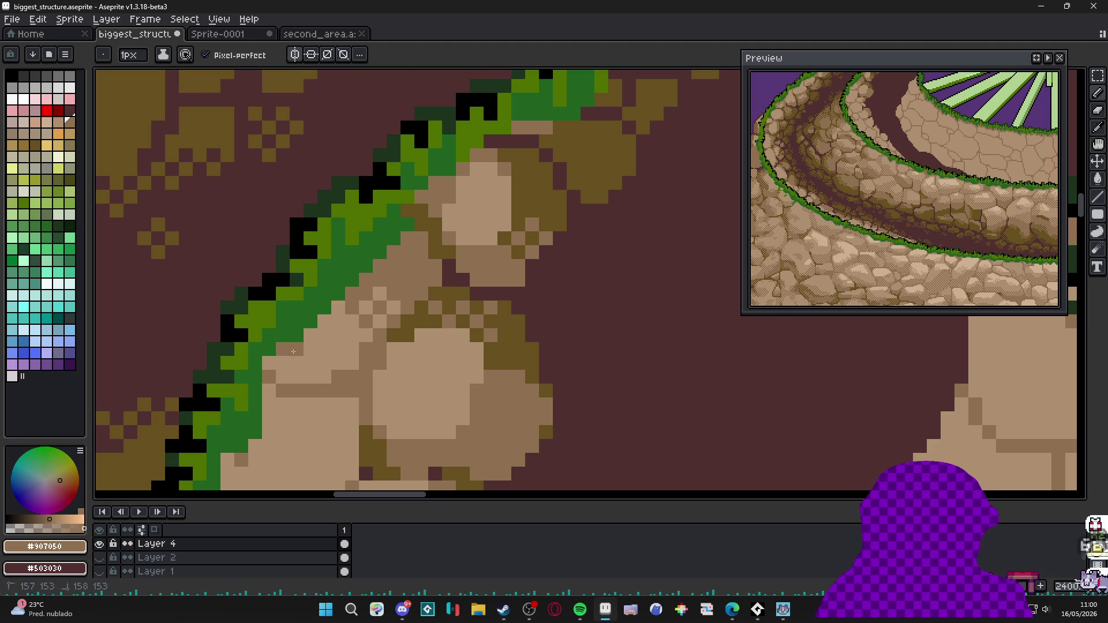
Dot a diagonal run of darker pixels along the rock beside the grass edge and save again.
click(295, 365)
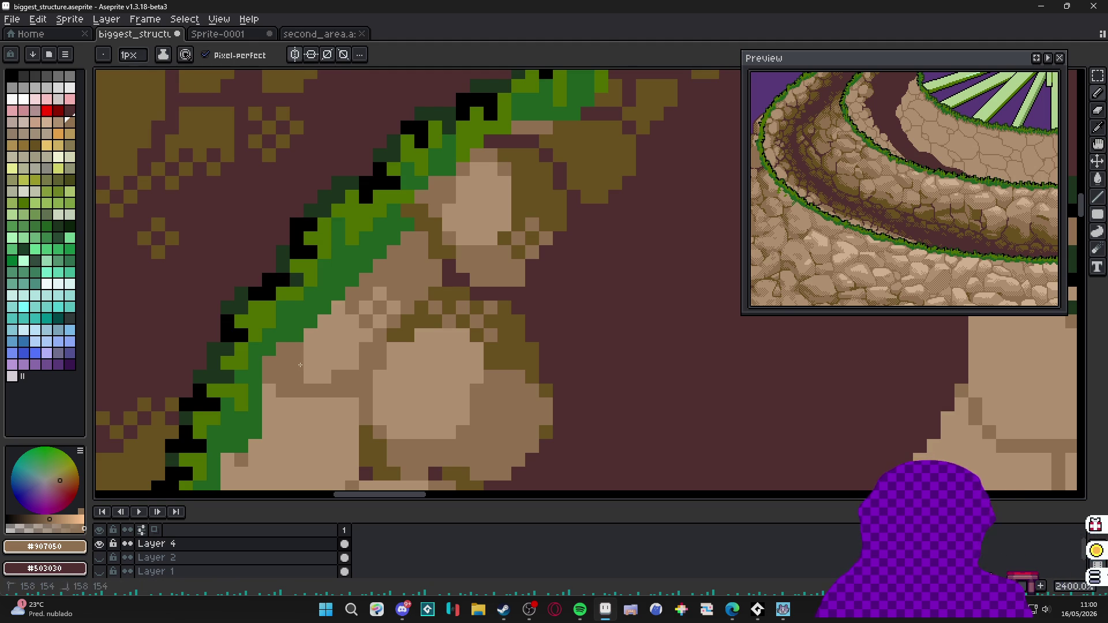
click(311, 336)
click(325, 320)
click(327, 320)
drag(323, 322, 338, 291)
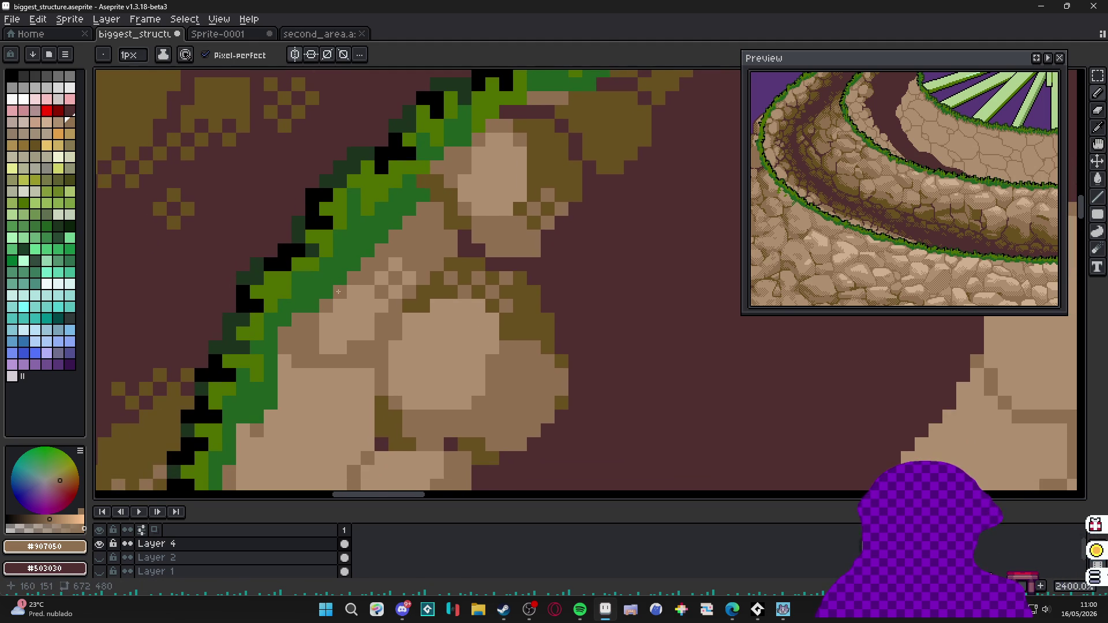
key(ctrl+s)
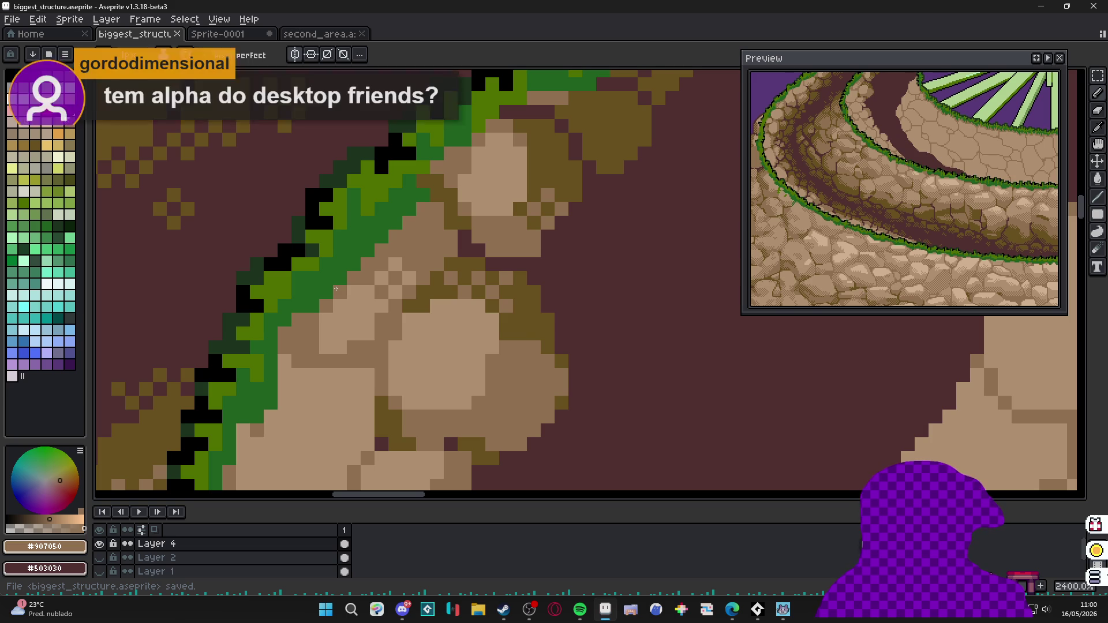
scroll(336, 289, down, 3)
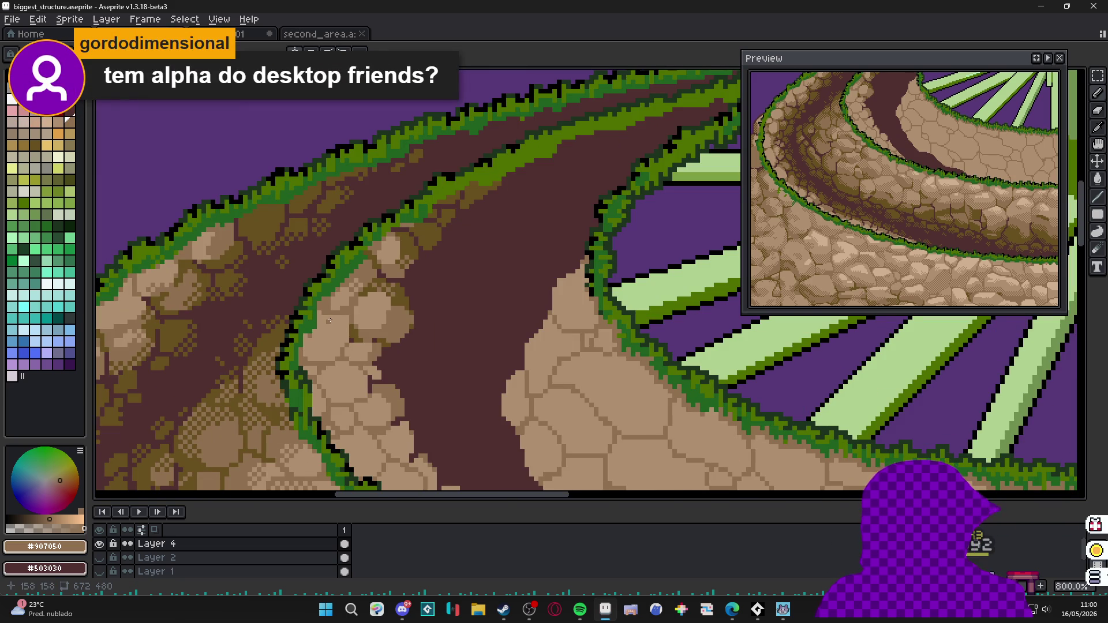
drag(338, 322, 347, 327)
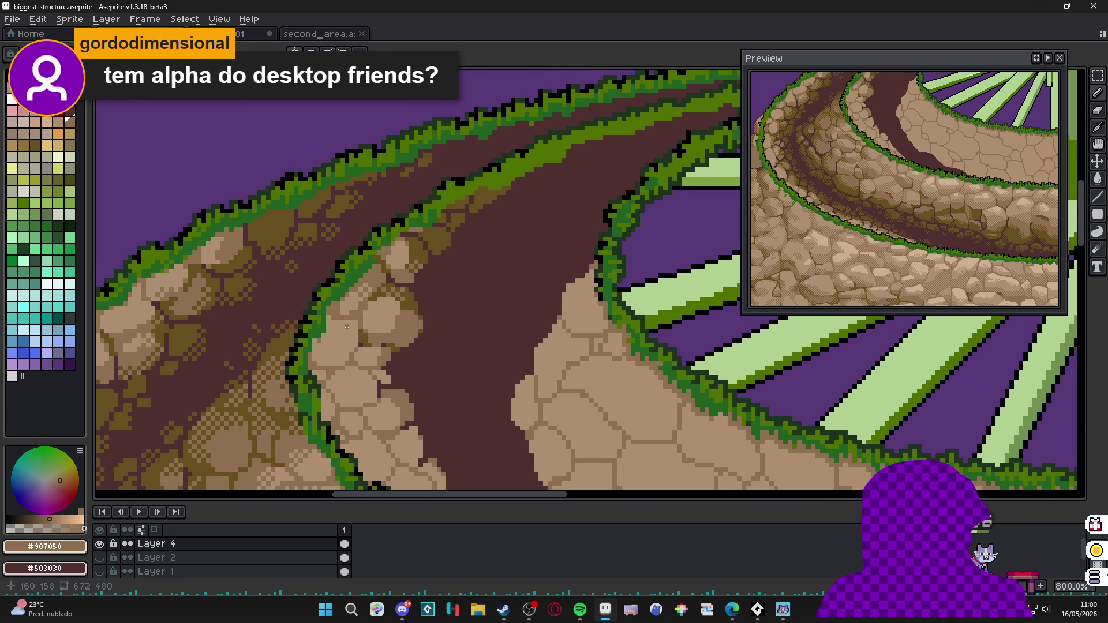
scroll(376, 322, down, 3)
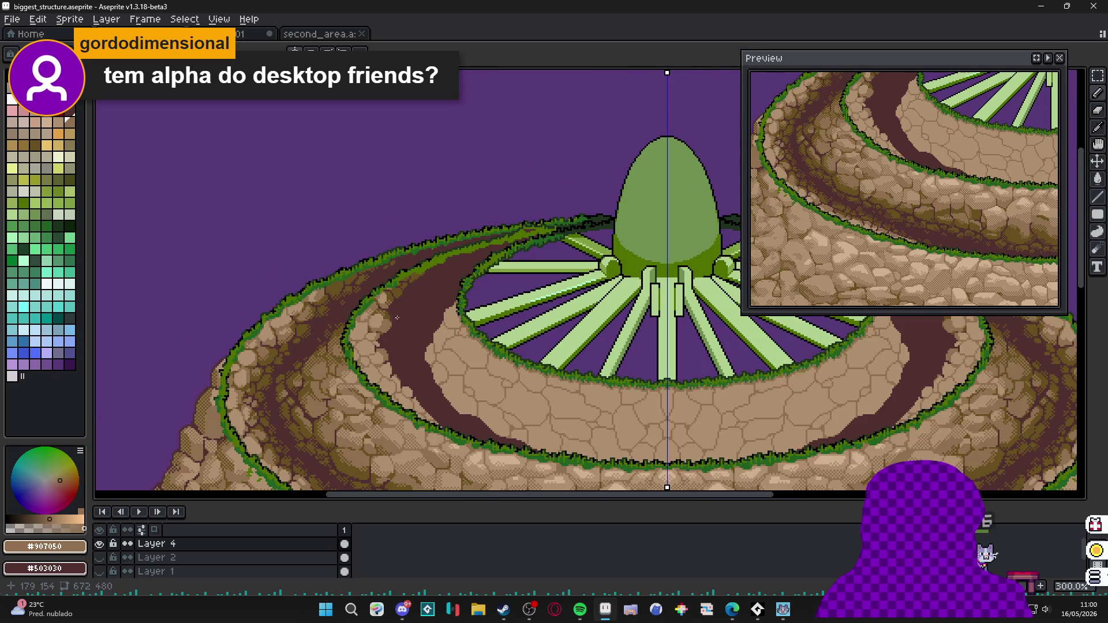
scroll(397, 319, up, 2)
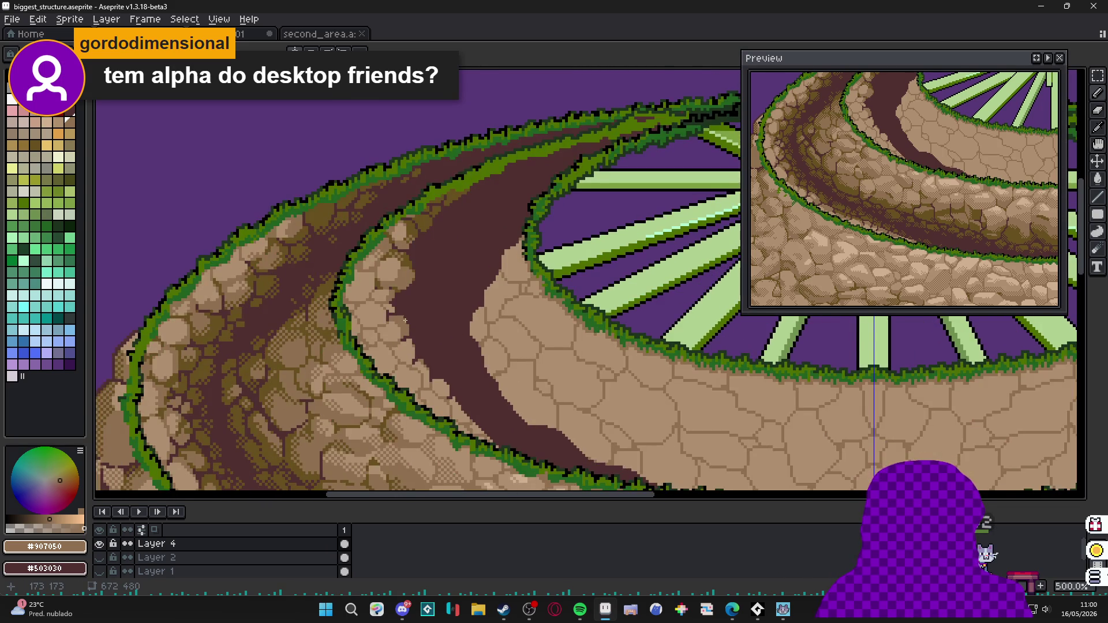
scroll(404, 321, up, 2)
scroll(425, 329, up, 2)
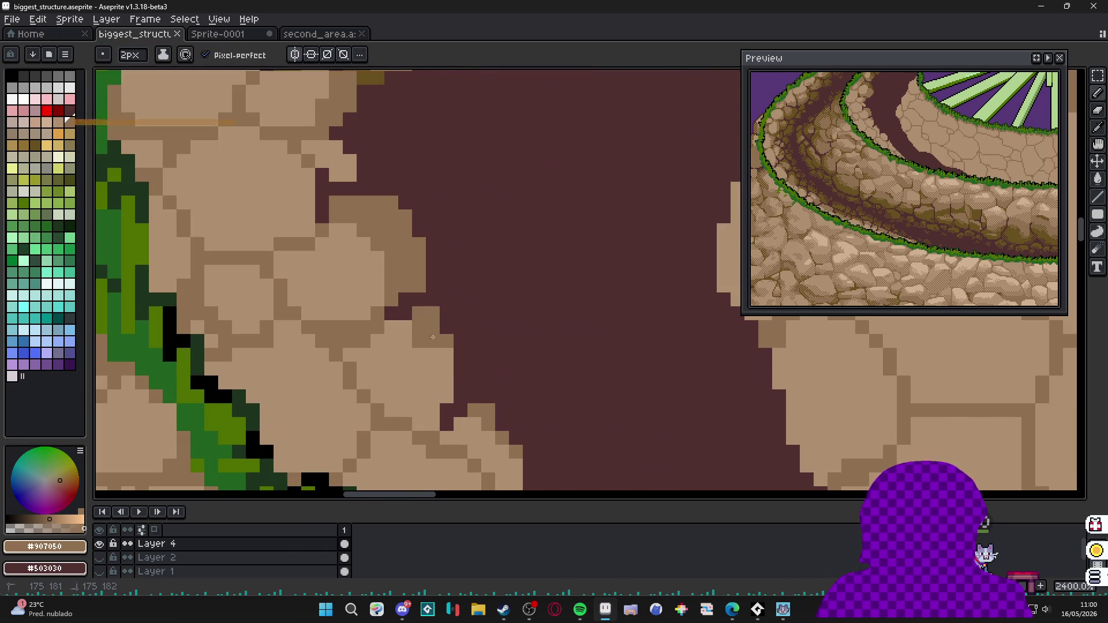
Outline the stones beside the dark path with dark tan pixels and cracks.
mouse_move(407, 324)
mouse_down()
mouse_move(391, 356)
mouse_move(442, 391)
mouse_move(430, 373)
mouse_up()
click(392, 327)
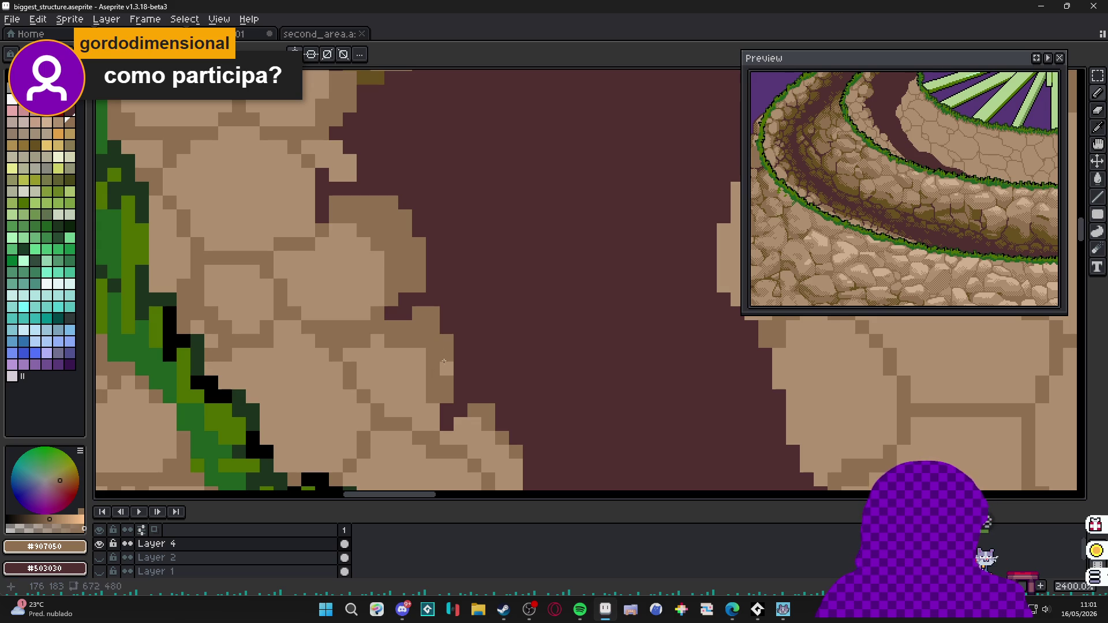
click(419, 355)
click(443, 368)
mouse_move(419, 411)
mouse_down()
mouse_move(425, 423)
mouse_move(403, 424)
mouse_up()
Swap to the path colour and notch dark path pixels into the stone edge.
key(x)
click(391, 327)
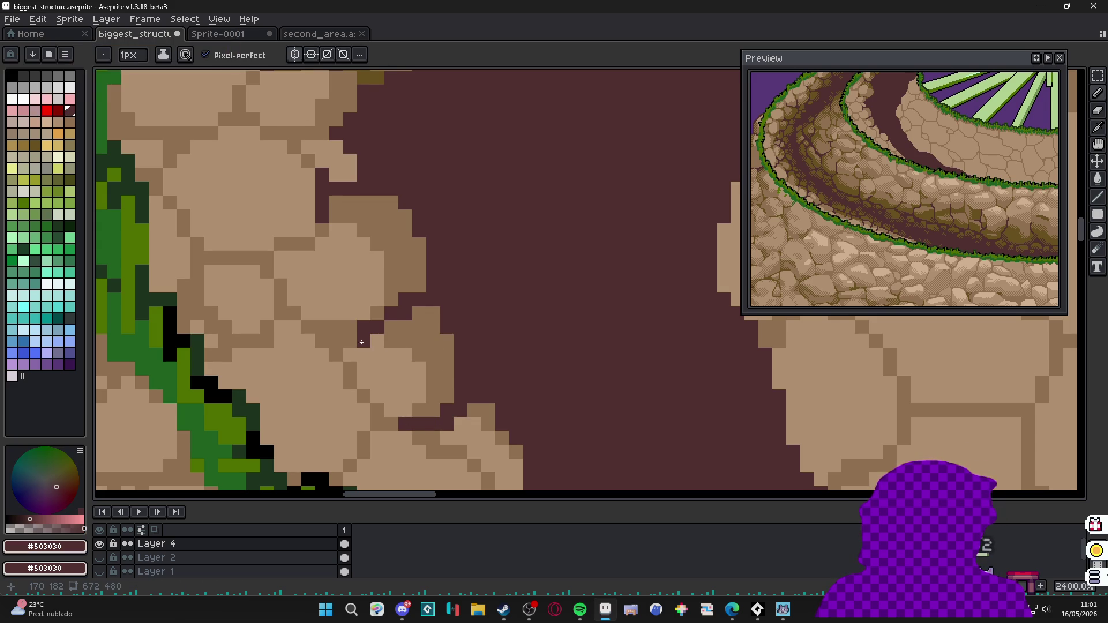
click(378, 340)
scroll(378, 340, down, 3)
scroll(407, 321, down, 2)
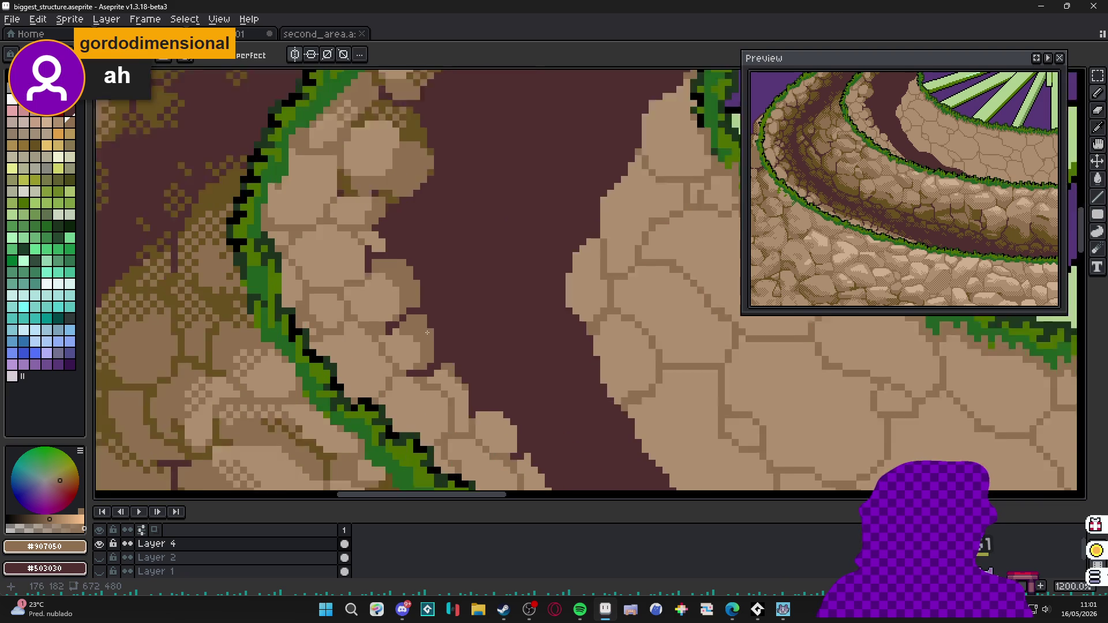
scroll(439, 302, up, 4)
Sample the olive moss colour from the canvas and cover a tan path stone with moss.
key(x)
click(445, 291)
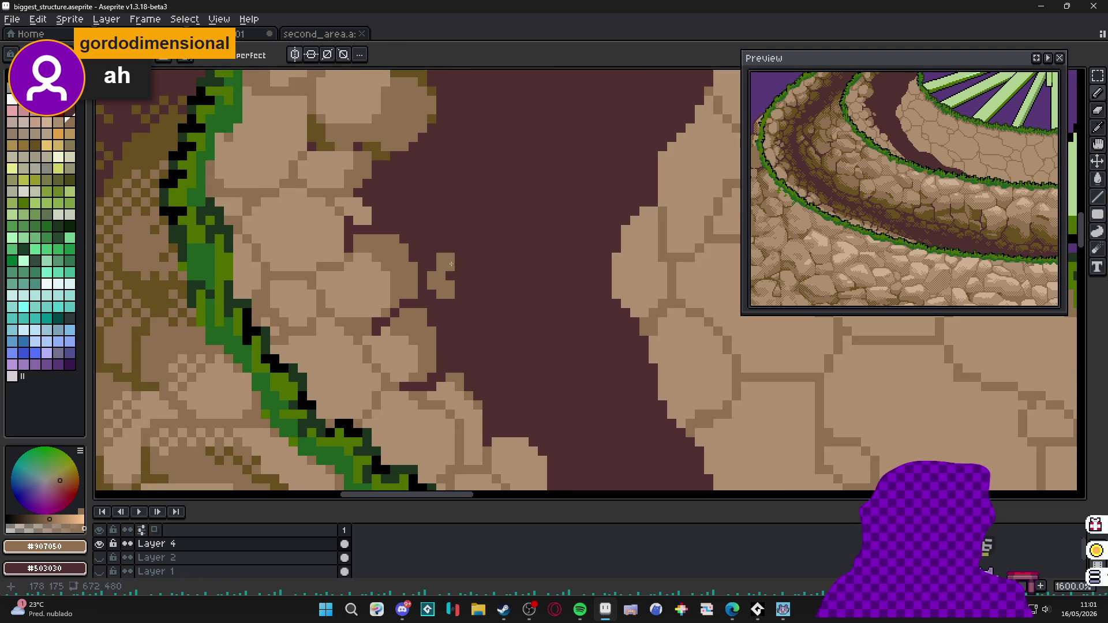
key(alt)
click(441, 113)
click(442, 282)
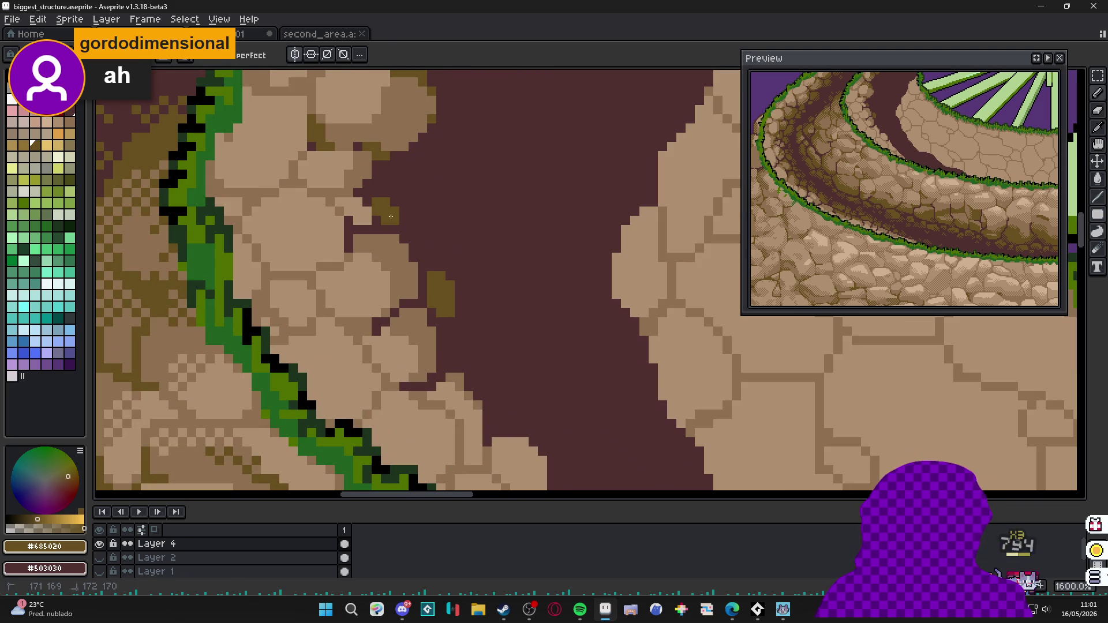
drag(390, 192, 407, 213)
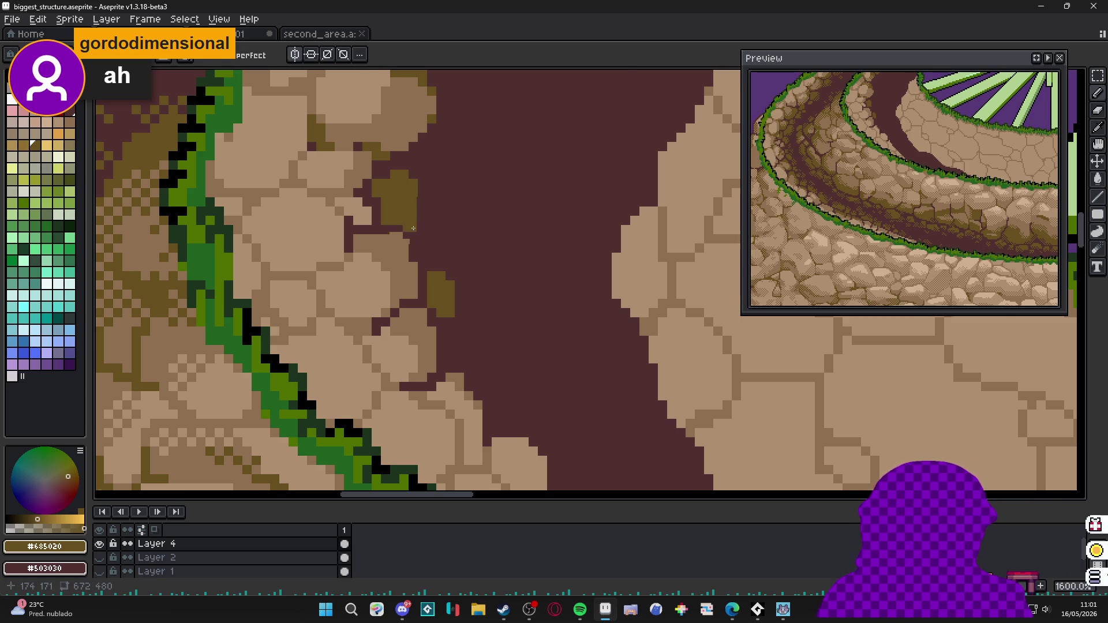
drag(407, 230, 386, 209)
Extend olive moss patches across several nearby stones along the dark path.
mouse_move(444, 338)
mouse_down()
mouse_move(440, 317)
mouse_move(459, 286)
mouse_move(416, 243)
mouse_move(442, 278)
mouse_move(433, 226)
mouse_up()
scroll(464, 324, down, 2)
scroll(464, 325, up, 3)
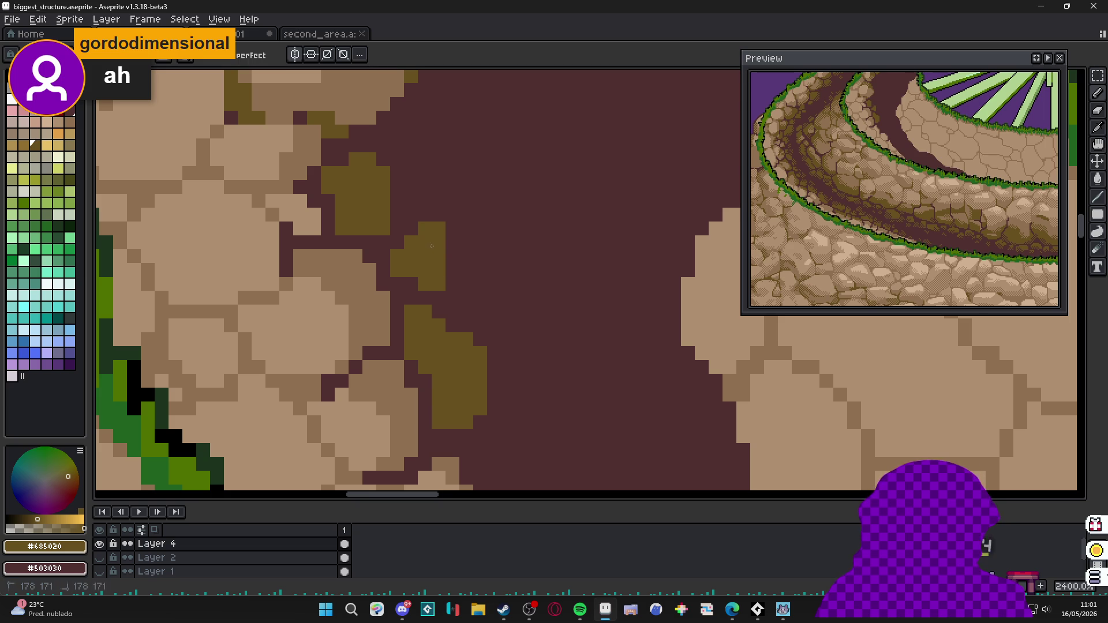
drag(450, 273, 449, 238)
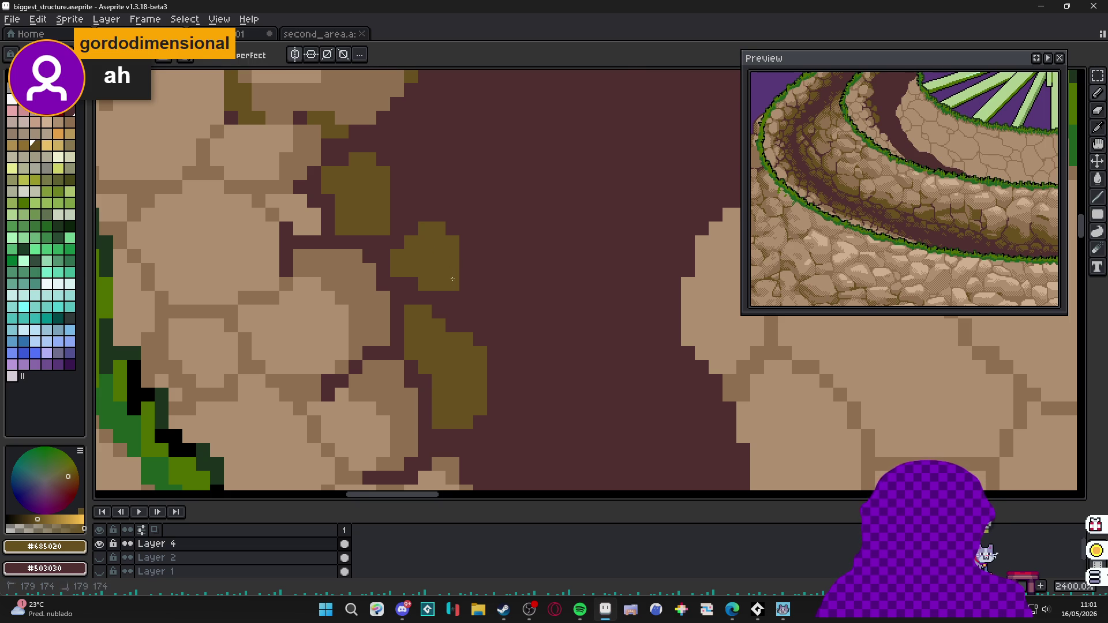
scroll(452, 279, down, 3)
scroll(433, 243, up, 2)
scroll(435, 223, down, 1)
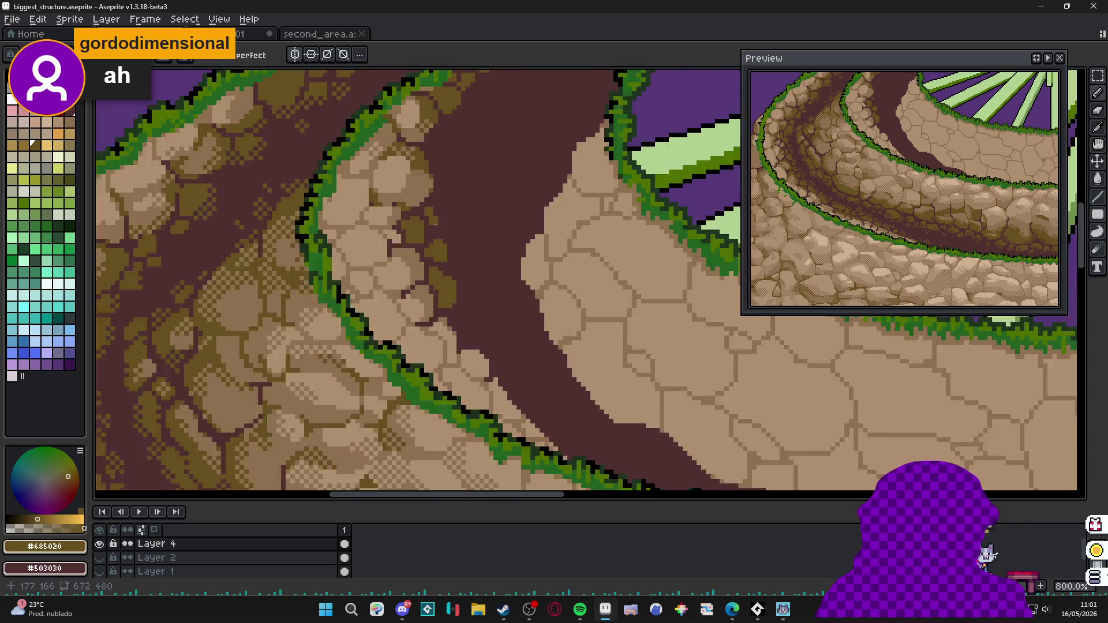
scroll(435, 223, down, 2)
scroll(435, 224, up, 4)
mouse_move(390, 277)
mouse_down()
mouse_move(429, 295)
mouse_move(425, 346)
mouse_move(446, 302)
mouse_move(430, 236)
mouse_move(451, 268)
mouse_up()
scroll(447, 302, up, 1)
scroll(450, 275, down, 4)
scroll(433, 259, up, 1)
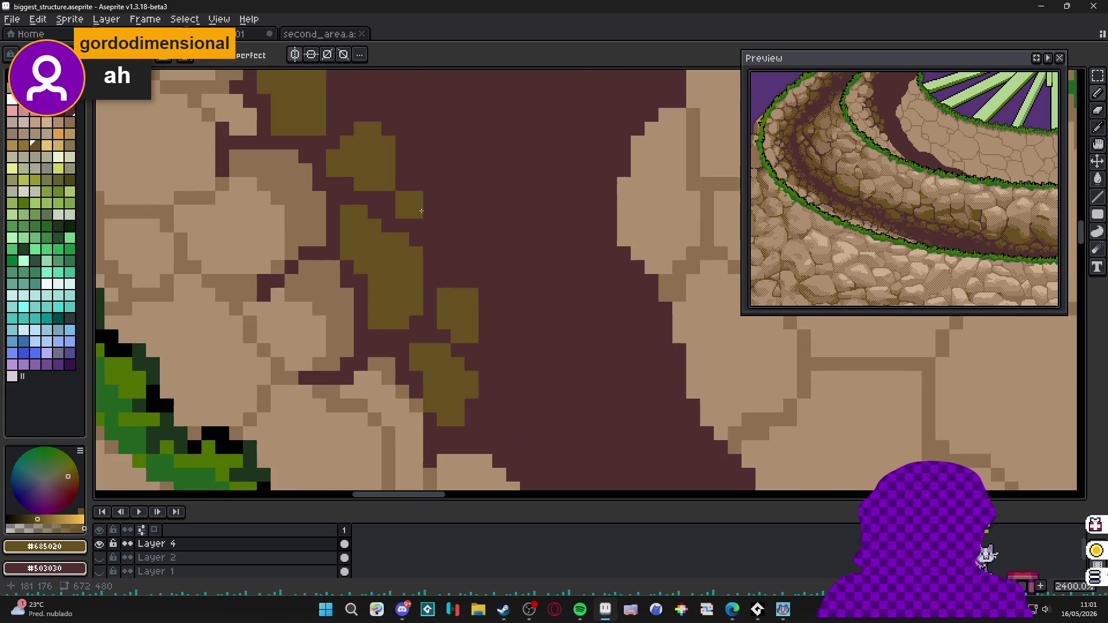
scroll(429, 209, up, 1)
scroll(420, 182, down, 1)
scroll(416, 239, up, 3)
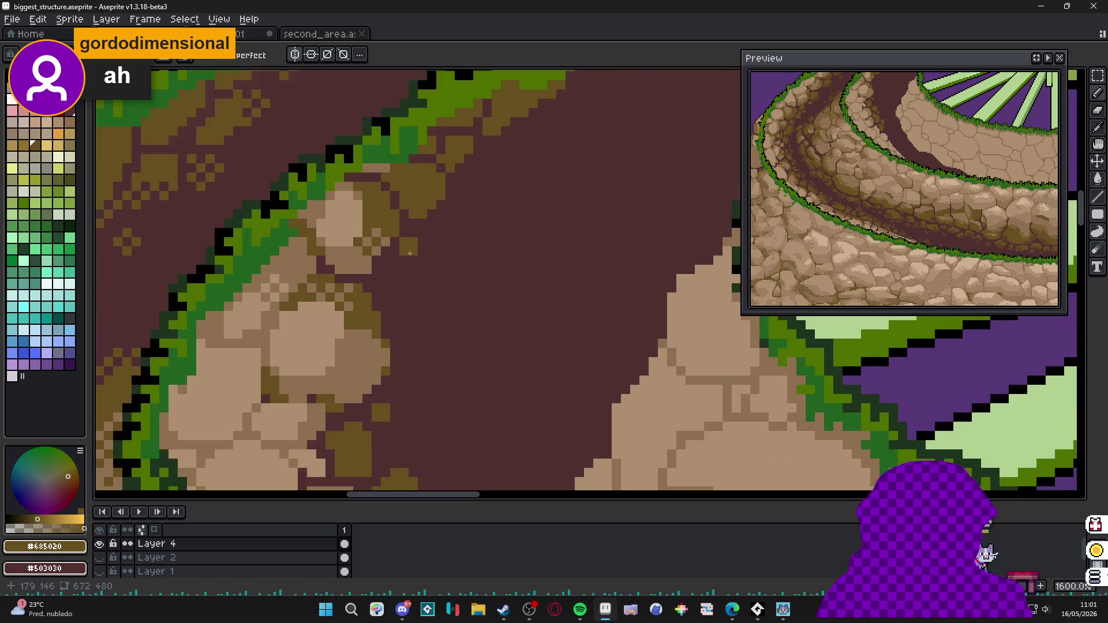
drag(418, 250, 403, 248)
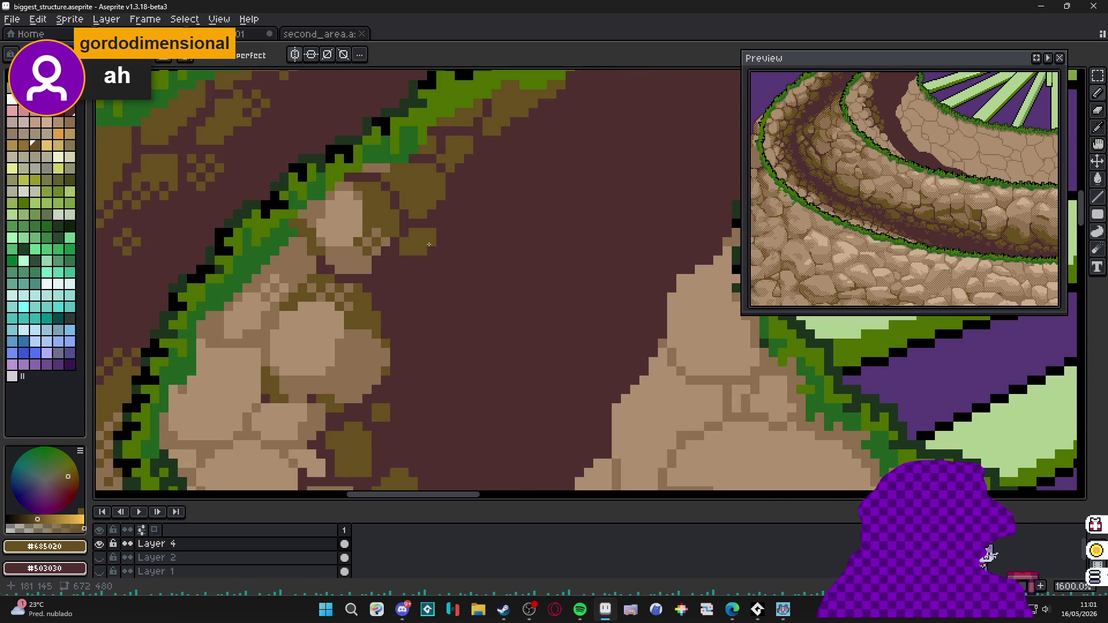
scroll(392, 289, down, 2)
scroll(424, 260, up, 1)
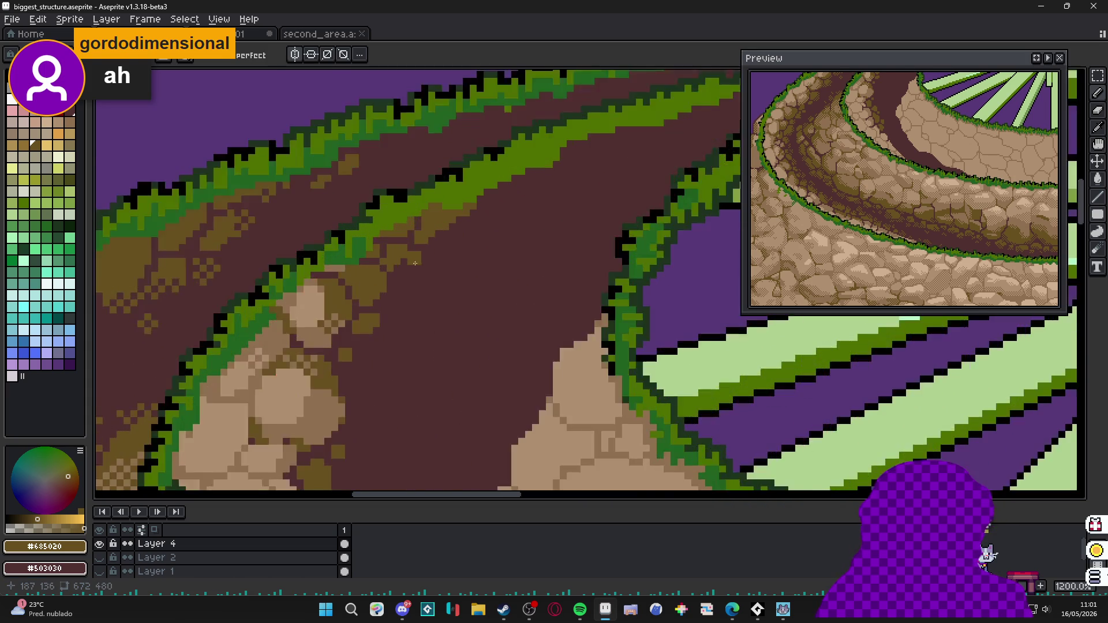
scroll(425, 261, up, 1)
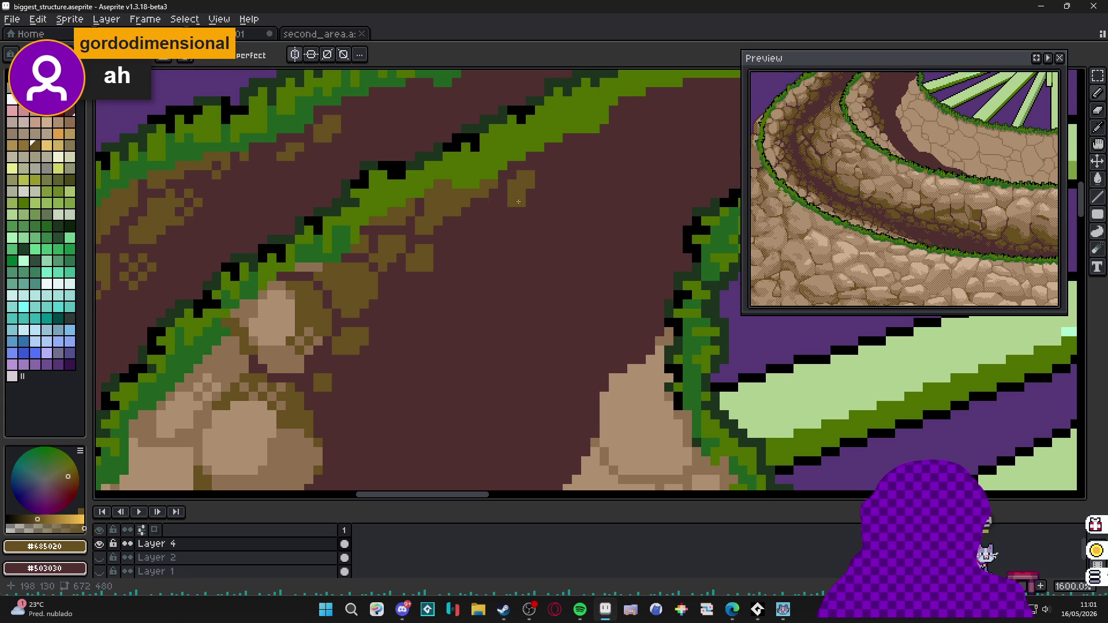
scroll(518, 201, down, 3)
scroll(431, 244, up, 2)
drag(439, 322, 407, 293)
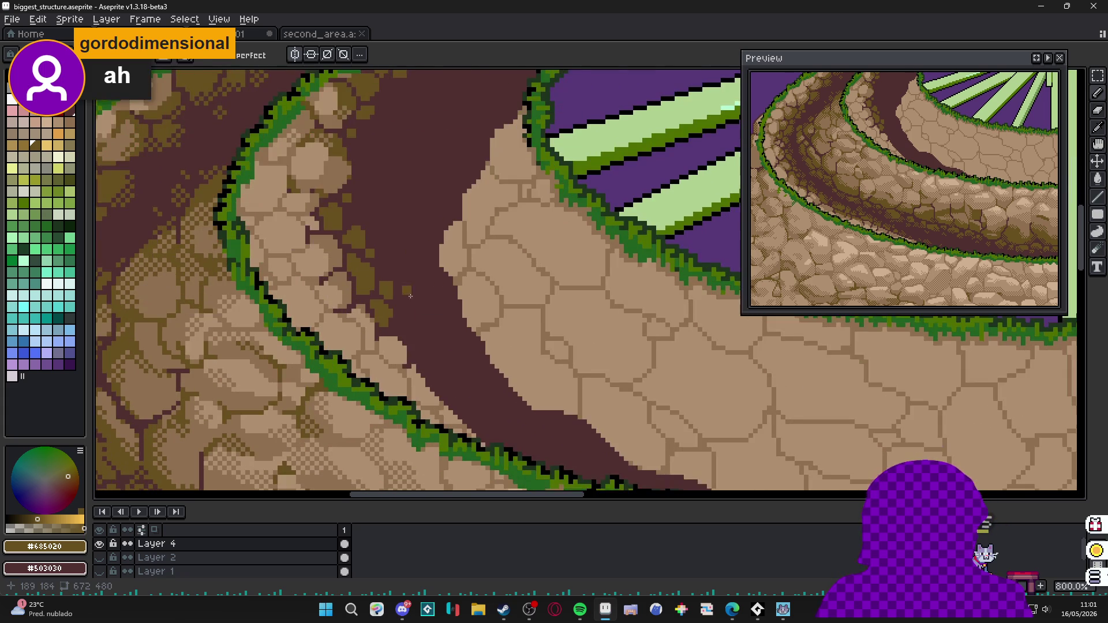
scroll(420, 342, up, 1)
scroll(412, 350, up, 1)
Reshade a stone beside the grass in darker brown and draw light tan highlights across it.
click(286, 265)
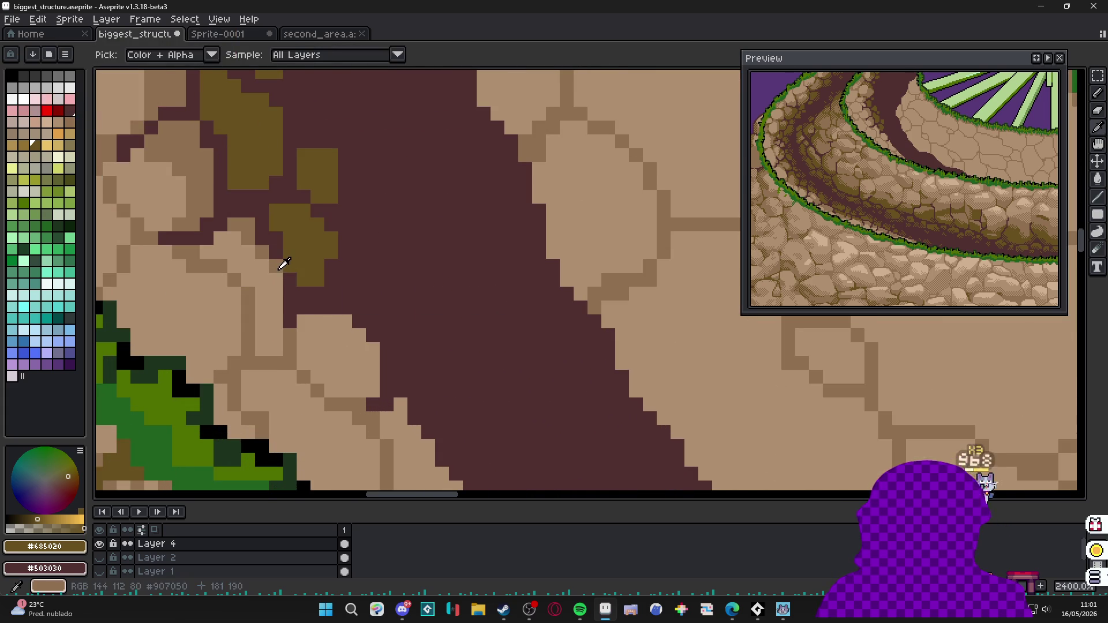
click(325, 359)
alt+click(310, 396)
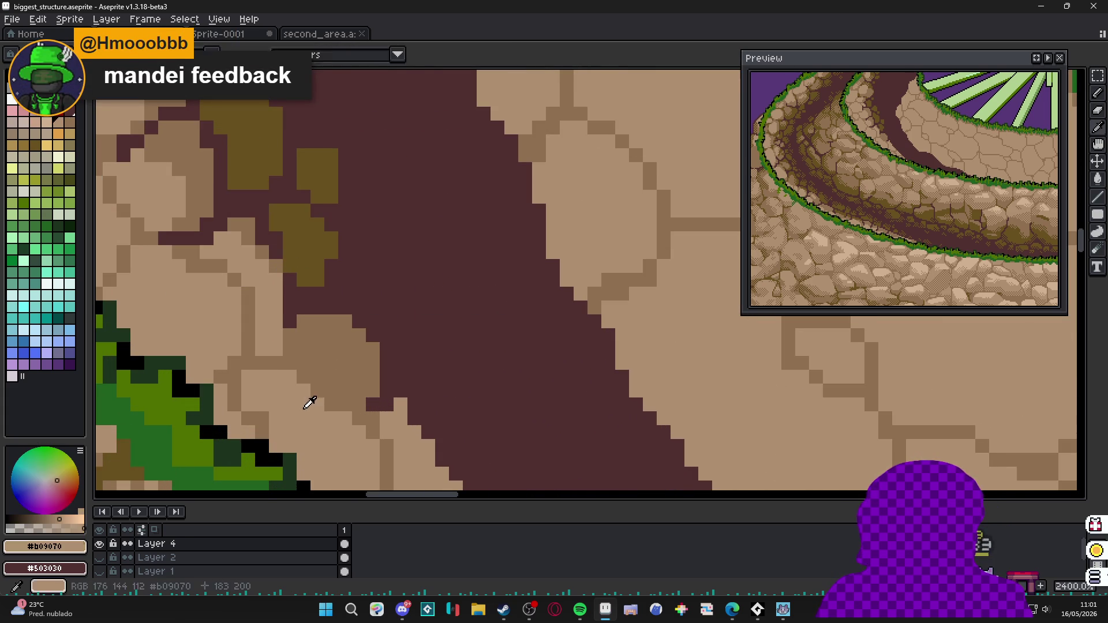
mouse_move(310, 342)
mouse_down()
mouse_move(345, 392)
mouse_move(360, 366)
mouse_up()
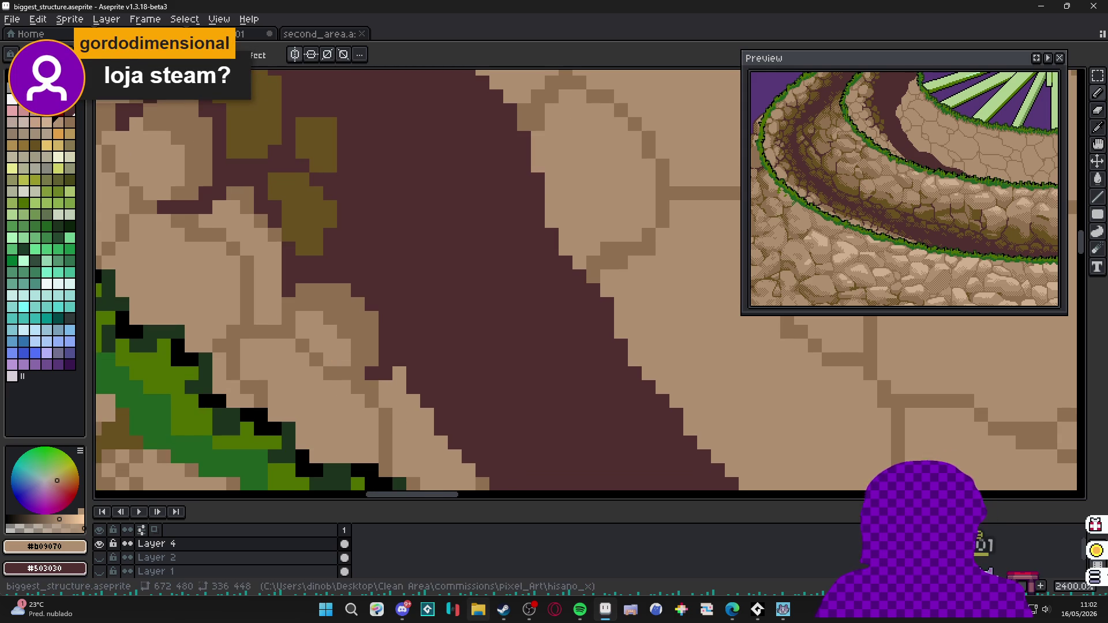
Switch to Steam, visit the Aseprite store page and go back to its library page.
click(478, 610)
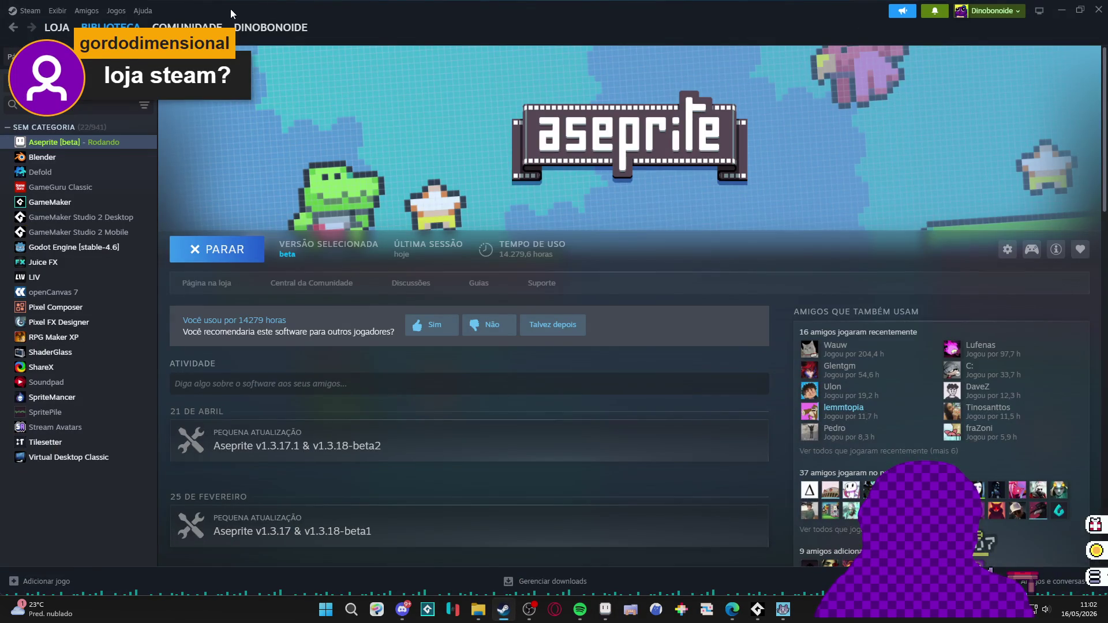
click(206, 284)
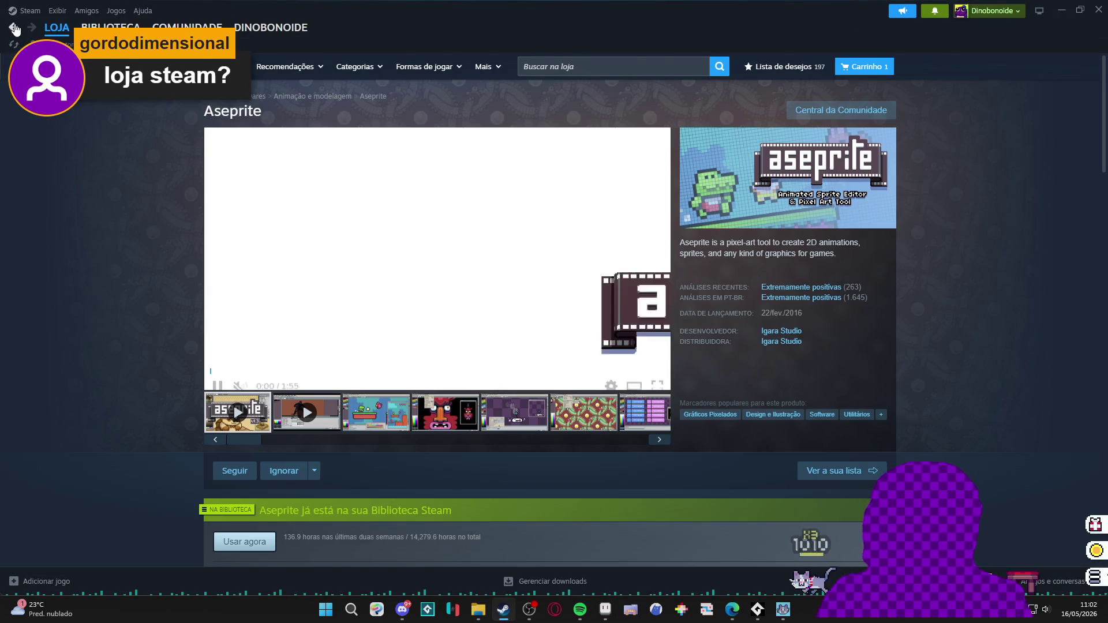
key(alt+Left)
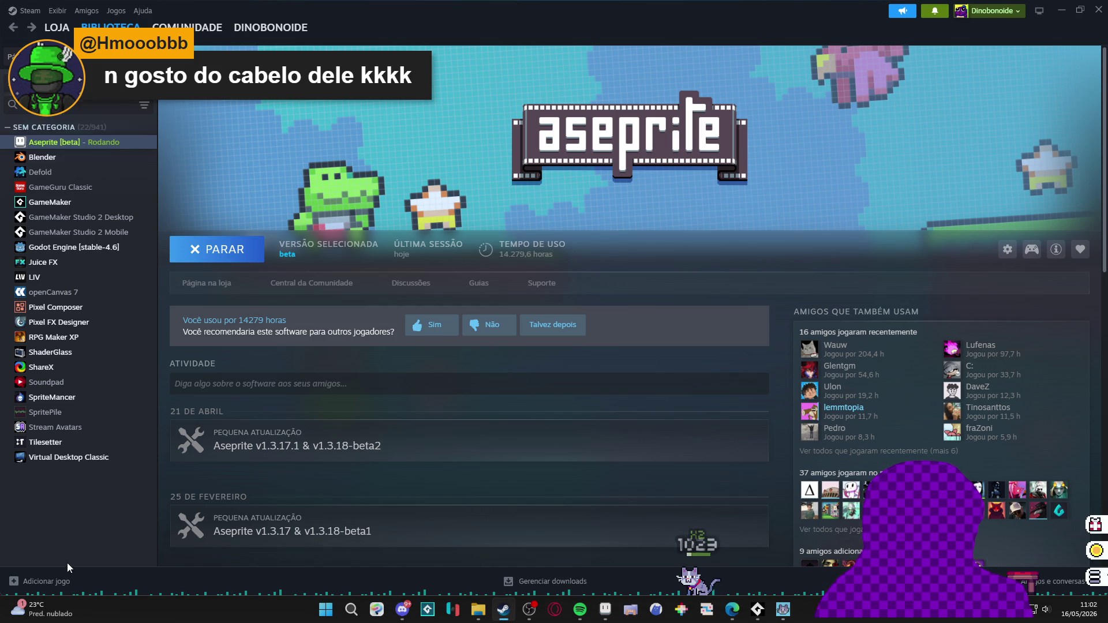
Group the Steam library sidebar into games, software and tools collections.
click(145, 106)
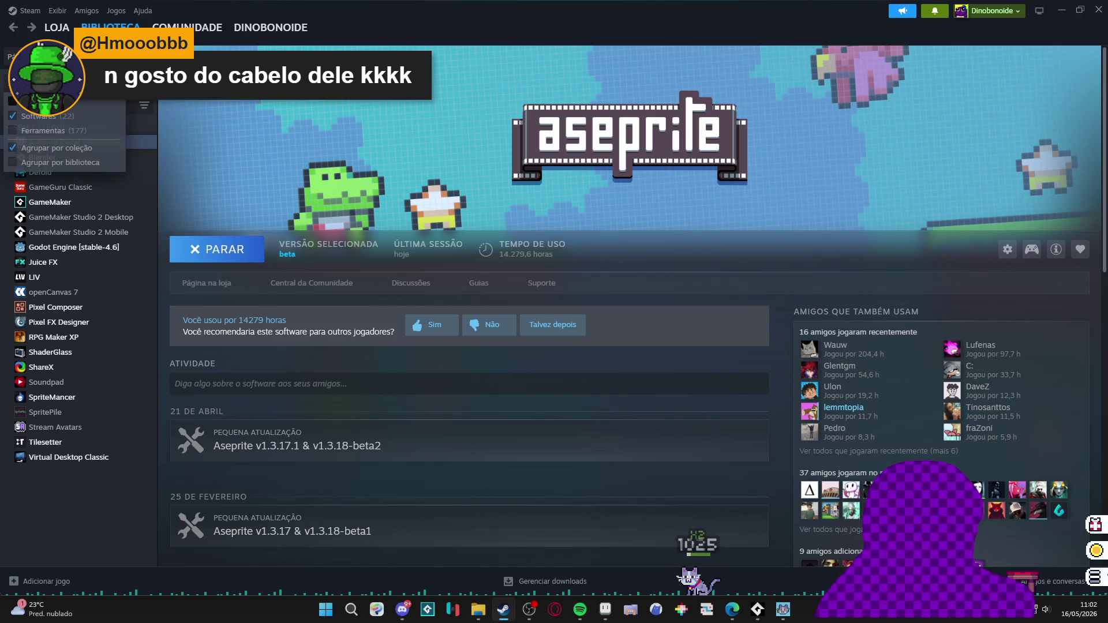
click(53, 117)
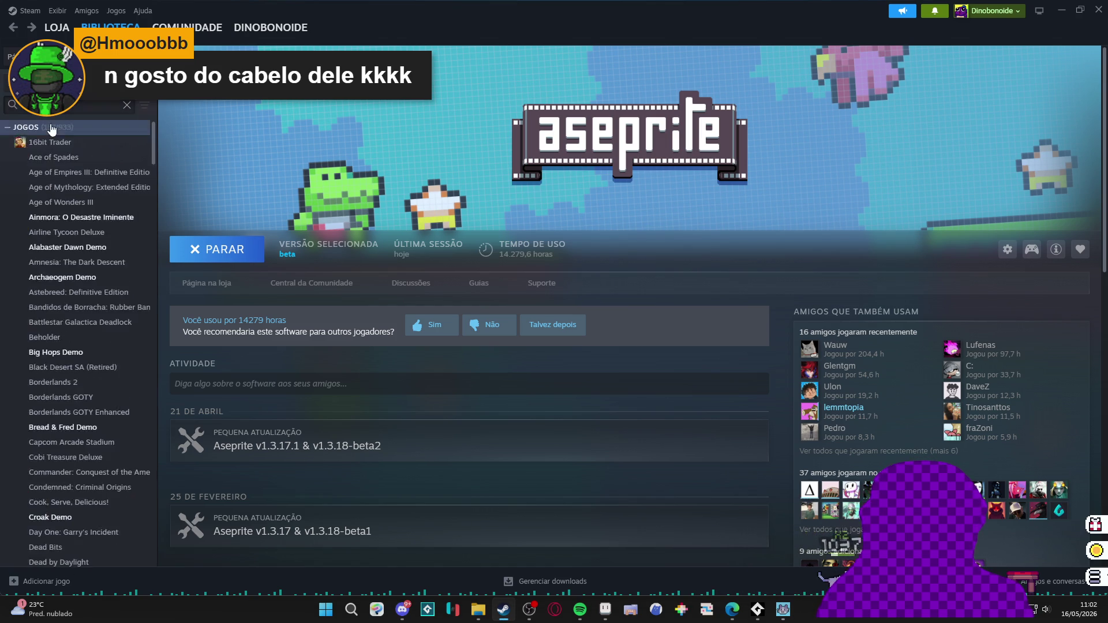
click(51, 129)
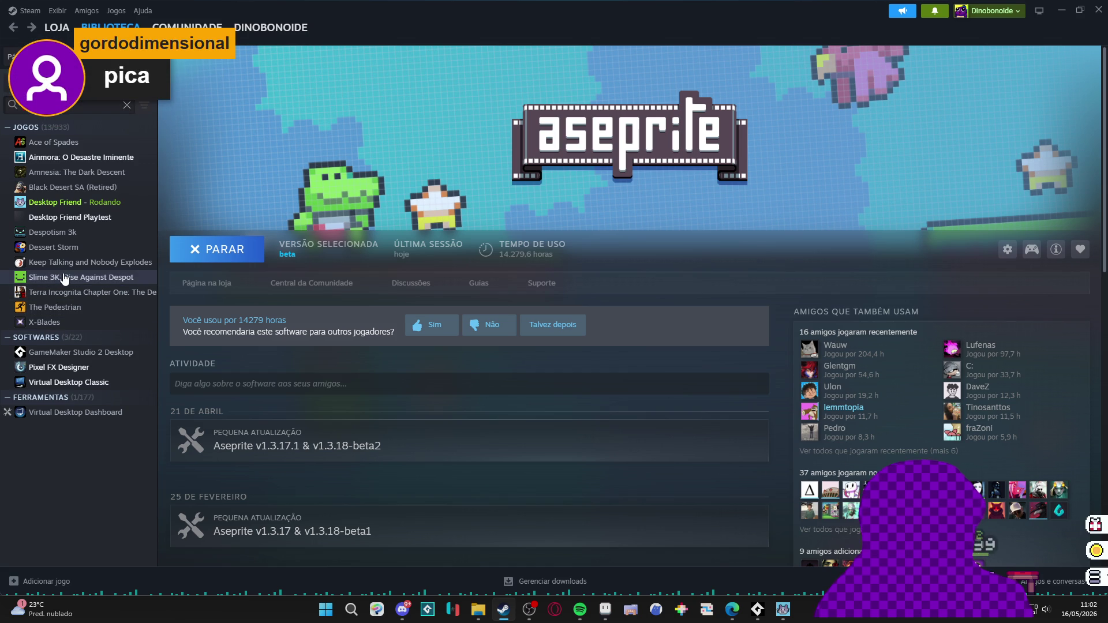
Open My Desktop Friend in the library and bring up its Steam store page.
click(54, 142)
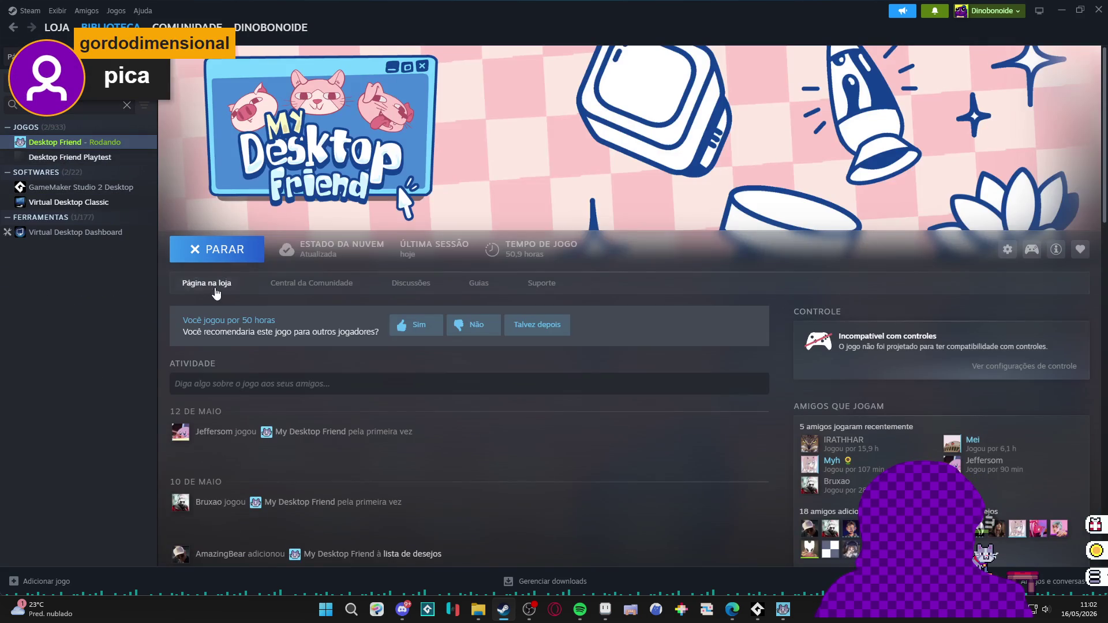
click(206, 283)
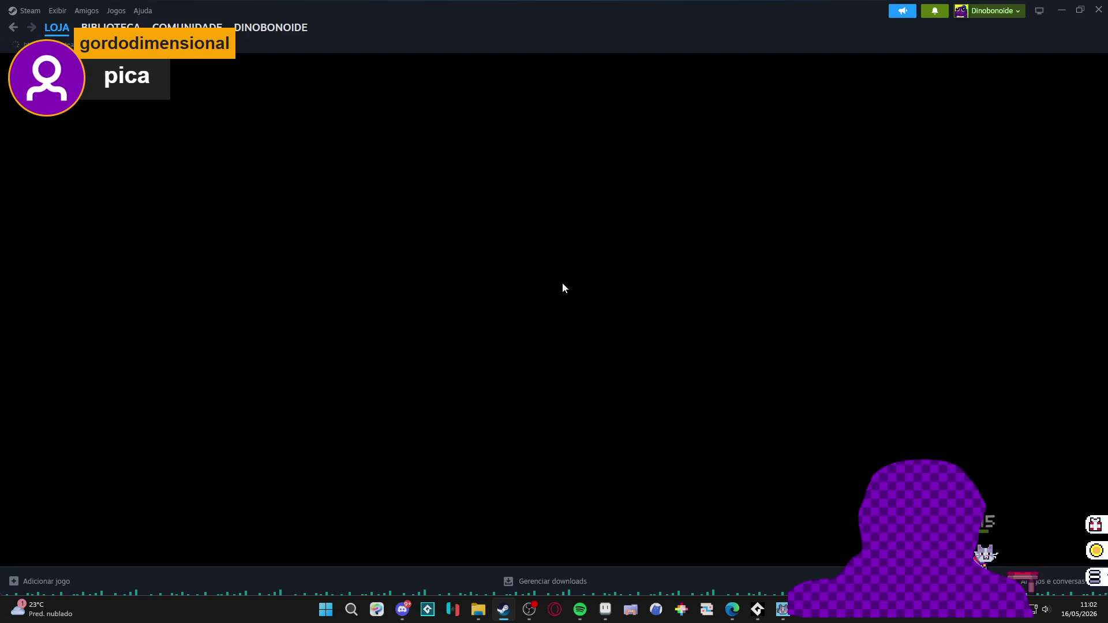
scroll(540, 261, down, 5)
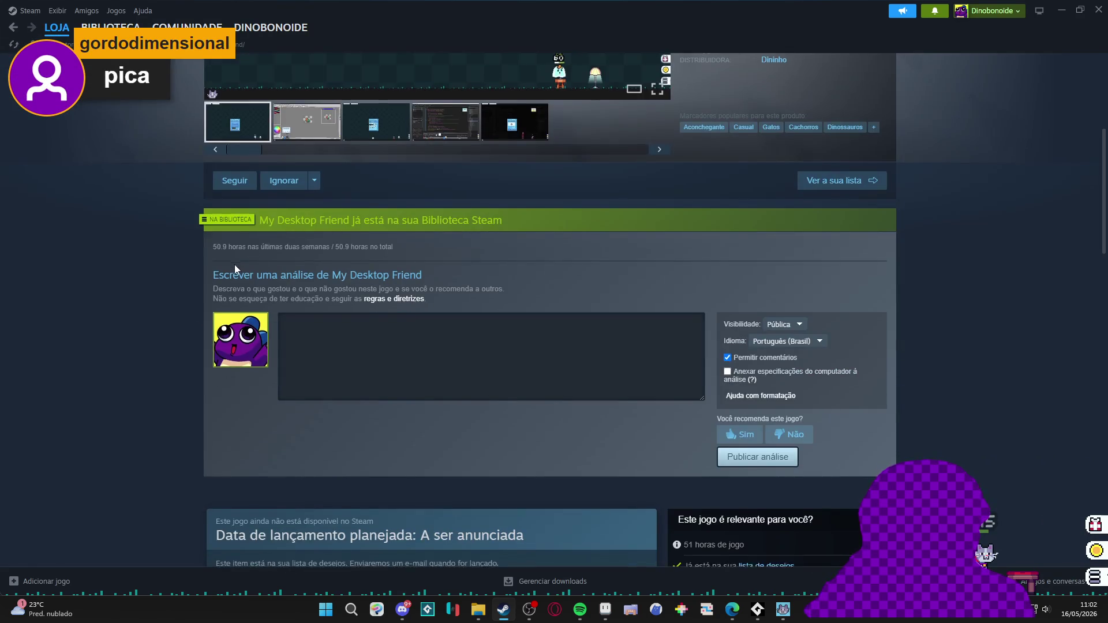
scroll(235, 264, down, 3)
scroll(325, 269, down, 1)
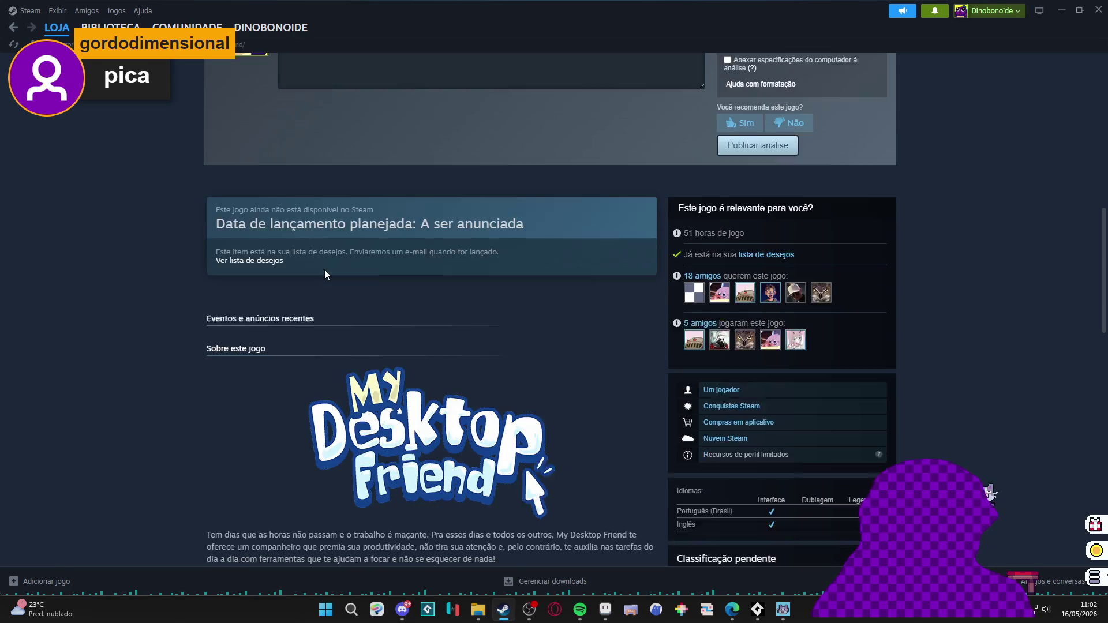
scroll(324, 270, up, 3)
scroll(325, 269, up, 3)
scroll(324, 270, down, 7)
scroll(205, 268, down, 4)
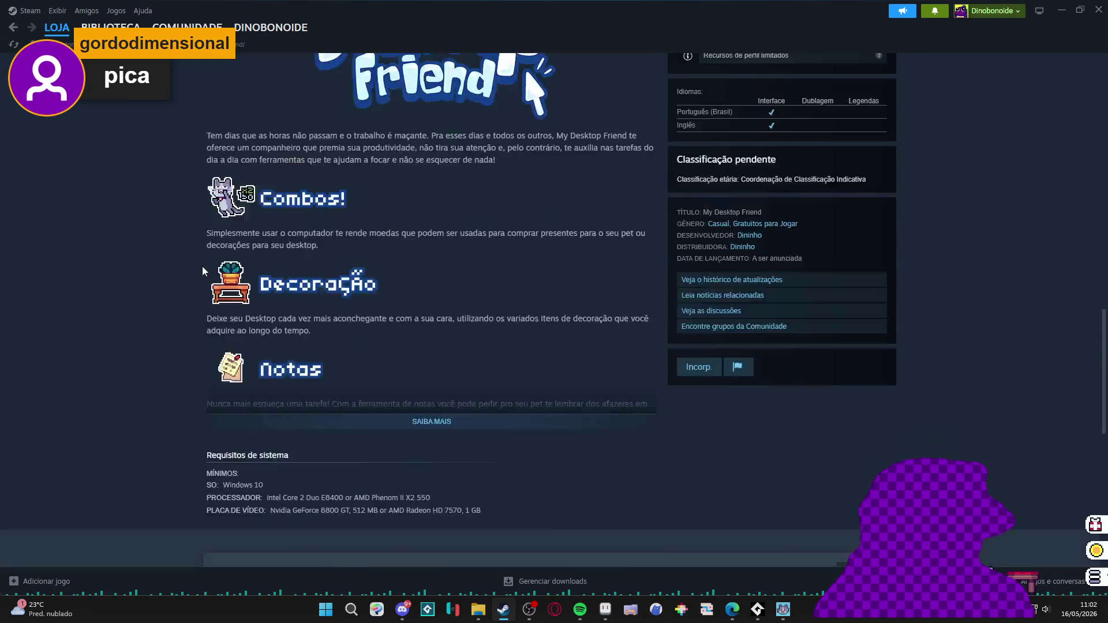
scroll(202, 267, down, 5)
scroll(202, 266, up, 8)
scroll(203, 266, up, 3)
scroll(201, 267, up, 5)
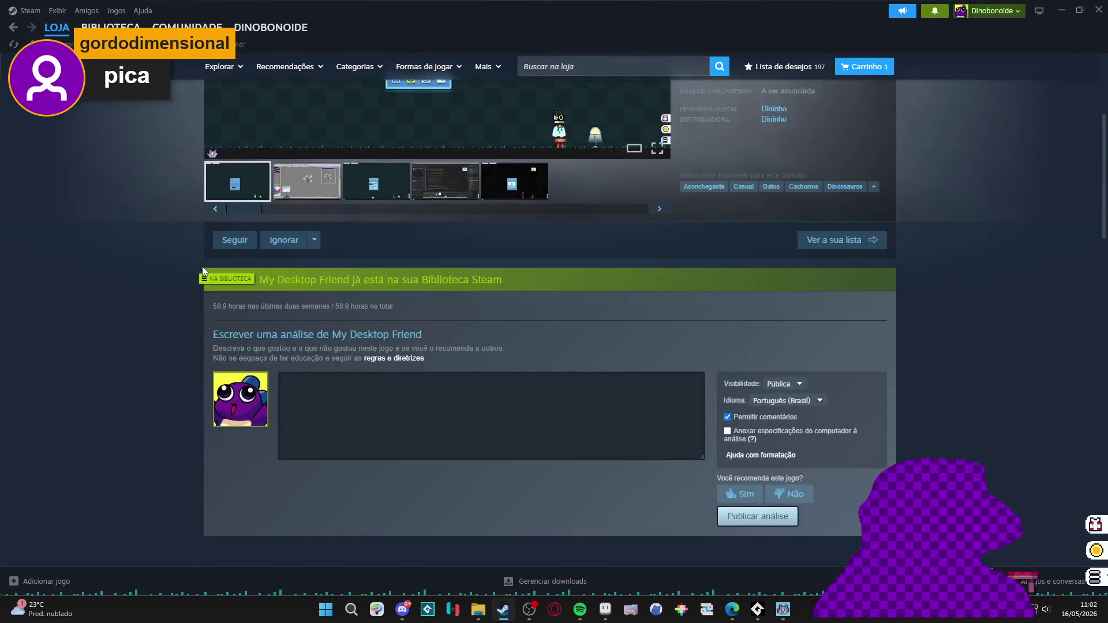
scroll(202, 266, up, 5)
mouse_move(438, 258)
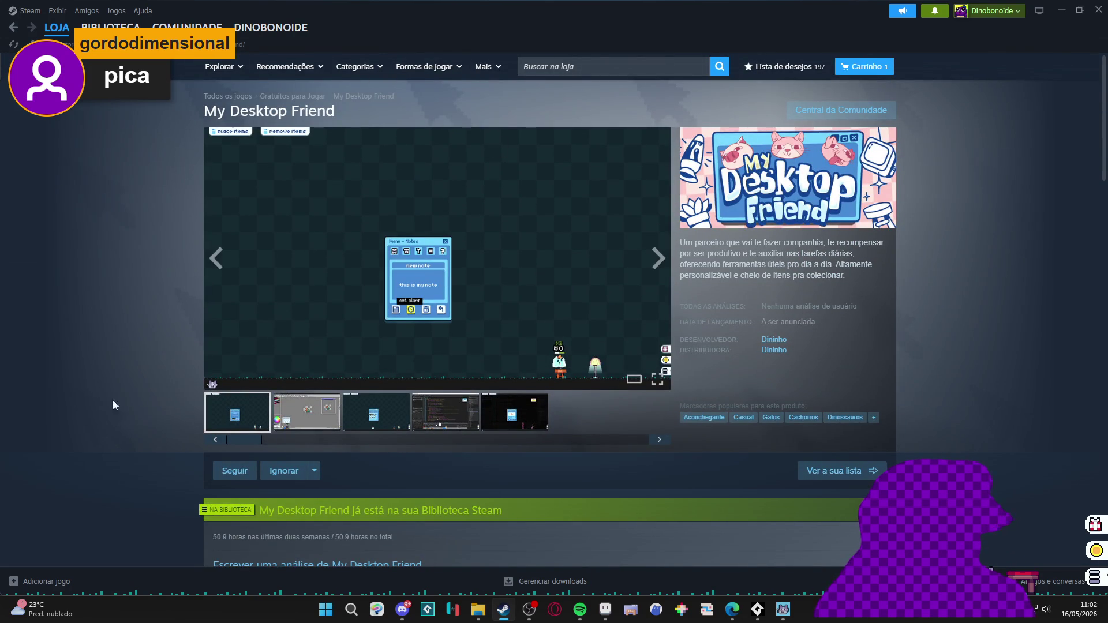
right_click(123, 252)
click(165, 317)
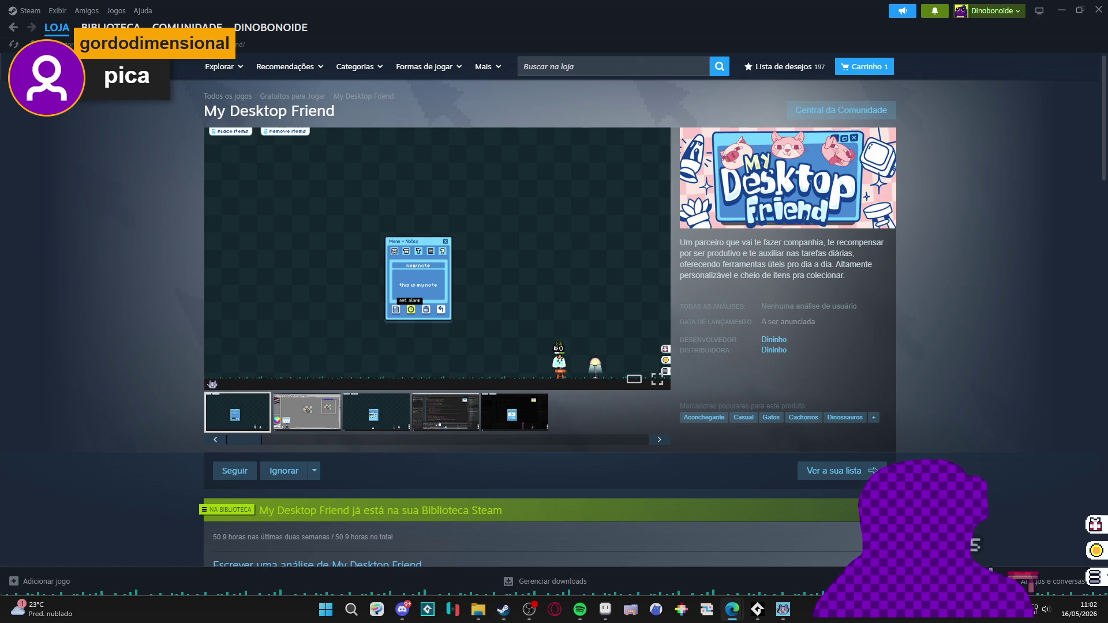
Minimize Steam and File Explorer to return to the spiral tower in Aseprite, and save.
click(1066, 7)
click(1068, 7)
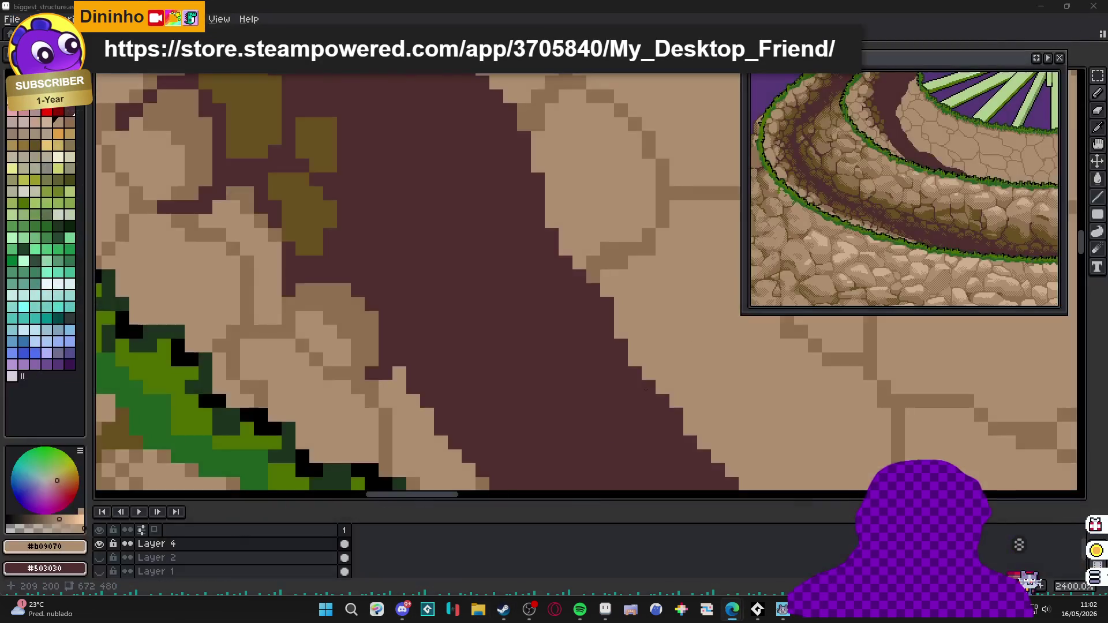
scroll(554, 286, down, 1)
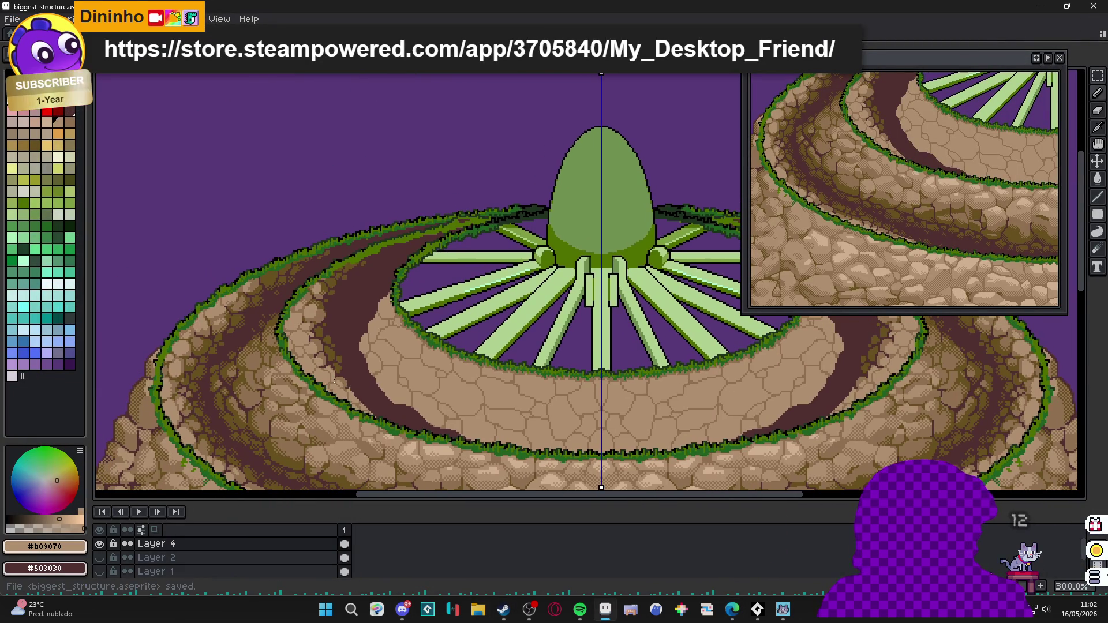
key(ctrl+s)
scroll(555, 286, down, 1)
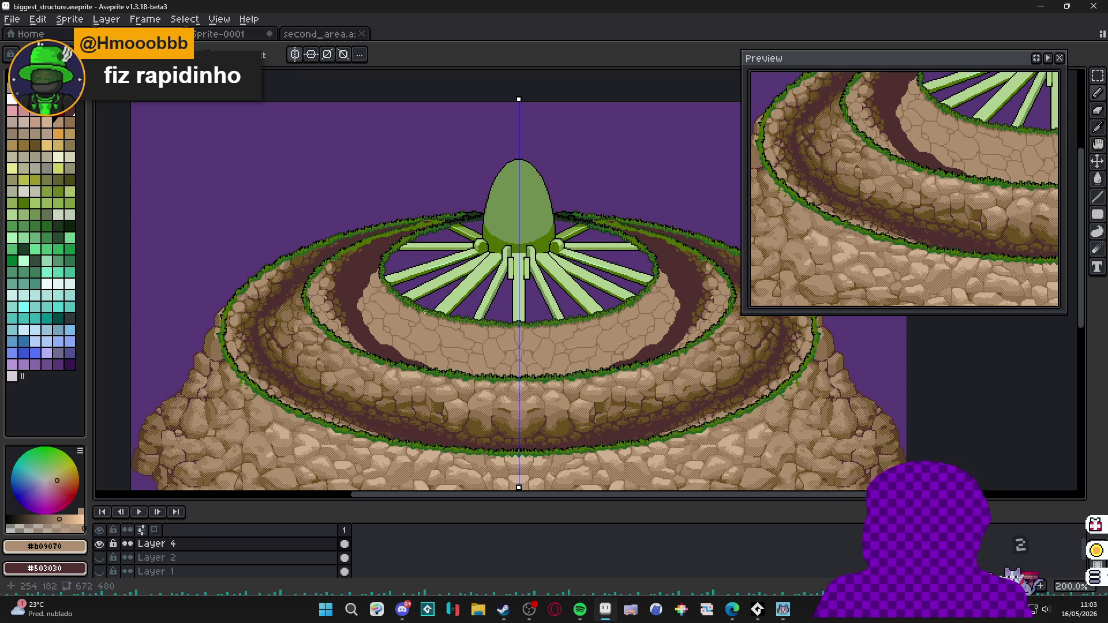
scroll(326, 248, up, 3)
scroll(326, 249, up, 1)
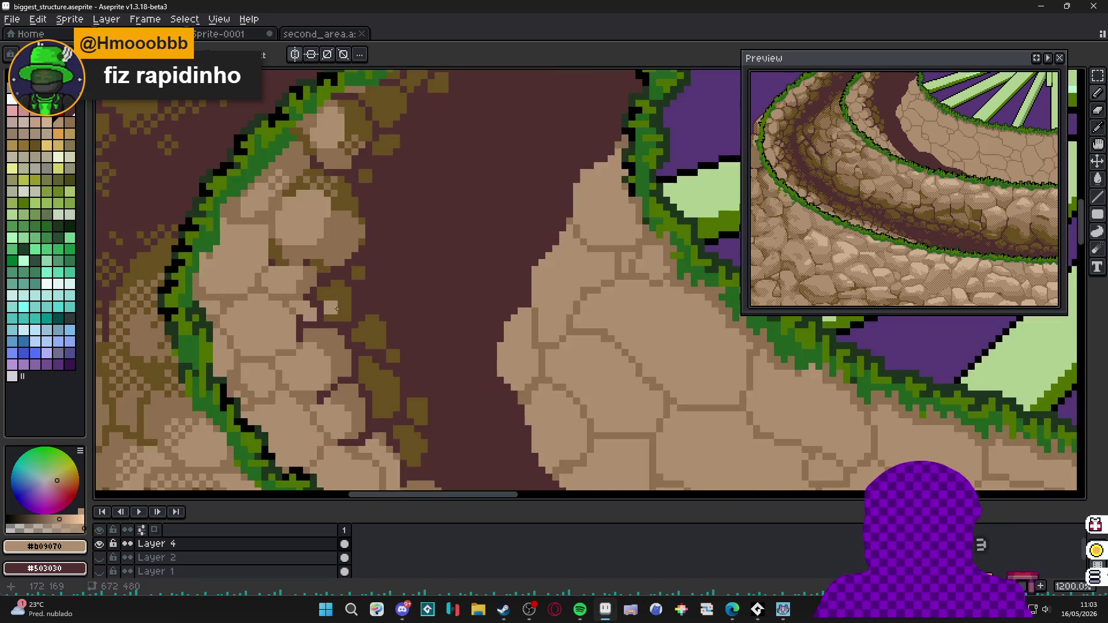
Paint dark olive moss onto rock stones and touch up neighbouring pixels in tan.
drag(326, 243, 344, 210)
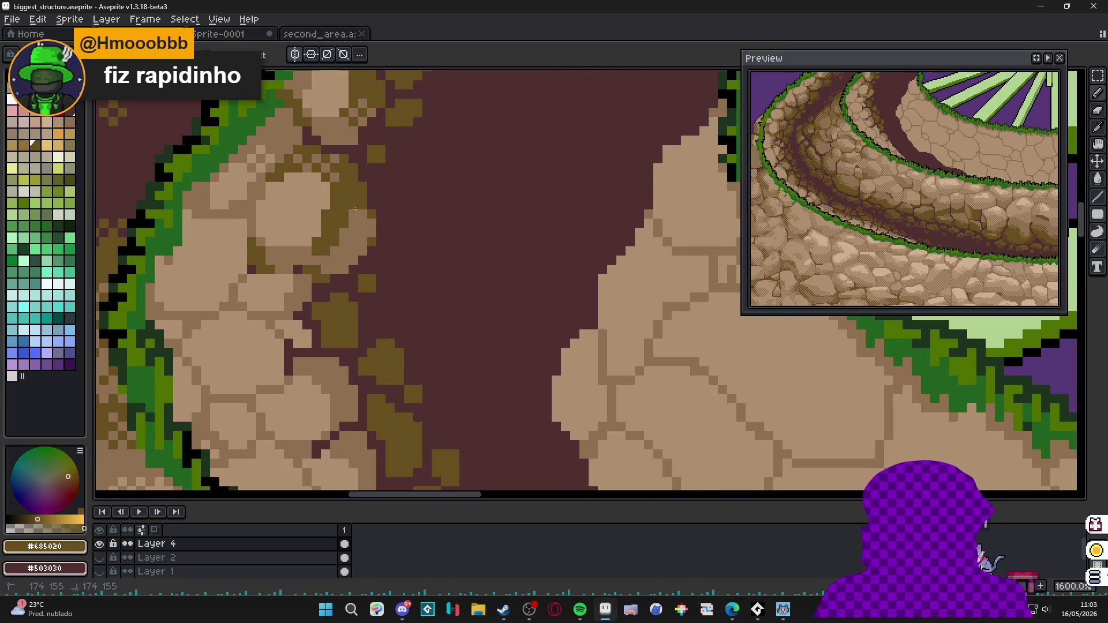
drag(361, 217, 372, 232)
alt+click(351, 258)
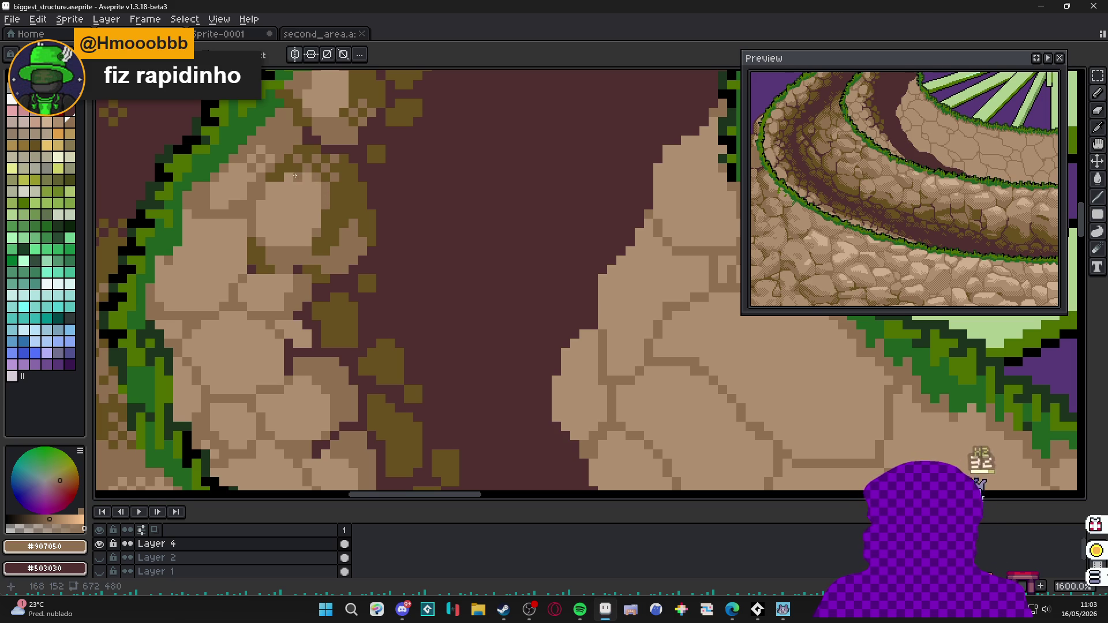
drag(299, 177, 287, 177)
middle_click(275, 187)
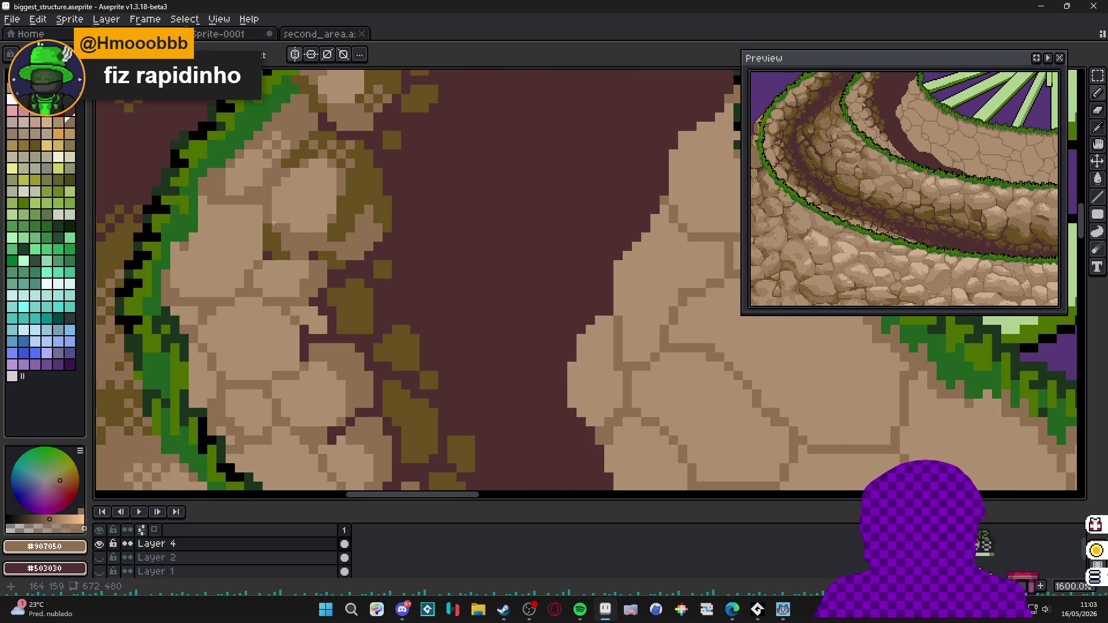
scroll(275, 220, down, 2)
scroll(303, 242, down, 2)
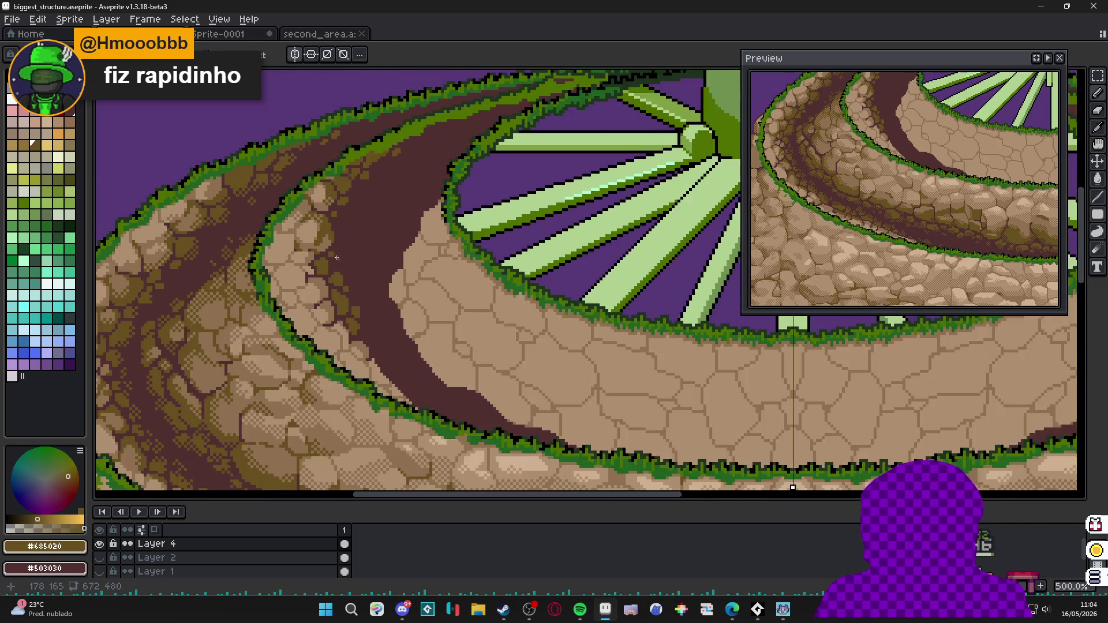
scroll(334, 263, down, 1)
scroll(358, 305, up, 1)
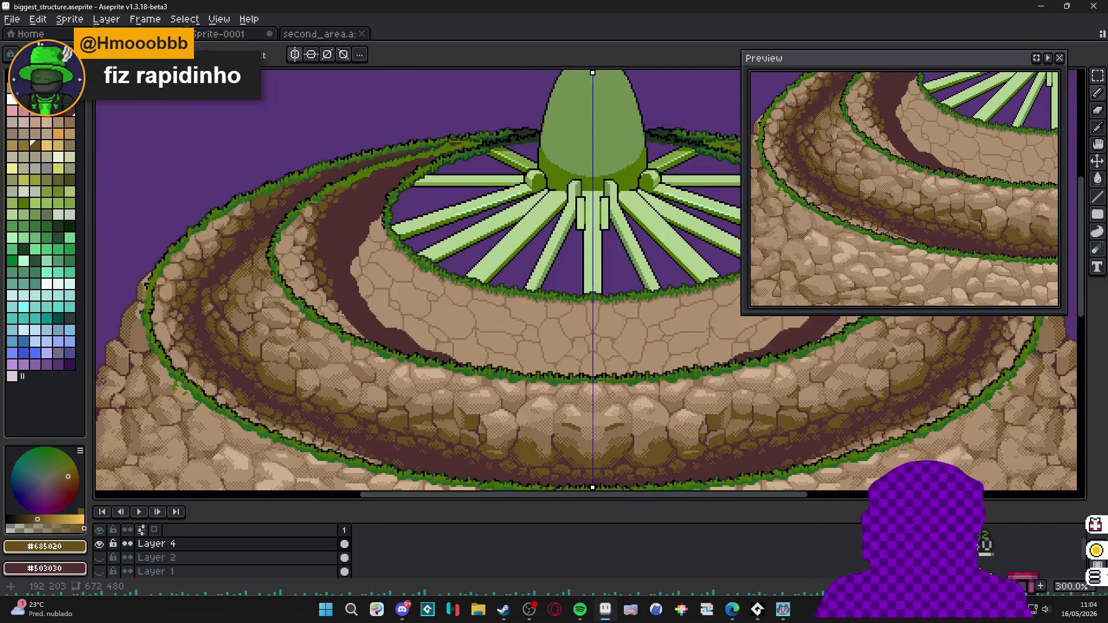
scroll(360, 320, up, 2)
Sample path and tan colours to darken the stone edge and paint light stone blocks beside the path.
key(alt)
click(363, 349)
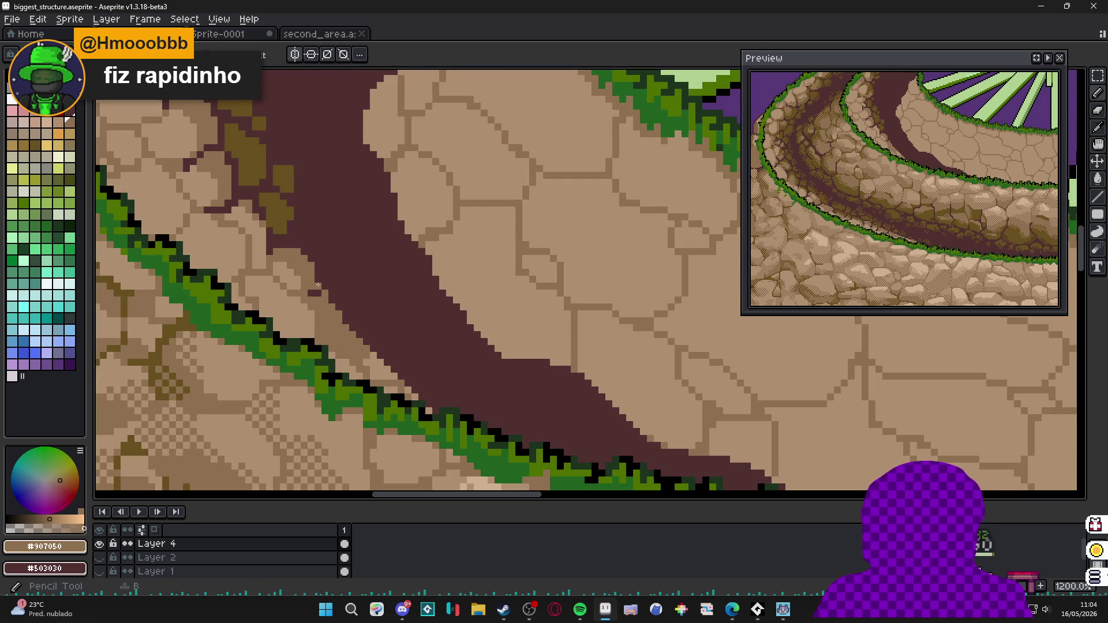
drag(323, 305, 321, 320)
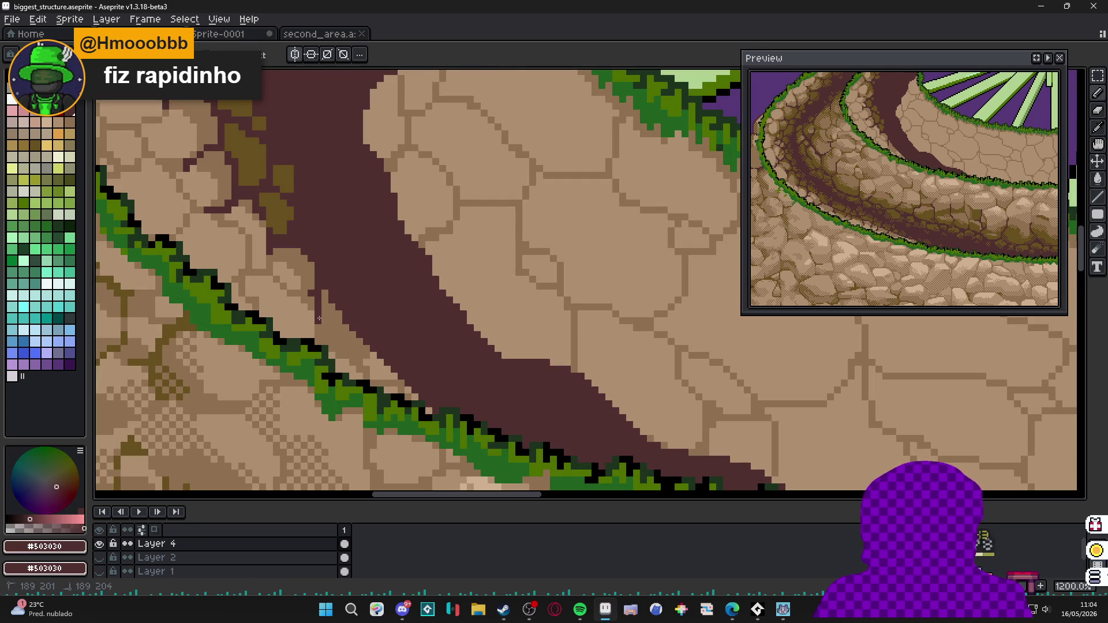
alt+click(340, 301)
scroll(340, 302, up, 1)
click(355, 322)
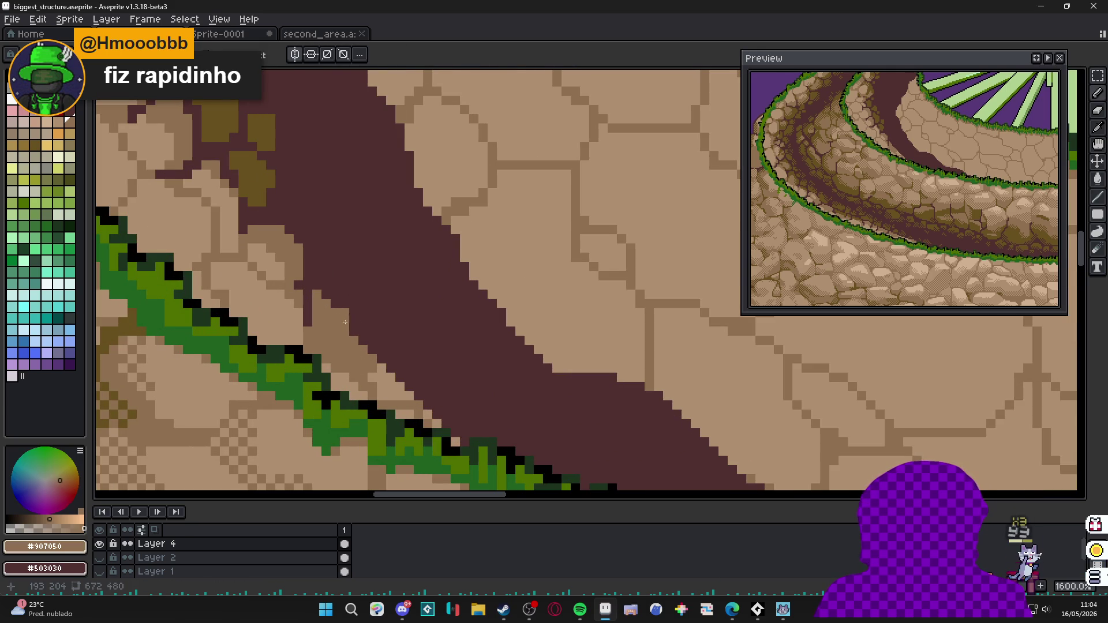
drag(350, 295, 327, 259)
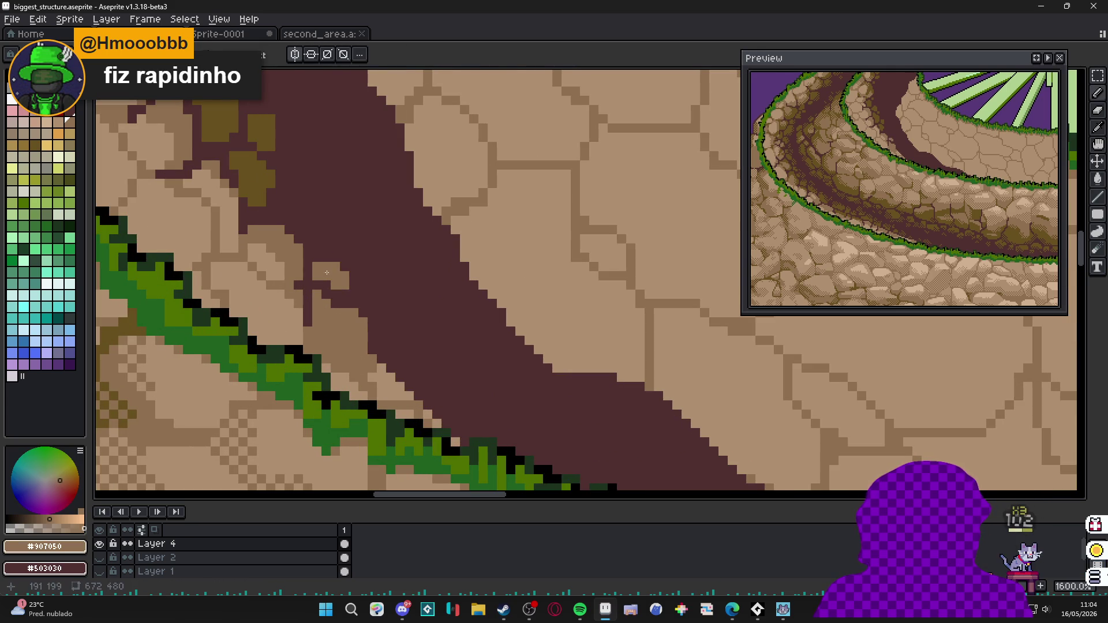
Sample olive from the canvas and grow the moss patch down along the path edge.
alt+click(295, 206)
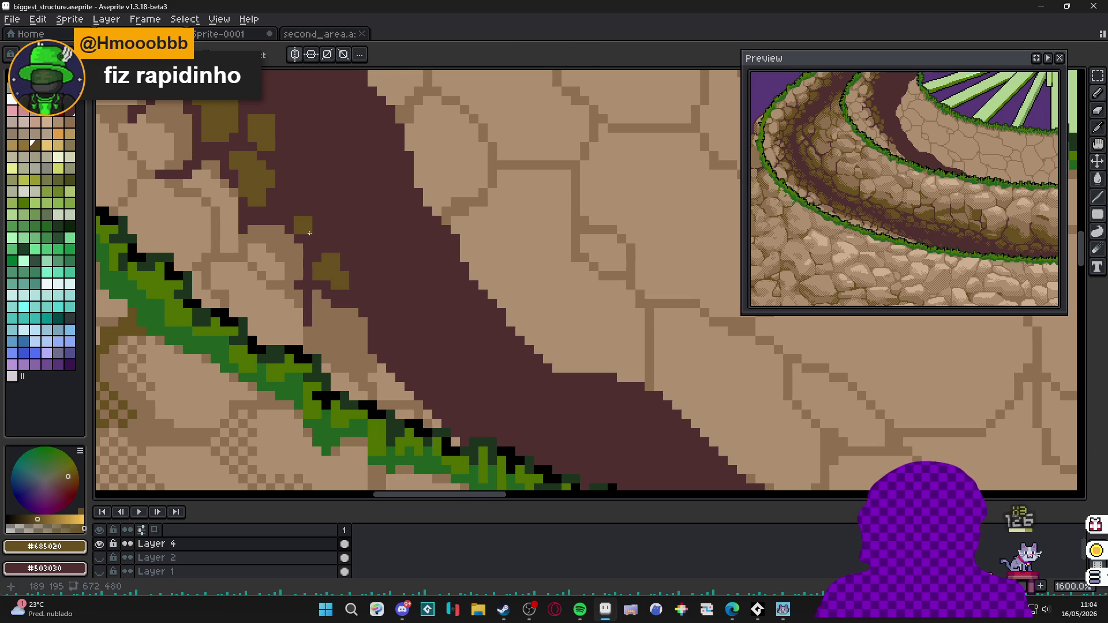
click(351, 279)
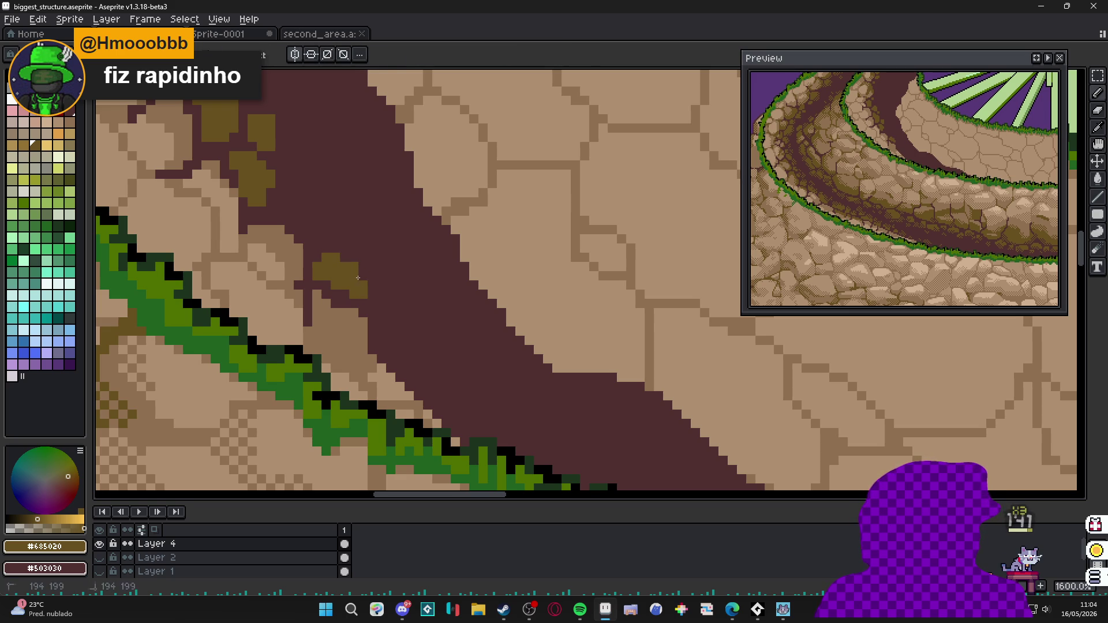
click(353, 265)
click(379, 309)
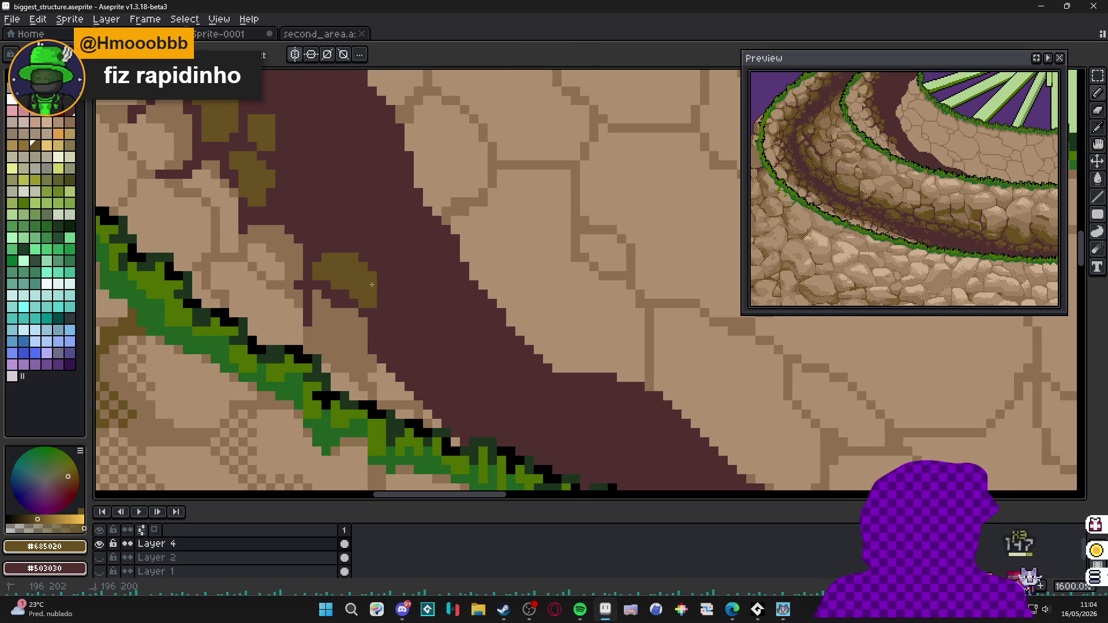
click(385, 345)
drag(394, 346, 403, 347)
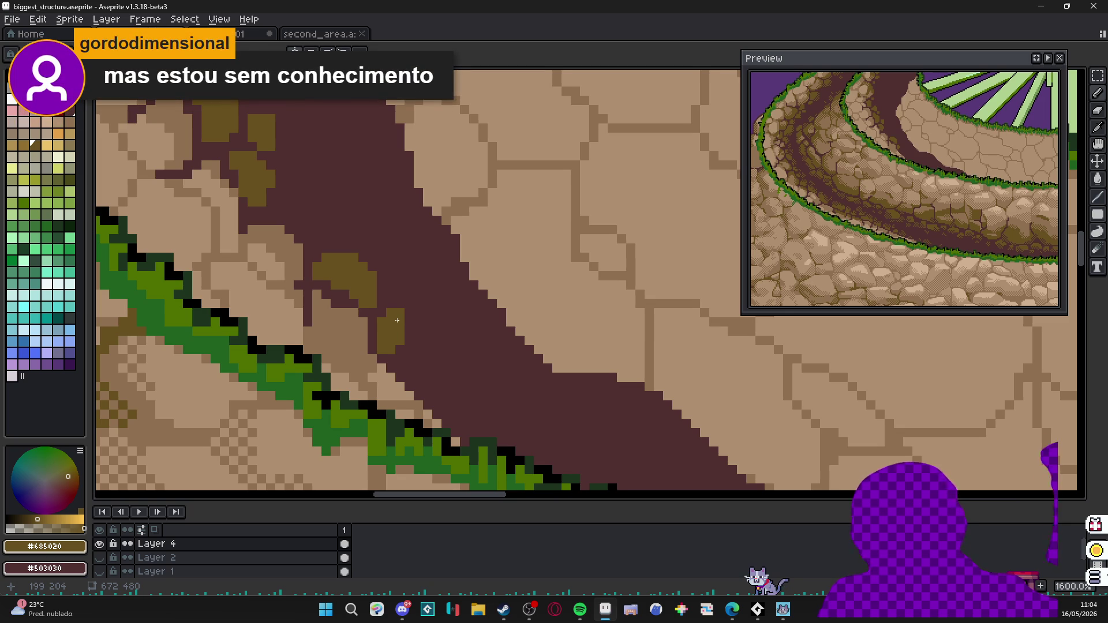
scroll(431, 249, down, 3)
scroll(432, 248, down, 2)
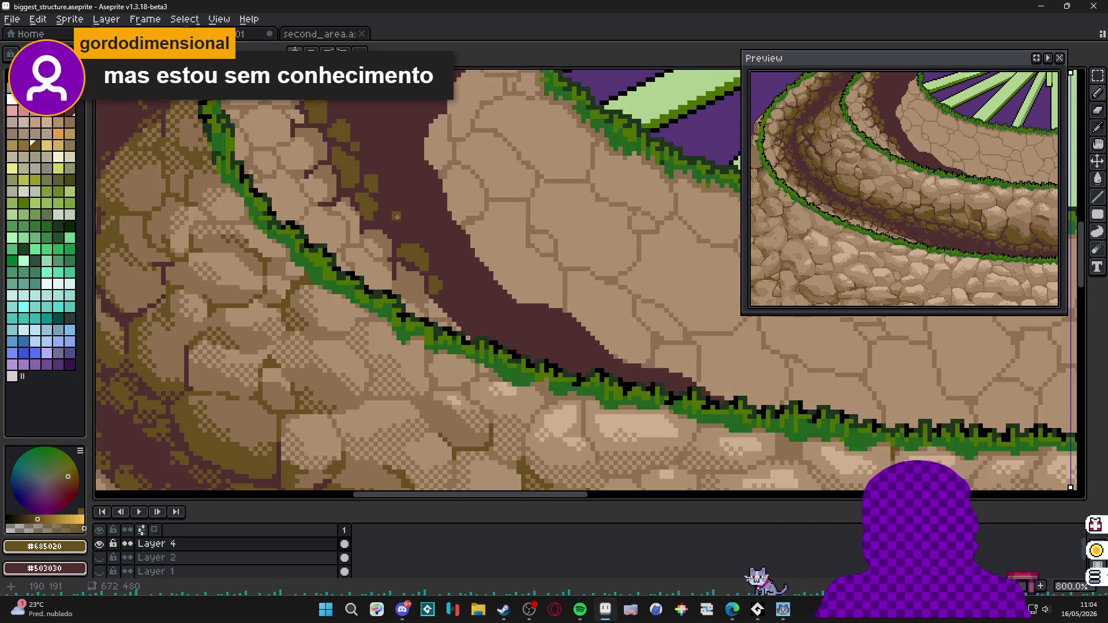
scroll(390, 295, up, 2)
scroll(351, 340, up, 2)
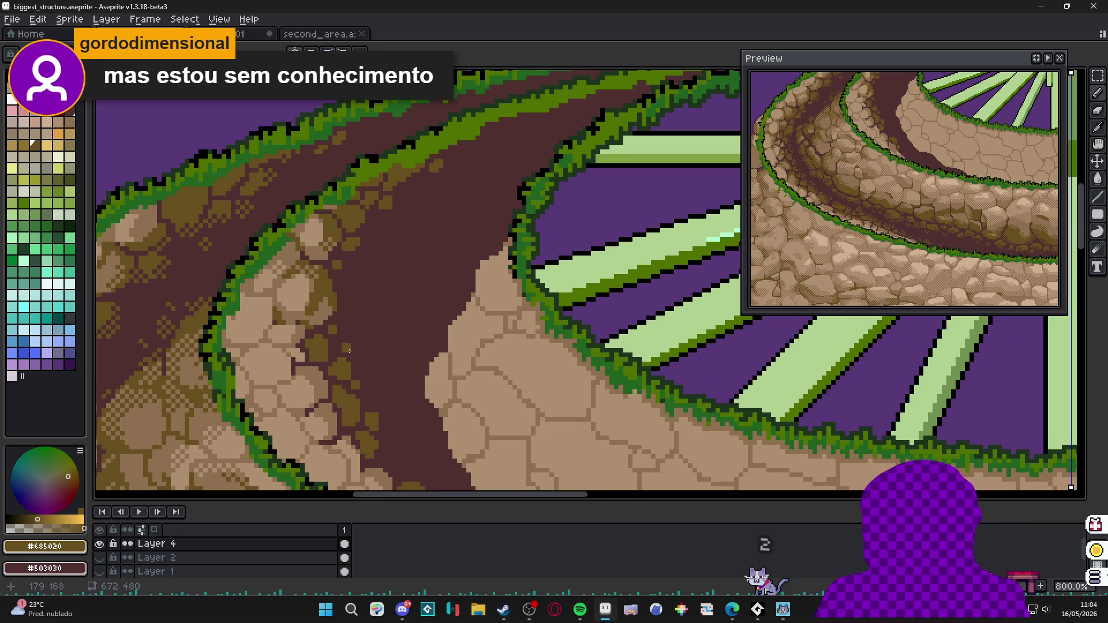
drag(346, 350, 360, 317)
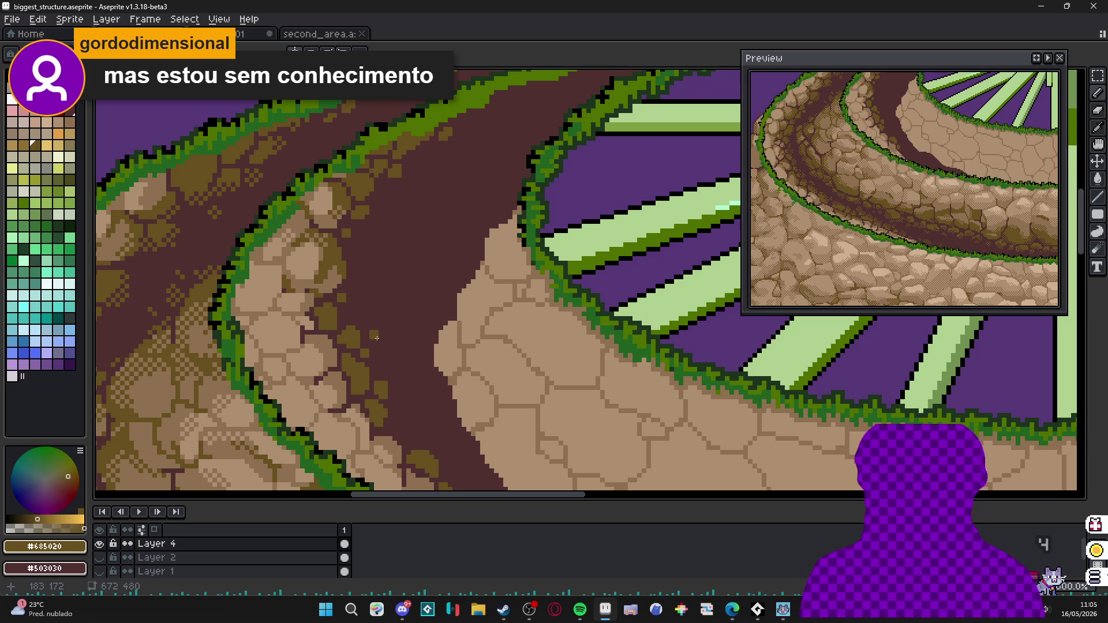
scroll(377, 336, down, 1)
scroll(389, 320, down, 1)
scroll(399, 311, down, 1)
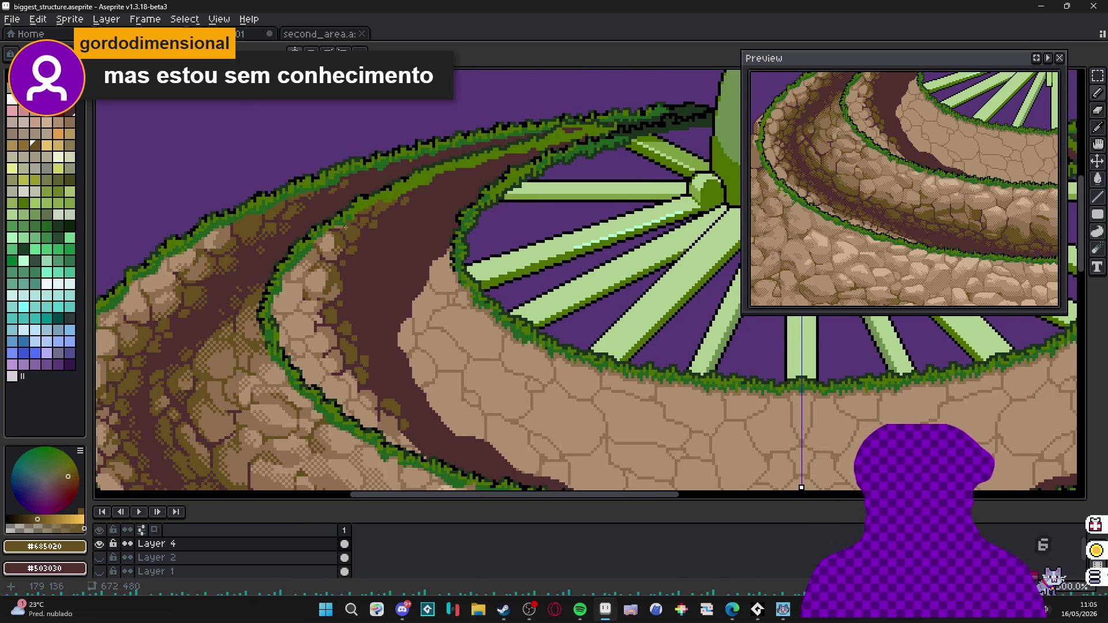
scroll(345, 227, up, 2)
scroll(390, 255, up, 1)
scroll(399, 261, up, 1)
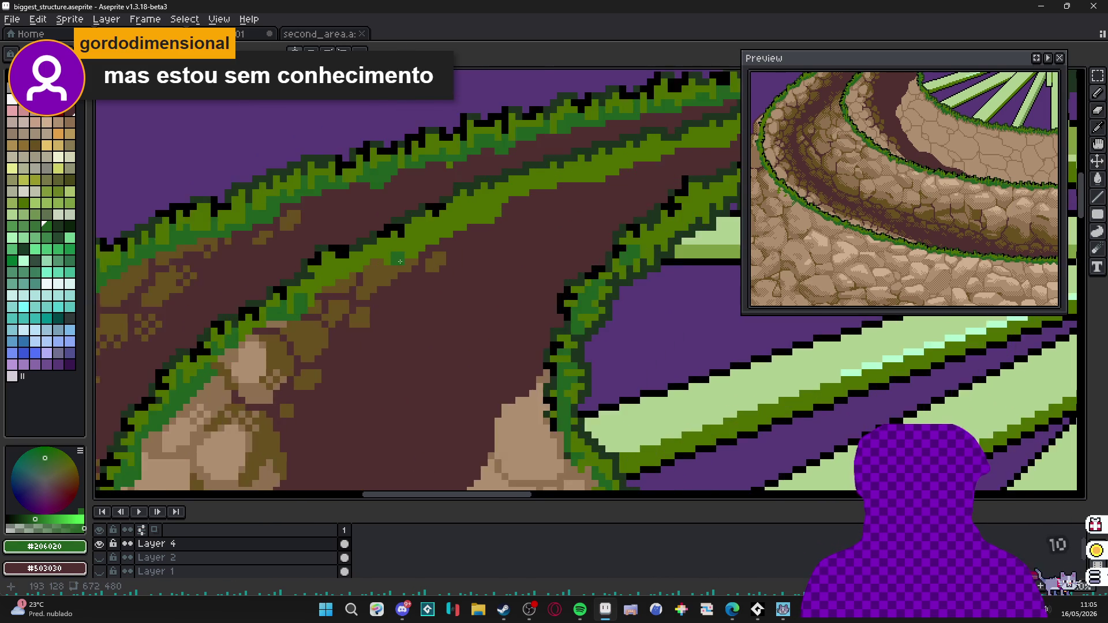
scroll(400, 261, up, 1)
Dot dark green #206020 pixels along the grass edges beside the upper path.
drag(405, 250, 424, 243)
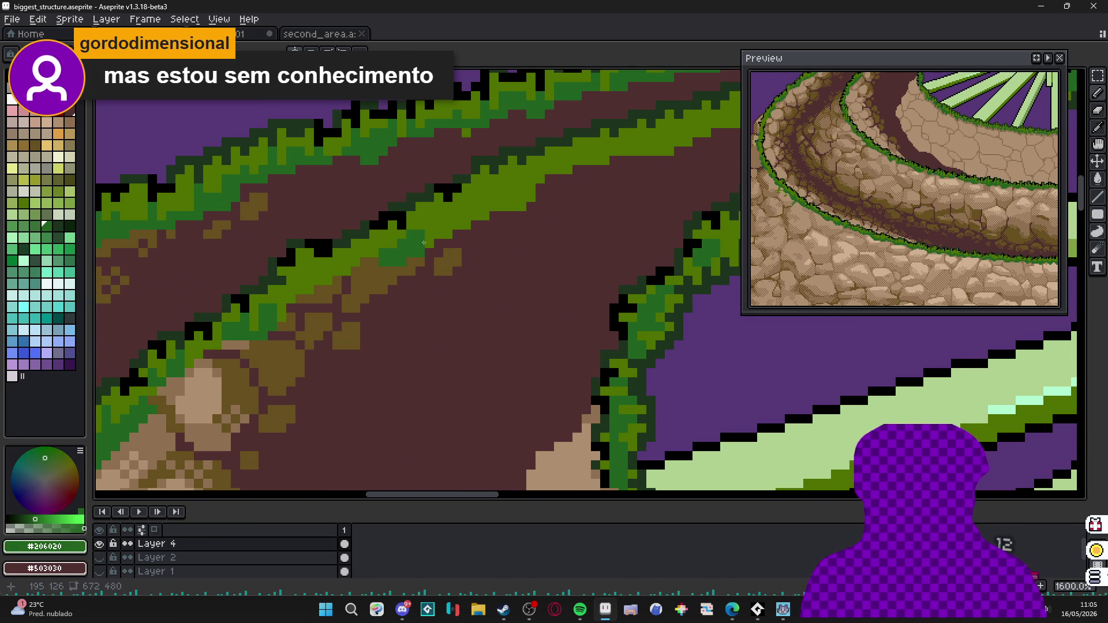
click(433, 227)
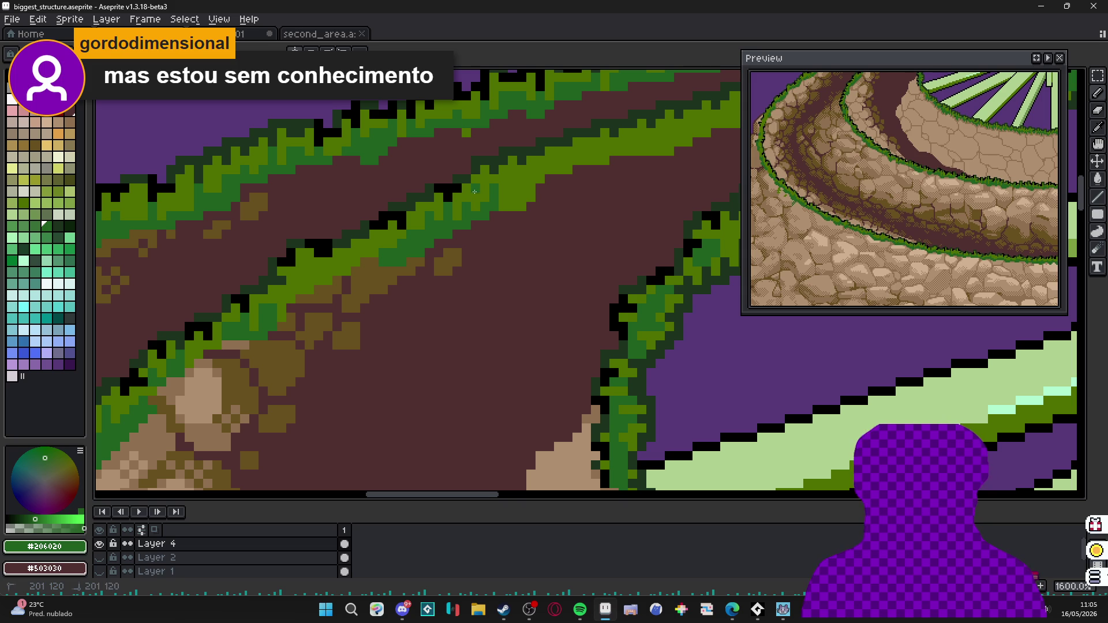
click(520, 186)
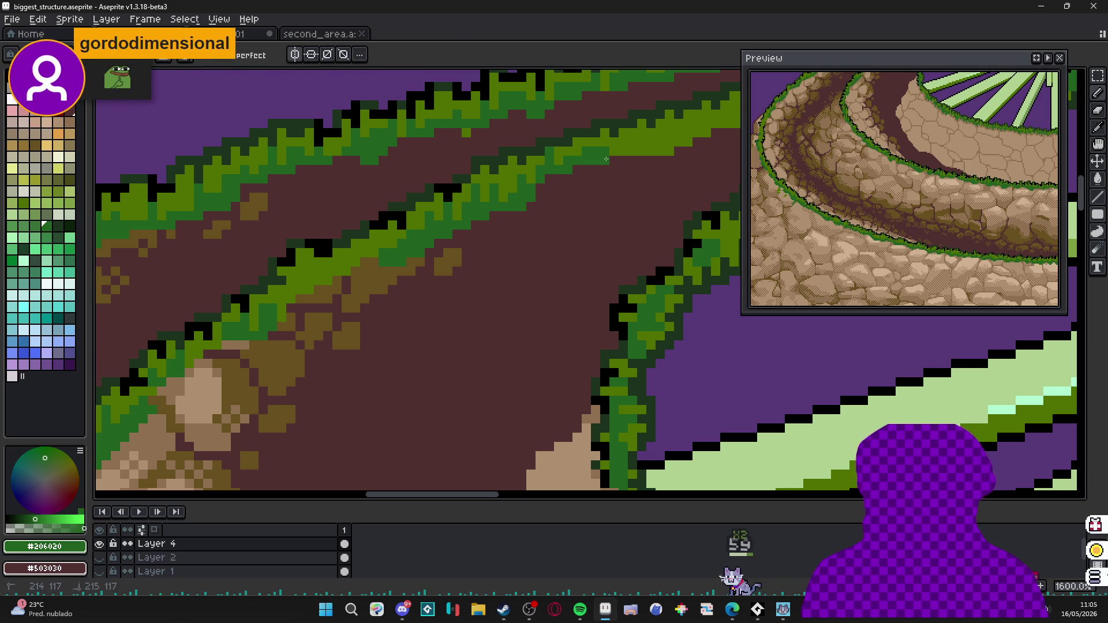
scroll(606, 158, down, 1)
click(585, 206)
Extend the dark green shading, alternating with olive green #507000 for the grass tufts.
drag(579, 206, 565, 206)
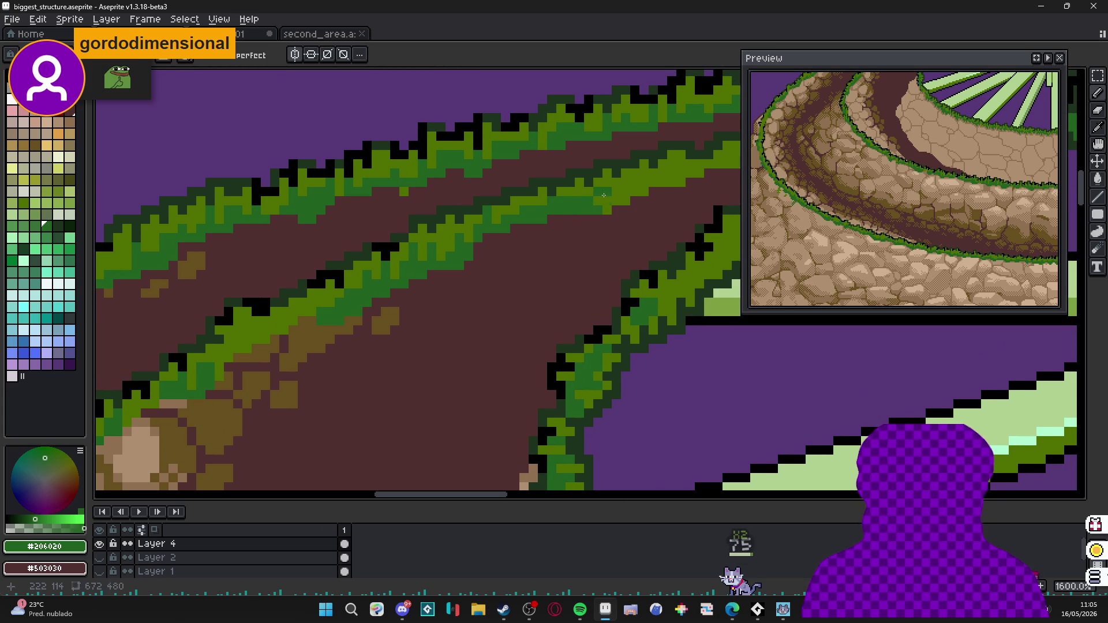
alt+click(601, 198)
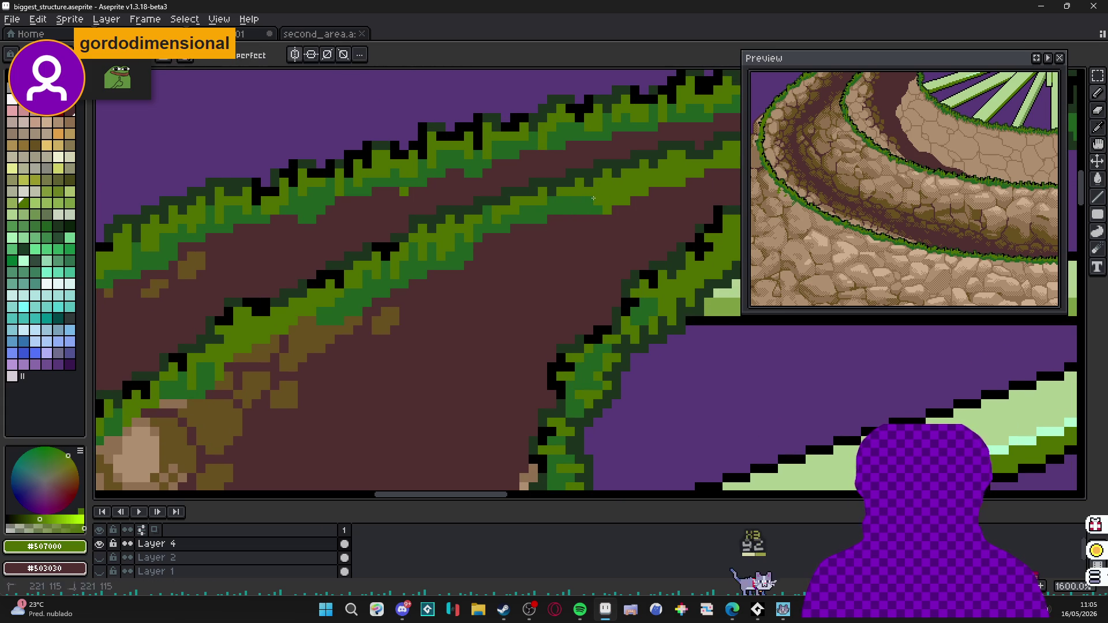
alt+click(603, 209)
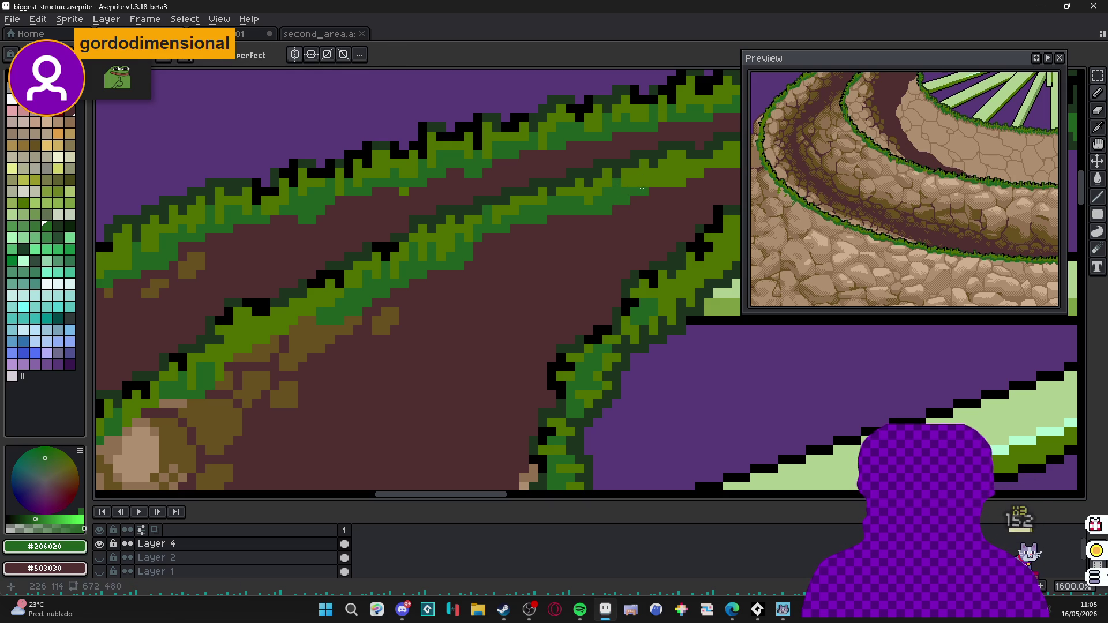
alt+click(635, 176)
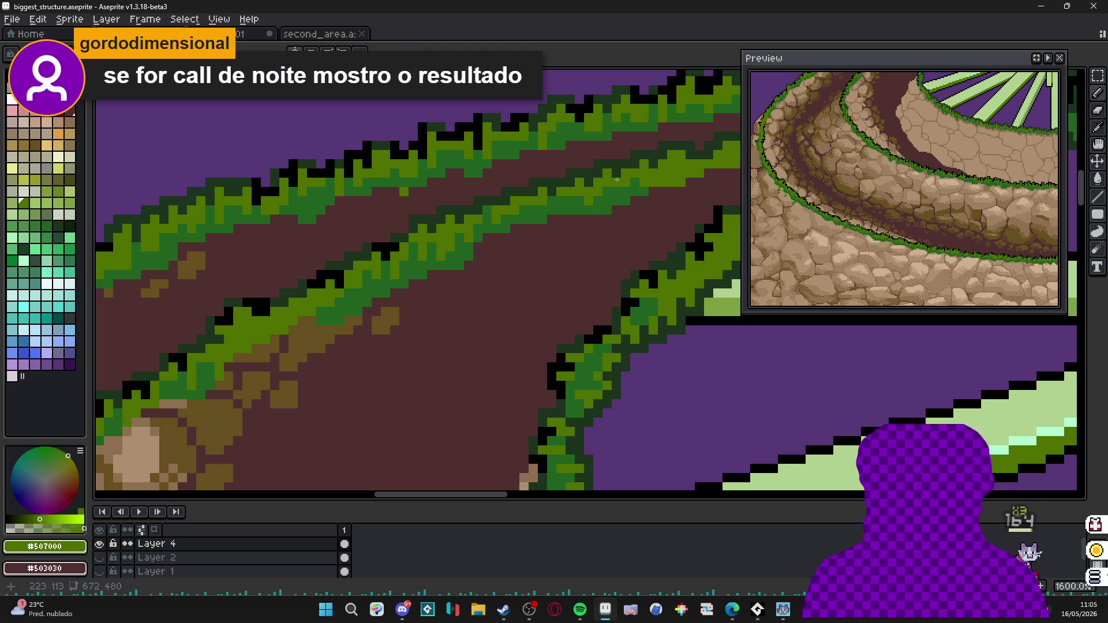
scroll(610, 192, down, 1)
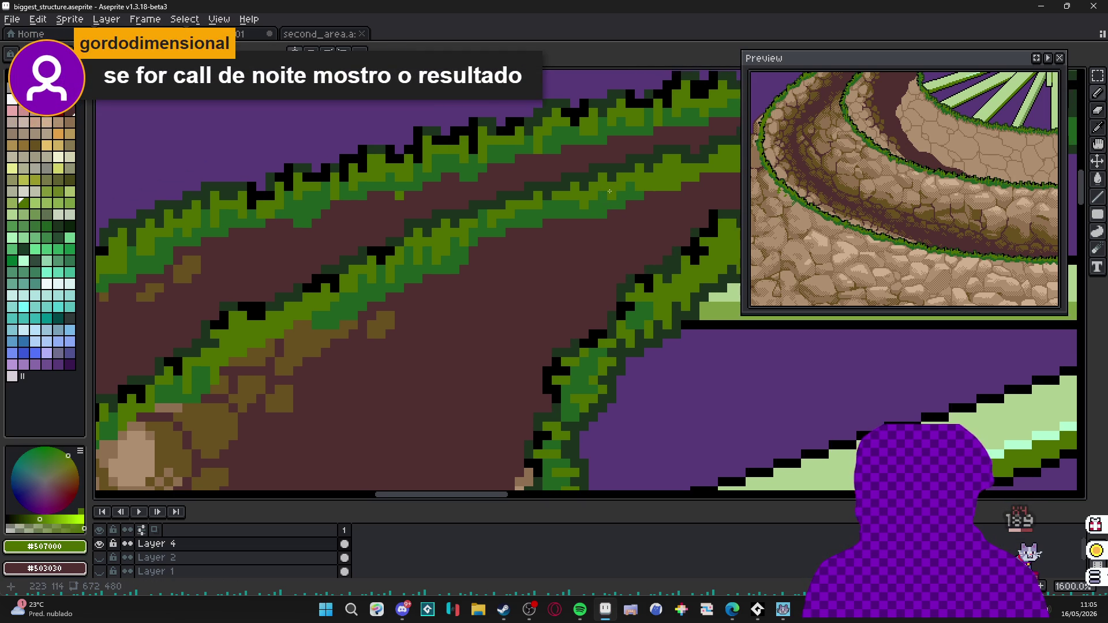
scroll(609, 192, up, 1)
scroll(560, 232, up, 1)
Scatter dark green #206020 pixels through the lighter grass along the ledge above the path.
alt+click(561, 232)
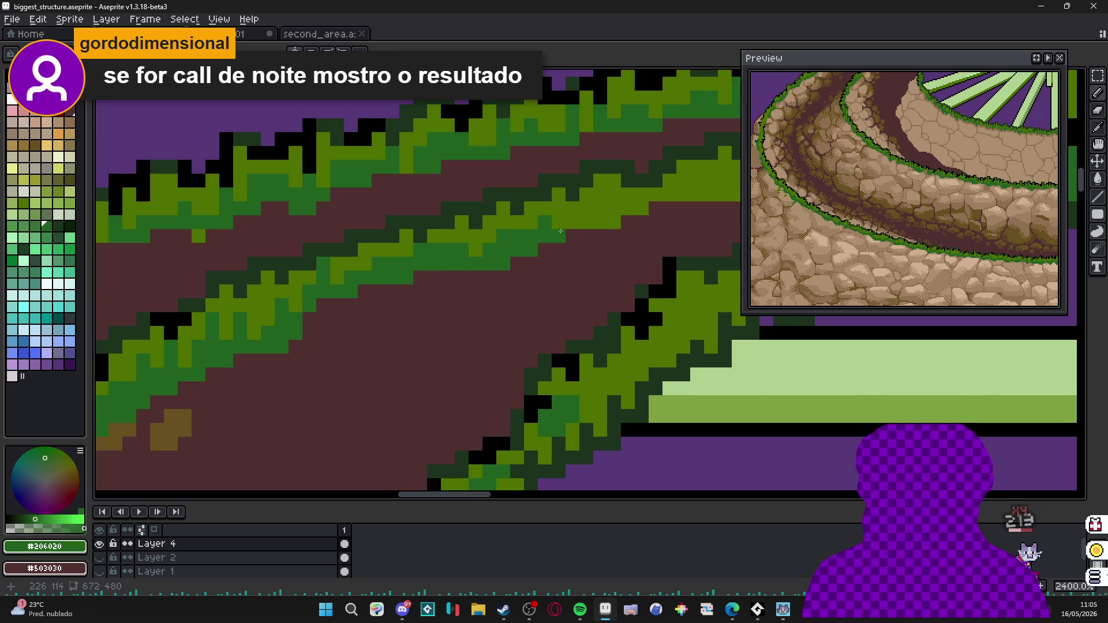
mouse_move(598, 223)
mouse_down()
mouse_move(614, 205)
mouse_move(534, 250)
mouse_up()
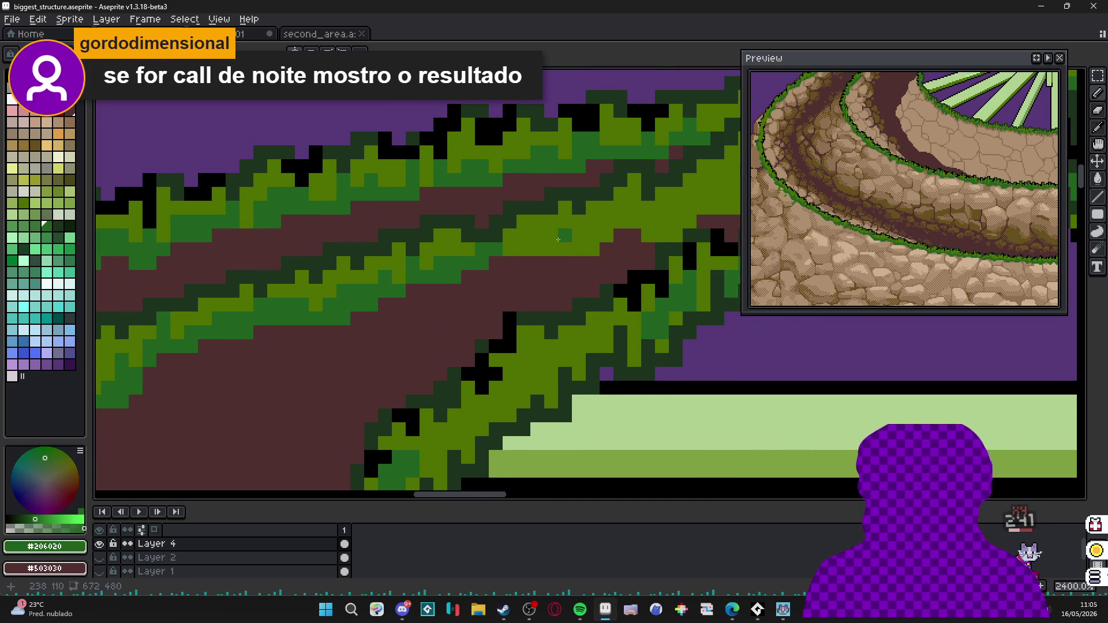
scroll(543, 247, down, 1)
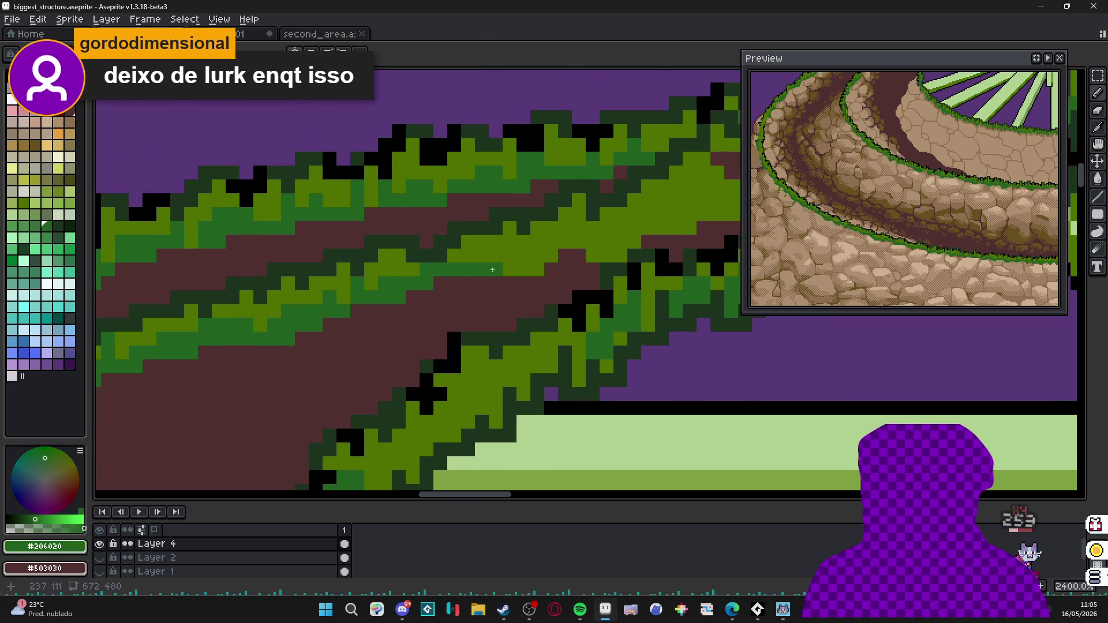
drag(497, 268, 517, 263)
click(524, 243)
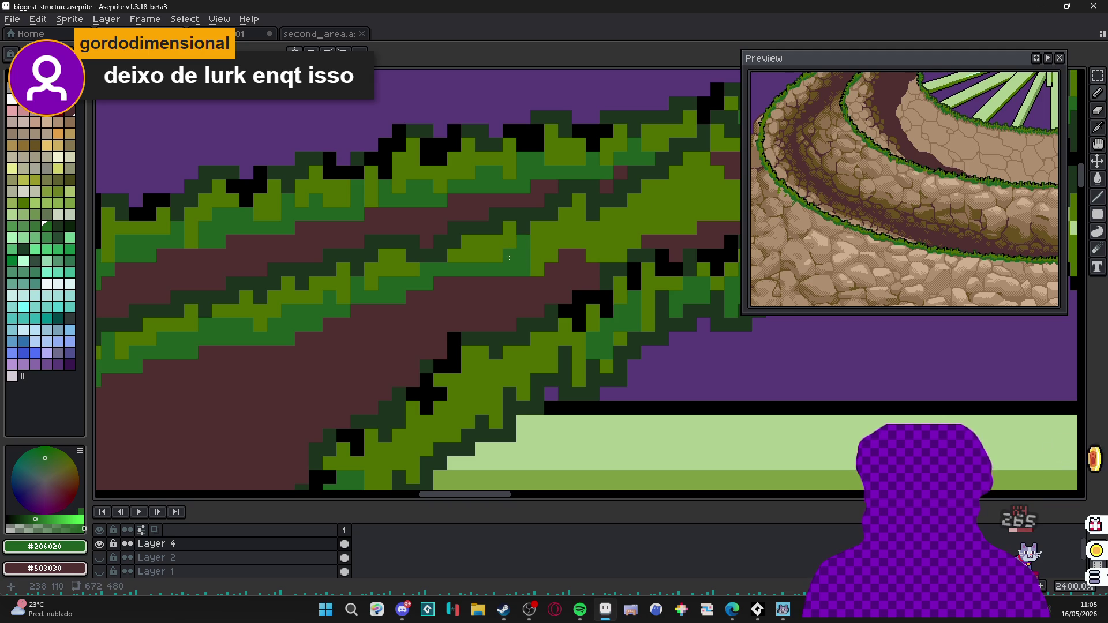
click(496, 256)
click(537, 258)
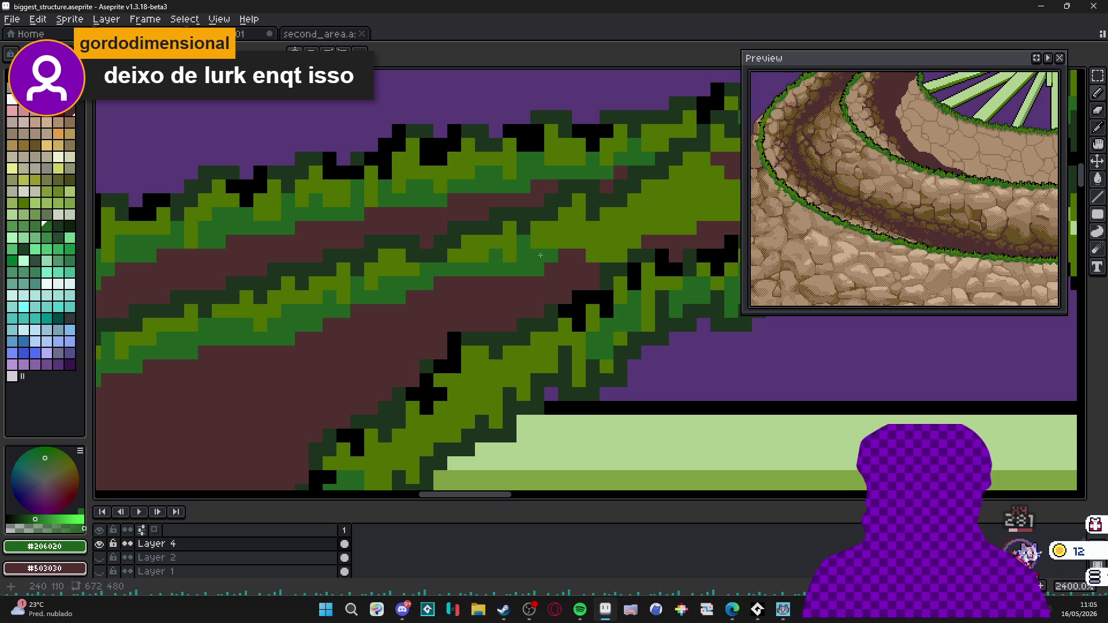
scroll(537, 259, up, 1)
mouse_move(559, 277)
mouse_down()
mouse_move(571, 259)
mouse_move(593, 273)
mouse_move(624, 252)
mouse_up()
click(564, 280)
click(599, 266)
click(585, 252)
click(614, 227)
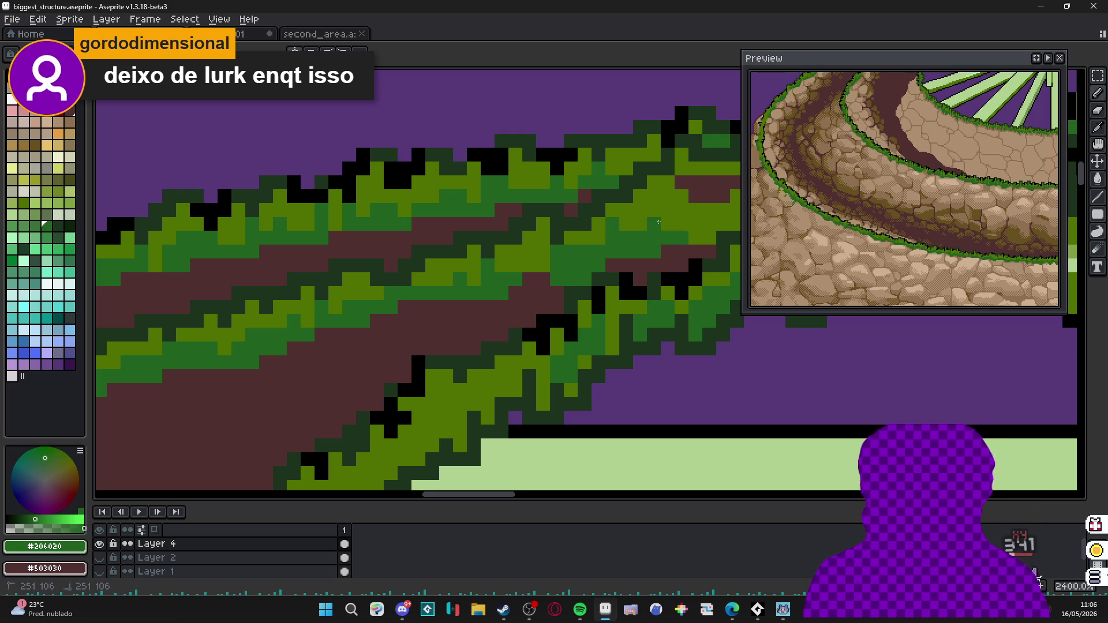
Continue the dark green shading further right along the grassy ledge edge.
click(654, 218)
mouse_move(654, 218)
mouse_down()
mouse_move(619, 274)
mouse_move(650, 252)
mouse_move(625, 286)
mouse_move(653, 257)
mouse_up()
click(637, 249)
scroll(641, 260, up, 1)
click(654, 242)
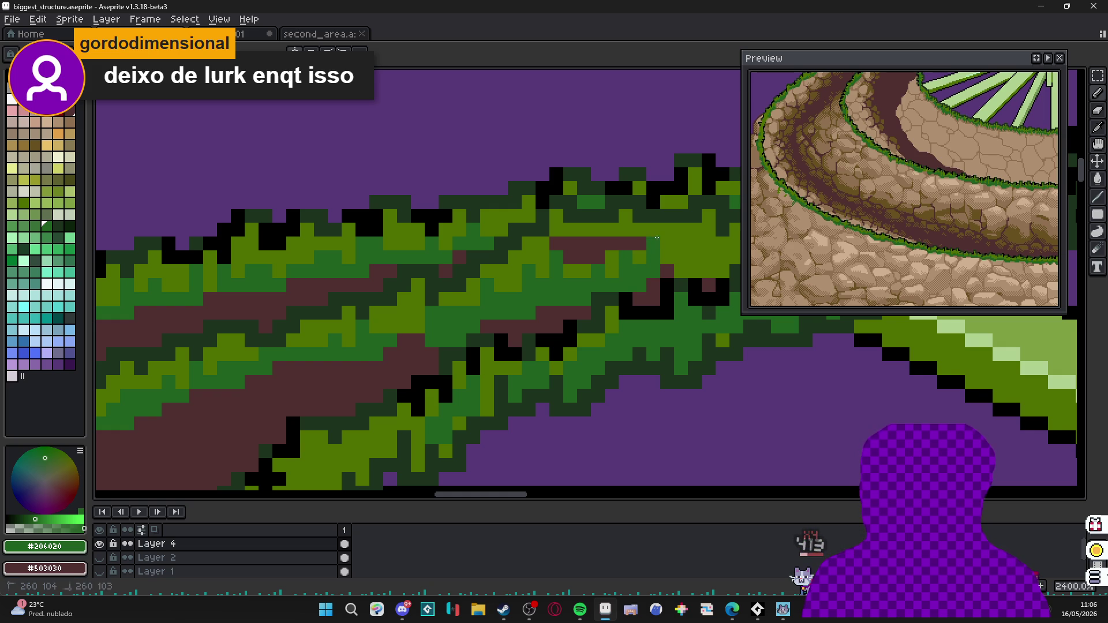
mouse_move(606, 287)
mouse_down()
mouse_move(554, 295)
mouse_move(555, 260)
mouse_move(607, 303)
mouse_move(612, 276)
mouse_move(684, 259)
mouse_up()
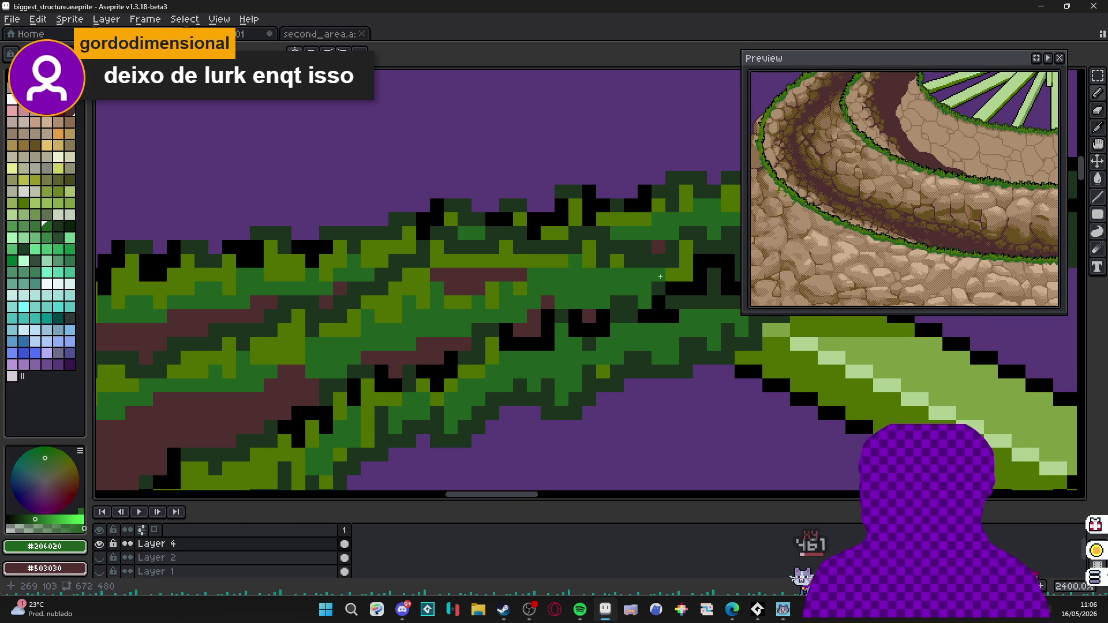
click(658, 260)
scroll(641, 277, down, 2)
scroll(564, 312, up, 2)
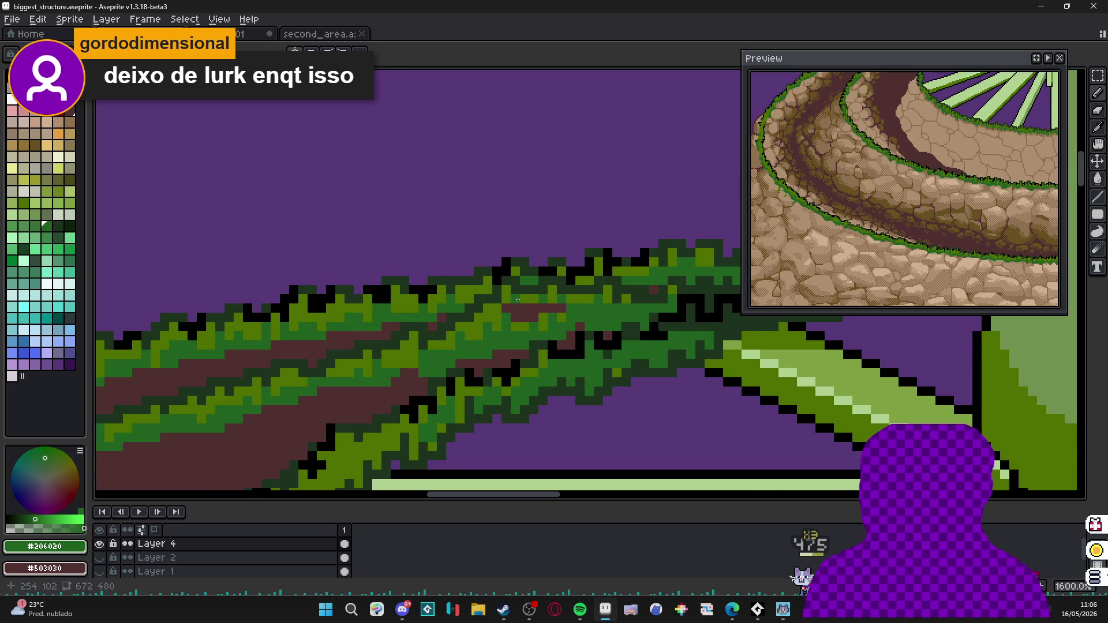
scroll(517, 298, down, 2)
scroll(511, 290, down, 1)
scroll(507, 286, down, 1)
scroll(502, 280, down, 1)
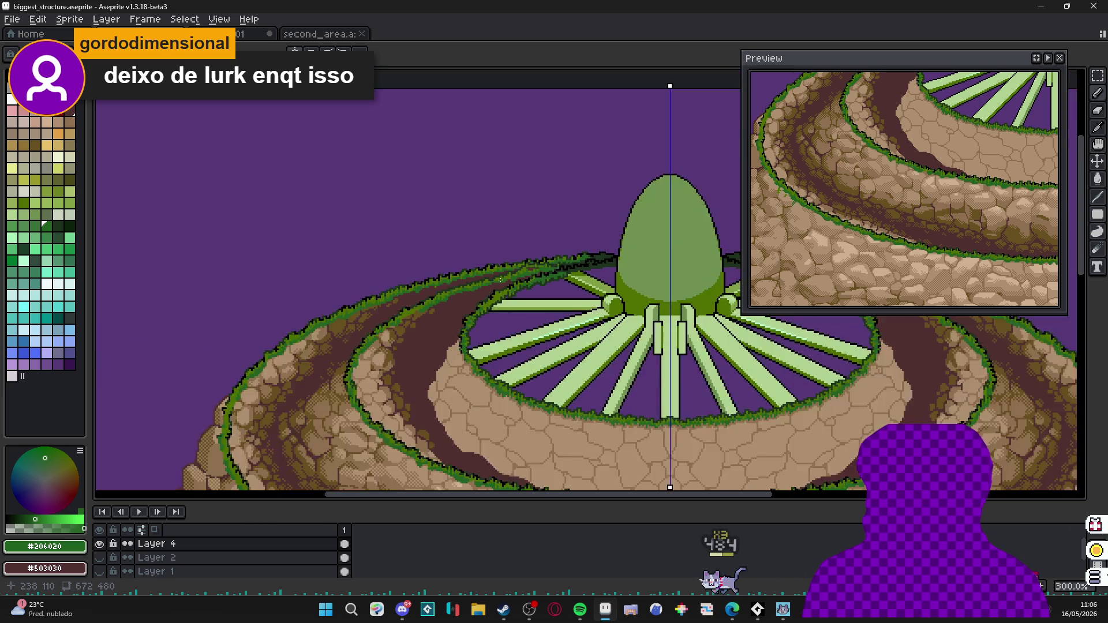
scroll(500, 280, down, 2)
scroll(501, 280, up, 2)
scroll(500, 279, down, 1)
Bring the whole tower into view and save biggest_structure.aseprite.
mouse_move(484, 286)
mouse_down()
mouse_move(448, 295)
mouse_move(458, 270)
mouse_up()
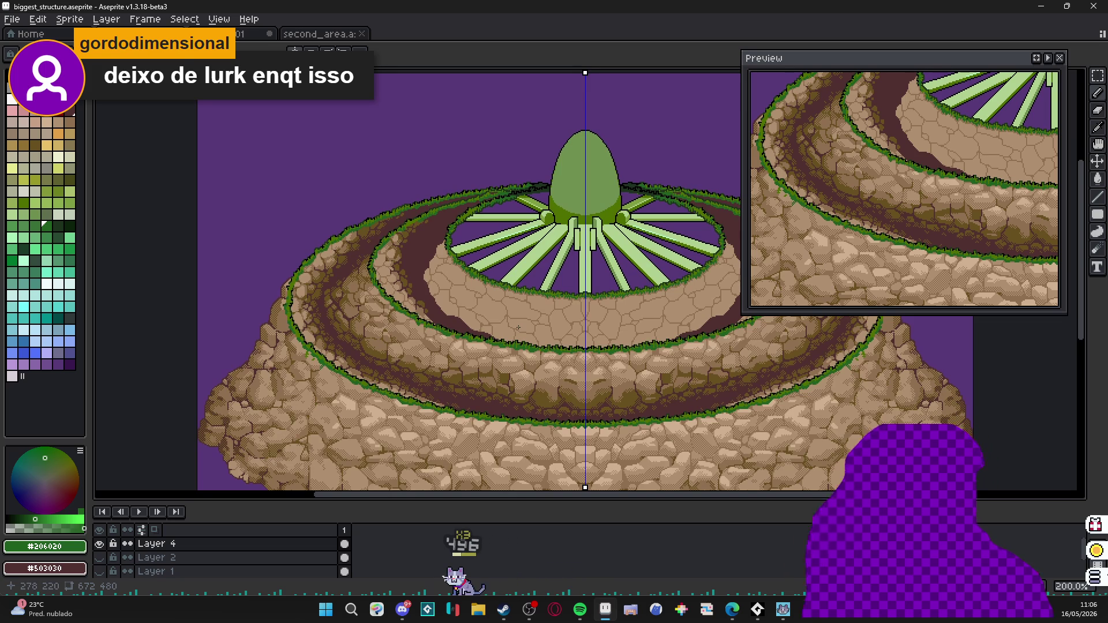
scroll(518, 327, down, 2)
scroll(511, 303, up, 1)
scroll(506, 303, up, 1)
scroll(503, 312, down, 1)
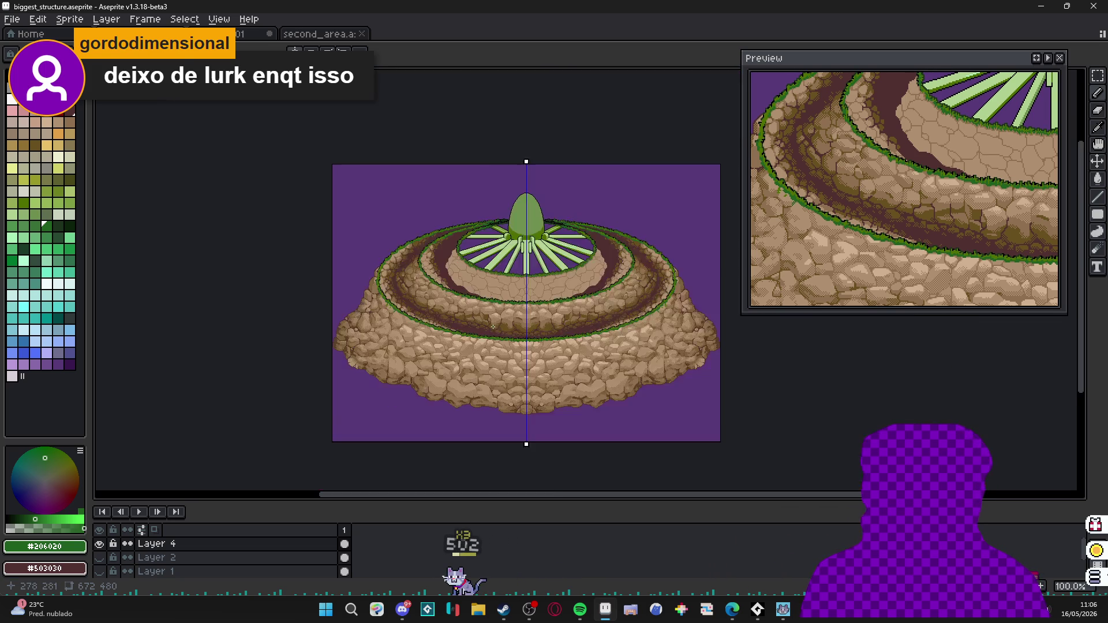
scroll(494, 325, up, 1)
key(ctrl+s)
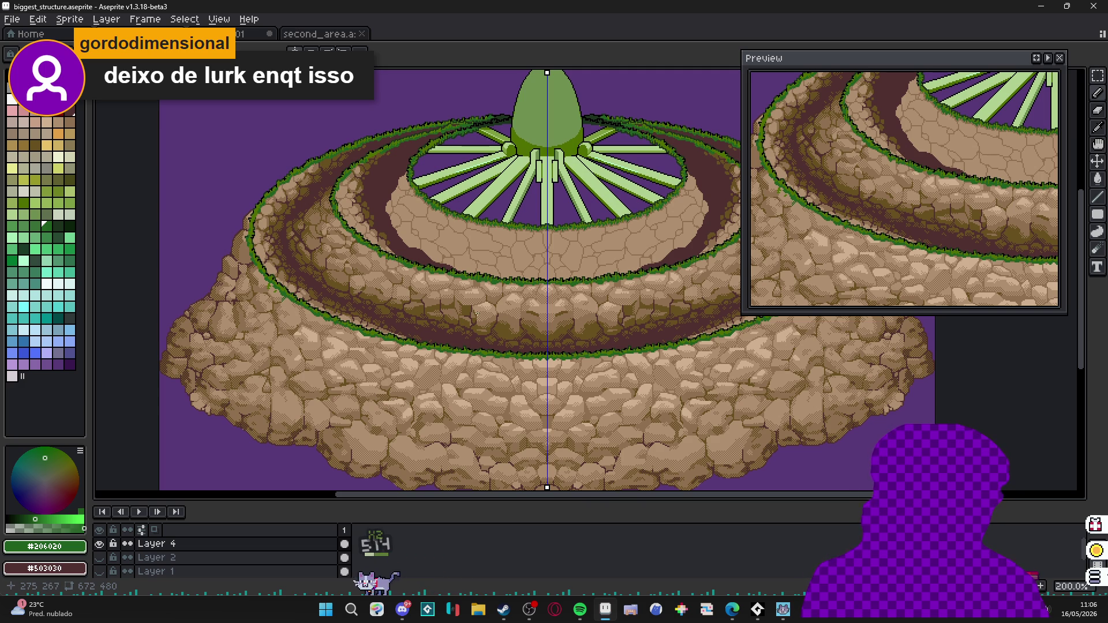
scroll(415, 343, up, 4)
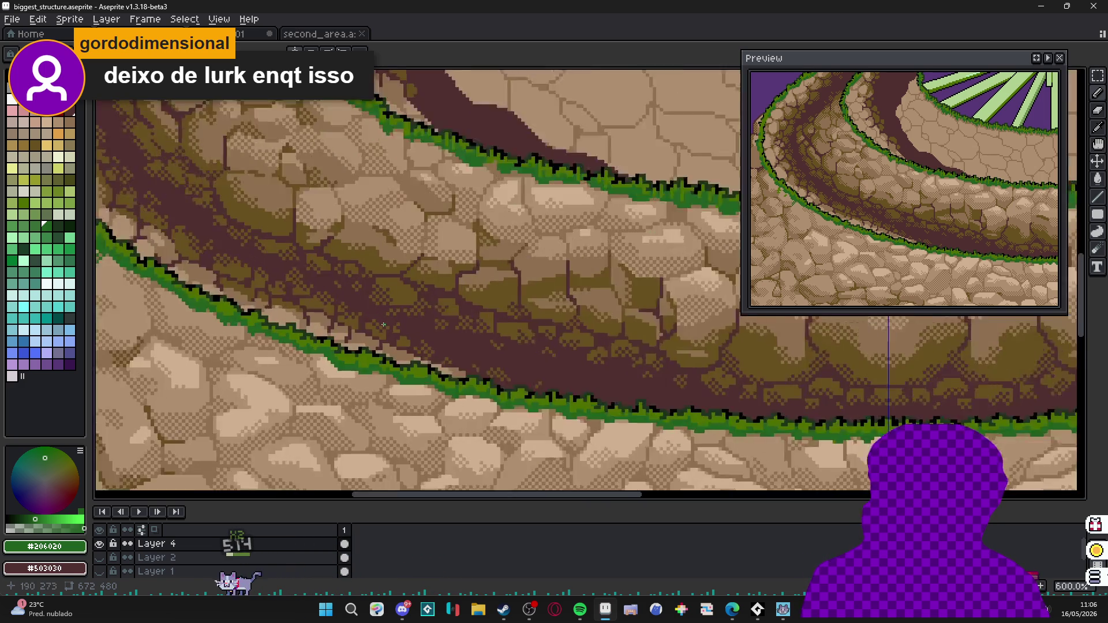
Sample olive #685020 from the stones and paint moss over tan stone pixels near the grass edge.
alt+click(414, 342)
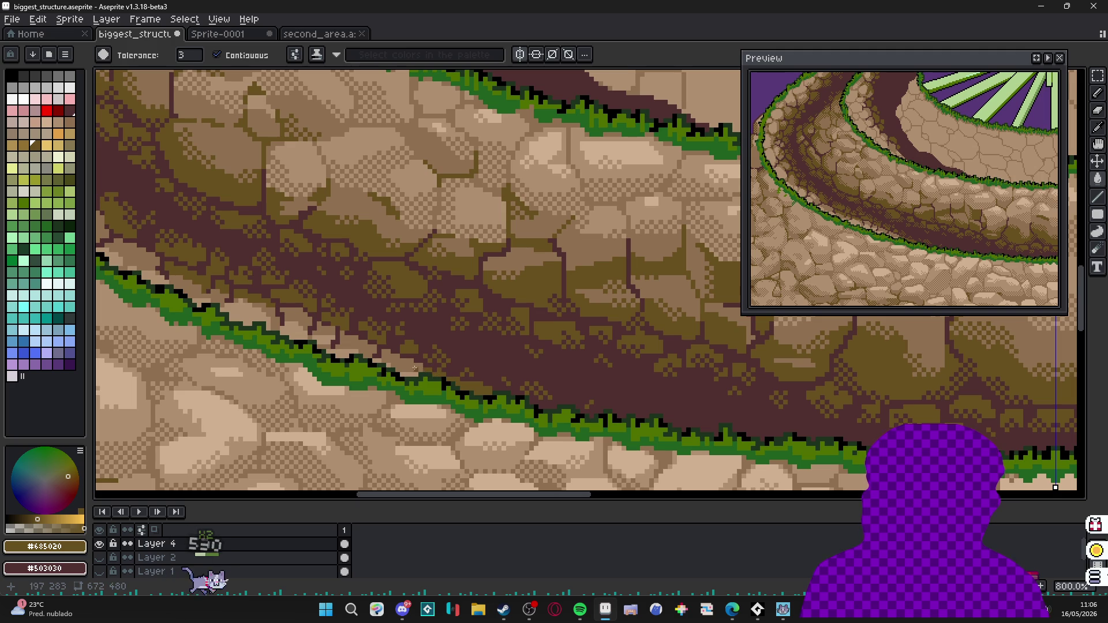
scroll(384, 364, up, 1)
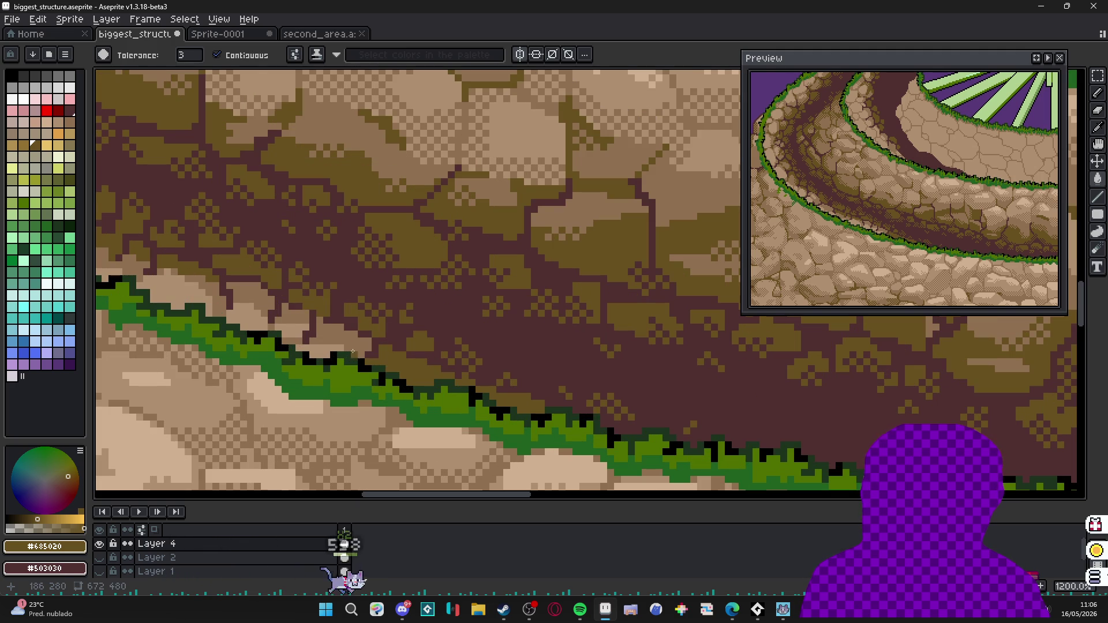
alt+click(323, 350)
scroll(351, 362, down, 2)
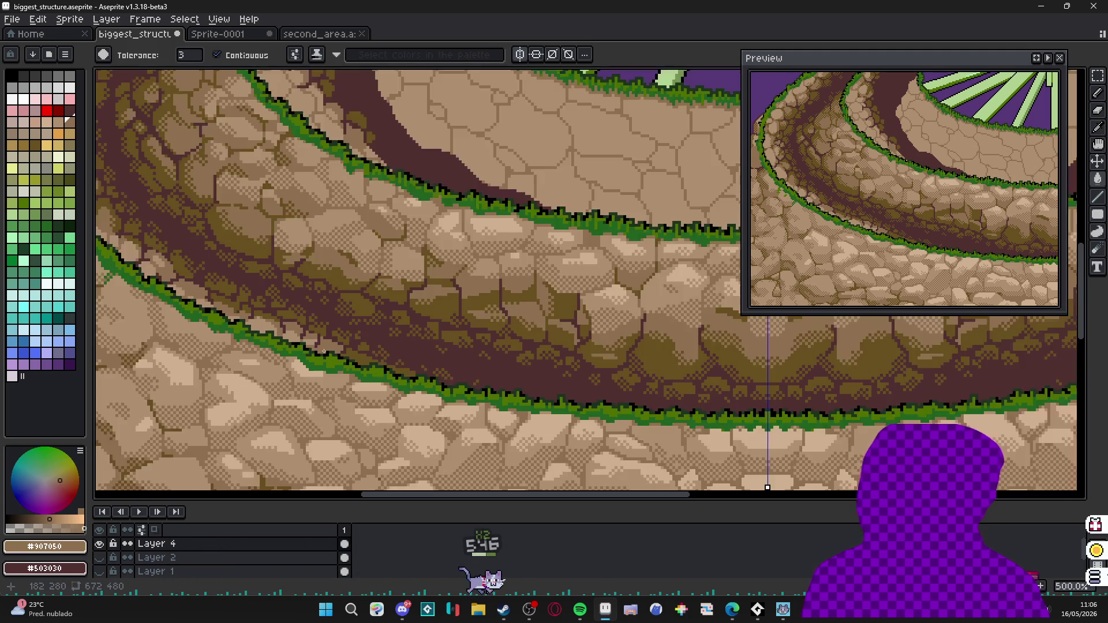
scroll(350, 361, down, 1)
scroll(351, 362, up, 2)
scroll(351, 363, up, 1)
alt+click(350, 362)
scroll(351, 362, up, 3)
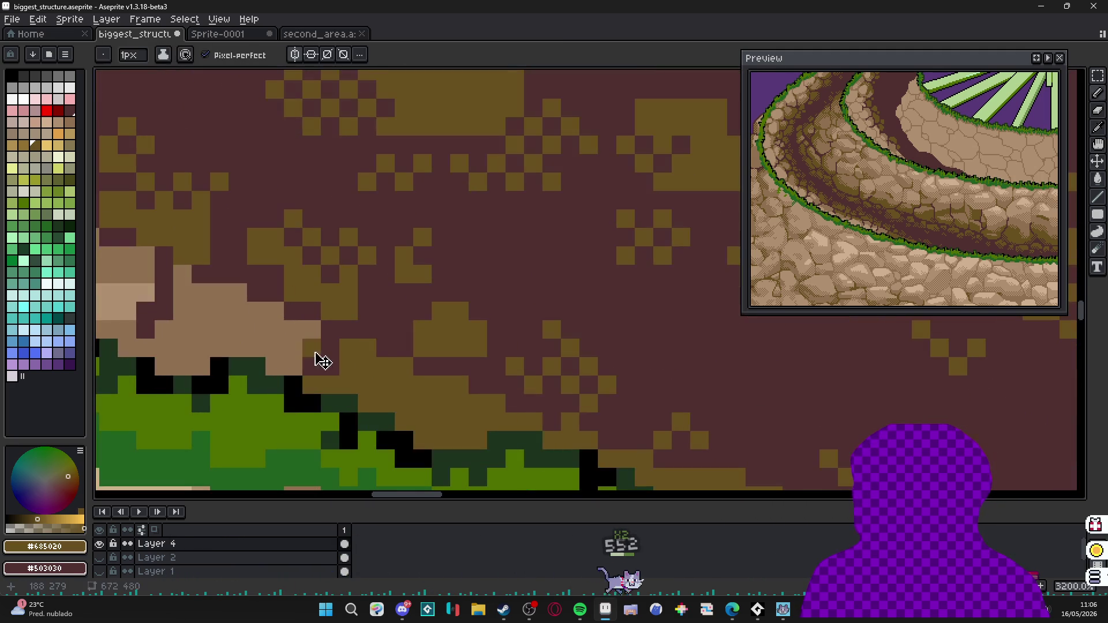
drag(208, 295, 247, 320)
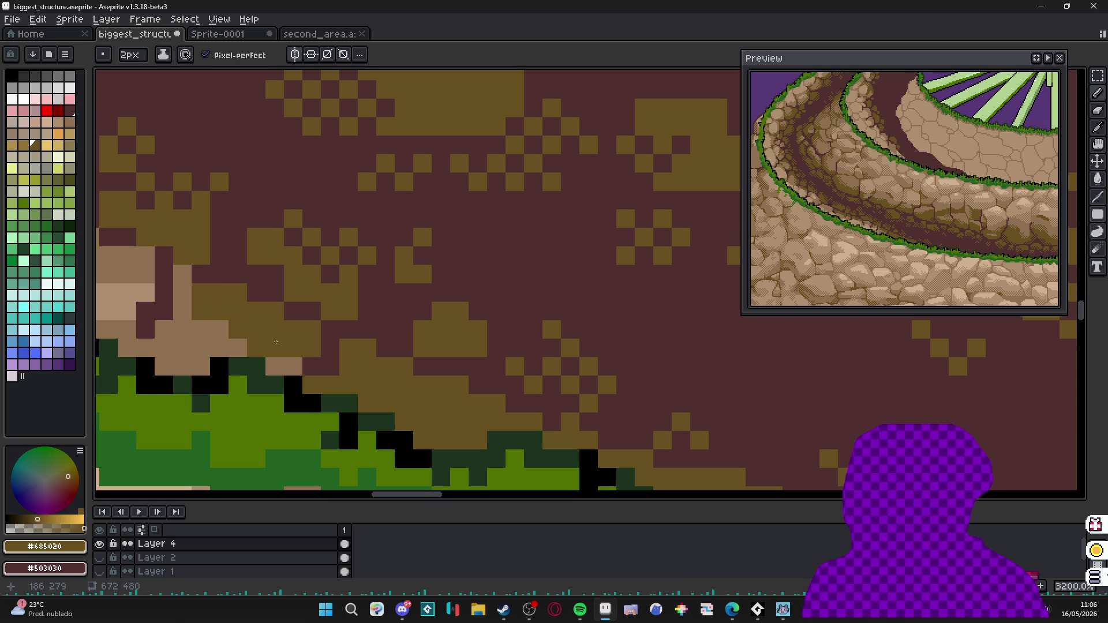
scroll(276, 342, down, 1)
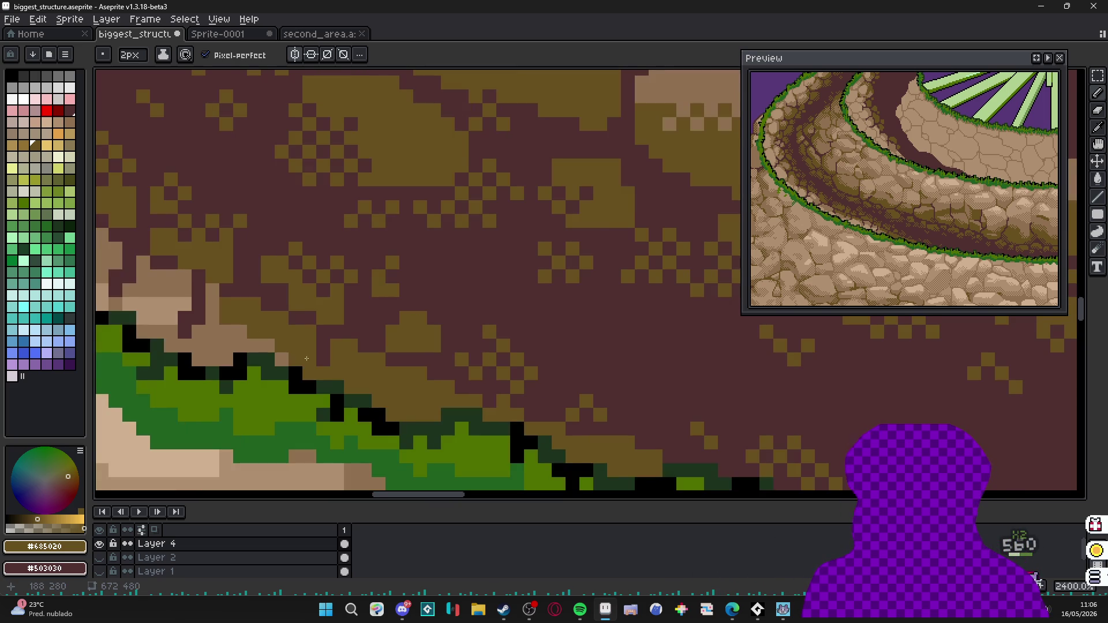
drag(312, 359, 264, 349)
click(240, 332)
scroll(263, 349, down, 4)
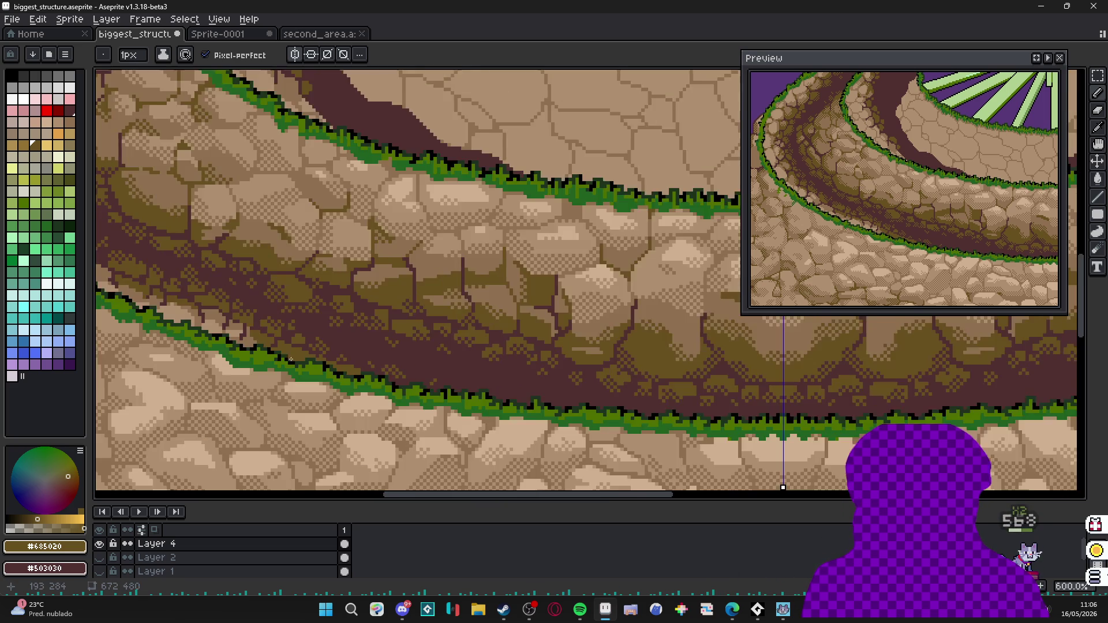
scroll(519, 287, down, 2)
scroll(521, 286, down, 1)
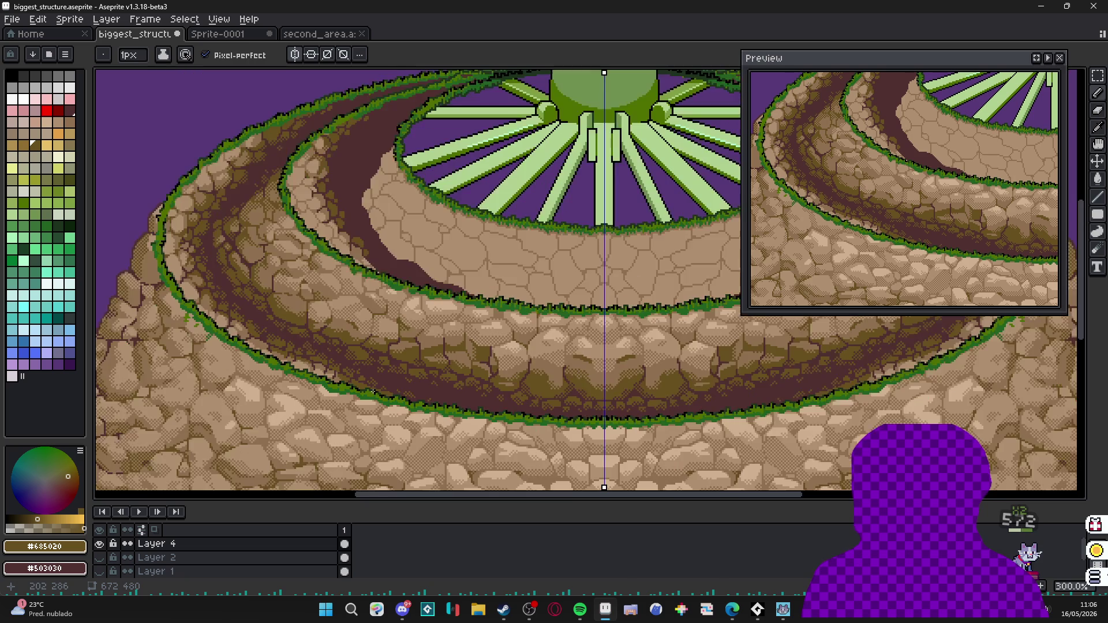
scroll(520, 286, down, 1)
Save the sprite and sample light brown #907050 from a ledge stone.
key(ctrl+s)
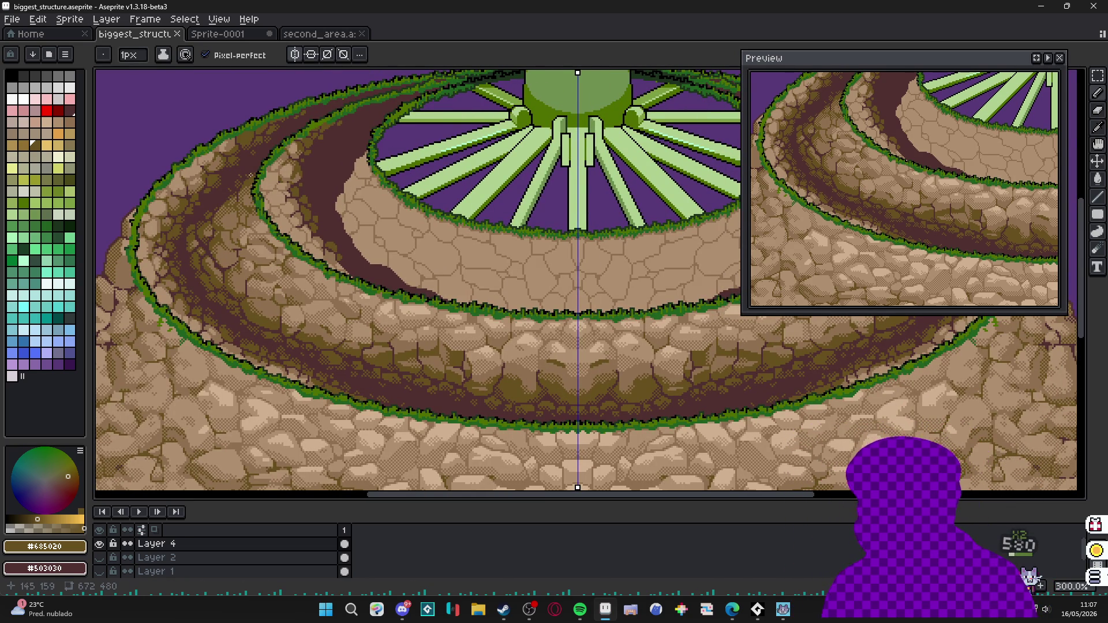
scroll(252, 176, up, 1)
scroll(251, 175, up, 1)
alt+click(308, 186)
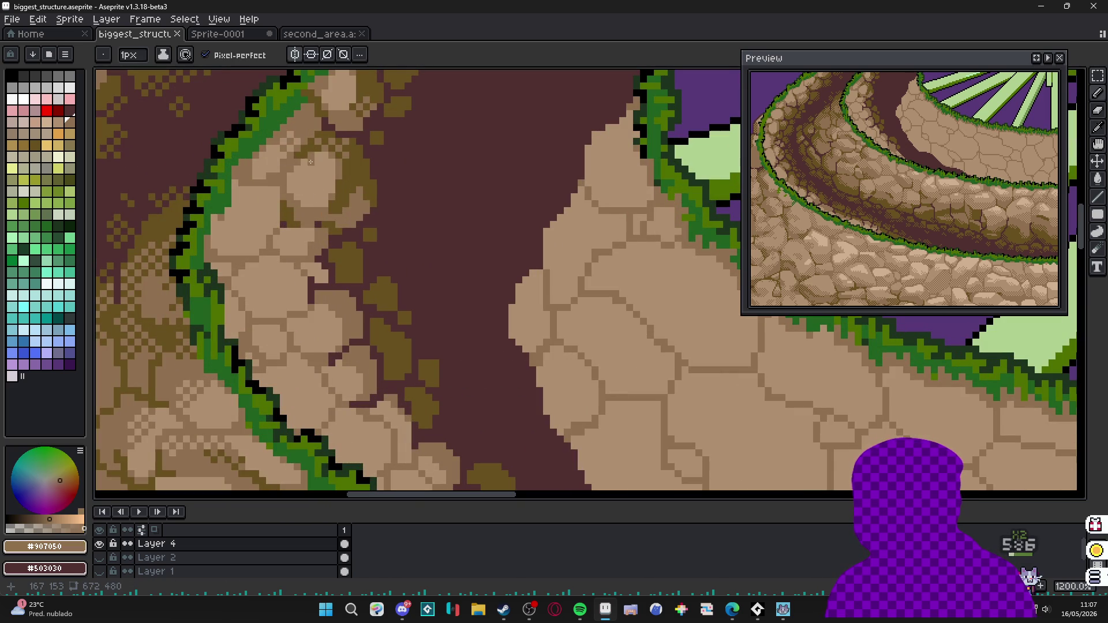
Add brown to a rock edge, sample path brown #503030, then pick olive moss with a 2px brush.
click(314, 162)
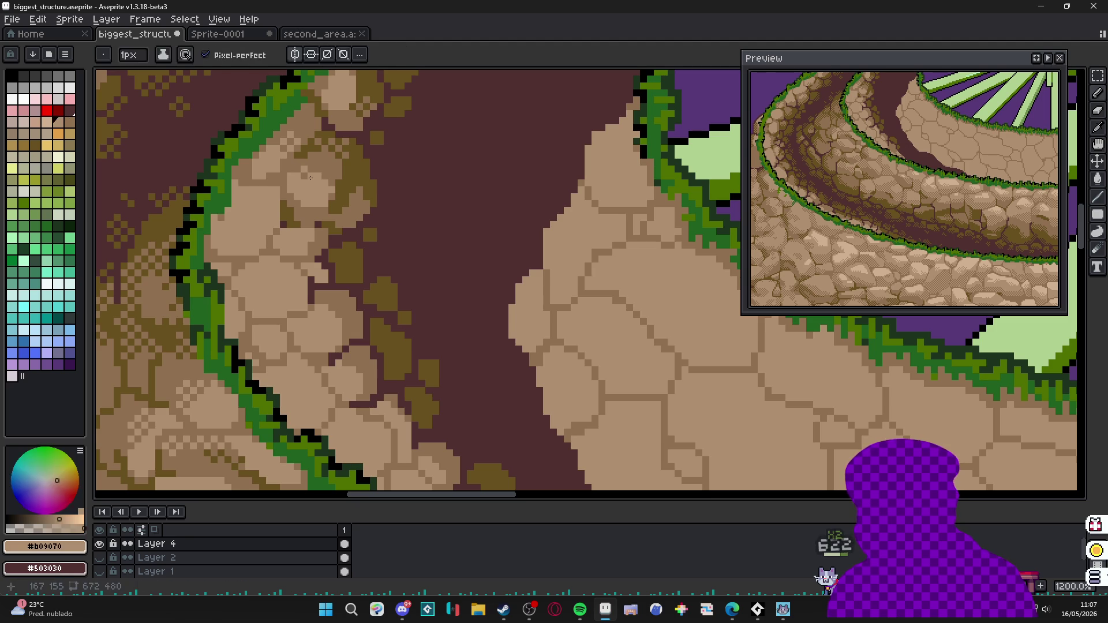
key(alt)
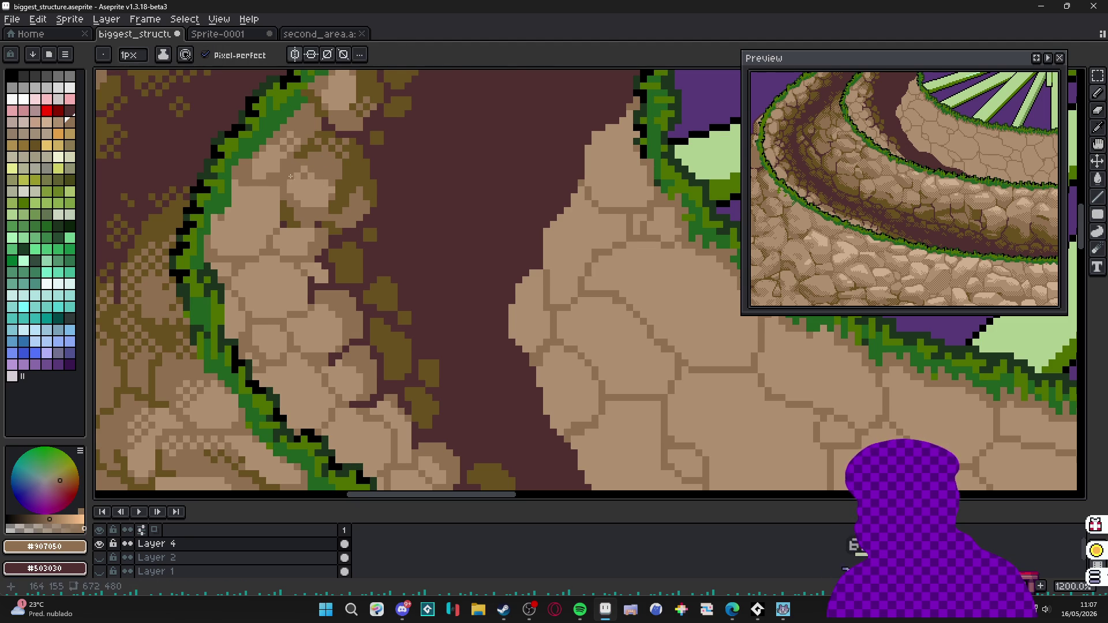
scroll(295, 177, down, 3)
scroll(285, 174, up, 2)
scroll(277, 169, up, 2)
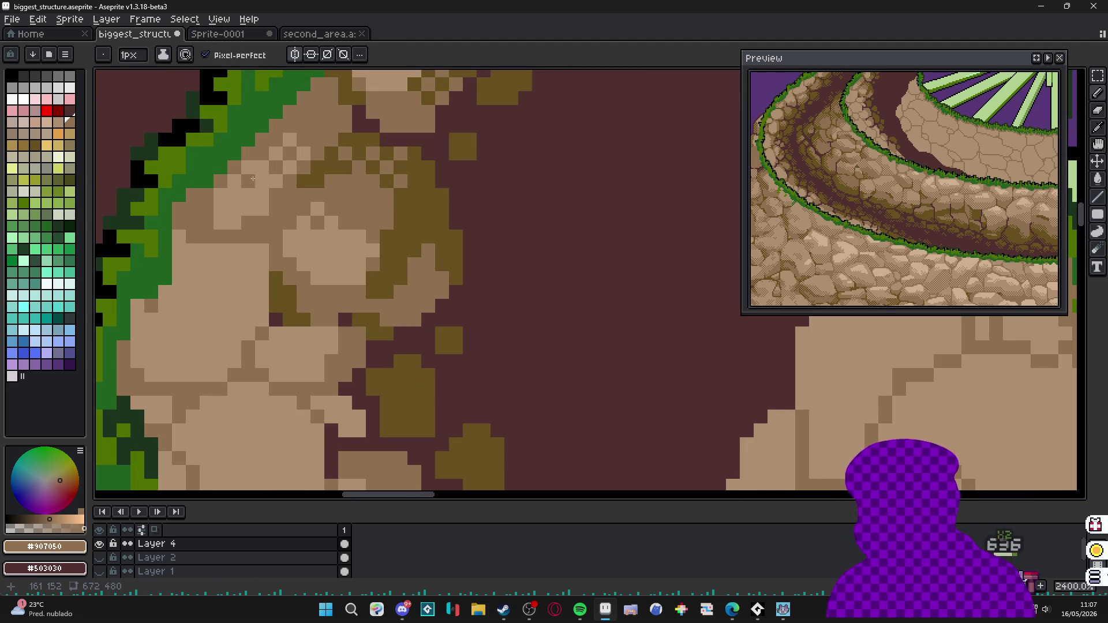
scroll(265, 180, down, 4)
scroll(301, 210, up, 2)
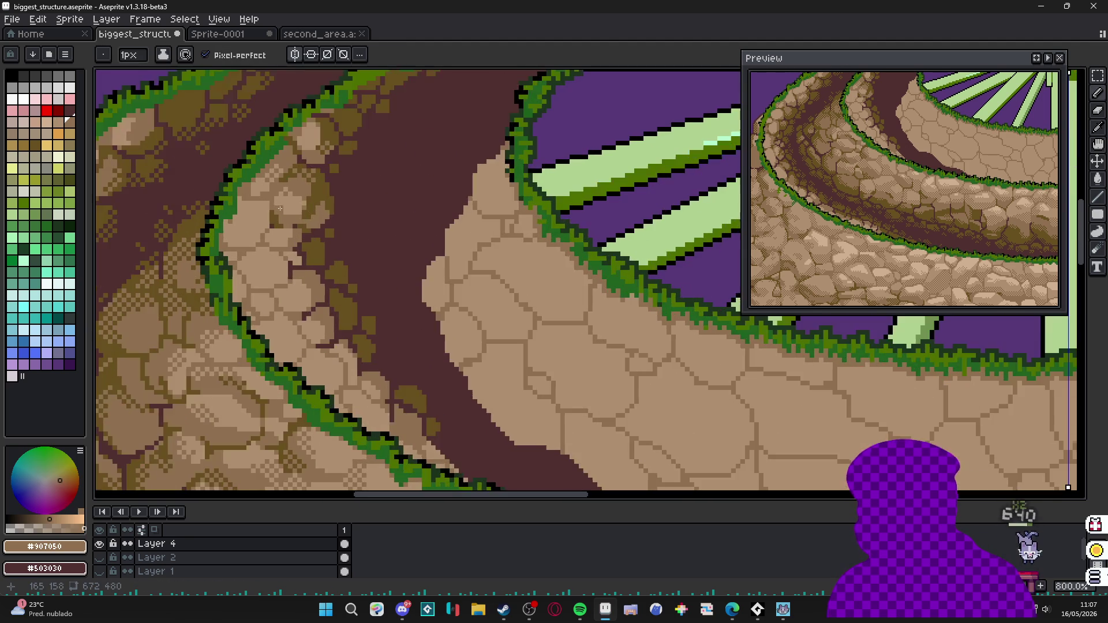
scroll(277, 204, up, 2)
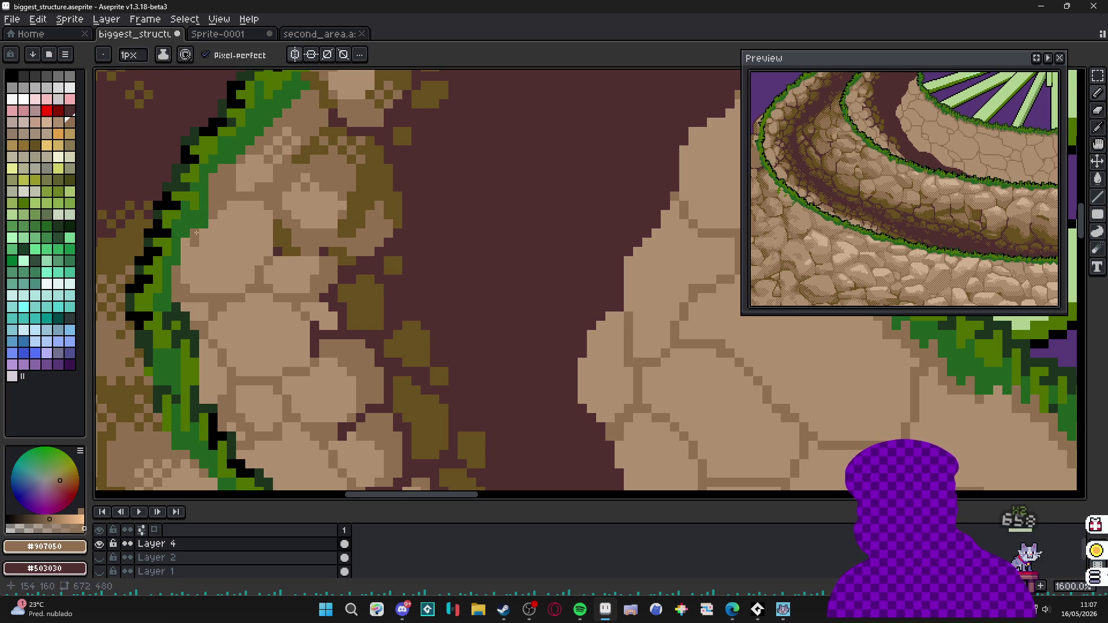
scroll(200, 252, down, 4)
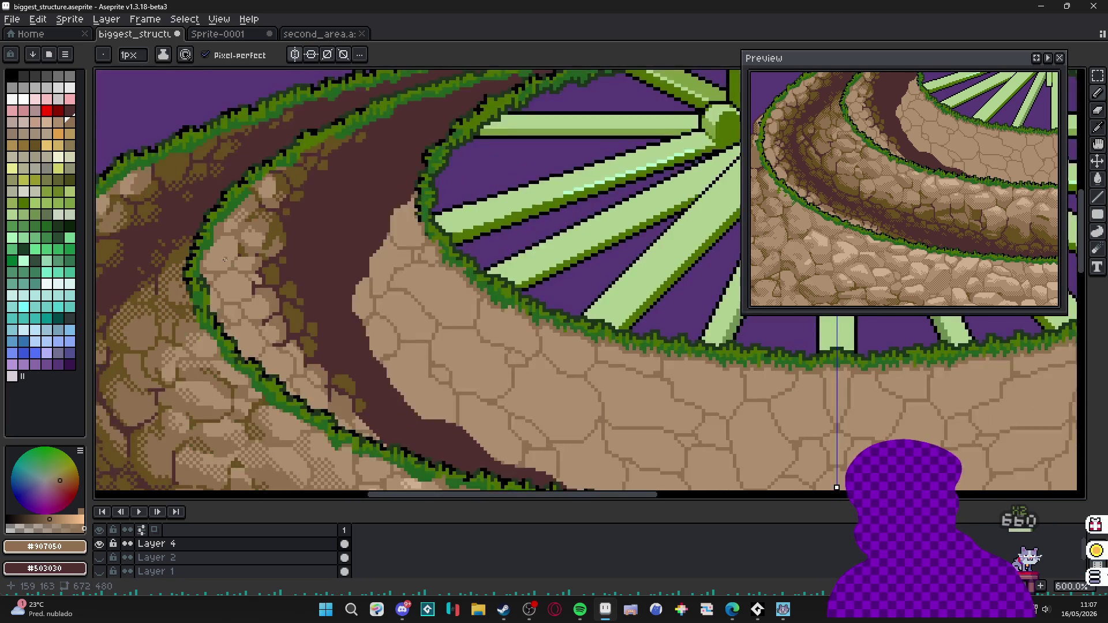
scroll(232, 280, up, 4)
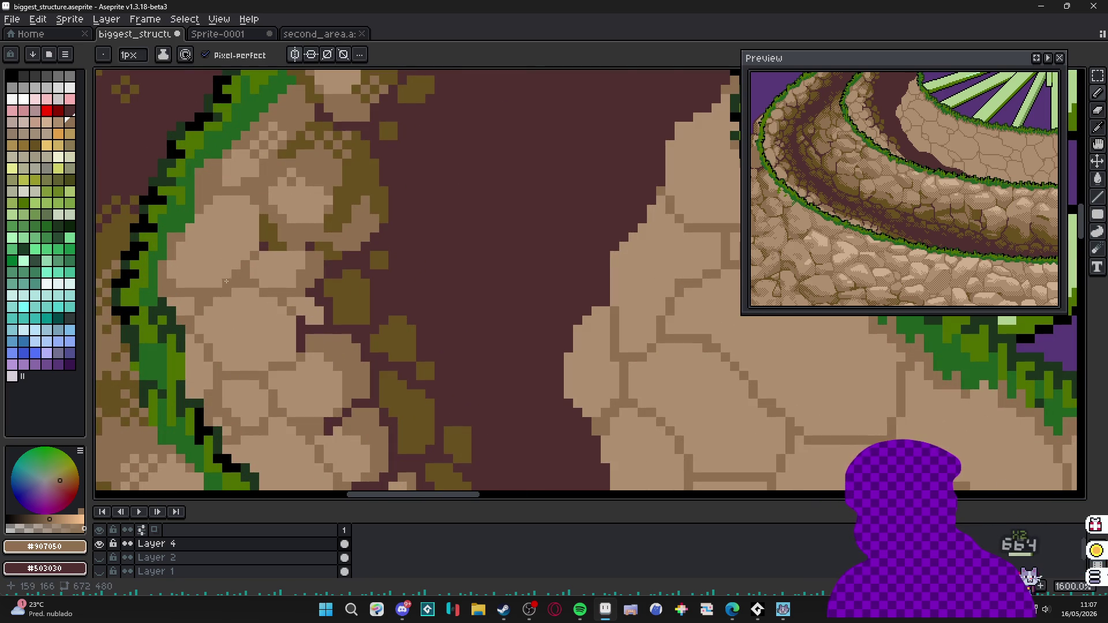
scroll(226, 280, down, 2)
scroll(267, 299, down, 2)
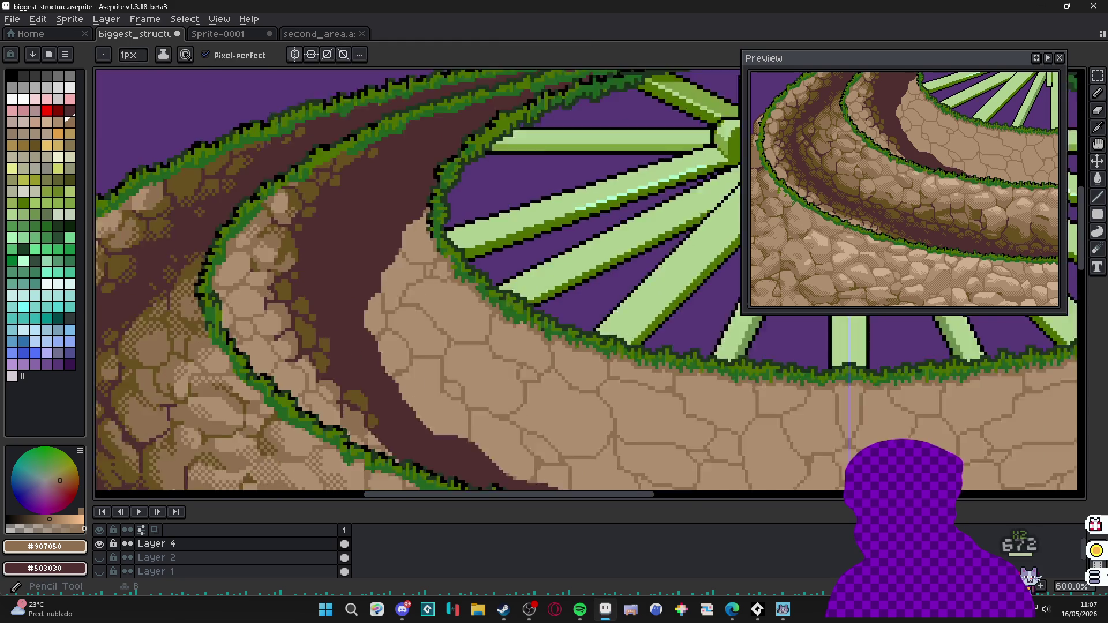
scroll(260, 284, up, 1)
alt+click(260, 283)
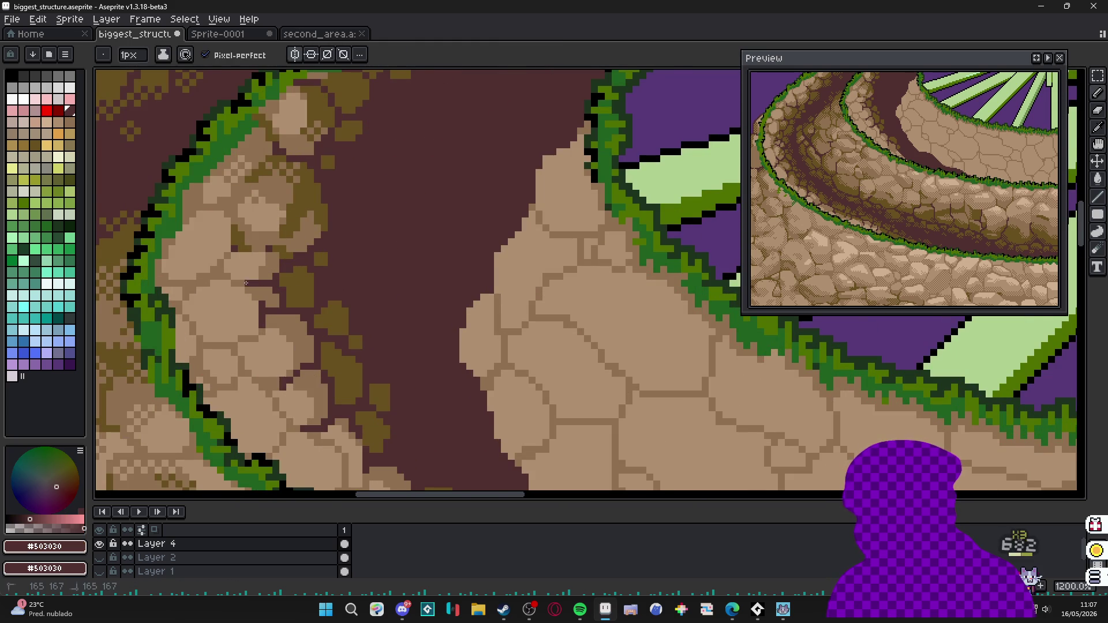
scroll(247, 283, down, 2)
scroll(253, 287, down, 1)
scroll(318, 296, down, 1)
scroll(317, 296, up, 1)
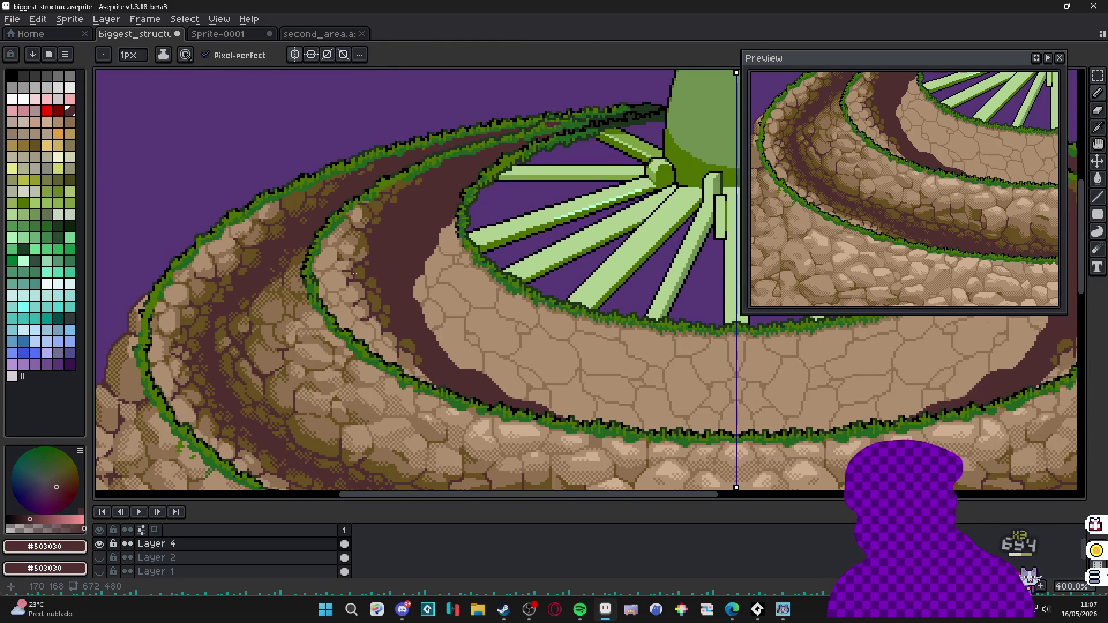
scroll(353, 274, down, 1)
scroll(416, 325, up, 1)
scroll(416, 325, up, 1)
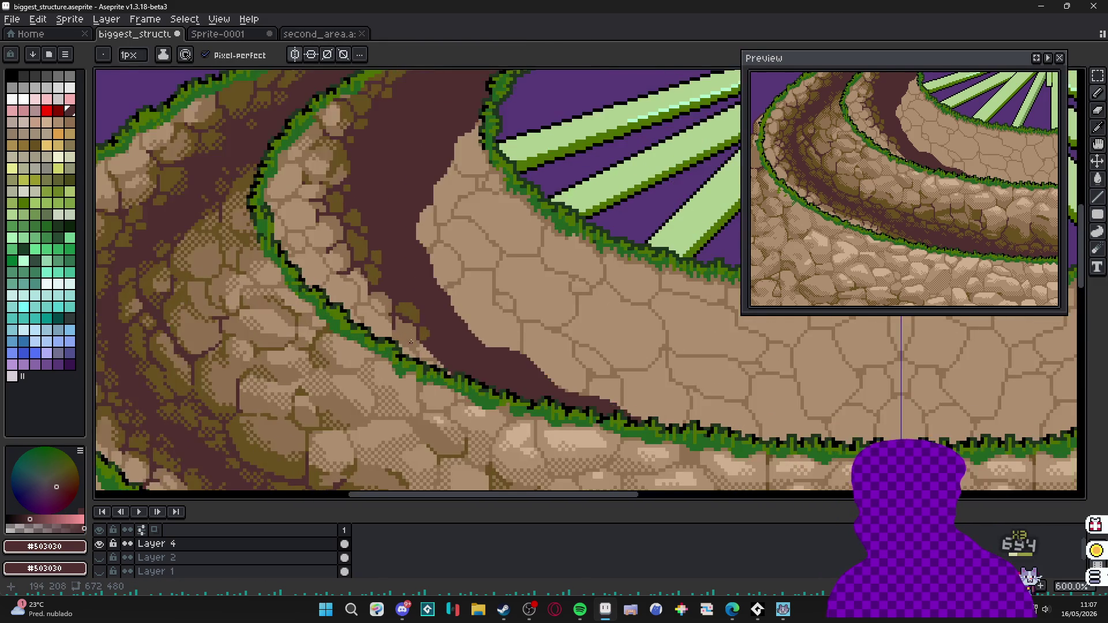
scroll(416, 324, up, 2)
alt+click(415, 323)
key(plus)
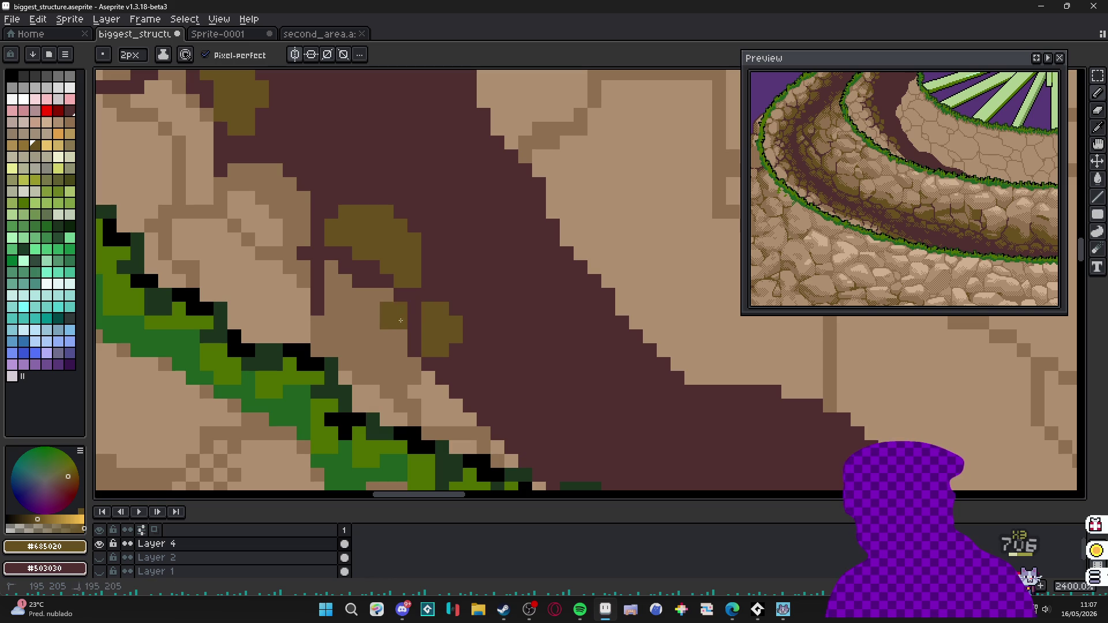
Paint dark olive moss blobs onto the tan path stones, dropping back to a 1px brush.
mouse_move(399, 316)
mouse_down()
mouse_move(363, 317)
mouse_move(329, 342)
mouse_up()
alt+click(337, 319)
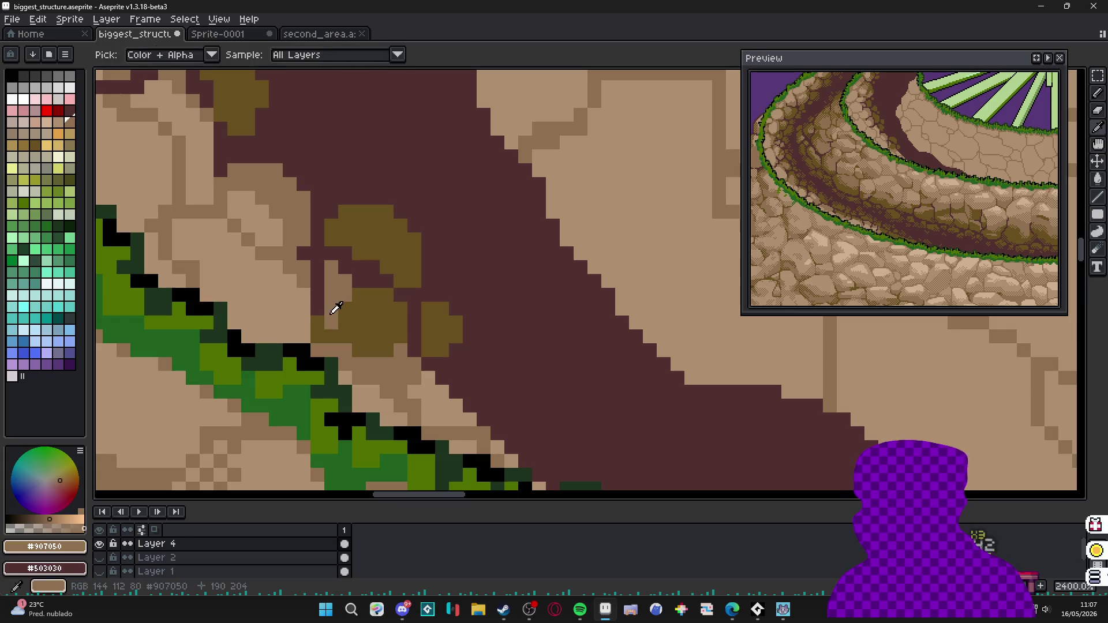
key(minus)
alt+click(330, 323)
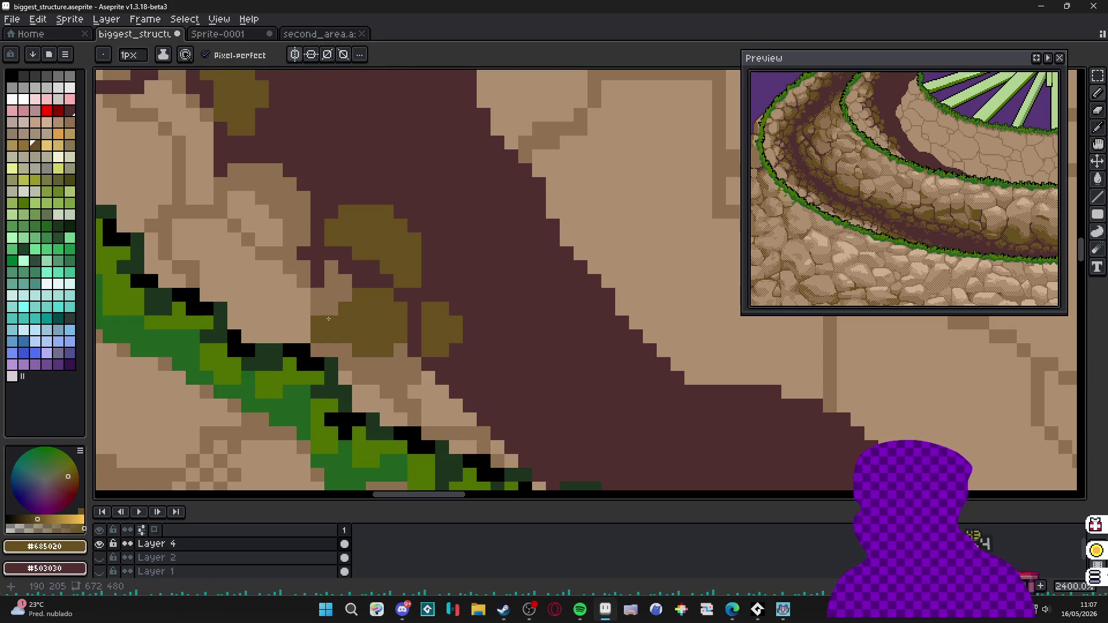
drag(331, 320, 320, 329)
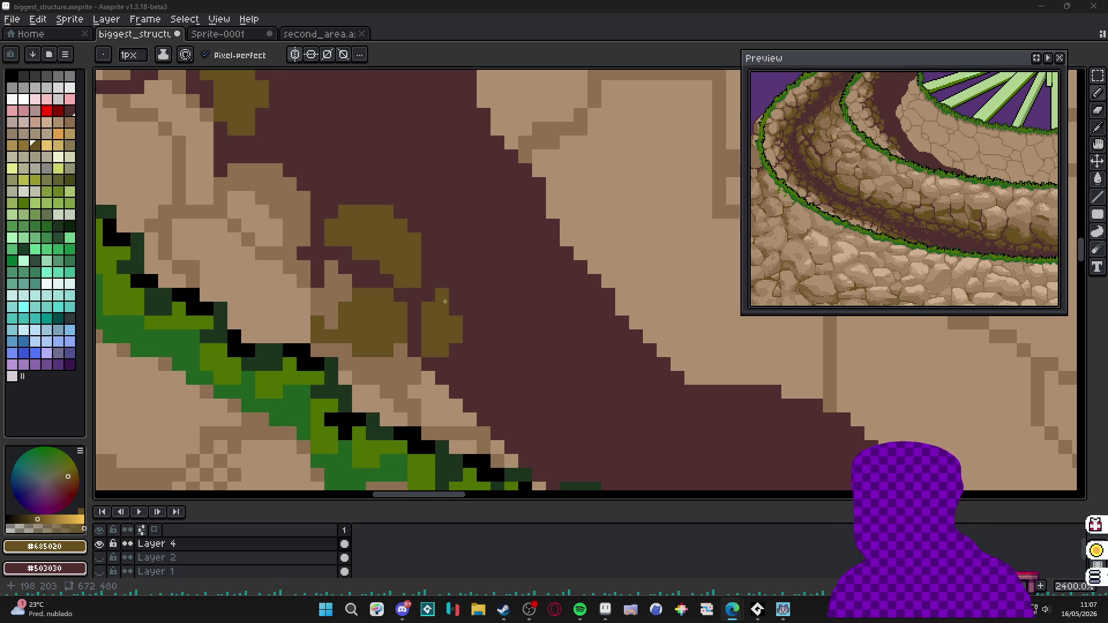
scroll(450, 316, down, 2)
scroll(451, 315, down, 1)
scroll(451, 315, down, 1)
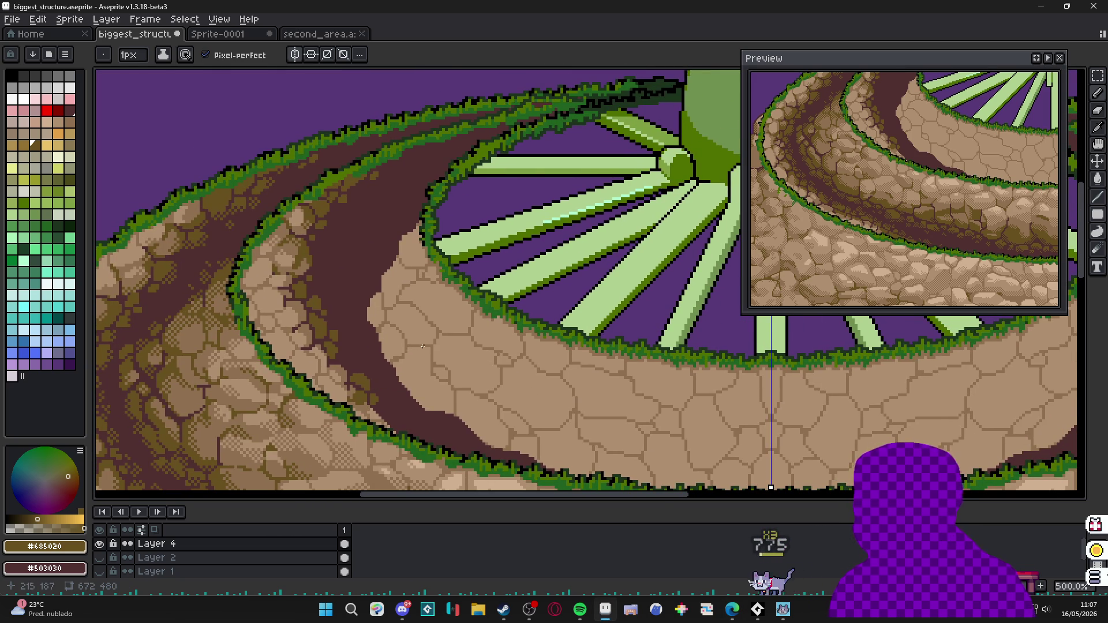
scroll(414, 353, down, 1)
scroll(414, 354, up, 2)
scroll(398, 347, up, 1)
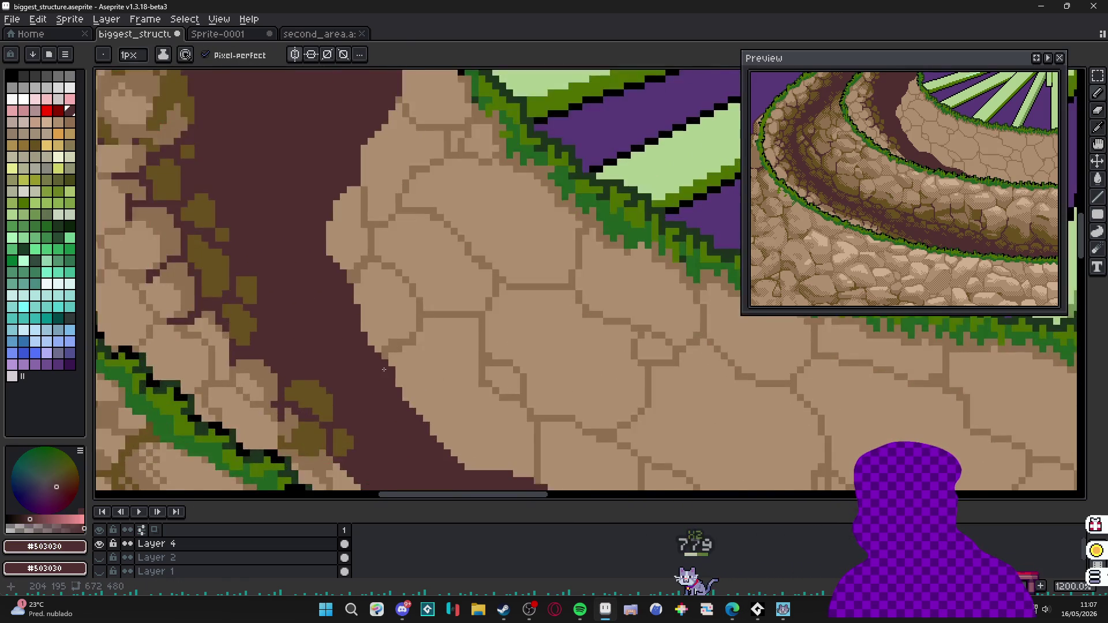
scroll(384, 335, up, 1)
Cut a dark #503030 notch into the path edge and restore tan #b09070 stone pixels around it.
drag(383, 333, 447, 306)
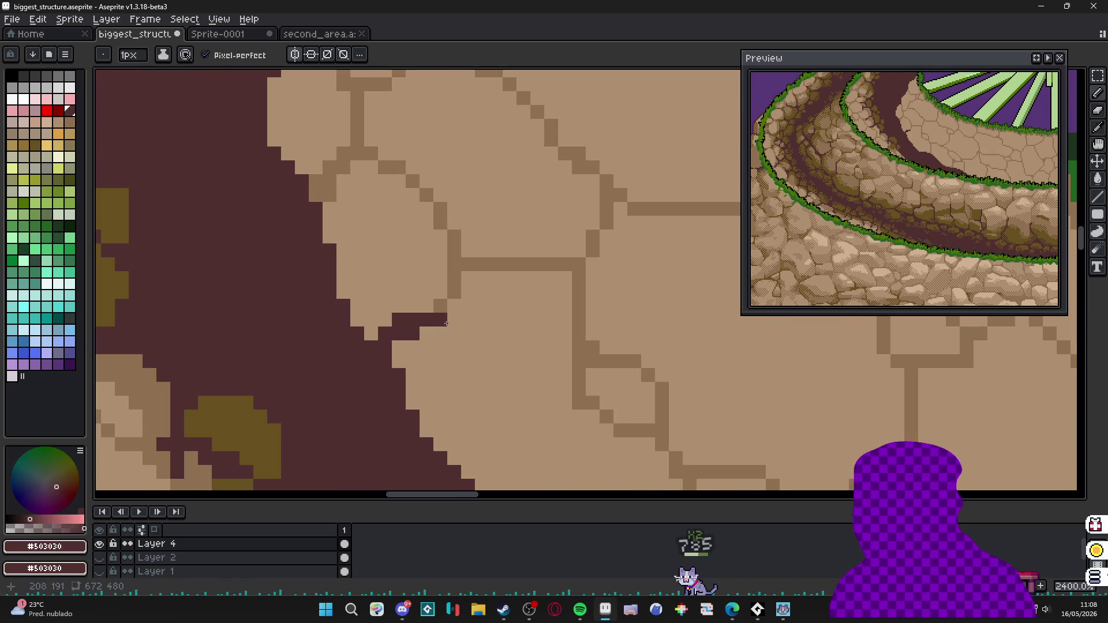
alt+click(447, 295)
drag(448, 307, 438, 317)
drag(331, 260, 331, 284)
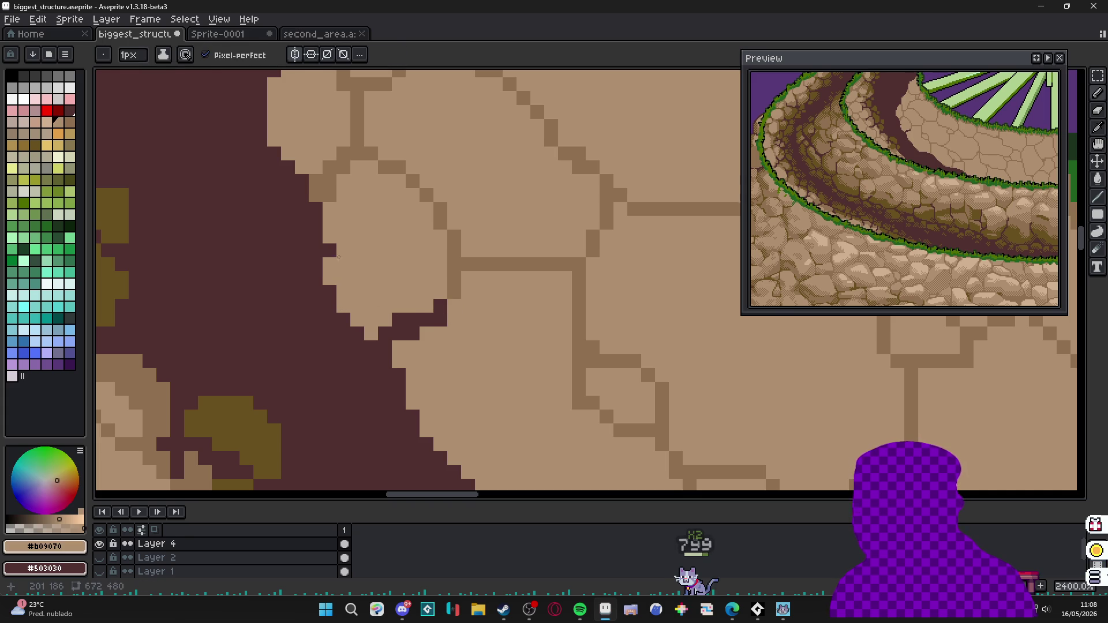
scroll(333, 225, down, 1)
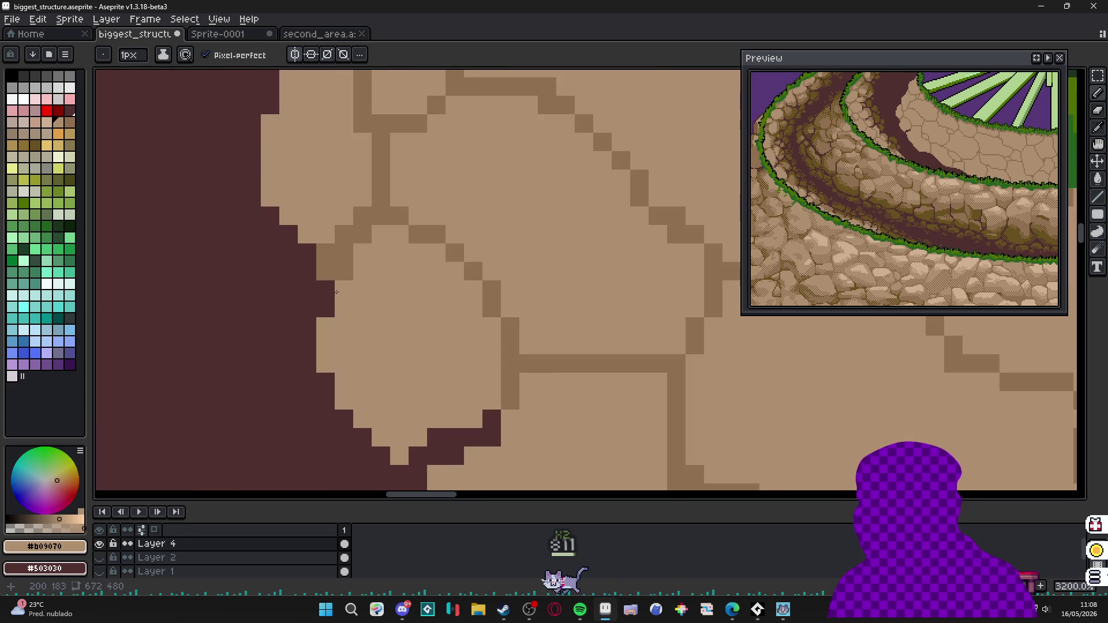
scroll(398, 366, down, 1)
scroll(399, 366, up, 1)
alt+click(323, 193)
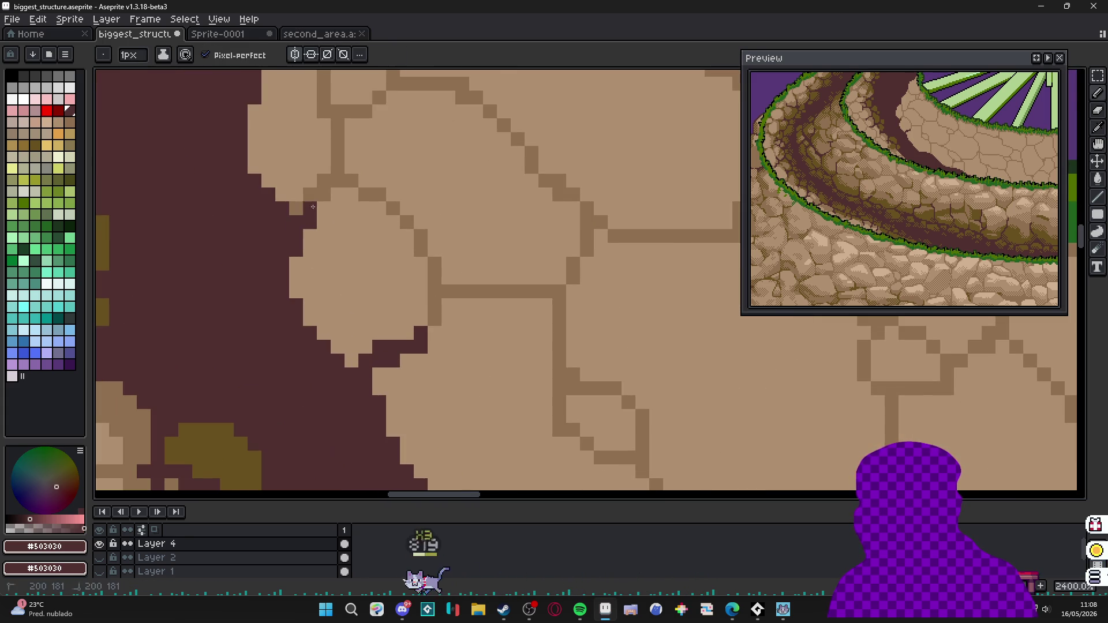
drag(323, 193, 340, 181)
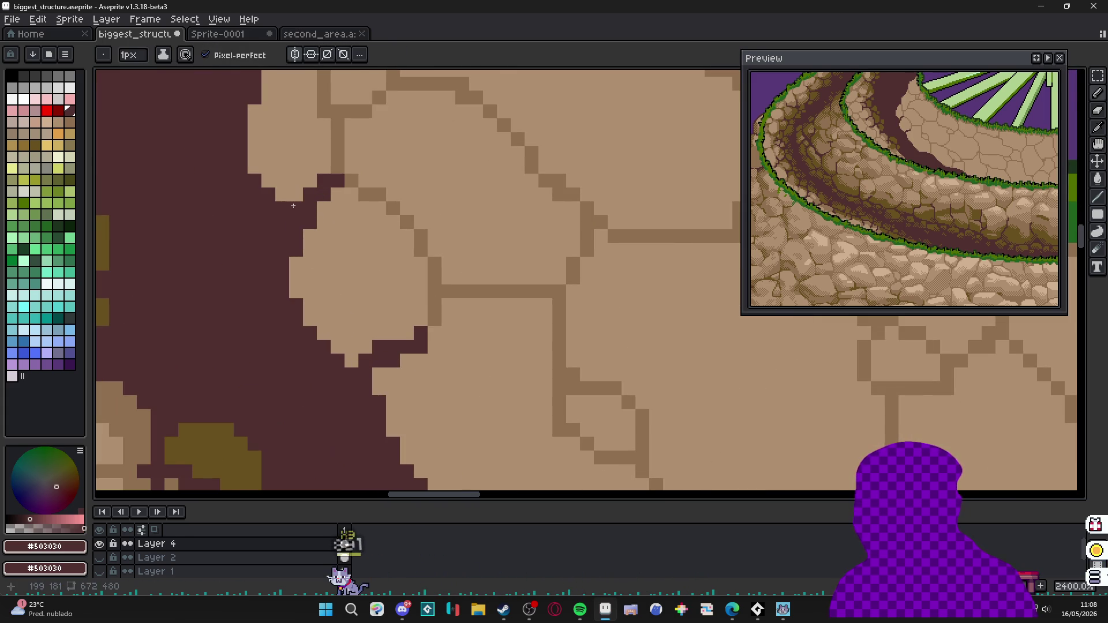
scroll(276, 179, down, 1)
scroll(396, 329, up, 1)
Along the next stretch, darken gaps between stones and redraw the tan stone edges against the path.
middle_click(395, 329)
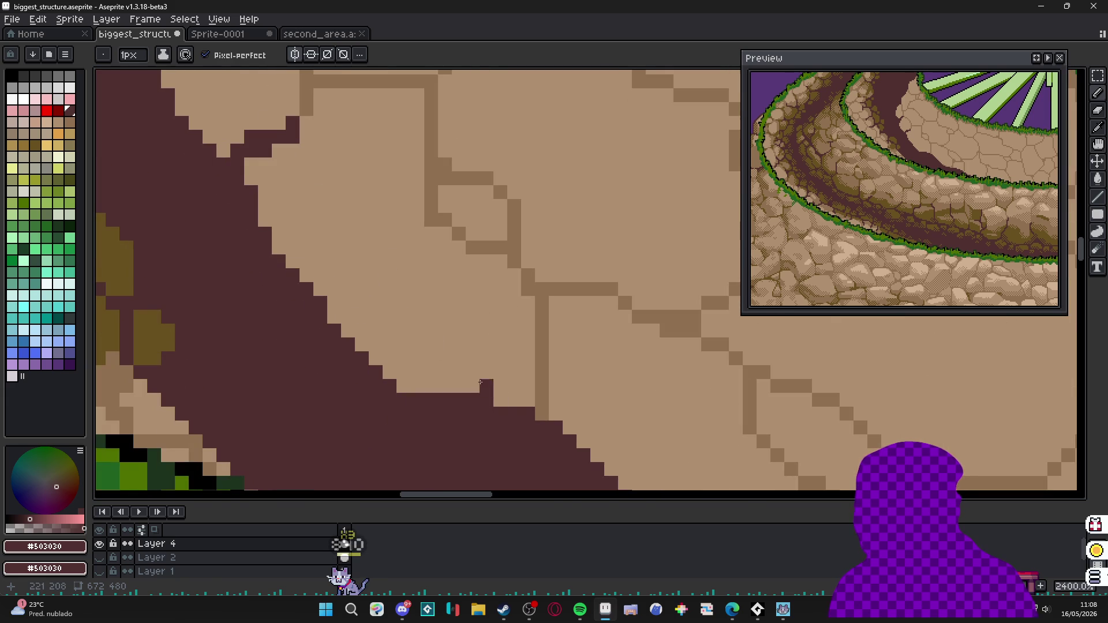
drag(542, 426, 541, 355)
middle_click(433, 303)
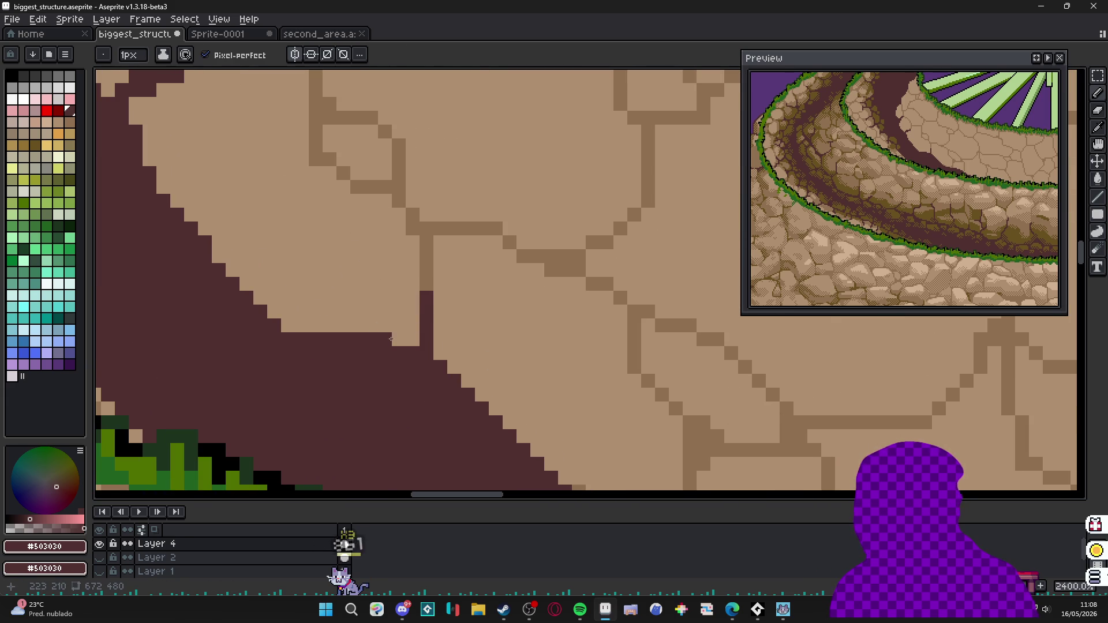
drag(299, 326, 414, 340)
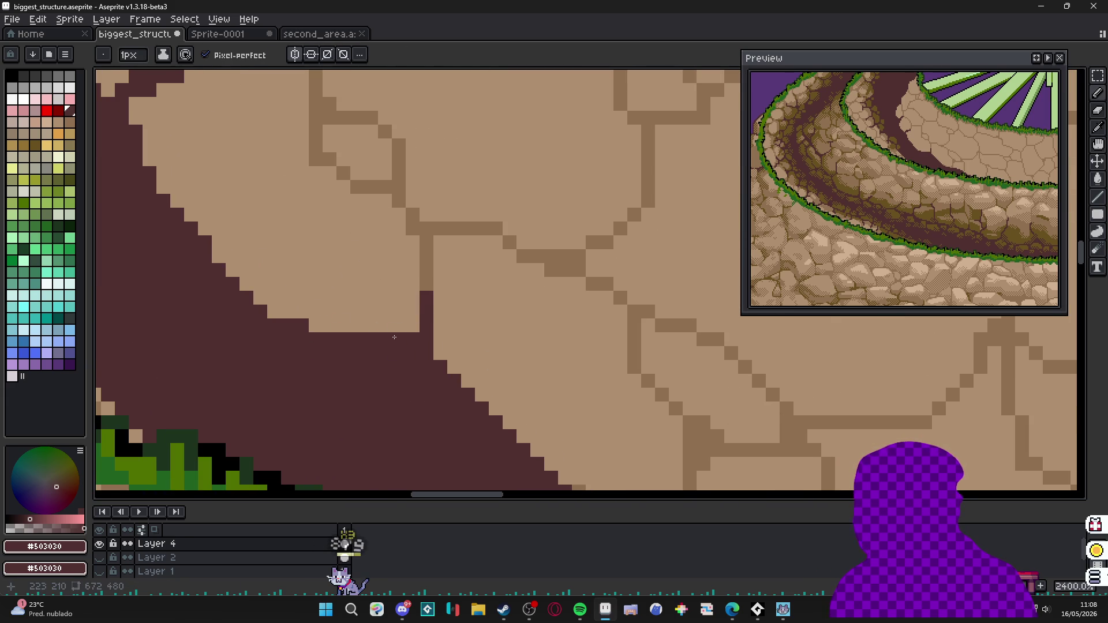
scroll(415, 322, down, 2)
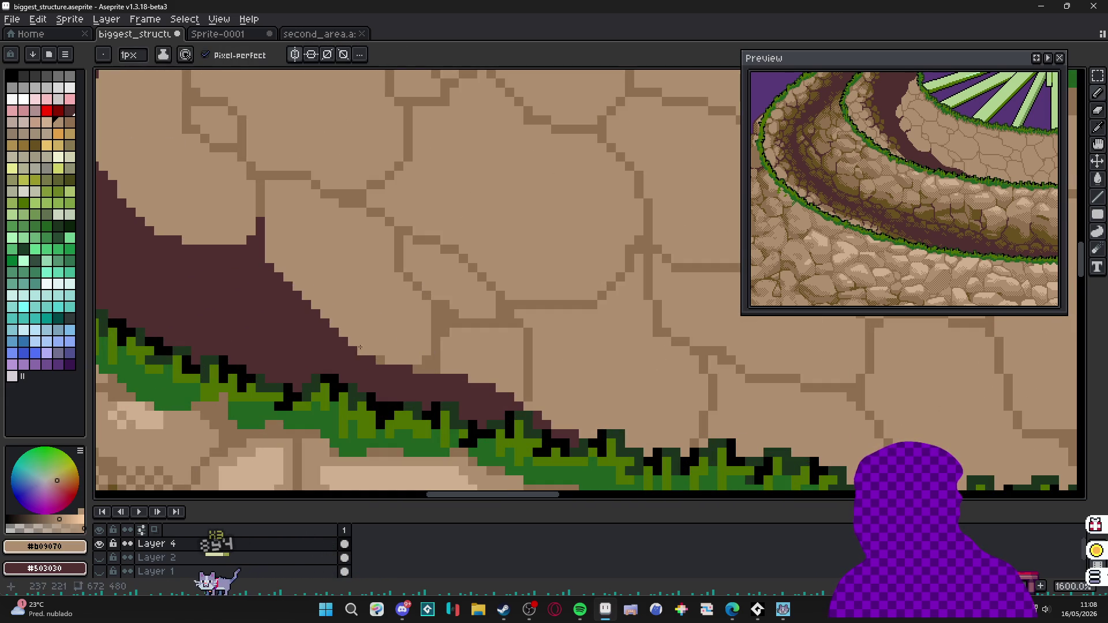
alt+click(411, 364)
drag(424, 362, 435, 350)
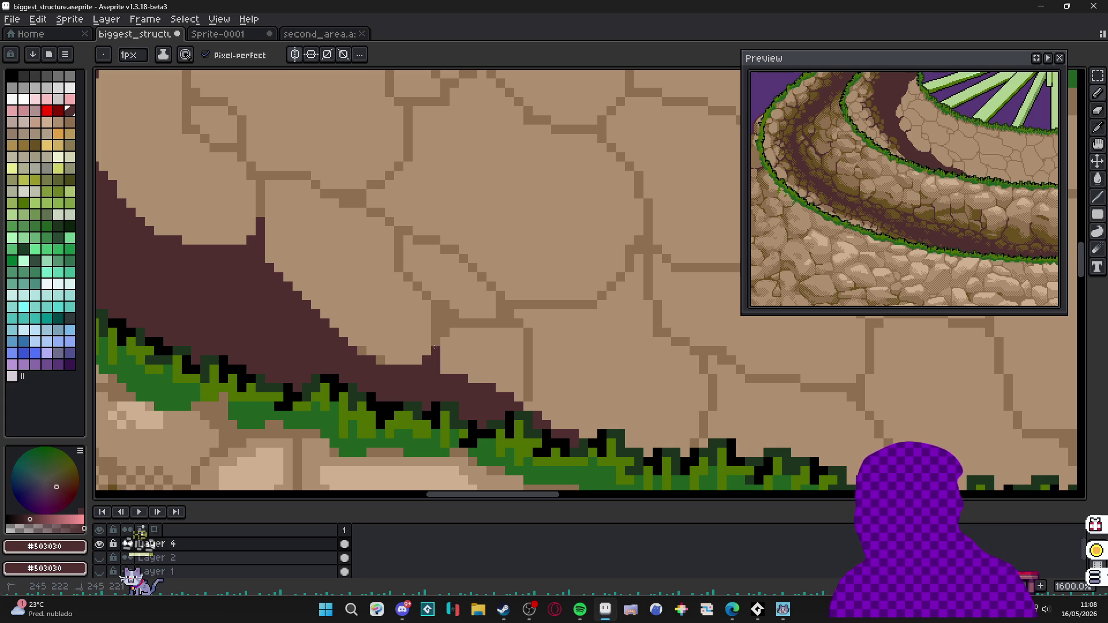
scroll(381, 291, up, 2)
drag(469, 312, 455, 342)
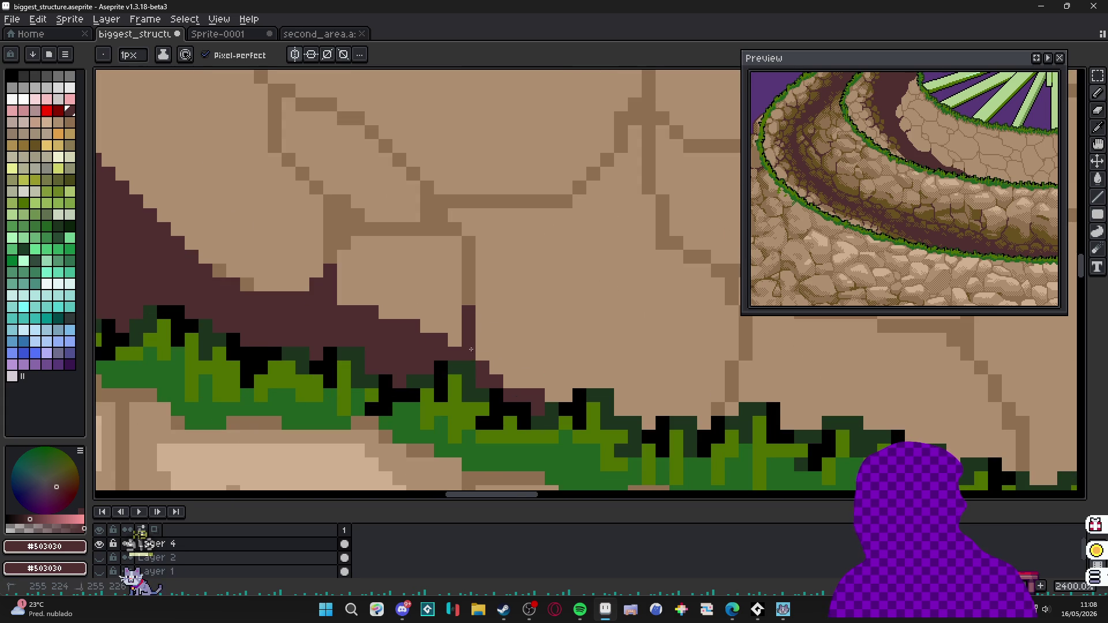
scroll(459, 345, down, 2)
alt+click(407, 330)
drag(381, 328, 371, 312)
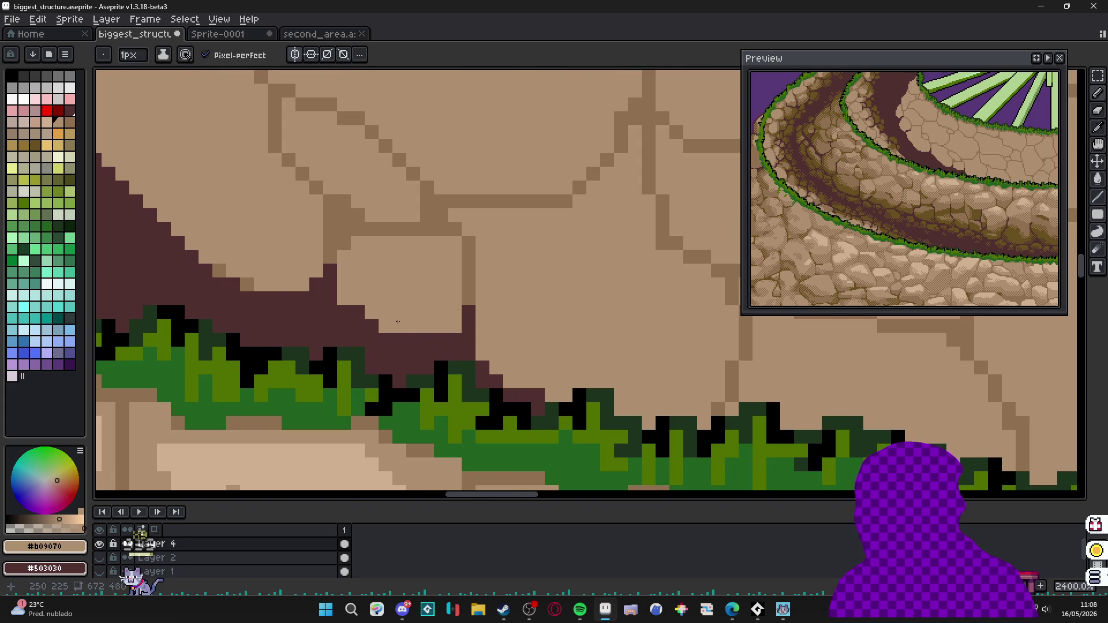
scroll(589, 286, down, 2)
scroll(589, 287, down, 2)
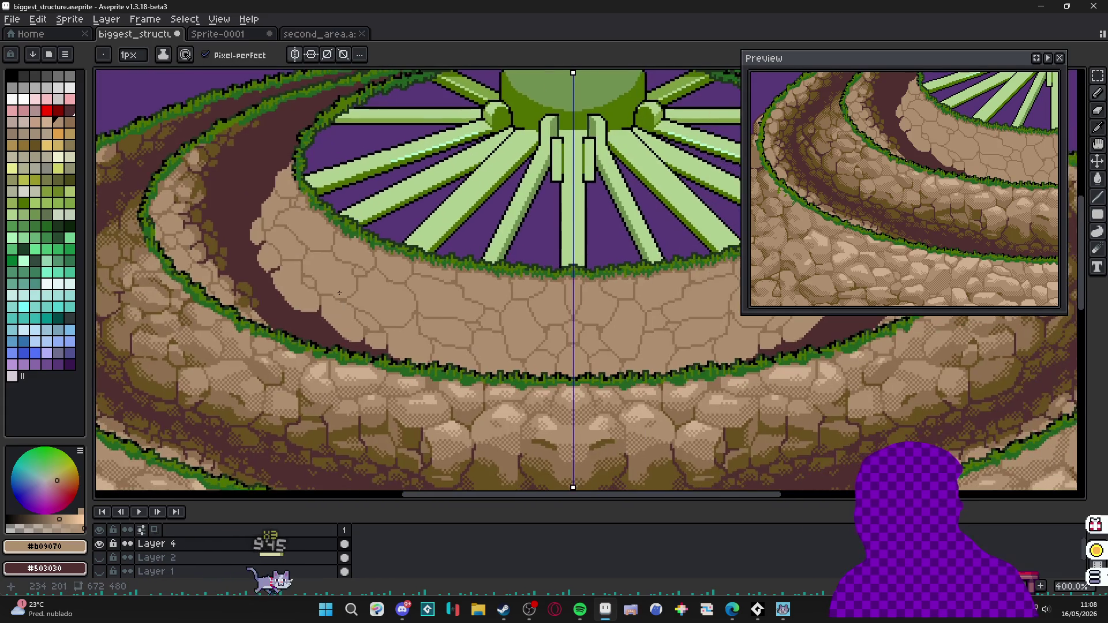
scroll(347, 261, down, 1)
scroll(329, 273, down, 1)
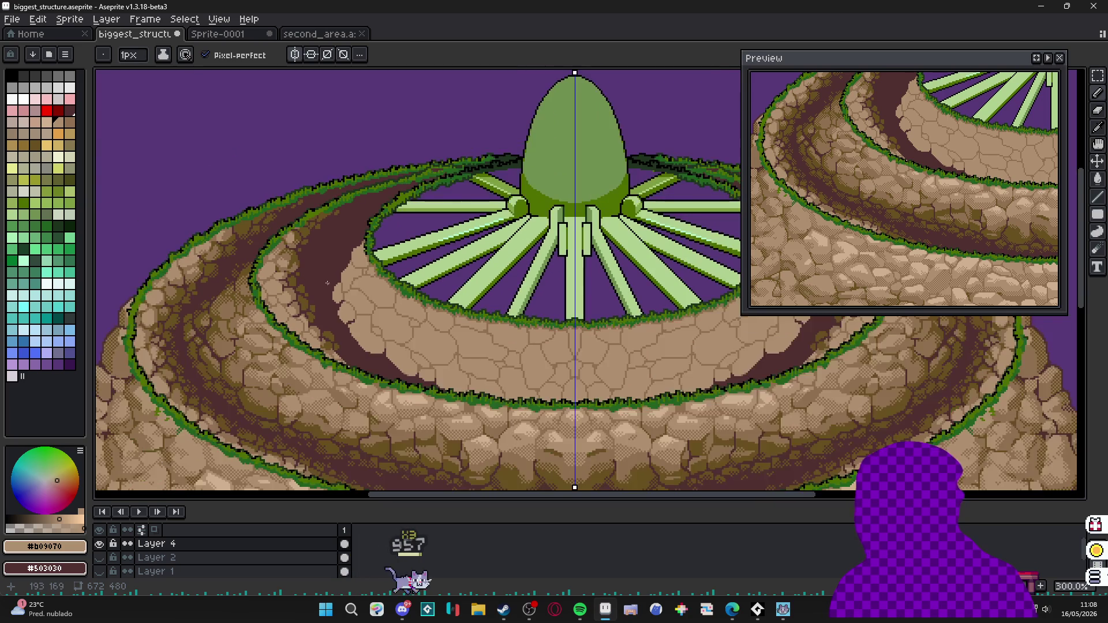
Save biggest_structure.aseprite with the notched path stones.
drag(318, 284, 328, 295)
key(ctrl+s)
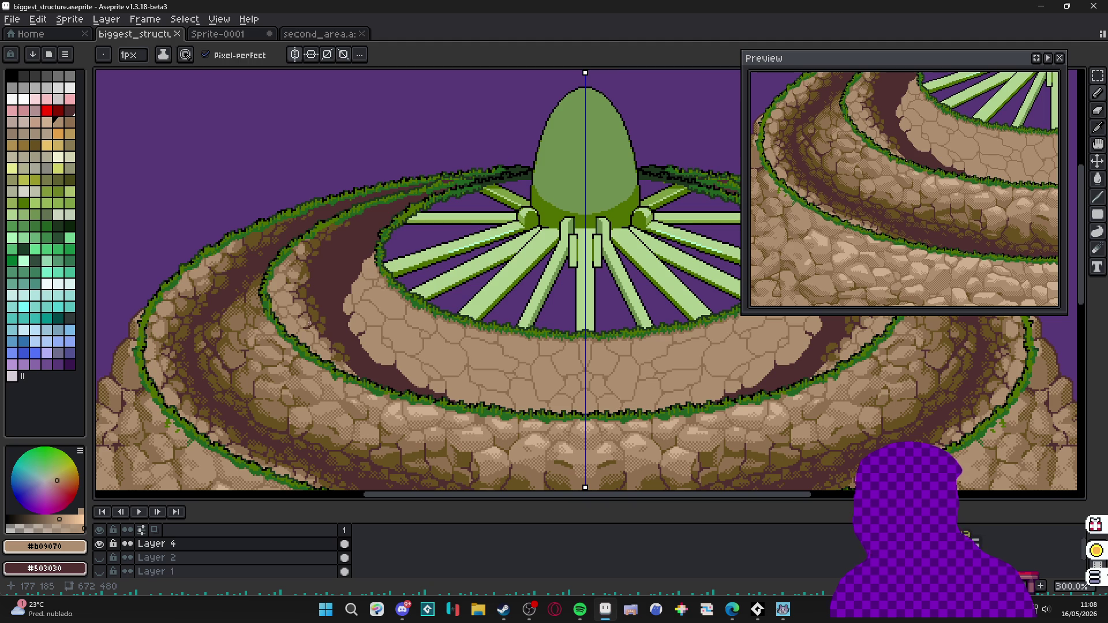
scroll(585, 286, down, 3)
scroll(585, 285, down, 3)
scroll(658, 217, up, 6)
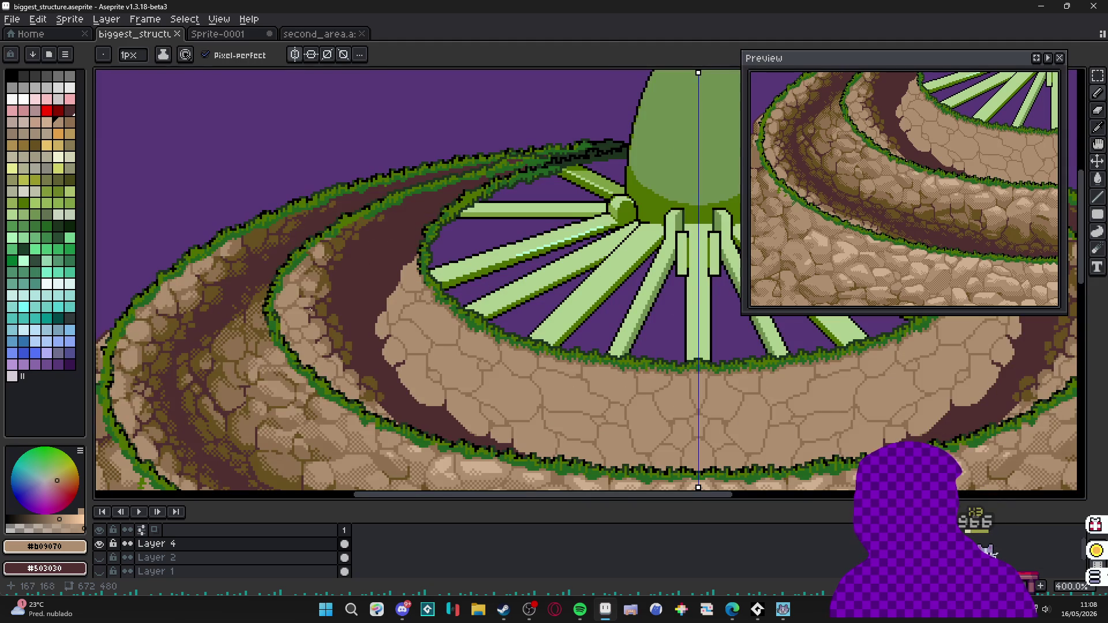
scroll(329, 330, up, 1)
scroll(329, 331, up, 2)
scroll(329, 331, down, 1)
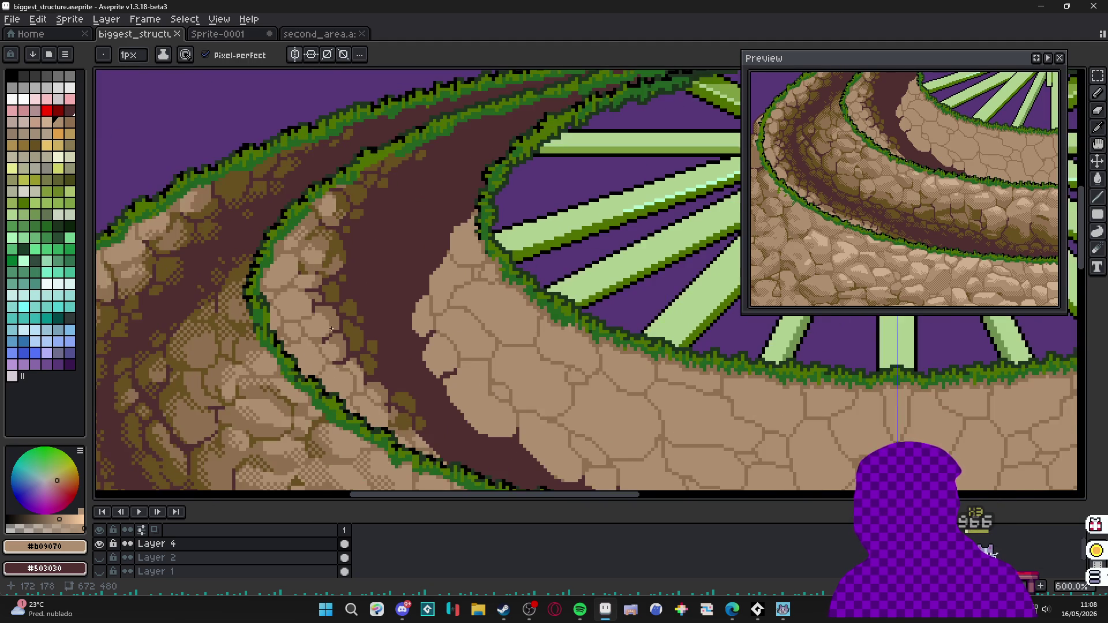
scroll(330, 331, down, 1)
scroll(519, 286, down, 2)
scroll(520, 286, up, 1)
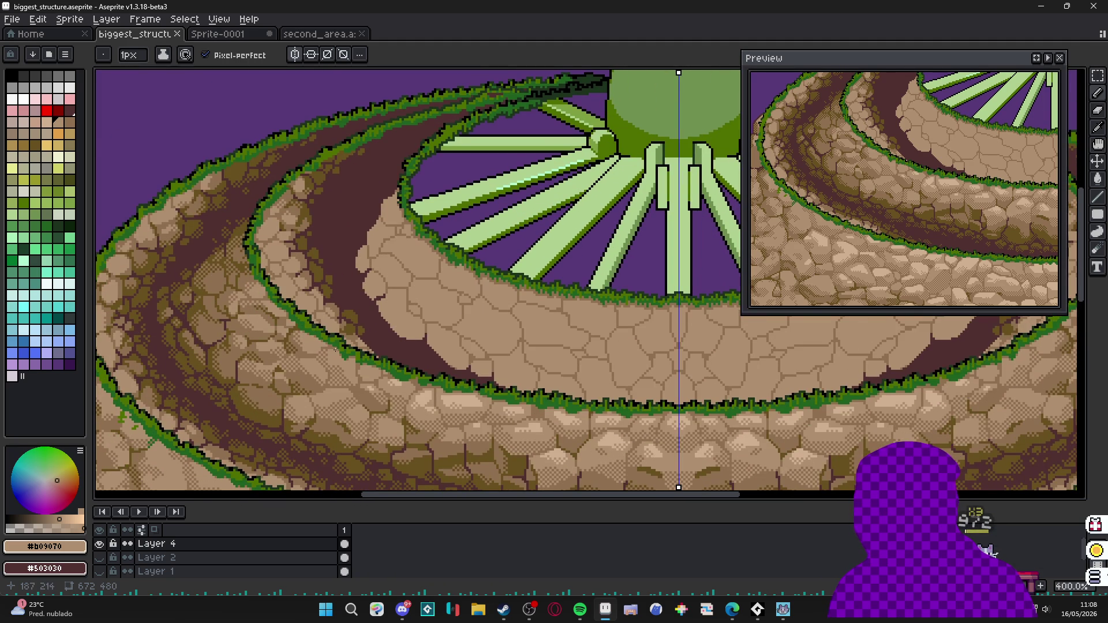
scroll(347, 261, up, 2)
scroll(346, 260, up, 2)
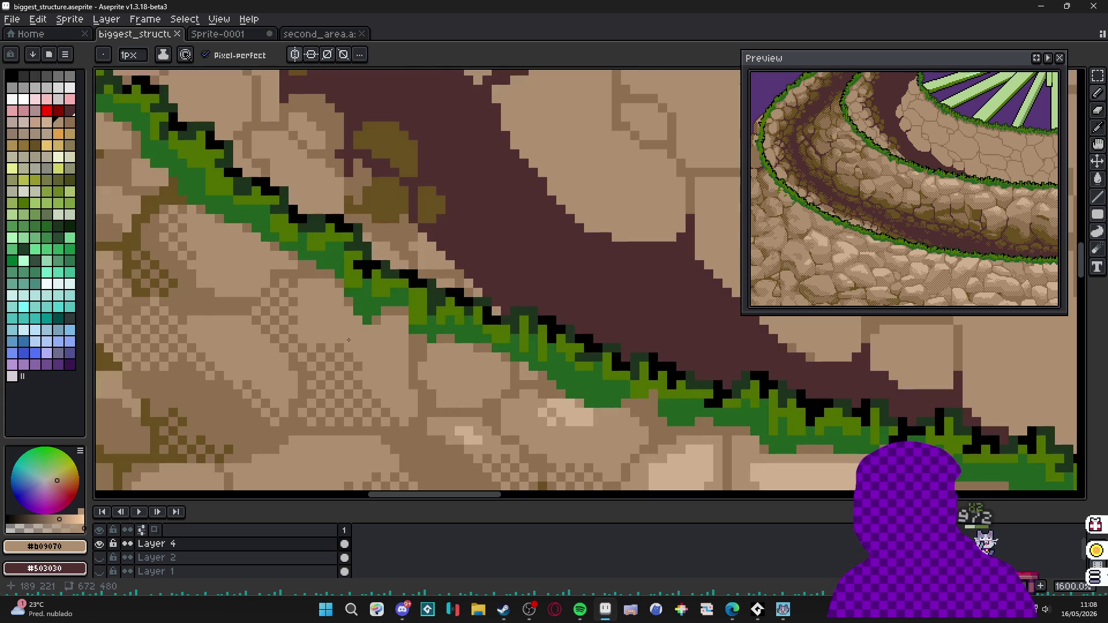
scroll(312, 235, down, 2)
scroll(312, 234, up, 4)
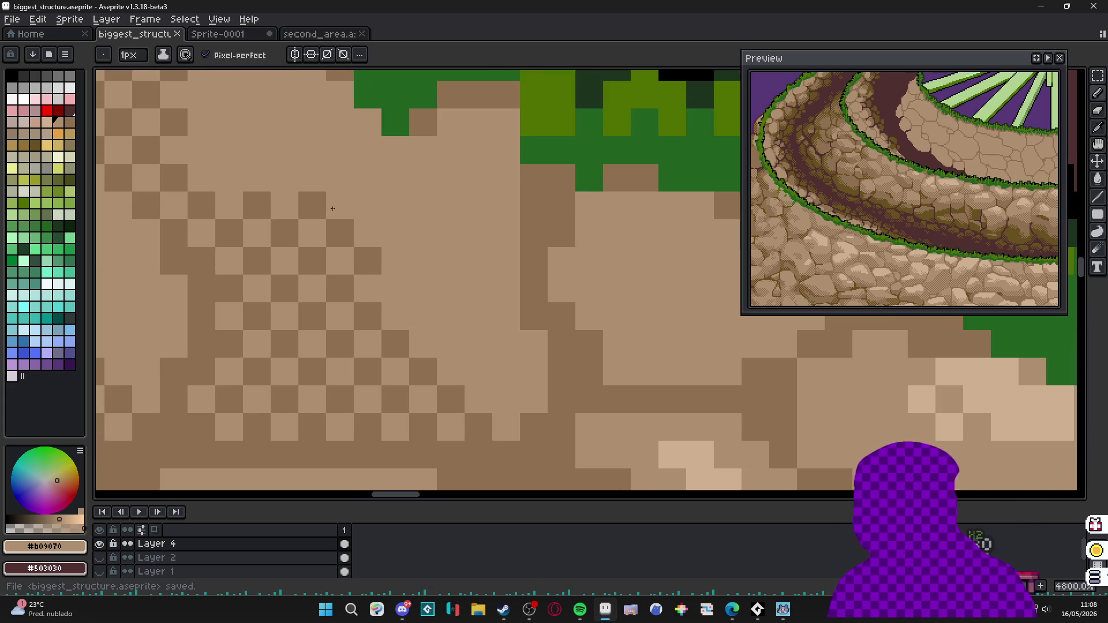
key(m)
key(b)
scroll(338, 247, down, 3)
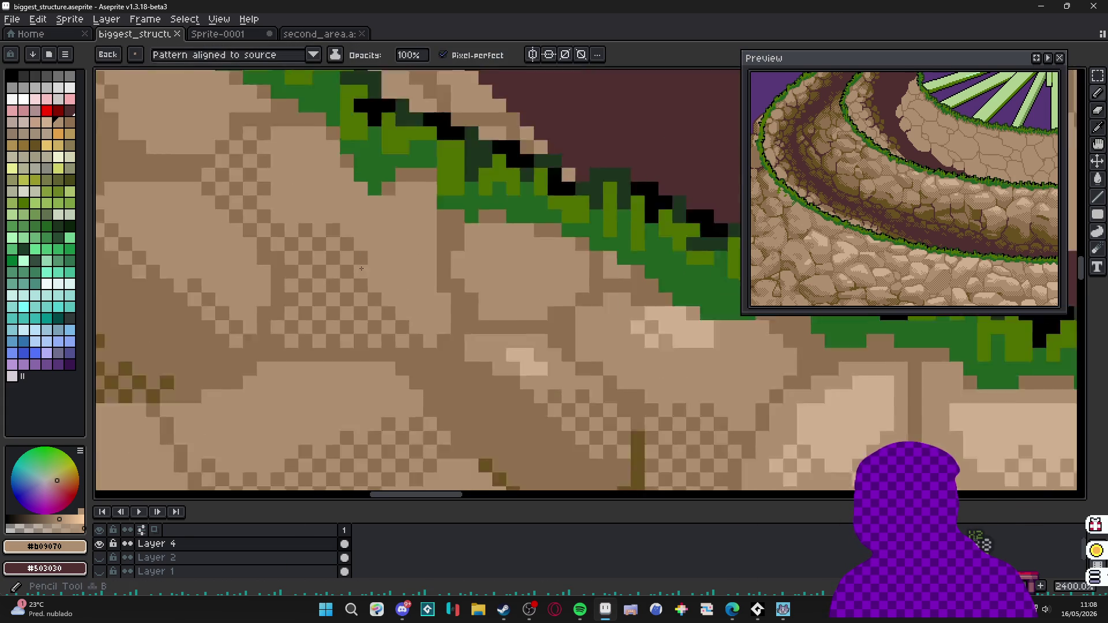
scroll(337, 247, down, 2)
scroll(338, 247, up, 1)
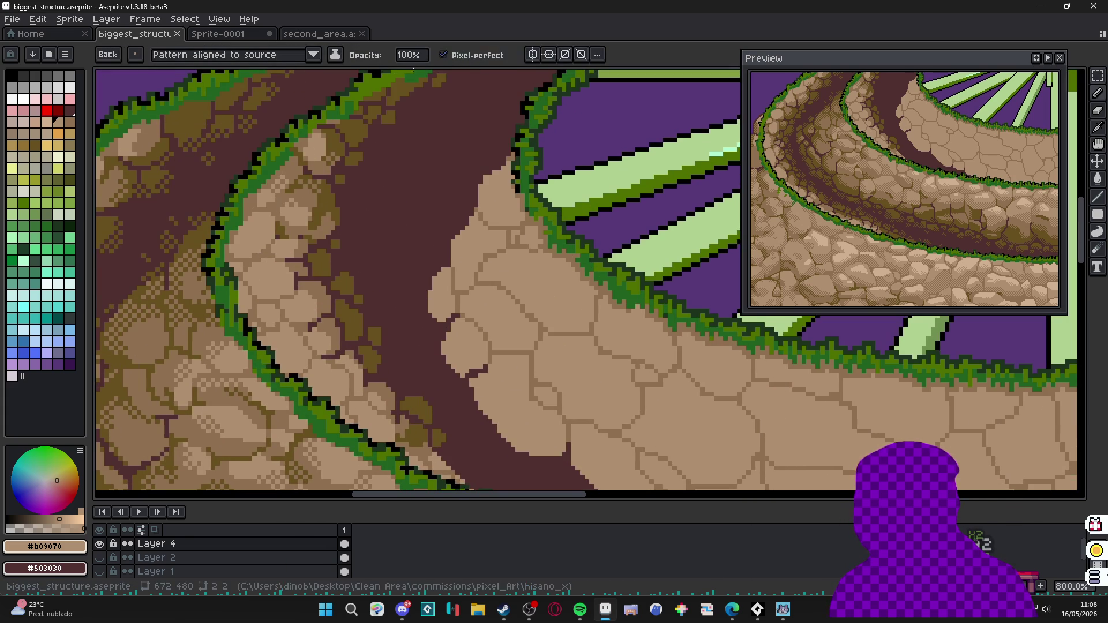
scroll(332, 217, down, 3)
scroll(332, 266, down, 2)
scroll(332, 266, up, 1)
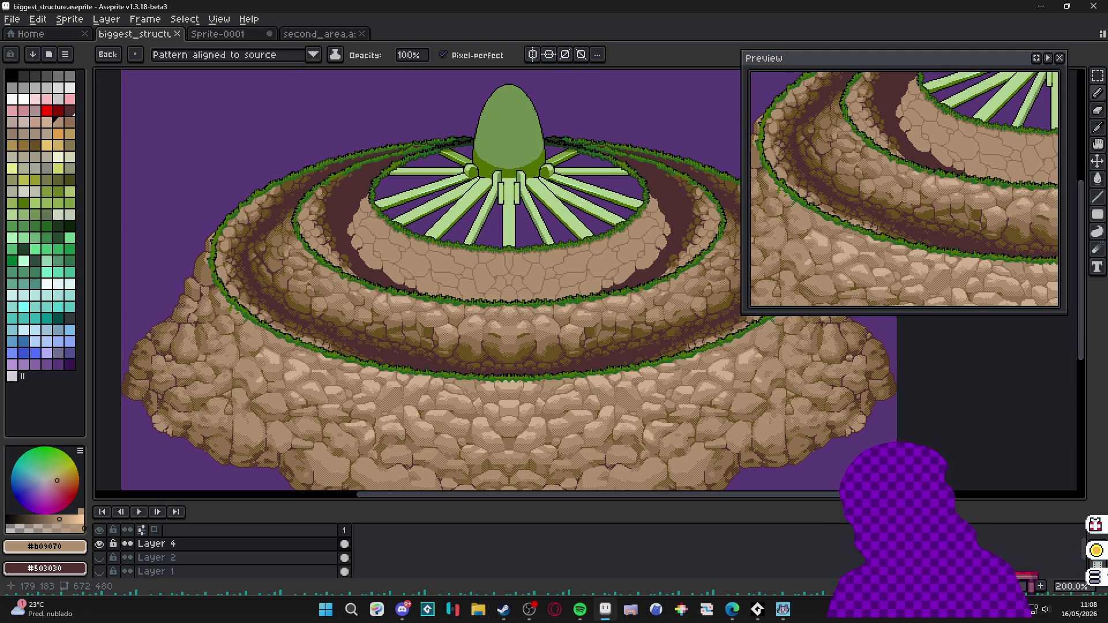
scroll(509, 284, down, 1)
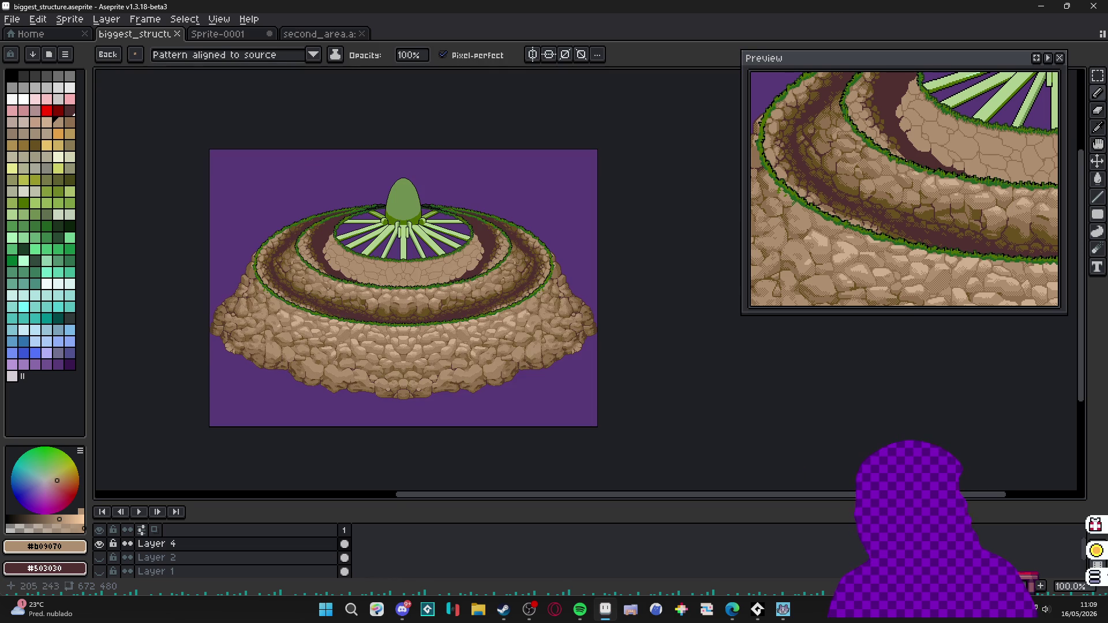
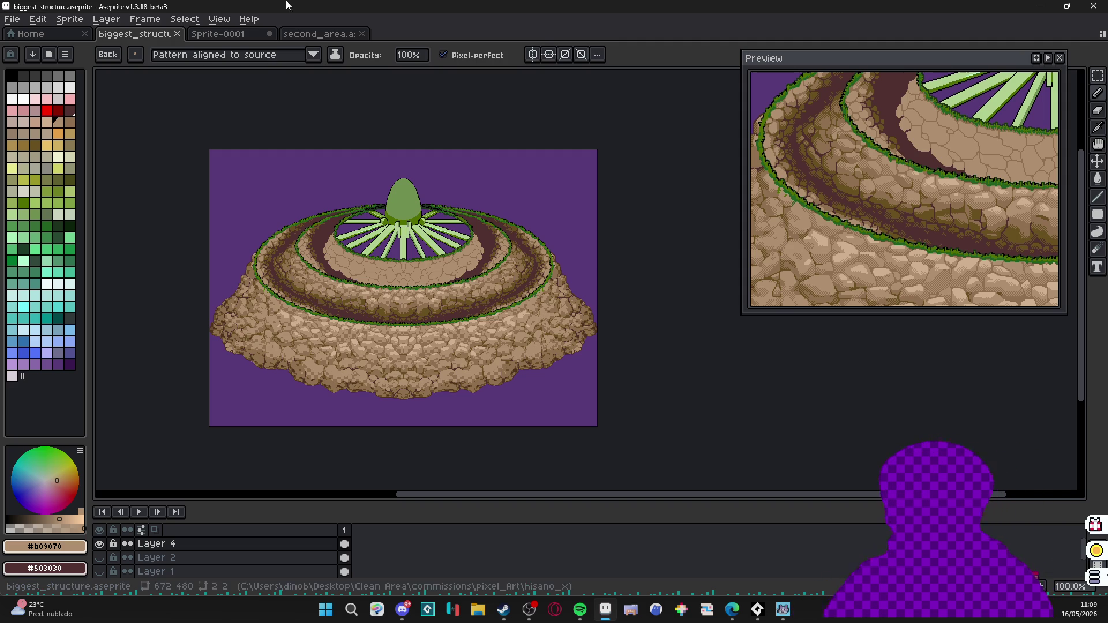
scroll(379, 361, up, 1)
scroll(243, 258, up, 1)
scroll(260, 258, up, 1)
scroll(303, 258, up, 1)
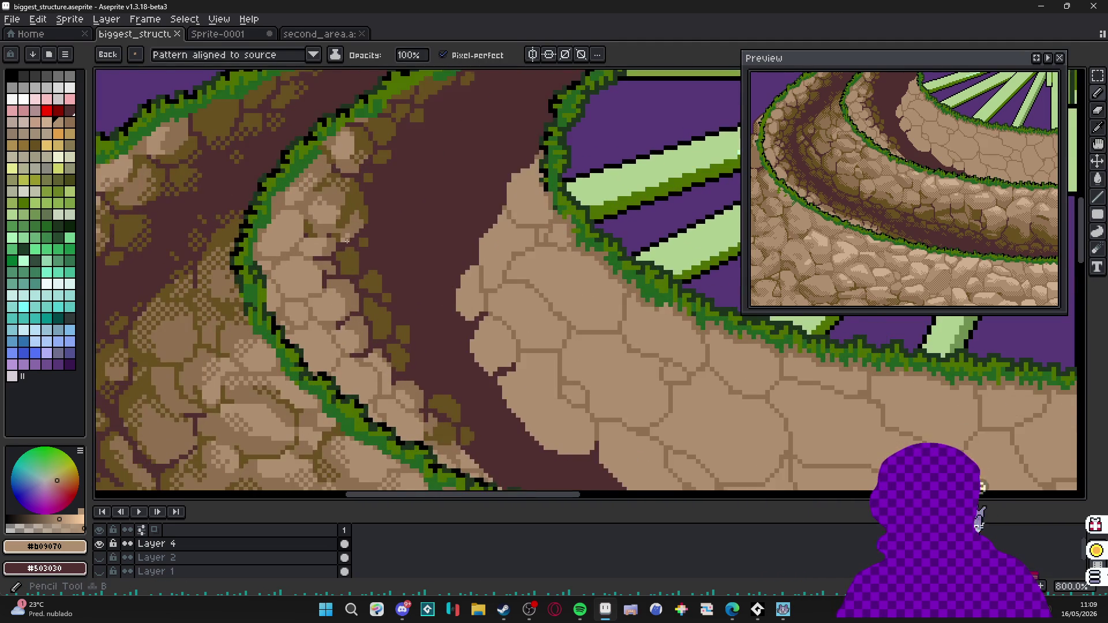
Briefly magic-wand the light rock region, drop the selection and return to the pencil.
drag(344, 242, 357, 260)
scroll(345, 285, down, 1)
scroll(397, 405, up, 1)
scroll(395, 403, up, 1)
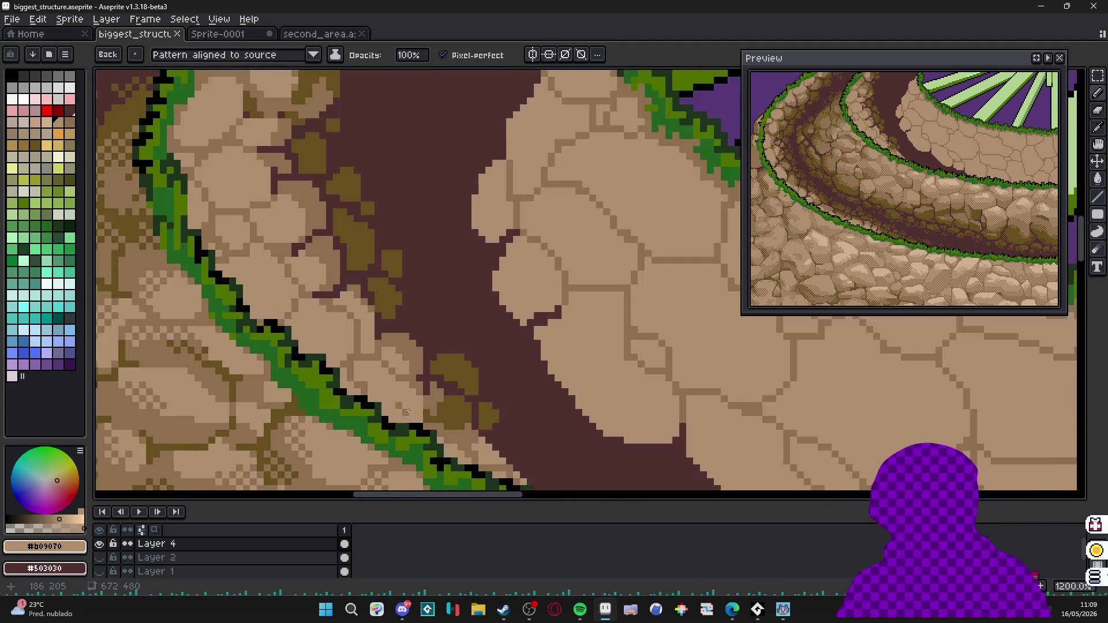
key(w)
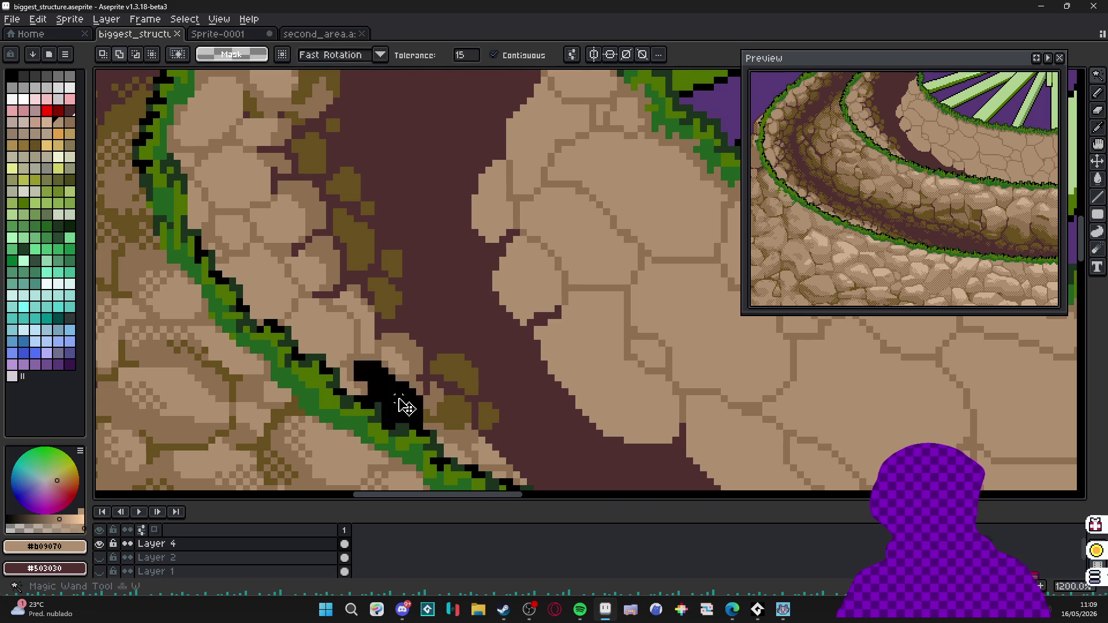
click(394, 390)
scroll(382, 381, up, 1)
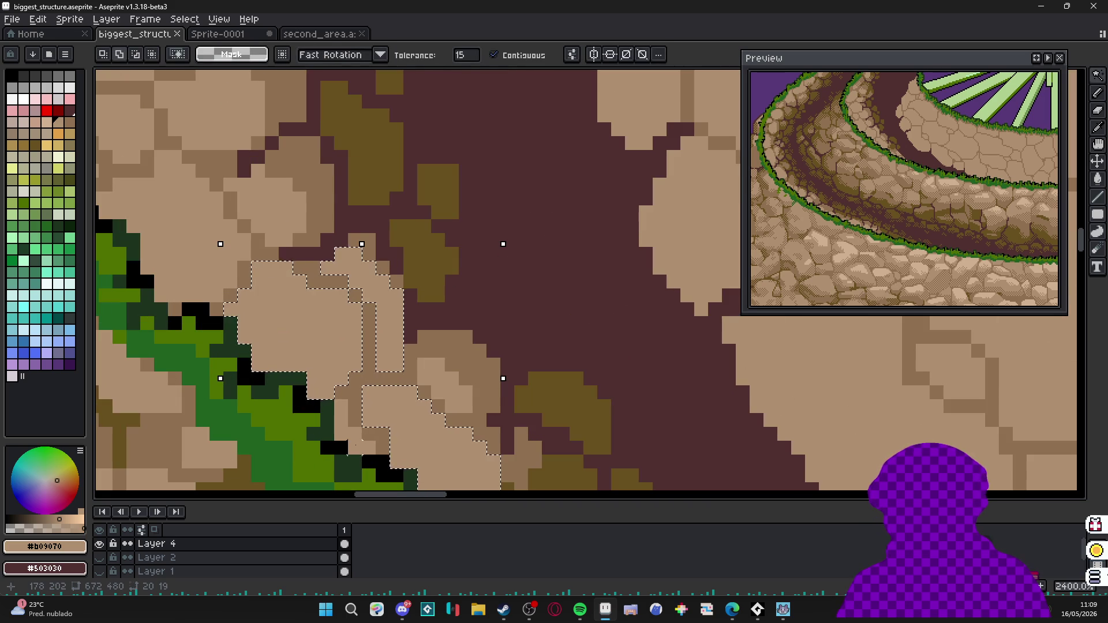
scroll(364, 346, down, 2)
scroll(442, 379, down, 1)
key(ctrl+d)
key(b)
scroll(441, 379, up, 1)
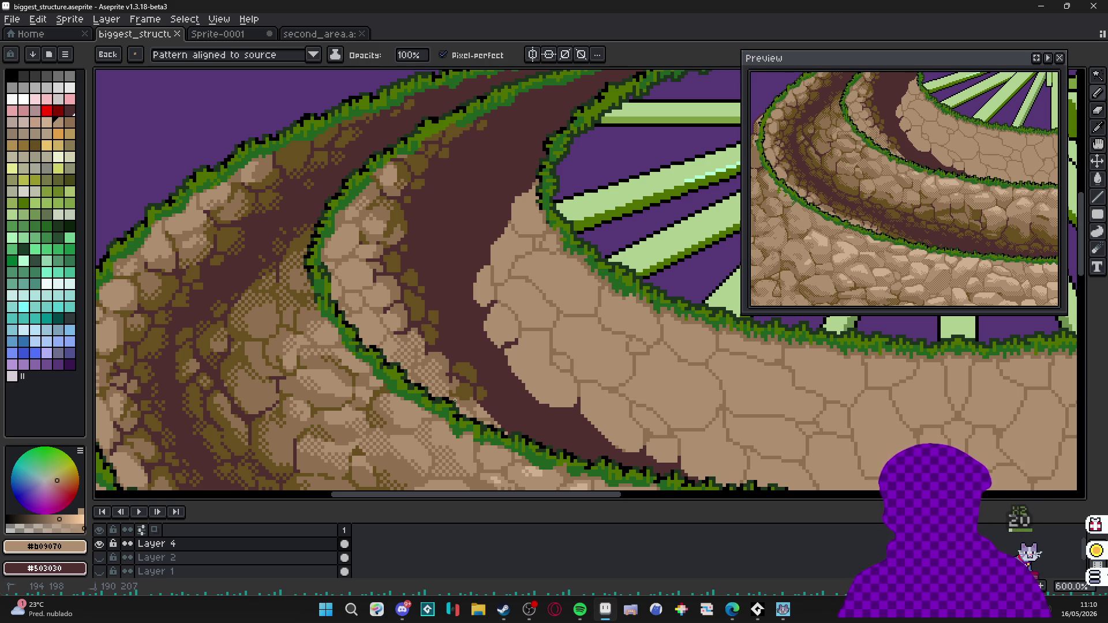
scroll(442, 379, down, 1)
mouse_move(442, 378)
mouse_down()
mouse_move(520, 260)
mouse_move(583, 270)
mouse_up()
scroll(369, 333, up, 1)
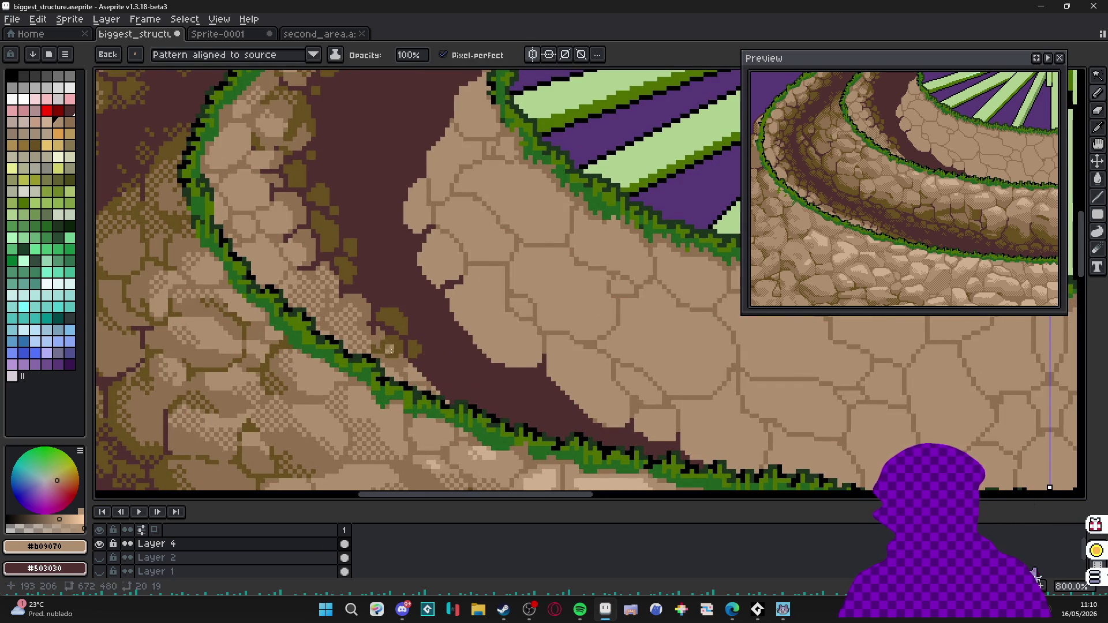
scroll(386, 345, up, 1)
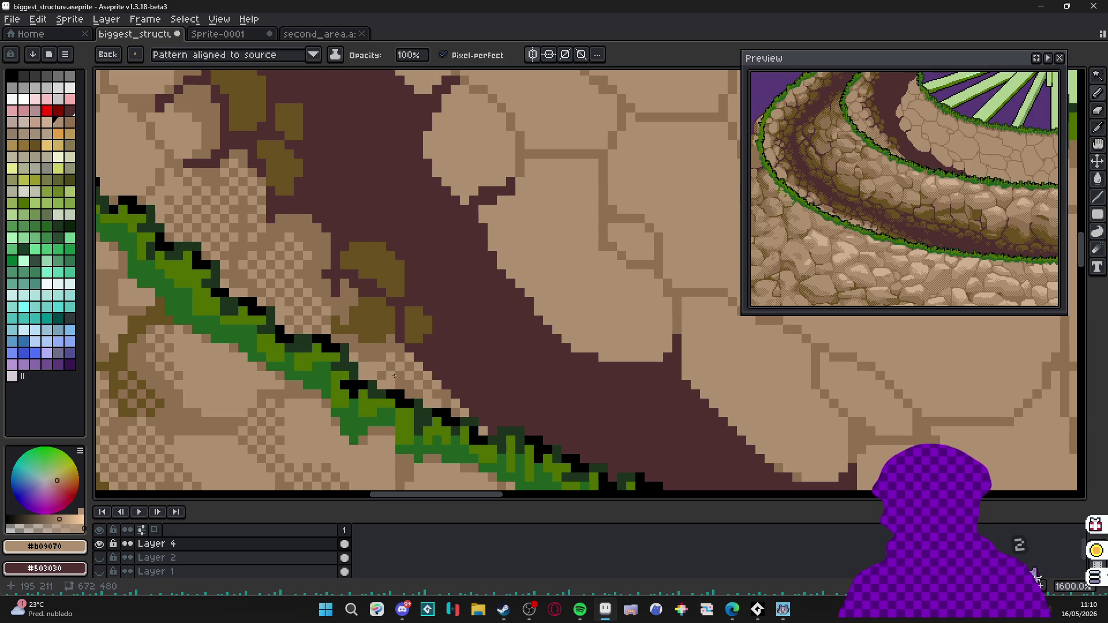
scroll(373, 368, down, 2)
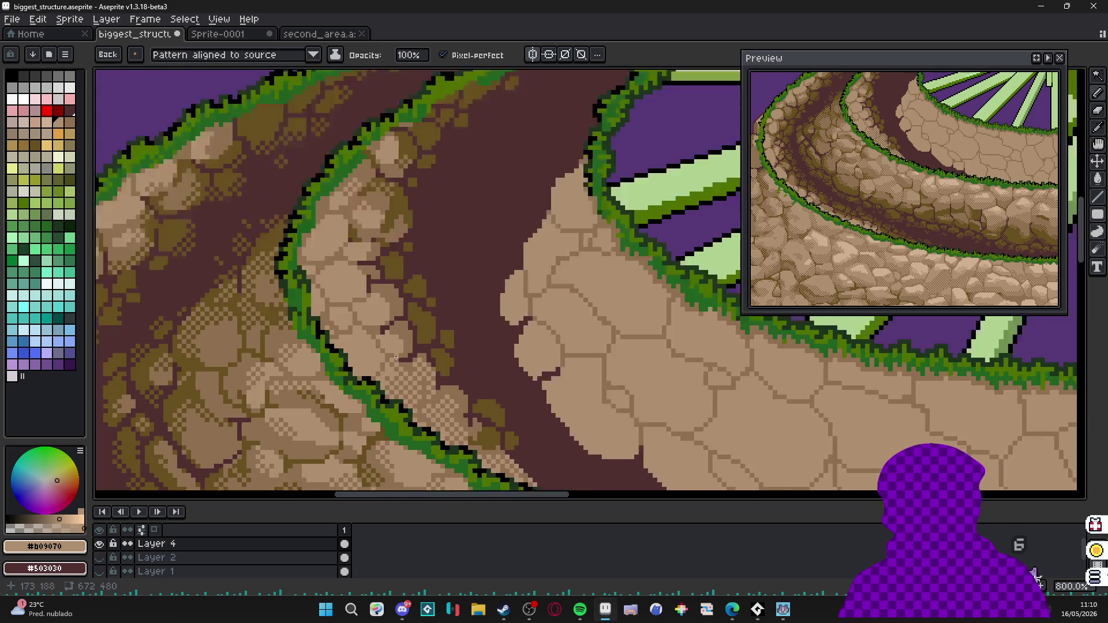
scroll(347, 329, up, 2)
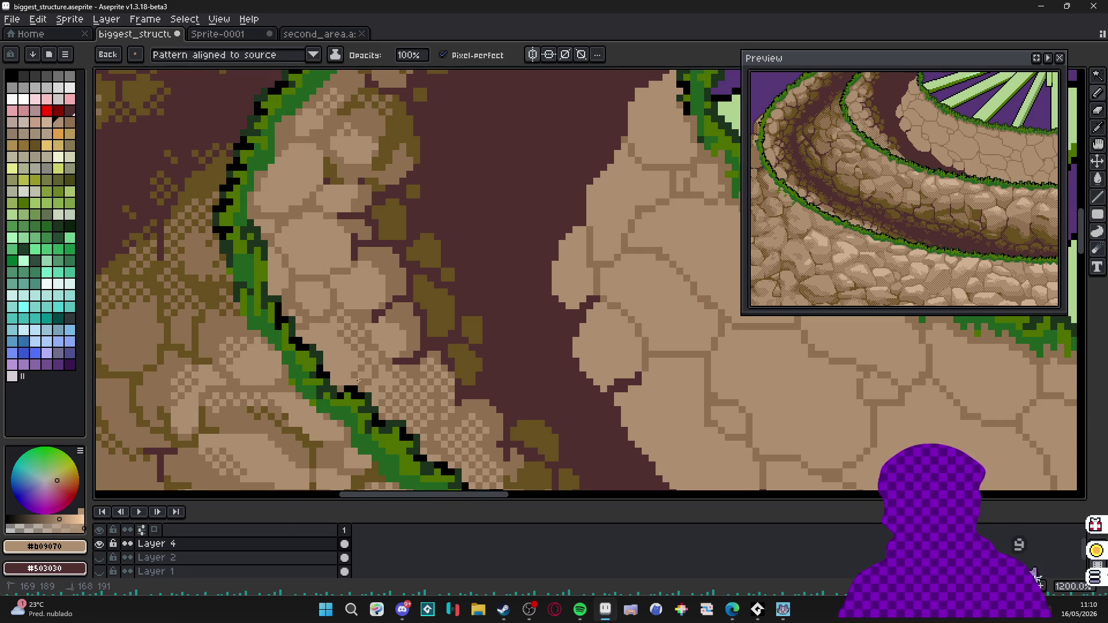
Dot dark pixels across the stone patches beside the left dirt path.
click(397, 347)
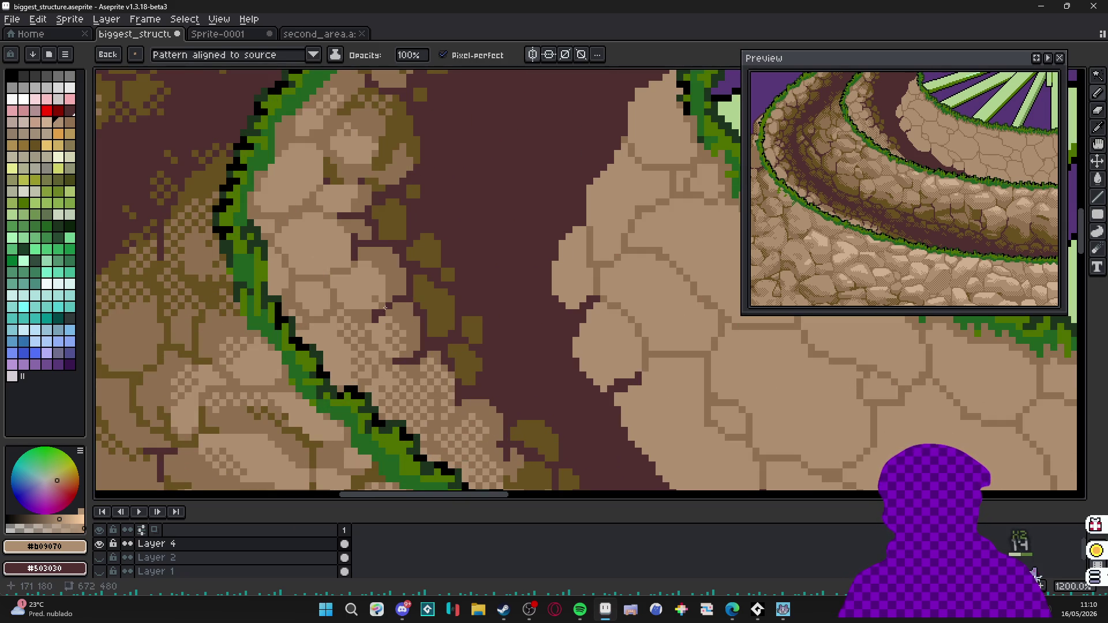
click(372, 269)
click(368, 305)
scroll(373, 277, up, 2)
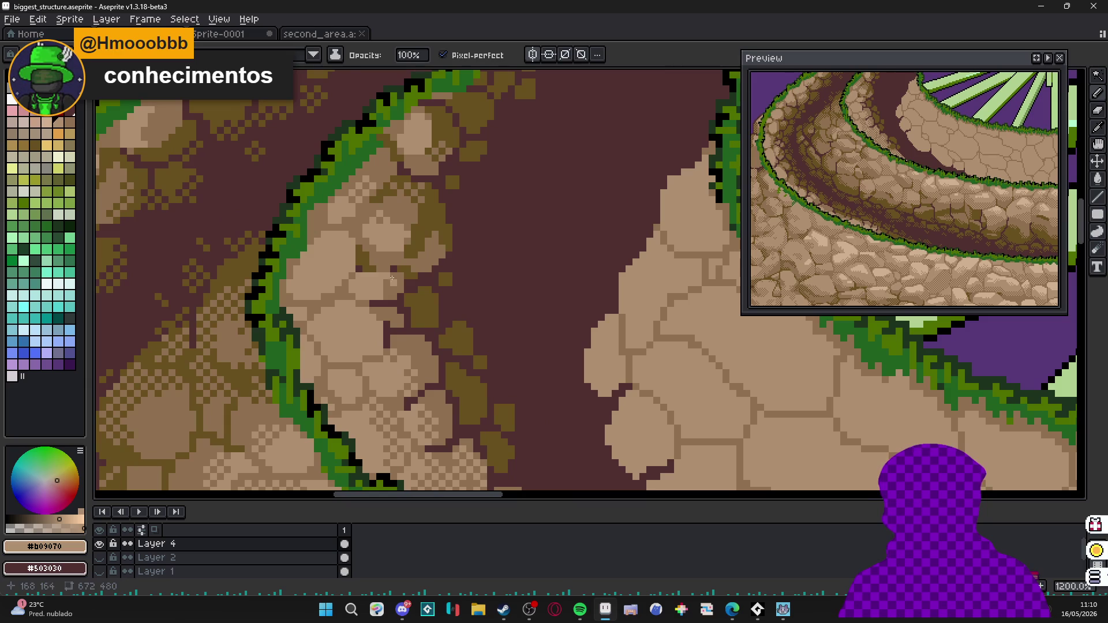
click(397, 231)
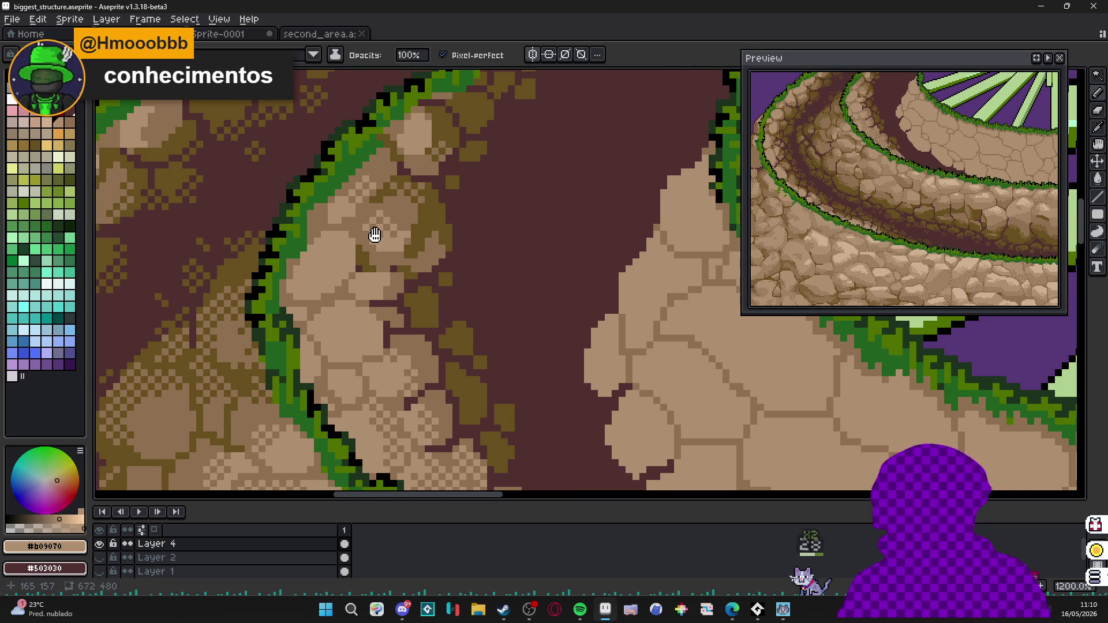
scroll(382, 241, up, 1)
click(357, 214)
click(353, 220)
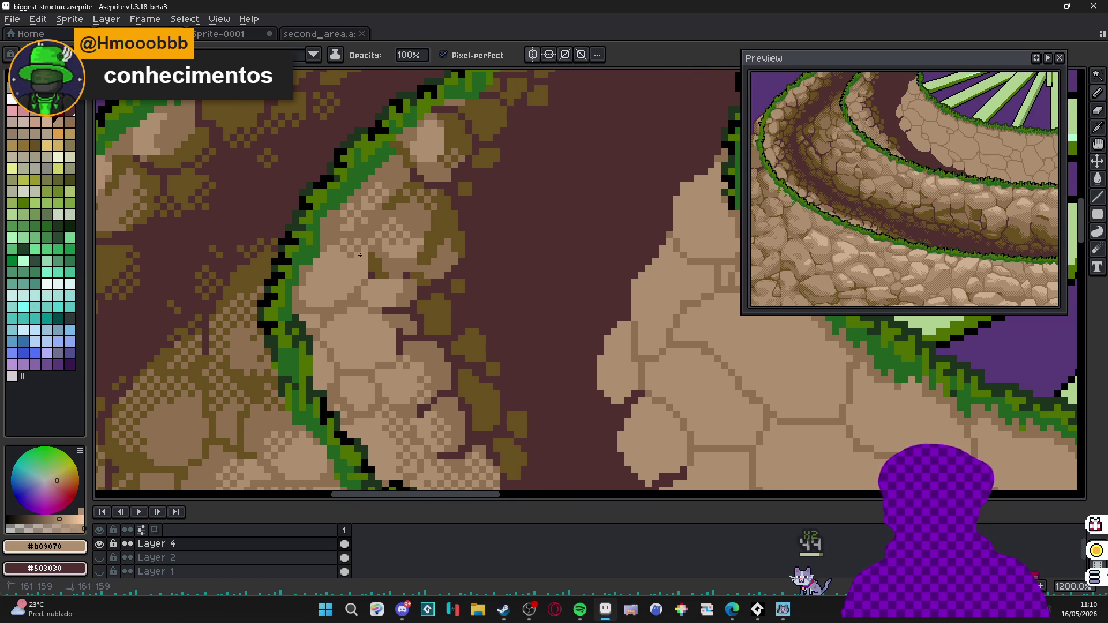
click(333, 252)
click(320, 280)
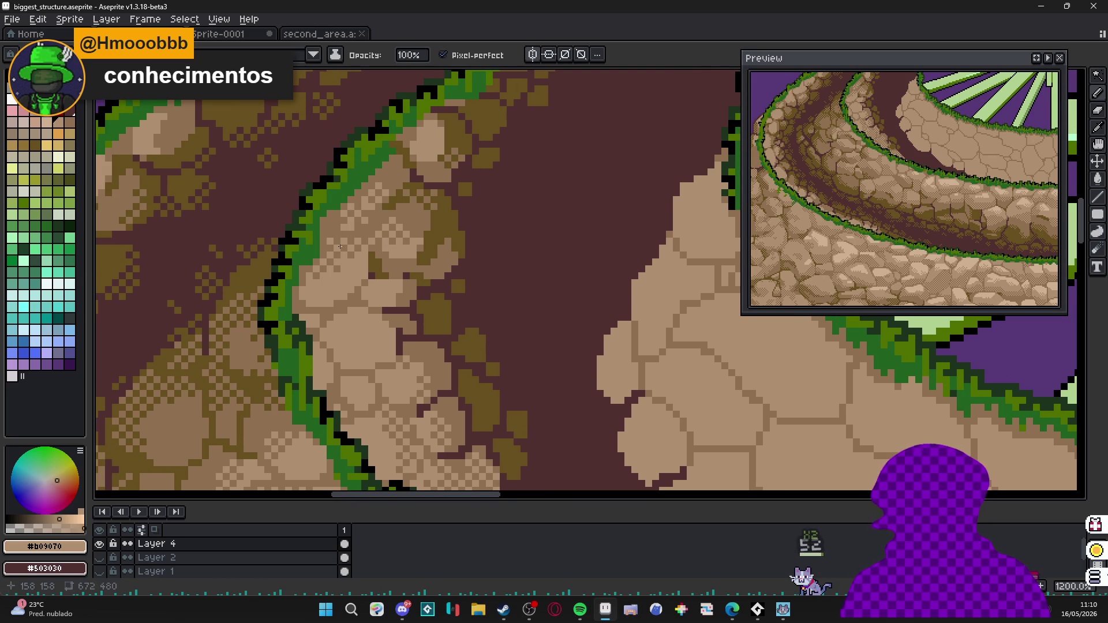
Finish the dark dithering on the rock and save biggest_structure.aseprite.
click(305, 287)
click(313, 294)
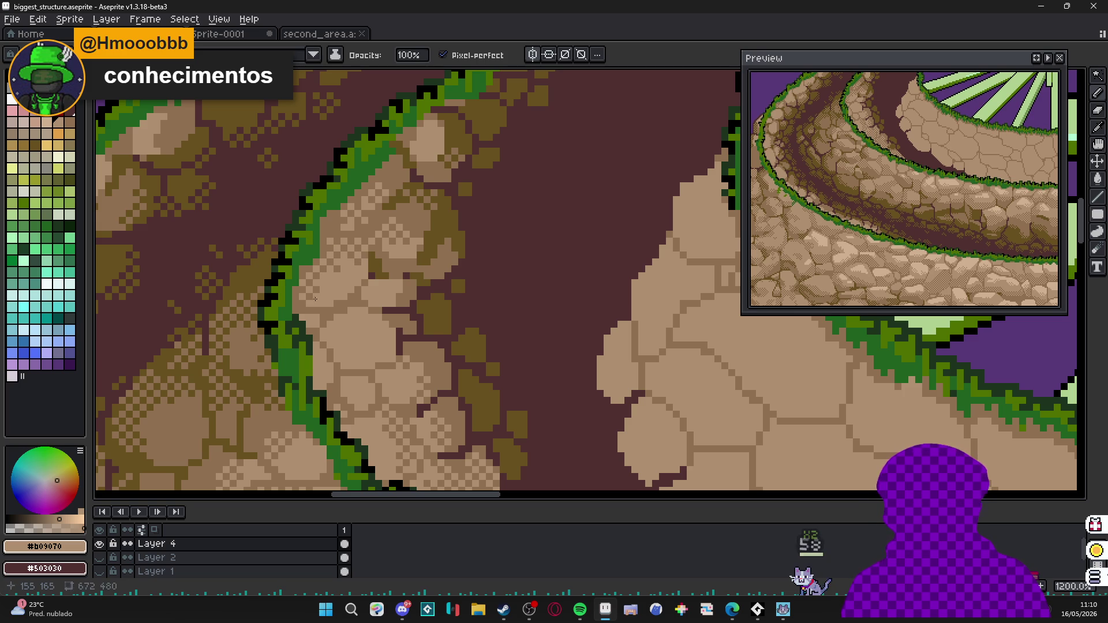
click(347, 260)
click(356, 246)
scroll(360, 226, up, 3)
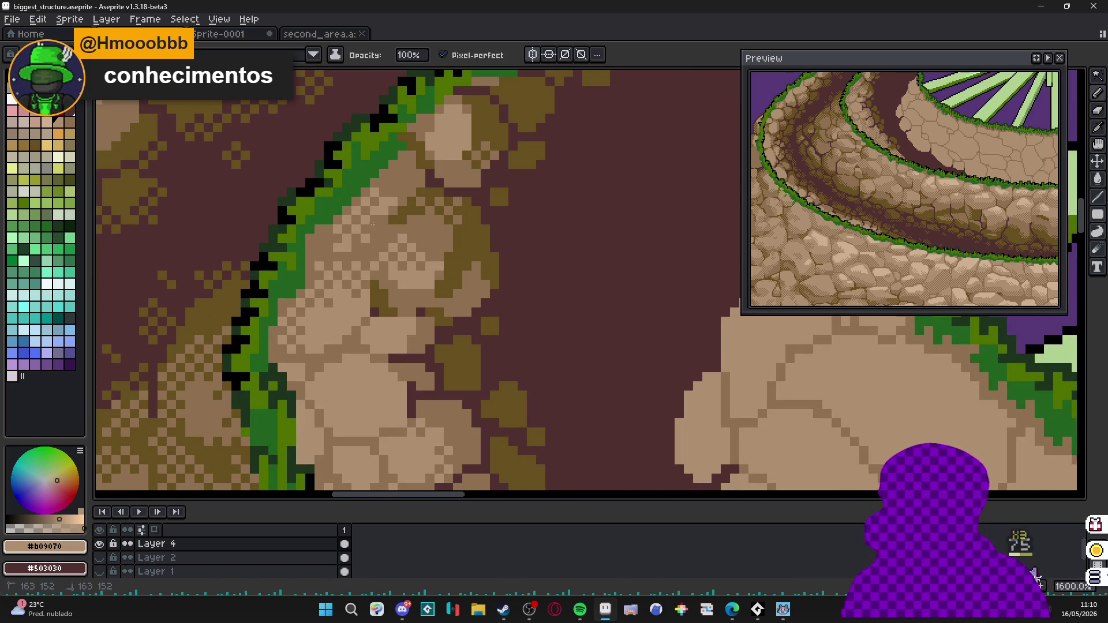
scroll(359, 248, down, 4)
scroll(381, 288, up, 3)
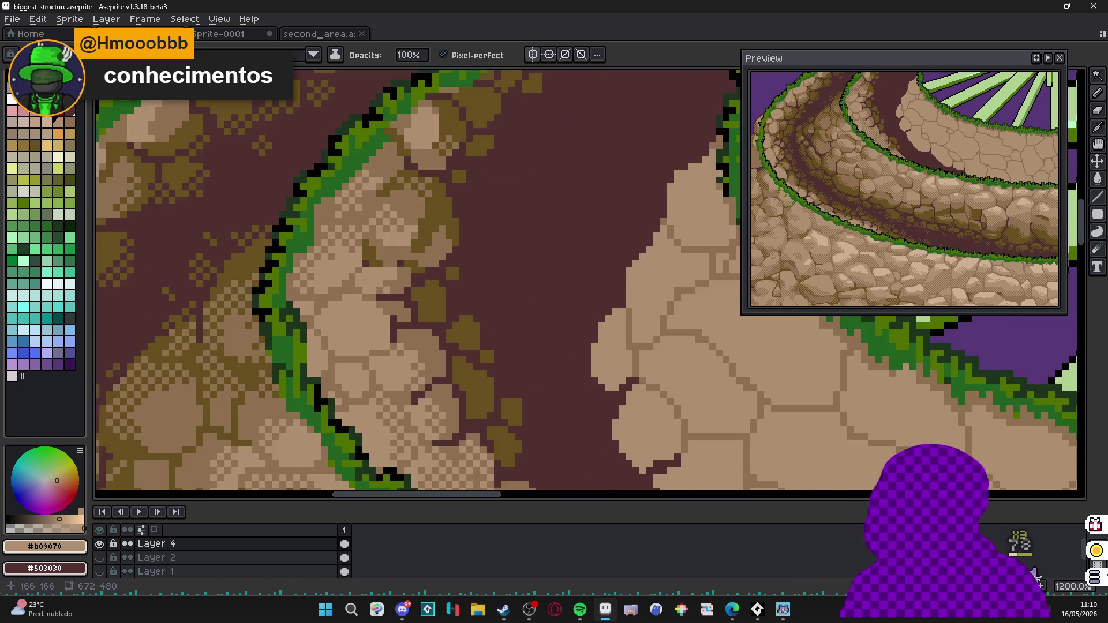
click(373, 276)
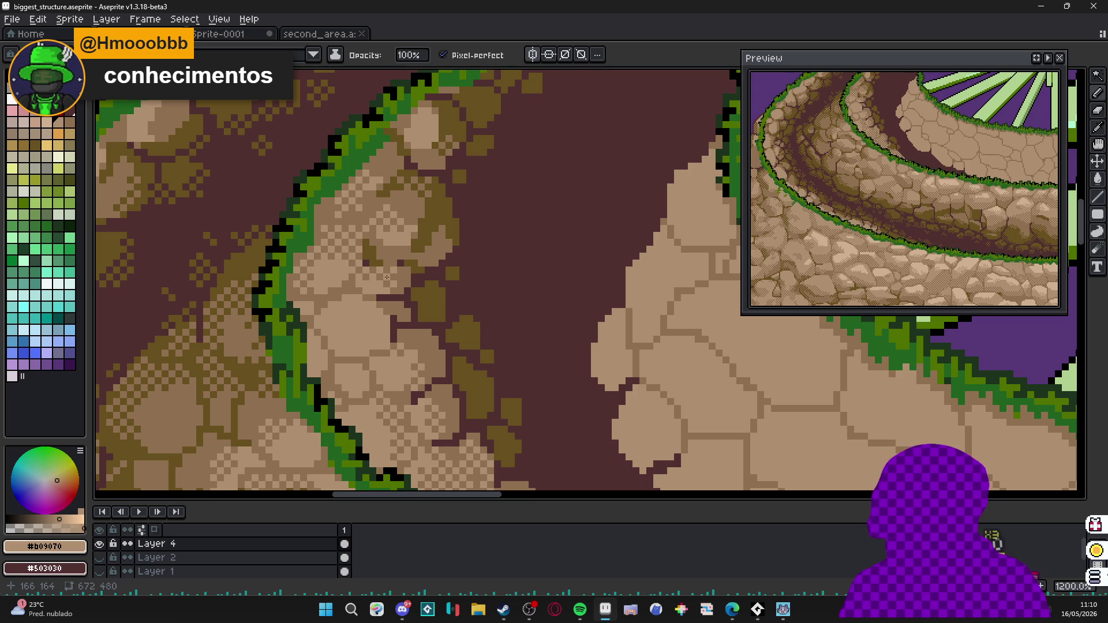
scroll(377, 285, down, 2)
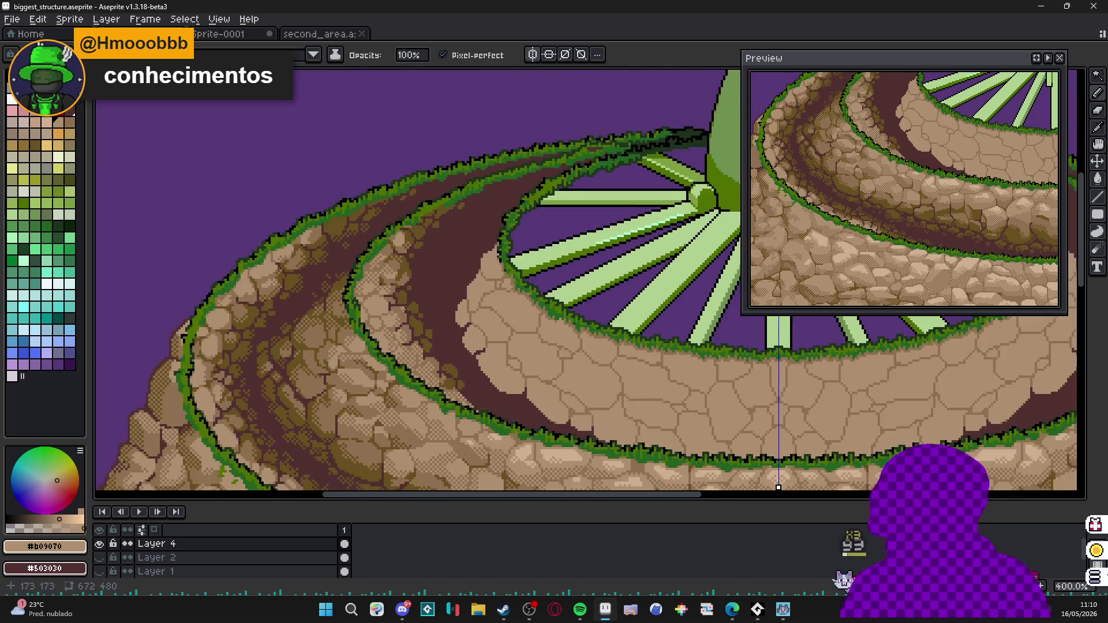
key(ctrl+s)
scroll(661, 285, down, 1)
scroll(364, 298, up, 1)
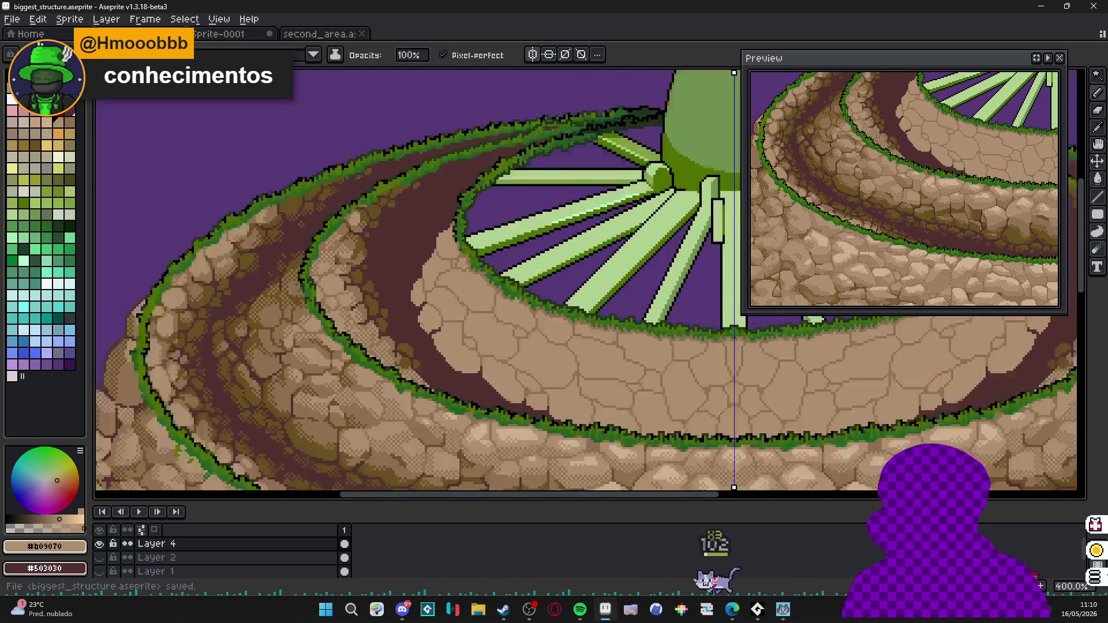
scroll(364, 298, up, 1)
scroll(365, 298, up, 1)
Sample #685020 foreground and #907050 background, then dot dark olive pixels on the patch.
alt+click(364, 298)
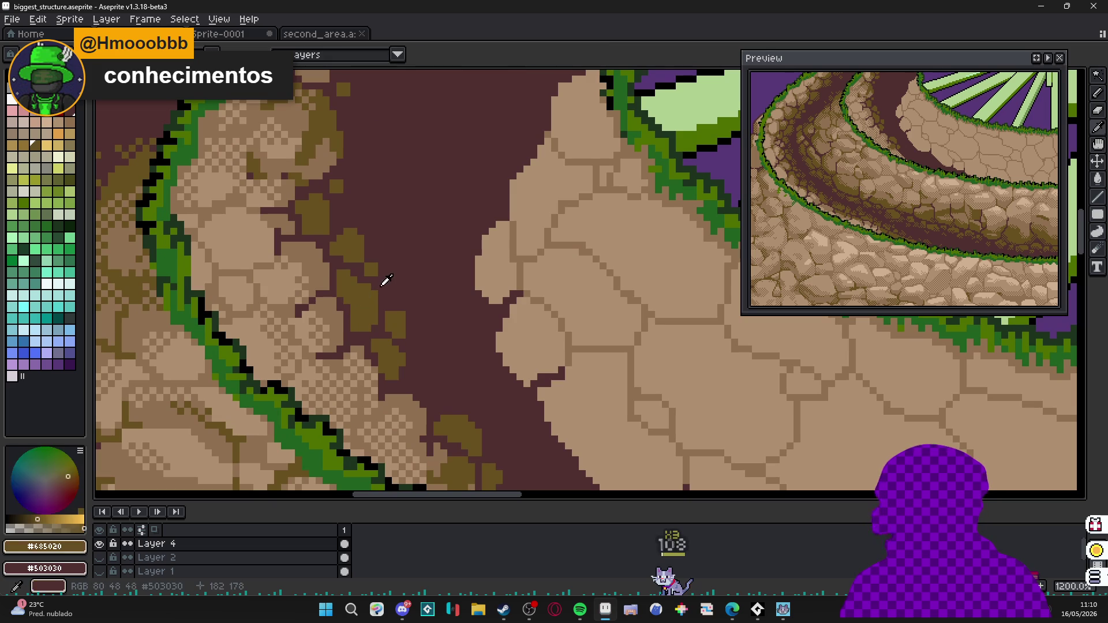
alt+right_click(364, 298)
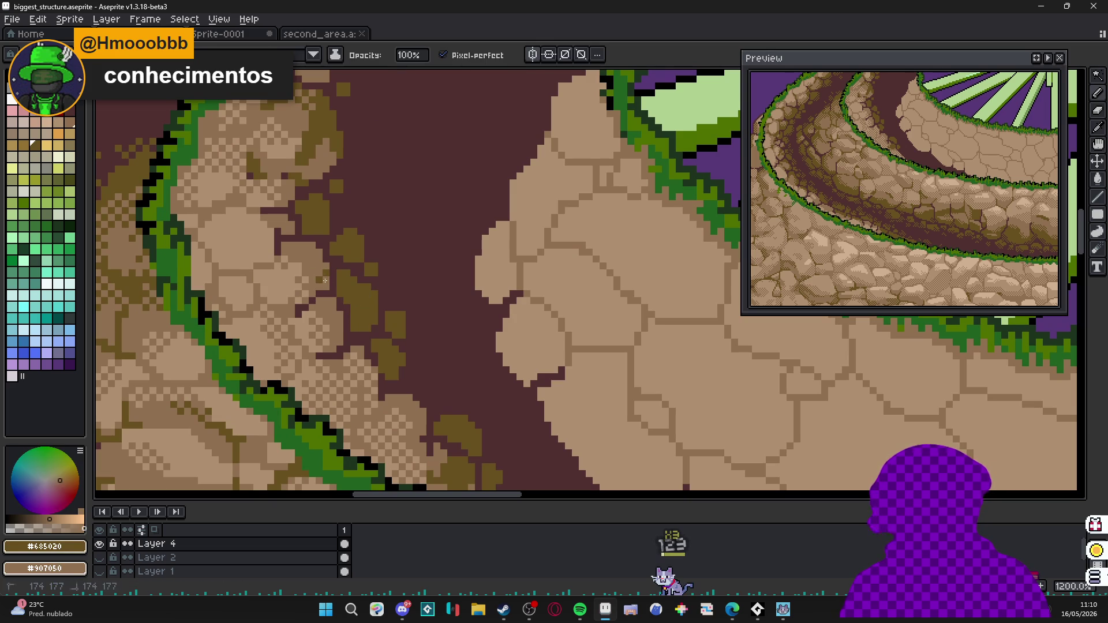
click(317, 269)
click(316, 255)
click(295, 249)
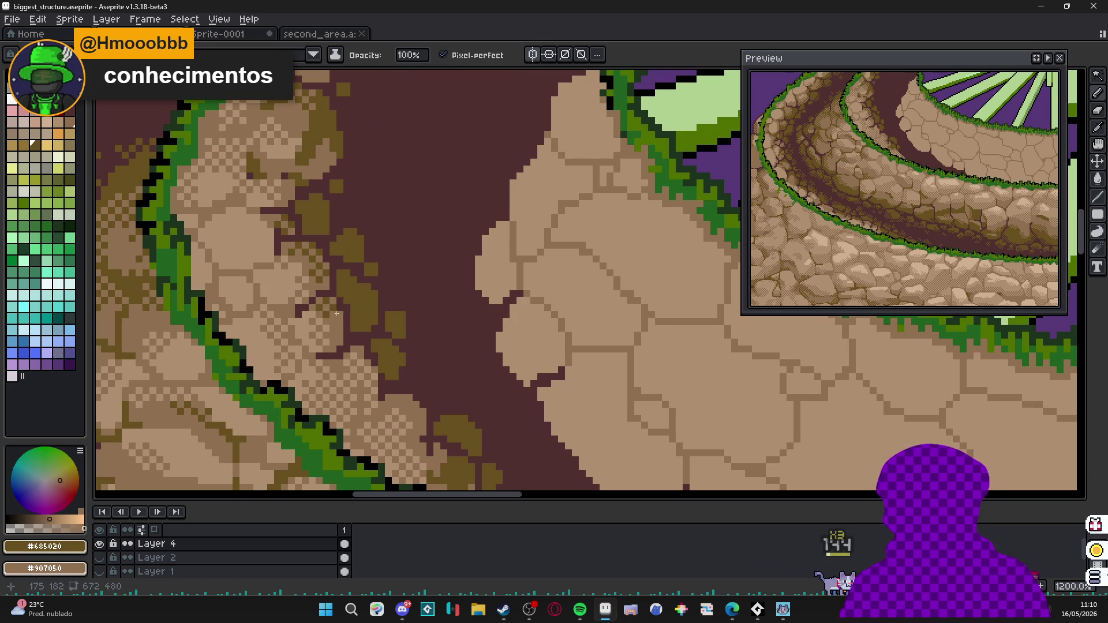
Add further dark olive pixels to the stone patches beside the path.
click(310, 173)
scroll(336, 286, up, 2)
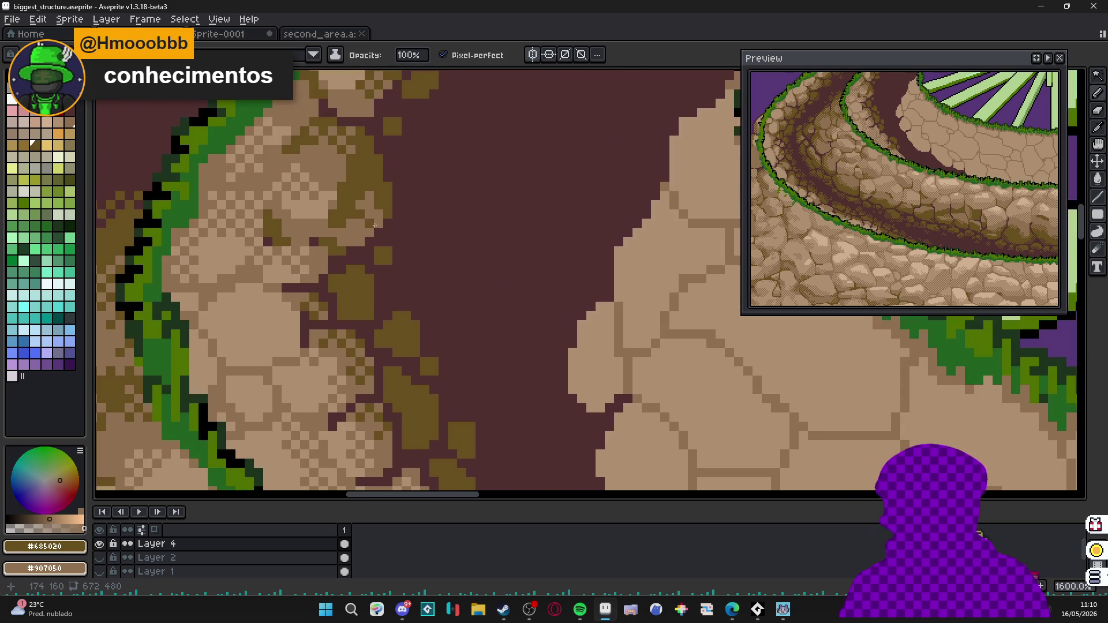
click(343, 174)
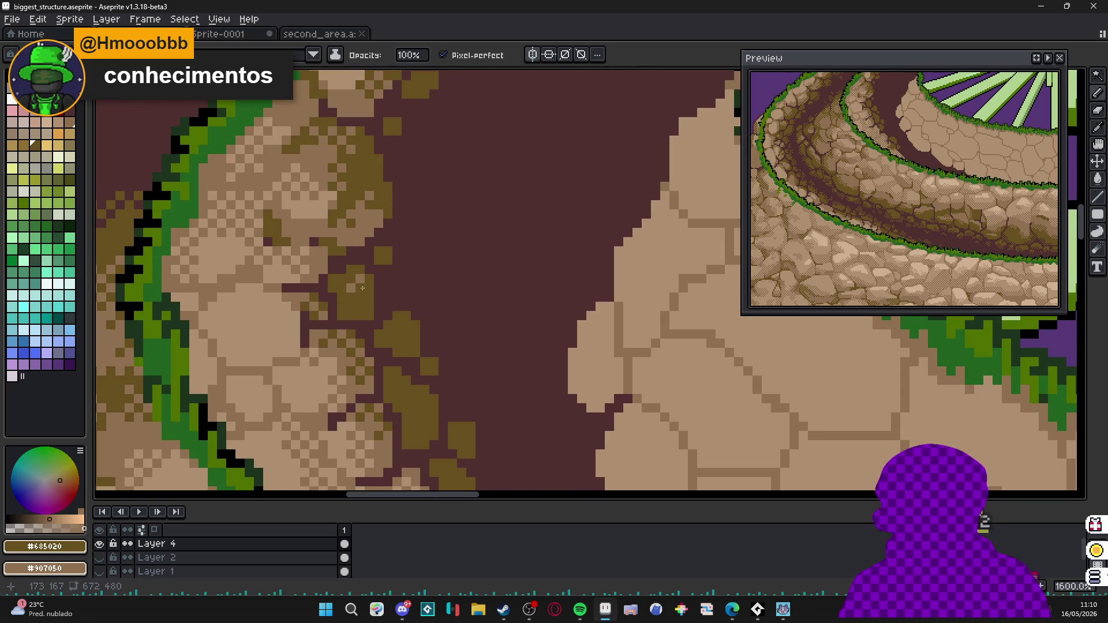
scroll(346, 314, down, 4)
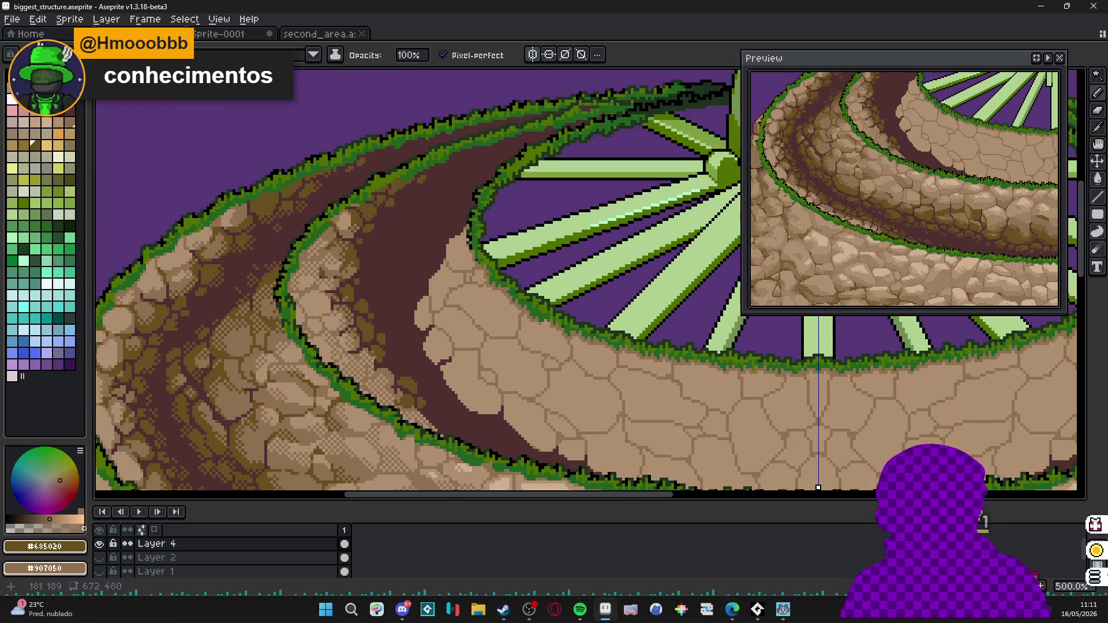
scroll(346, 270, down, 1)
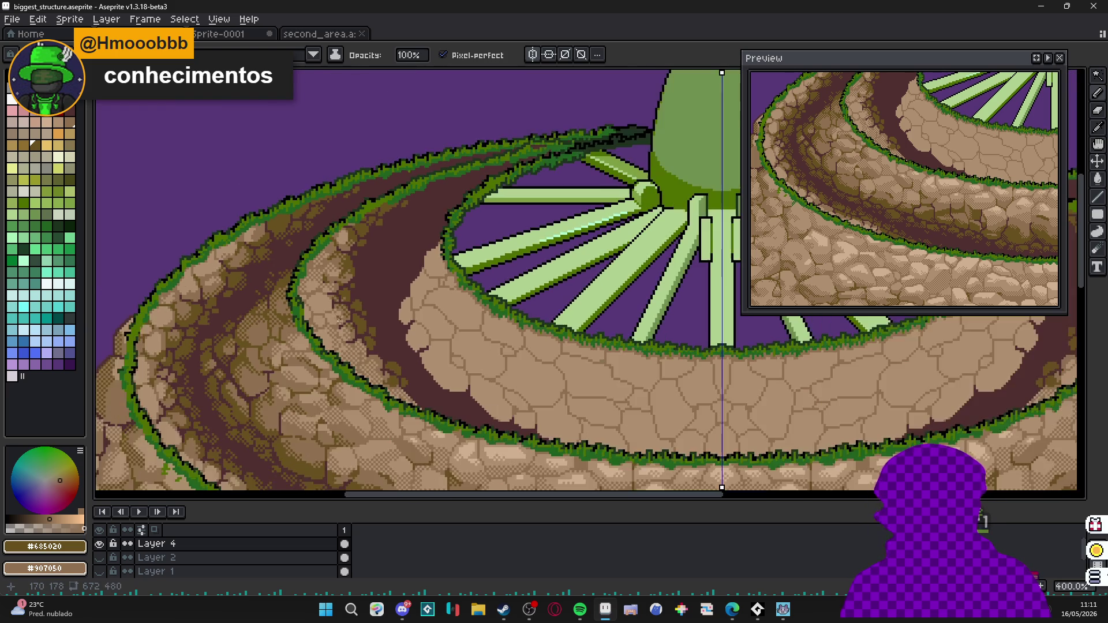
scroll(346, 271, up, 1)
scroll(381, 382, up, 3)
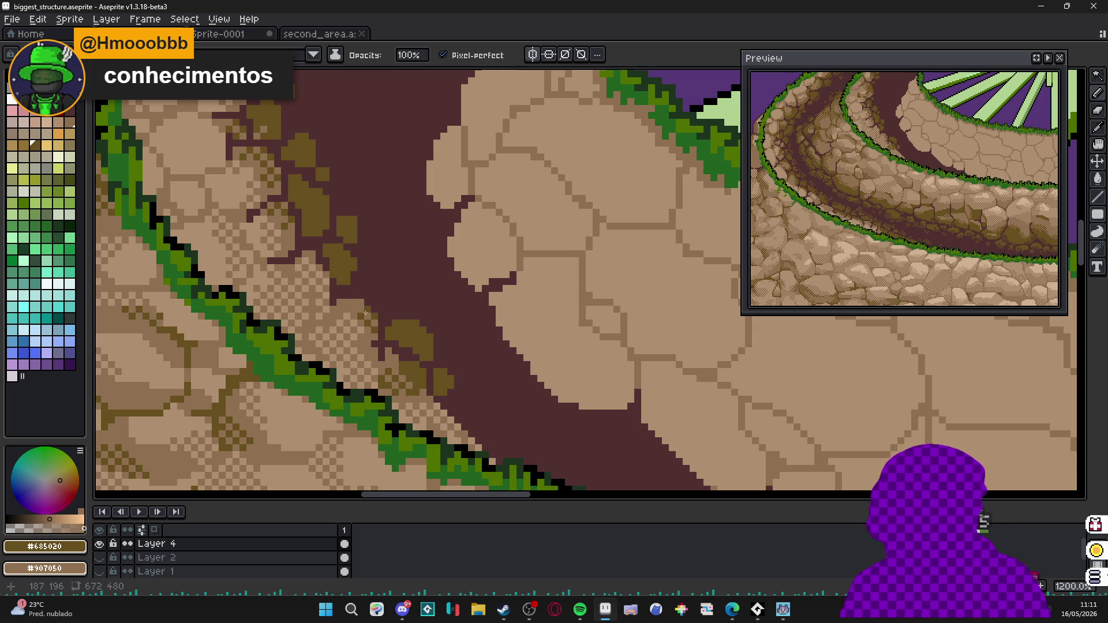
scroll(355, 305, down, 3)
scroll(355, 305, up, 3)
click(338, 304)
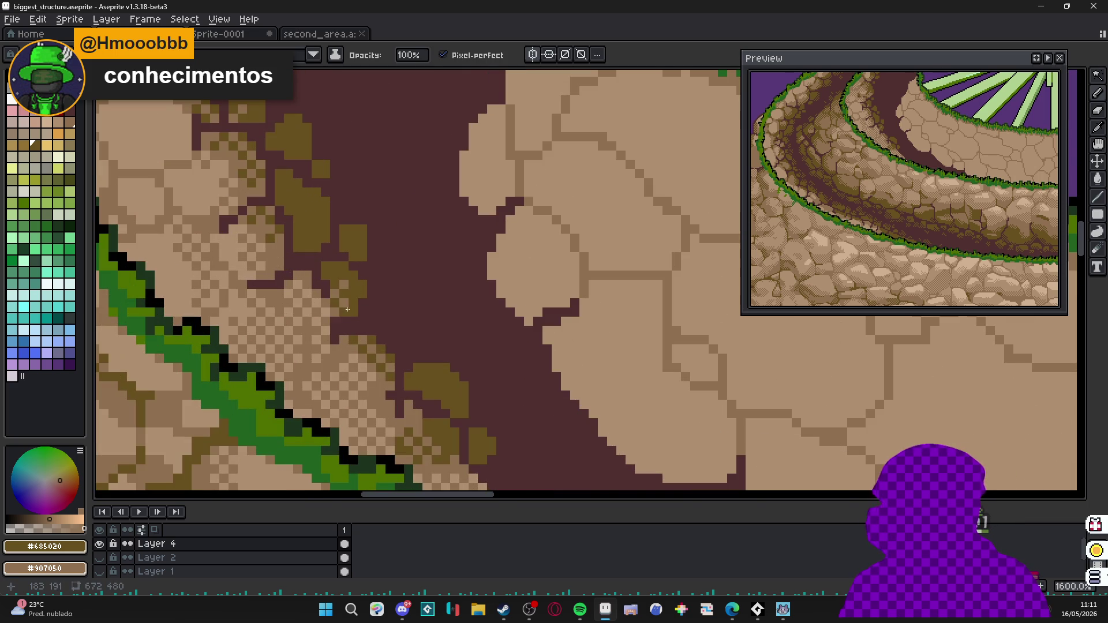
scroll(365, 334, down, 1)
scroll(366, 336, up, 1)
scroll(355, 304, up, 1)
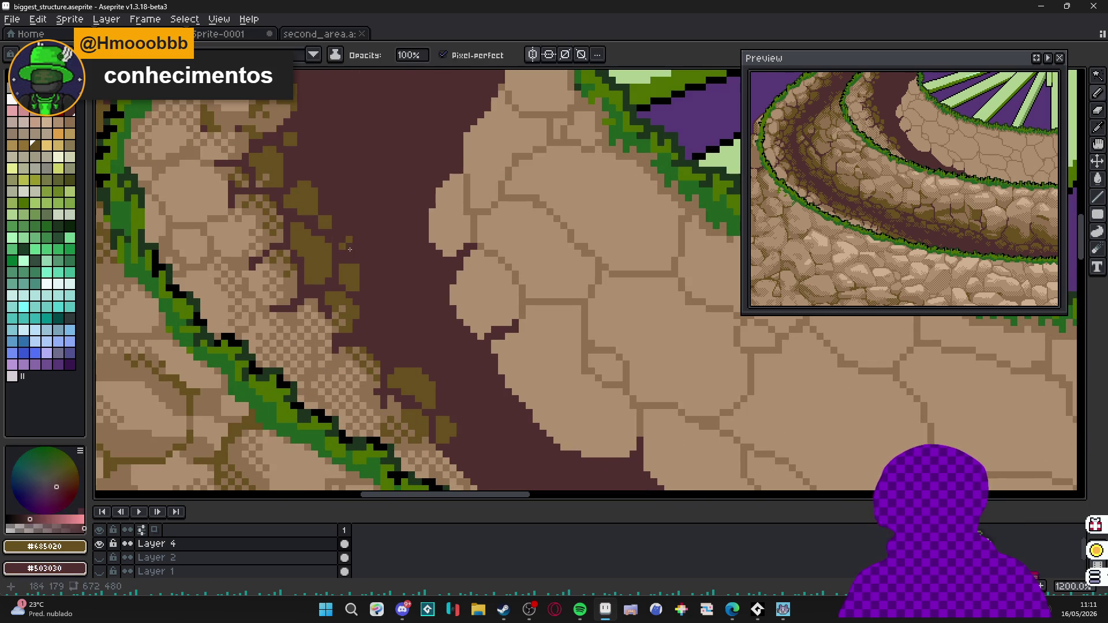
click(316, 198)
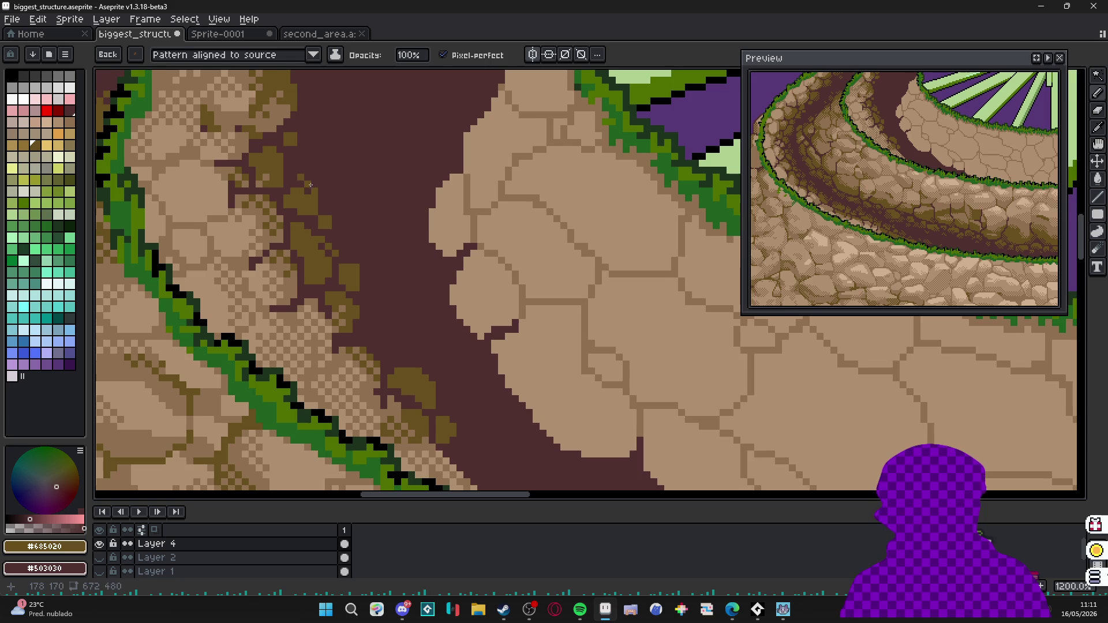
middle_click(309, 184)
scroll(306, 166, down, 3)
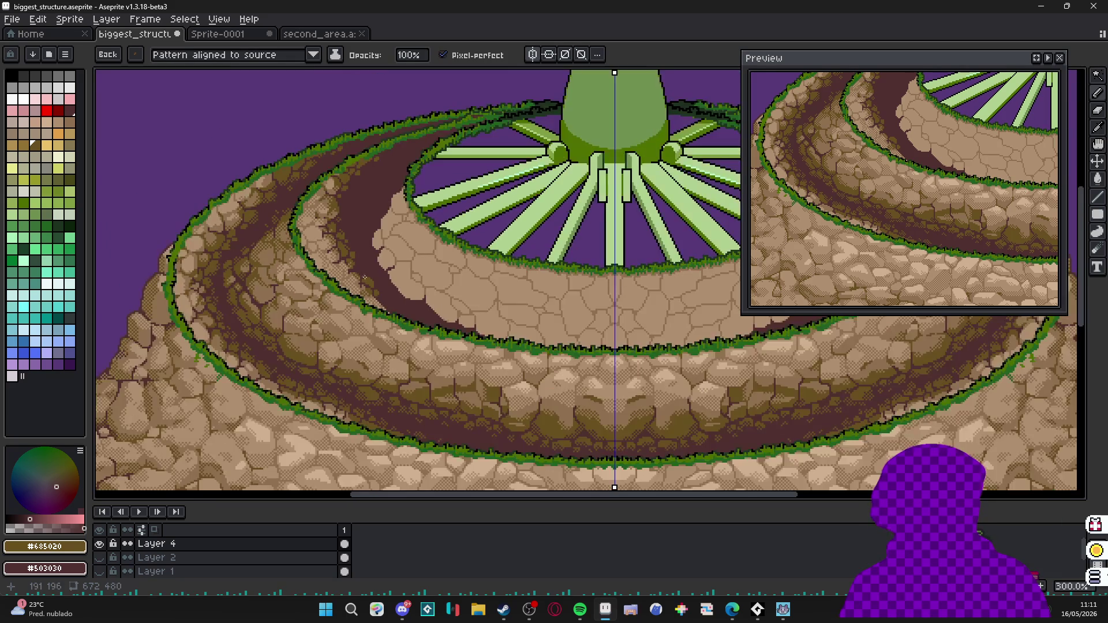
scroll(378, 264, up, 3)
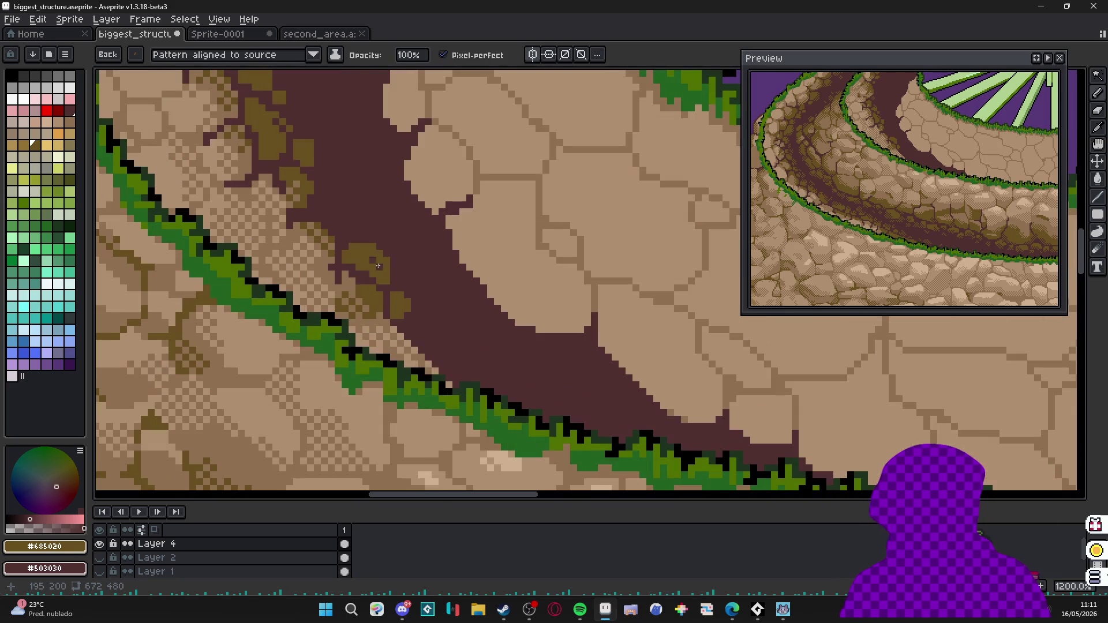
Dither dark olive pixels into the stone patch along the path's grassy edge.
click(406, 320)
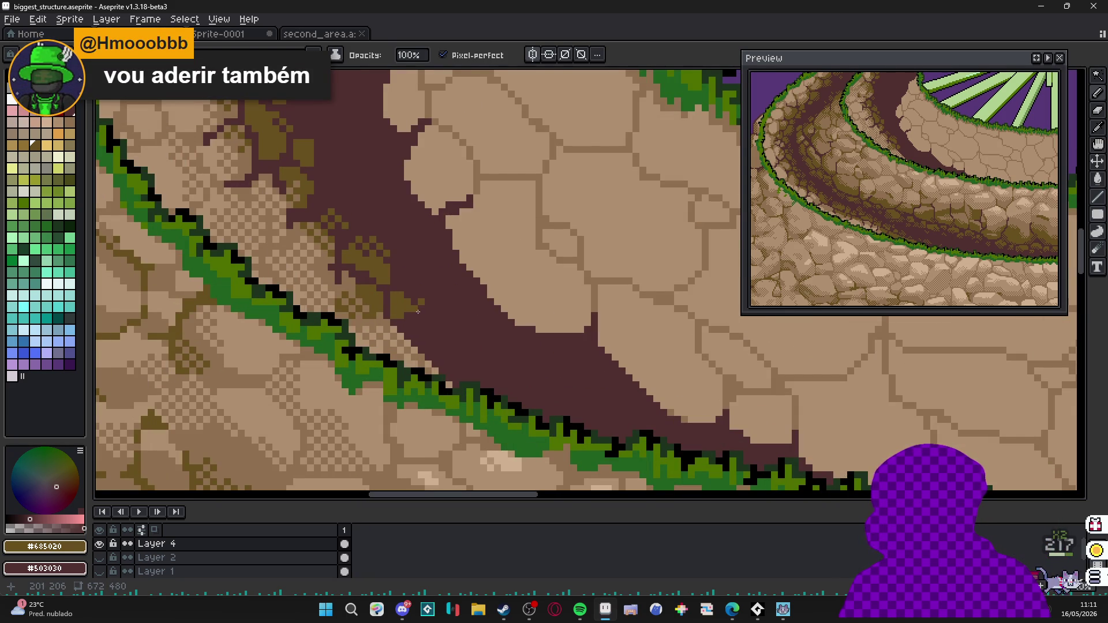
click(429, 314)
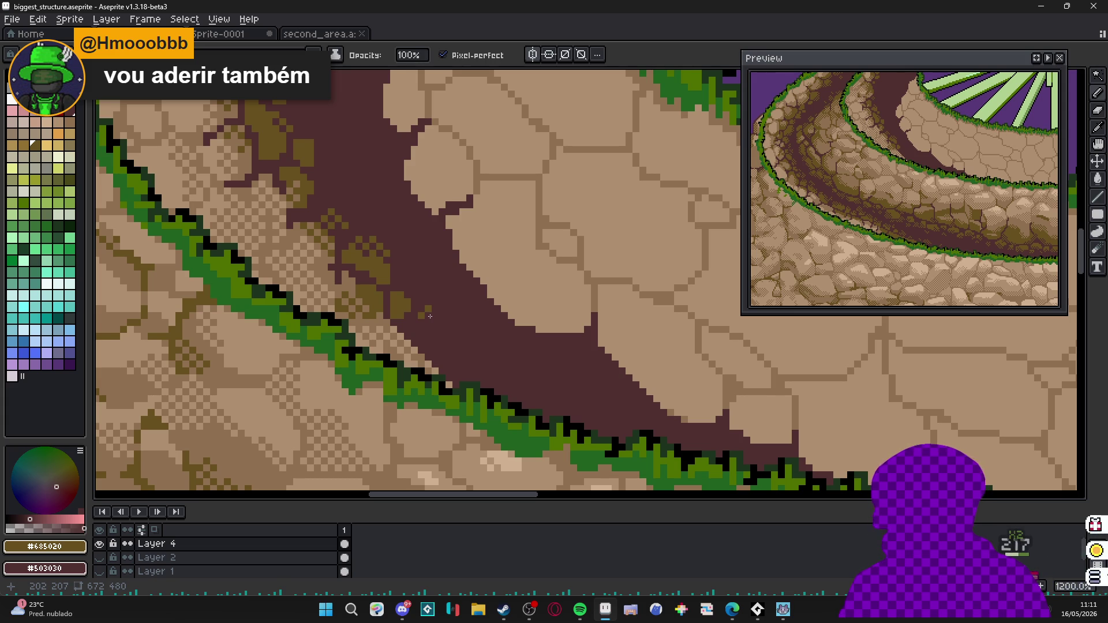
scroll(427, 318, up, 1)
click(424, 359)
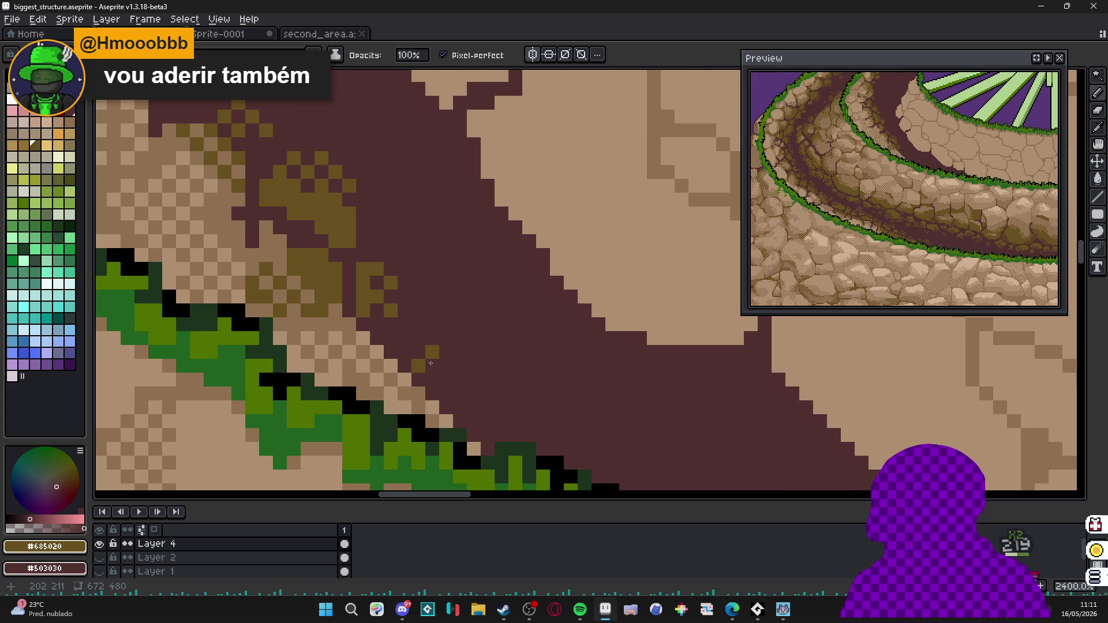
scroll(442, 372, down, 3)
scroll(364, 246, up, 1)
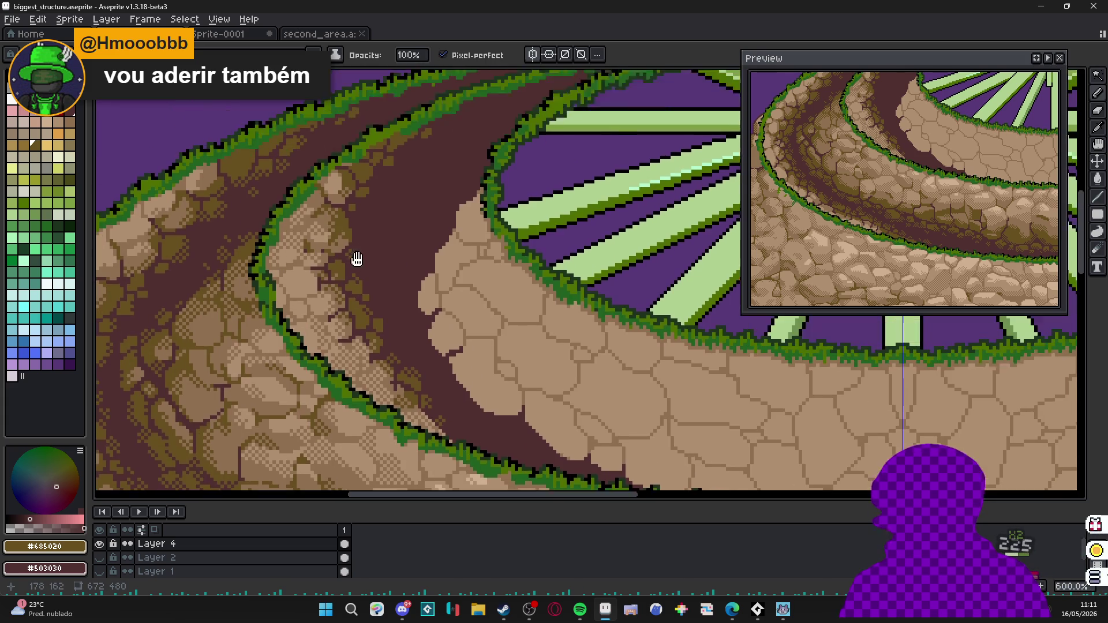
scroll(378, 205, up, 2)
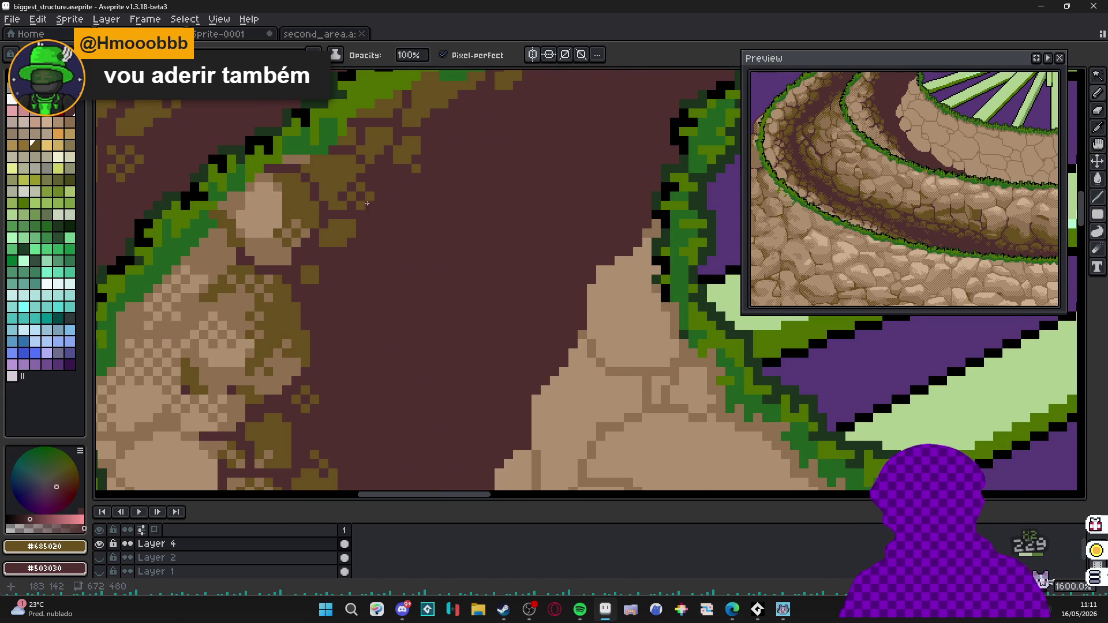
scroll(377, 244, down, 1)
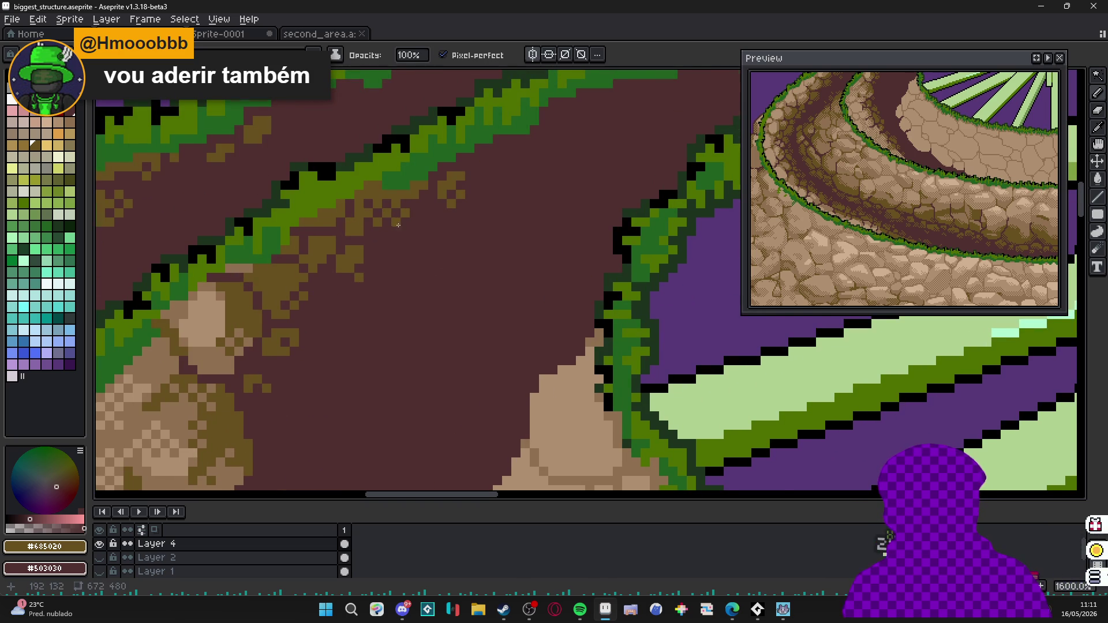
scroll(384, 210, up, 1)
scroll(385, 211, down, 3)
scroll(393, 301, down, 1)
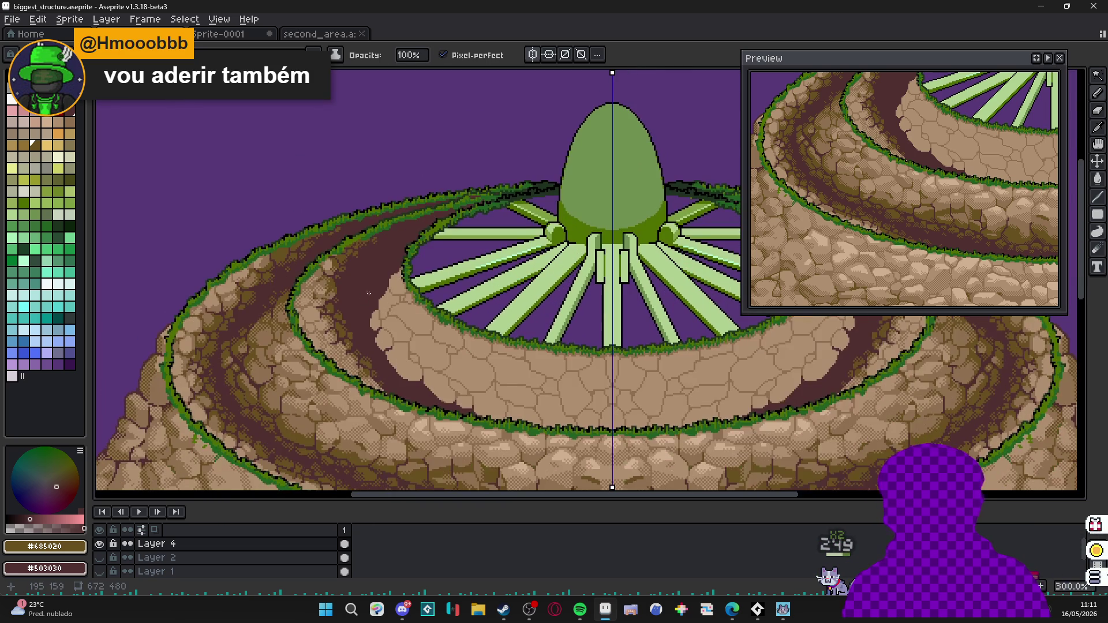
scroll(368, 349, up, 1)
scroll(333, 363, up, 1)
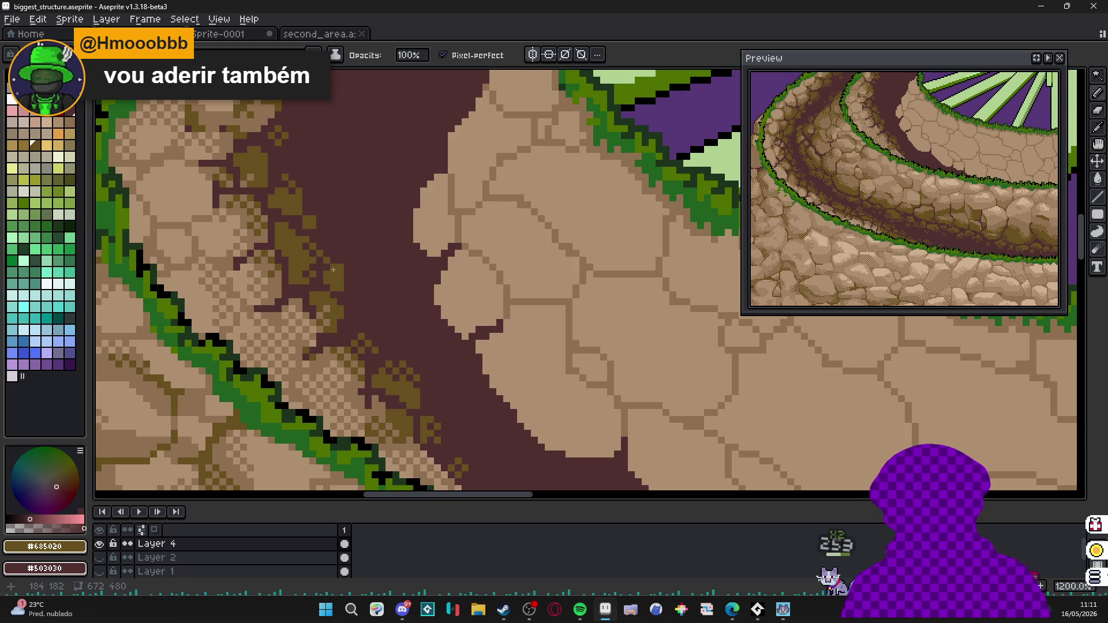
scroll(350, 264, down, 1)
scroll(350, 264, down, 1)
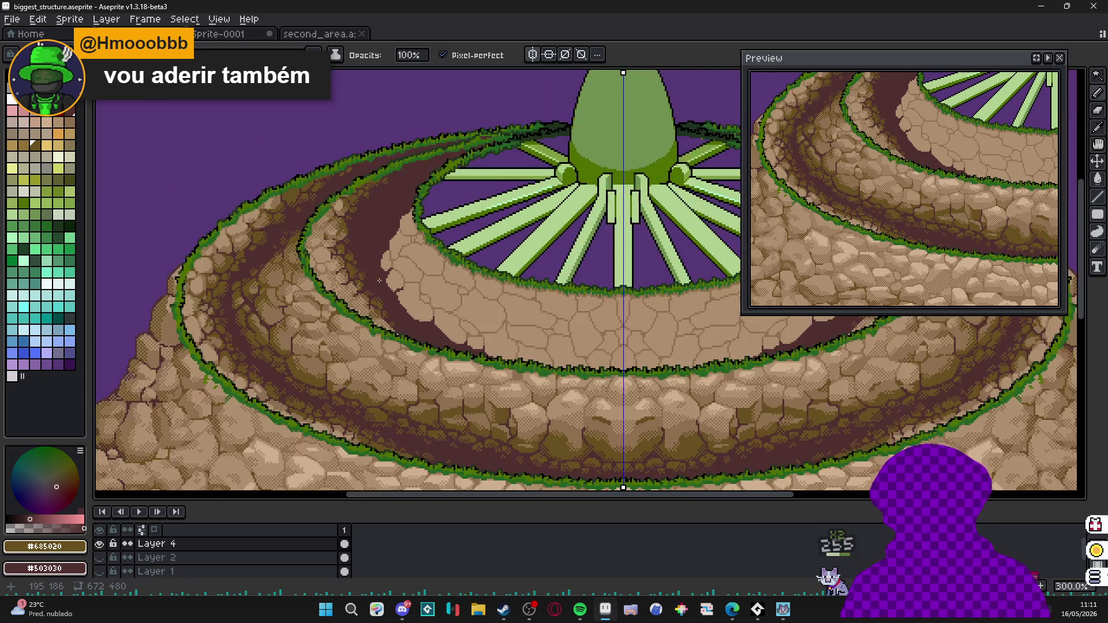
scroll(347, 260, down, 1)
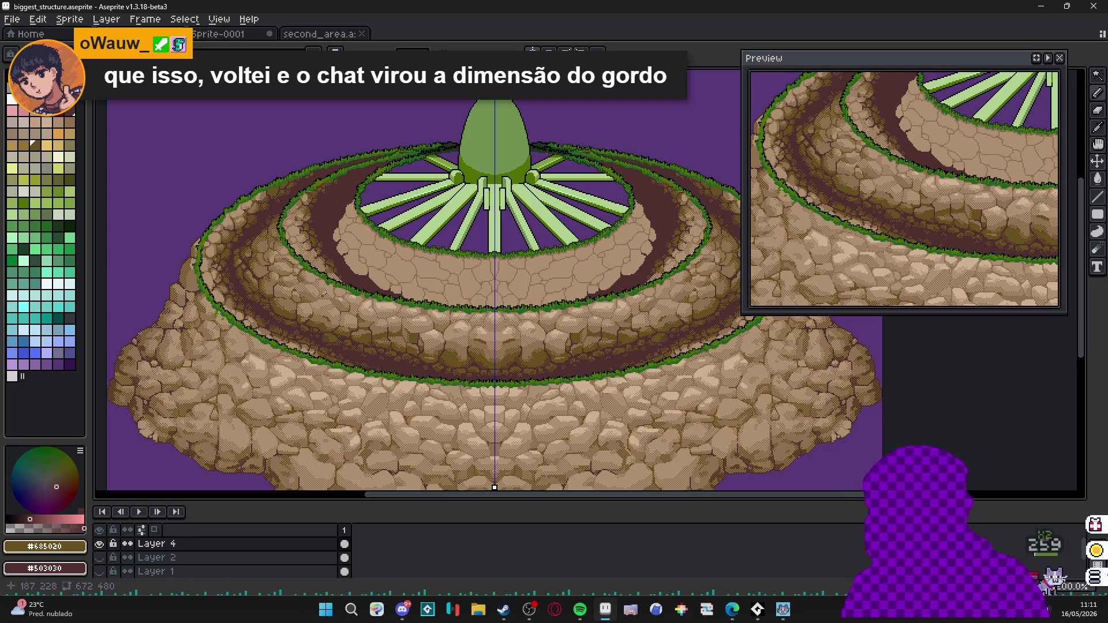
scroll(321, 244, up, 1)
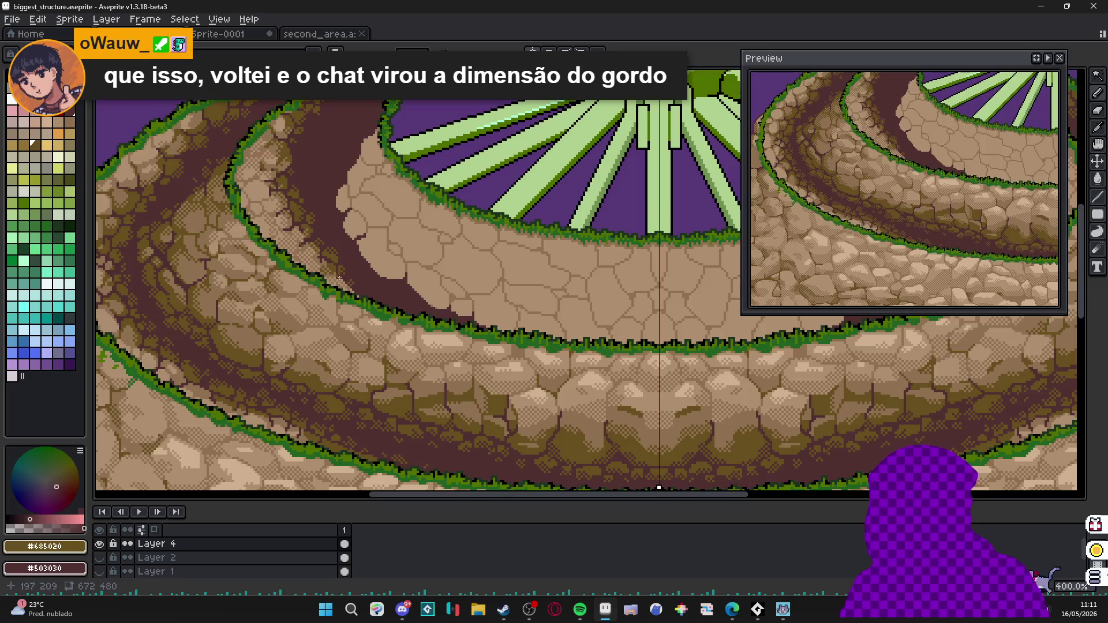
scroll(320, 260, up, 1)
scroll(321, 275, up, 1)
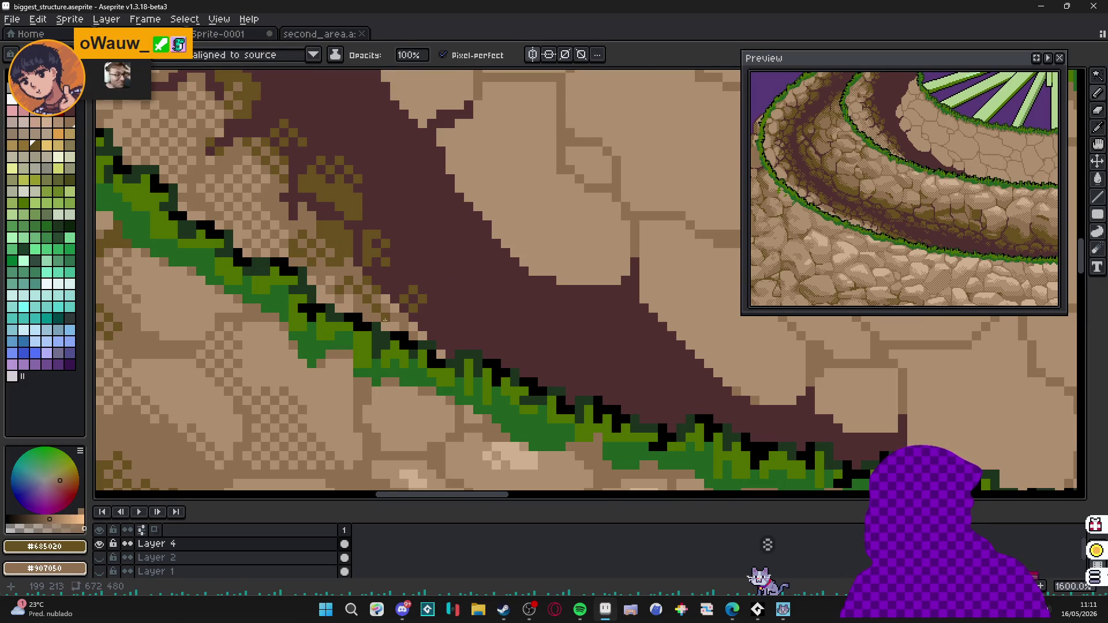
click(390, 312)
click(392, 324)
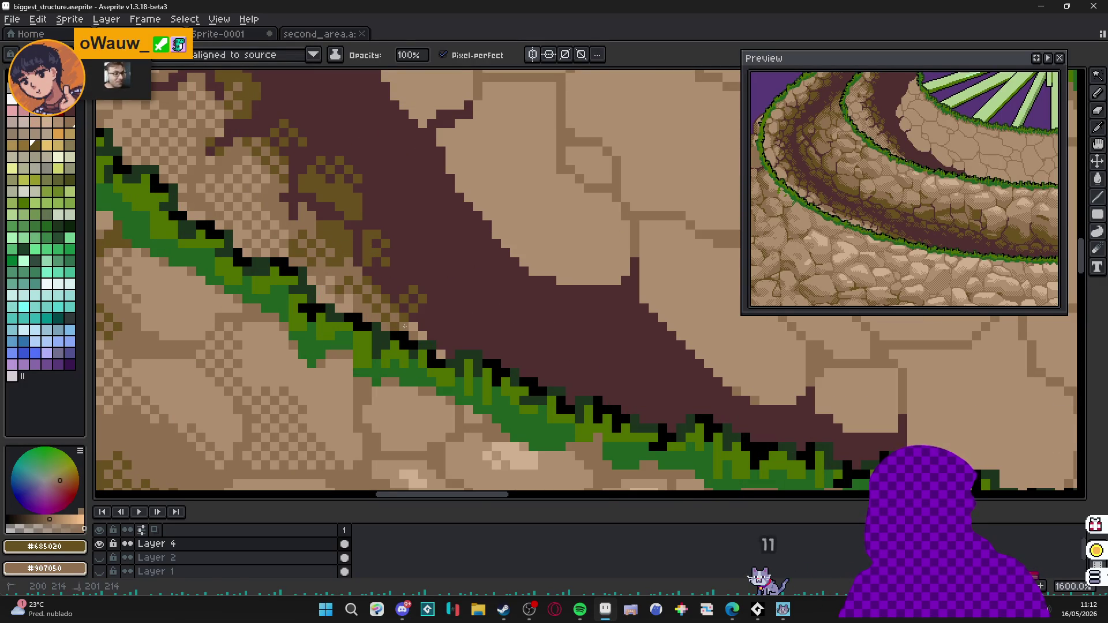
click(360, 307)
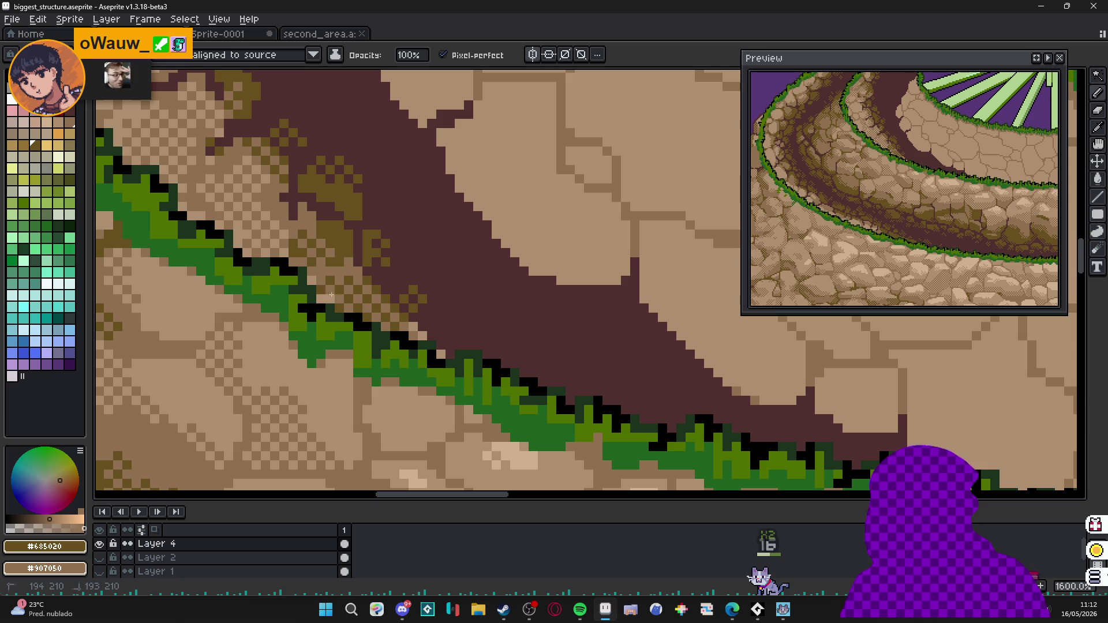
click(325, 299)
click(342, 267)
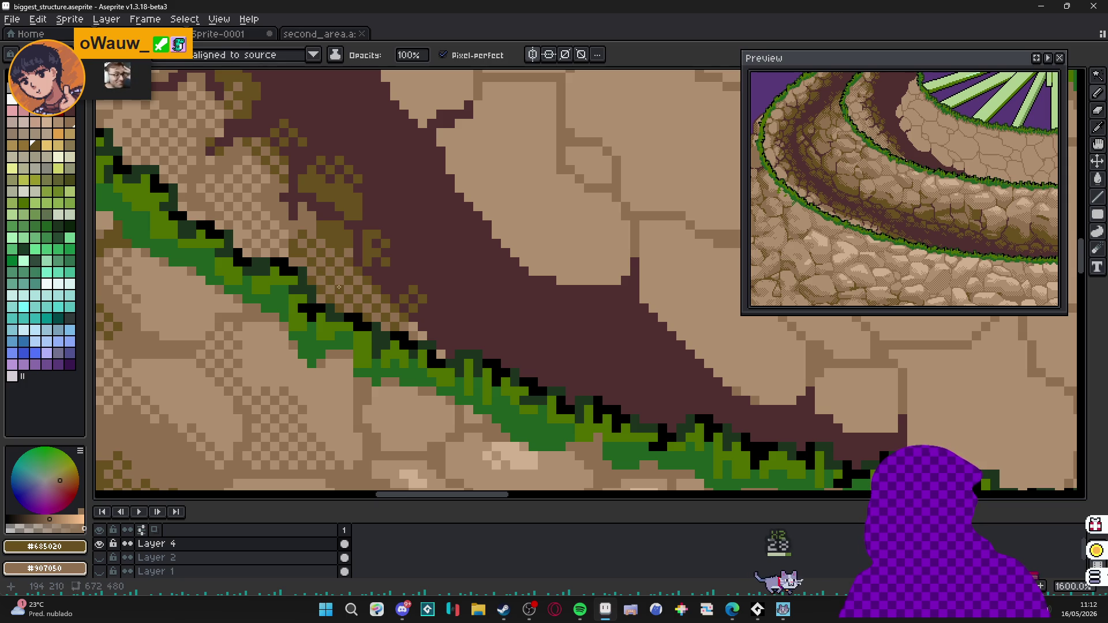
scroll(338, 268, down, 5)
scroll(392, 319, up, 5)
scroll(392, 319, up, 1)
Extend the darker olive pixels through the dithered patch near the grass.
click(376, 279)
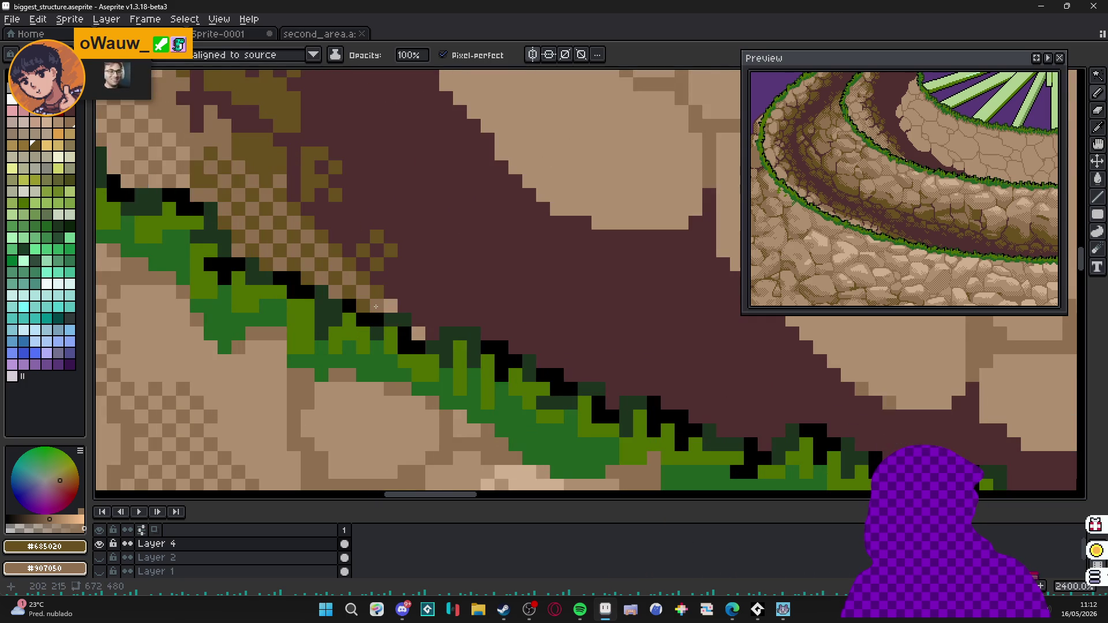
click(412, 308)
click(414, 330)
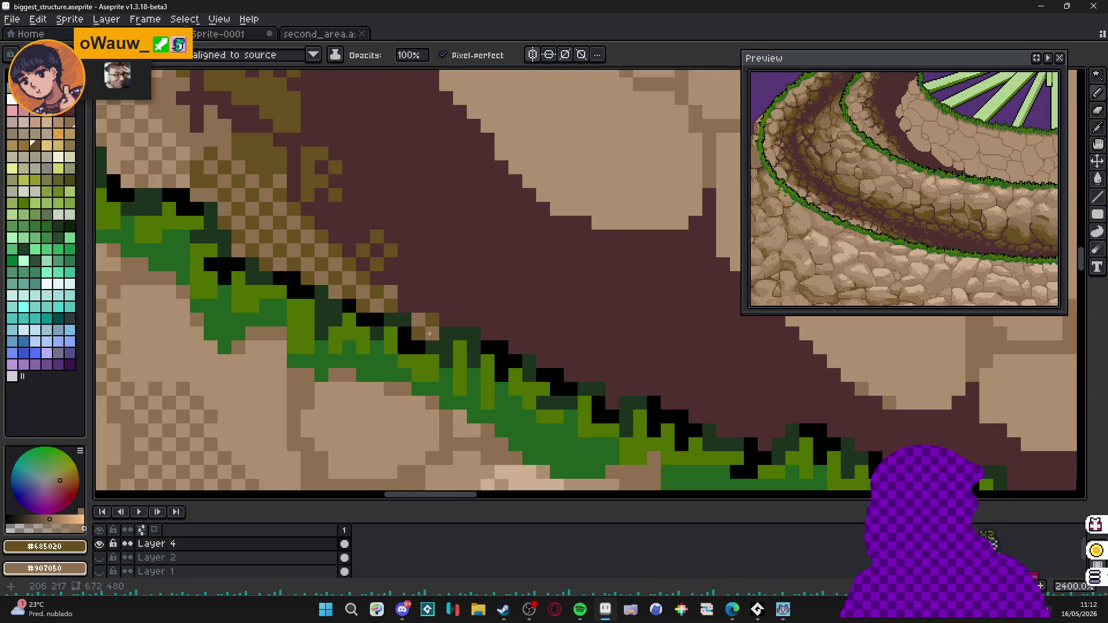
scroll(413, 329, down, 5)
scroll(392, 334, up, 4)
click(404, 324)
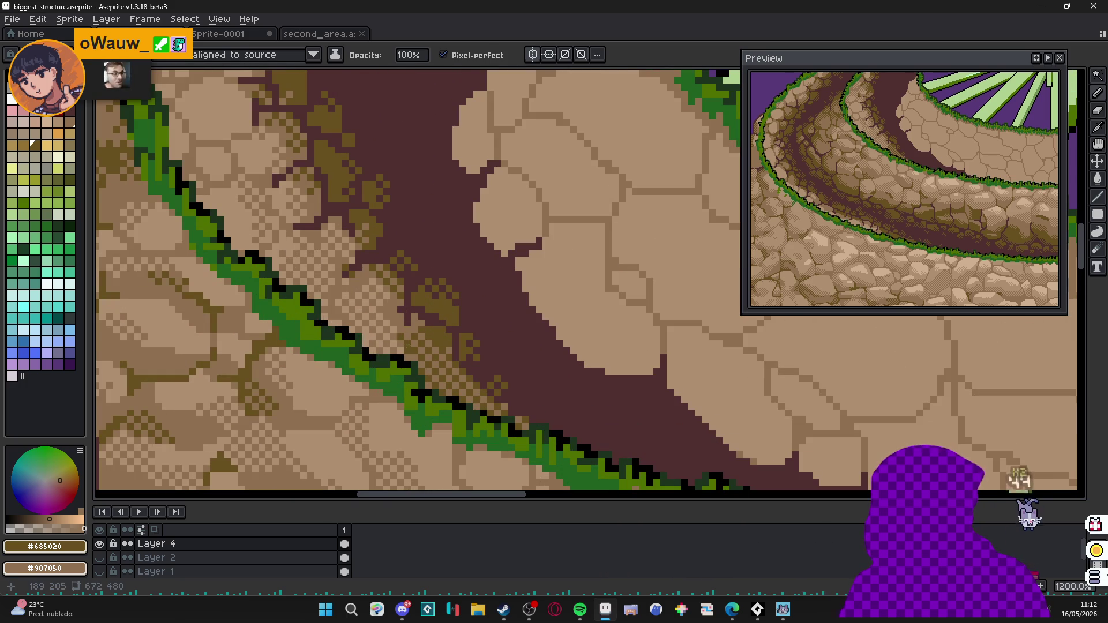
click(399, 342)
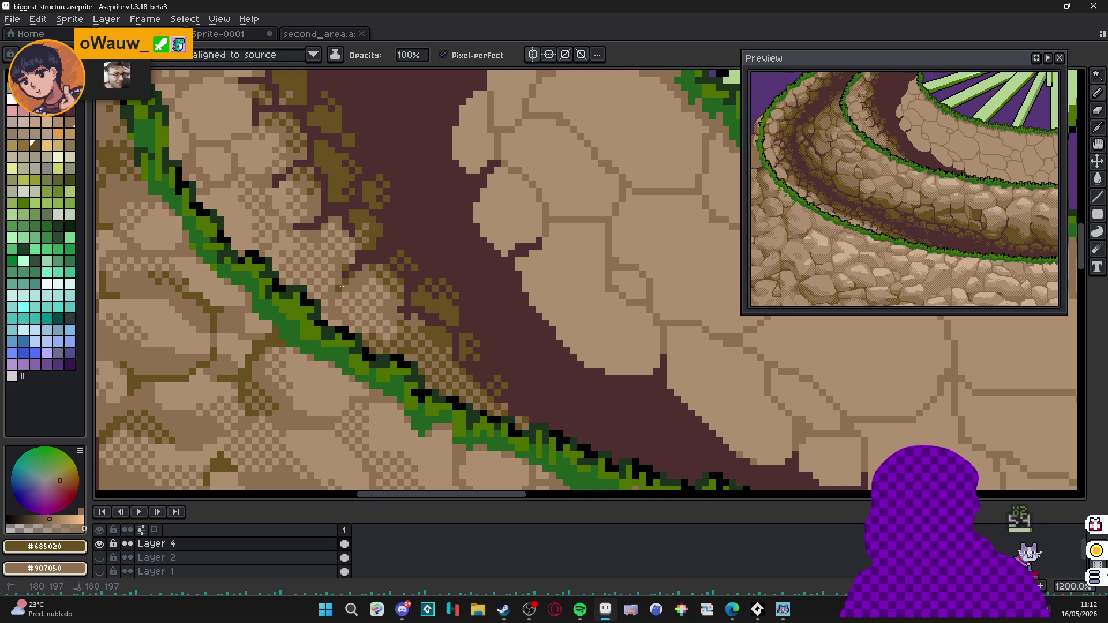
click(363, 278)
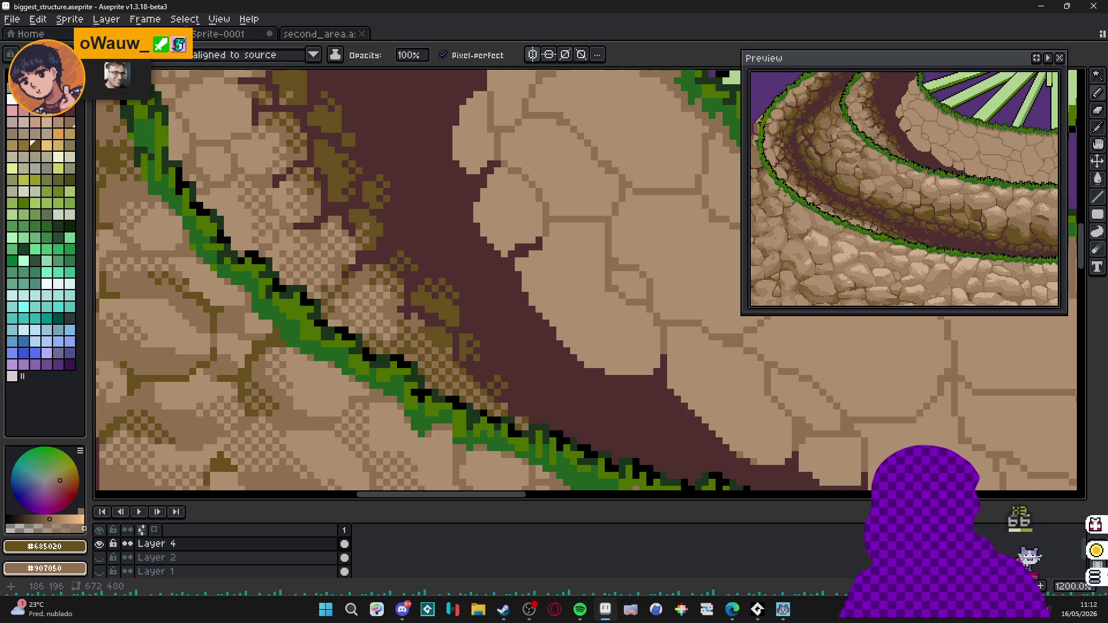
click(390, 298)
click(392, 333)
scroll(414, 348, down, 4)
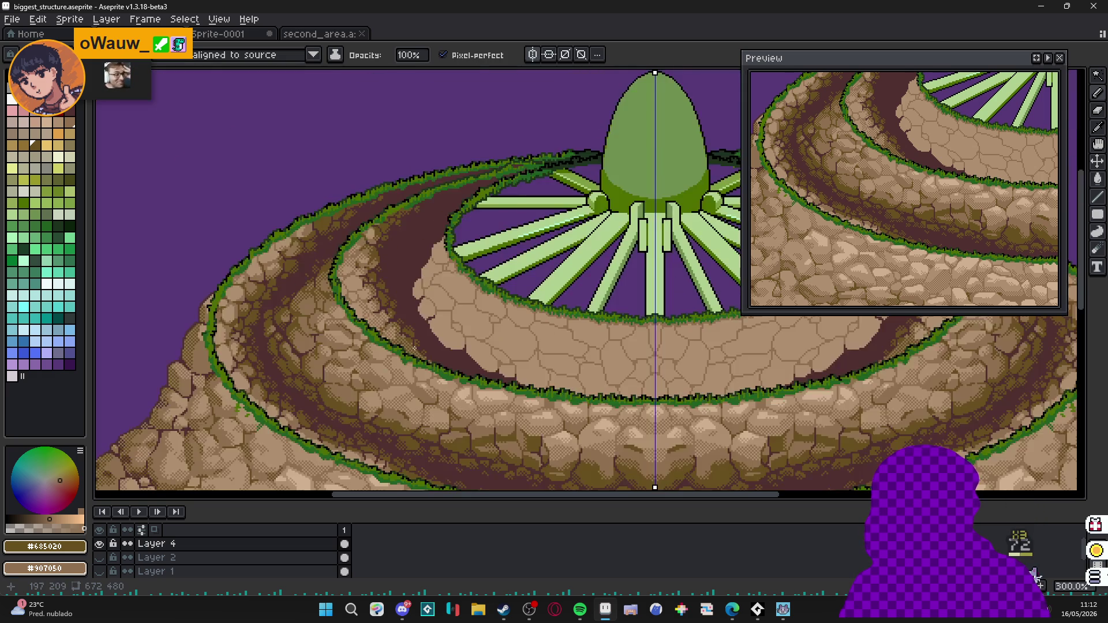
scroll(414, 349, up, 4)
scroll(414, 348, up, 4)
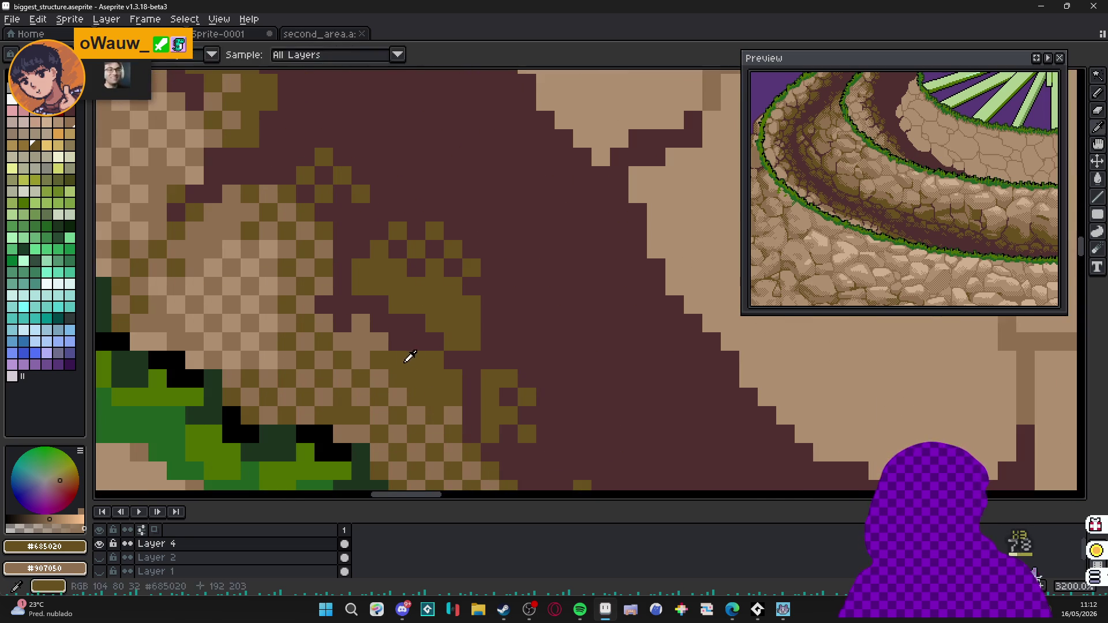
Pick dark olive from the canvas and fill a group of pixels in the dithered patch.
click(355, 343)
click(317, 334)
click(324, 361)
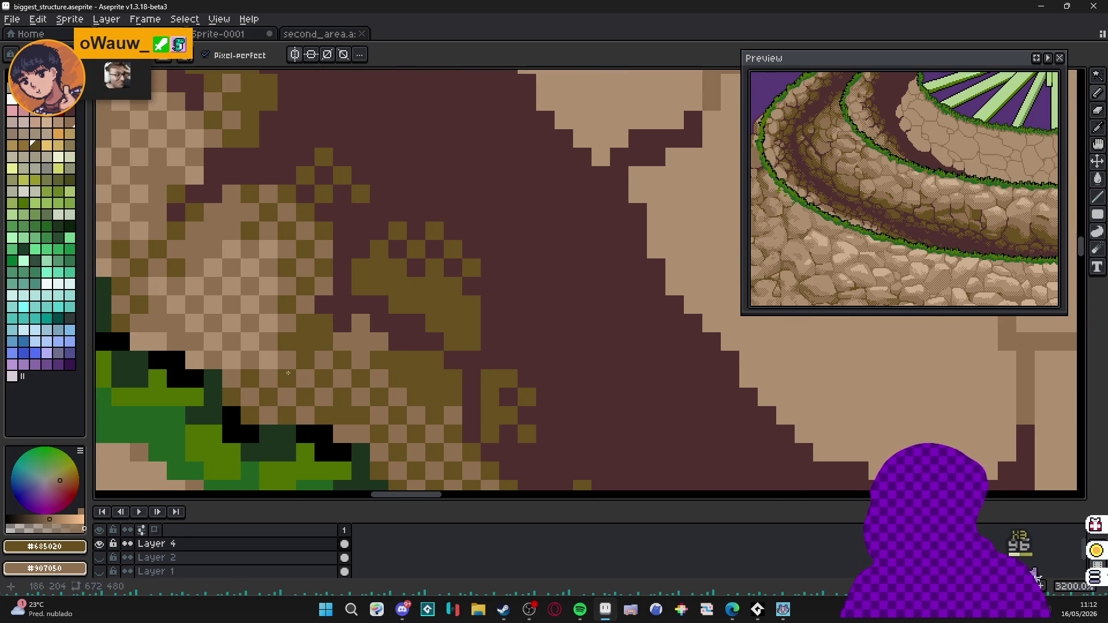
click(287, 362)
click(306, 378)
click(287, 397)
click(253, 396)
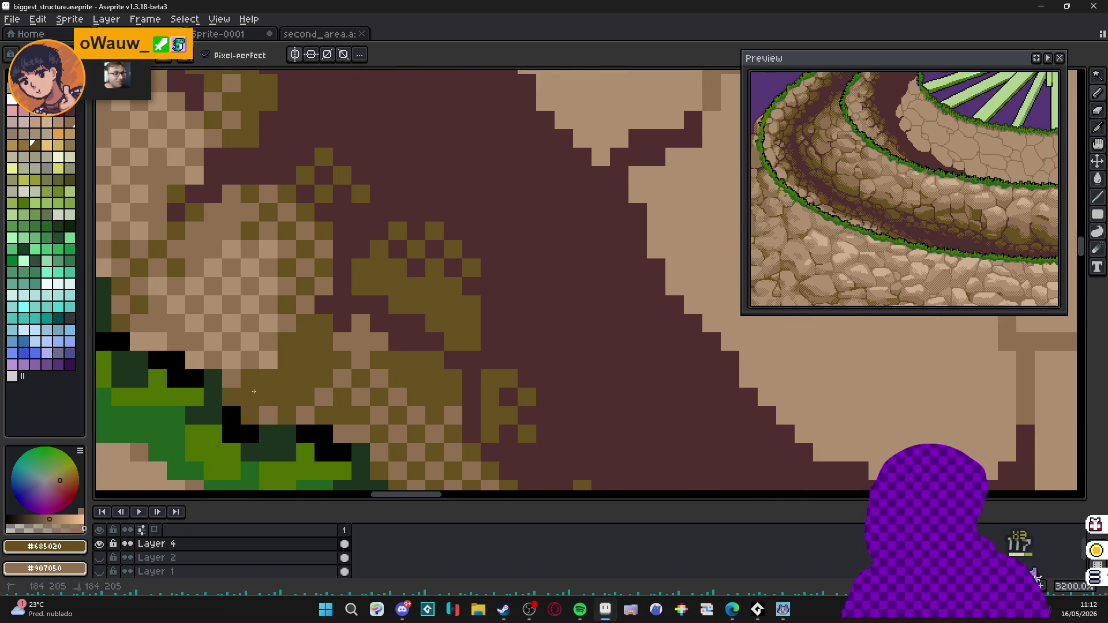
scroll(287, 390, down, 4)
scroll(299, 390, up, 3)
scroll(299, 389, up, 1)
Place a light brown pixel, then repaint dark olive pixels along the patch.
alt+click(298, 398)
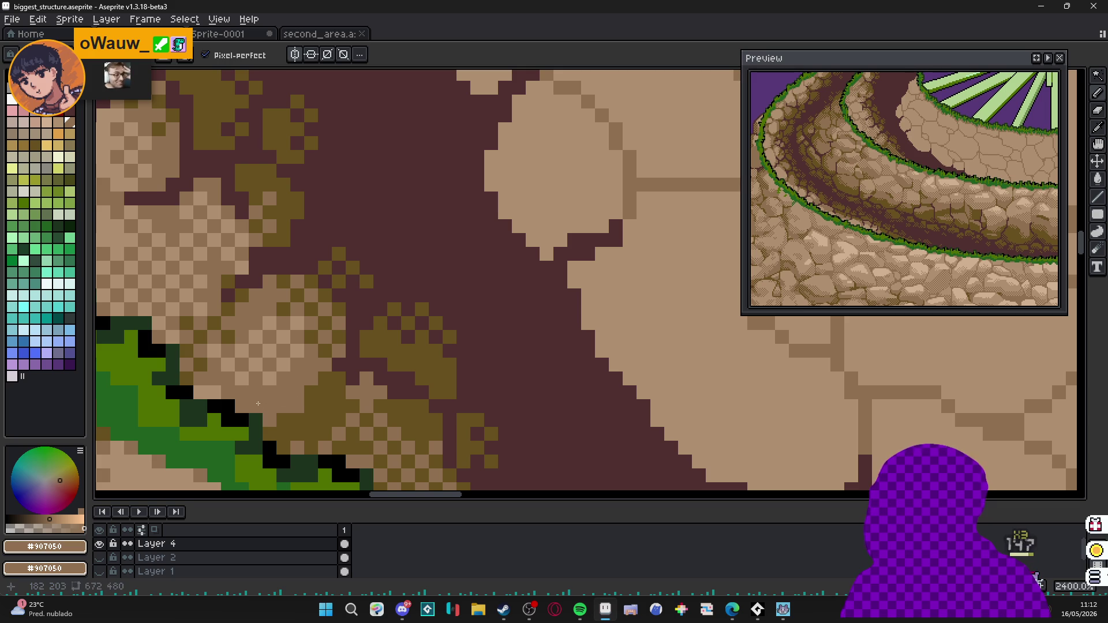
click(242, 379)
scroll(269, 381, down, 5)
drag(364, 390, 399, 405)
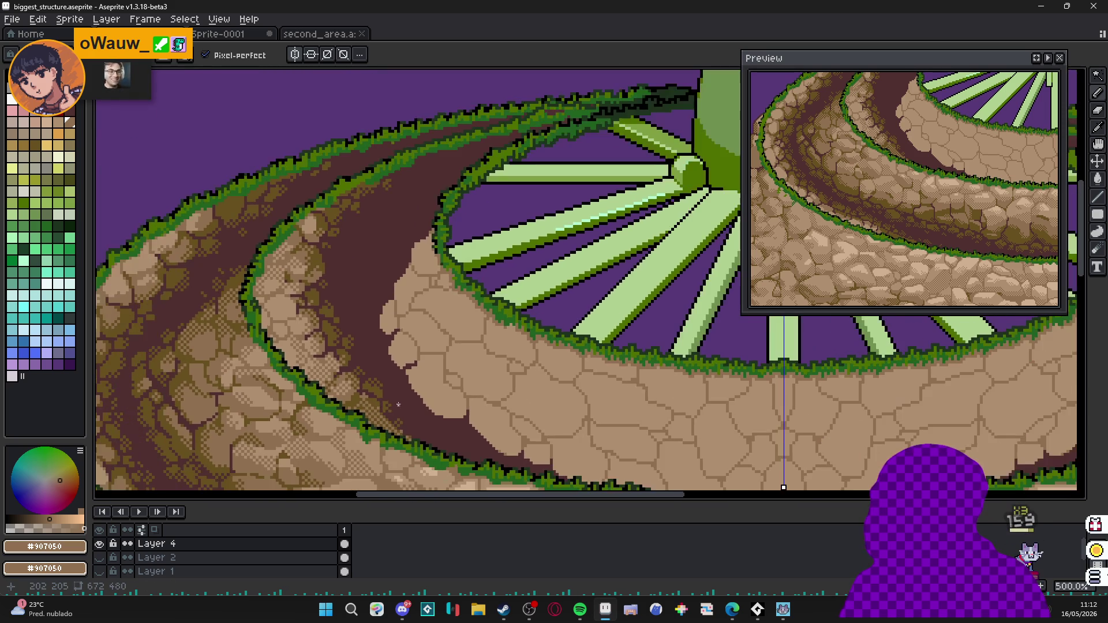
scroll(395, 401, up, 3)
alt+click(373, 407)
scroll(369, 407, up, 2)
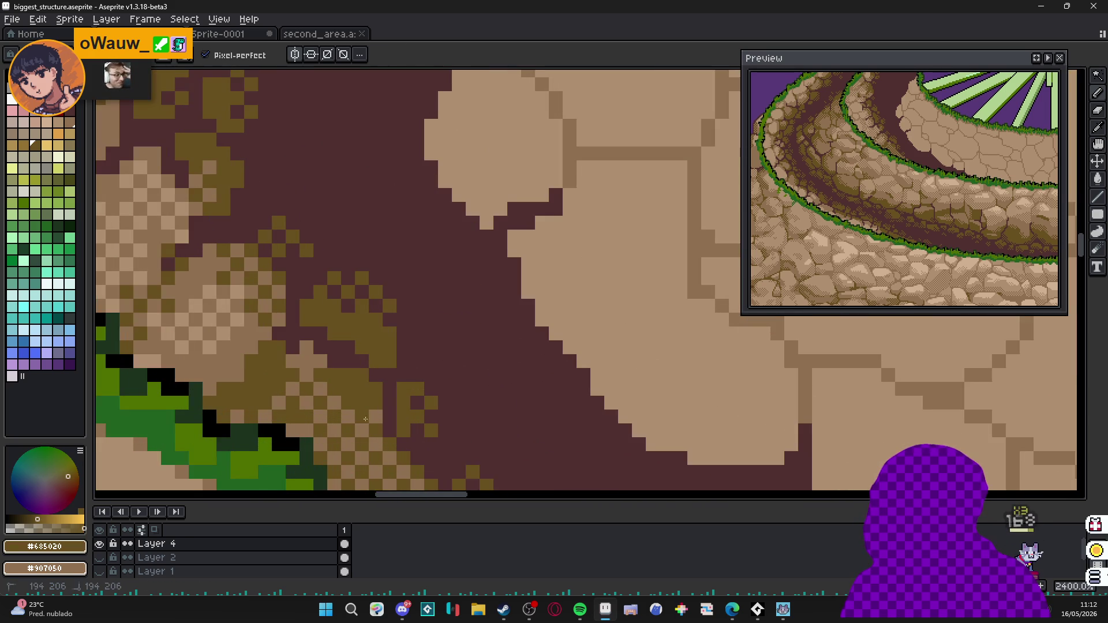
drag(331, 464, 368, 424)
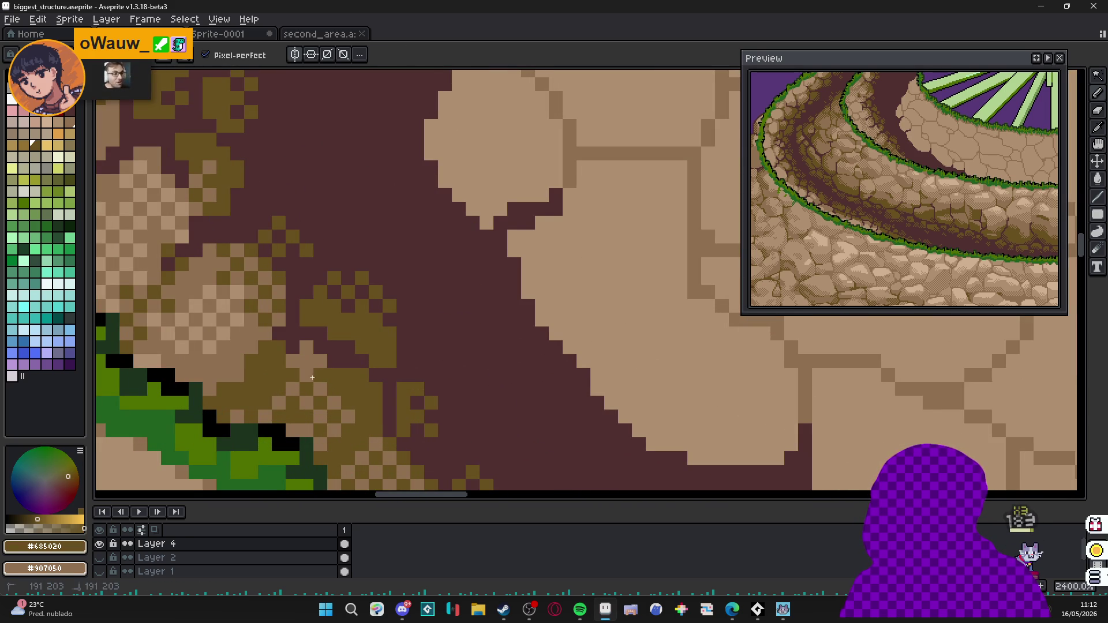
scroll(468, 334, down, 3)
Darken a few pixels on the lower path edge near the grass.
drag(433, 329, 399, 355)
scroll(400, 356, down, 3)
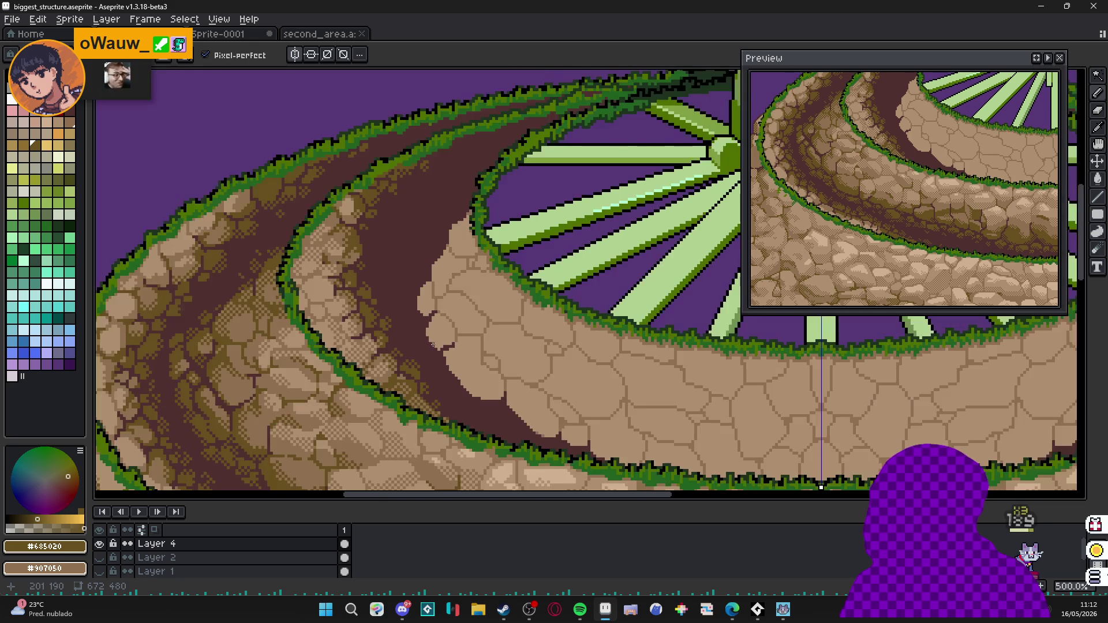
scroll(404, 452, up, 5)
mouse_move(405, 453)
mouse_down()
mouse_move(373, 408)
mouse_move(429, 411)
mouse_up()
click(364, 396)
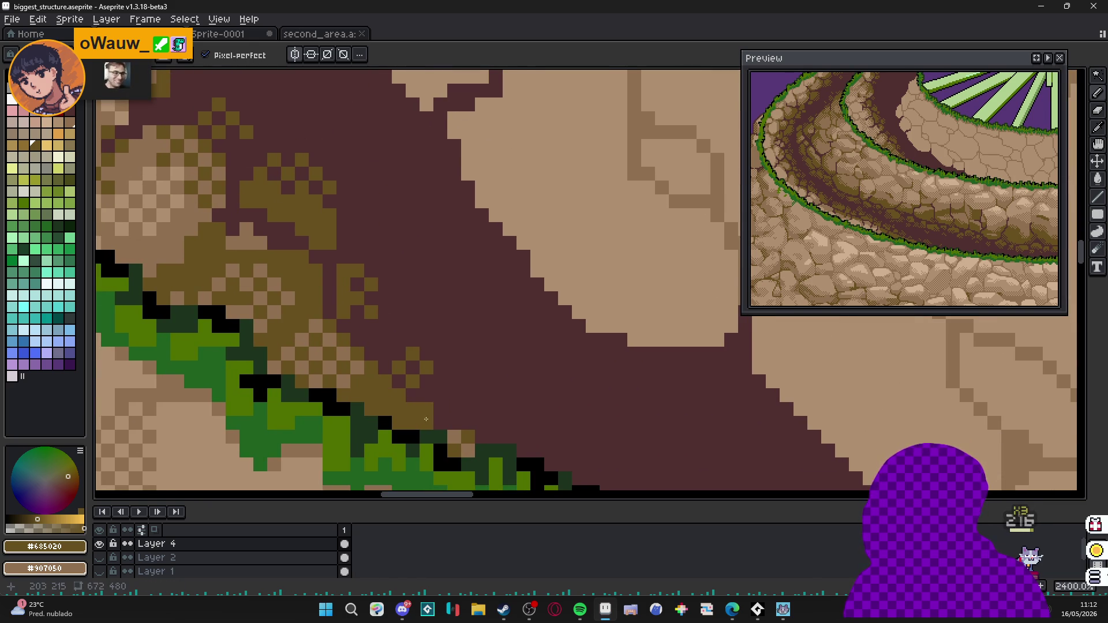
click(446, 429)
scroll(408, 399, down, 1)
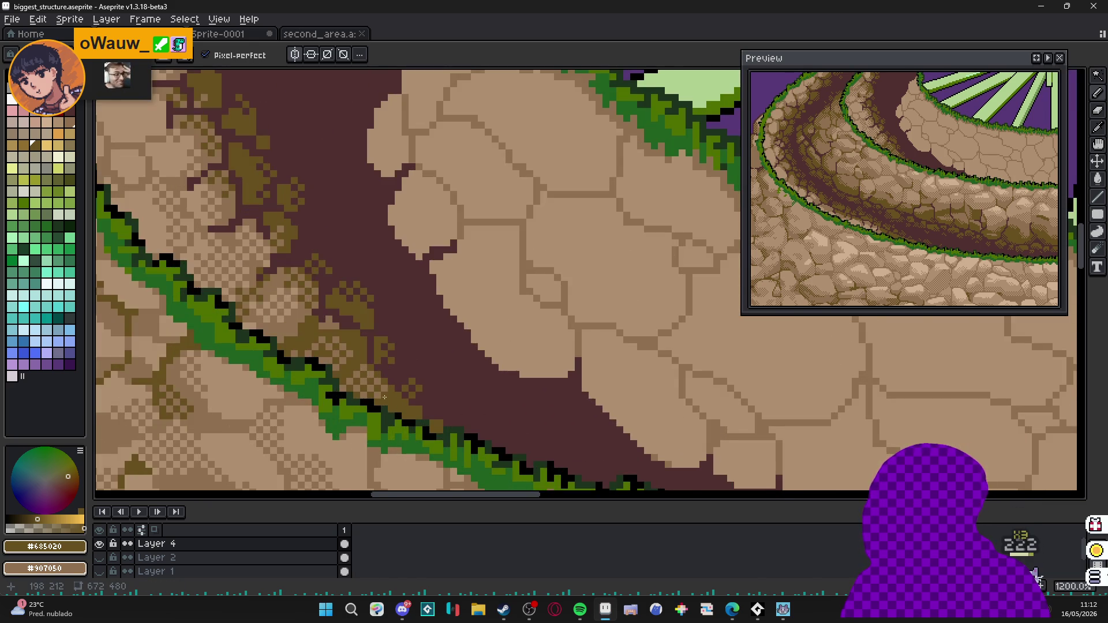
scroll(382, 396, down, 3)
scroll(346, 351, up, 2)
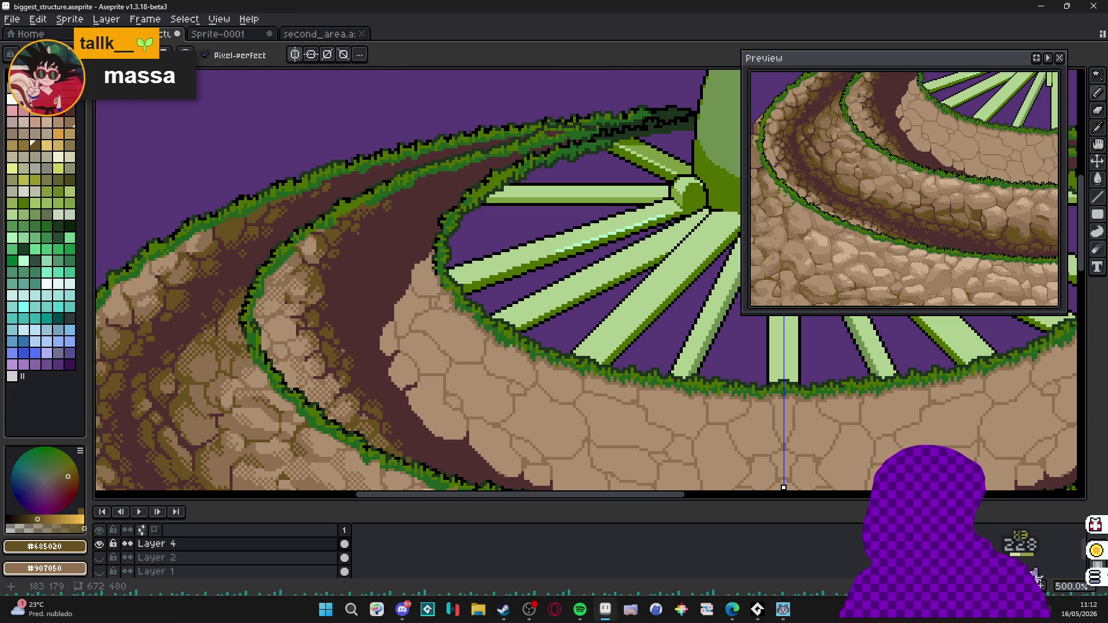
scroll(346, 260, up, 2)
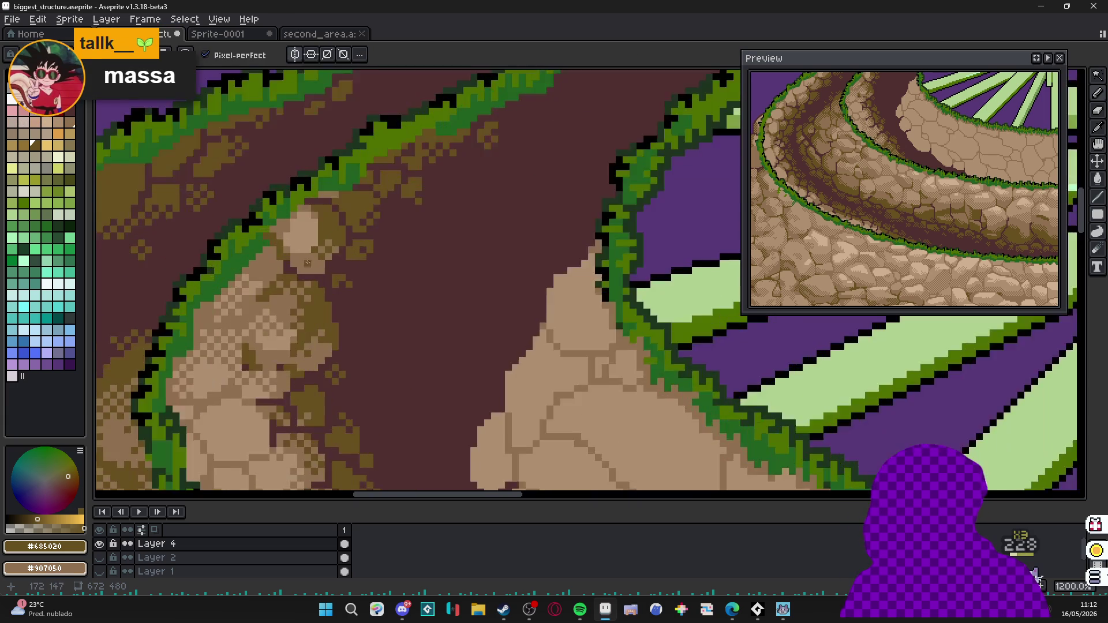
scroll(347, 243, up, 1)
Swap to darker tan #907050 and paint edge pixels on the pale stone patch.
key(x)
scroll(328, 214, up, 2)
click(311, 203)
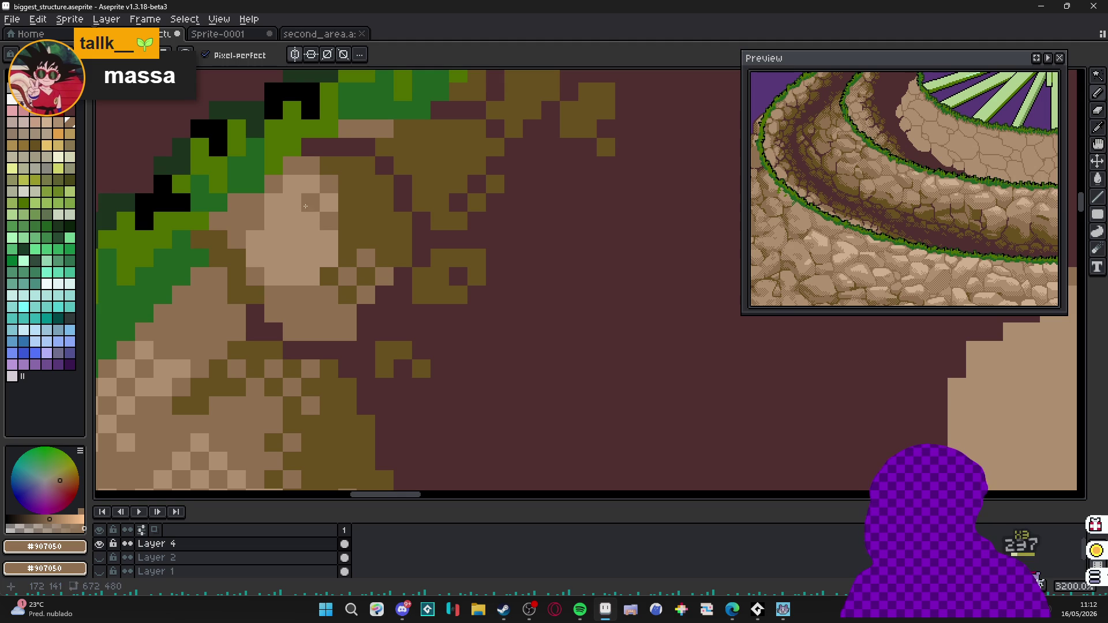
drag(292, 194, 290, 205)
click(289, 205)
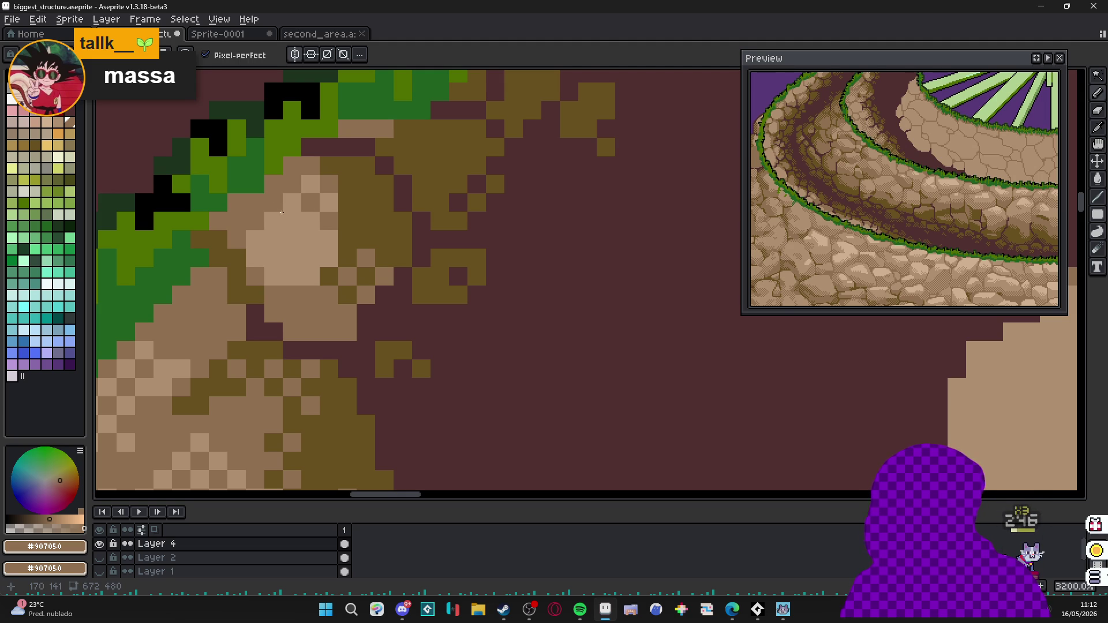
scroll(289, 208, down, 2)
scroll(294, 225, down, 2)
drag(329, 347, 322, 271)
scroll(321, 271, down, 2)
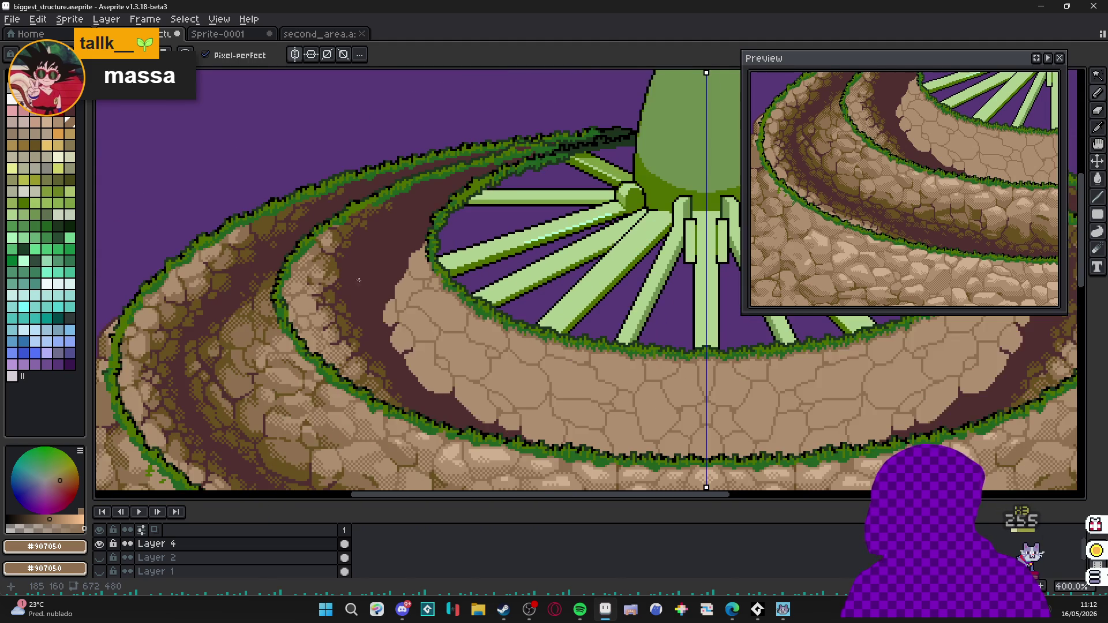
scroll(347, 248, up, 1)
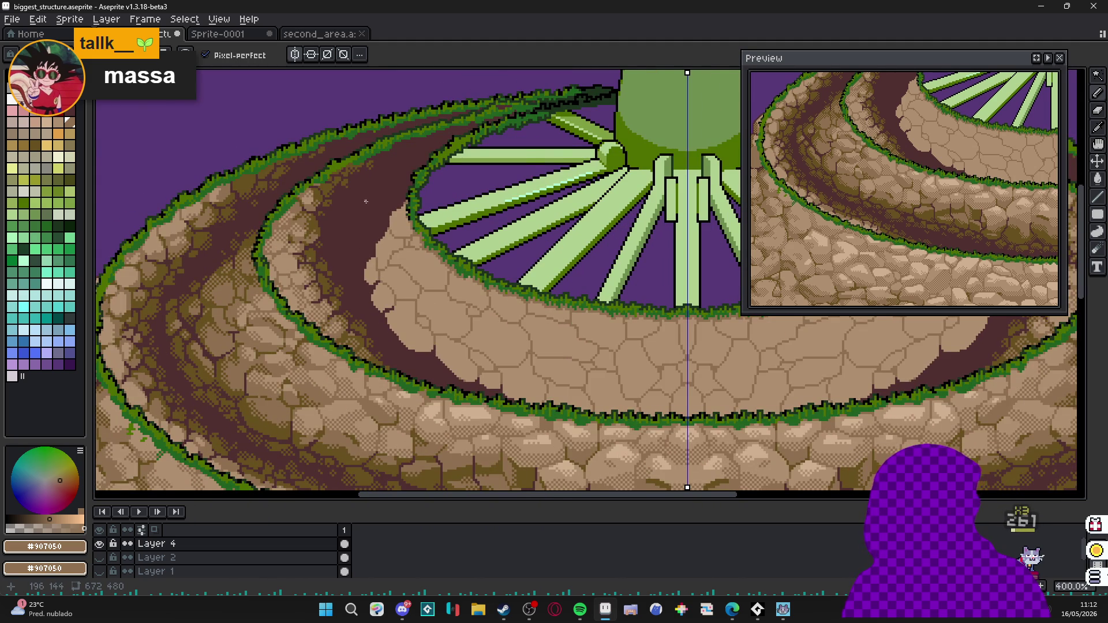
scroll(365, 203, down, 1)
scroll(329, 190, up, 2)
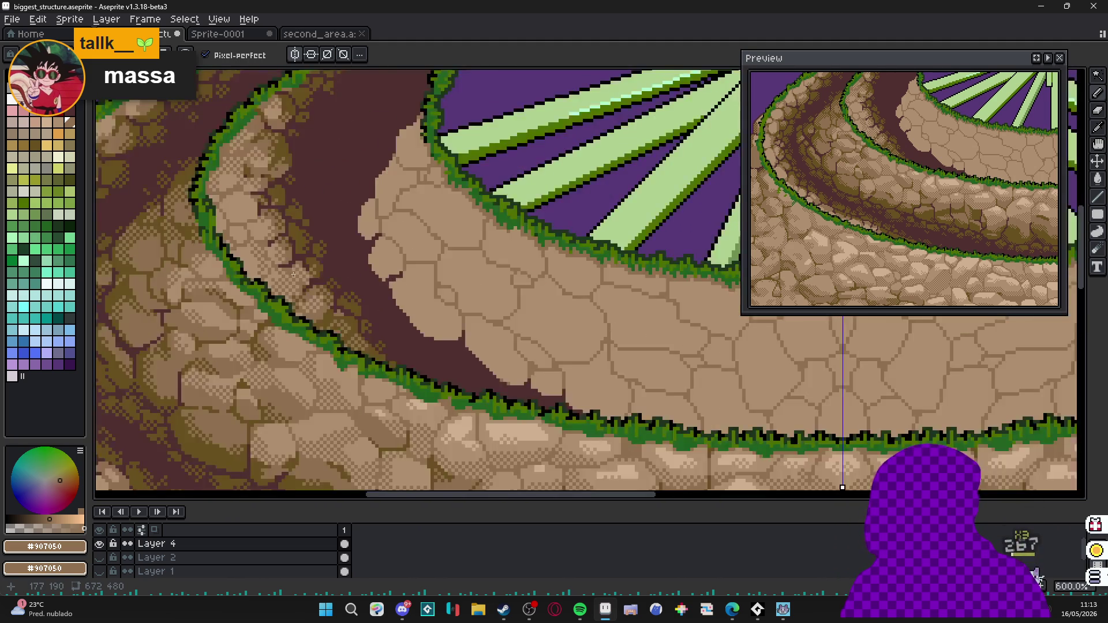
scroll(265, 280, up, 3)
Sample the tans and draw a darker #907050 crack across the stone, ending on #b09070.
alt+click(263, 280)
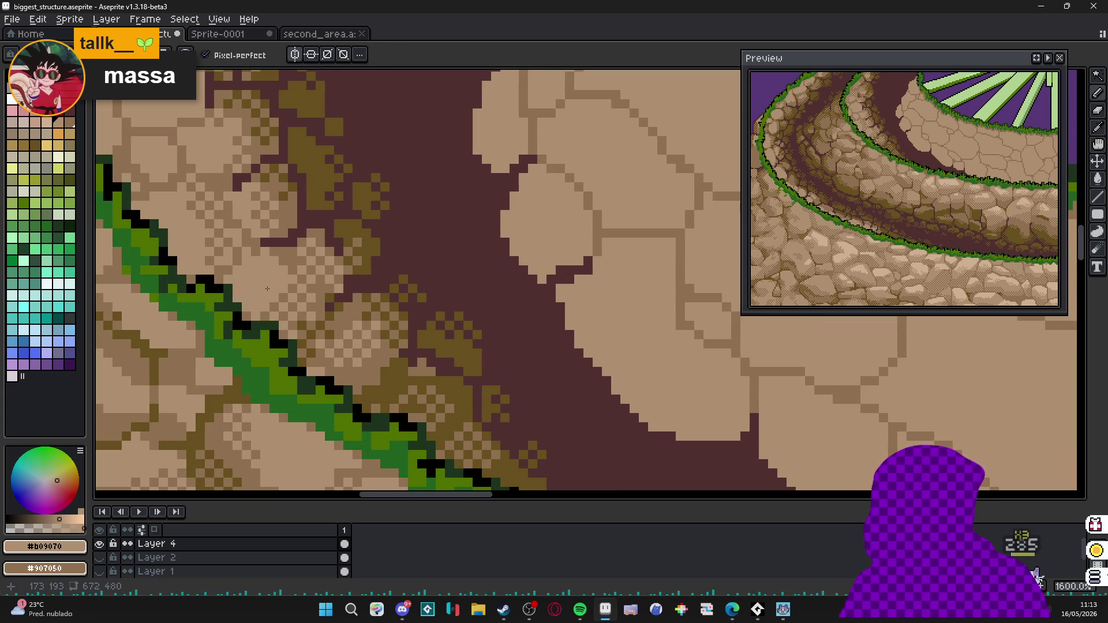
scroll(417, 286, down, 3)
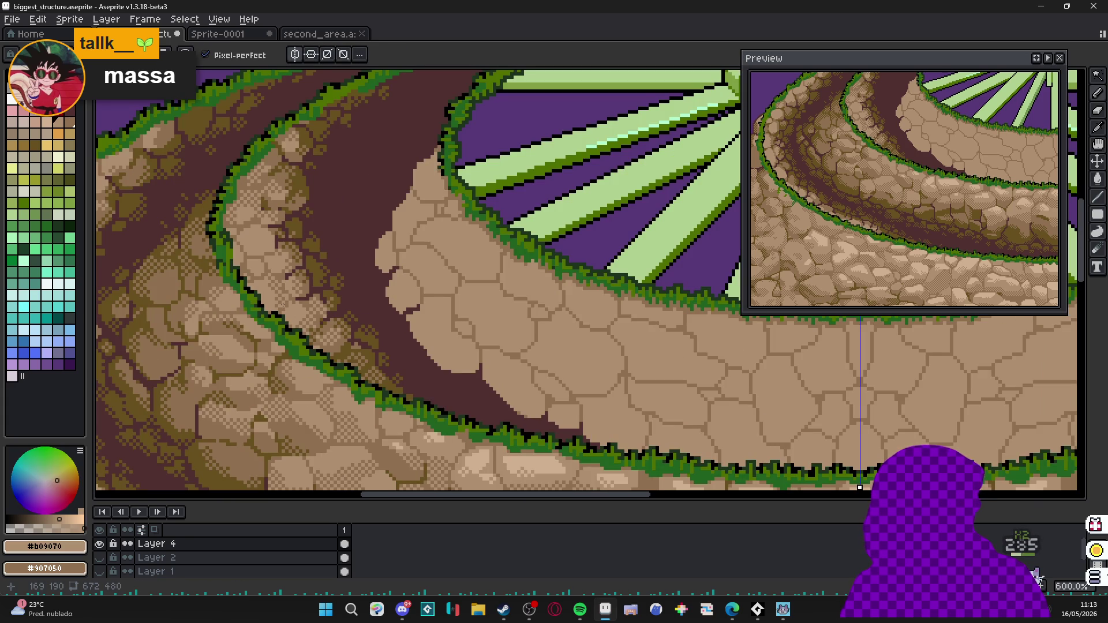
scroll(416, 286, down, 1)
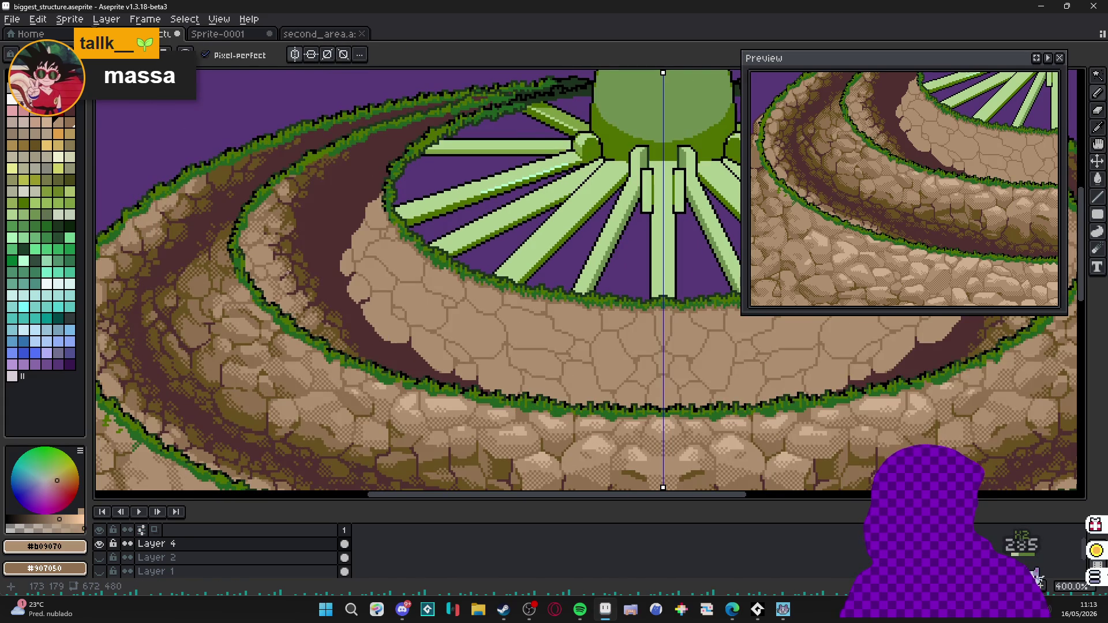
scroll(284, 277, up, 5)
alt+click(284, 277)
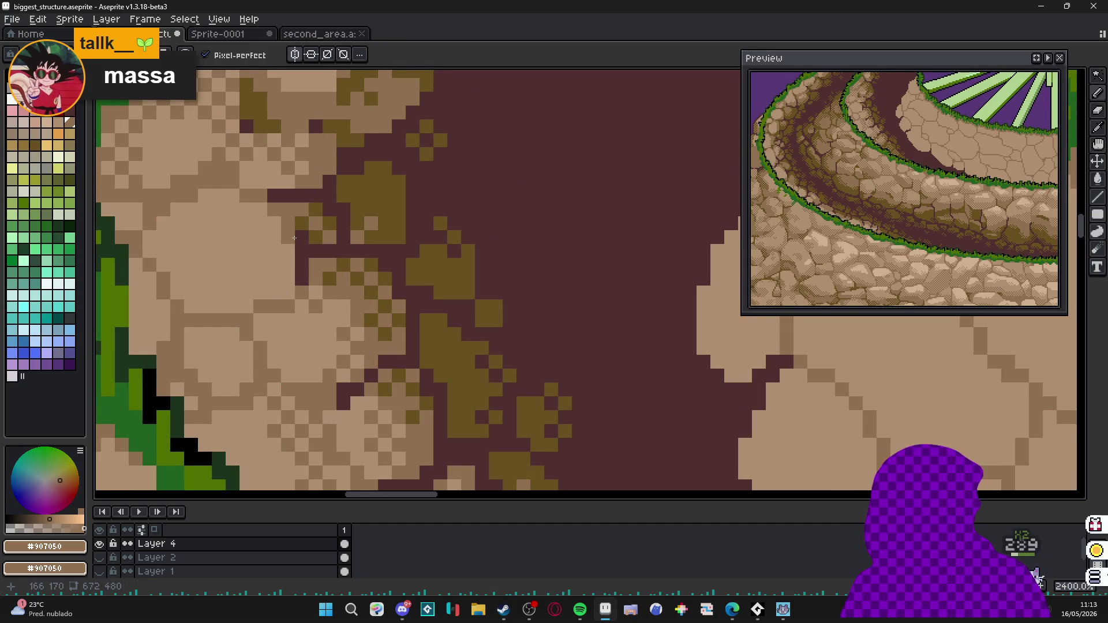
mouse_move(291, 252)
mouse_down()
mouse_move(288, 282)
mouse_move(234, 307)
mouse_move(201, 305)
mouse_up()
scroll(243, 308, down, 5)
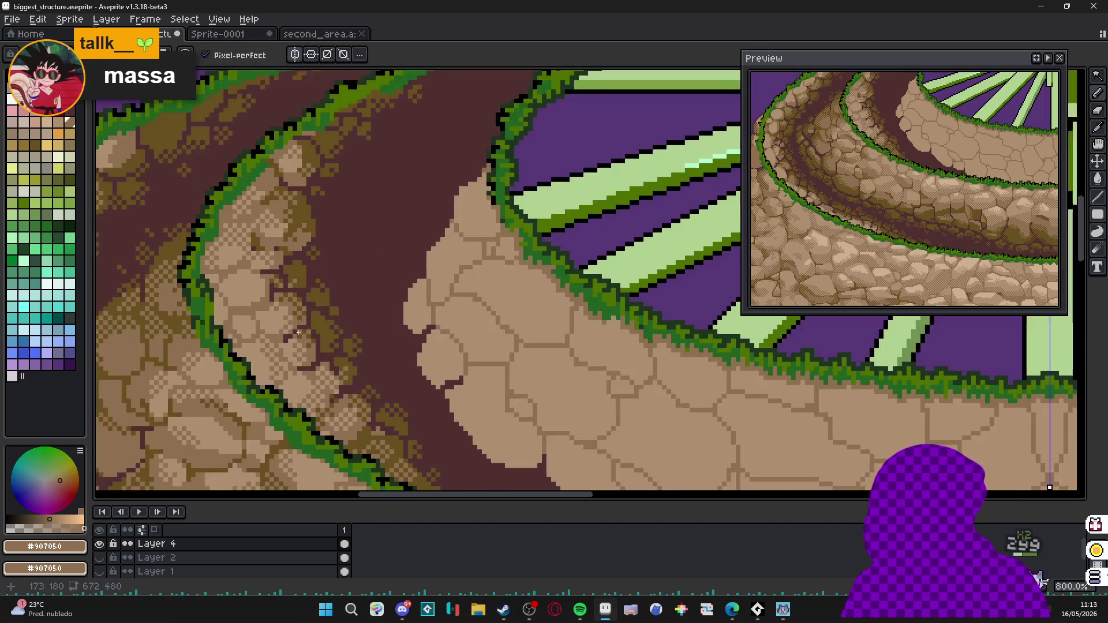
drag(286, 307, 322, 313)
scroll(322, 313, down, 4)
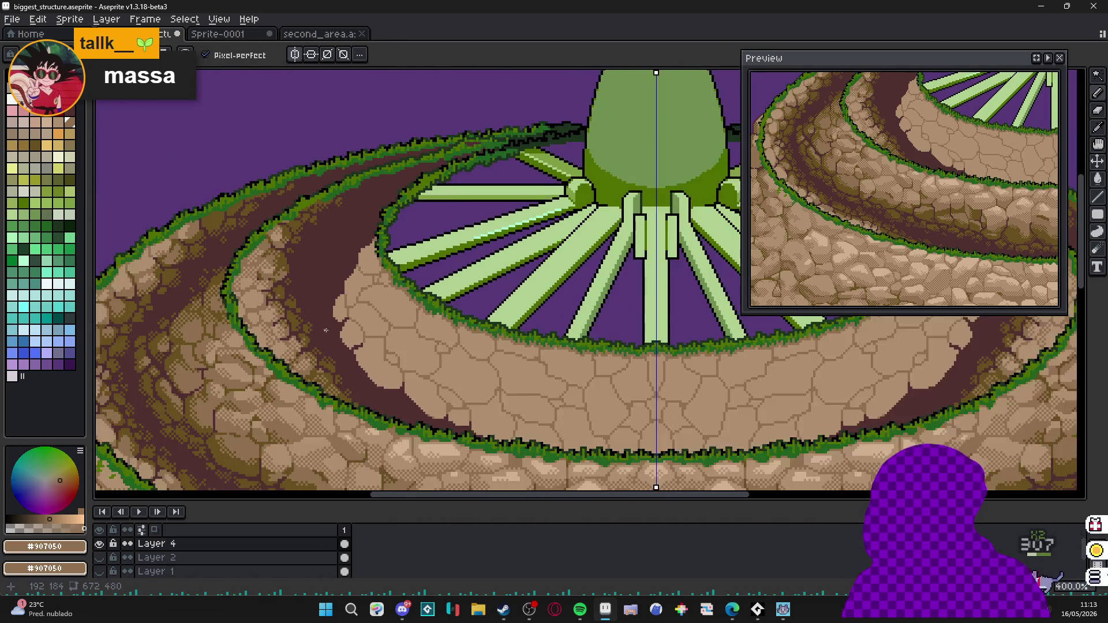
scroll(321, 313, down, 2)
scroll(321, 347, up, 4)
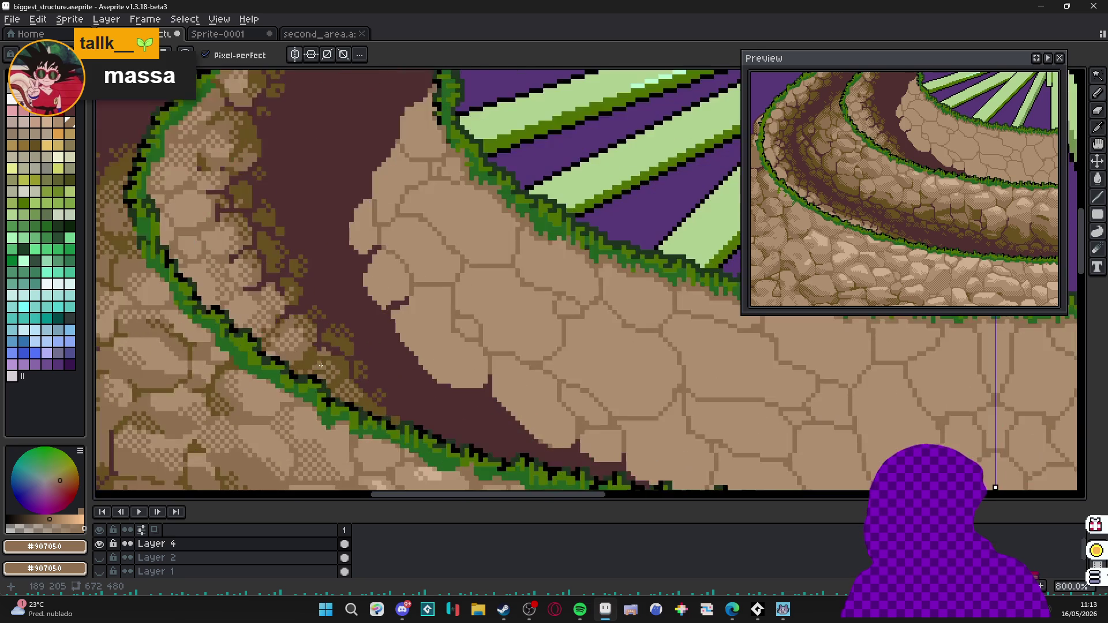
mouse_move(295, 338)
mouse_down()
mouse_move(321, 368)
mouse_move(312, 373)
mouse_move(267, 300)
mouse_move(282, 338)
mouse_up()
scroll(316, 370, up, 1)
alt+click(266, 301)
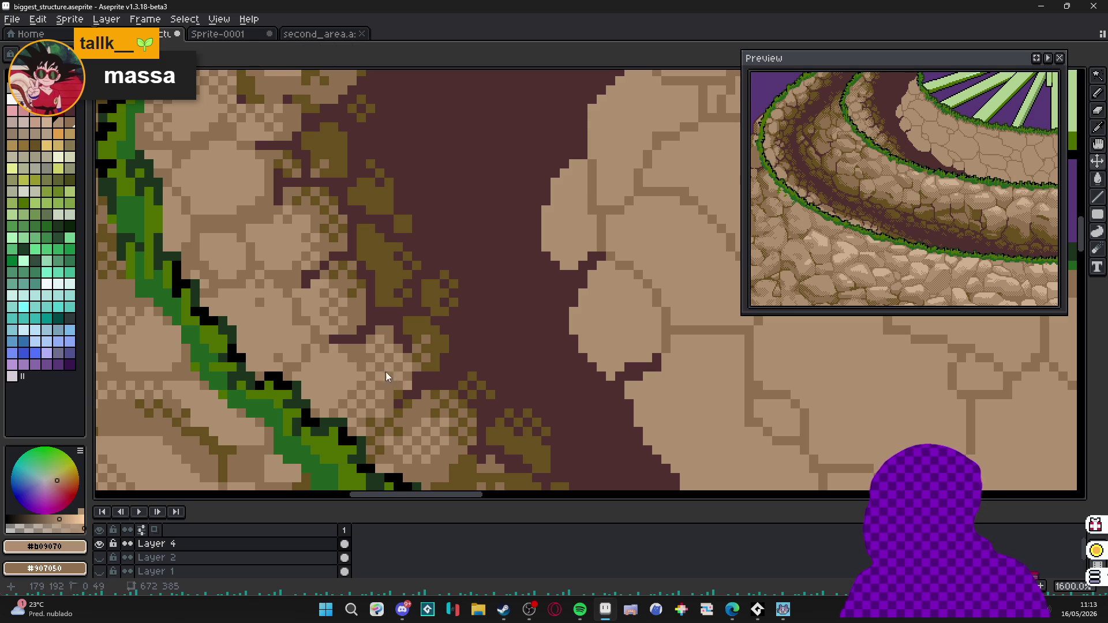
Paint darker tan into the stone patch and a #685020 pixel in a crack.
alt+click(360, 364)
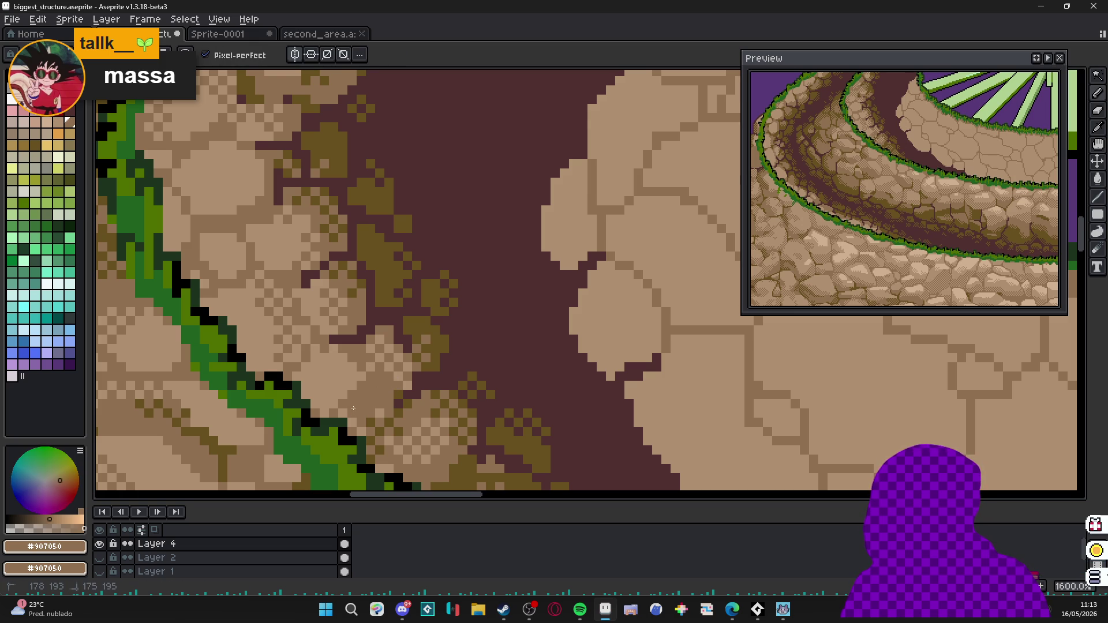
drag(354, 426, 381, 416)
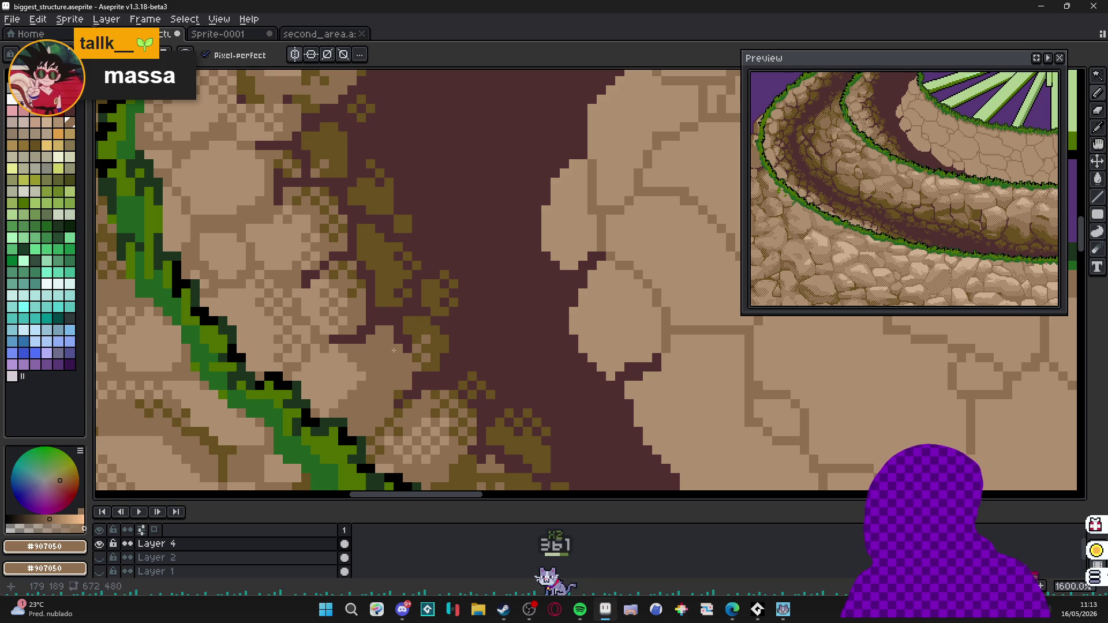
alt+click(368, 348)
click(385, 364)
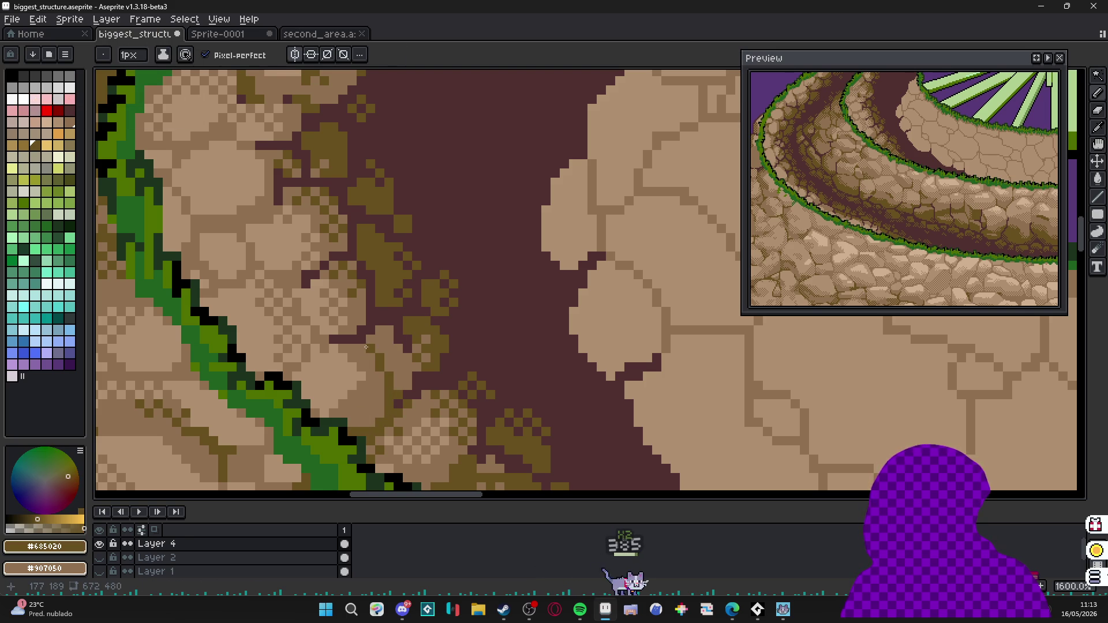
drag(313, 303, 366, 348)
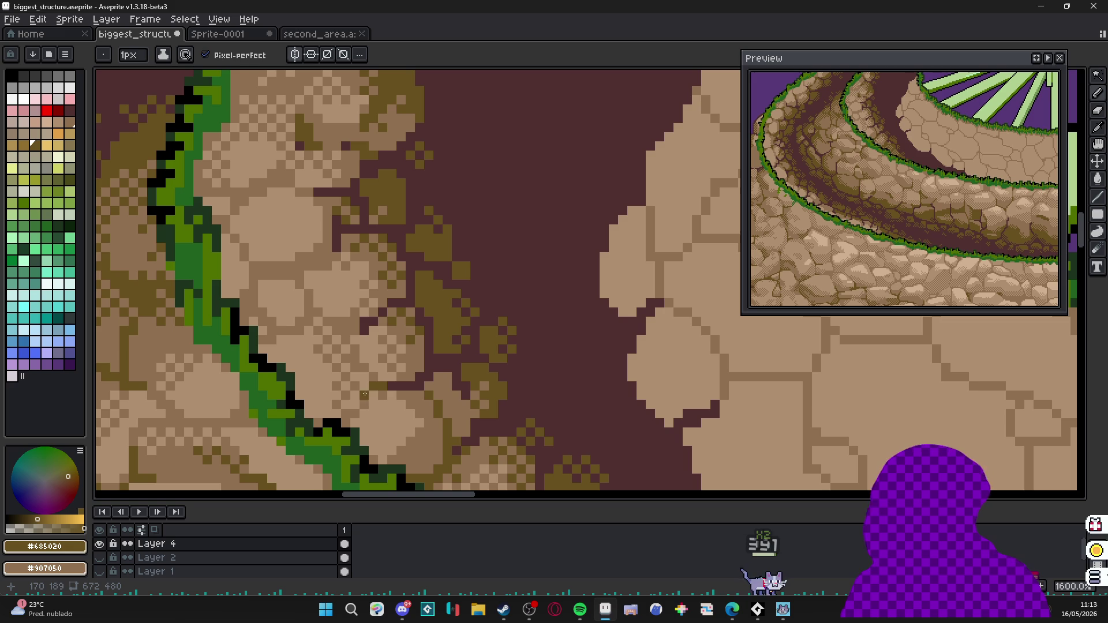
scroll(364, 391, down, 2)
scroll(361, 365, up, 2)
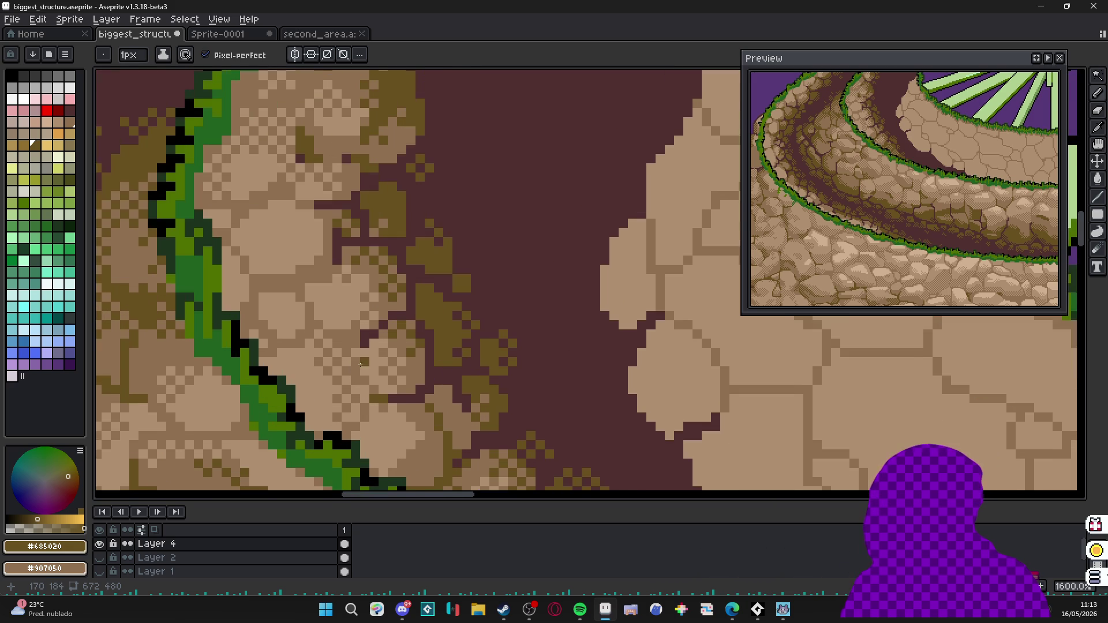
scroll(360, 364, down, 4)
scroll(373, 373, up, 4)
Paint #907050 along the stone's diagonal edge and fix a crack pixel, sampling tans.
alt+click(415, 402)
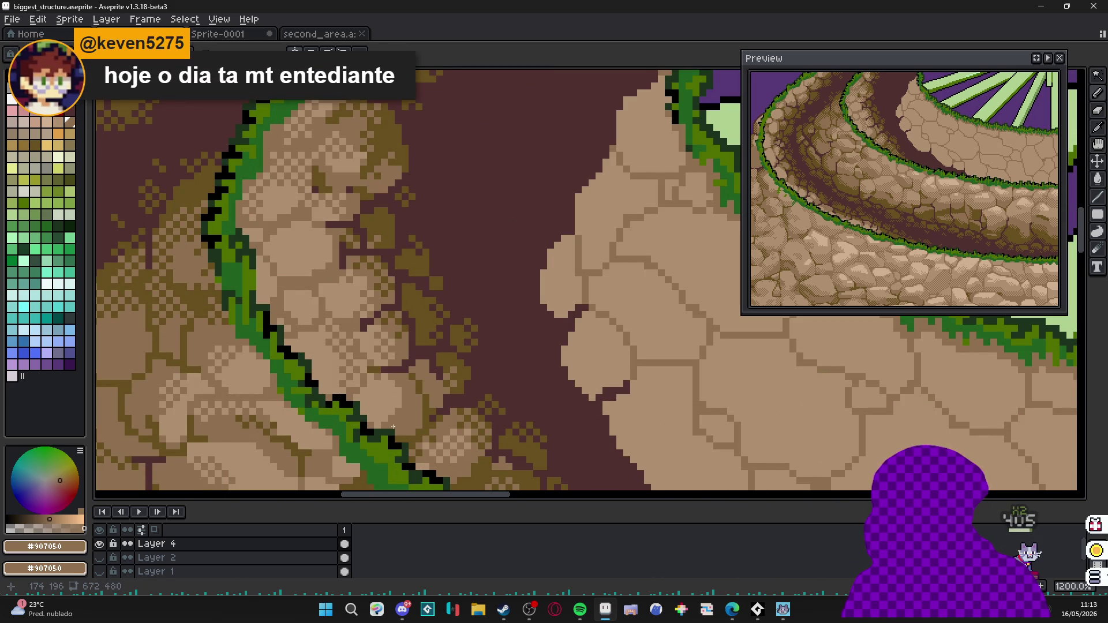
scroll(385, 431, up, 1)
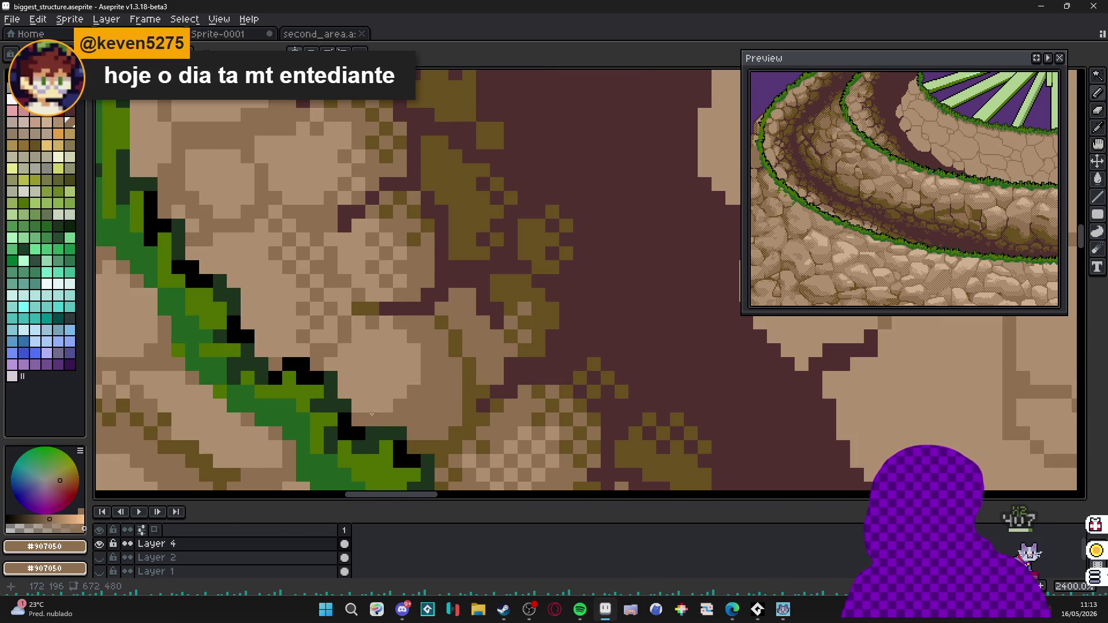
drag(359, 408, 331, 364)
scroll(384, 398, down, 1)
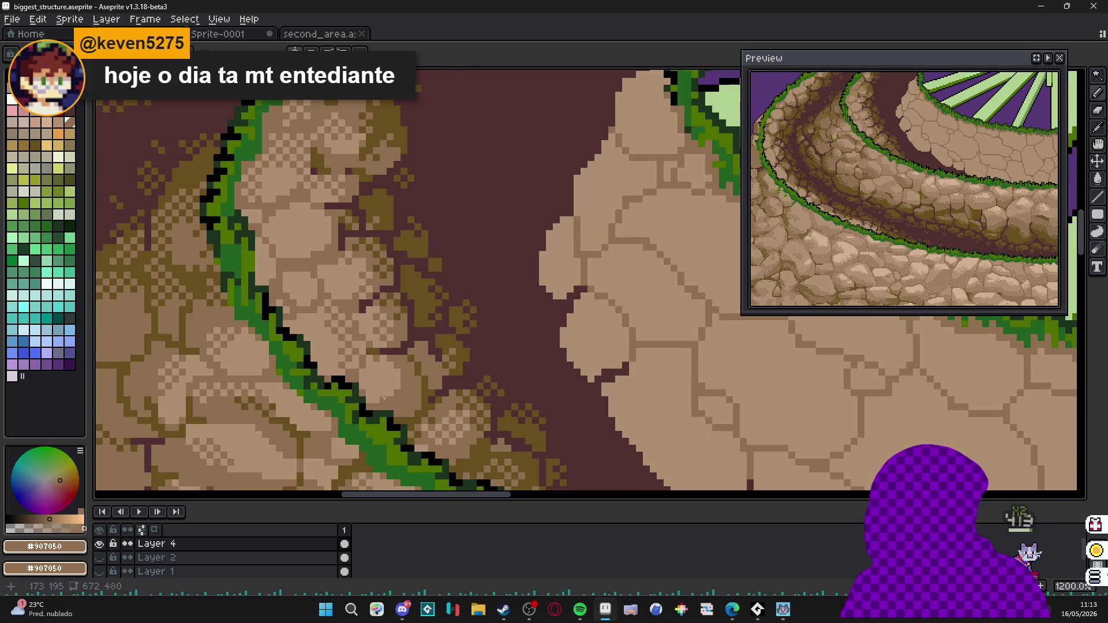
scroll(379, 381, up, 1)
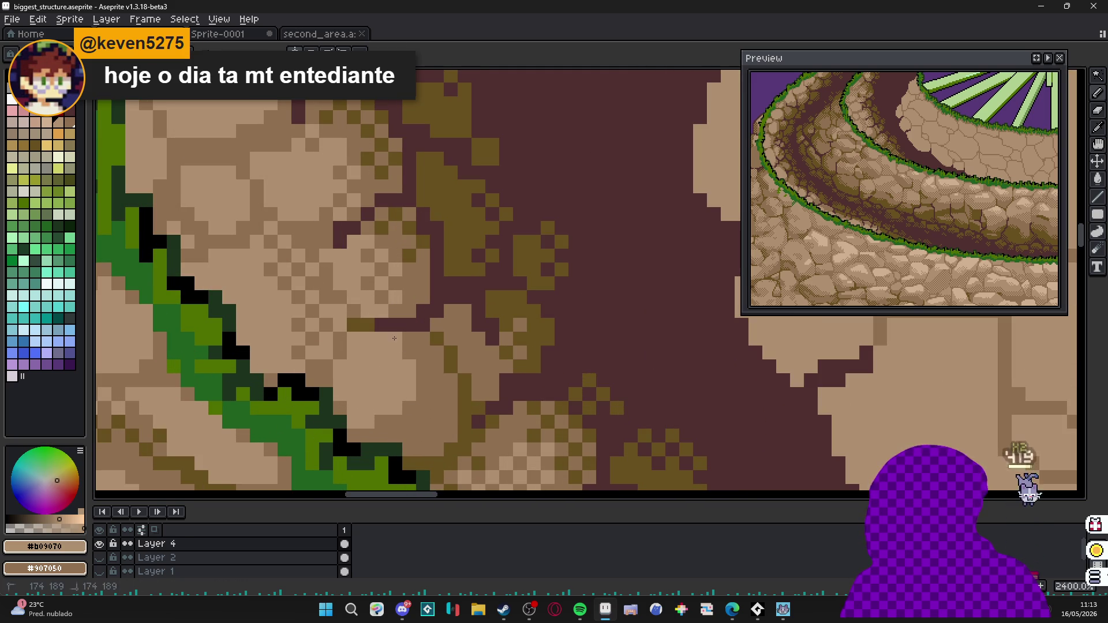
scroll(399, 346, down, 3)
scroll(438, 385, up, 2)
scroll(437, 385, down, 4)
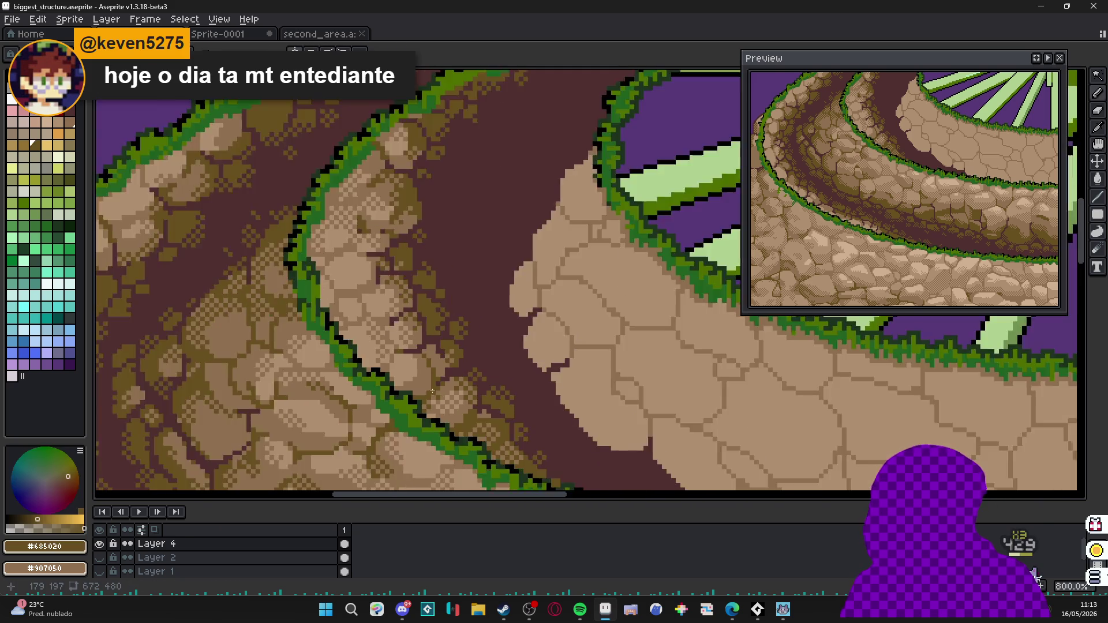
scroll(437, 381, up, 5)
scroll(437, 374, down, 4)
scroll(473, 345, up, 4)
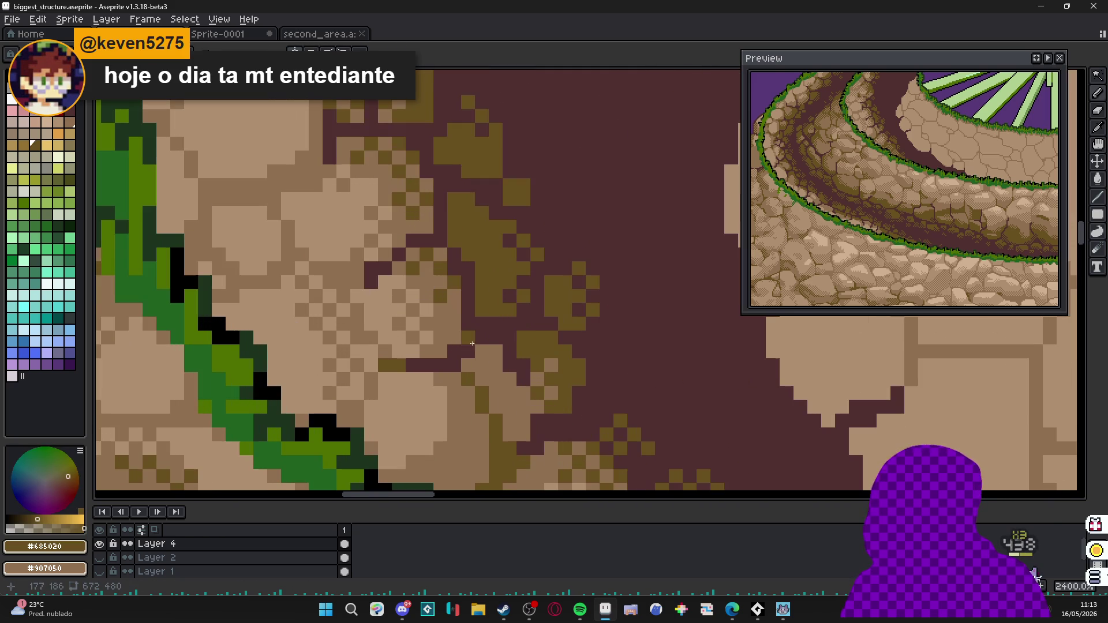
click(521, 366)
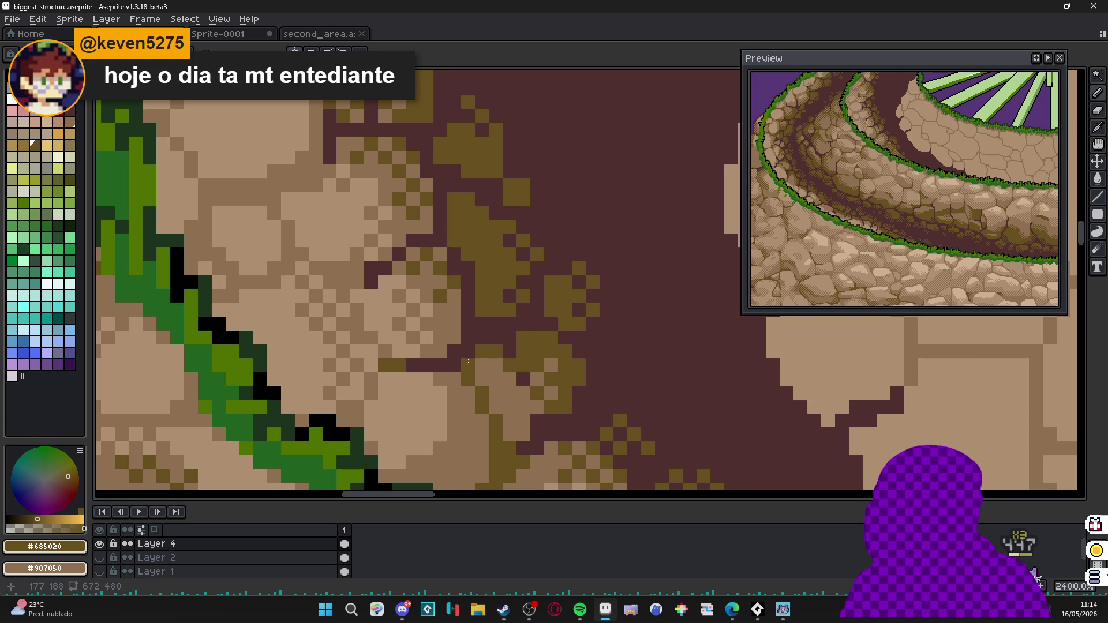
scroll(449, 370, down, 4)
scroll(441, 387, up, 2)
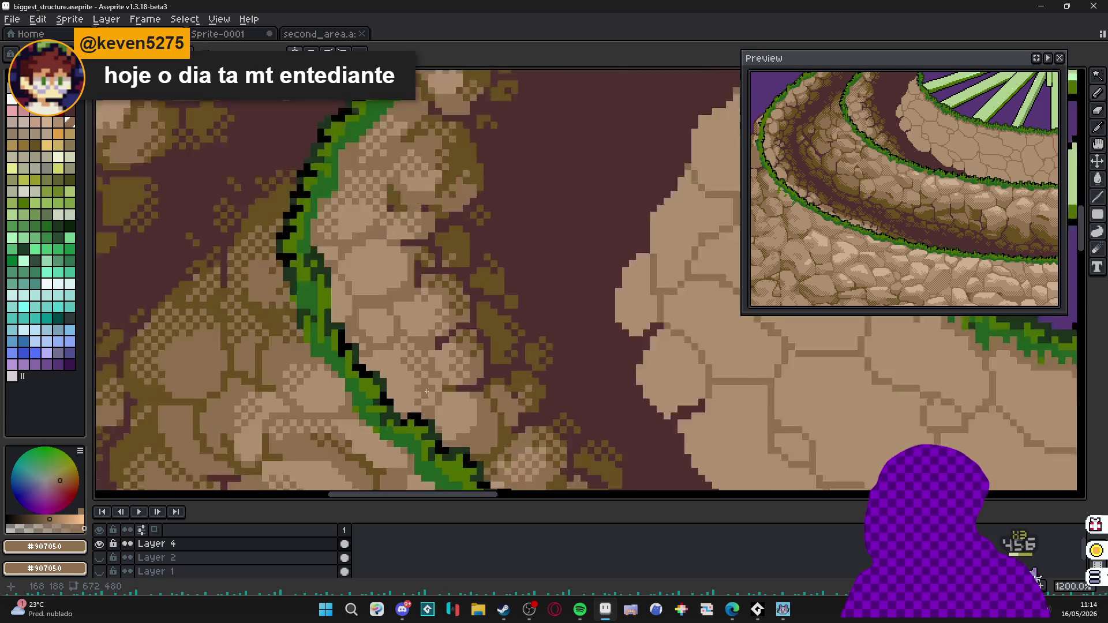
scroll(442, 399, up, 2)
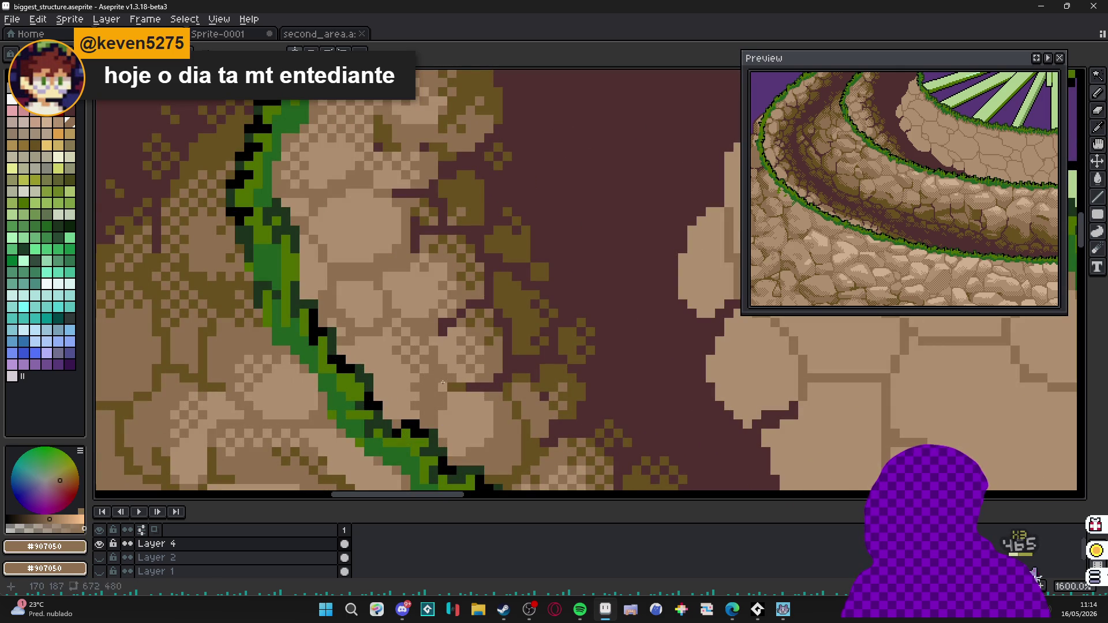
alt+click(403, 358)
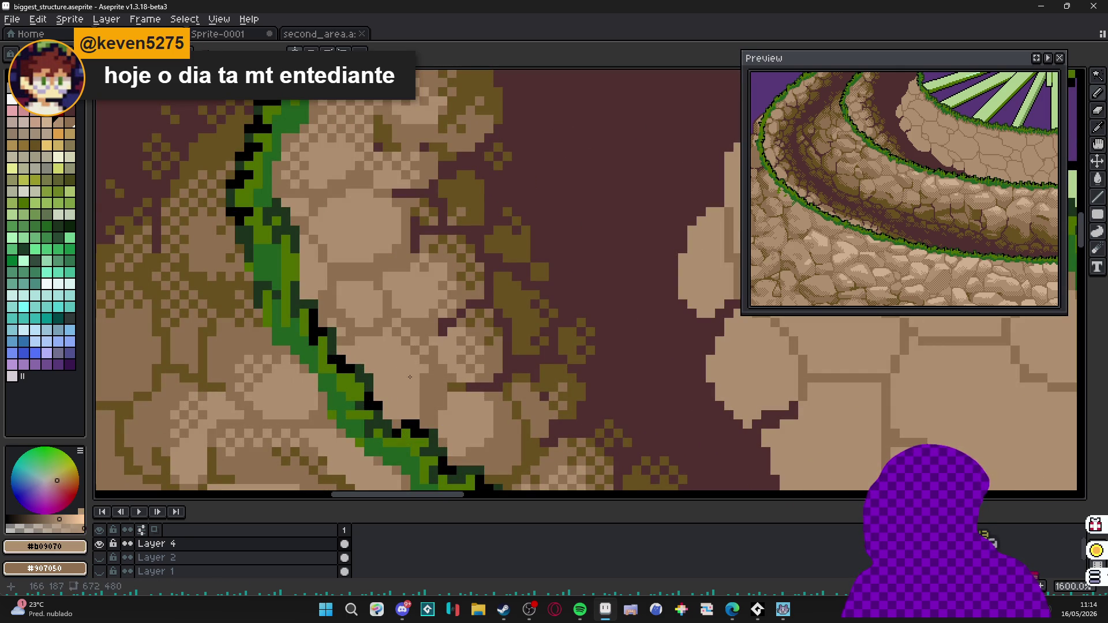
alt+click(425, 378)
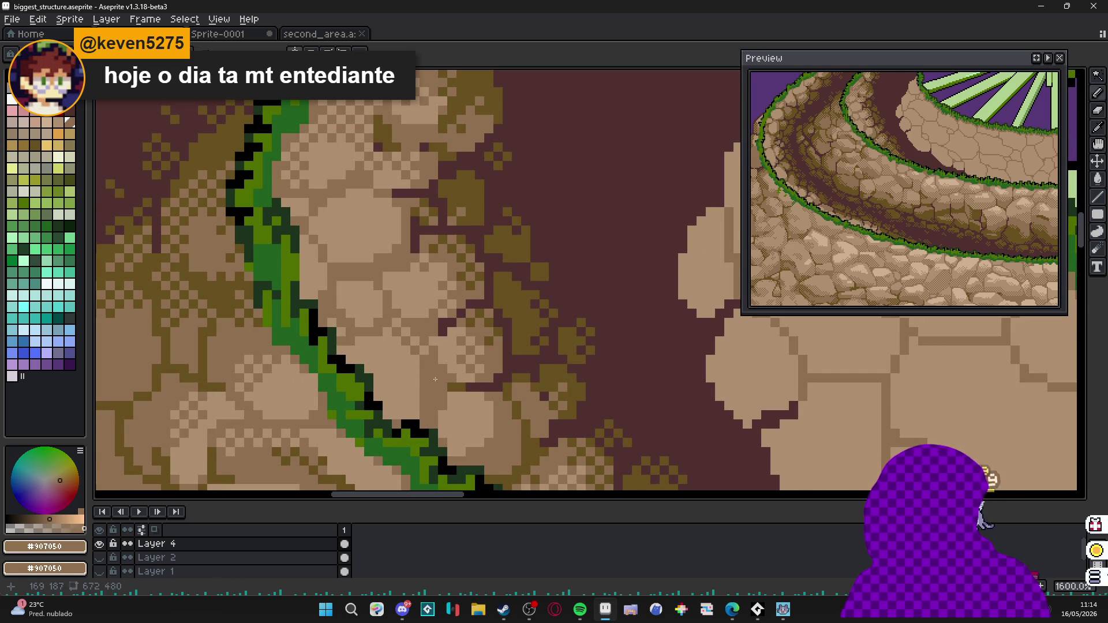
alt+click(394, 330)
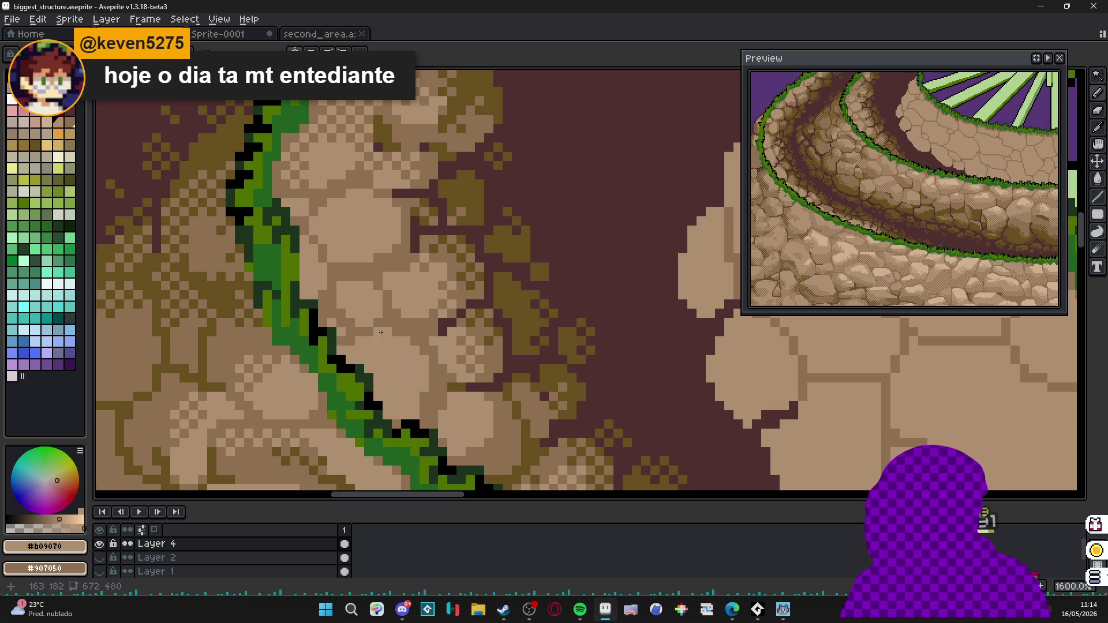
scroll(425, 399, down, 3)
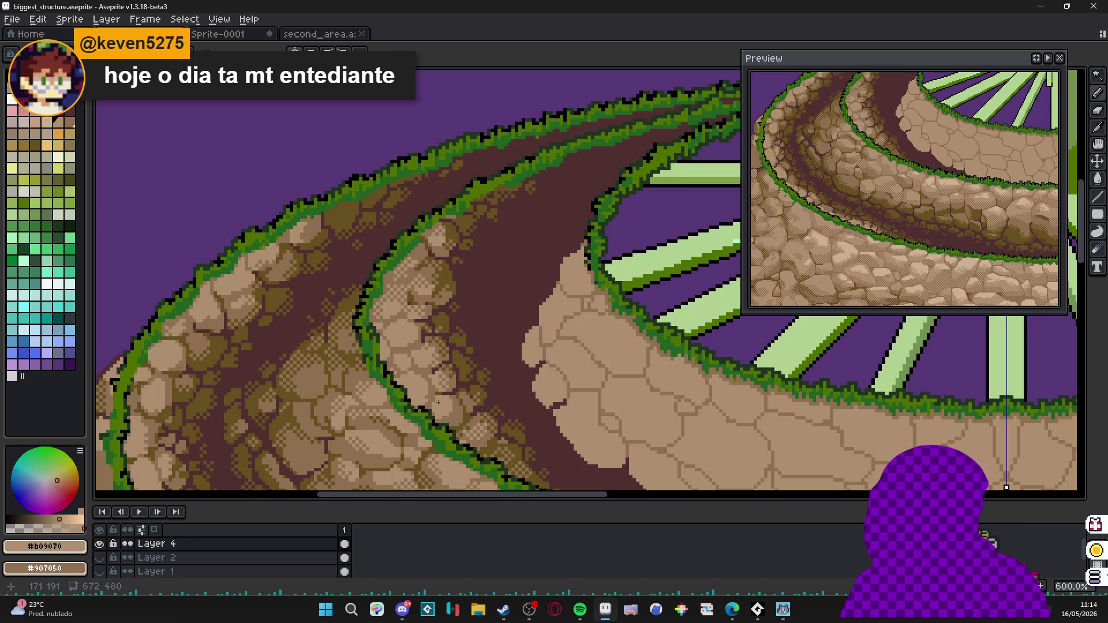
scroll(441, 394, down, 1)
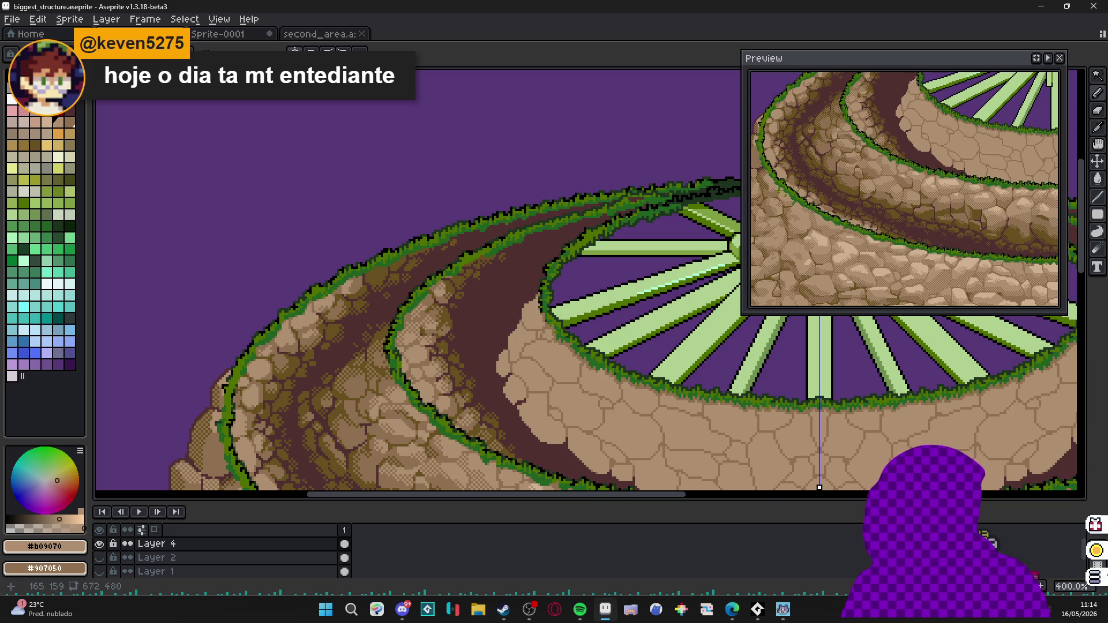
scroll(429, 331, up, 3)
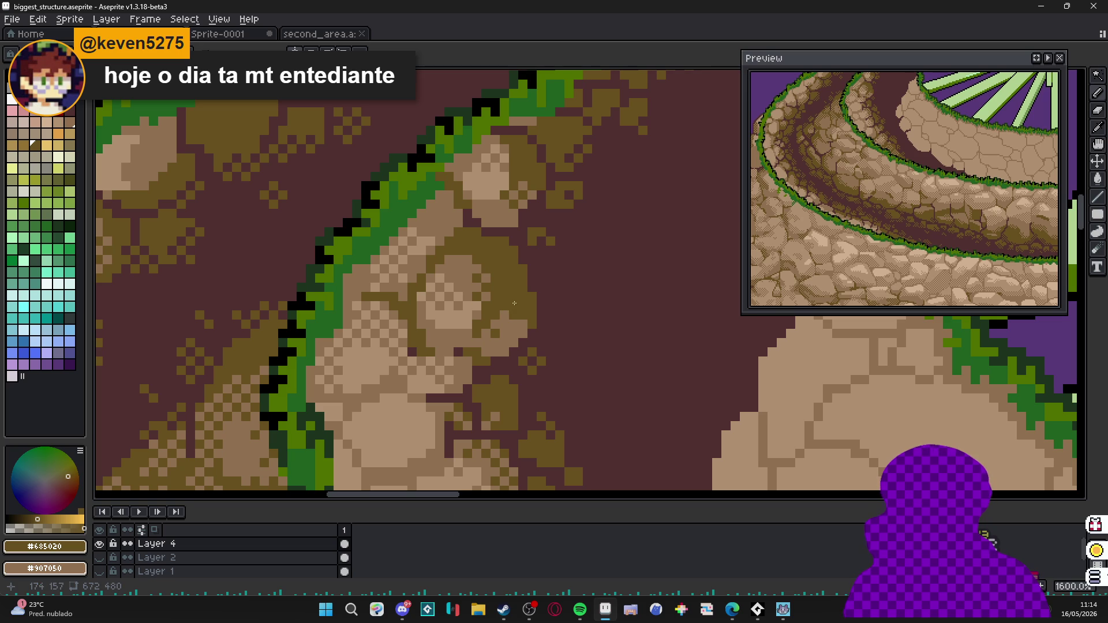
Pick the light tan and paint it over part of the dithered olive patch.
alt+click(504, 334)
click(503, 312)
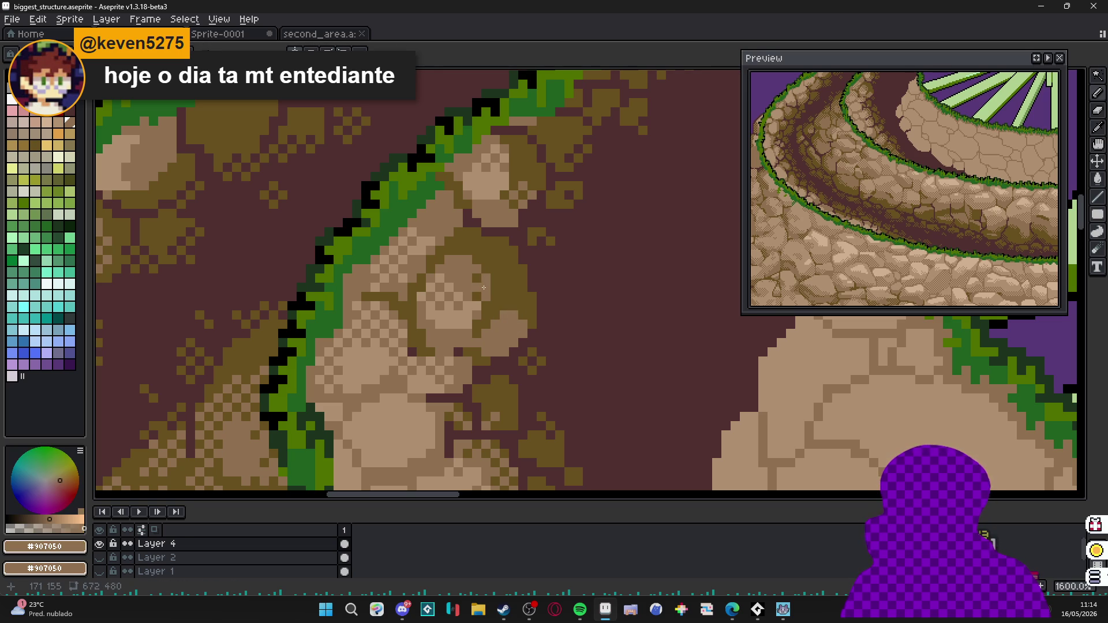
scroll(476, 285, down, 2)
drag(484, 294, 476, 349)
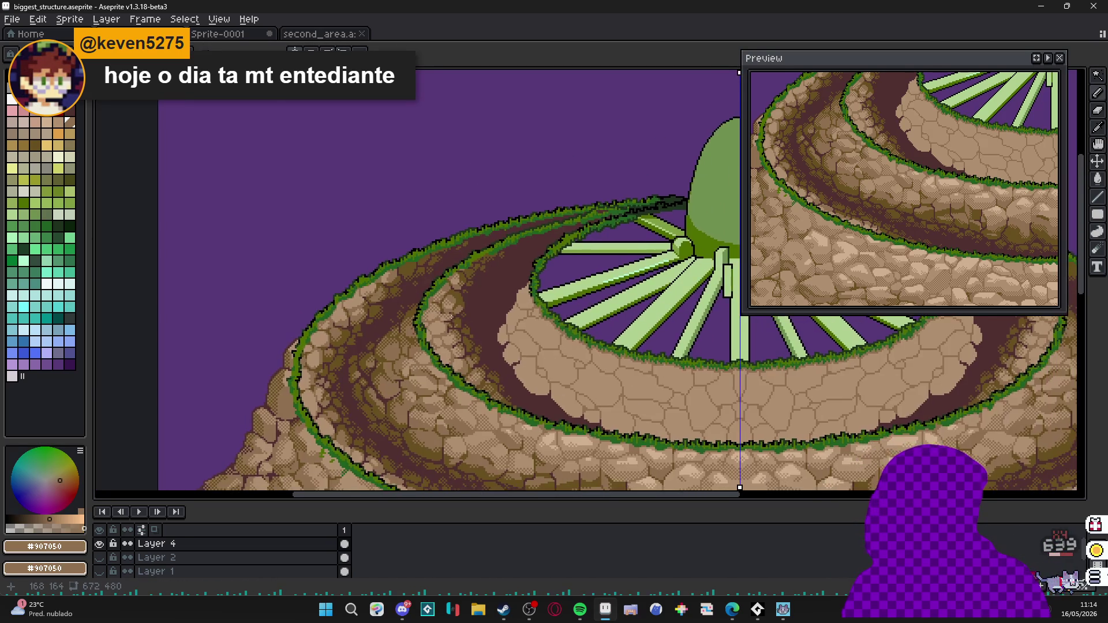
scroll(476, 350, down, 1)
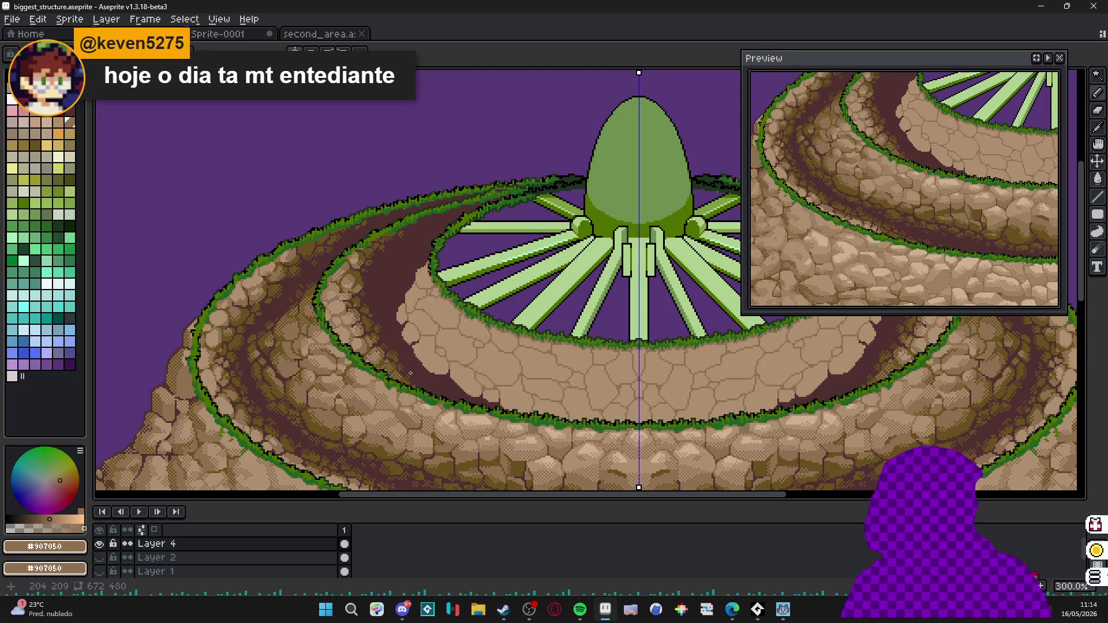
scroll(358, 381, up, 2)
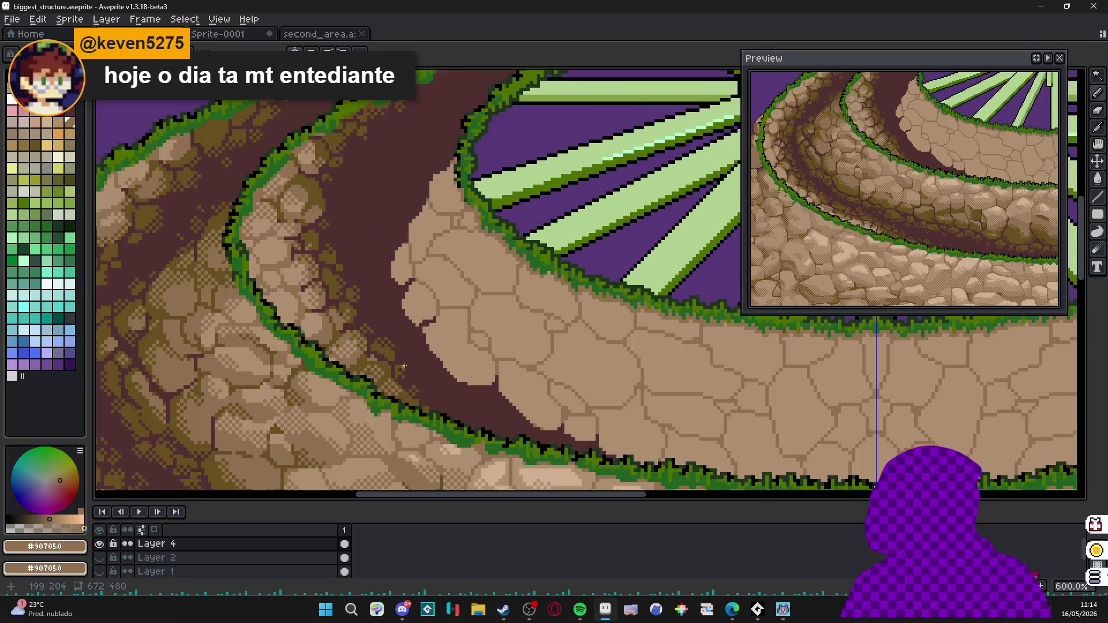
scroll(358, 381, up, 2)
drag(357, 382, 341, 381)
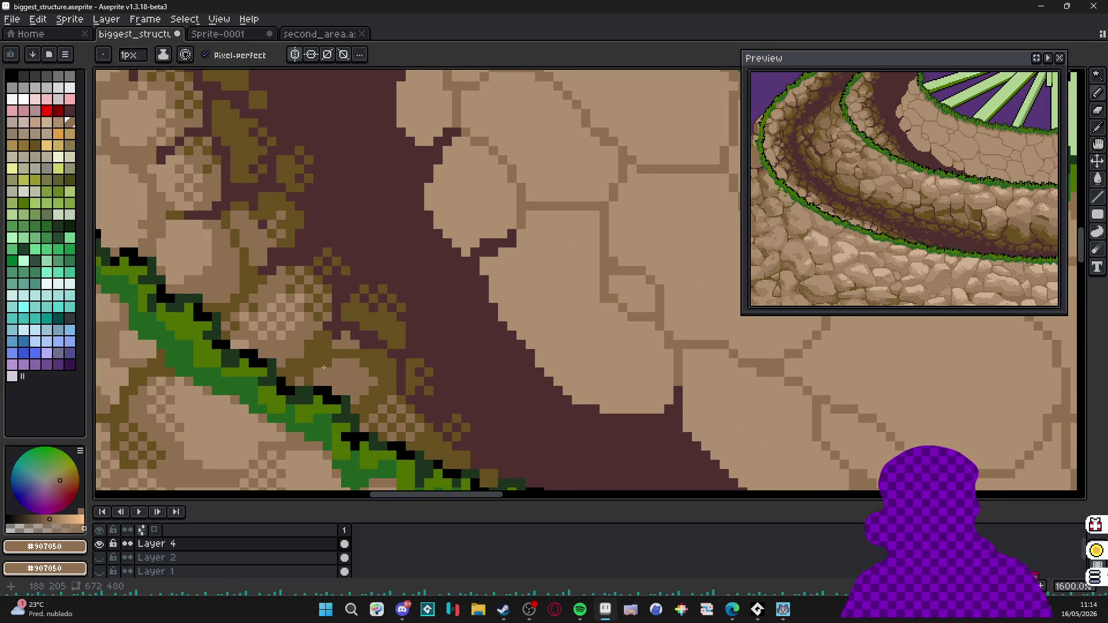
Place dark brown dirt pixels in the patch beside the grass line.
alt+click(340, 345)
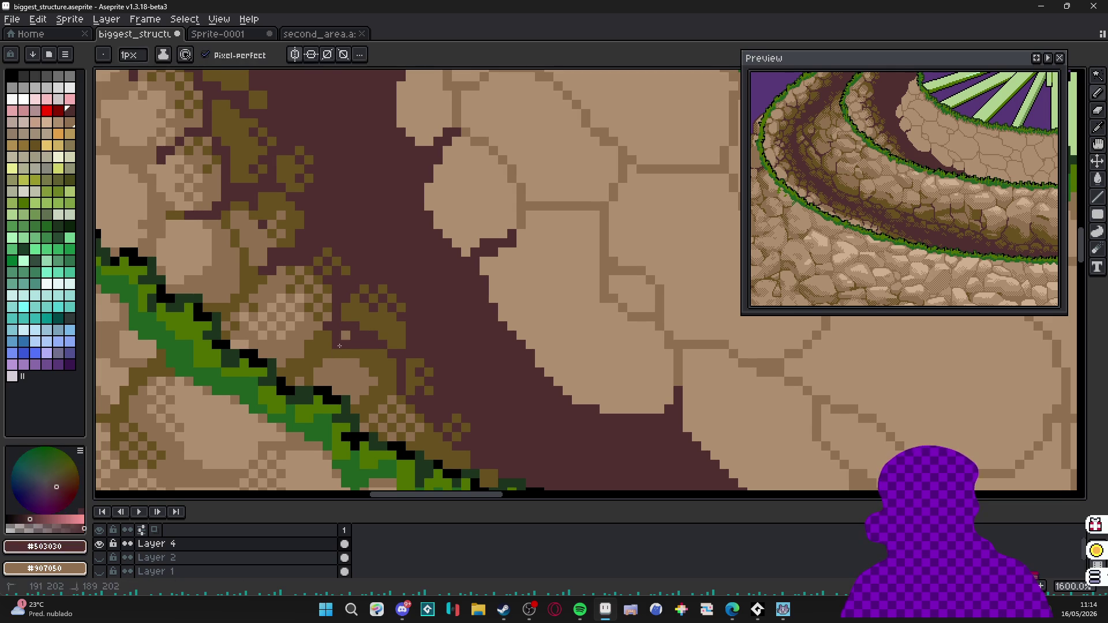
alt+click(346, 338)
alt+click(329, 344)
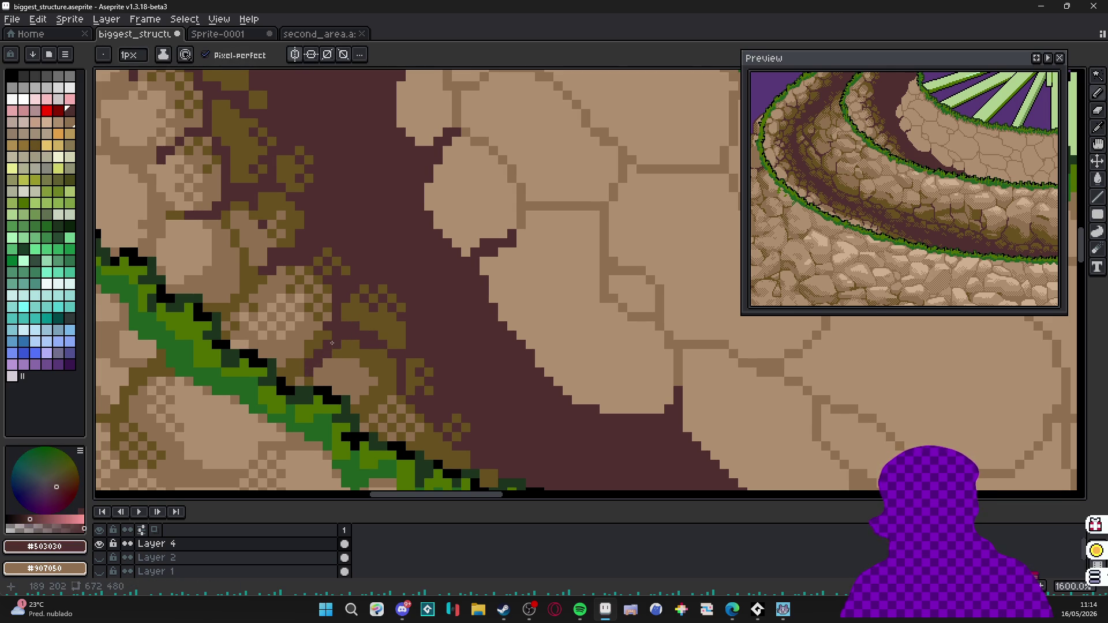
scroll(332, 344, down, 3)
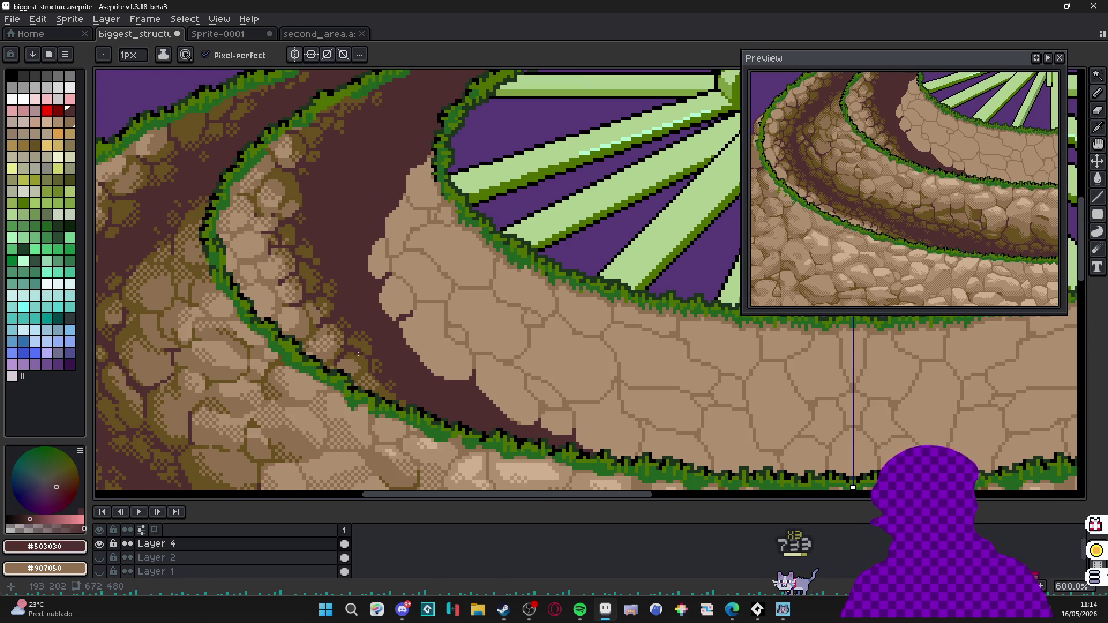
scroll(357, 353, down, 1)
scroll(358, 353, down, 1)
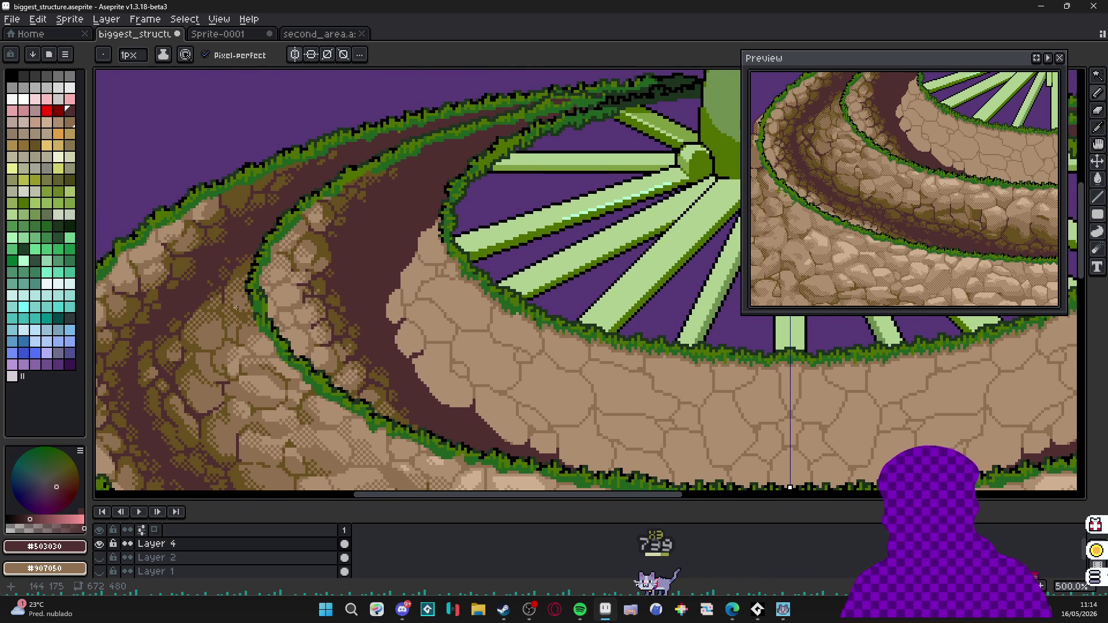
scroll(238, 307, up, 4)
alt+click(320, 330)
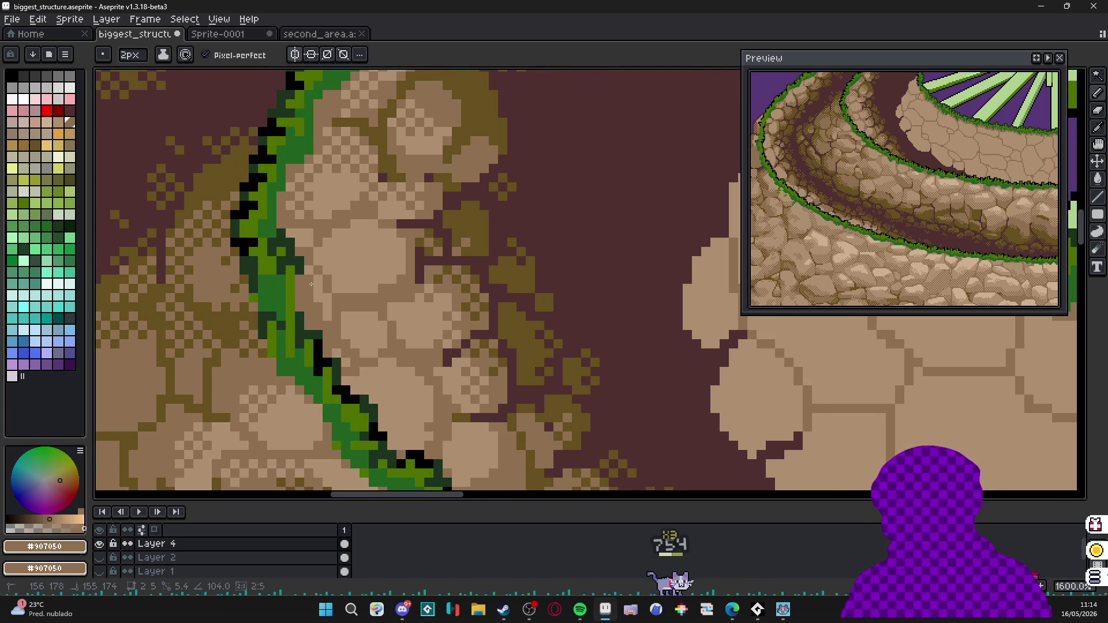
alt+click(412, 286)
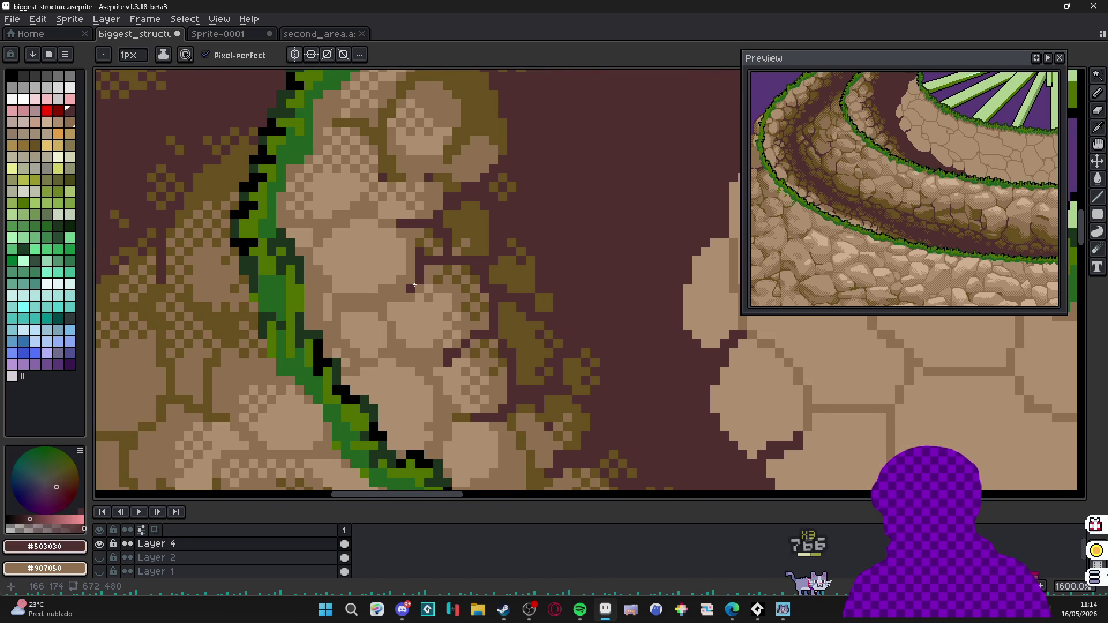
scroll(412, 286, down, 2)
scroll(412, 286, down, 2)
scroll(424, 268, up, 4)
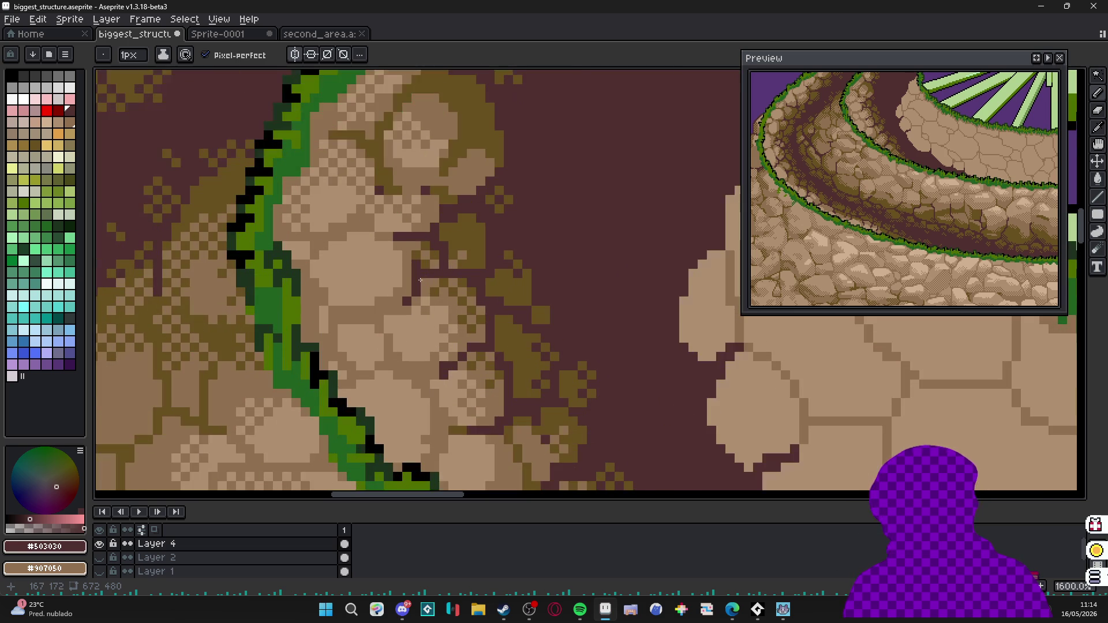
Sample olive and stroke olive pixels along the stone edge next to the grass.
alt+click(435, 256)
drag(428, 257, 405, 251)
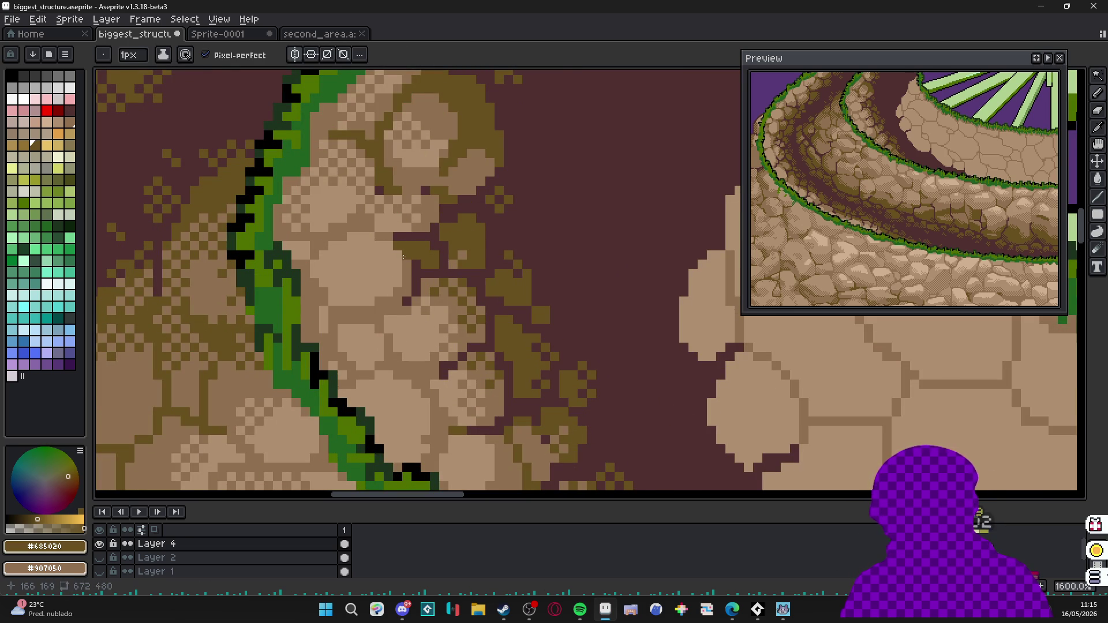
scroll(406, 267, down, 3)
scroll(806, 325, up, 1)
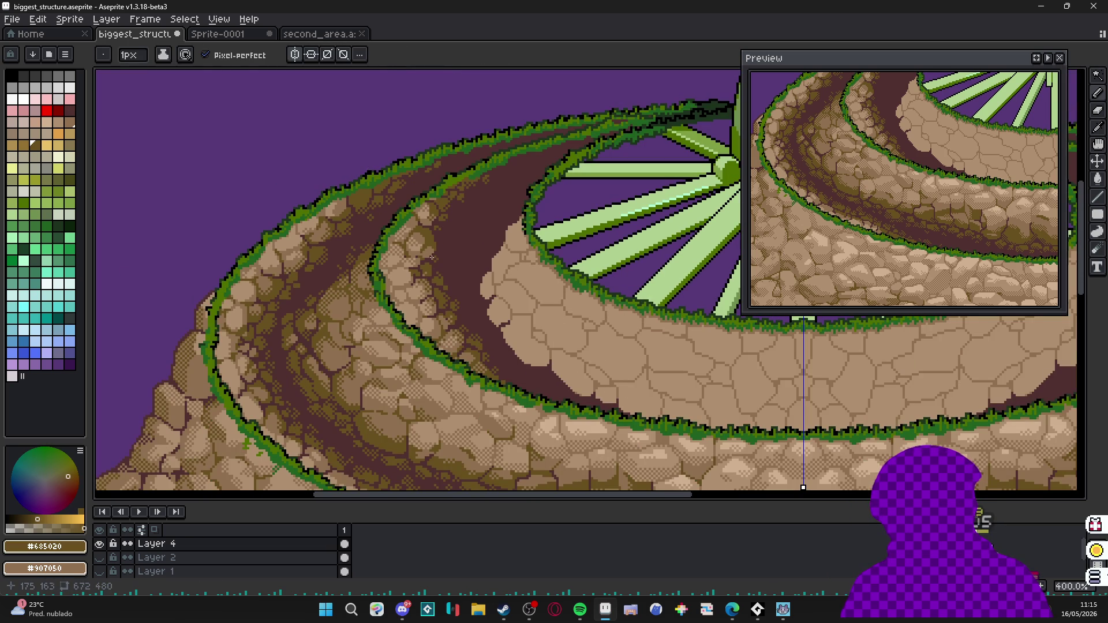
scroll(372, 259, up, 2)
scroll(365, 245, up, 2)
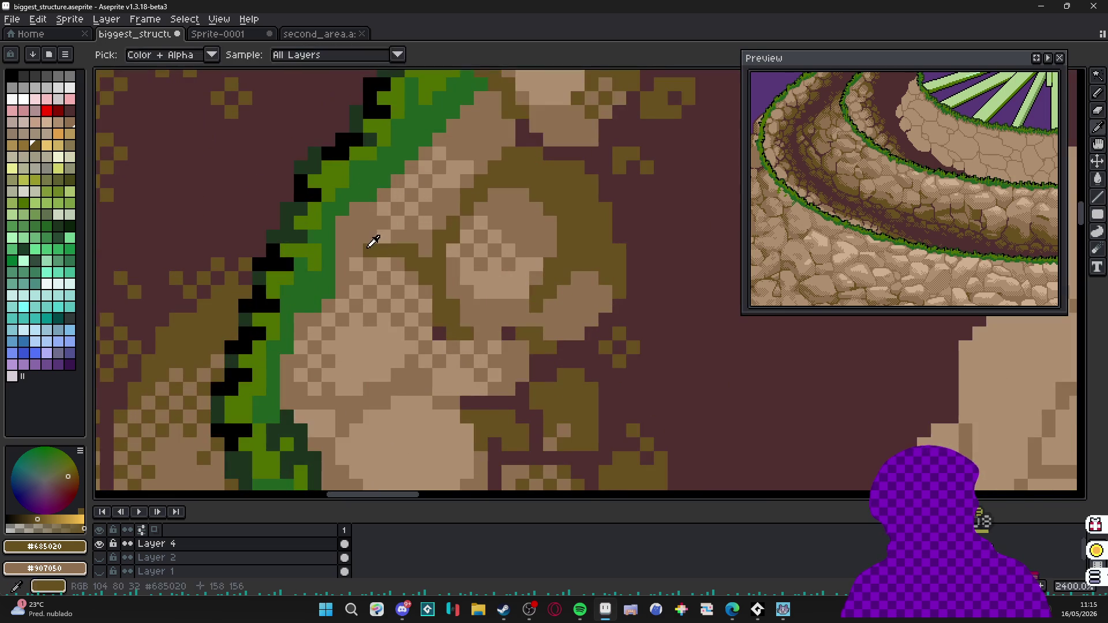
alt+click(365, 245)
drag(366, 245, 362, 226)
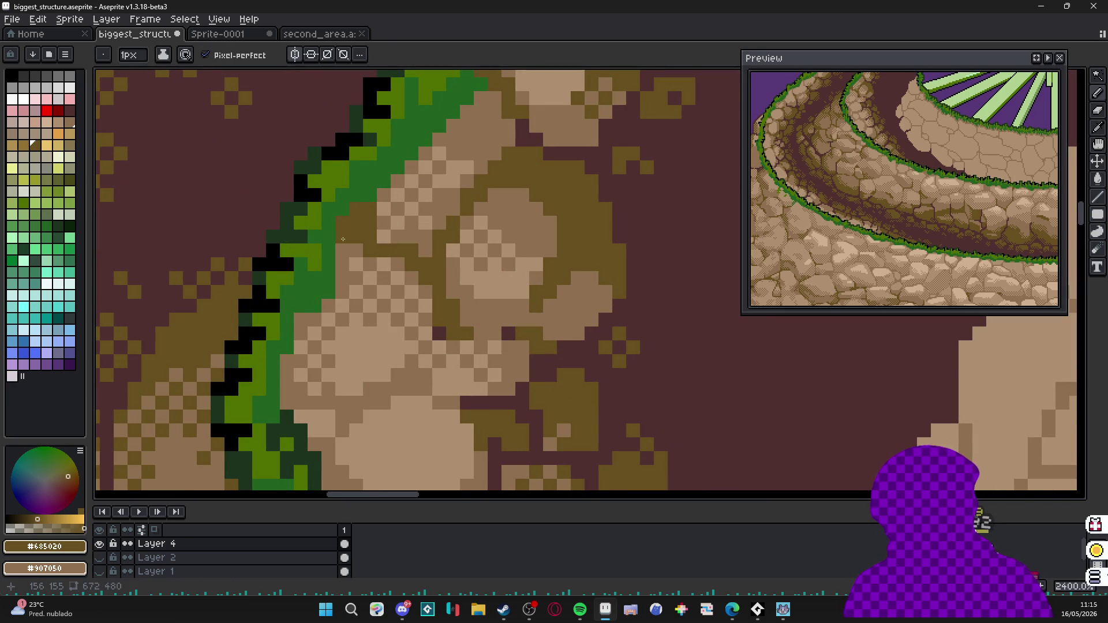
drag(356, 249, 340, 253)
scroll(342, 260, down, 4)
scroll(344, 260, down, 1)
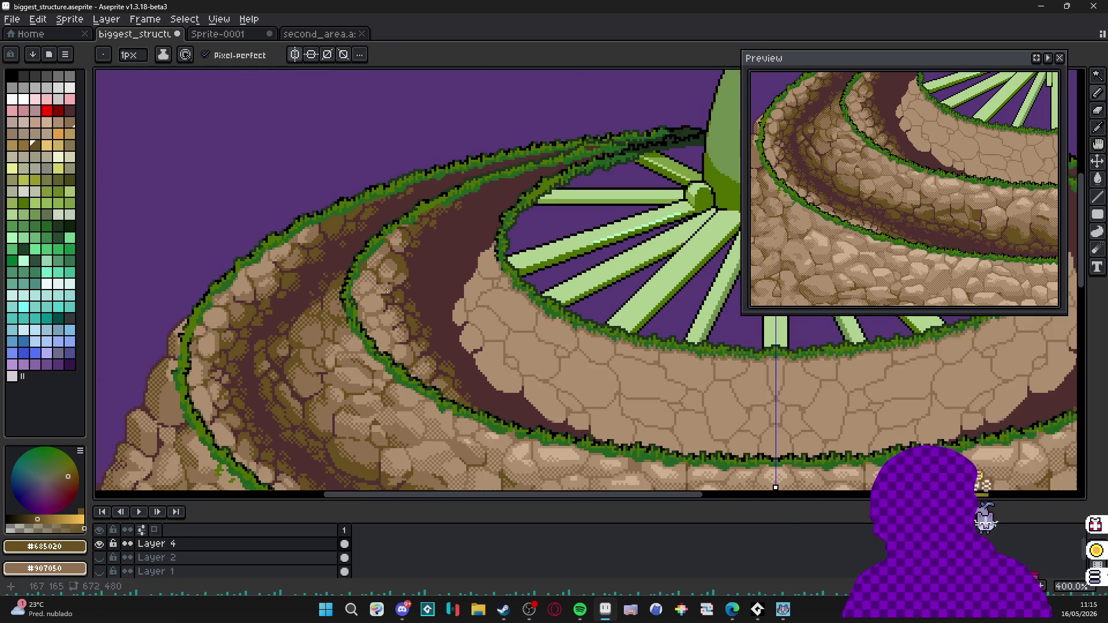
scroll(520, 346, up, 2)
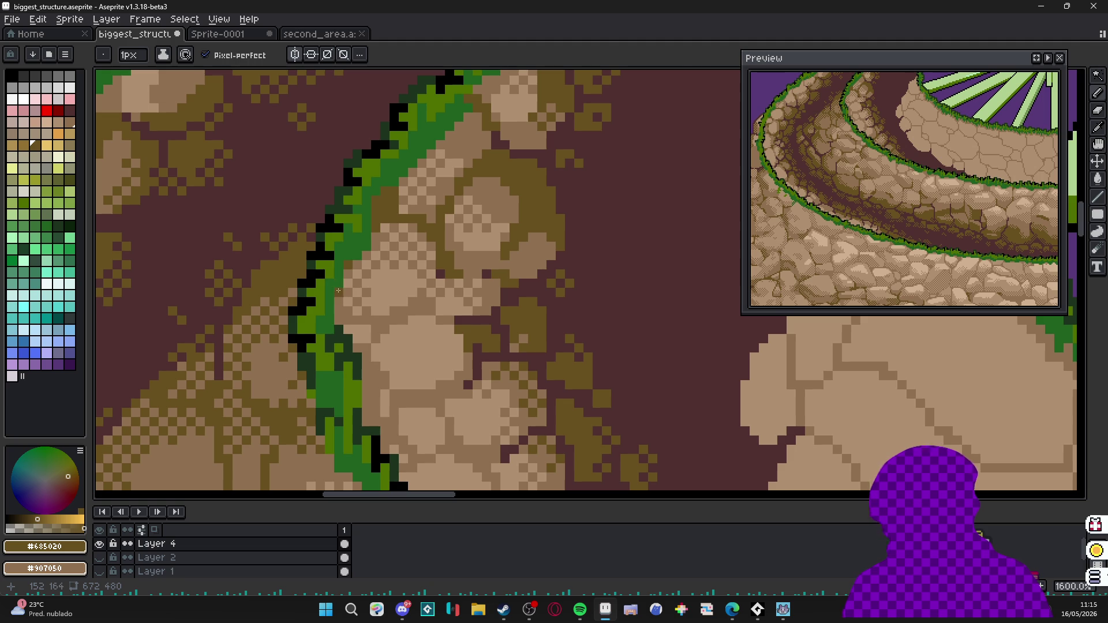
scroll(345, 293, down, 3)
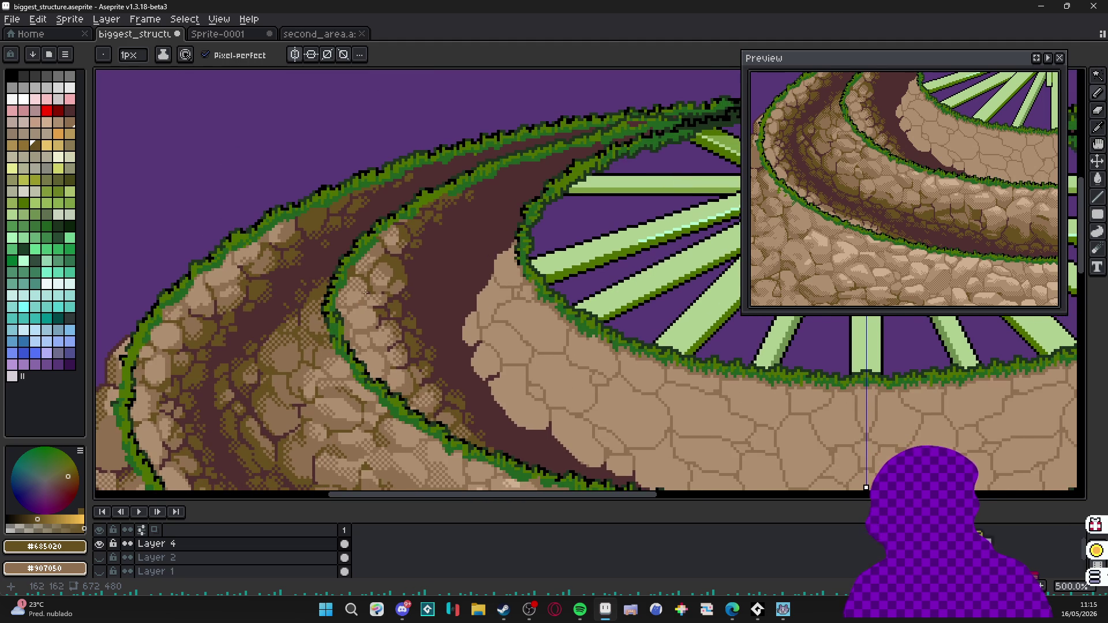
scroll(371, 287, up, 1)
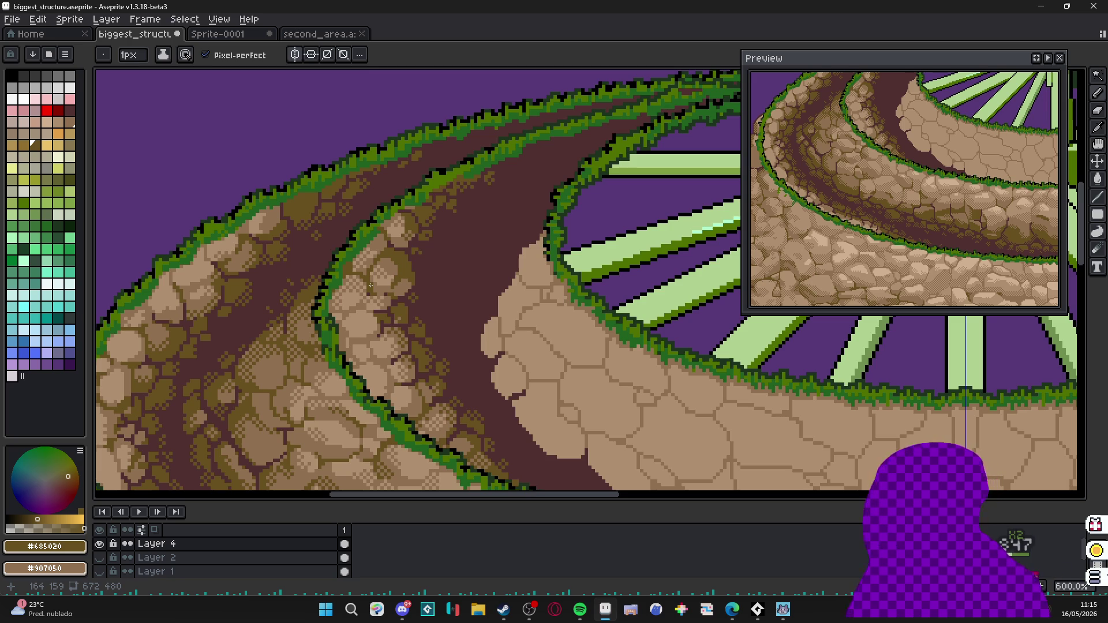
scroll(370, 286, down, 1)
drag(370, 286, 435, 362)
Save biggest_structure.aseprite and pan to inspect the lower tiers.
key(ctrl+s)
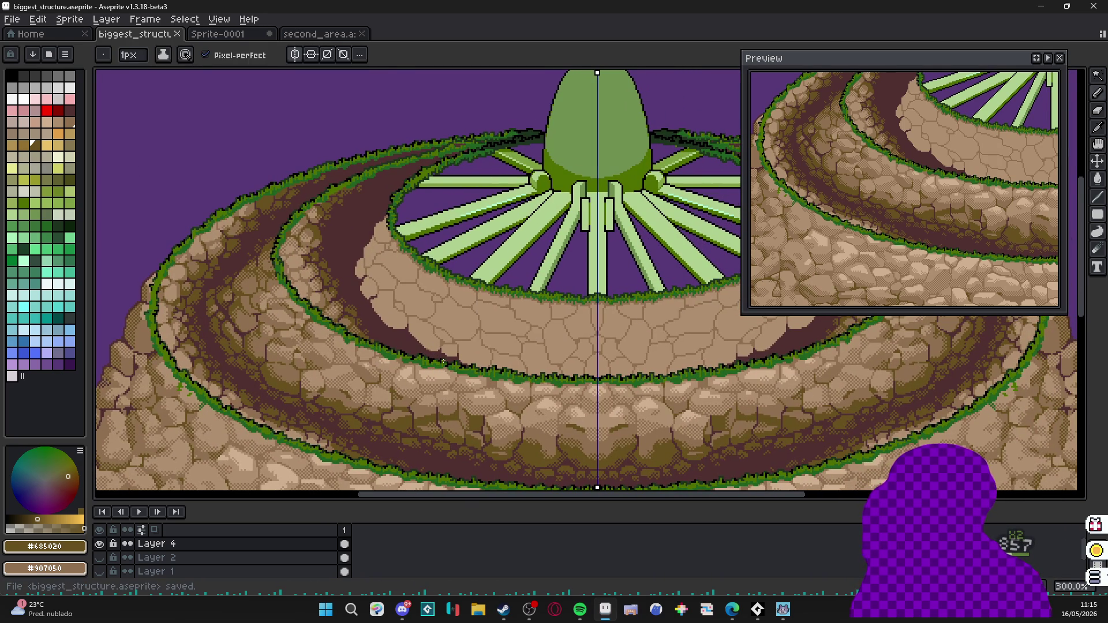
mouse_move(294, 432)
mouse_down()
mouse_move(293, 337)
mouse_move(304, 356)
mouse_up()
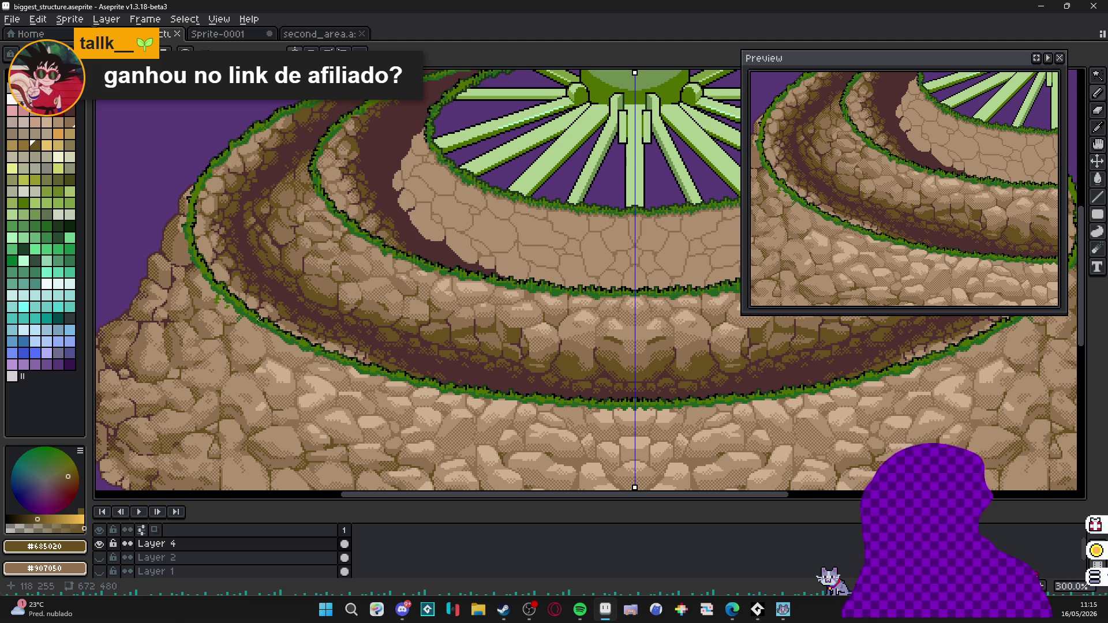
scroll(246, 254, up, 3)
key(ctrl+s)
scroll(472, 267, down, 3)
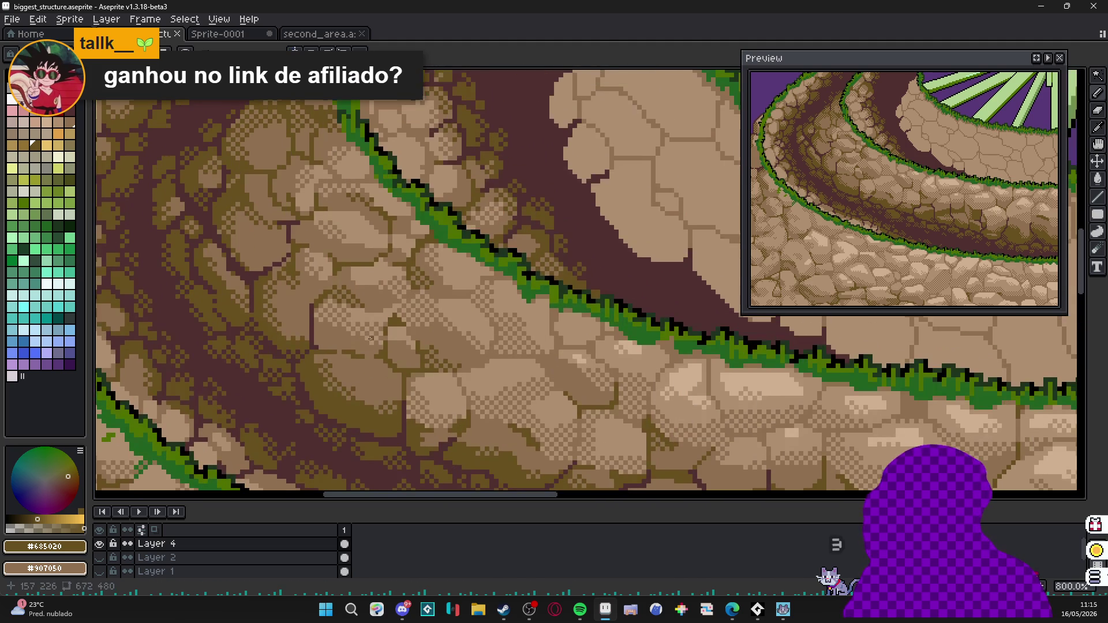
scroll(503, 226, up, 5)
scroll(472, 267, up, 1)
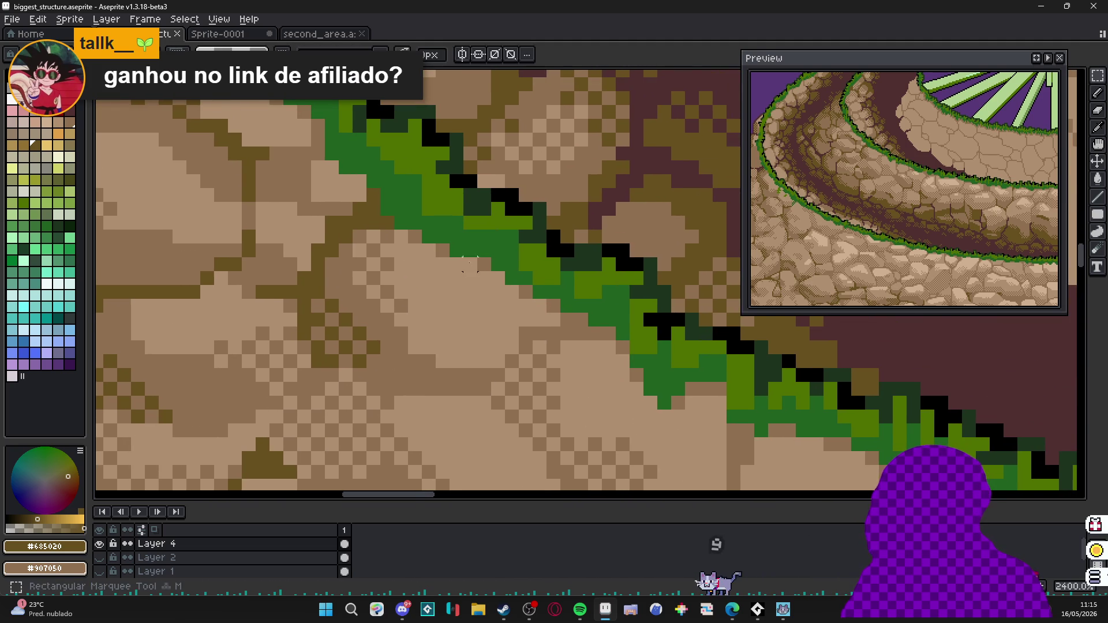
scroll(472, 267, up, 1)
Pick grass green and dot a diagonal of green pixels onto the tan stone.
click(456, 306)
click(473, 325)
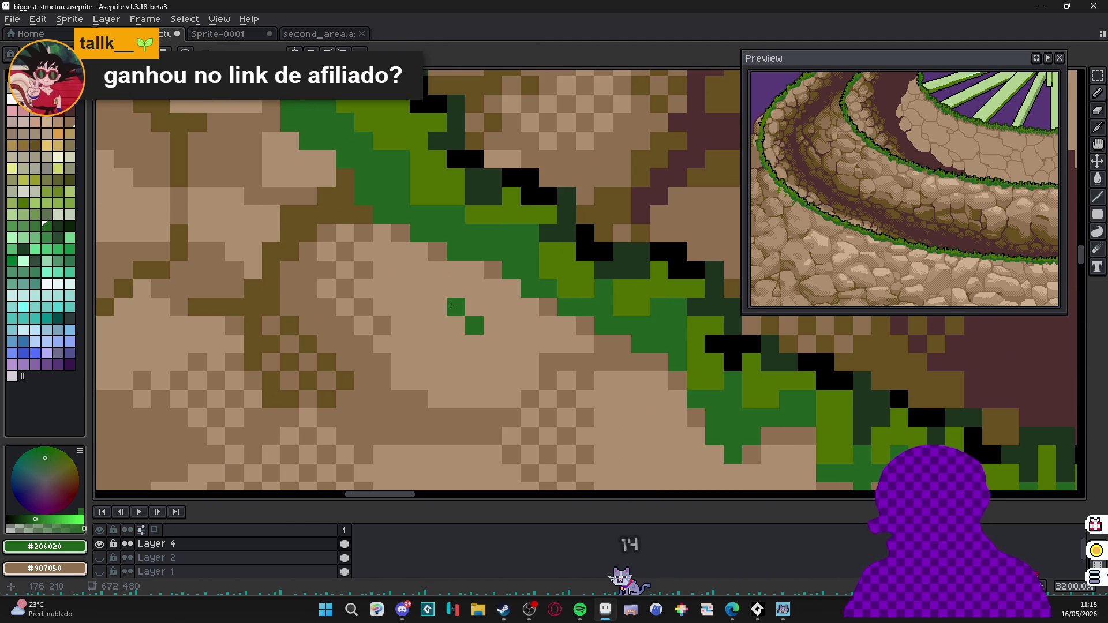
click(465, 288)
click(437, 288)
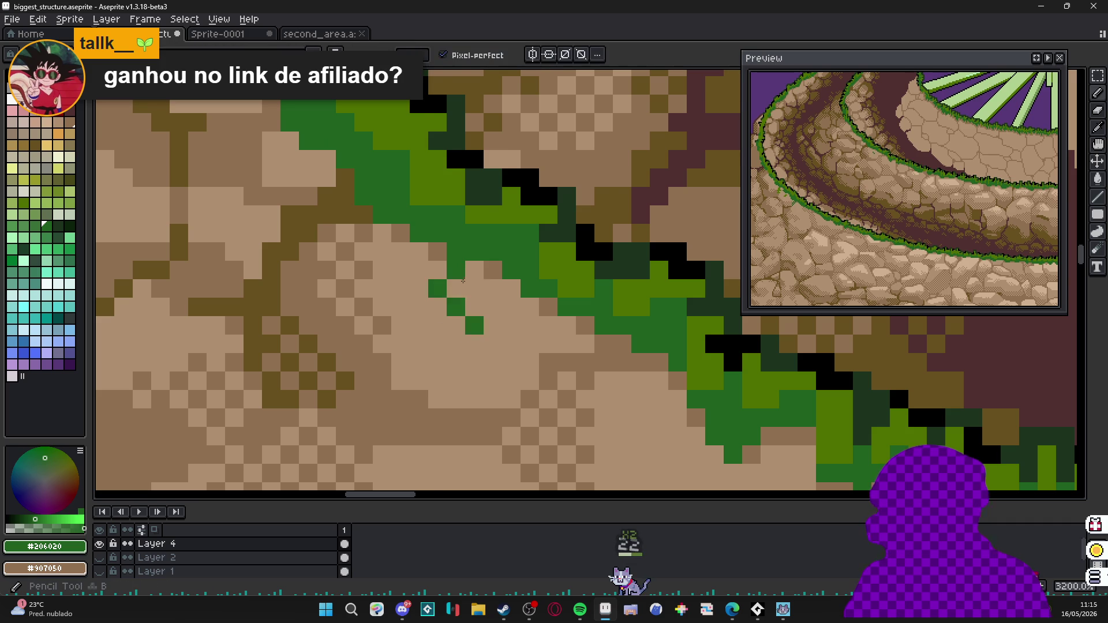
scroll(451, 295, down, 1)
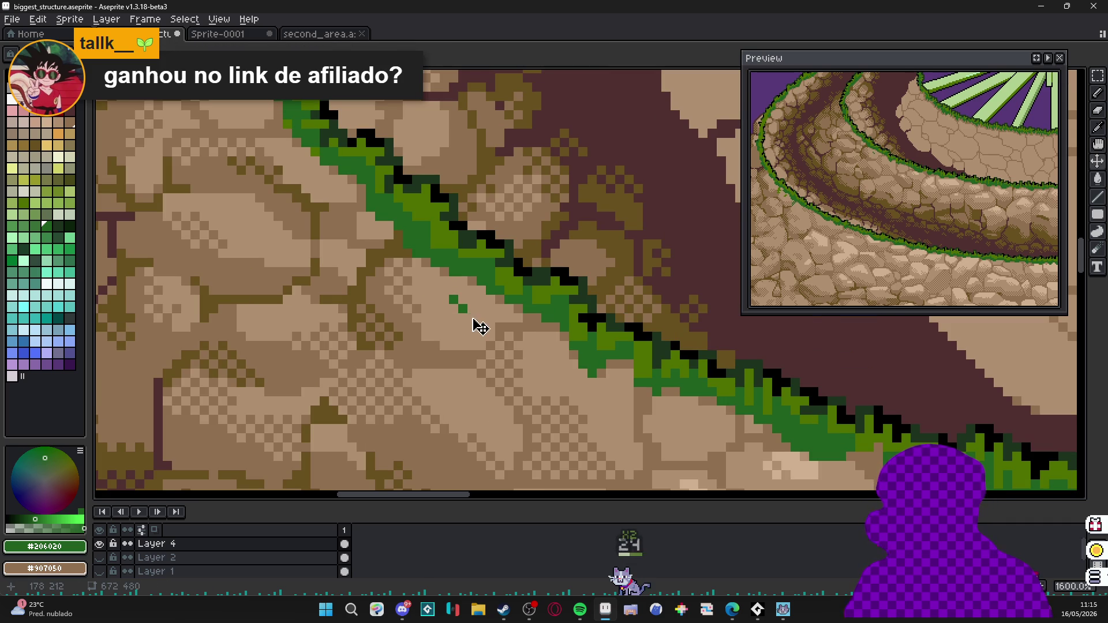
key(w)
scroll(465, 326, up, 1)
click(448, 289)
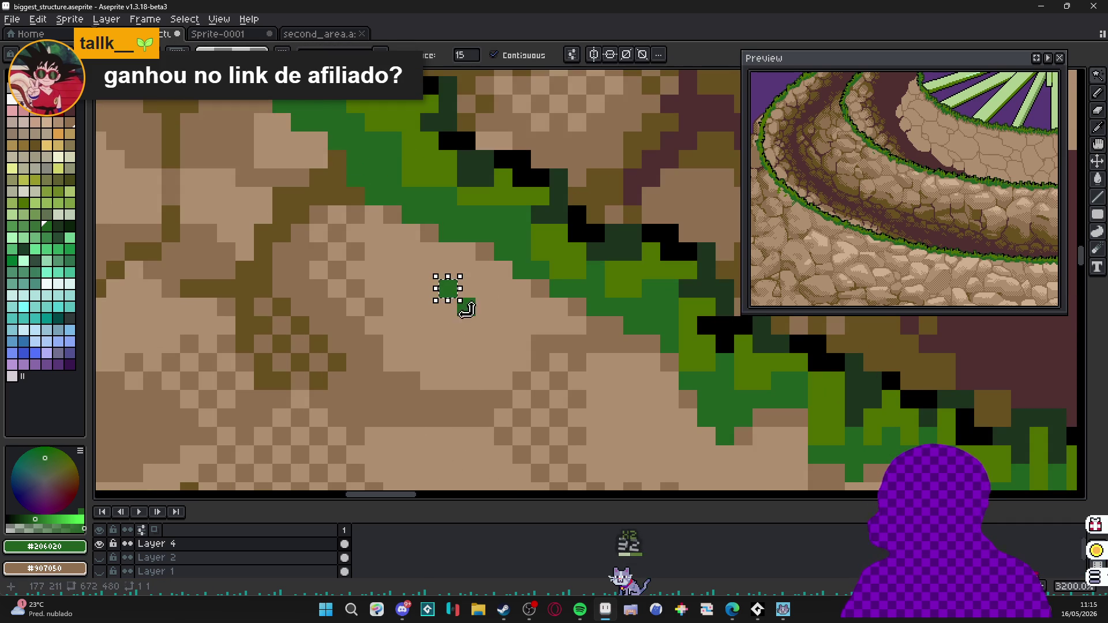
scroll(459, 302, up, 1)
key(ctrl+d)
key(b)
scroll(506, 316, down, 1)
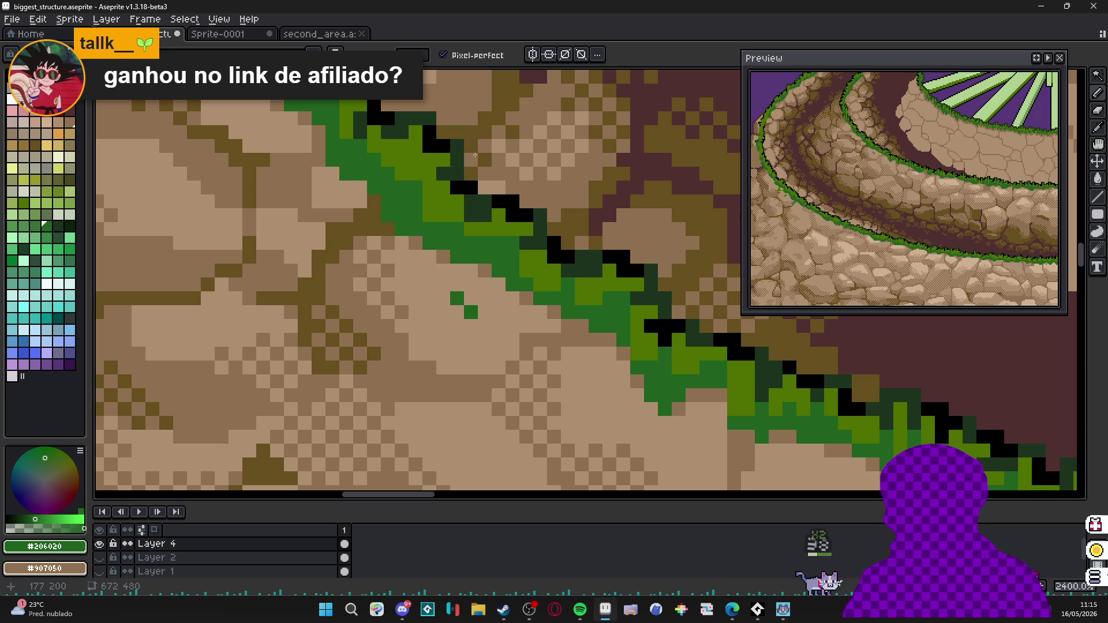
Dot green moss pixels below the grass edge, undoing a branching pattern and a stray pixel.
mouse_move(430, 381)
mouse_down()
mouse_move(444, 362)
mouse_move(407, 394)
mouse_move(507, 407)
mouse_move(472, 451)
mouse_up()
drag(450, 358, 511, 406)
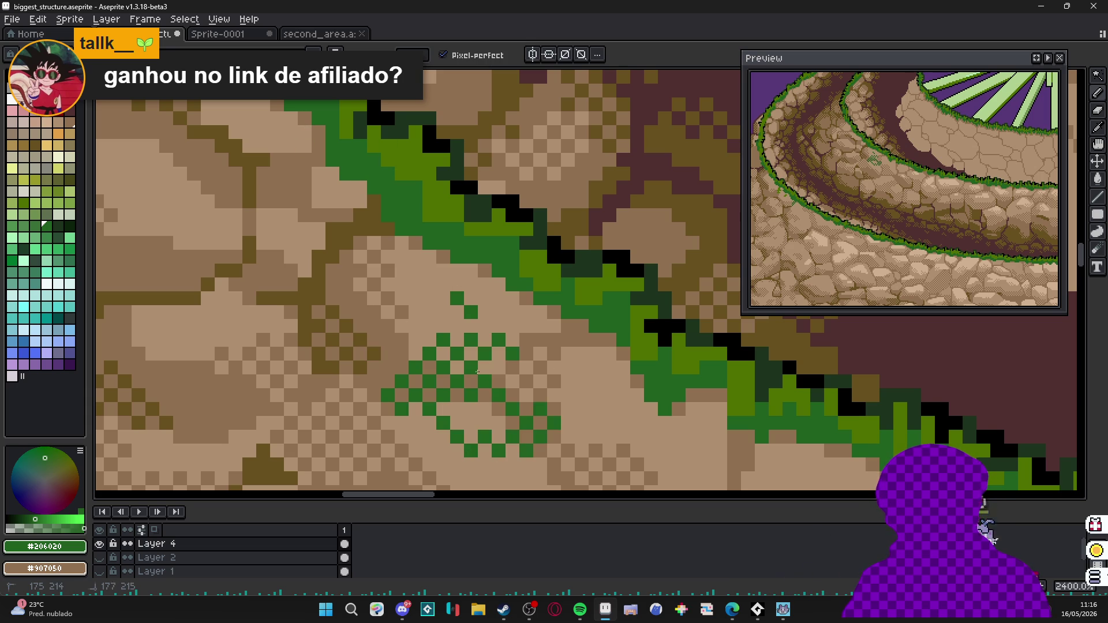
key(ctrl+z)
key(ctrl+z)
key(ctrl+z)
click(443, 284)
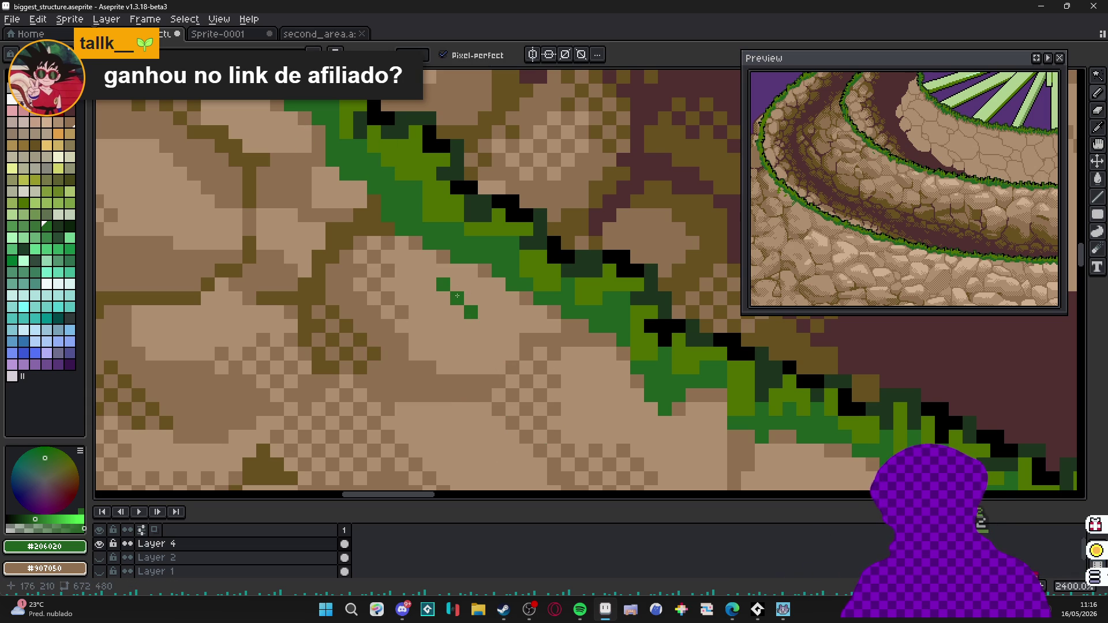
click(456, 297)
key(ctrl+z)
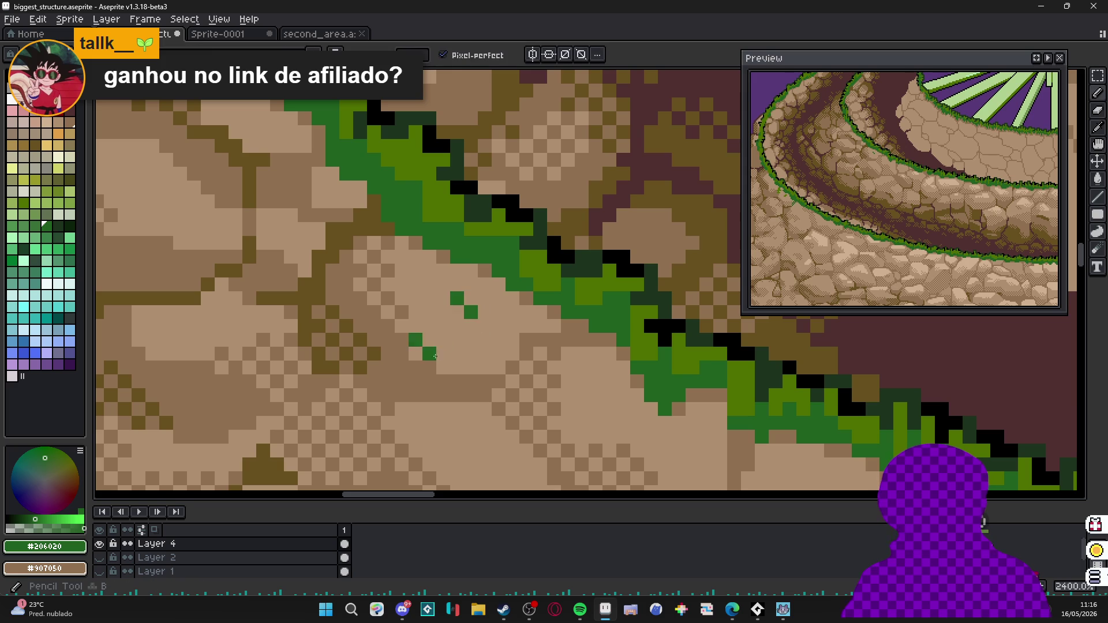
click(465, 286)
click(483, 257)
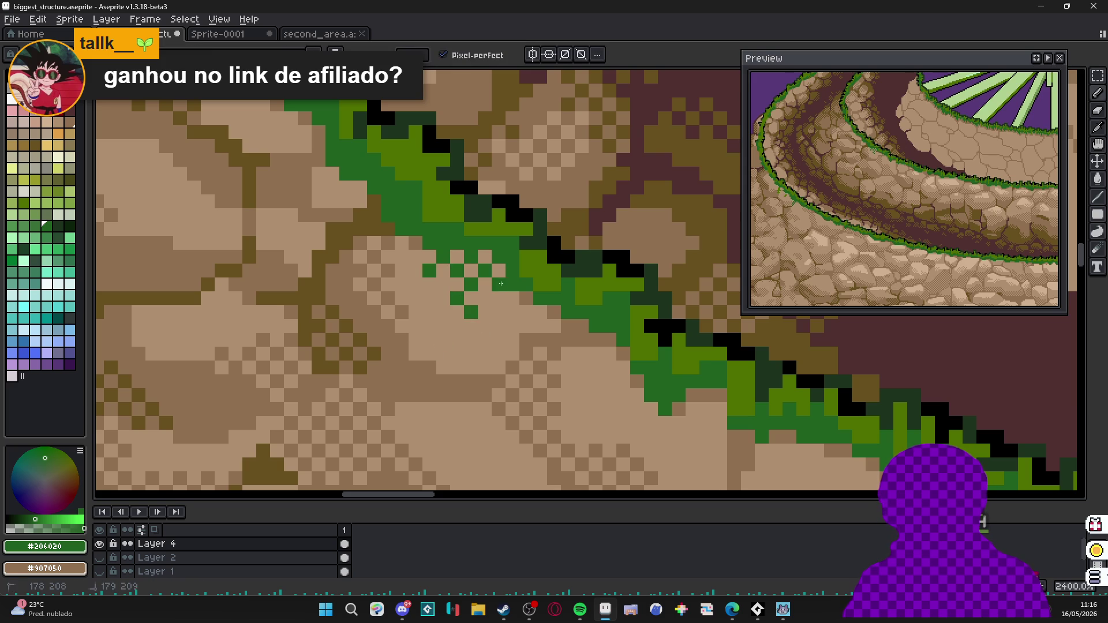
scroll(449, 268, down, 3)
scroll(449, 269, down, 2)
scroll(427, 309, up, 4)
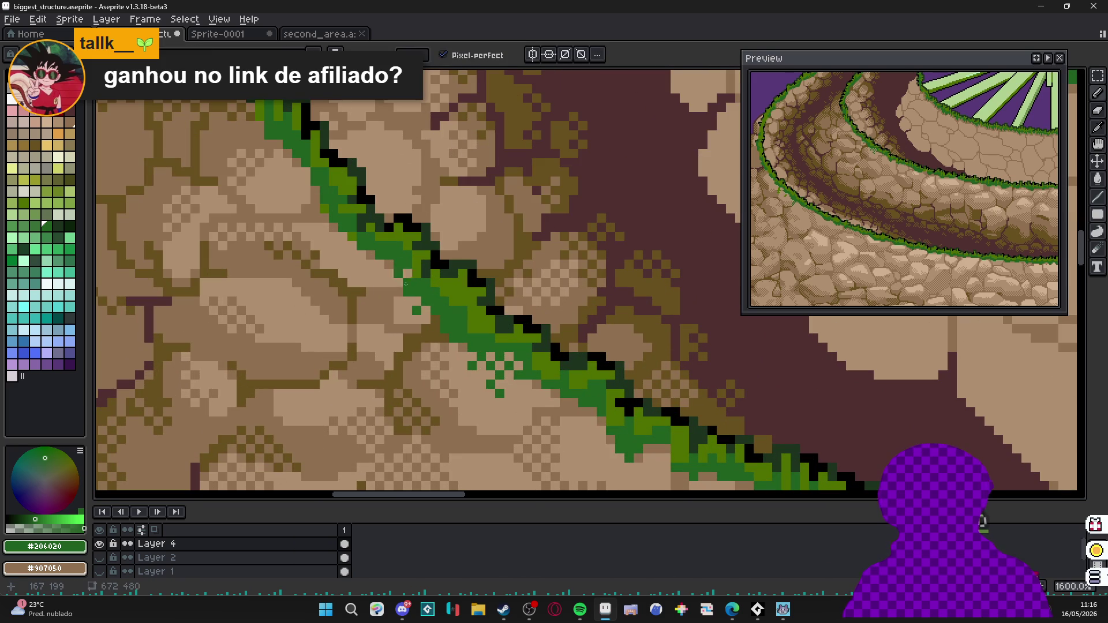
scroll(347, 242, down, 3)
Adjust green drip pixels under the grass edge, erasing one and adding others.
drag(474, 354, 442, 207)
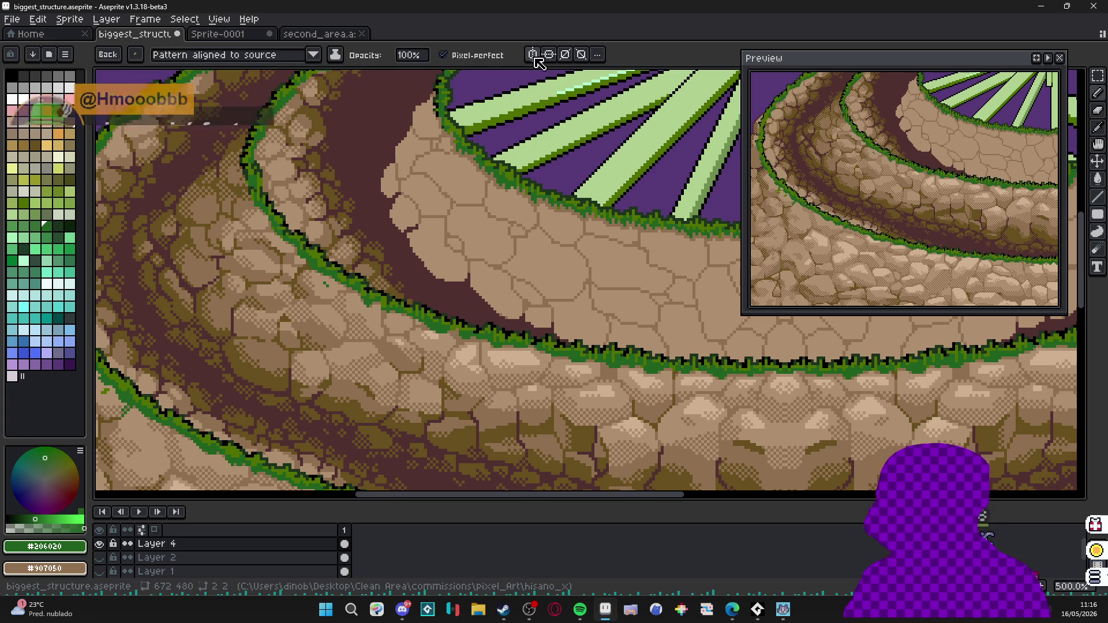
scroll(398, 357, up, 2)
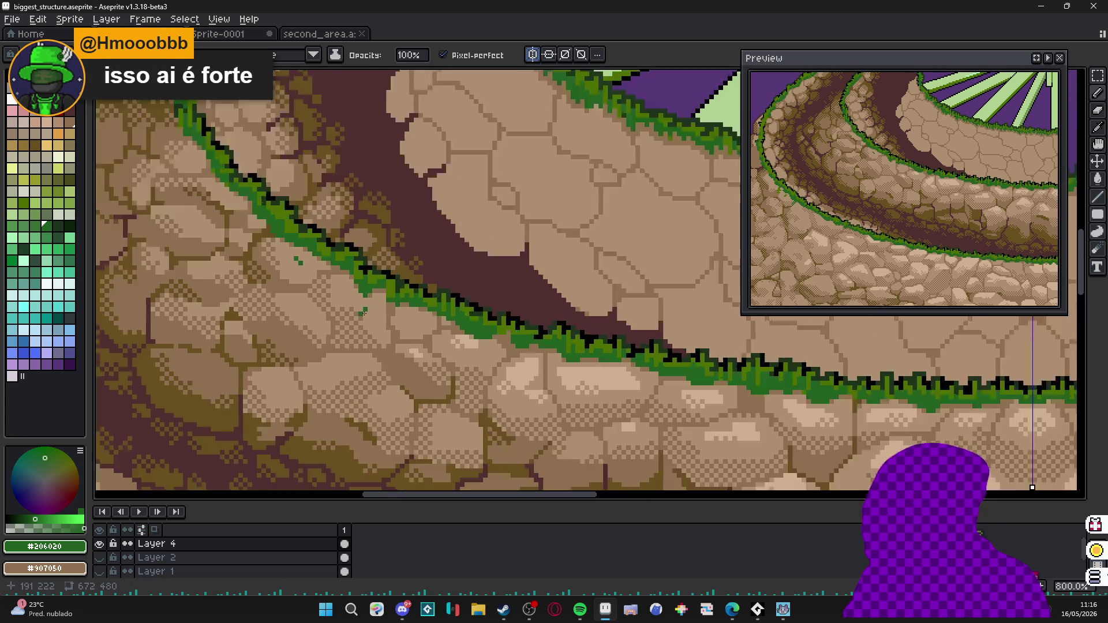
scroll(346, 303, up, 2)
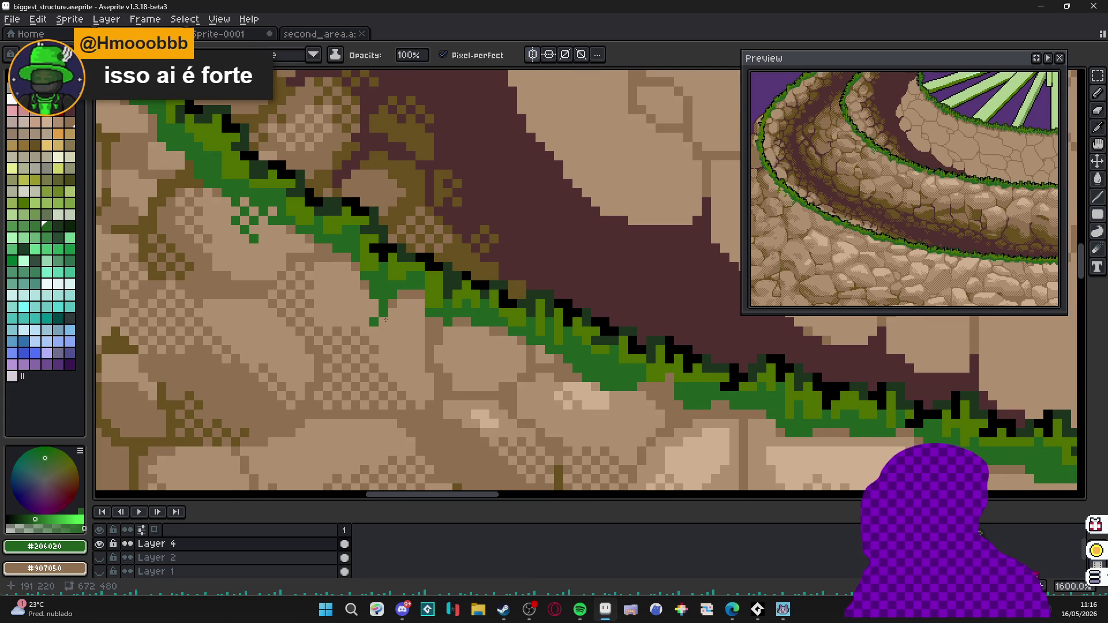
drag(386, 320, 386, 303)
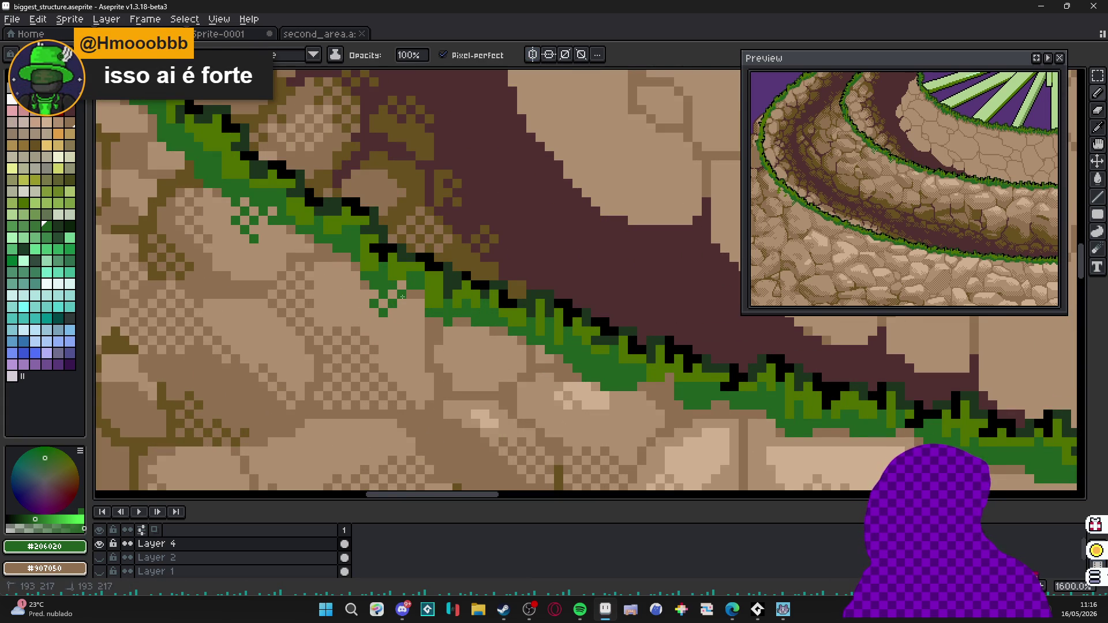
drag(477, 320, 479, 348)
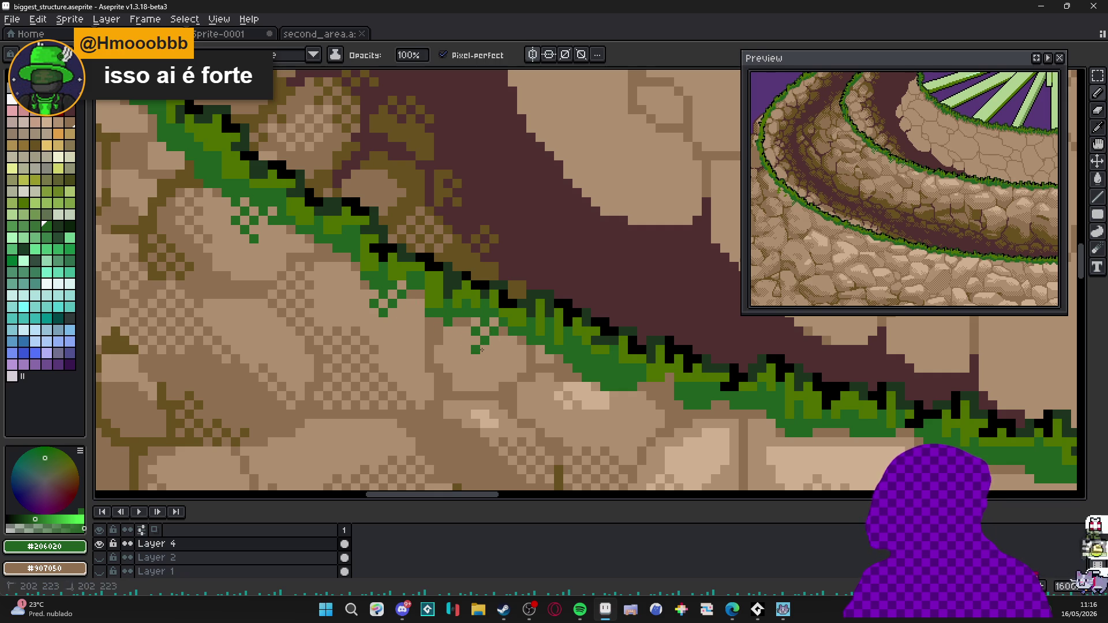
scroll(432, 349, down, 1)
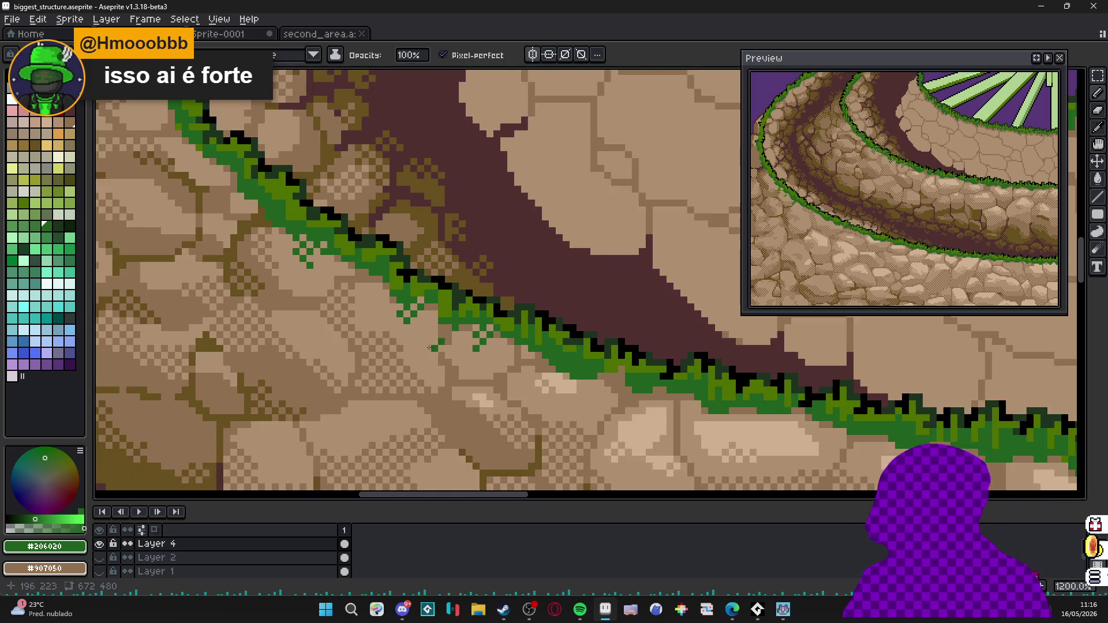
scroll(433, 348, down, 1)
scroll(432, 348, up, 2)
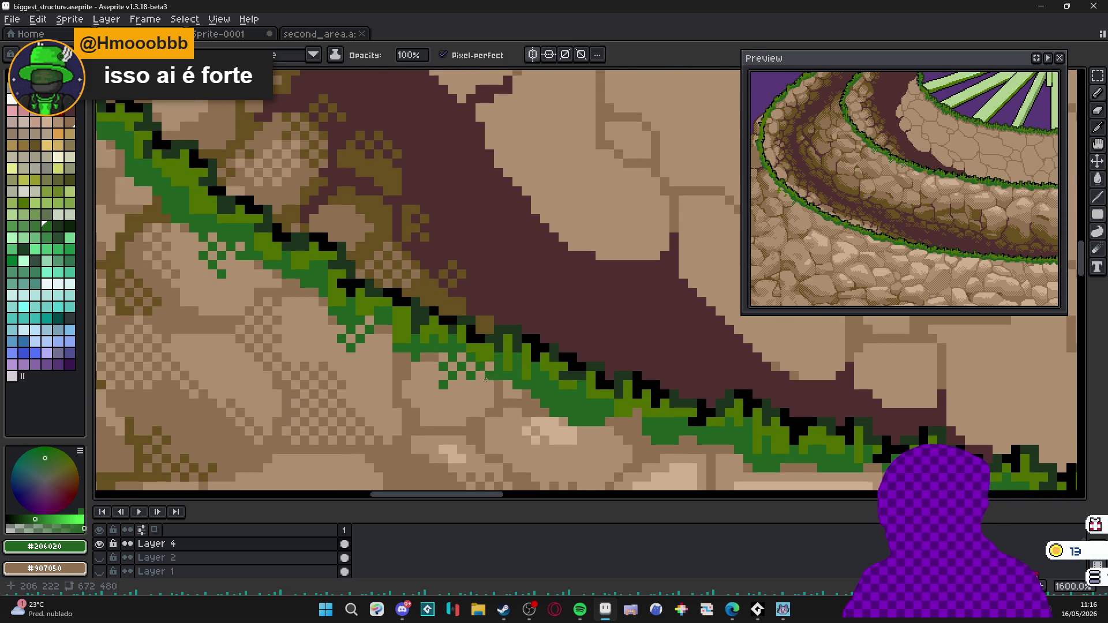
scroll(491, 391, down, 1)
scroll(490, 391, up, 2)
drag(525, 414, 545, 415)
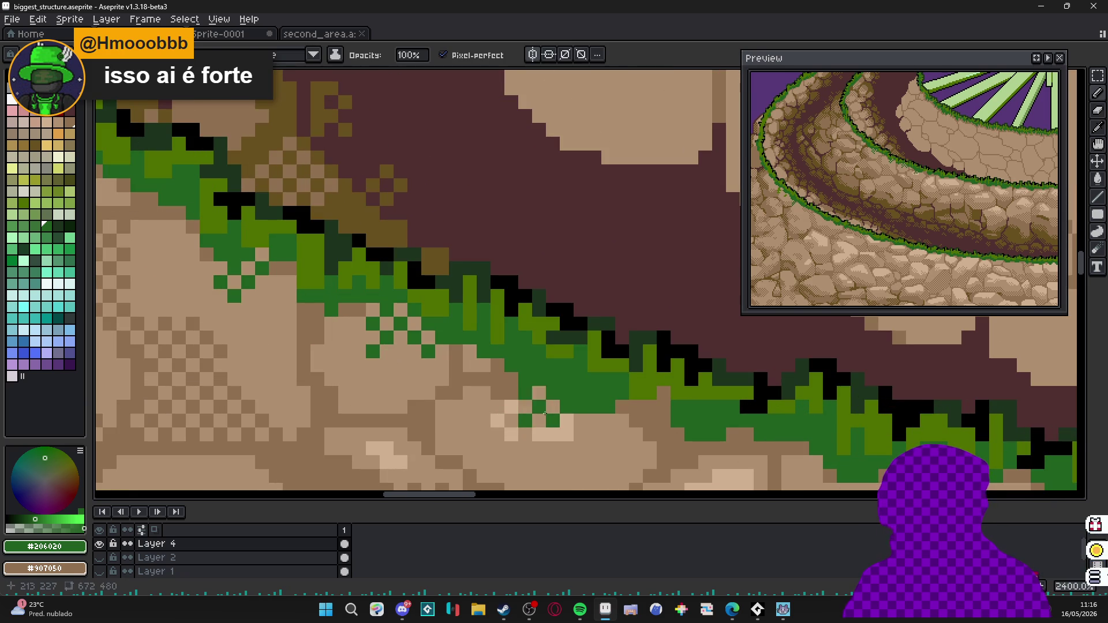
scroll(572, 419, down, 5)
scroll(572, 420, up, 1)
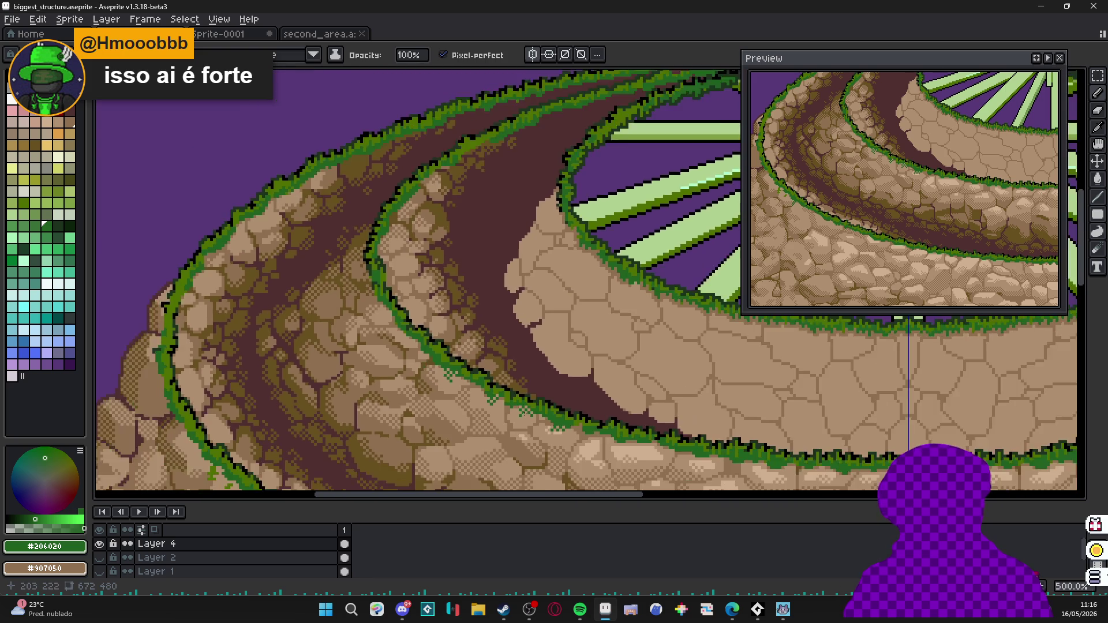
scroll(607, 389, down, 1)
scroll(693, 390, down, 1)
scroll(429, 308, up, 2)
scroll(429, 308, up, 2)
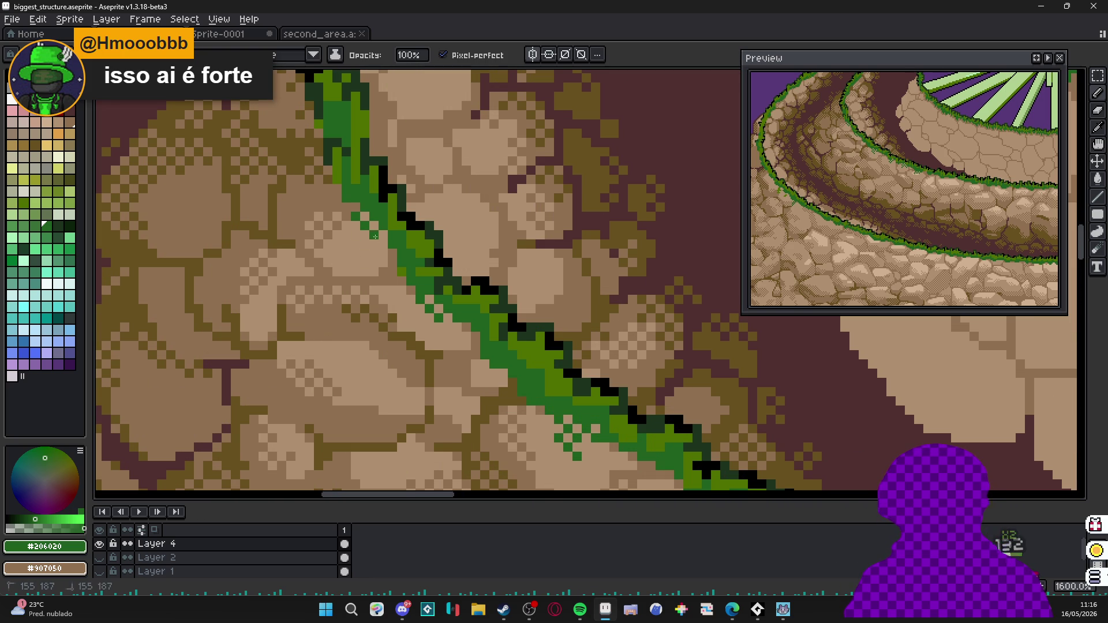
scroll(364, 224, down, 1)
scroll(359, 288, down, 1)
scroll(359, 289, down, 1)
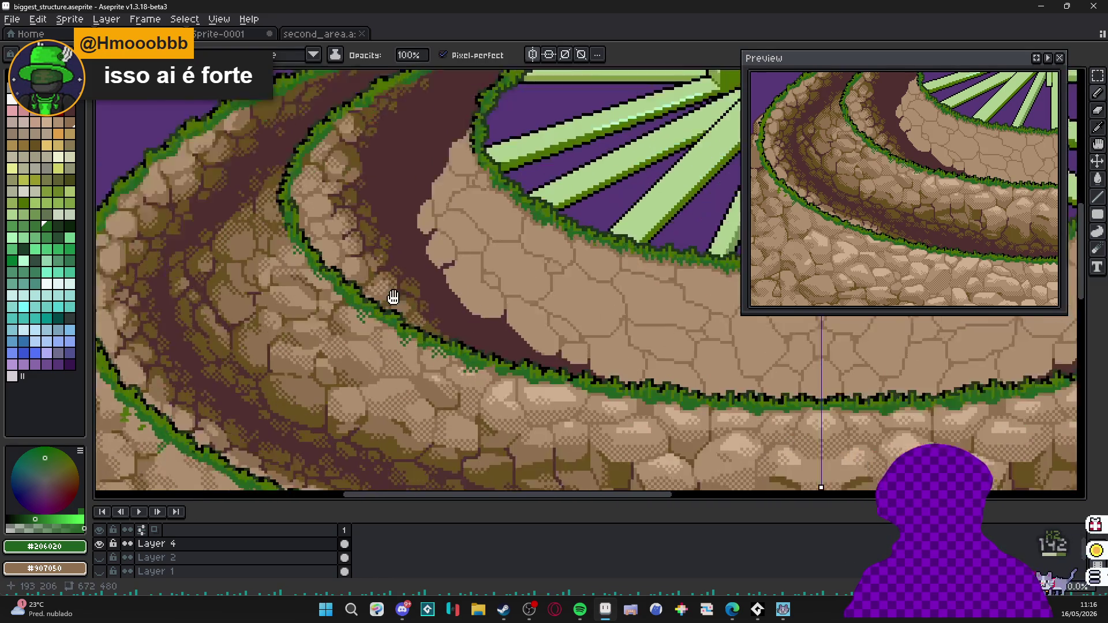
scroll(606, 347, up, 1)
scroll(520, 329, up, 2)
scroll(482, 321, up, 1)
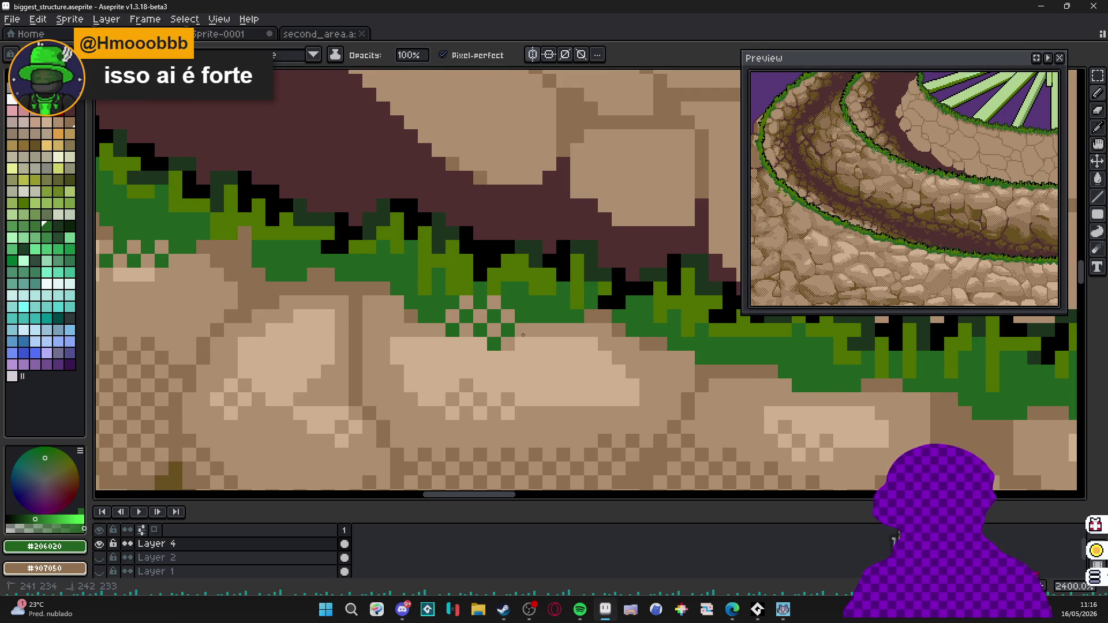
scroll(532, 333, down, 2)
scroll(432, 321, up, 2)
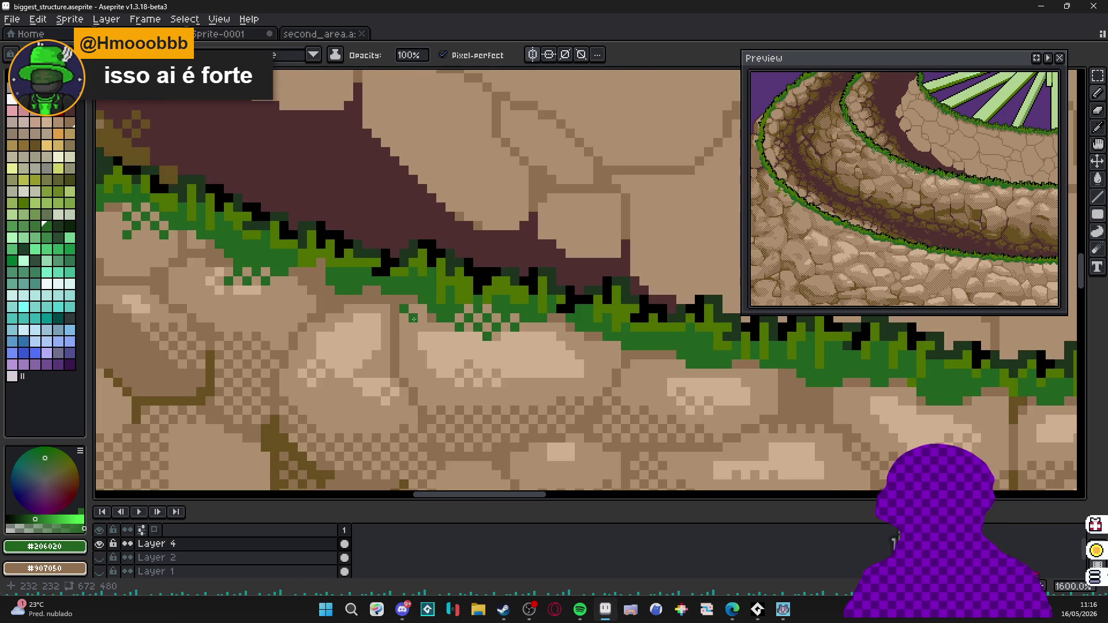
scroll(422, 327, down, 2)
Paint dithered green moss along the grass edge on further parts of the mound.
drag(519, 329, 485, 277)
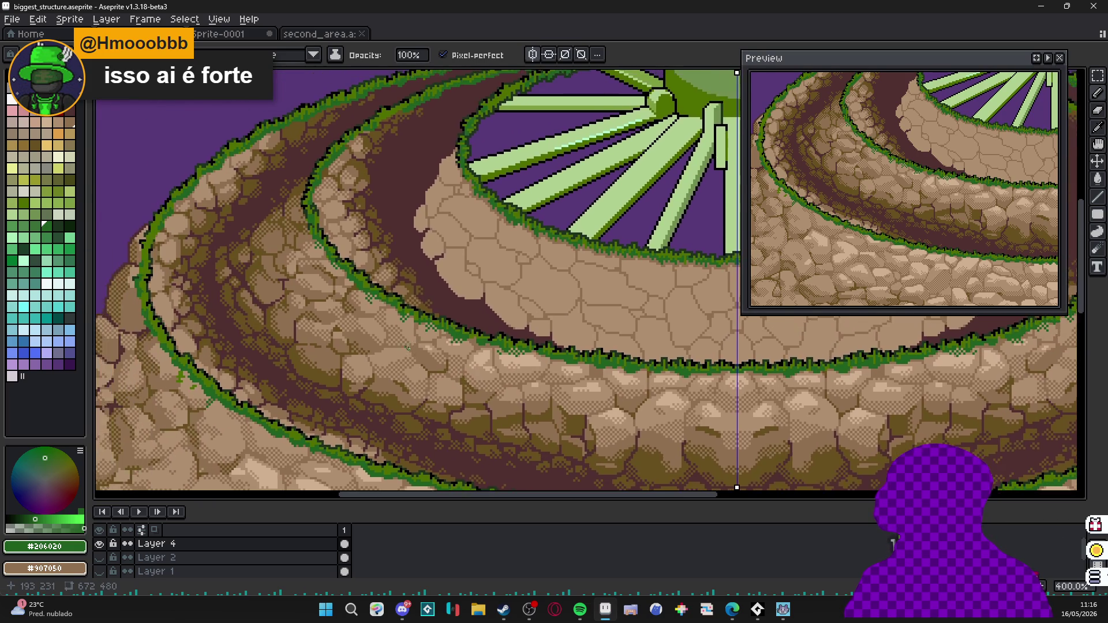
scroll(519, 329, down, 1)
drag(563, 347, 513, 327)
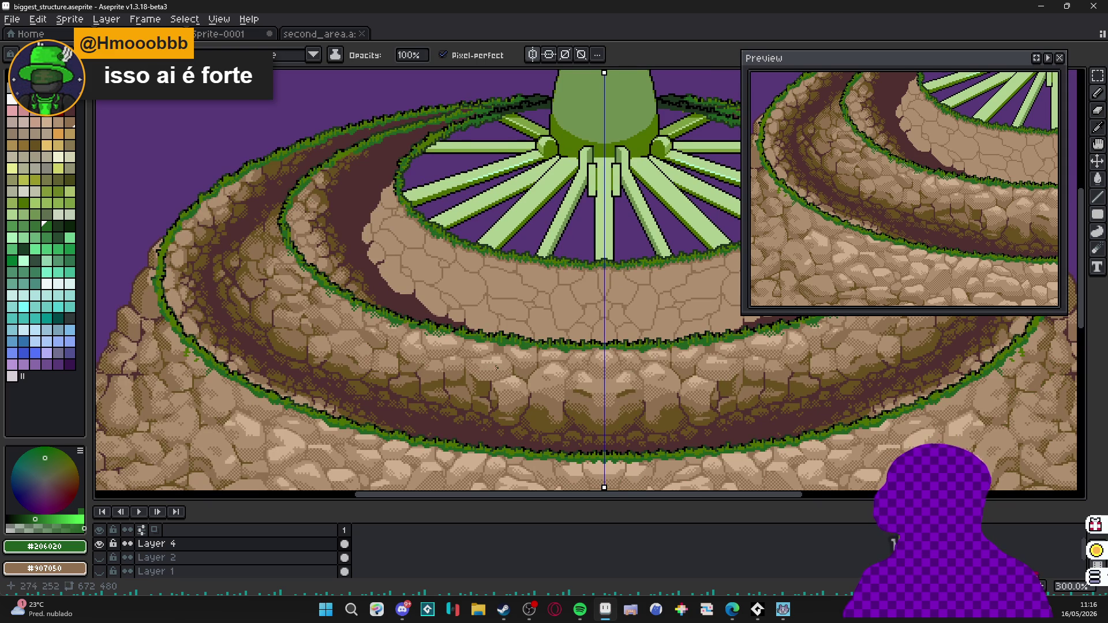
scroll(503, 346, up, 1)
scroll(506, 338, up, 2)
scroll(511, 334, up, 1)
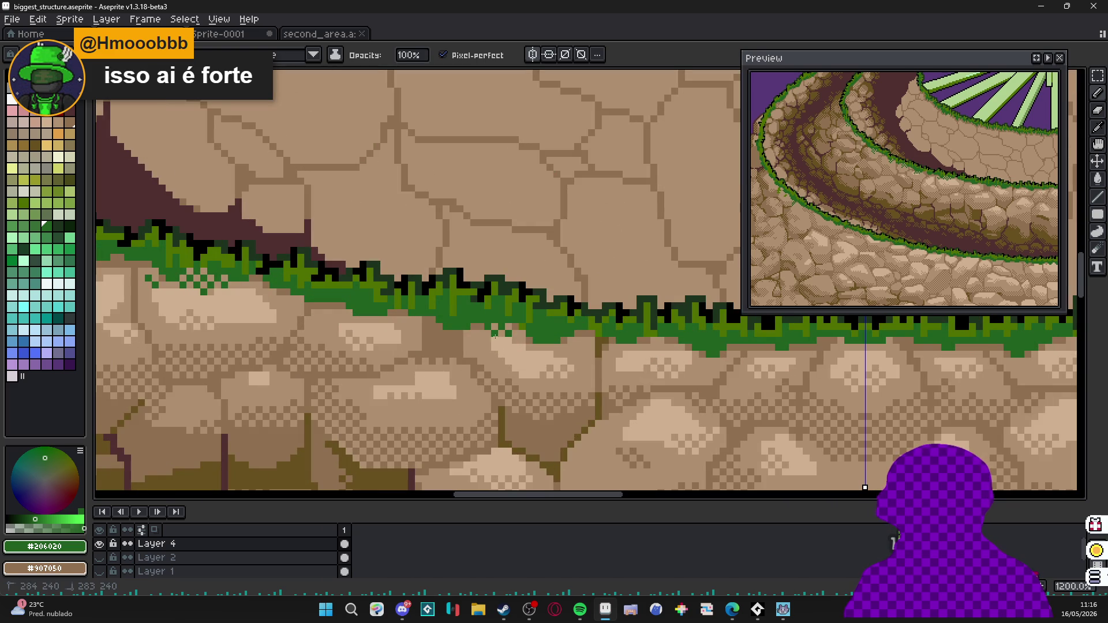
mouse_move(495, 332)
mouse_down()
mouse_move(533, 353)
mouse_move(598, 331)
mouse_up()
scroll(583, 336, down, 2)
scroll(576, 343, up, 2)
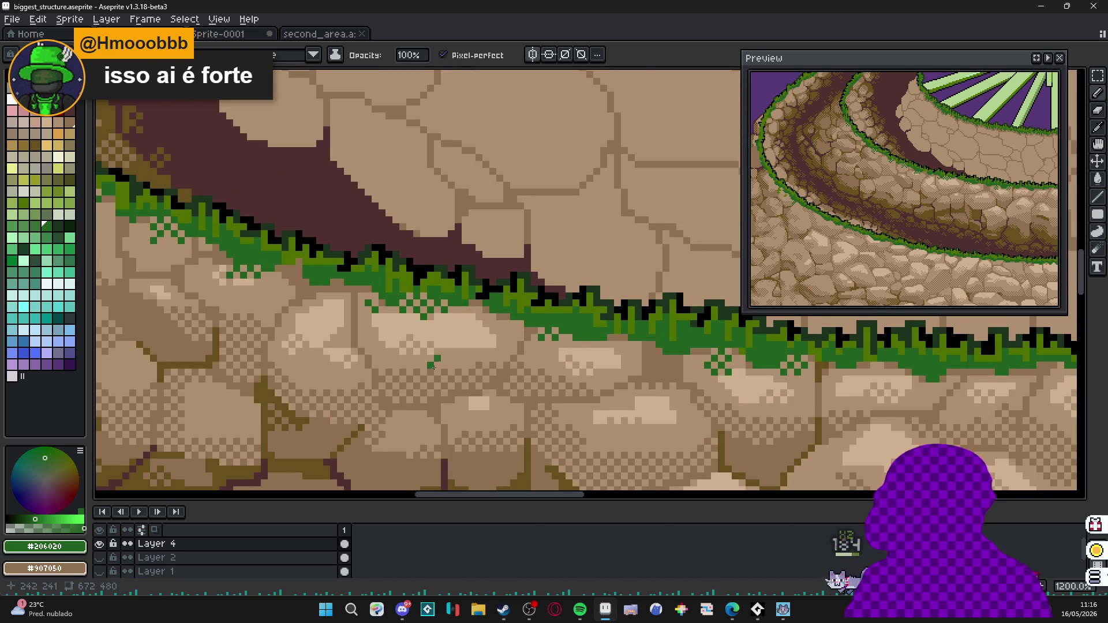
scroll(555, 337, down, 1)
mouse_move(485, 312)
mouse_down()
mouse_move(329, 338)
mouse_move(258, 277)
mouse_up()
scroll(330, 338, up, 1)
scroll(258, 278, down, 1)
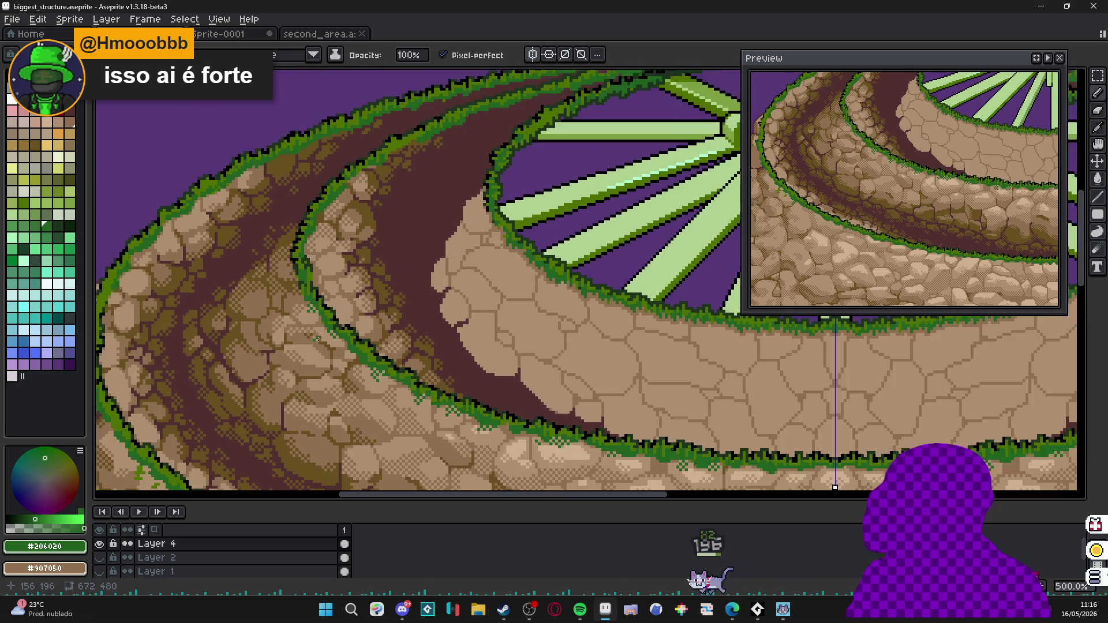
scroll(216, 112, up, 3)
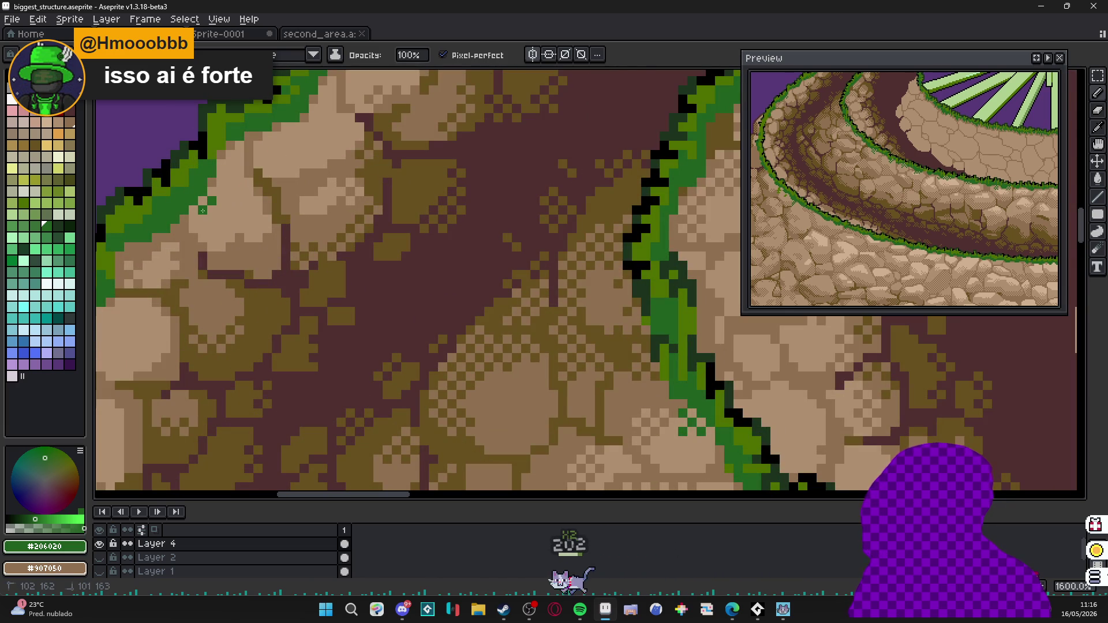
drag(206, 199, 308, 247)
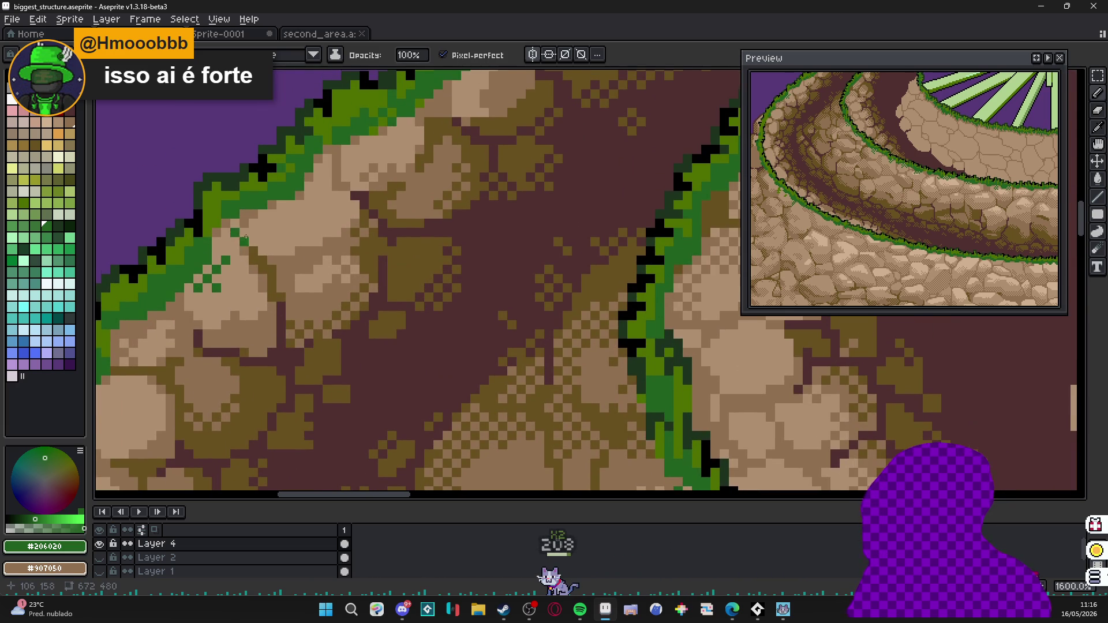
click(308, 190)
click(282, 218)
drag(274, 209, 278, 267)
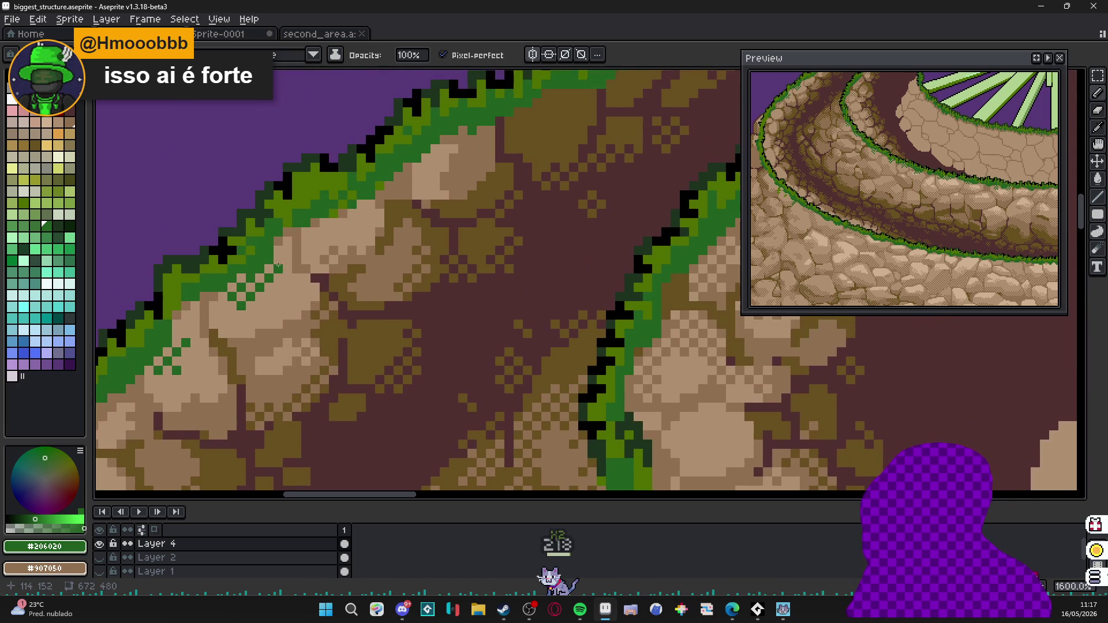
scroll(342, 223, down, 2)
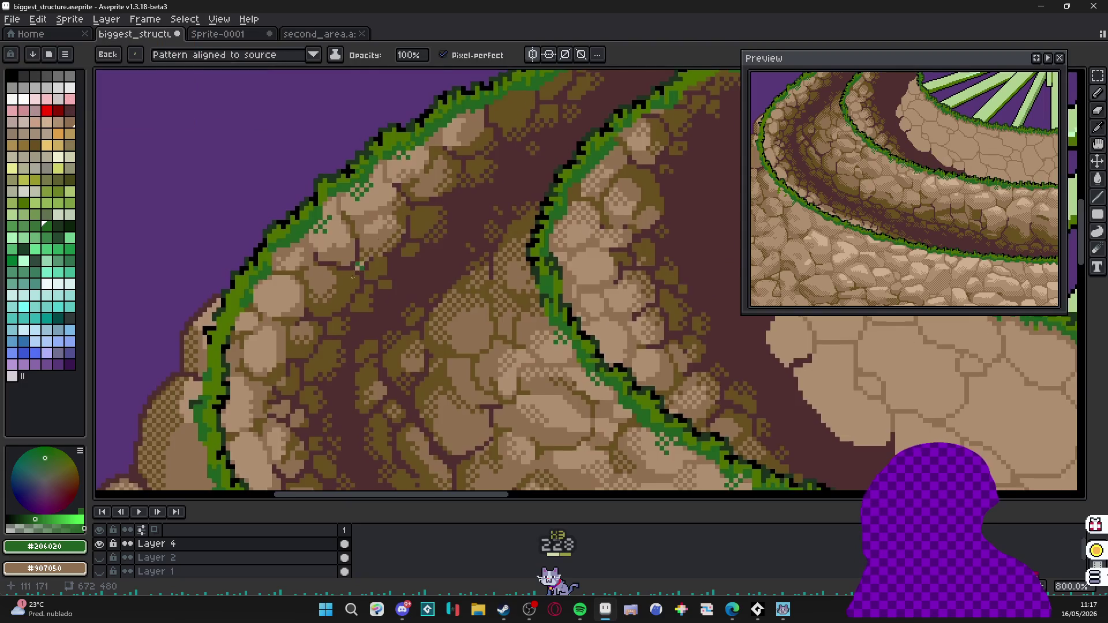
scroll(260, 252, up, 2)
Dab dark green checker moss pixels onto stones just below the grassy ring edge.
mouse_move(238, 251)
mouse_down()
mouse_move(230, 278)
mouse_move(250, 251)
mouse_up()
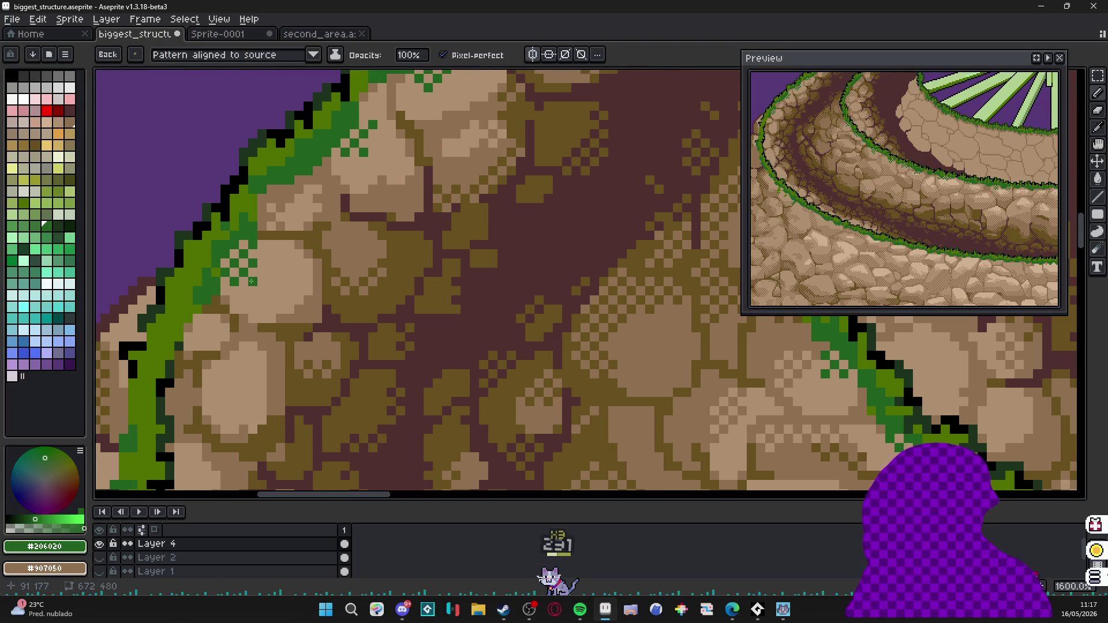
scroll(252, 279, down, 1)
scroll(277, 286, up, 1)
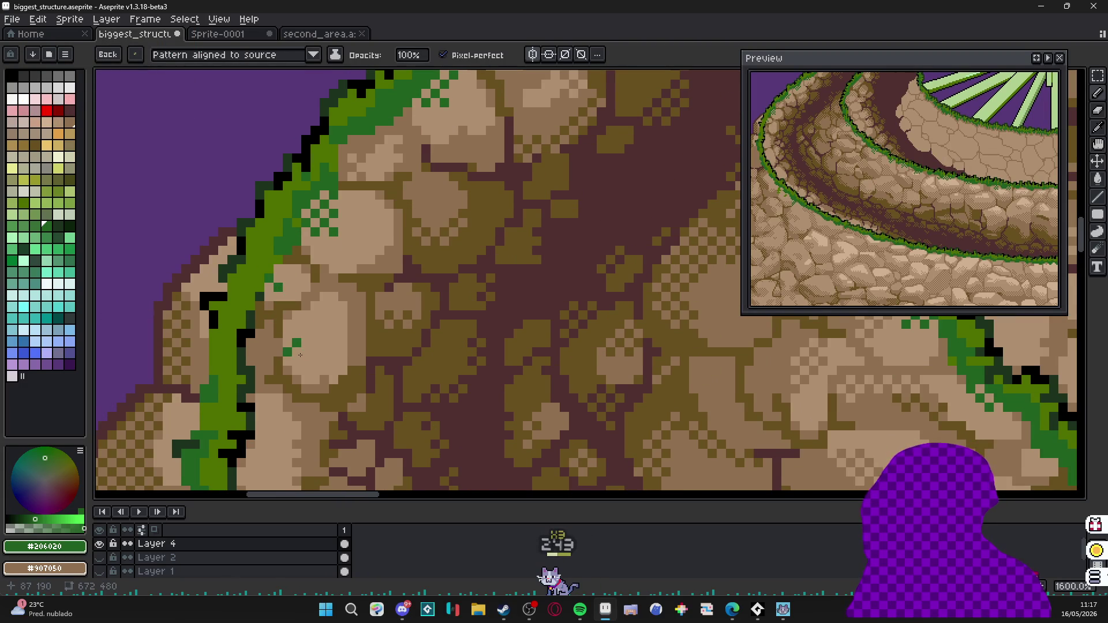
scroll(299, 350, down, 2)
drag(433, 261, 347, 330)
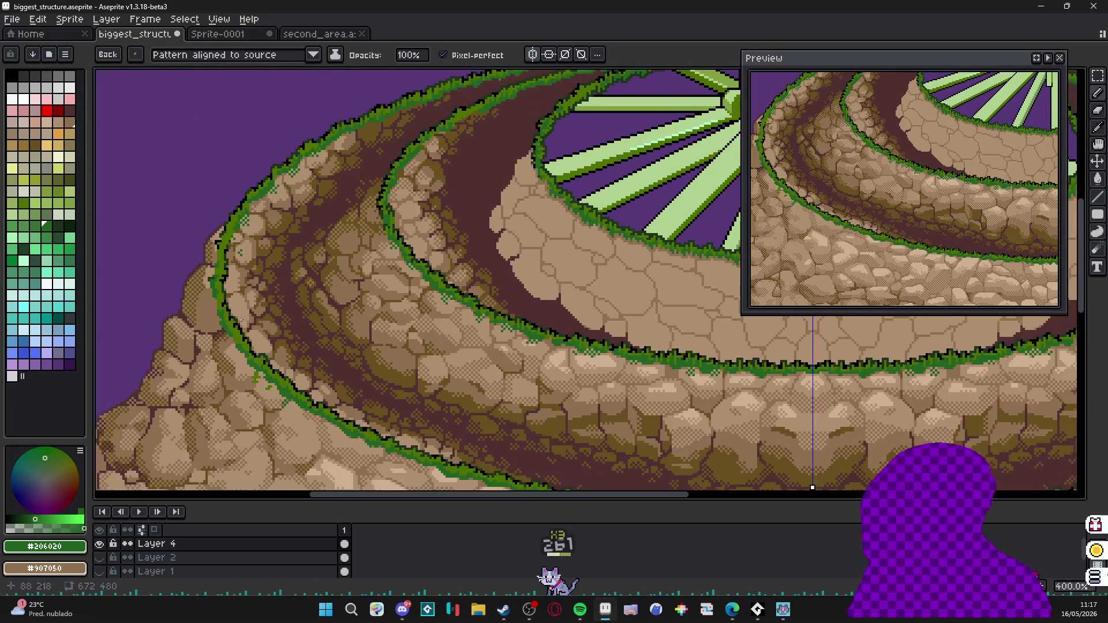
scroll(468, 285, down, 1)
drag(521, 303, 433, 277)
scroll(468, 286, down, 1)
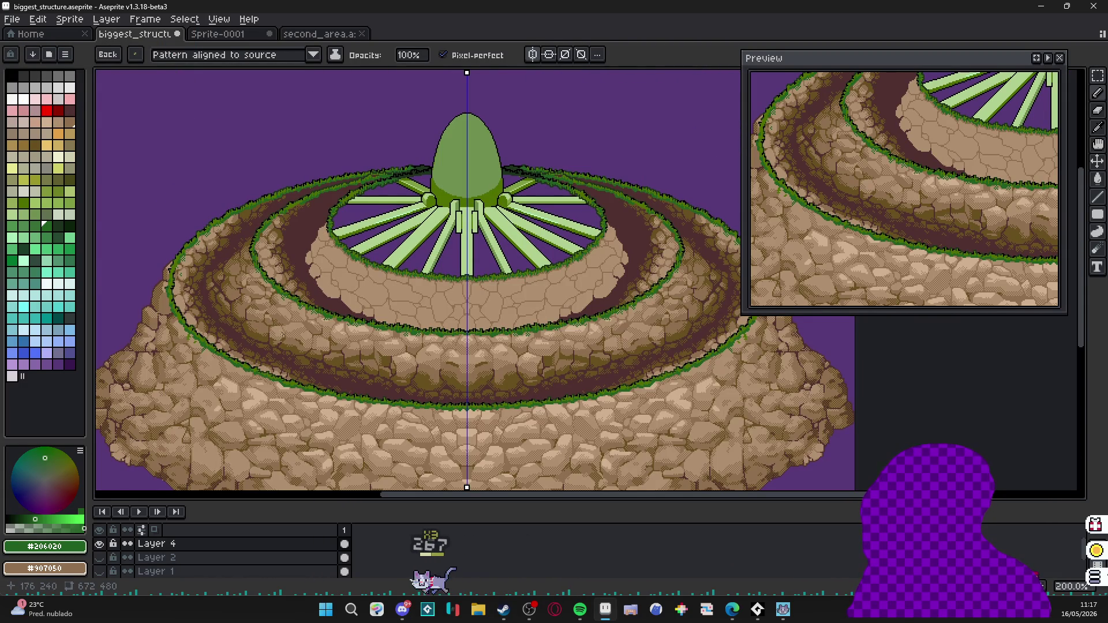
scroll(468, 286, up, 2)
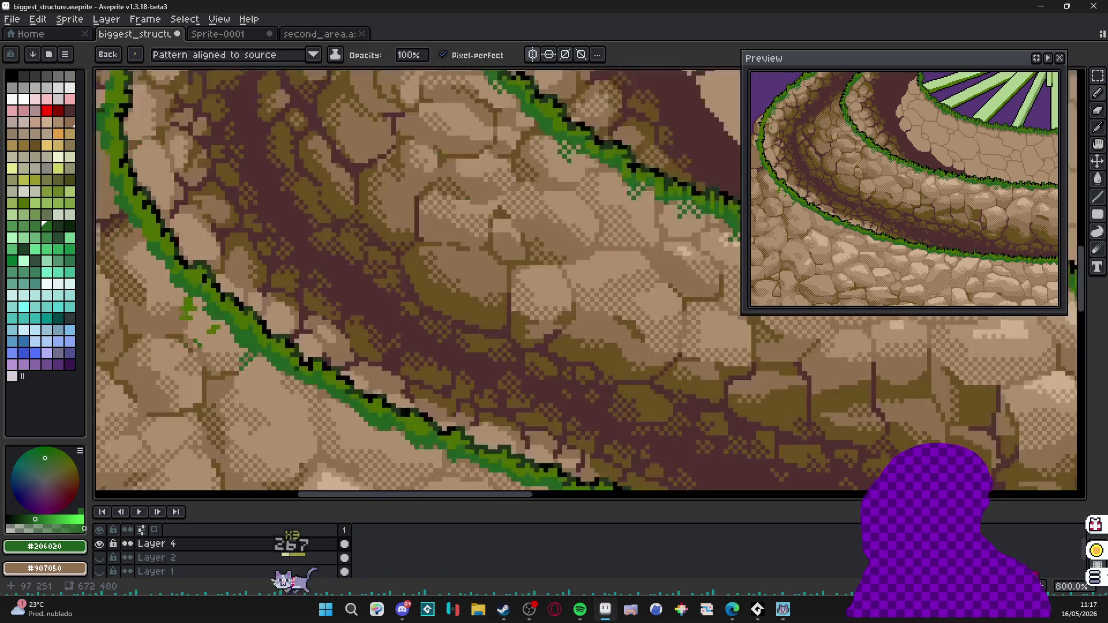
scroll(467, 287, up, 1)
drag(520, 347, 433, 216)
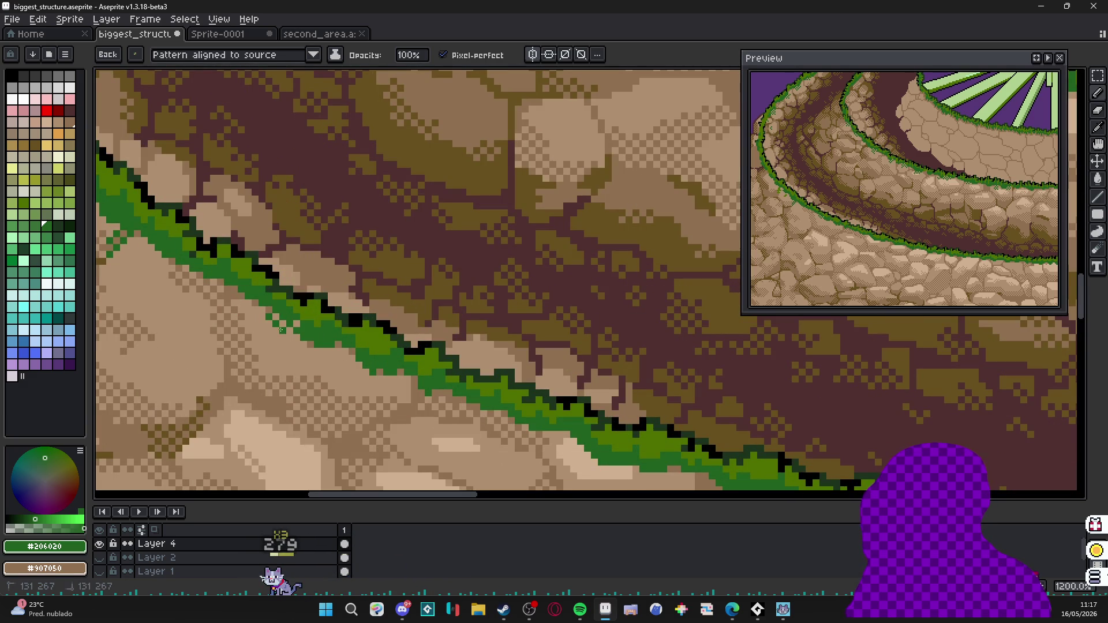
drag(269, 331, 330, 365)
scroll(330, 365, up, 1)
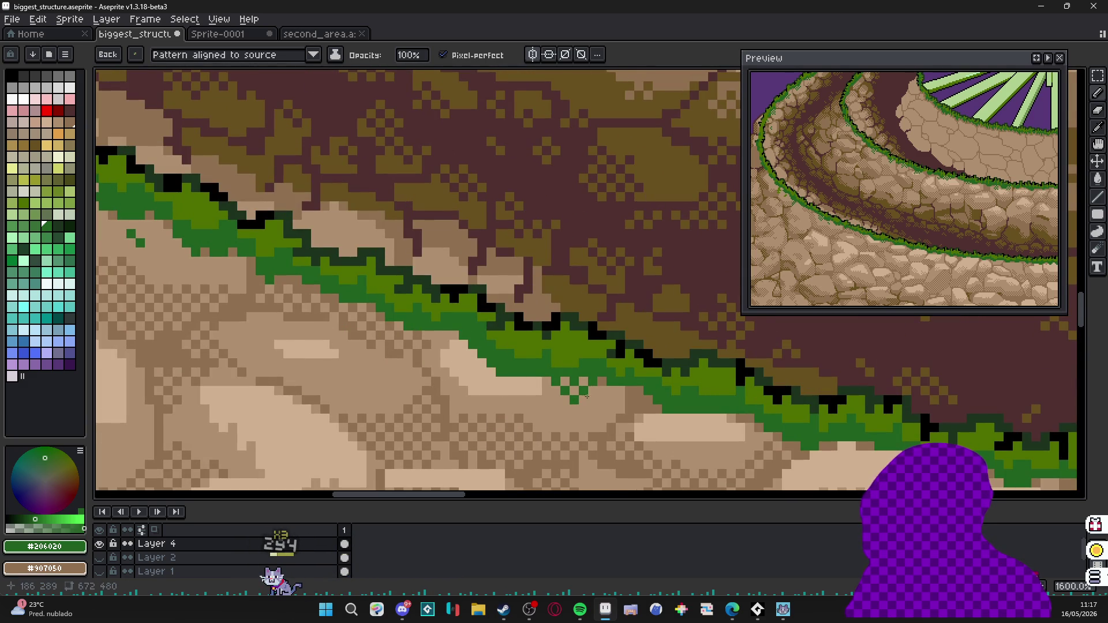
drag(570, 381, 602, 390)
drag(481, 368, 501, 379)
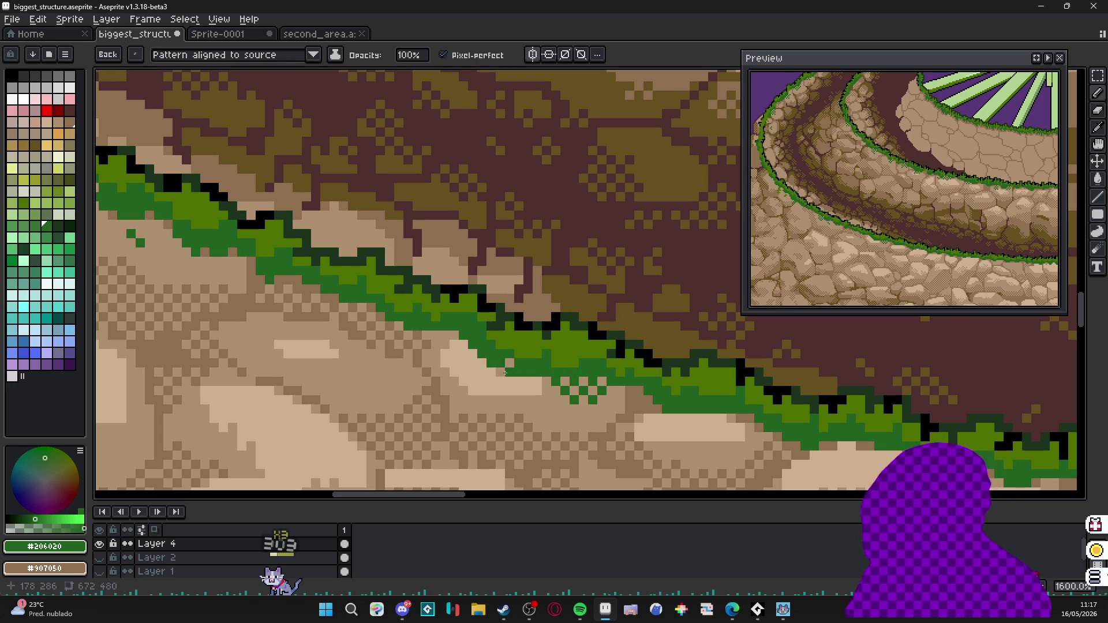
Eyedrop colours and add checkered moss pixels at another stretch of the stone edge.
key(alt)
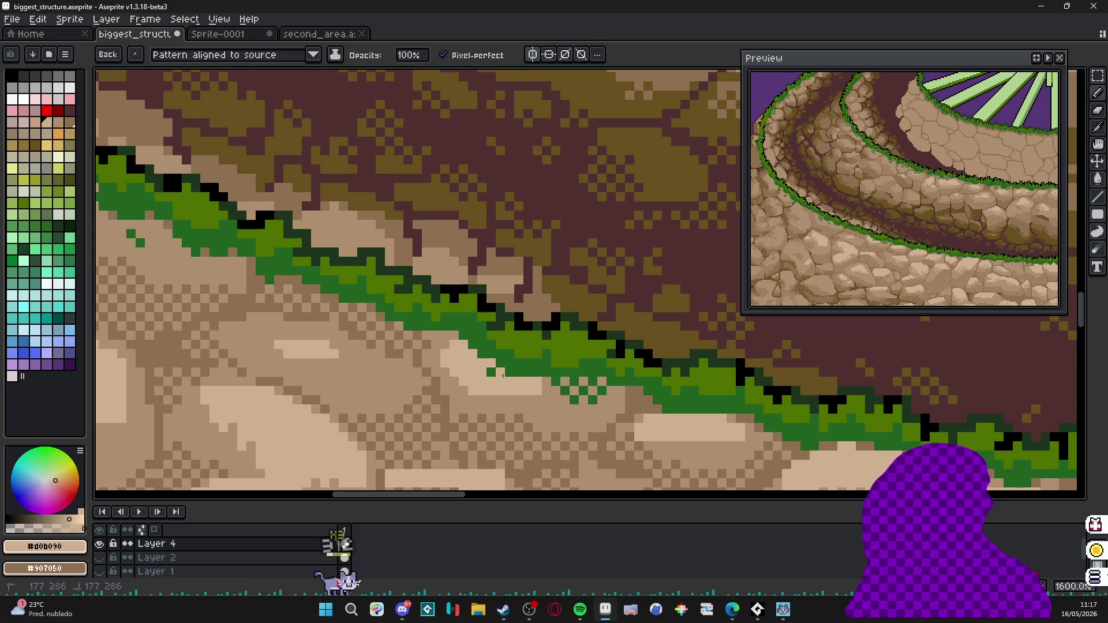
scroll(397, 381, down, 1)
drag(398, 381, 367, 371)
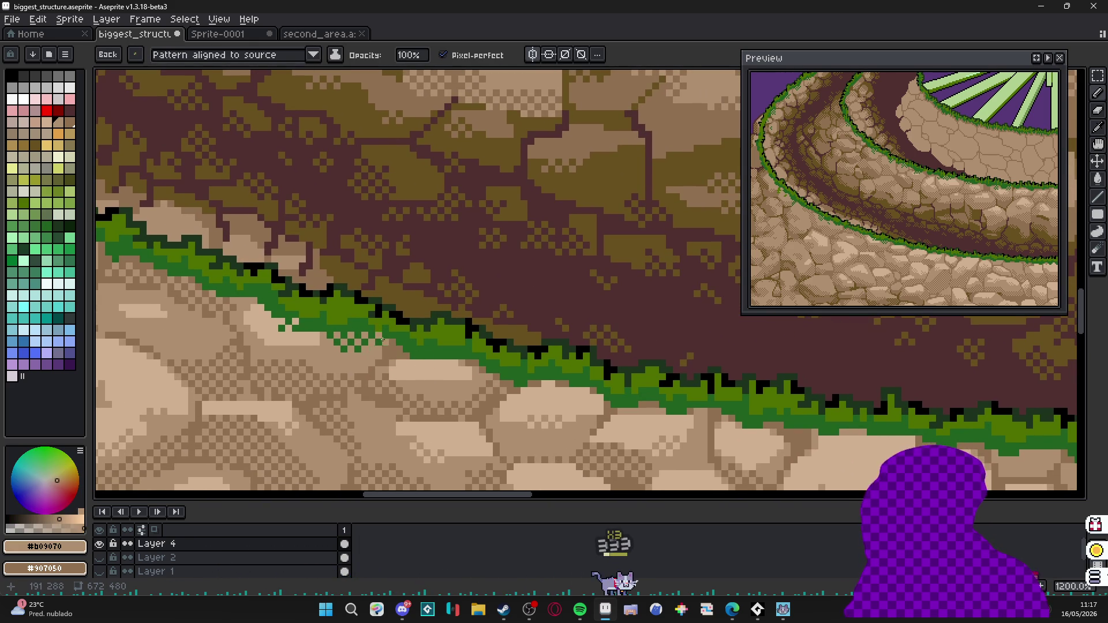
scroll(393, 356, down, 1)
drag(484, 356, 440, 339)
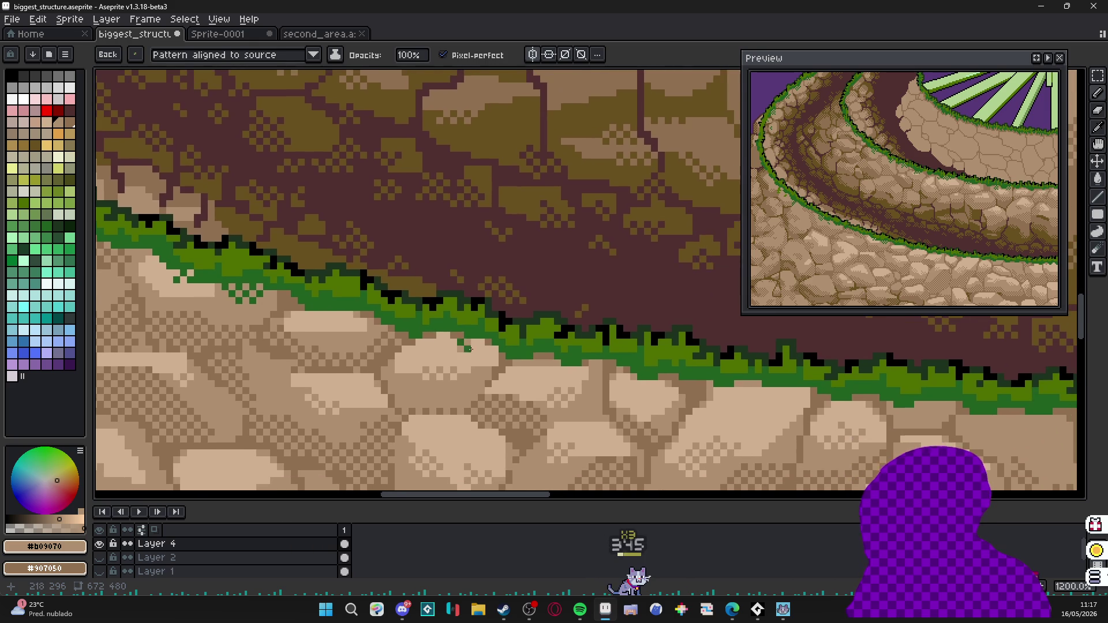
scroll(478, 355, up, 1)
mouse_move(572, 359)
mouse_down()
mouse_move(559, 364)
mouse_move(594, 371)
mouse_move(598, 389)
mouse_up()
key(alt)
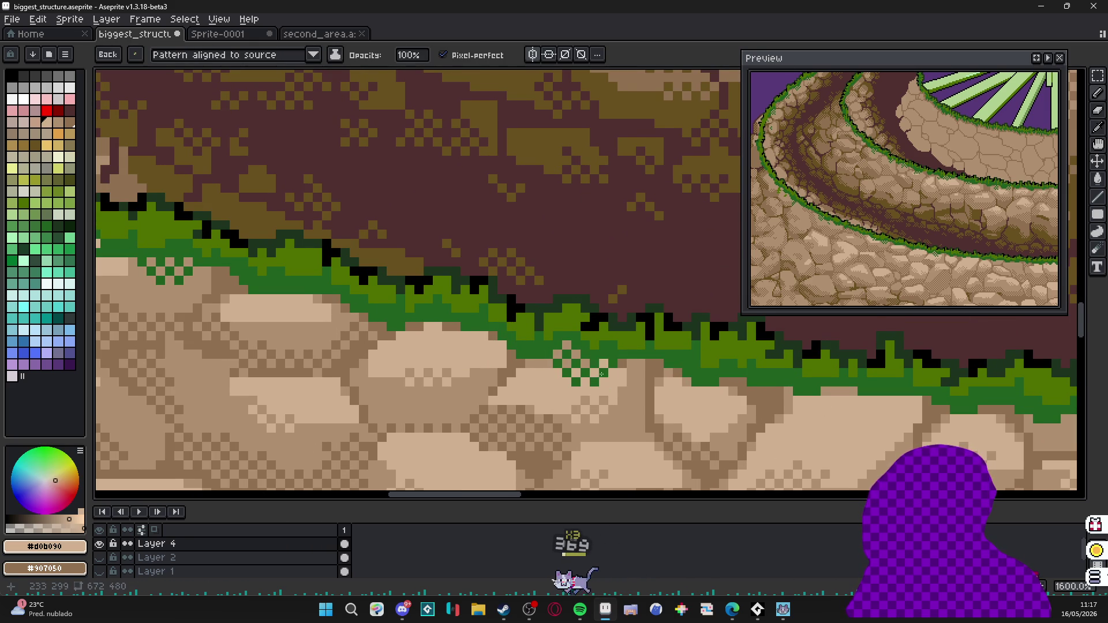
alt+click(609, 359)
click(628, 399)
Add a few more green dither pixels further along the grass edge, sampling light tan #b09070.
key(space)
drag(634, 399, 526, 410)
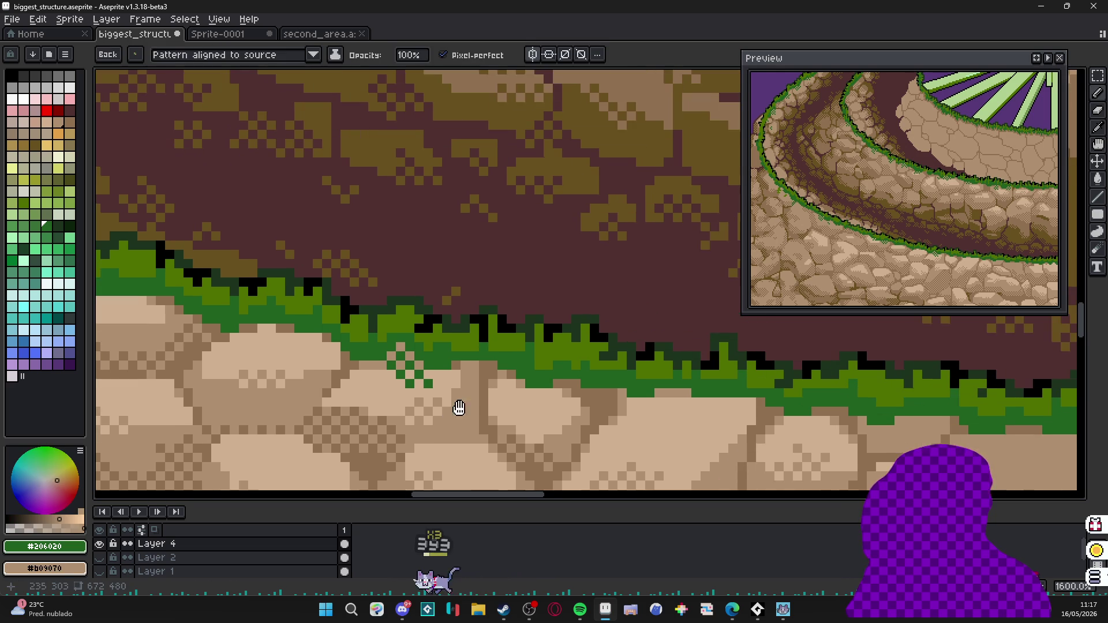
key(alt)
click(530, 401)
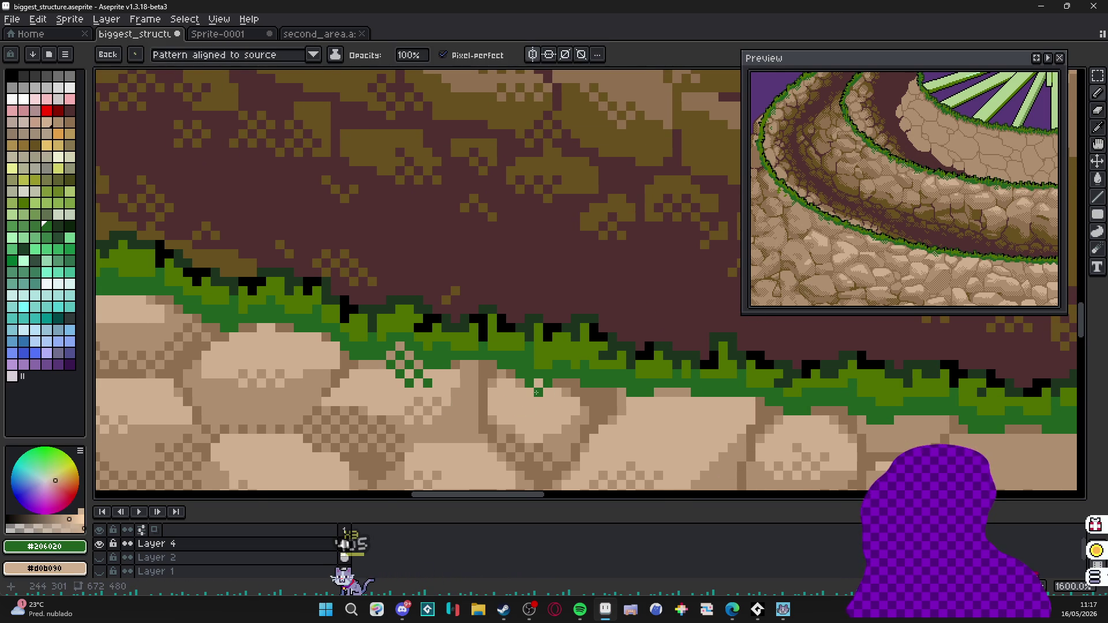
scroll(527, 409, down, 1)
scroll(517, 409, up, 1)
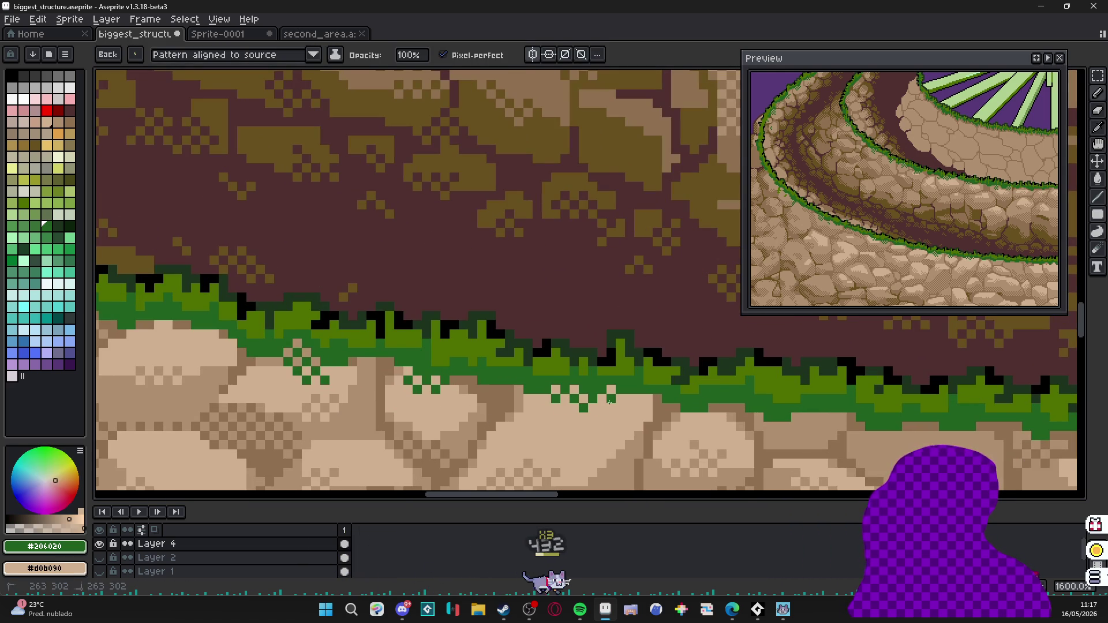
drag(611, 395, 552, 426)
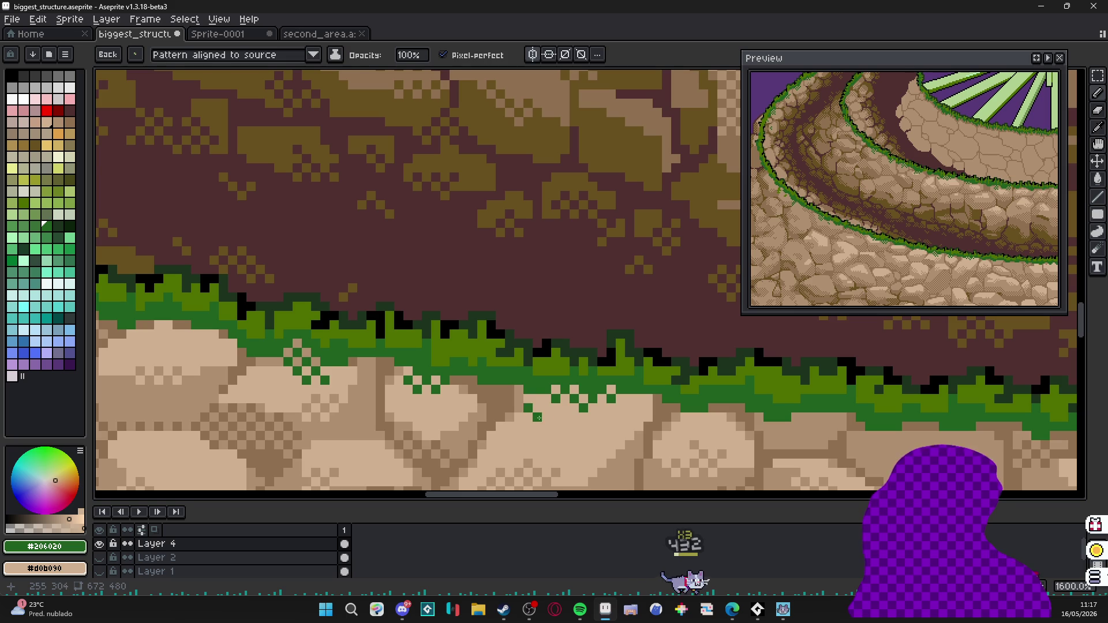
scroll(552, 426, down, 3)
scroll(632, 370, up, 4)
key(x)
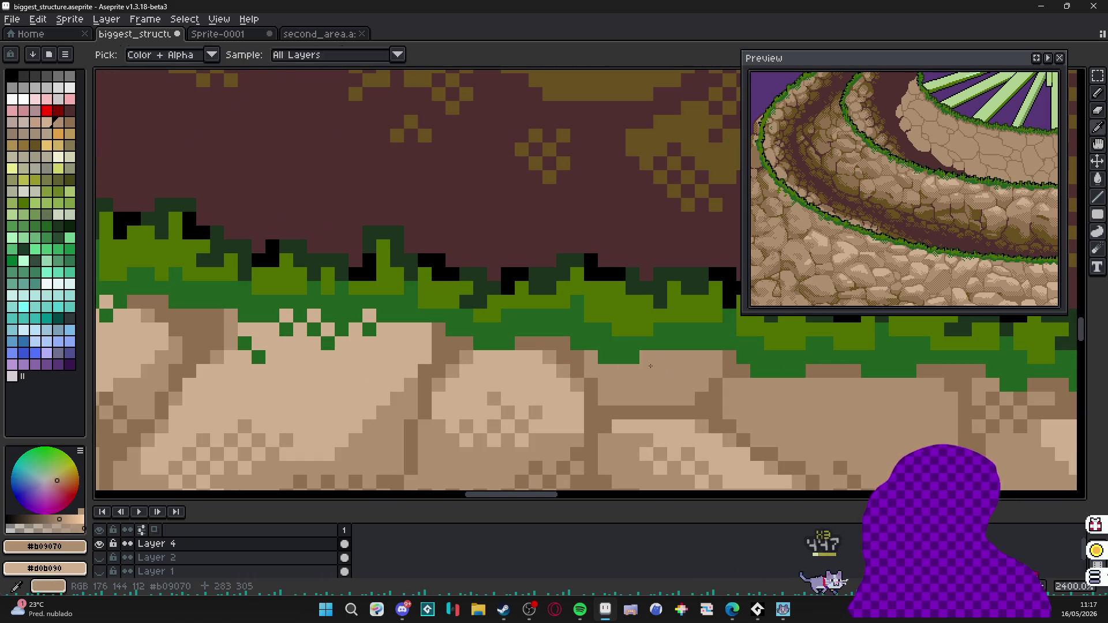
alt+click(645, 370)
drag(667, 370, 689, 360)
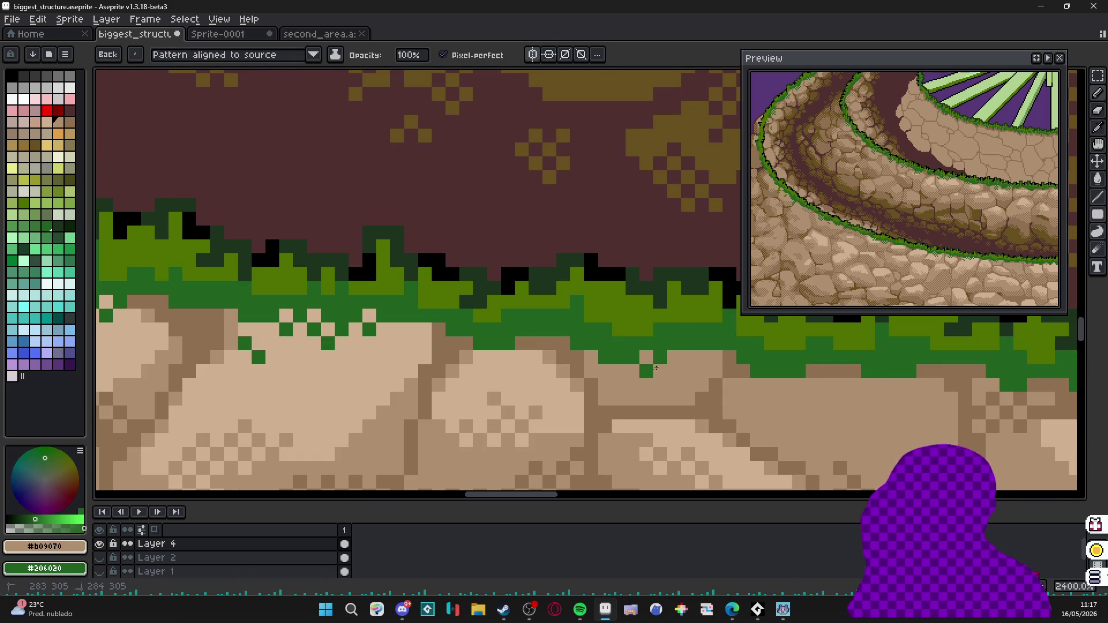
scroll(667, 370, down, 2)
click(546, 381)
scroll(551, 391, down, 3)
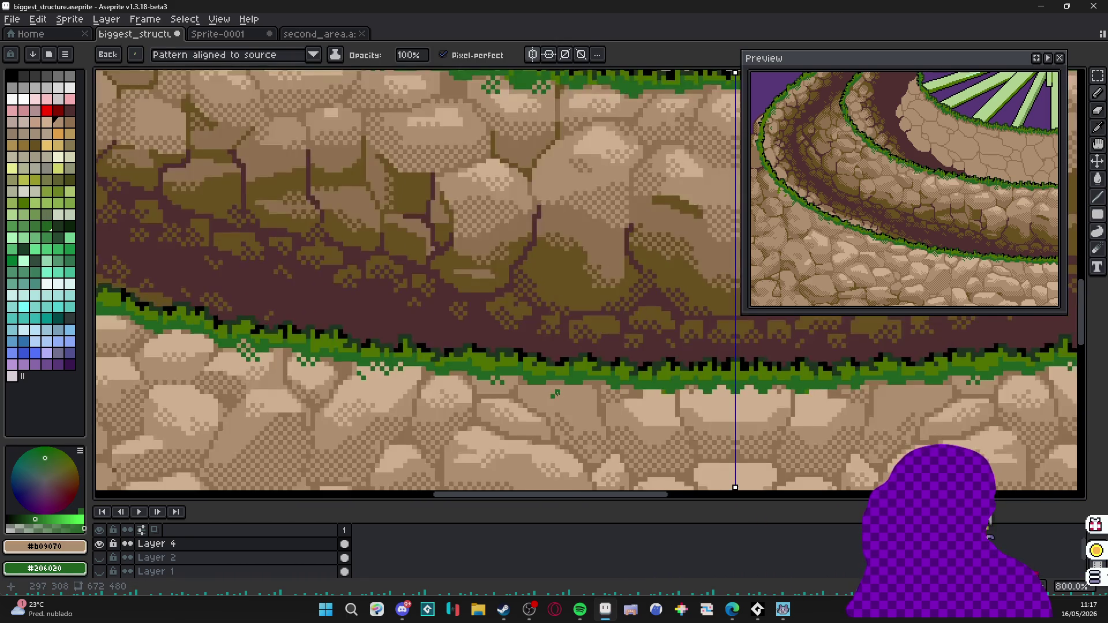
scroll(551, 391, up, 2)
mouse_move(519, 386)
mouse_down()
mouse_move(572, 381)
mouse_move(606, 390)
mouse_move(604, 411)
mouse_move(613, 407)
mouse_up()
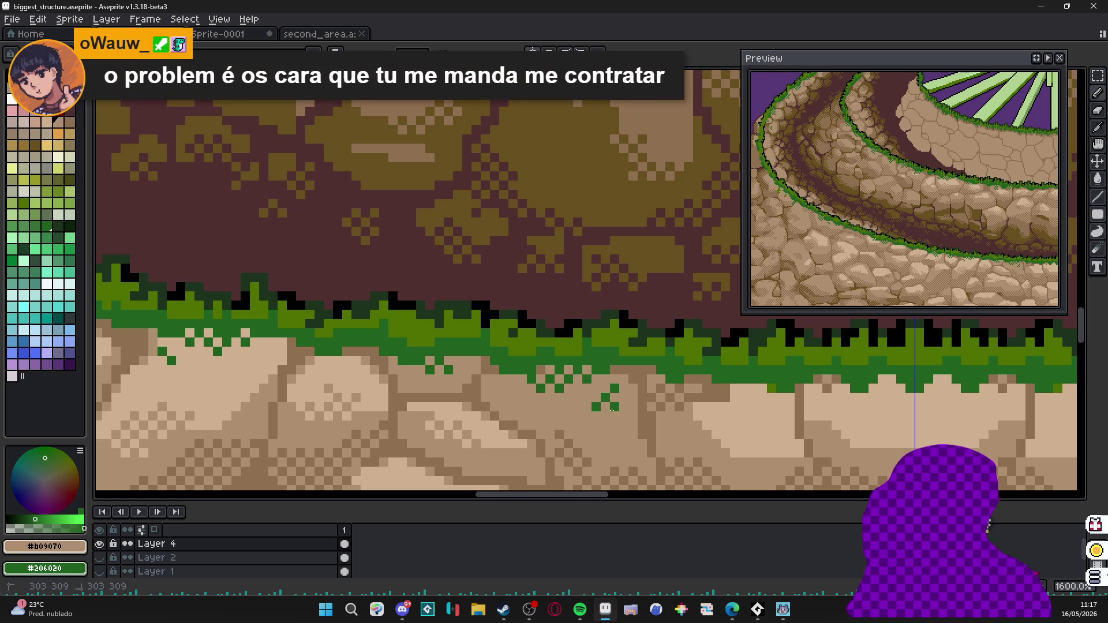
click(594, 394)
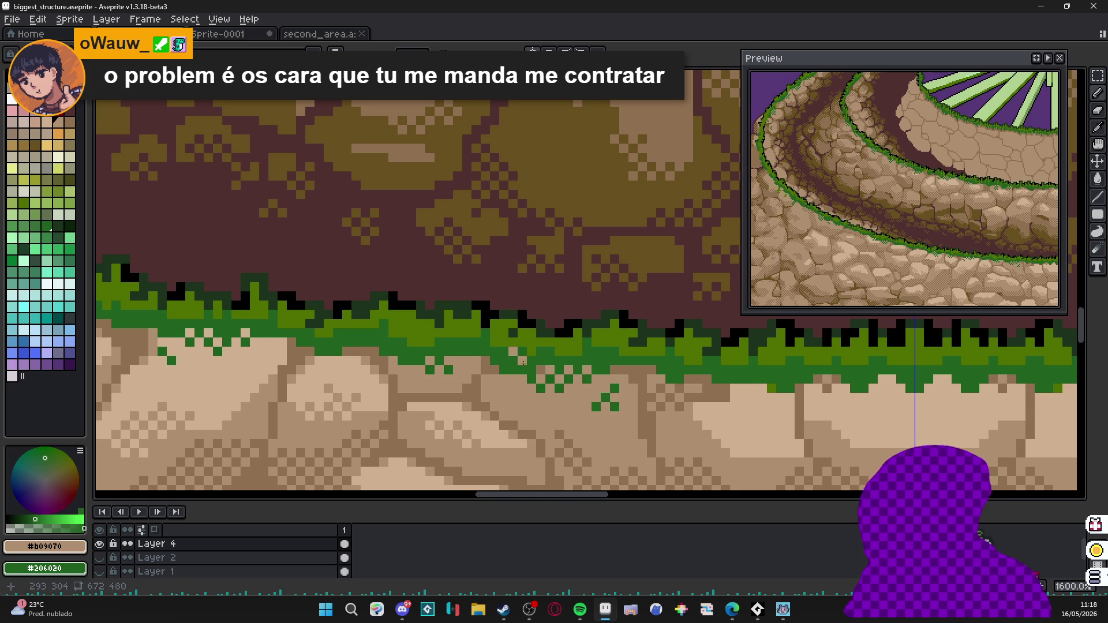
scroll(598, 392, down, 1)
scroll(606, 379, up, 1)
scroll(606, 379, up, 1)
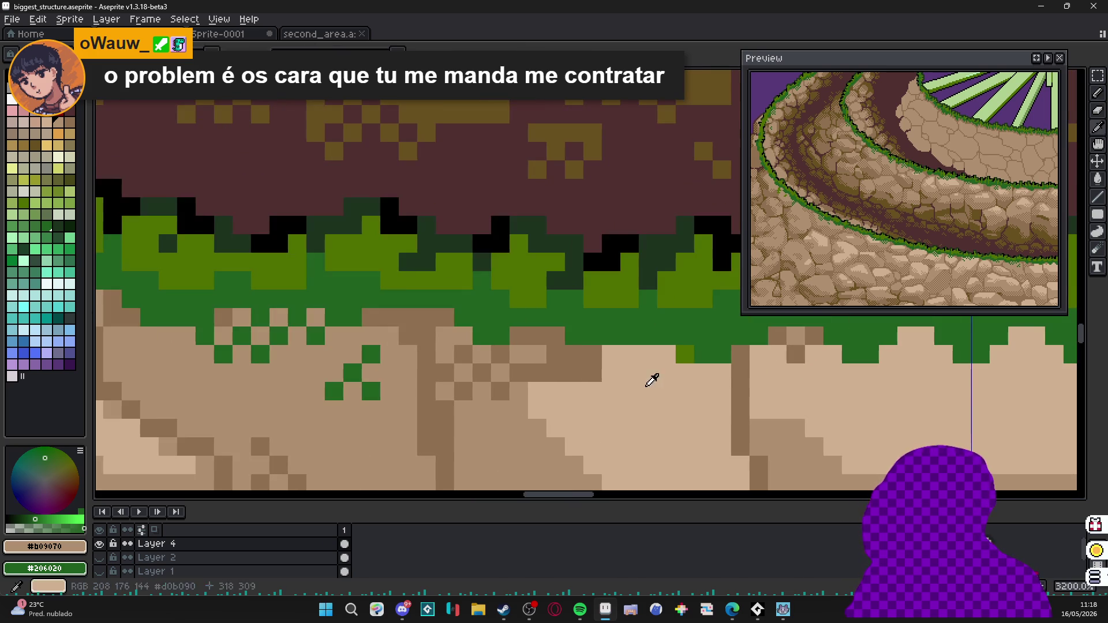
click(650, 372)
click(667, 354)
drag(676, 372, 684, 391)
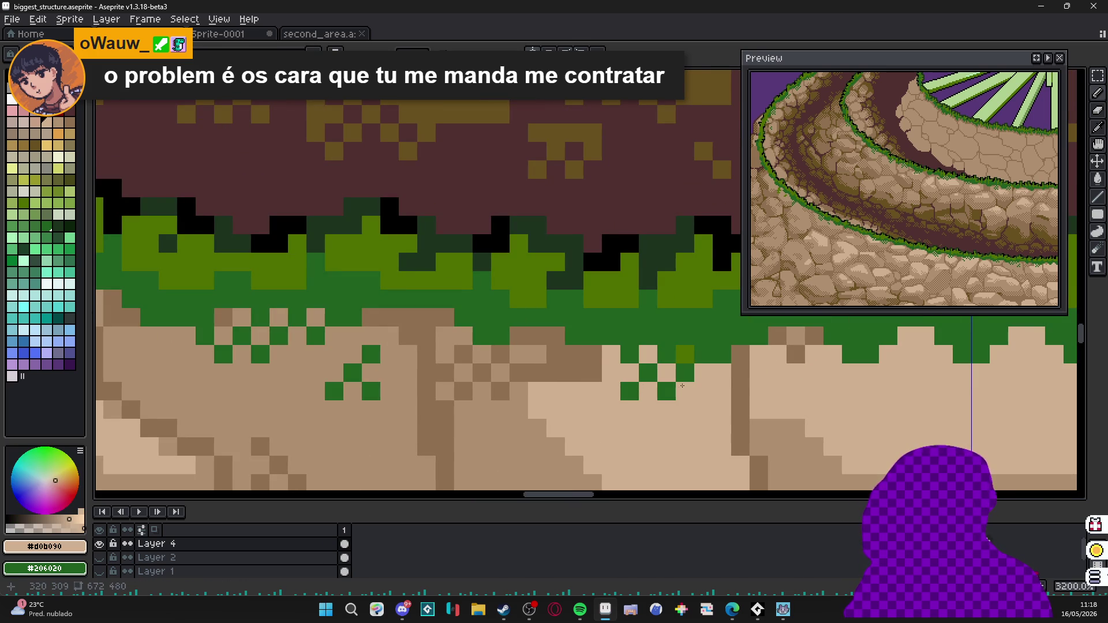
click(630, 336)
drag(593, 336, 593, 356)
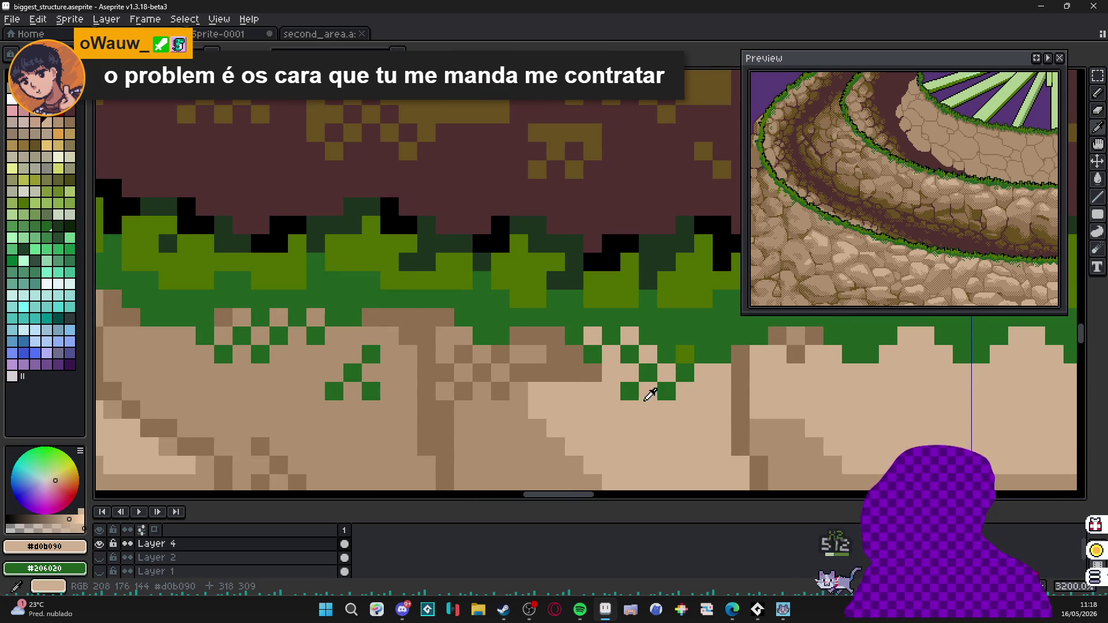
click(482, 391)
click(464, 409)
scroll(475, 399, down, 1)
scroll(475, 399, down, 2)
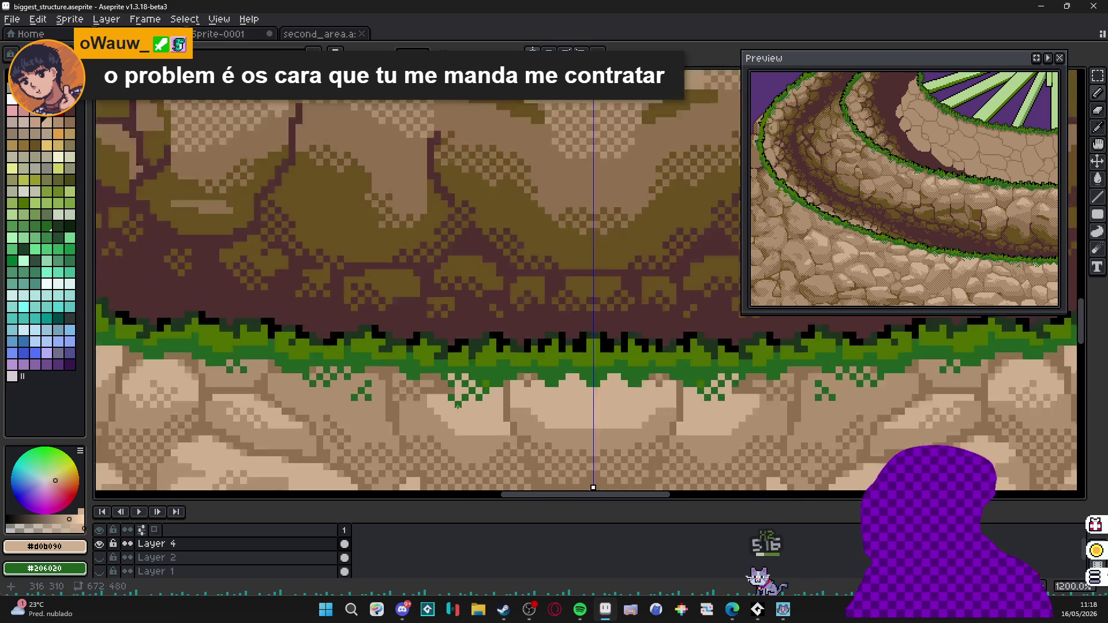
scroll(433, 364, up, 2)
alt+click(374, 333)
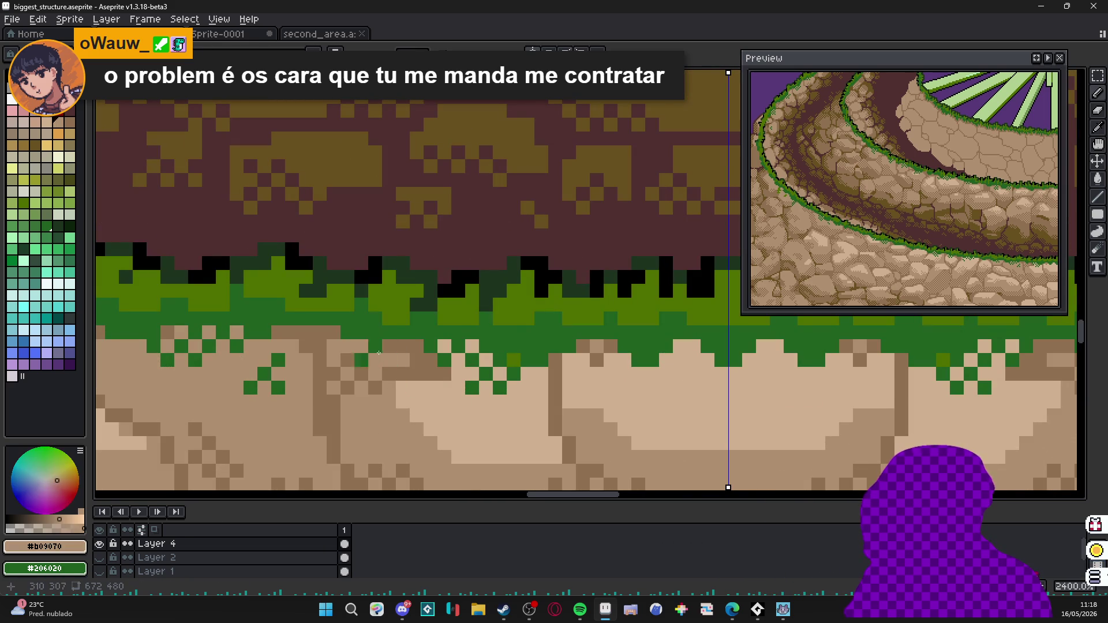
click(403, 346)
scroll(403, 351, down, 5)
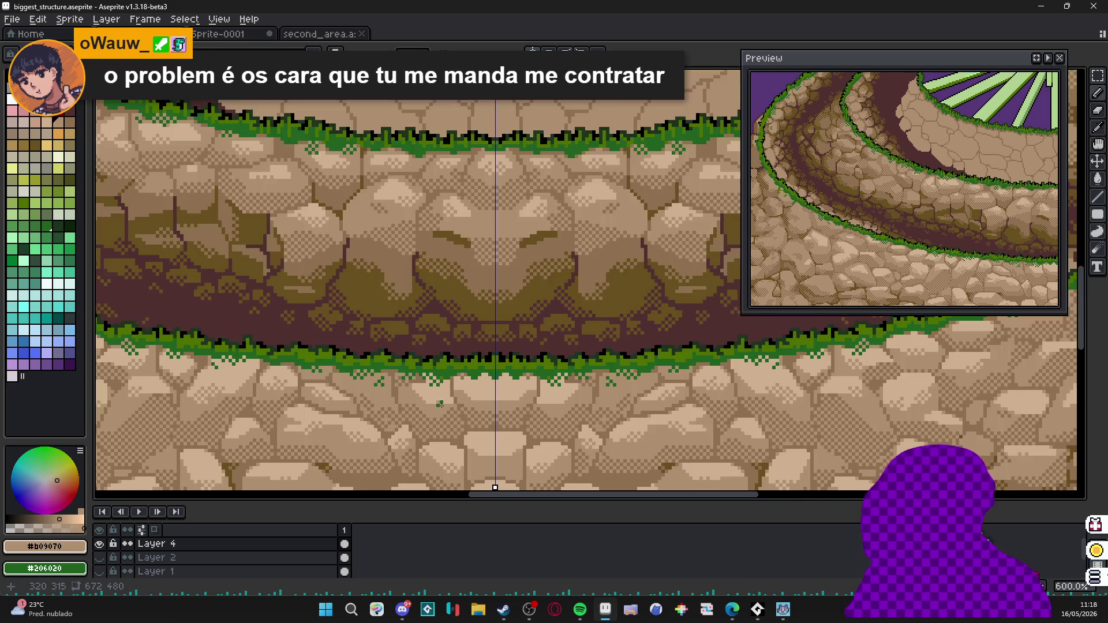
scroll(506, 386, up, 4)
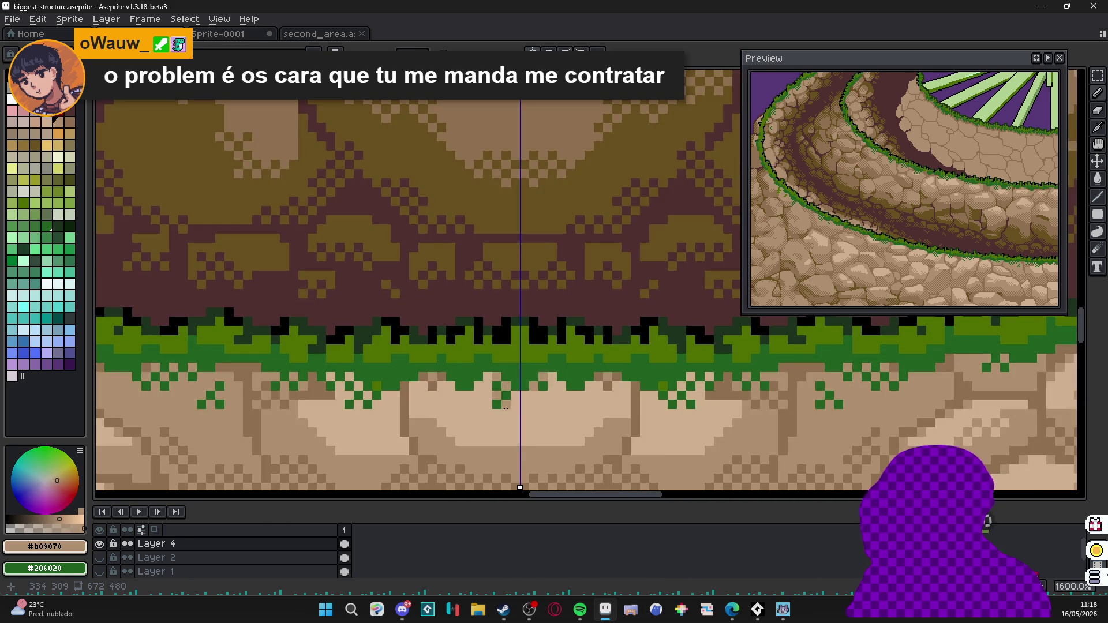
alt+click(498, 395)
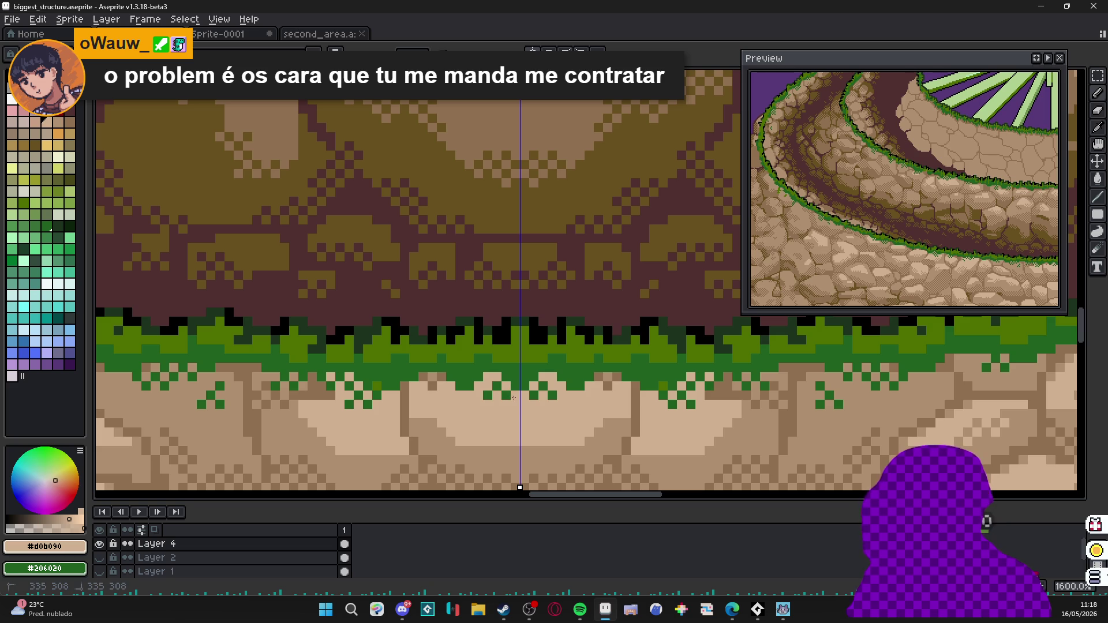
right_click(520, 398)
key(ctrl+z)
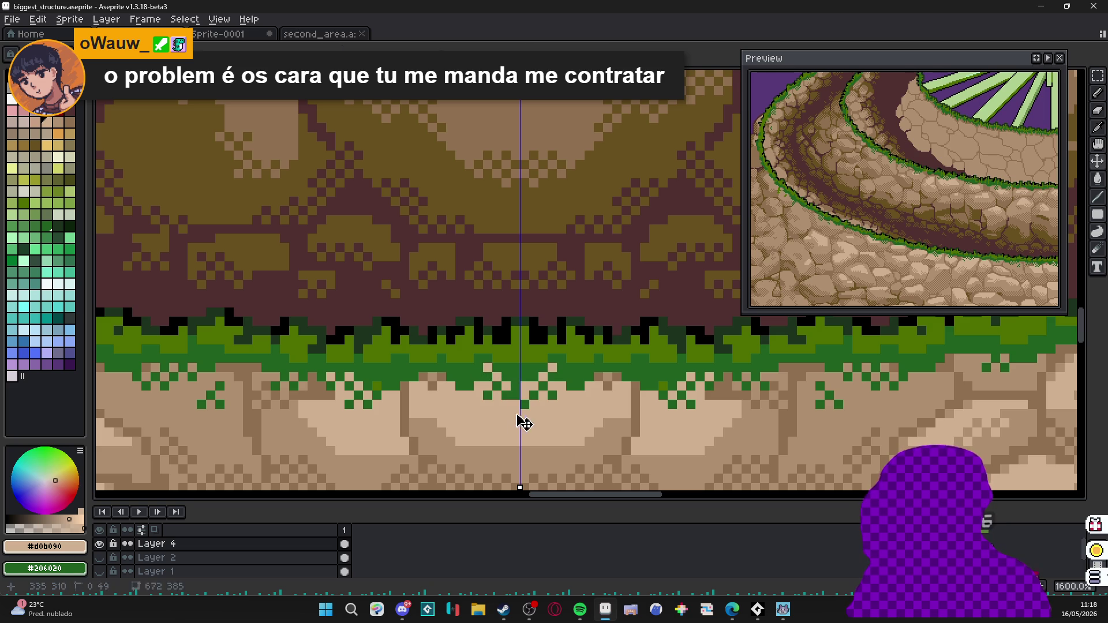
key(ctrl+z)
click(492, 400)
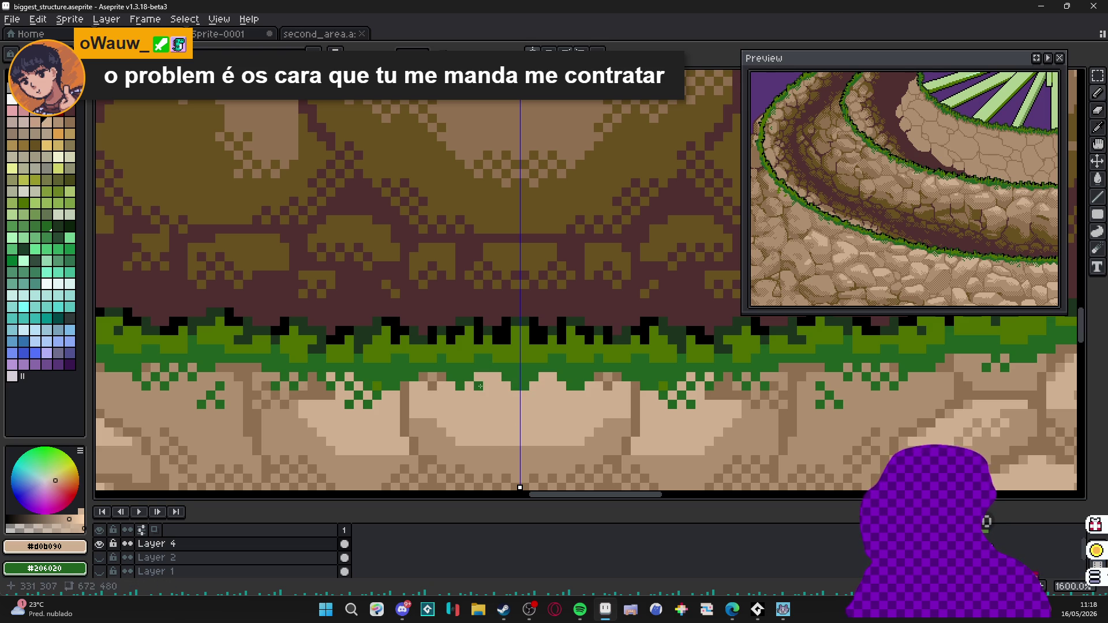
right_click(545, 381)
click(485, 399)
right_click(489, 395)
click(468, 407)
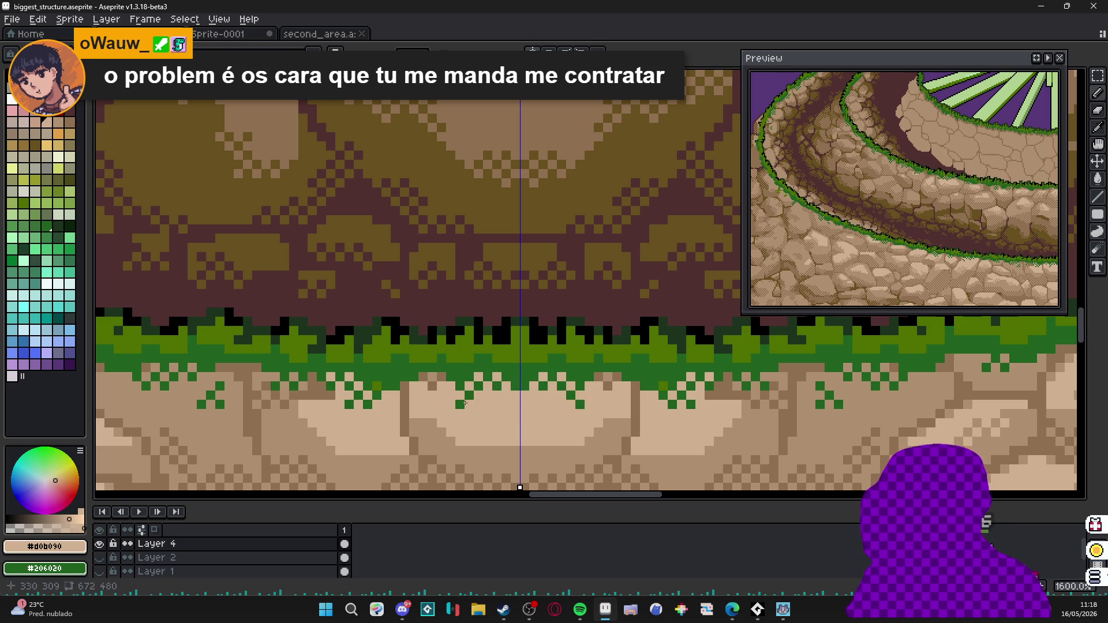
scroll(467, 400, down, 5)
drag(416, 444, 246, 186)
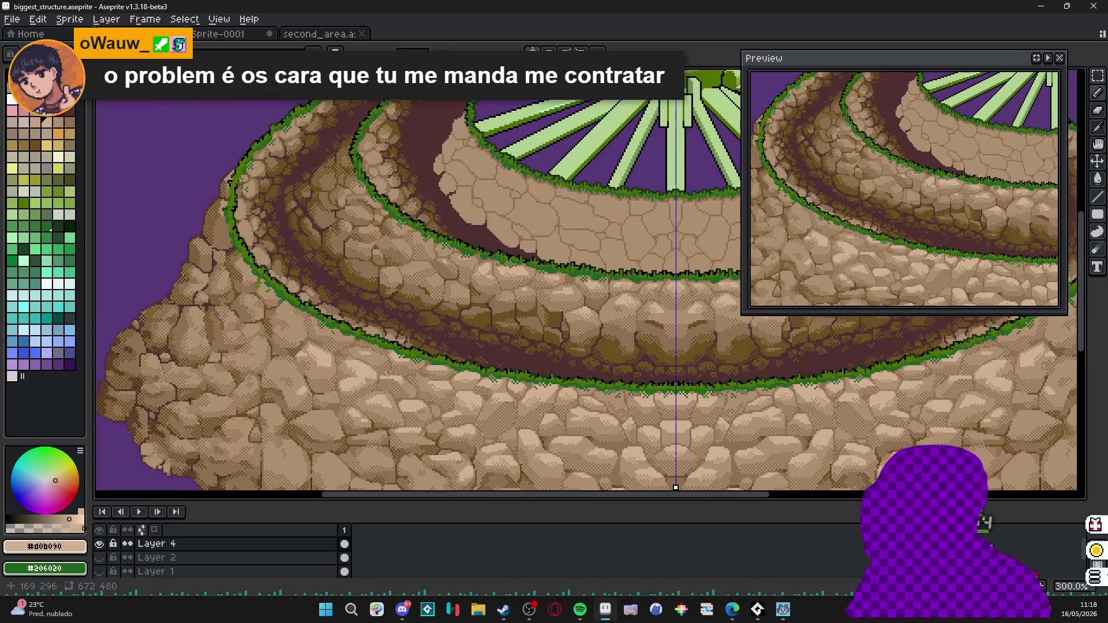
scroll(246, 186, down, 2)
scroll(308, 289, up, 2)
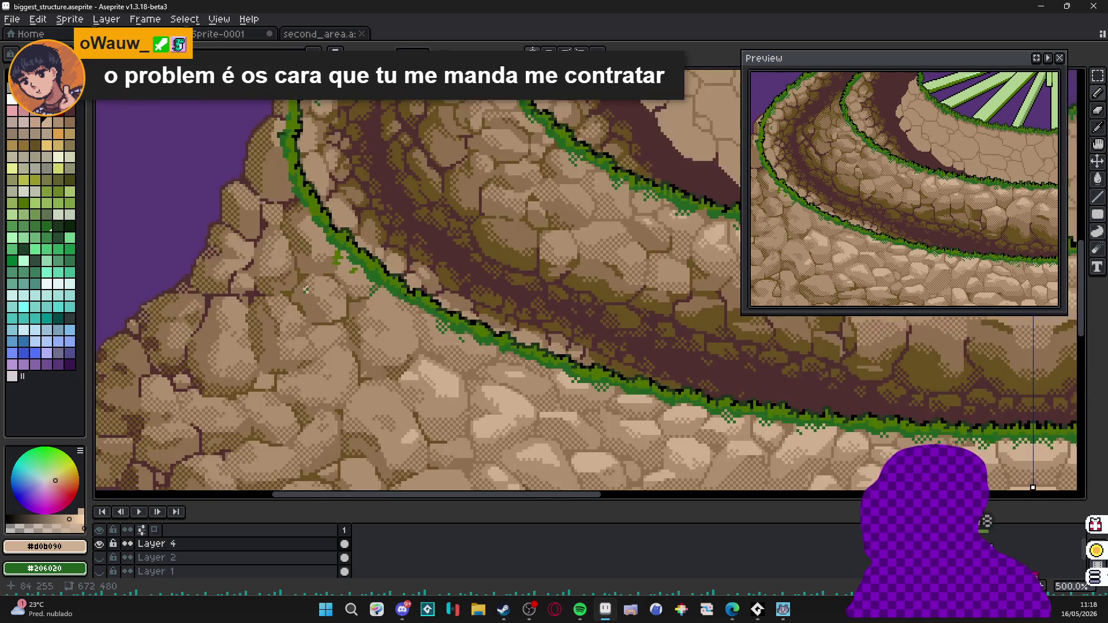
scroll(307, 290, up, 2)
scroll(320, 296, up, 2)
click(320, 297)
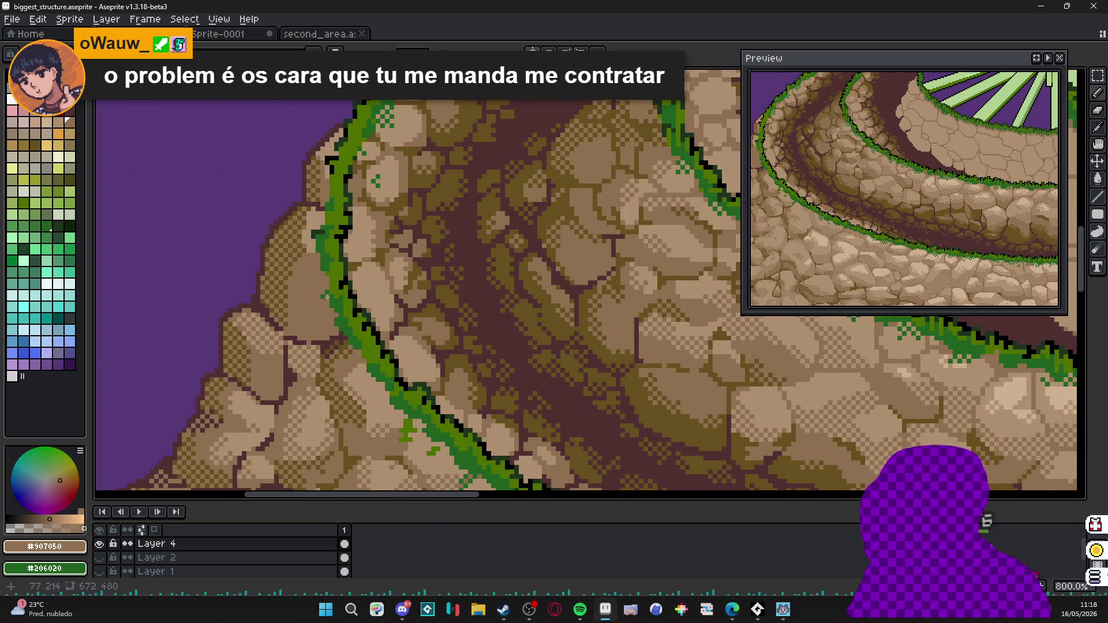
scroll(327, 295, up, 1)
drag(308, 297, 315, 318)
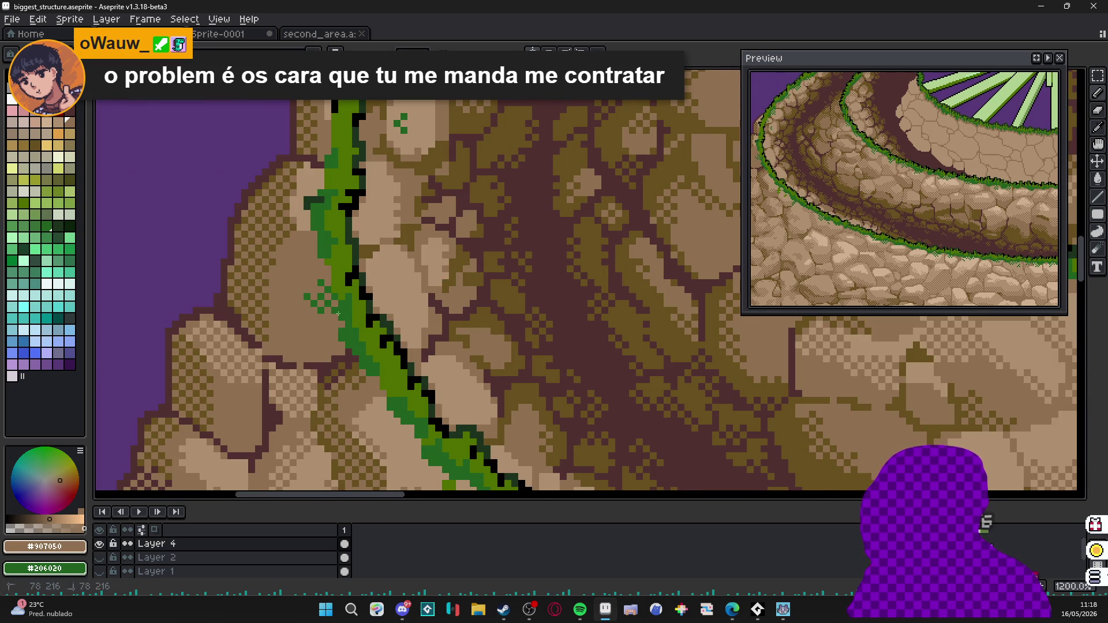
scroll(329, 307, down, 2)
scroll(329, 307, down, 1)
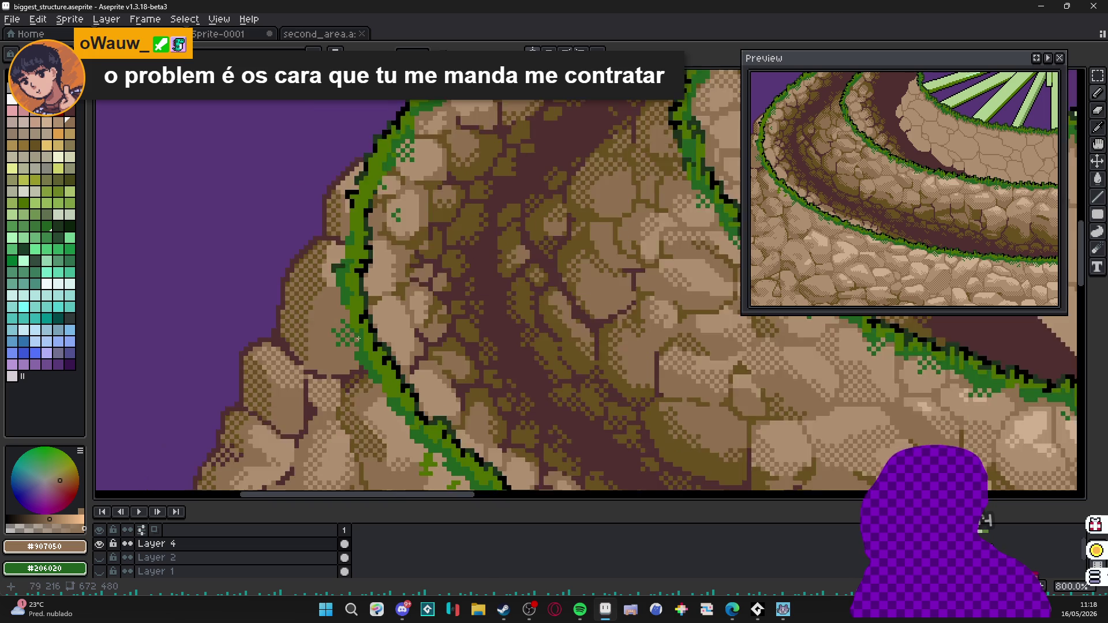
scroll(347, 295, up, 2)
scroll(354, 287, up, 2)
scroll(354, 287, down, 2)
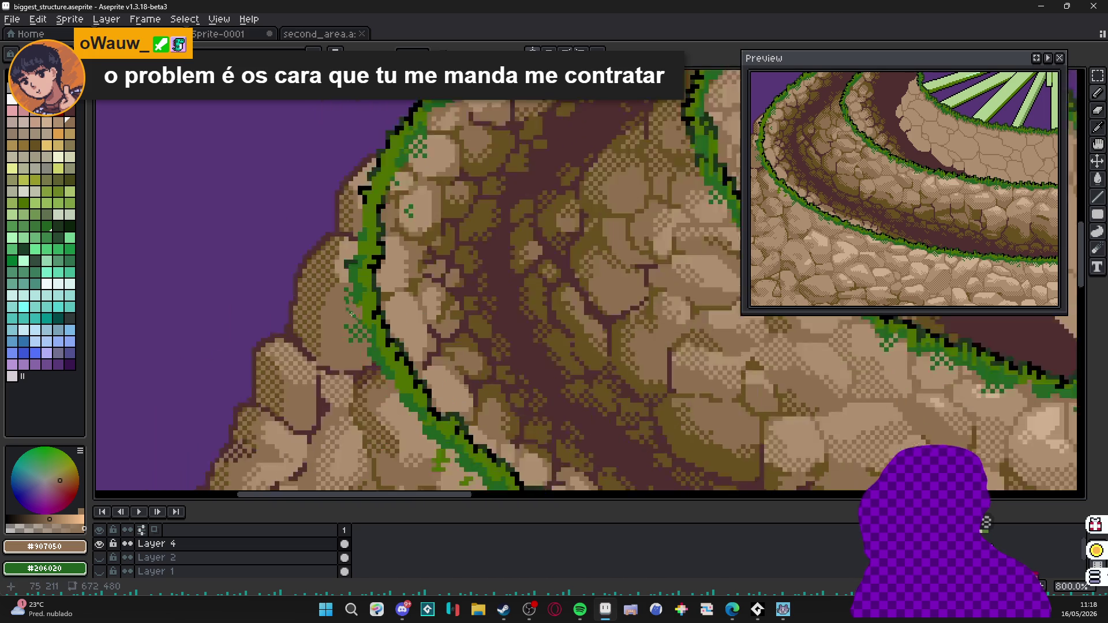
scroll(363, 329, down, 1)
scroll(368, 351, down, 1)
scroll(368, 350, down, 1)
scroll(363, 338, down, 1)
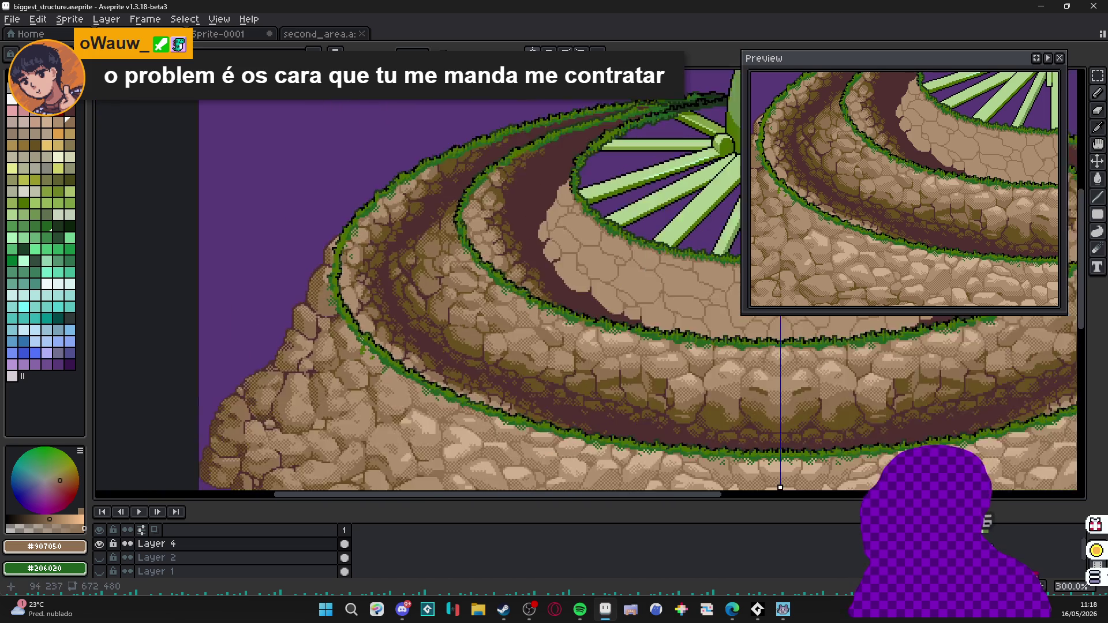
scroll(355, 329, down, 1)
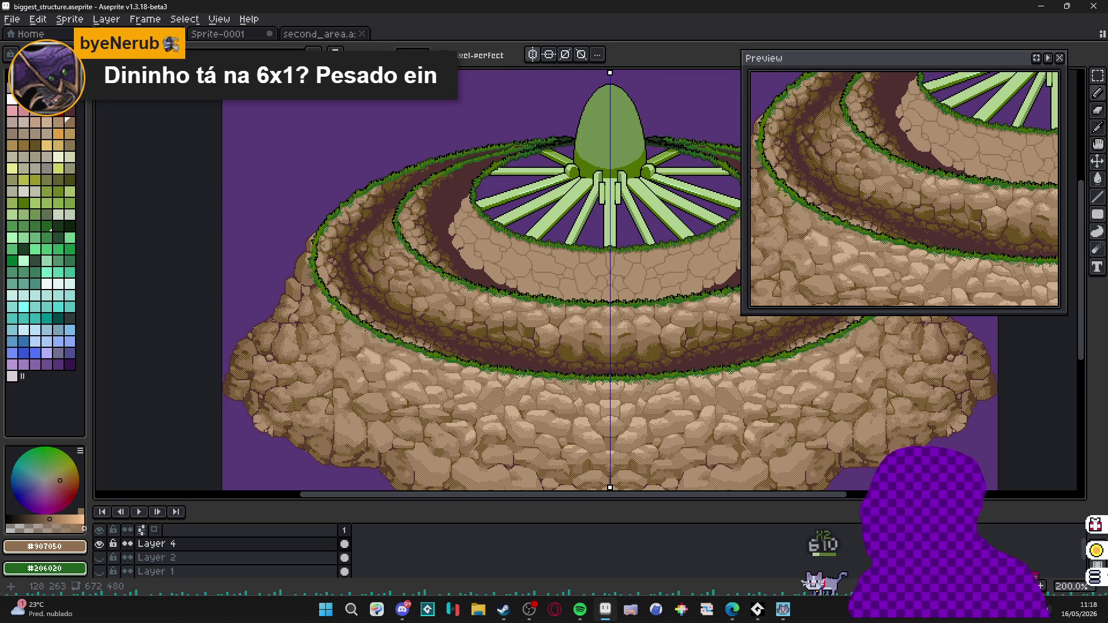
drag(537, 321, 357, 291)
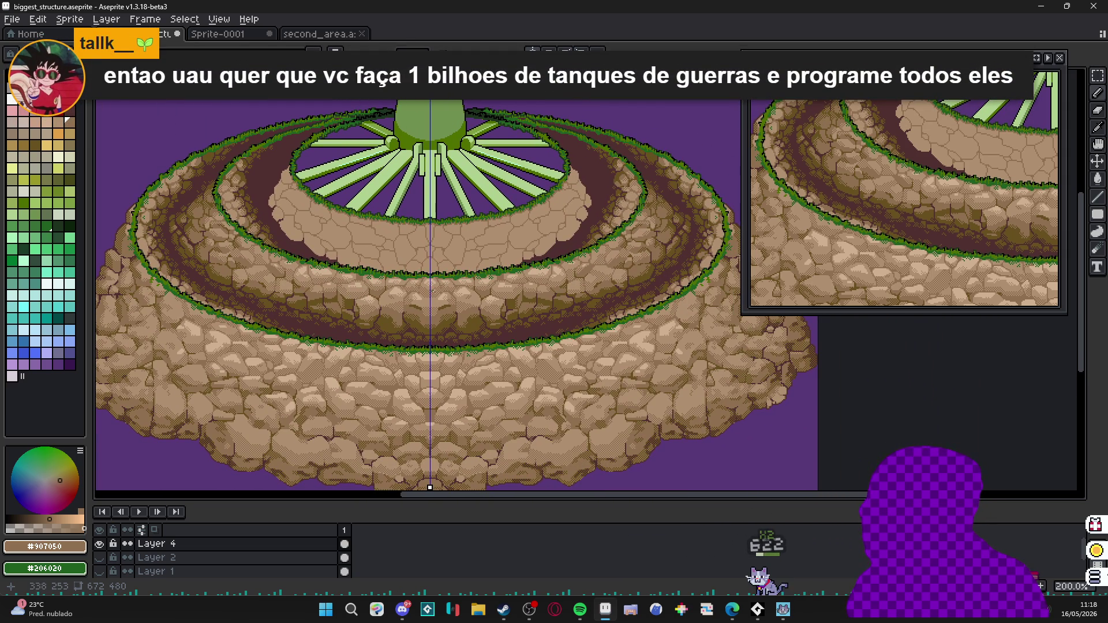
drag(359, 228, 370, 249)
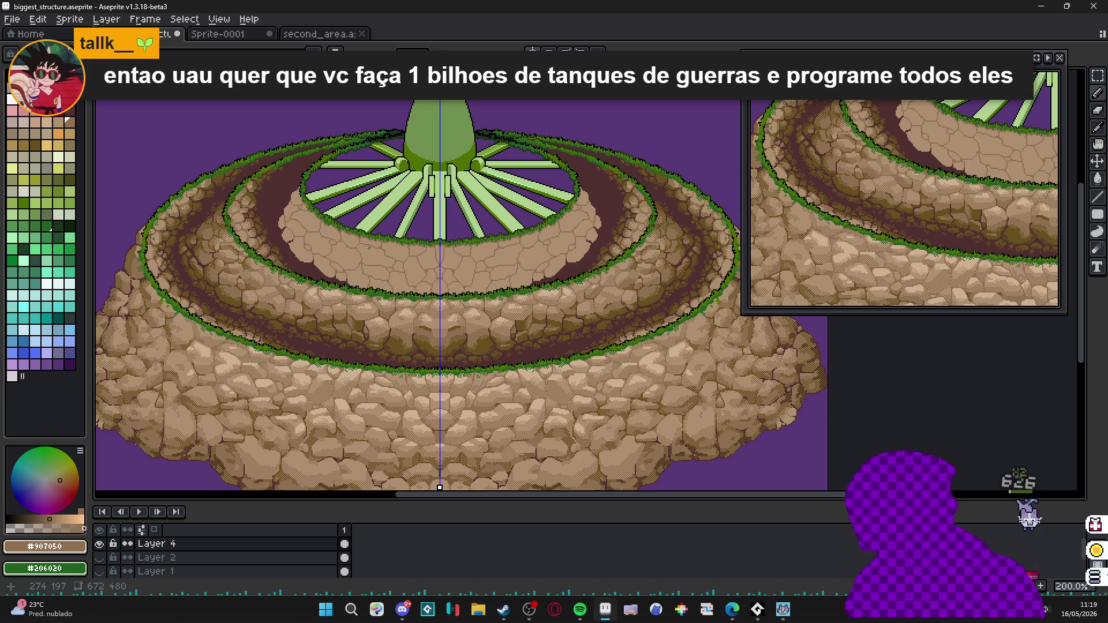
drag(128, 87, 152, 63)
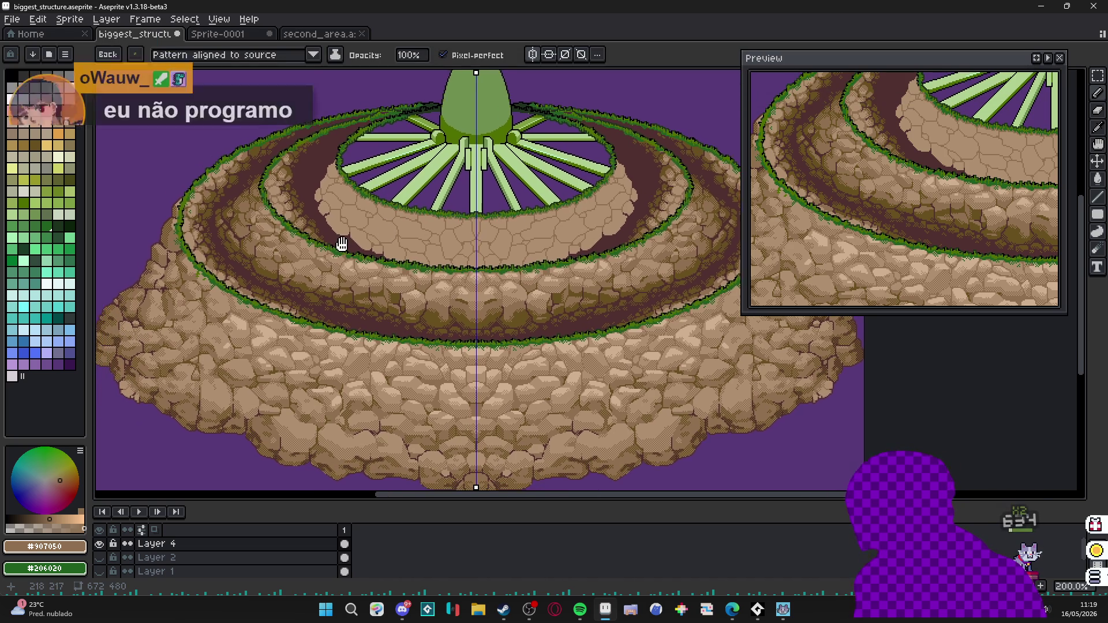
scroll(374, 232, left, 2)
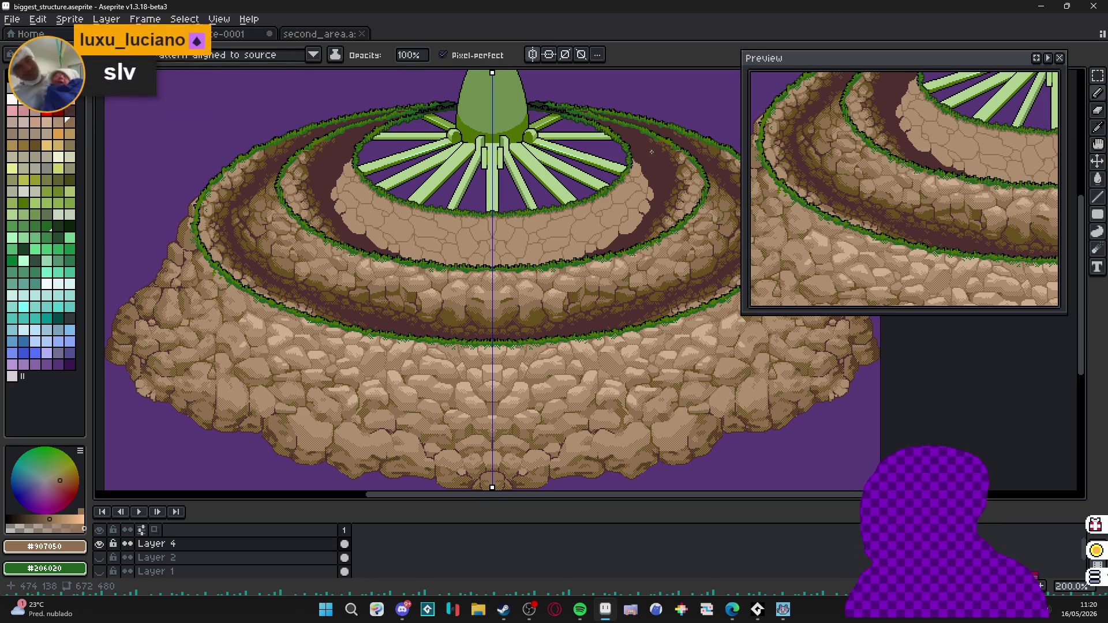
scroll(667, 162, up, 3)
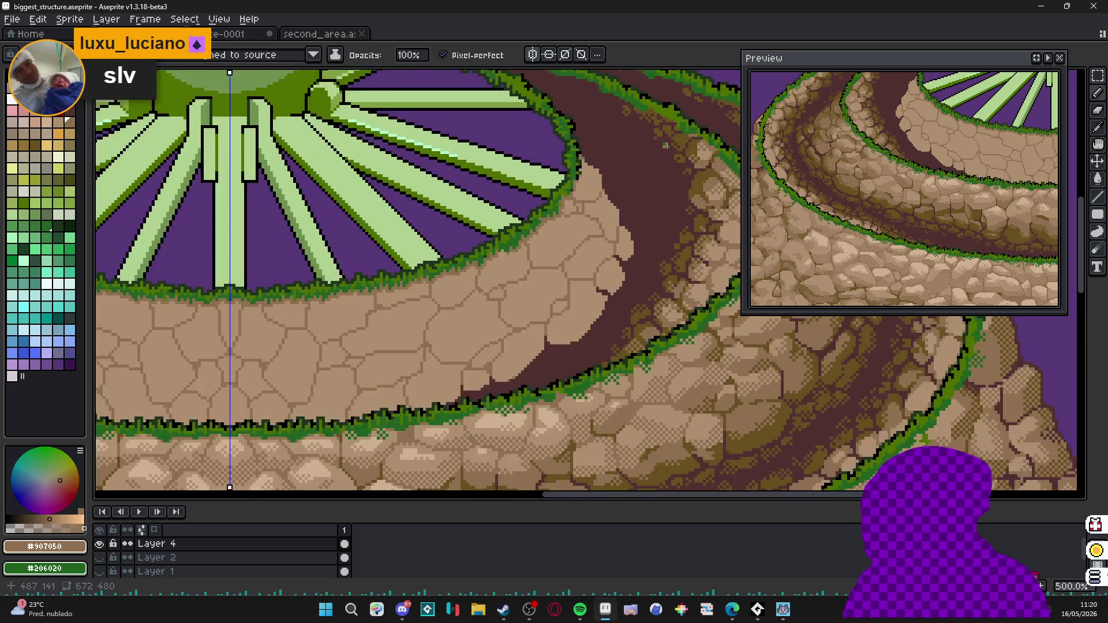
scroll(520, 173, down, 1)
Compare the second_area document, then return to biggest_structure with olive-brown #685020 active.
mouse_move(433, 129)
mouse_down()
mouse_move(286, 201)
mouse_move(364, 174)
mouse_up()
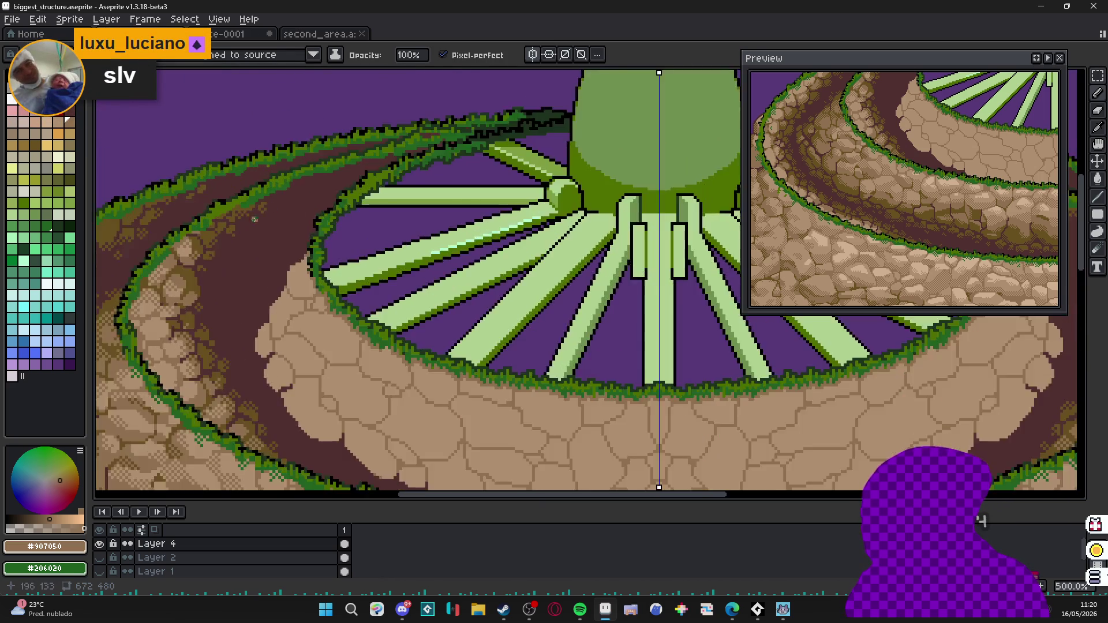
scroll(259, 208, up, 3)
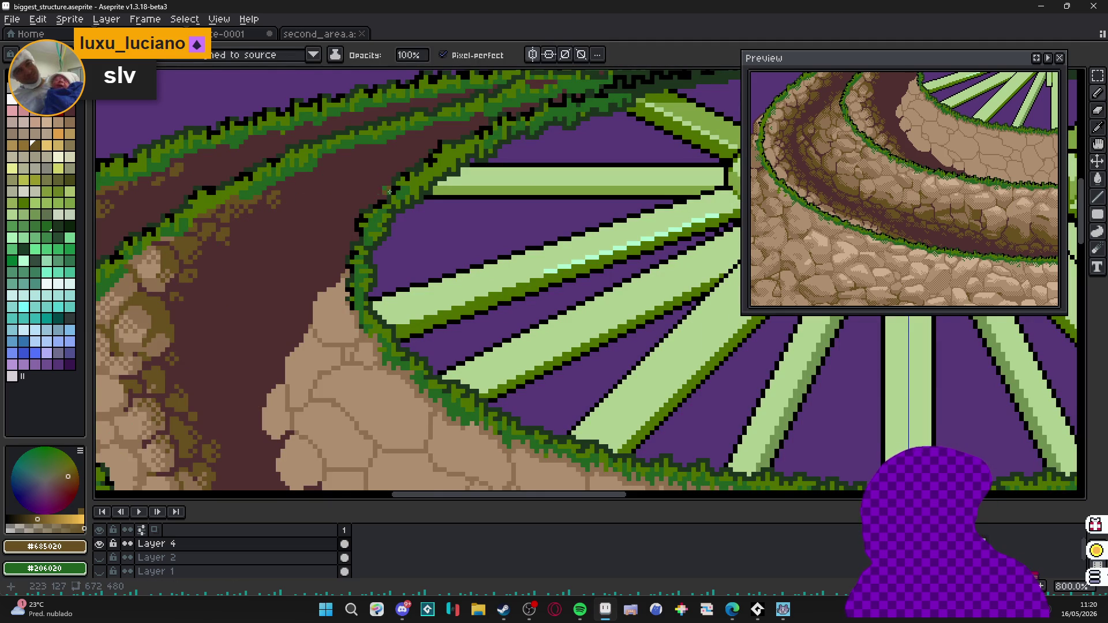
scroll(417, 177, down, 3)
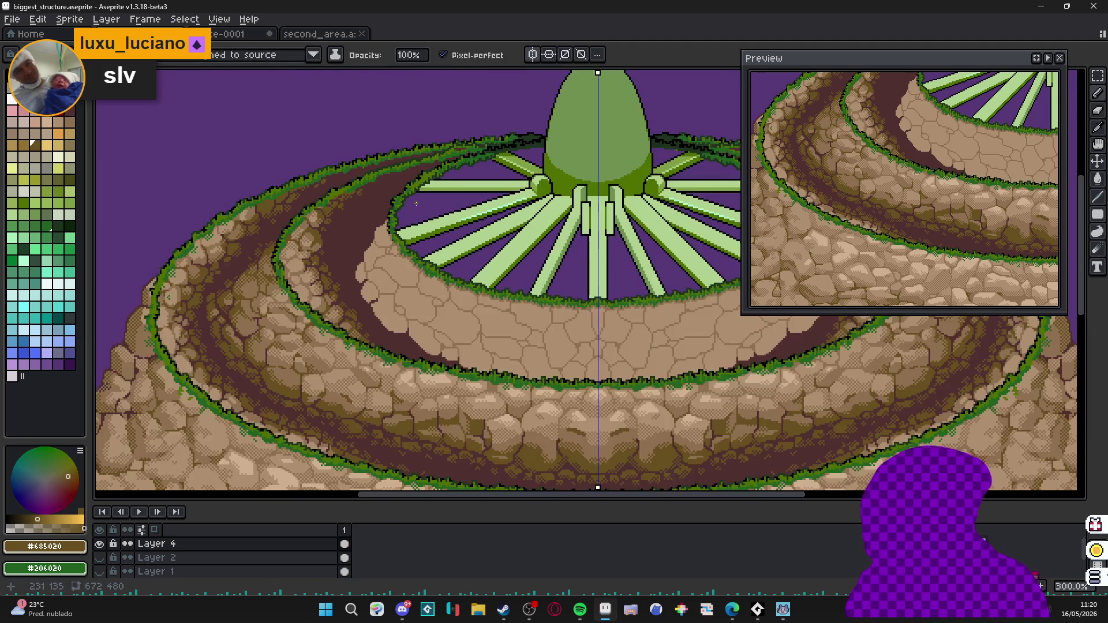
scroll(433, 190, down, 1)
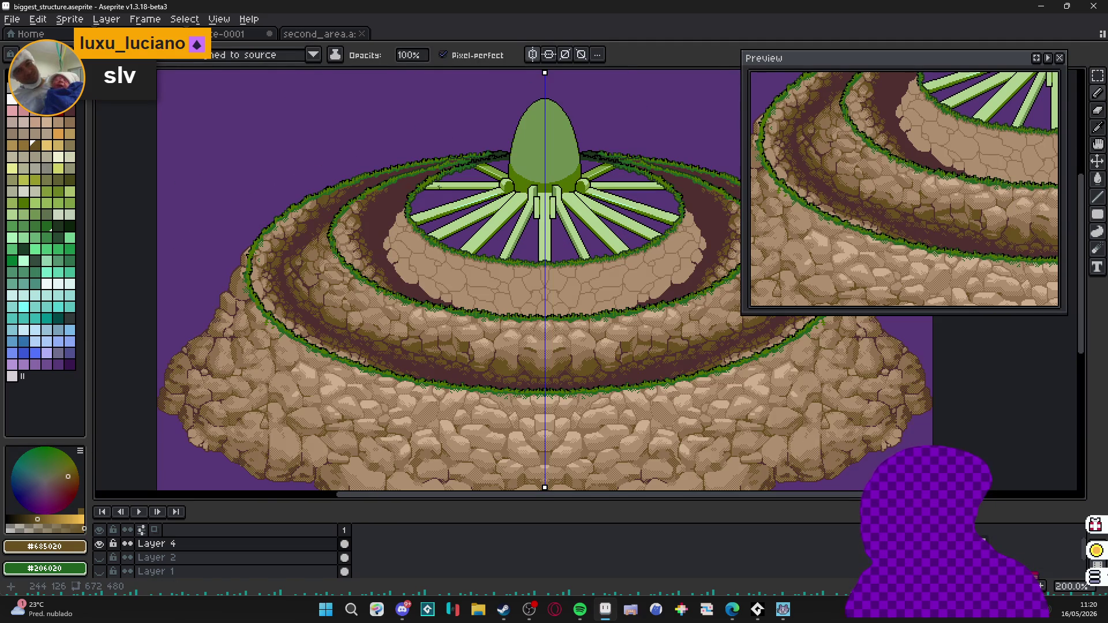
click(229, 34)
click(318, 35)
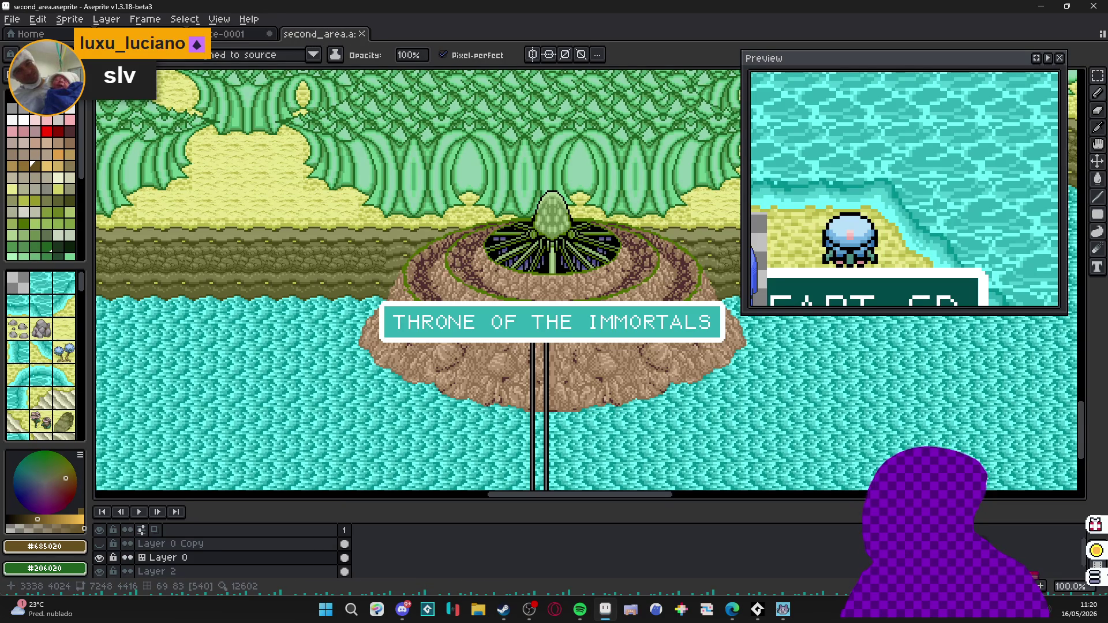
scroll(457, 269, up, 1)
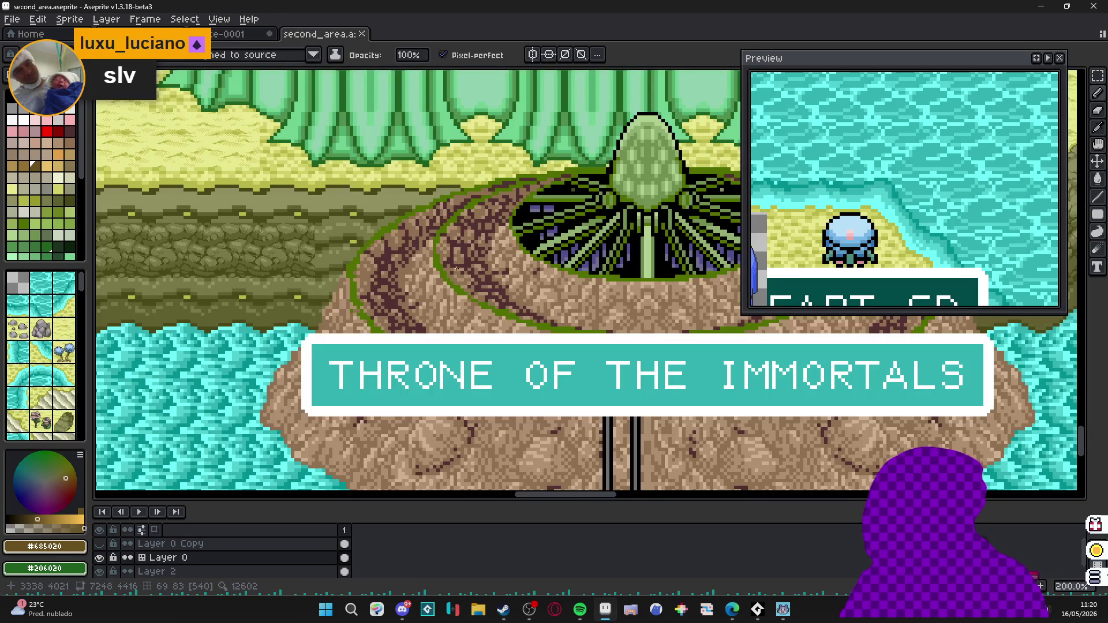
click(228, 34)
click(139, 35)
scroll(387, 204, up, 1)
scroll(388, 204, up, 1)
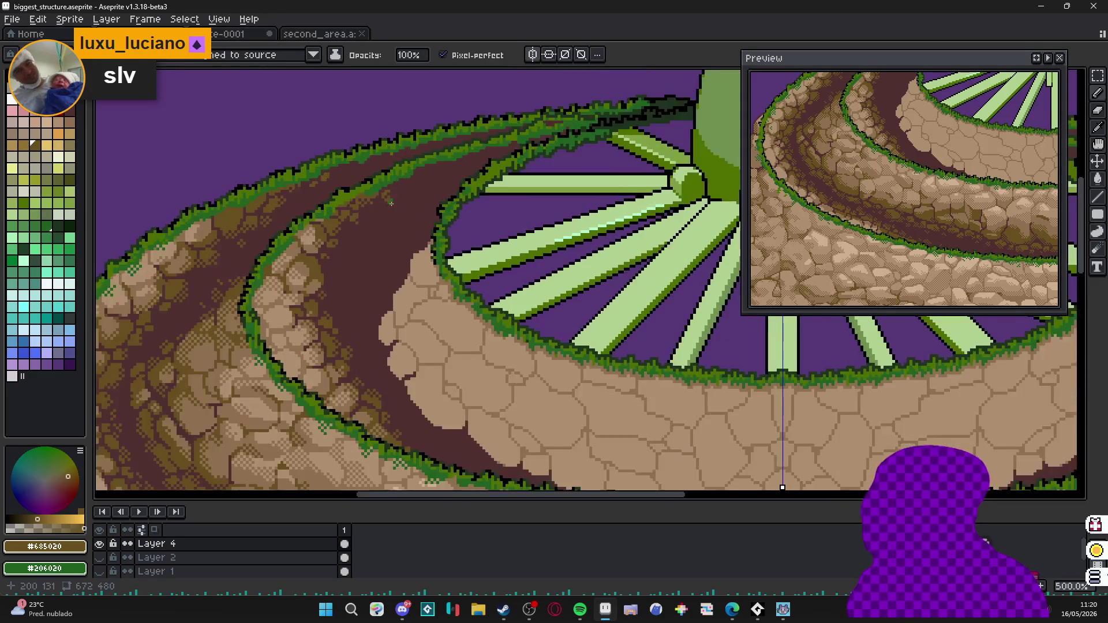
scroll(386, 204, up, 1)
scroll(360, 221, up, 1)
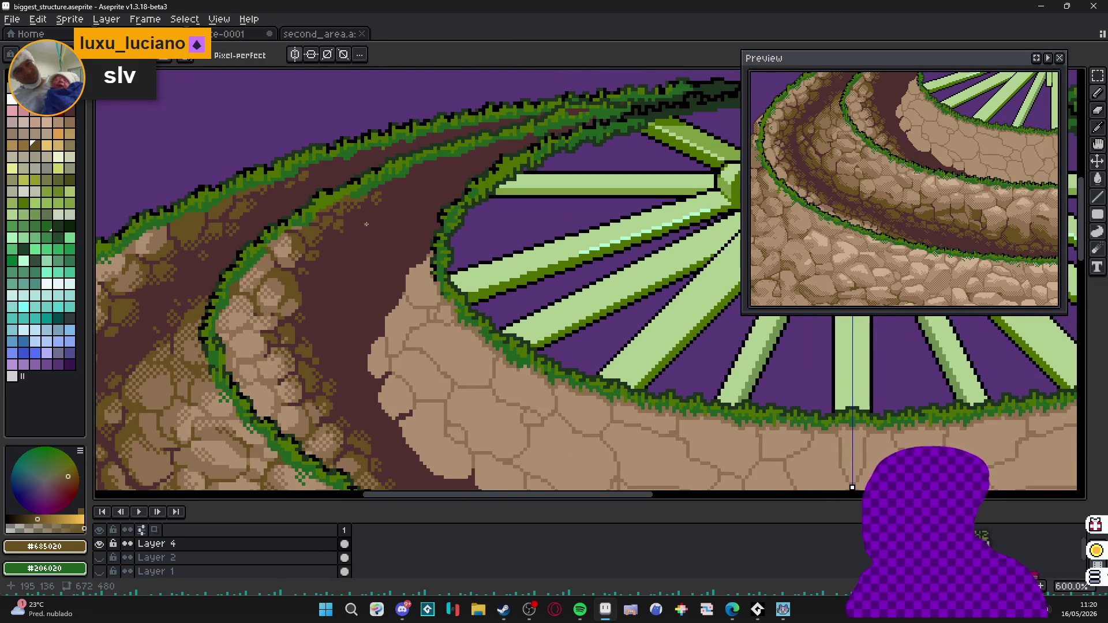
Paint a few olive-brown #685020 stone patches onto the dark path on the upper-left ring.
drag(359, 220, 337, 256)
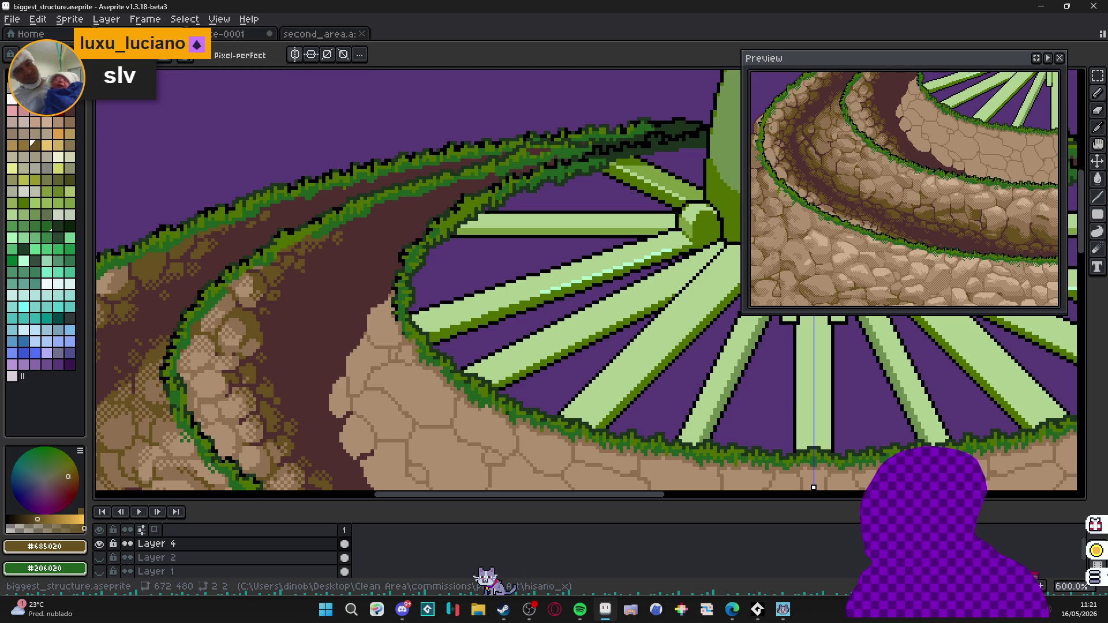
scroll(363, 260, up, 1)
scroll(330, 242, up, 1)
scroll(291, 229, up, 2)
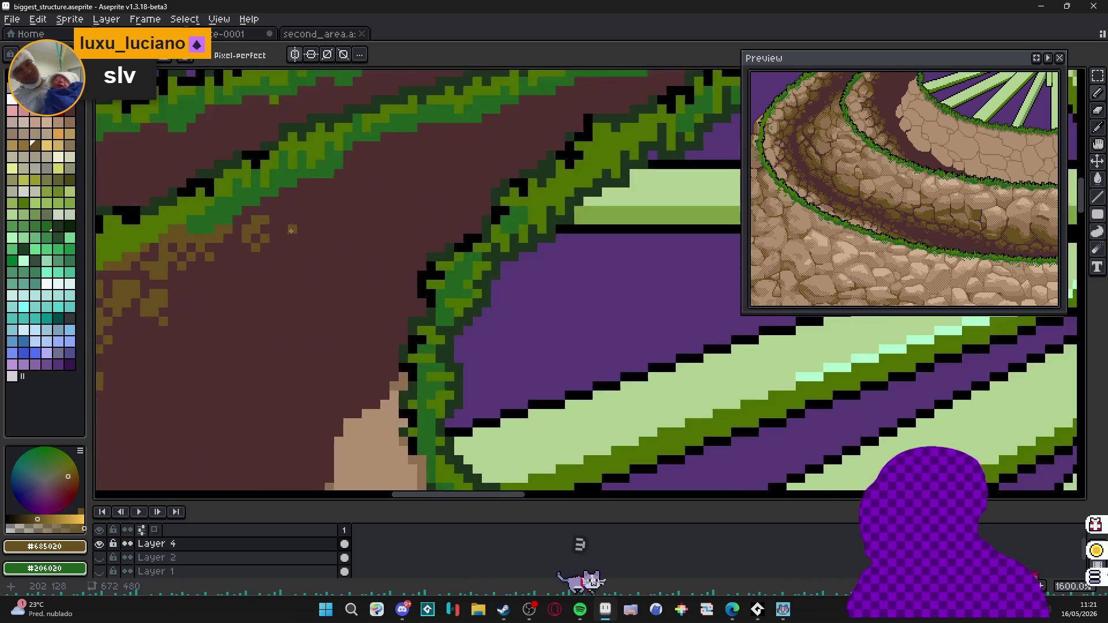
scroll(291, 228, up, 1)
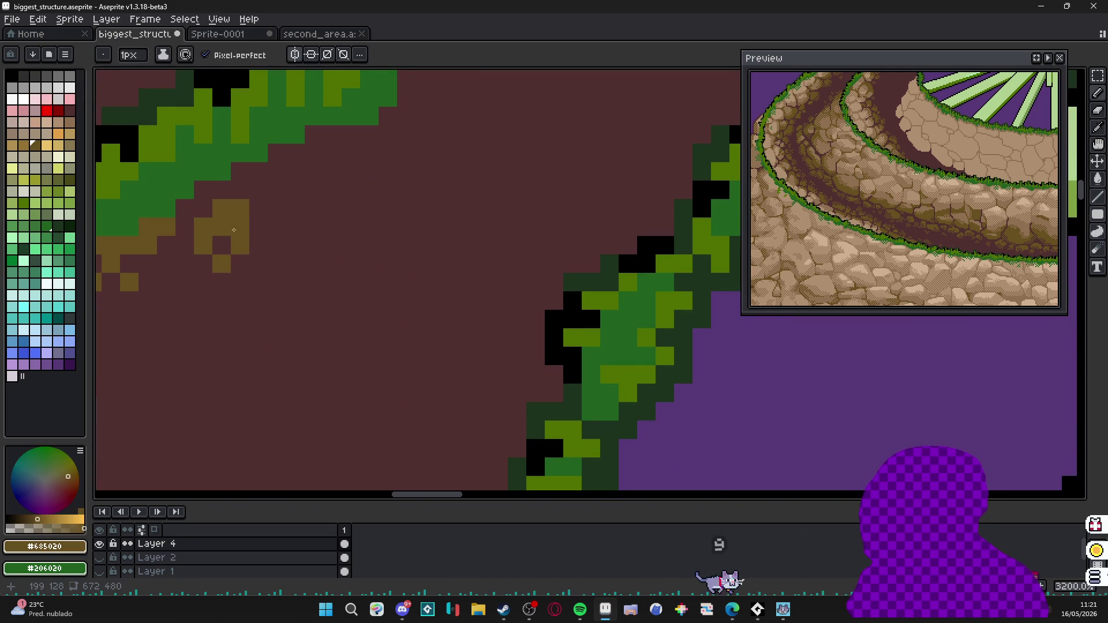
mouse_move(232, 231)
mouse_down()
mouse_move(269, 260)
mouse_move(287, 216)
mouse_move(212, 273)
mouse_up()
scroll(260, 260, down, 3)
scroll(309, 265, down, 1)
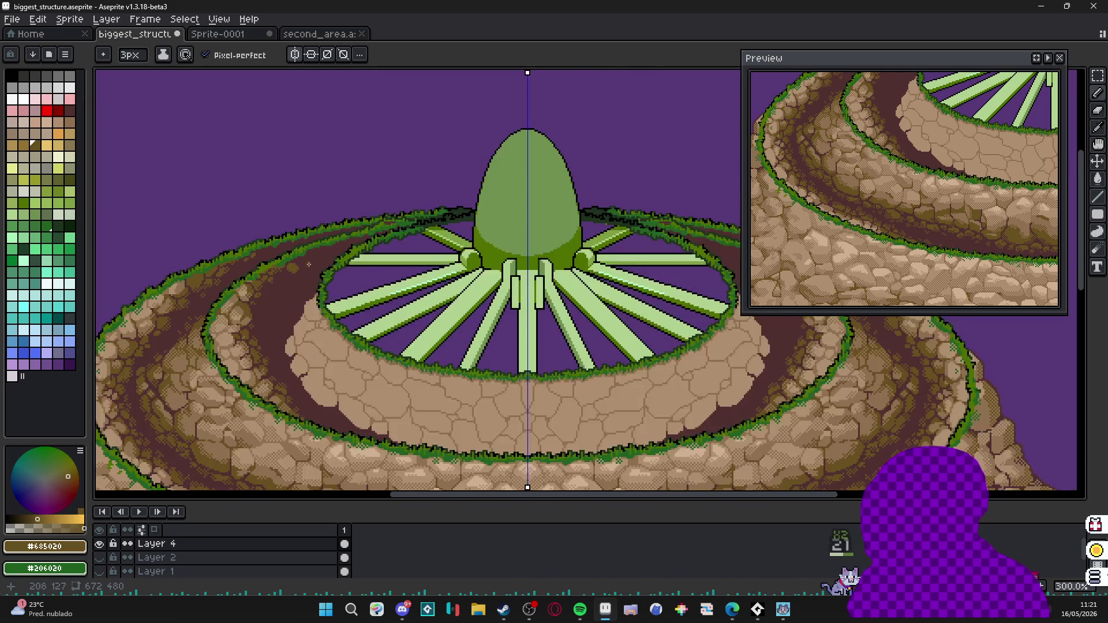
scroll(309, 264, down, 1)
scroll(286, 295, up, 3)
scroll(286, 295, up, 2)
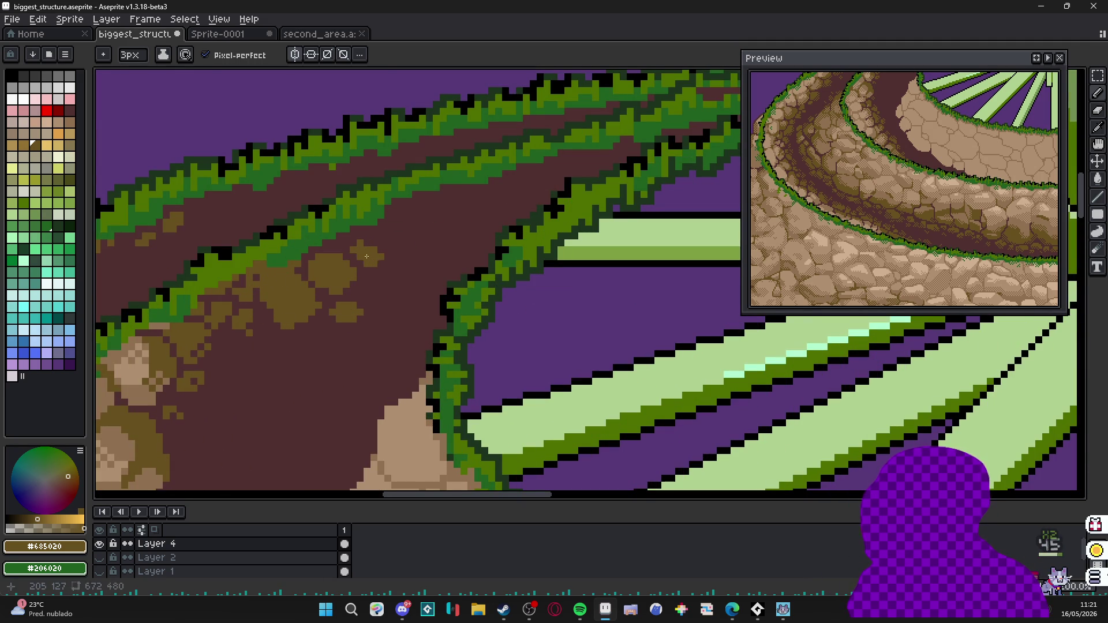
mouse_move(365, 250)
mouse_down()
mouse_move(385, 285)
mouse_move(388, 262)
mouse_move(334, 281)
mouse_move(379, 277)
mouse_move(343, 273)
mouse_move(338, 299)
mouse_move(378, 284)
mouse_up()
scroll(388, 263, down, 3)
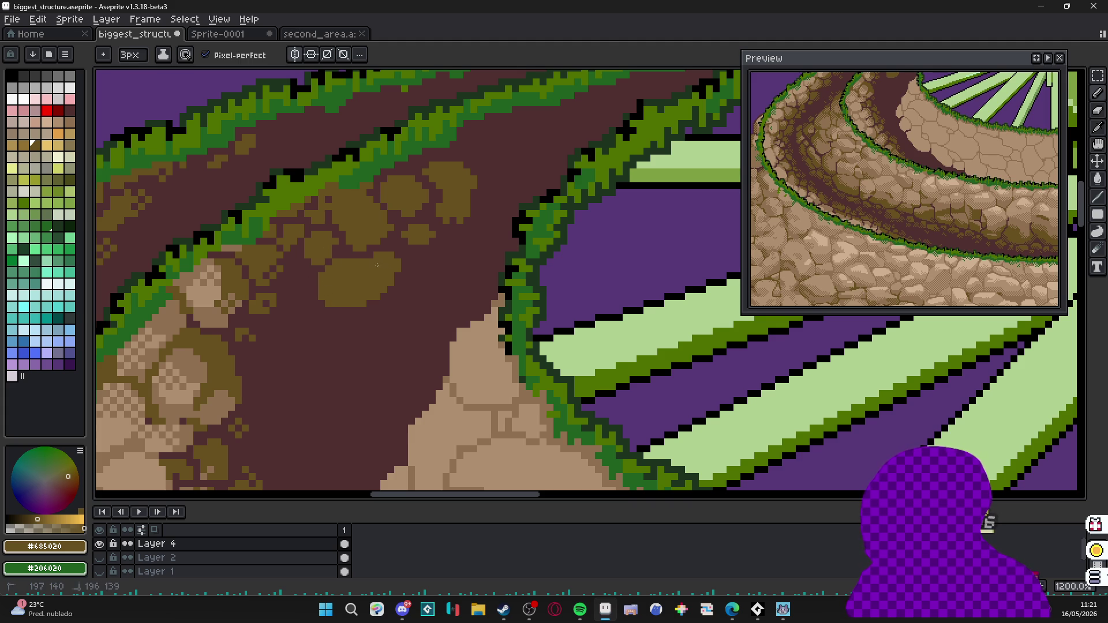
click(303, 285)
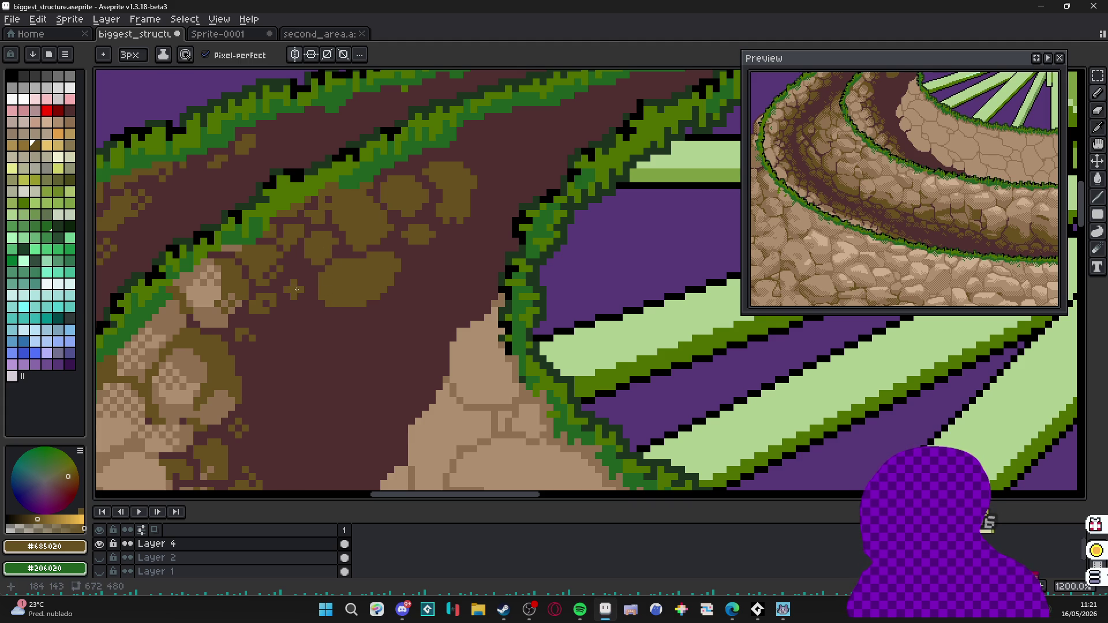
middle_click(276, 268)
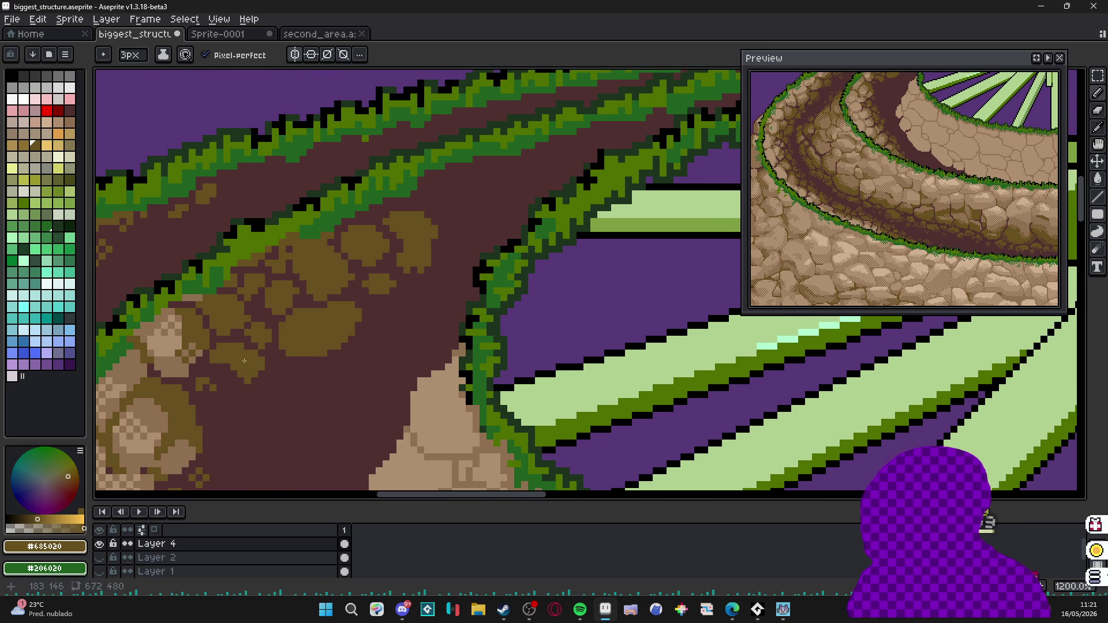
scroll(239, 374, down, 2)
scroll(239, 375, down, 1)
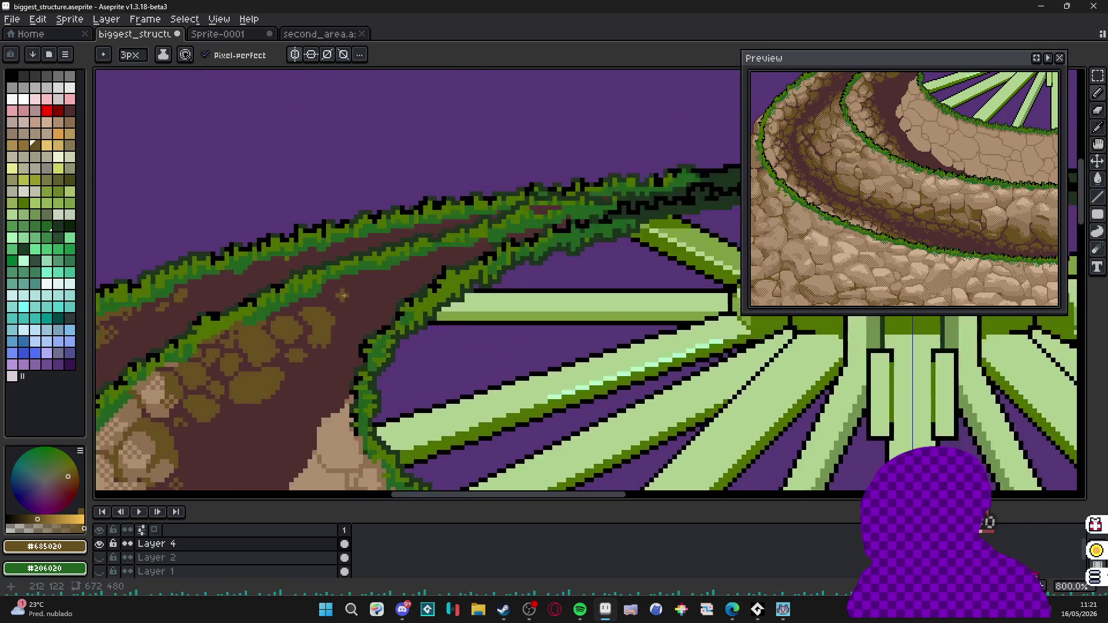
scroll(226, 356, up, 2)
scroll(210, 336, up, 2)
Paint small olive stone blobs and dabs along the lower dirt path.
mouse_move(211, 337)
mouse_down()
mouse_move(198, 352)
mouse_move(216, 355)
mouse_up()
click(260, 344)
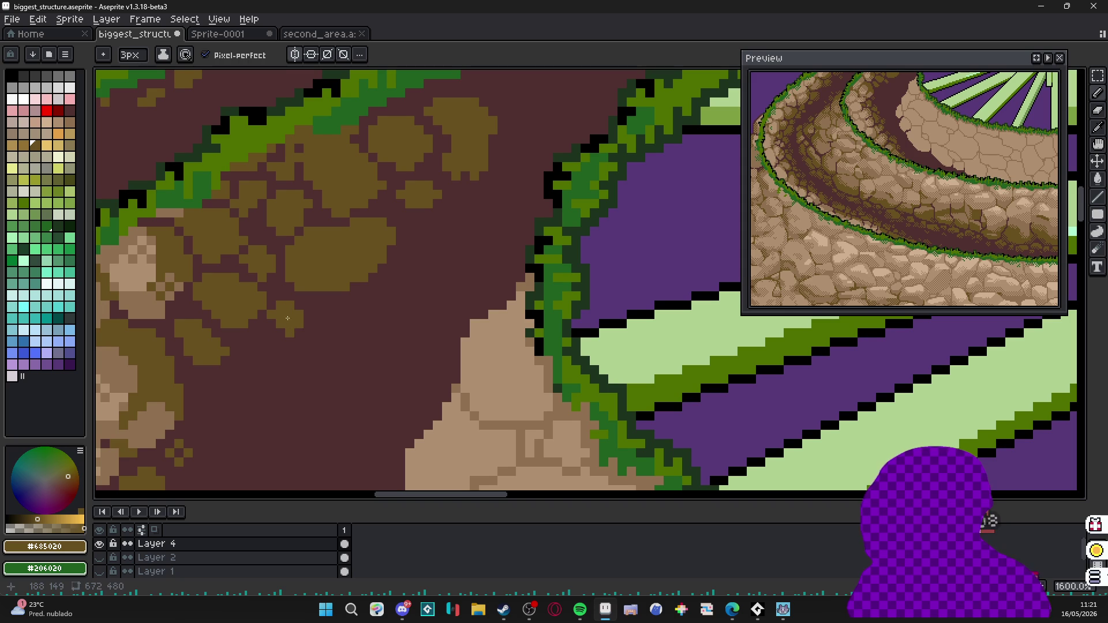
scroll(304, 303, down, 1)
scroll(343, 316, down, 1)
scroll(321, 324, down, 1)
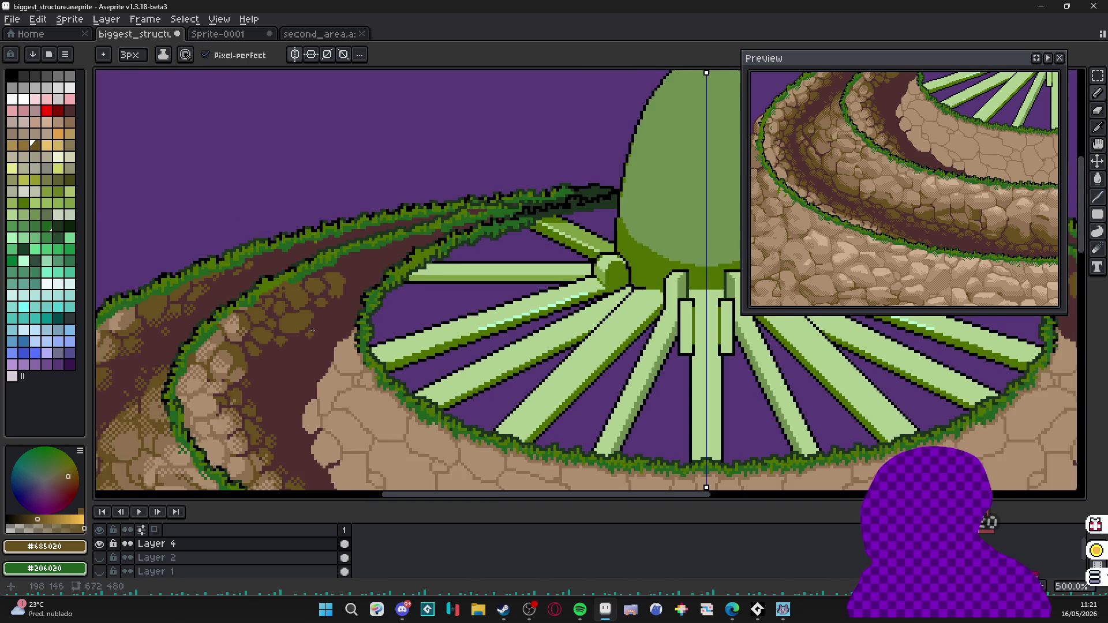
scroll(348, 278, down, 1)
scroll(260, 286, up, 1)
scroll(286, 295, up, 1)
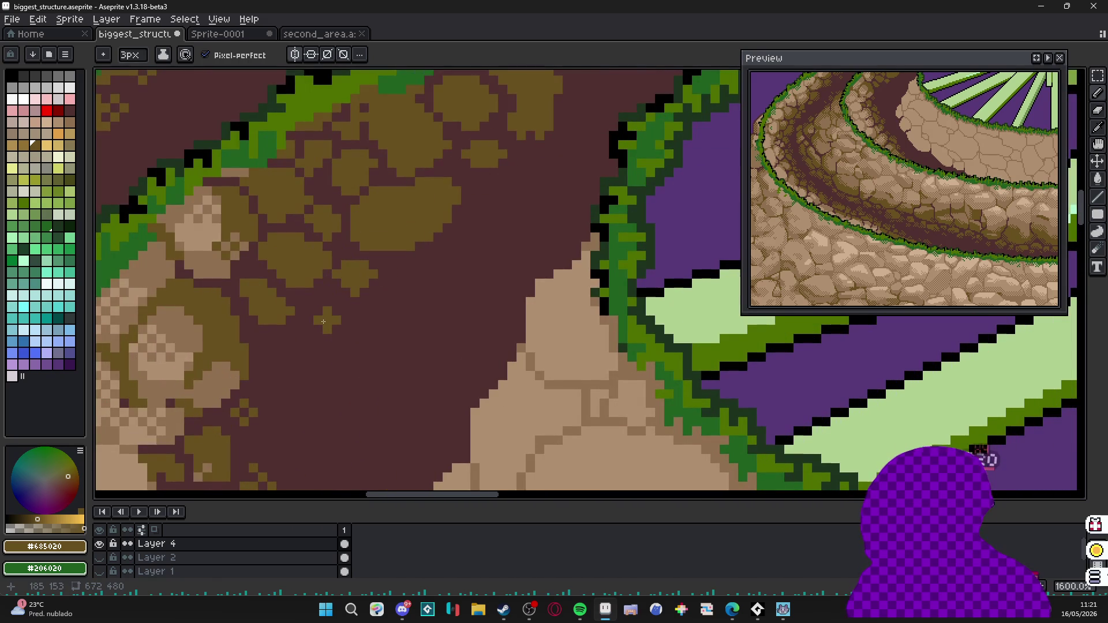
mouse_move(332, 308)
mouse_down()
mouse_move(343, 320)
mouse_move(357, 309)
mouse_up()
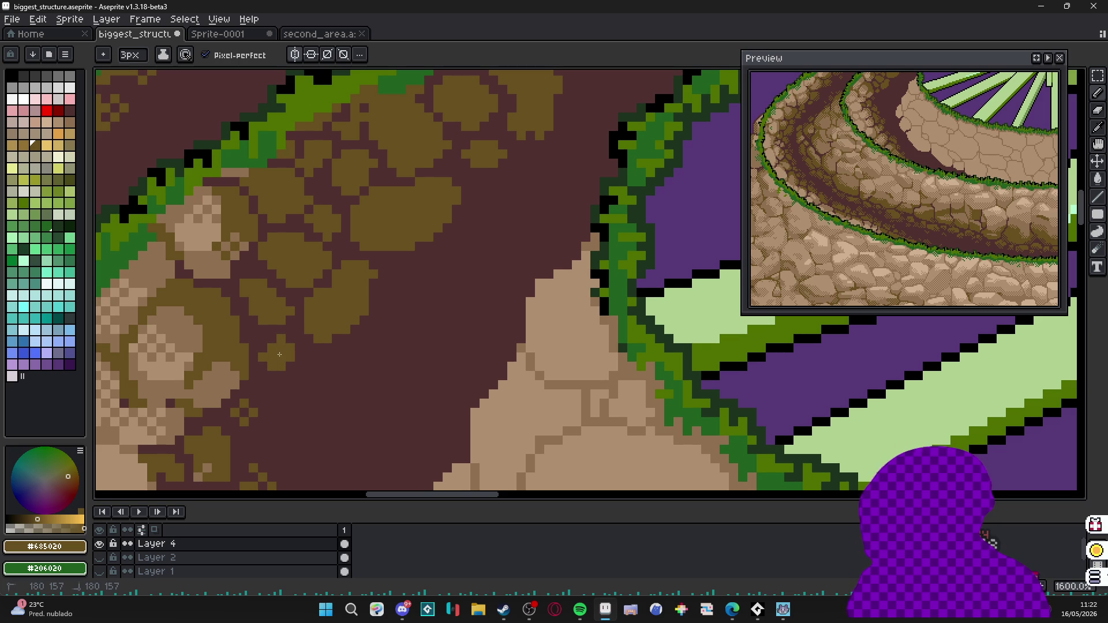
scroll(275, 351, down, 4)
scroll(286, 329, up, 2)
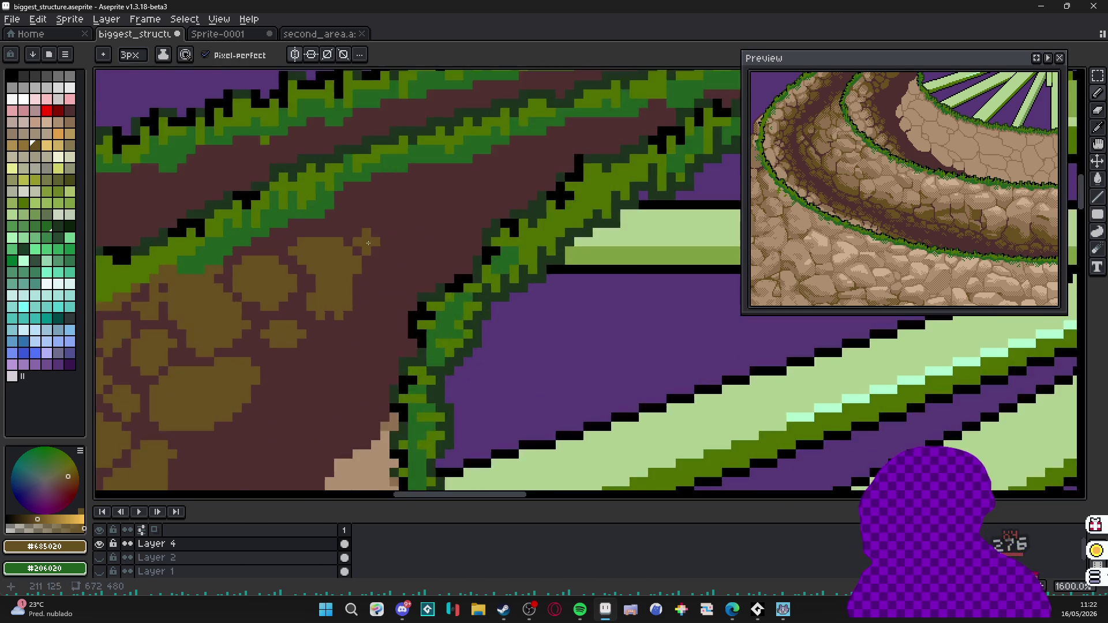
scroll(309, 323, up, 2)
scroll(309, 322, up, 1)
mouse_move(355, 295)
mouse_down()
mouse_move(356, 225)
mouse_move(364, 234)
mouse_move(416, 208)
mouse_move(420, 260)
mouse_move(433, 217)
mouse_move(411, 238)
mouse_move(471, 200)
mouse_move(475, 220)
mouse_up()
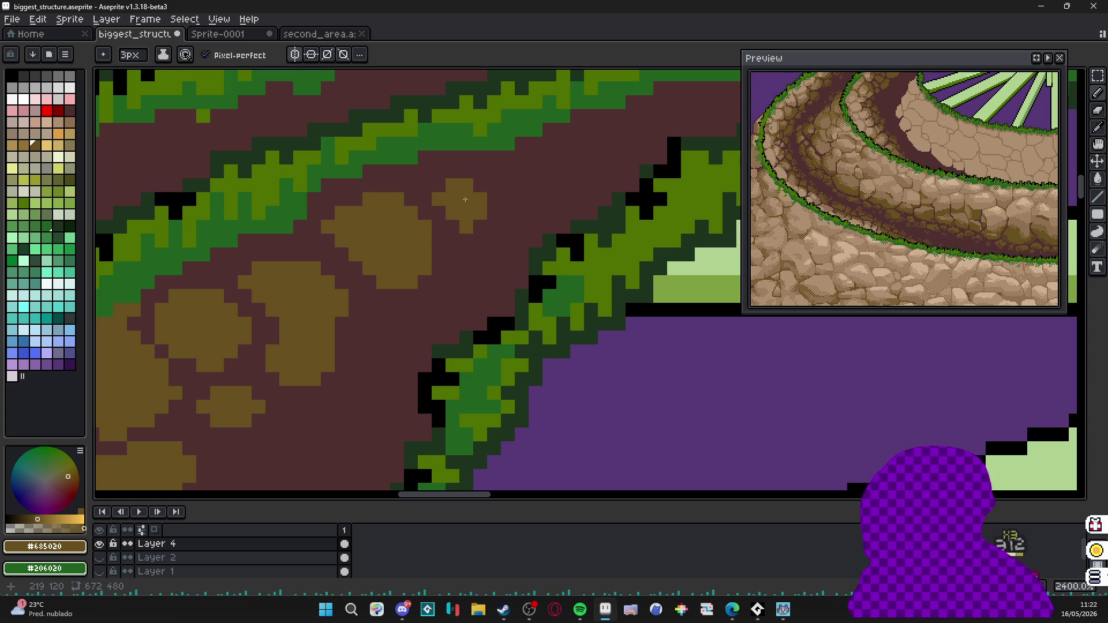
Add more olive patches, enlarging the brush to 2px for a bigger blob near the ring.
mouse_move(481, 178)
mouse_down()
mouse_move(478, 214)
mouse_move(502, 178)
mouse_move(480, 172)
mouse_up()
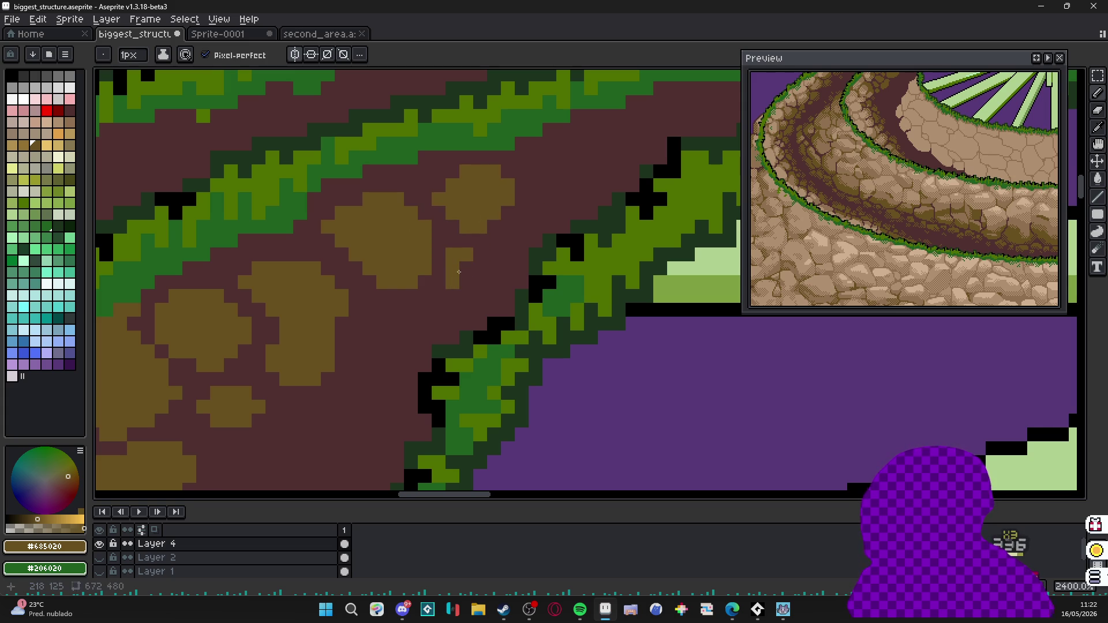
drag(458, 272, 500, 254)
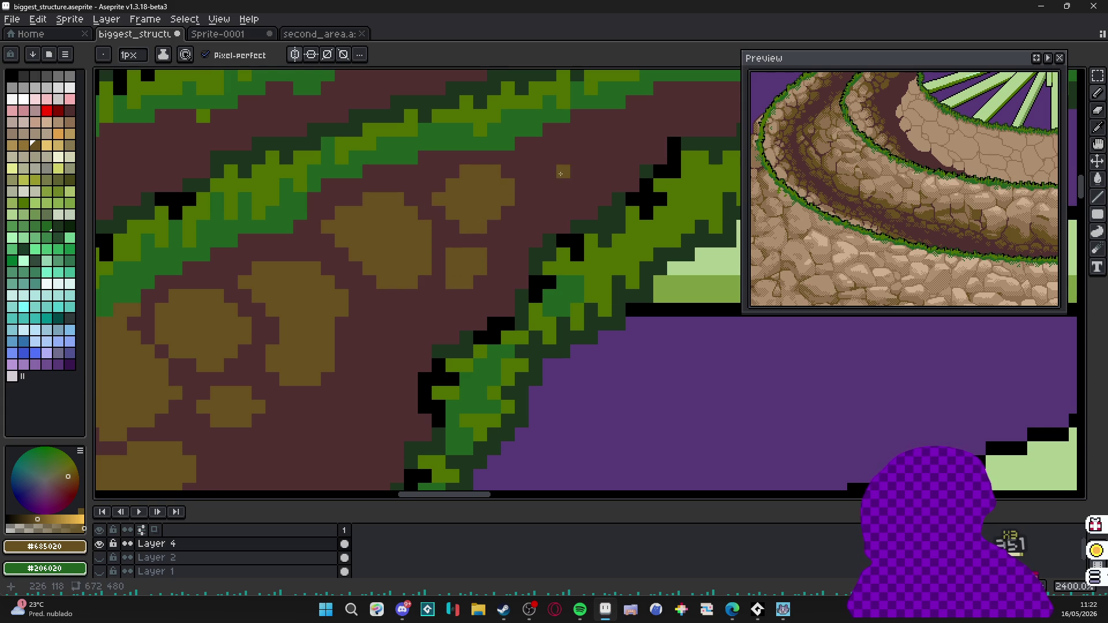
key(plus)
drag(550, 182, 579, 152)
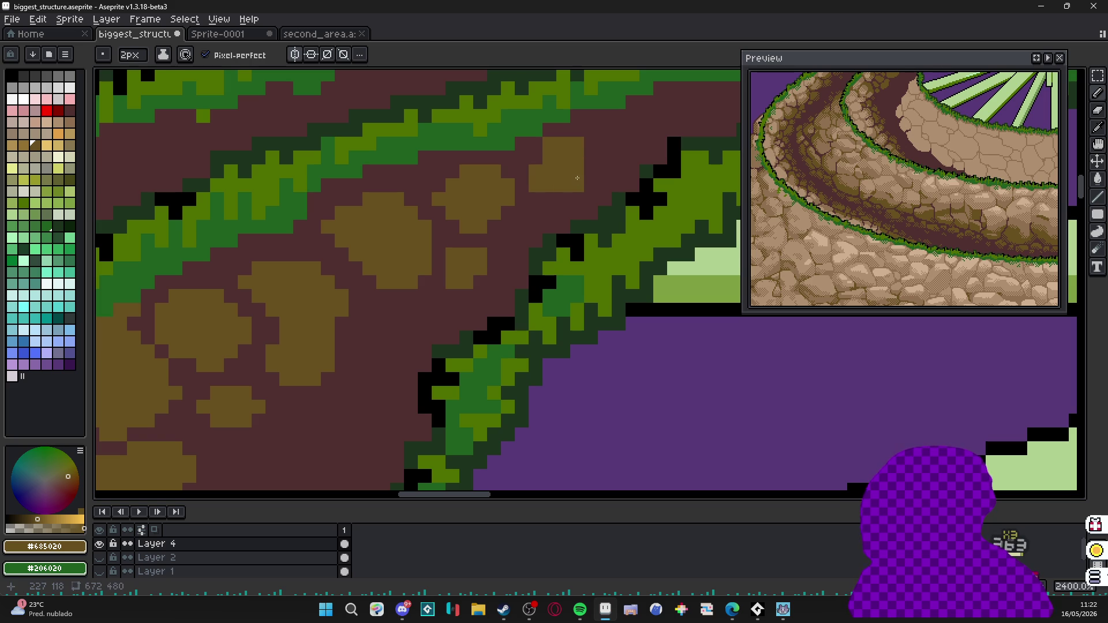
scroll(563, 163, down, 2)
scroll(548, 225, down, 1)
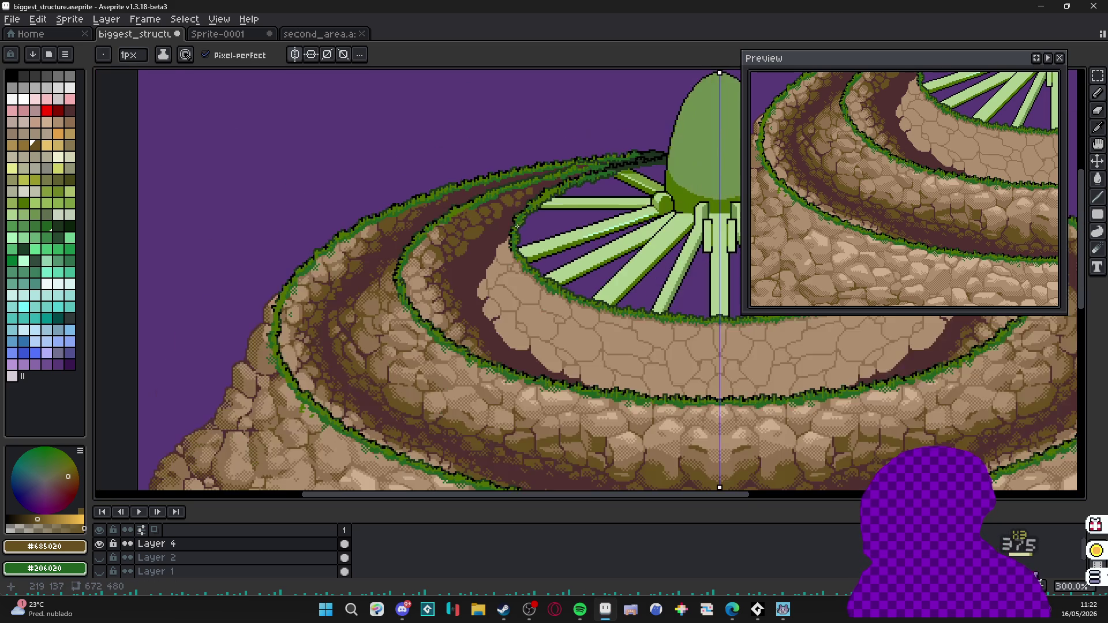
scroll(524, 234, up, 2)
scroll(485, 200, up, 2)
Paint a broad olive stone patch on the path with a larger brush, then bridge the gaps at 1px.
key(plus)
key(plus)
mouse_move(502, 186)
mouse_down()
mouse_move(485, 185)
mouse_move(532, 186)
mouse_up()
mouse_move(486, 223)
mouse_down()
mouse_move(550, 213)
mouse_move(504, 242)
mouse_move(532, 252)
mouse_up()
mouse_move(538, 169)
mouse_down()
mouse_move(596, 178)
mouse_move(602, 167)
mouse_move(486, 243)
mouse_move(485, 173)
mouse_up()
scroll(589, 180, down, 3)
scroll(607, 155, up, 2)
key(minus)
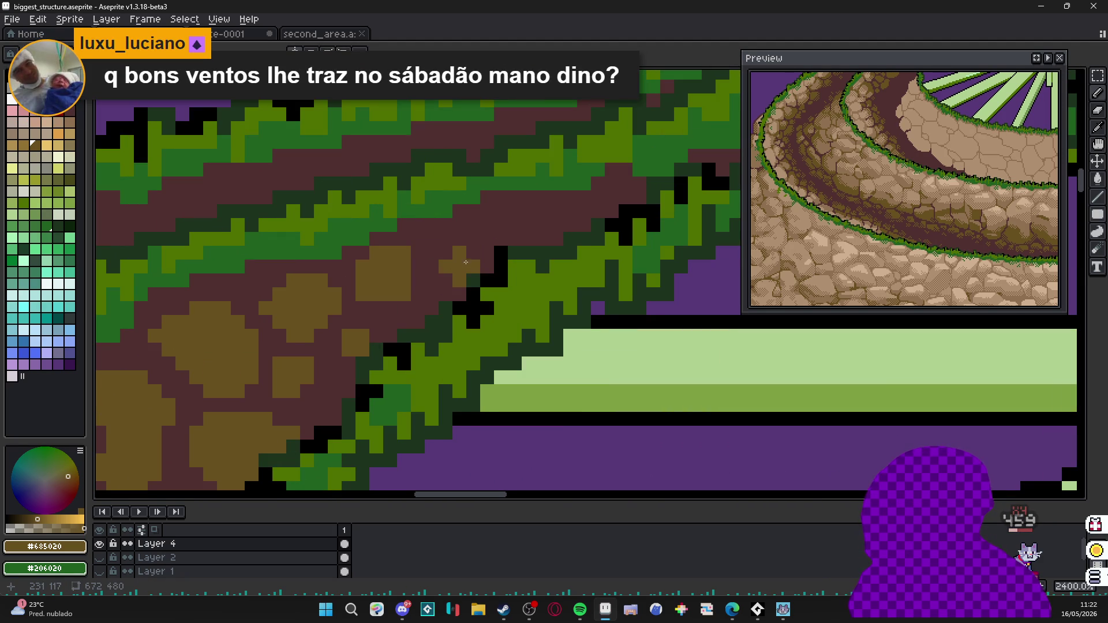
mouse_move(422, 265)
mouse_down()
mouse_move(468, 265)
mouse_move(447, 295)
mouse_move(425, 307)
mouse_move(438, 287)
mouse_move(412, 294)
mouse_move(407, 311)
mouse_move(475, 260)
mouse_move(446, 239)
mouse_move(502, 239)
mouse_move(455, 236)
mouse_move(520, 226)
mouse_move(530, 240)
mouse_move(537, 226)
mouse_move(594, 208)
mouse_up()
scroll(597, 213, down, 4)
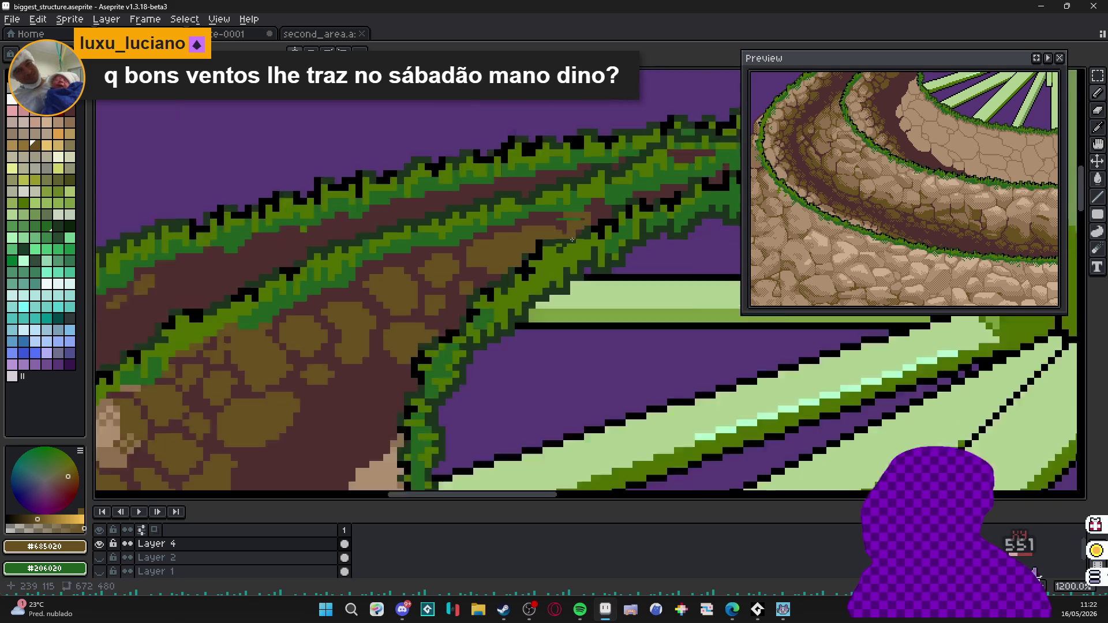
scroll(537, 273, down, 2)
scroll(488, 302, down, 2)
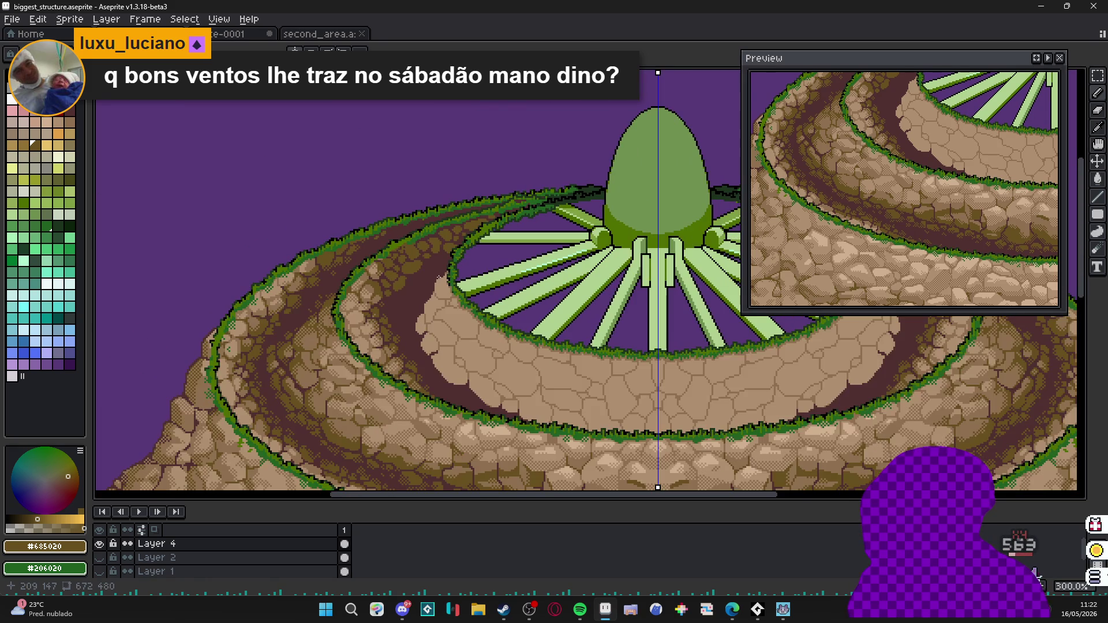
scroll(363, 252, up, 2)
scroll(381, 225, up, 3)
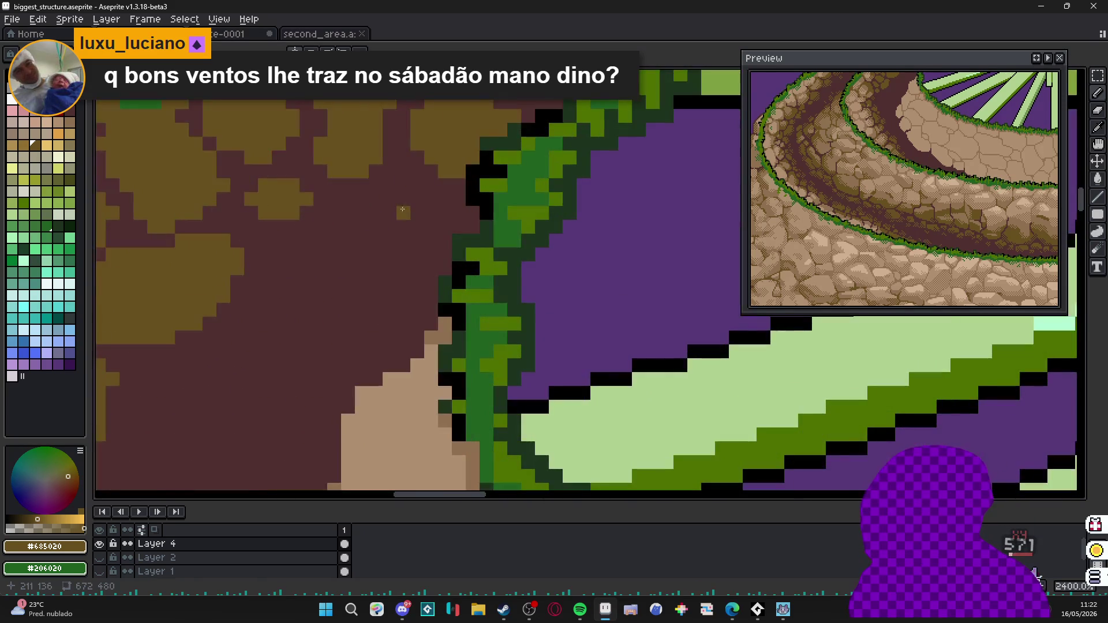
Fill out another large olive patch on the left of the dirt path.
mouse_move(404, 195)
mouse_down()
mouse_move(416, 208)
mouse_move(364, 229)
mouse_move(411, 235)
mouse_move(376, 199)
mouse_move(404, 253)
mouse_move(373, 260)
mouse_move(358, 242)
mouse_move(341, 248)
mouse_move(350, 229)
mouse_up()
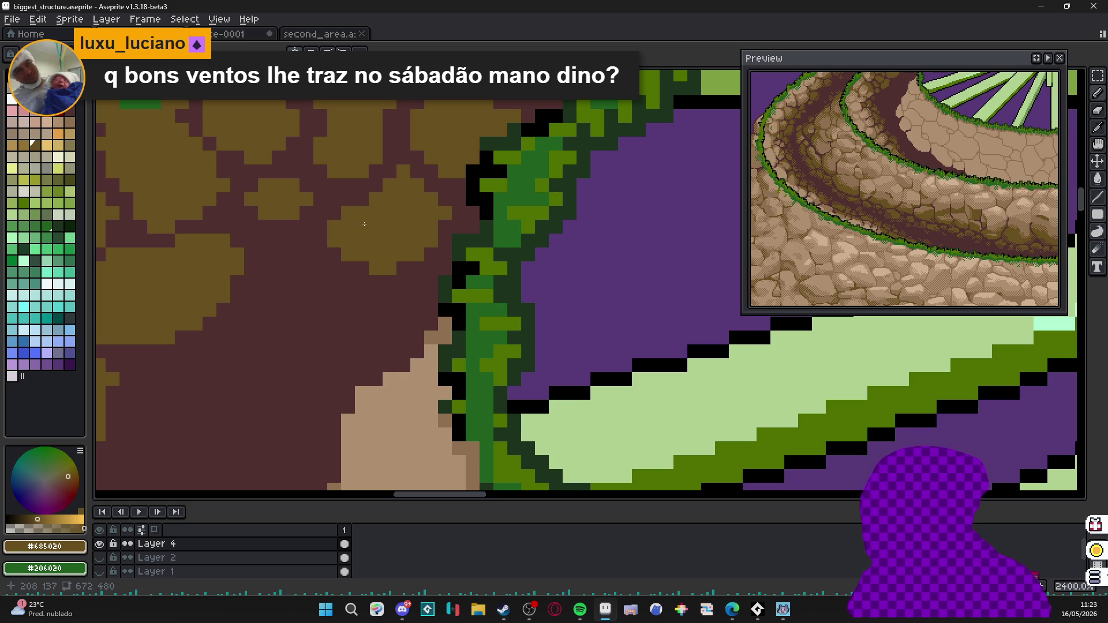
scroll(365, 223, down, 2)
scroll(379, 232, down, 1)
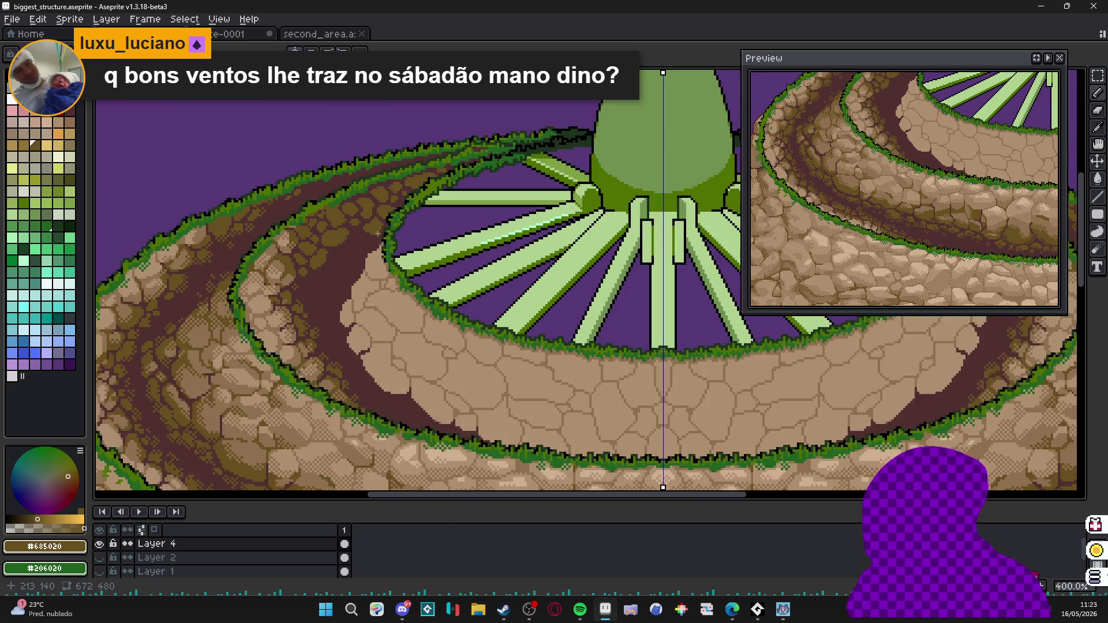
scroll(379, 233, up, 4)
scroll(346, 217, up, 1)
drag(275, 196, 276, 175)
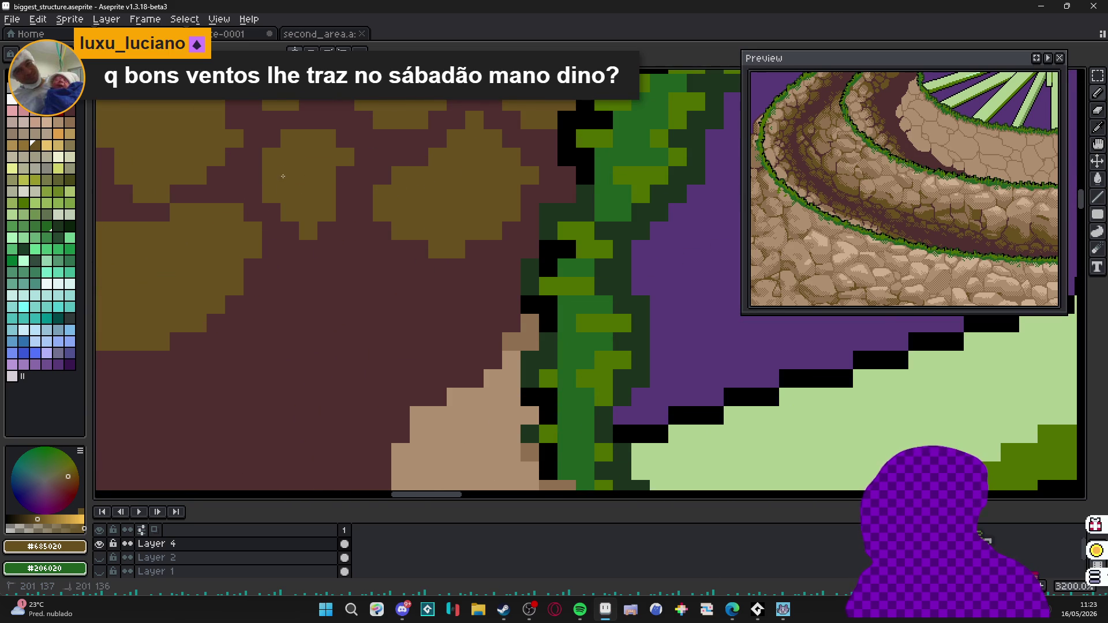
drag(344, 195, 345, 173)
mouse_move(336, 225)
mouse_down()
mouse_move(336, 251)
mouse_move(290, 230)
mouse_up()
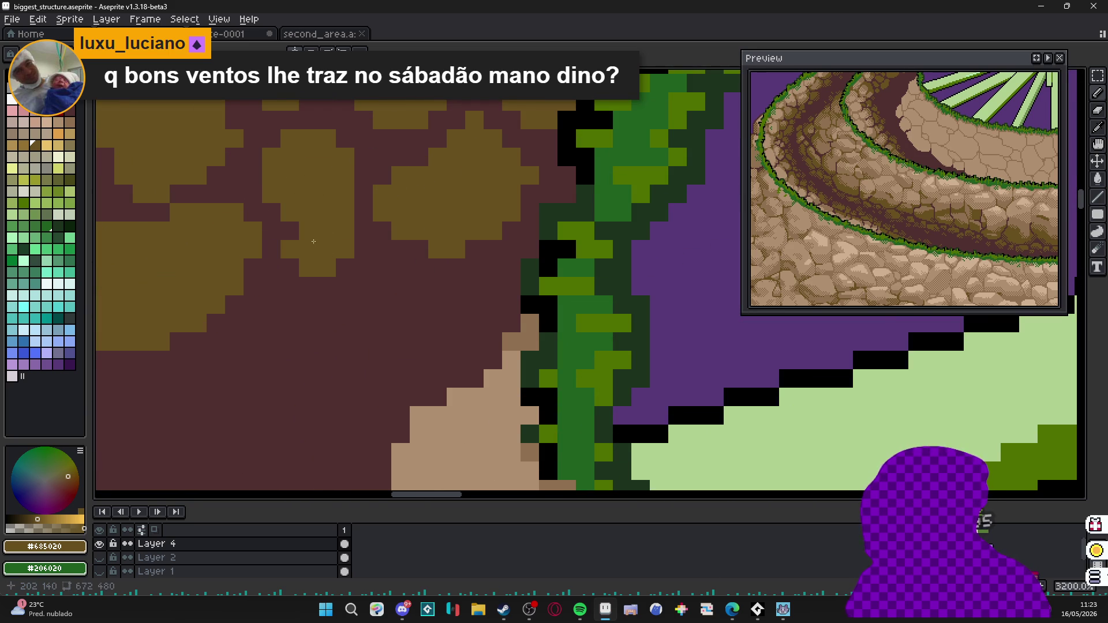
scroll(308, 223, down, 3)
scroll(308, 224, down, 2)
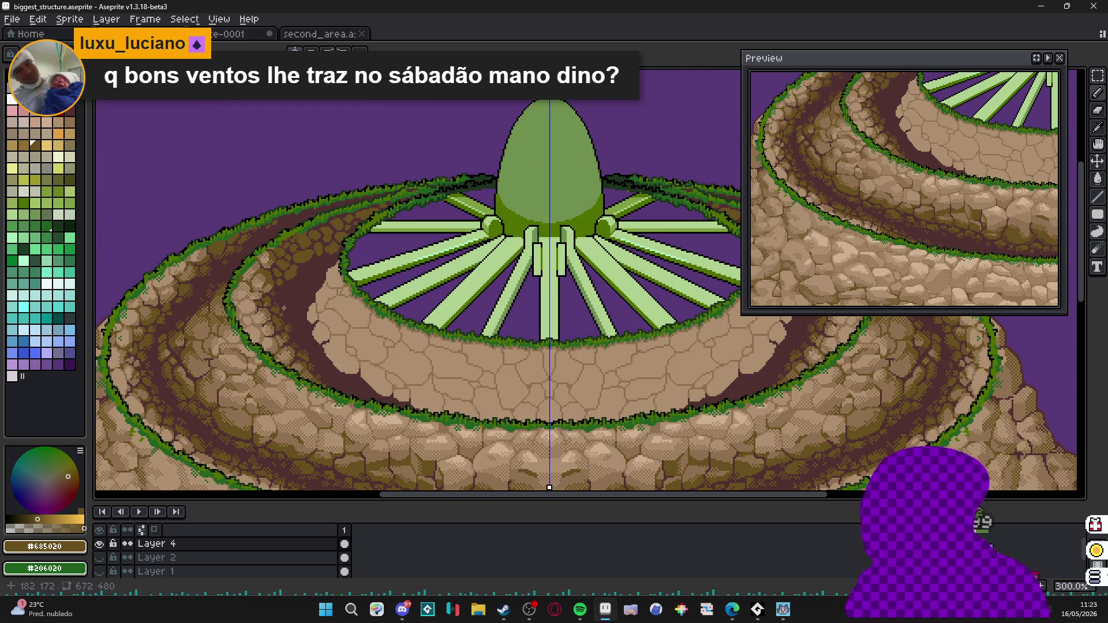
scroll(283, 309, down, 1)
scroll(283, 309, up, 2)
scroll(295, 259, up, 2)
scroll(311, 216, up, 2)
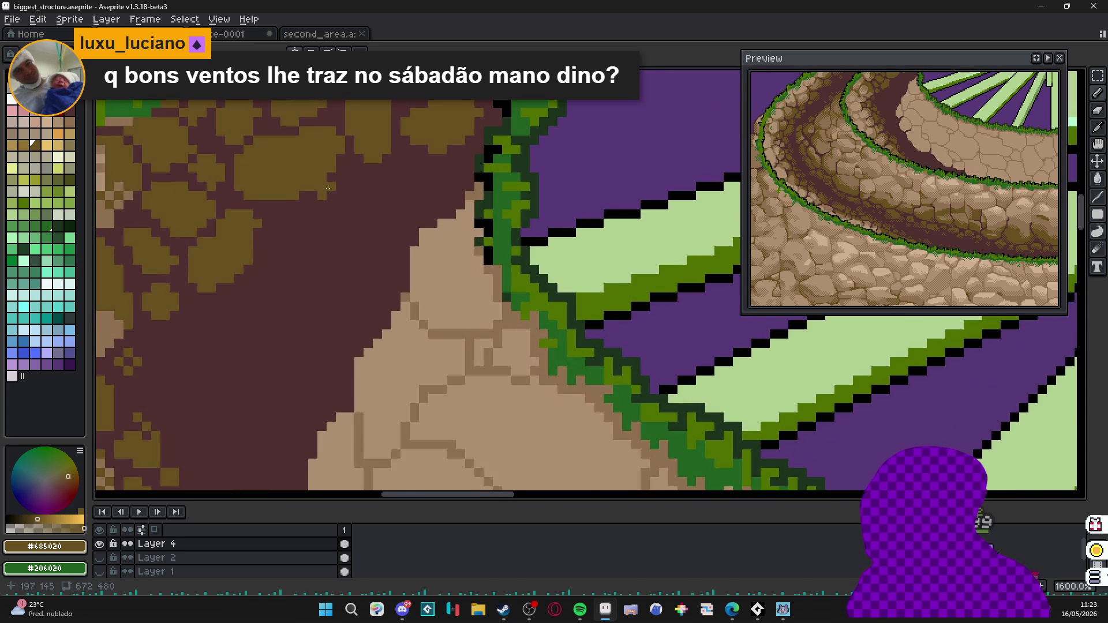
drag(329, 187, 351, 194)
scroll(351, 251, down, 3)
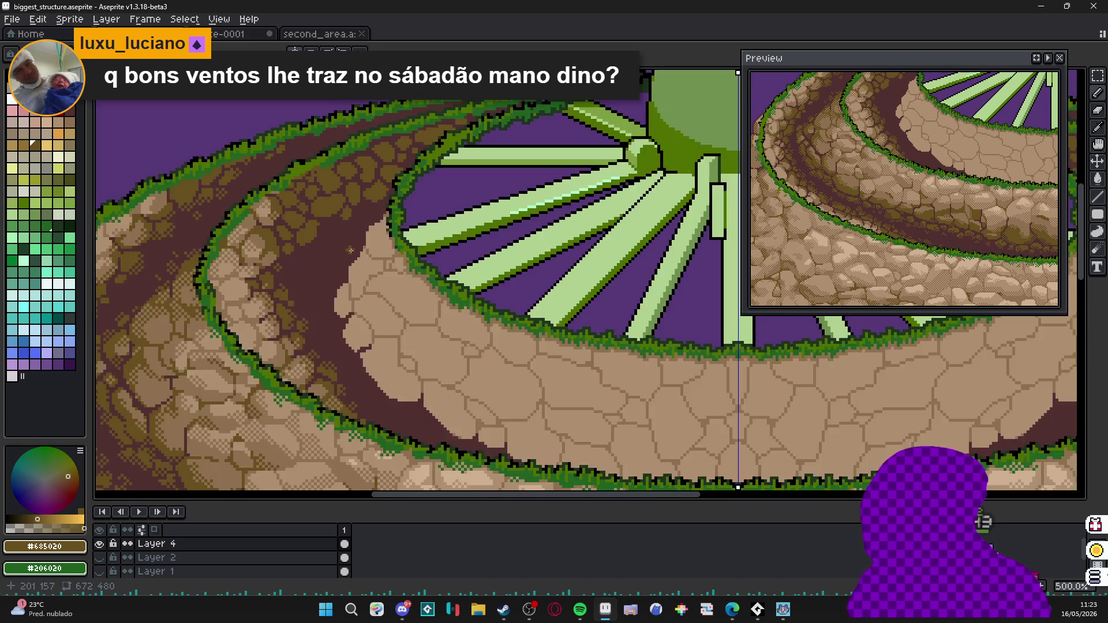
scroll(350, 251, down, 2)
scroll(350, 251, down, 1)
scroll(350, 243, up, 1)
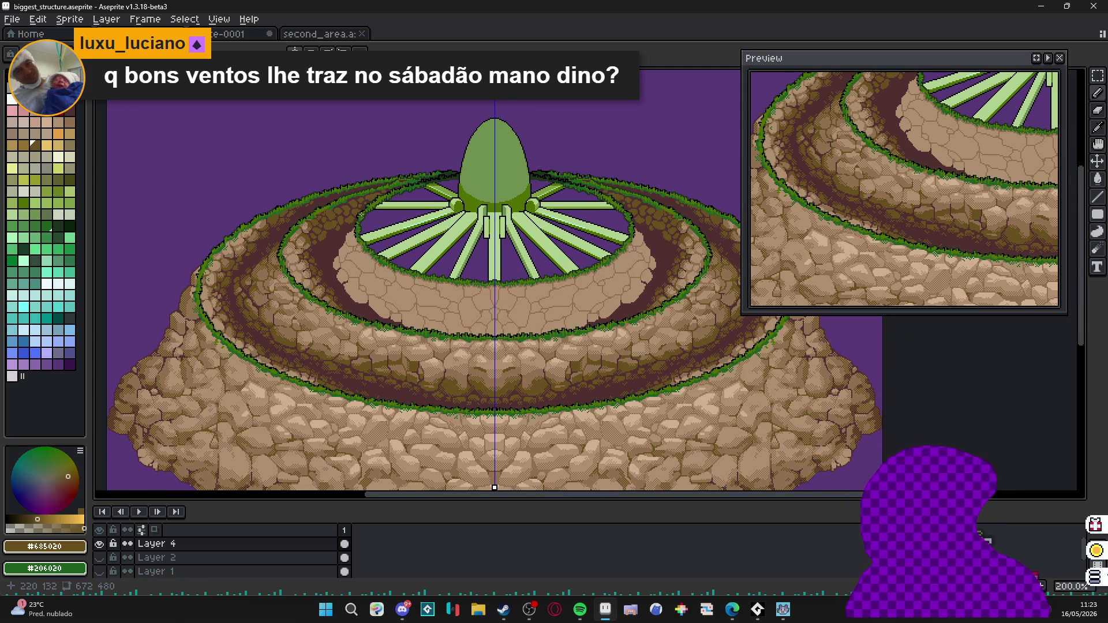
scroll(362, 213, up, 1)
scroll(353, 211, up, 1)
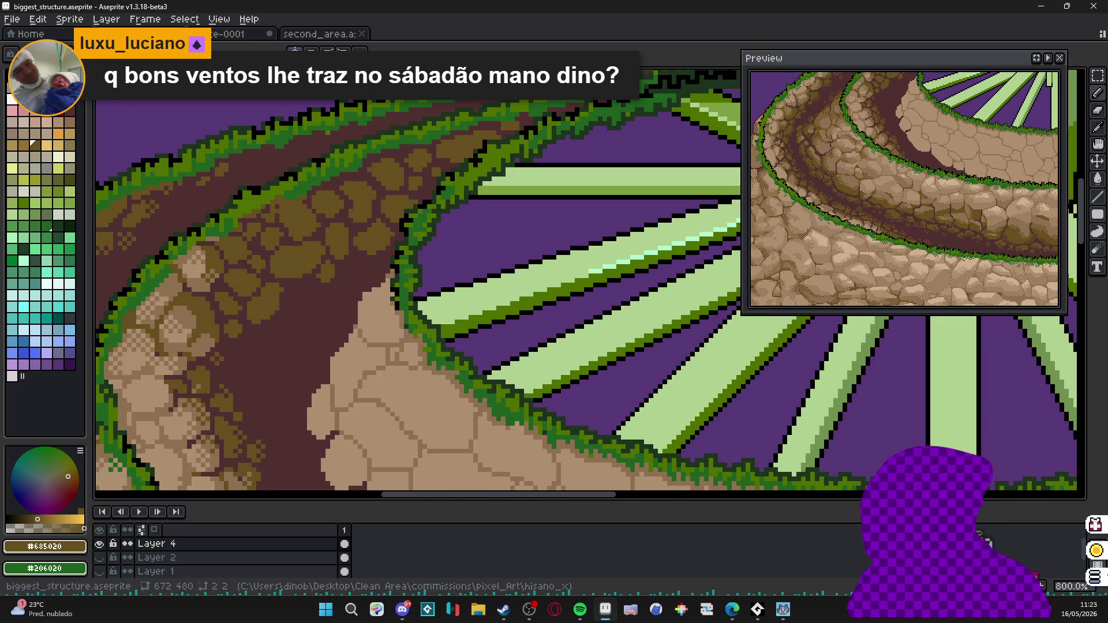
scroll(260, 342, up, 2)
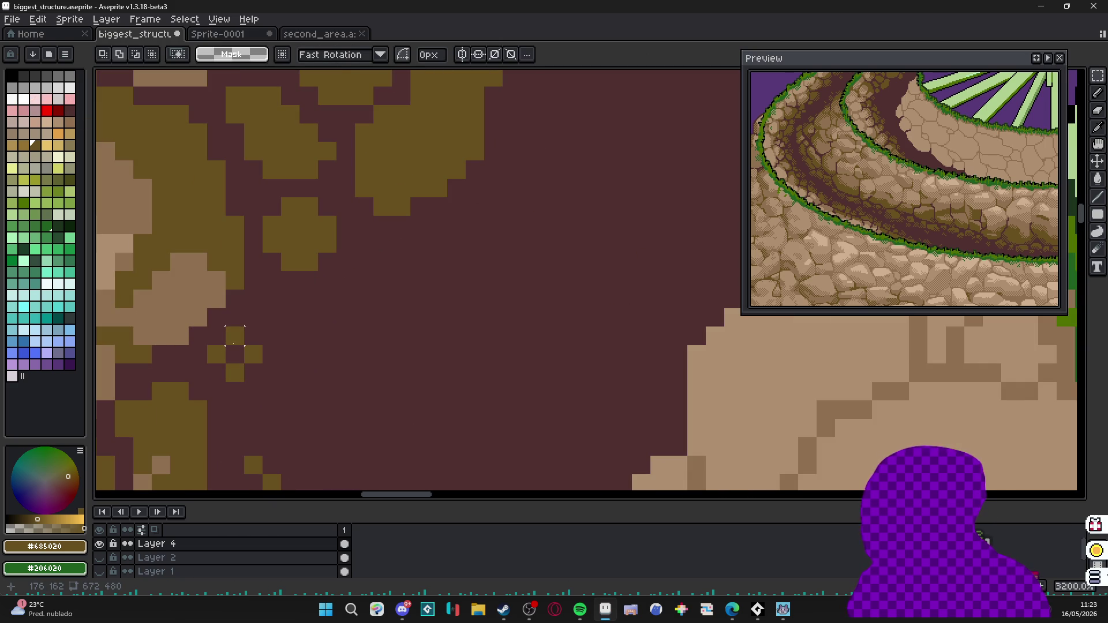
drag(227, 328, 259, 361)
Dither darker brown pixels into the olive patches down toward the pale stones.
key(b)
scroll(260, 342, down, 1)
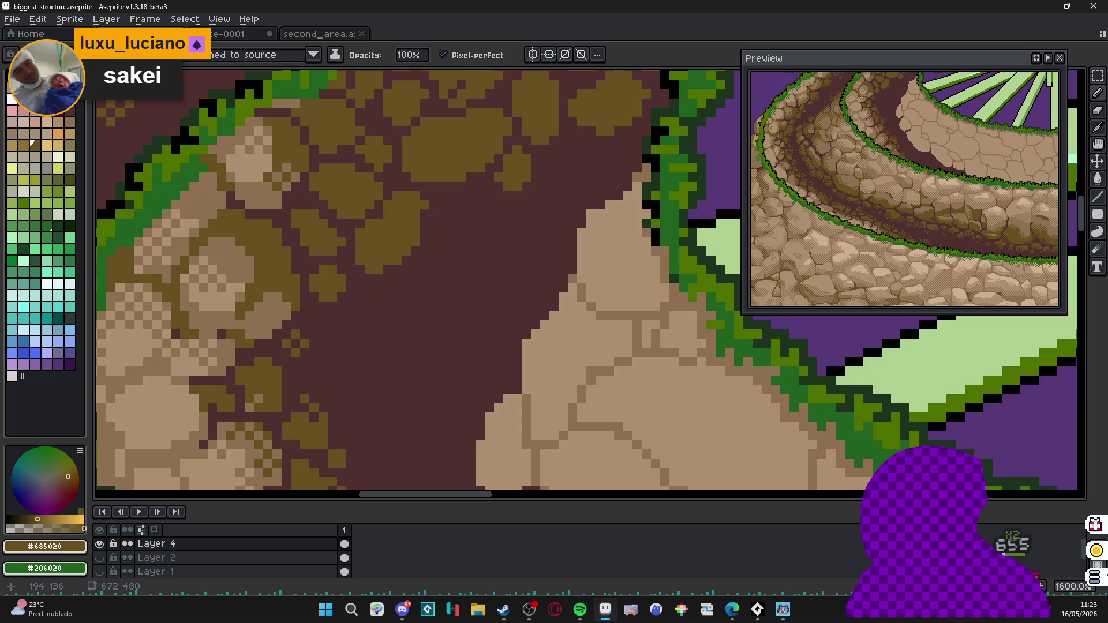
drag(537, 52, 433, 182)
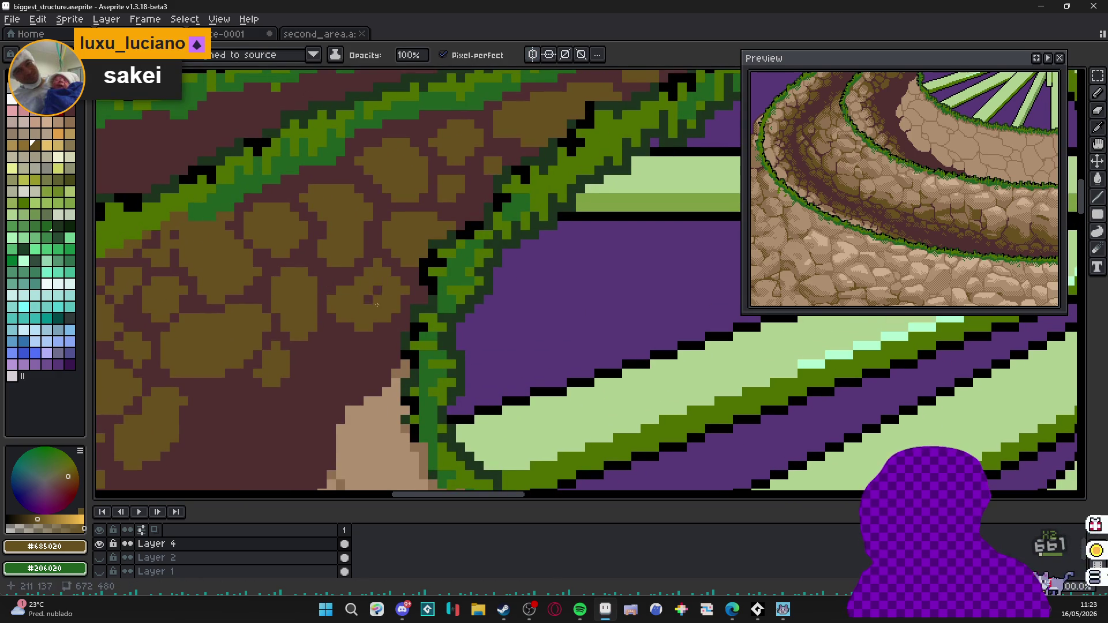
click(359, 322)
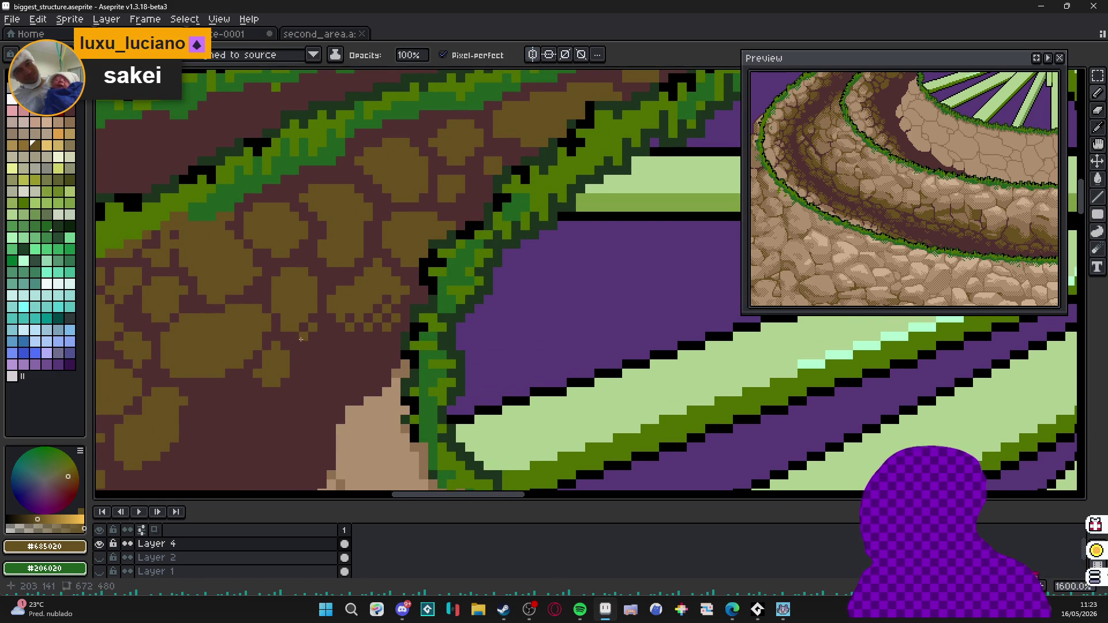
mouse_move(295, 329)
mouse_down()
mouse_move(269, 377)
mouse_move(254, 351)
mouse_up()
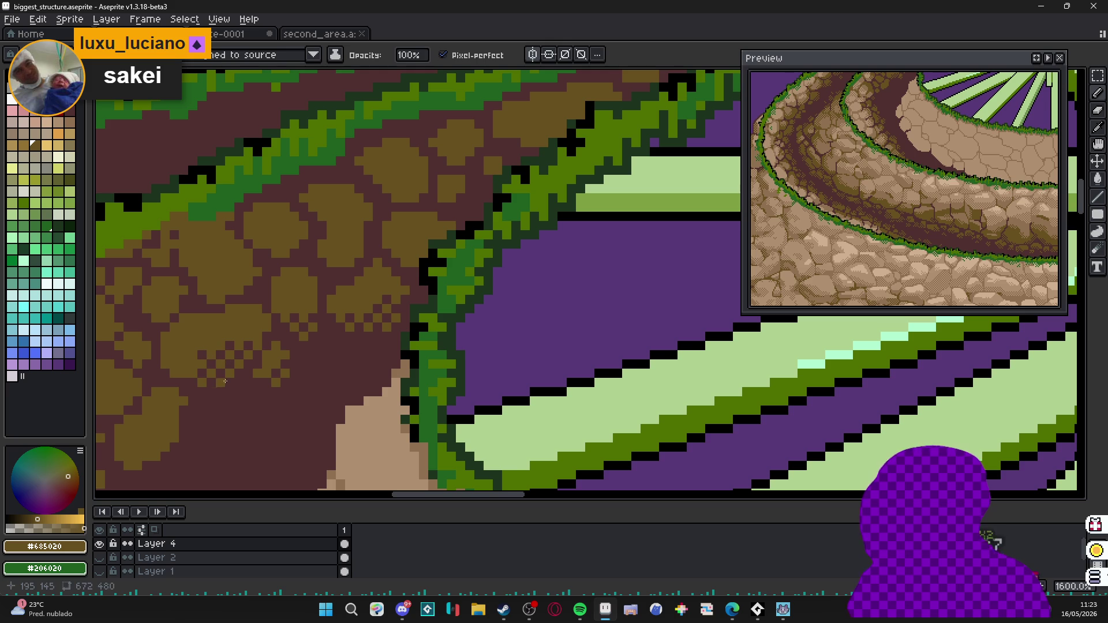
mouse_move(217, 398)
mouse_down()
mouse_move(260, 355)
mouse_move(231, 371)
mouse_move(270, 363)
mouse_up()
mouse_move(217, 314)
mouse_down()
mouse_move(199, 308)
mouse_move(178, 323)
mouse_move(184, 333)
mouse_move(260, 303)
mouse_move(242, 303)
mouse_move(268, 338)
mouse_move(228, 350)
mouse_up()
Click single dither pixels into the olive patches rising up the upper dirt path.
mouse_move(261, 316)
mouse_down()
mouse_move(331, 322)
mouse_move(278, 303)
mouse_up()
click(346, 346)
click(412, 271)
click(355, 234)
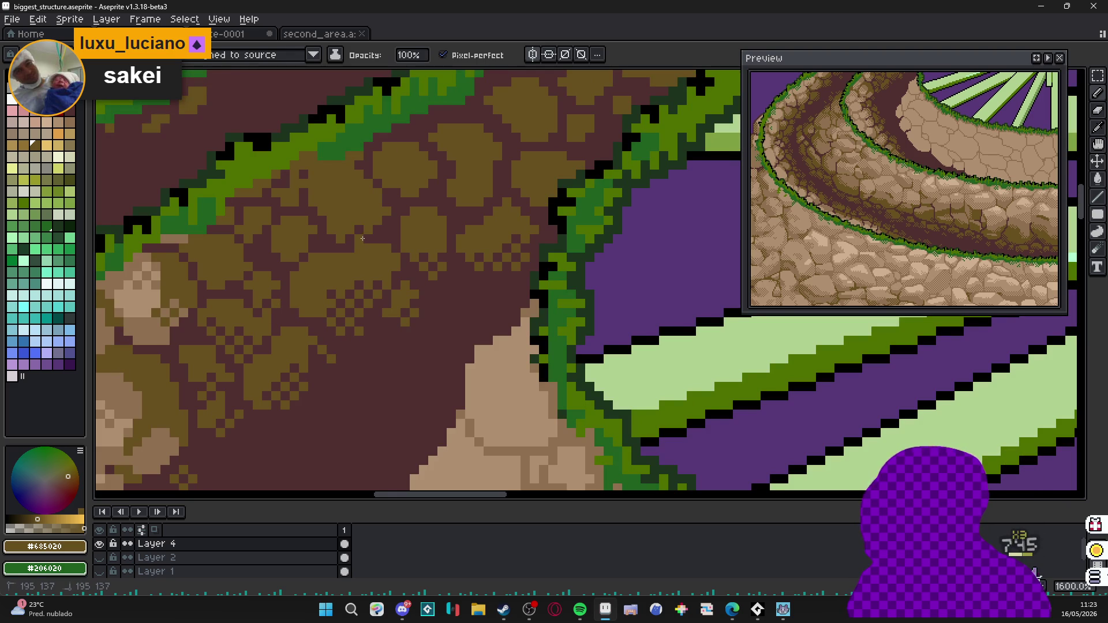
click(458, 207)
click(493, 198)
click(523, 188)
click(544, 147)
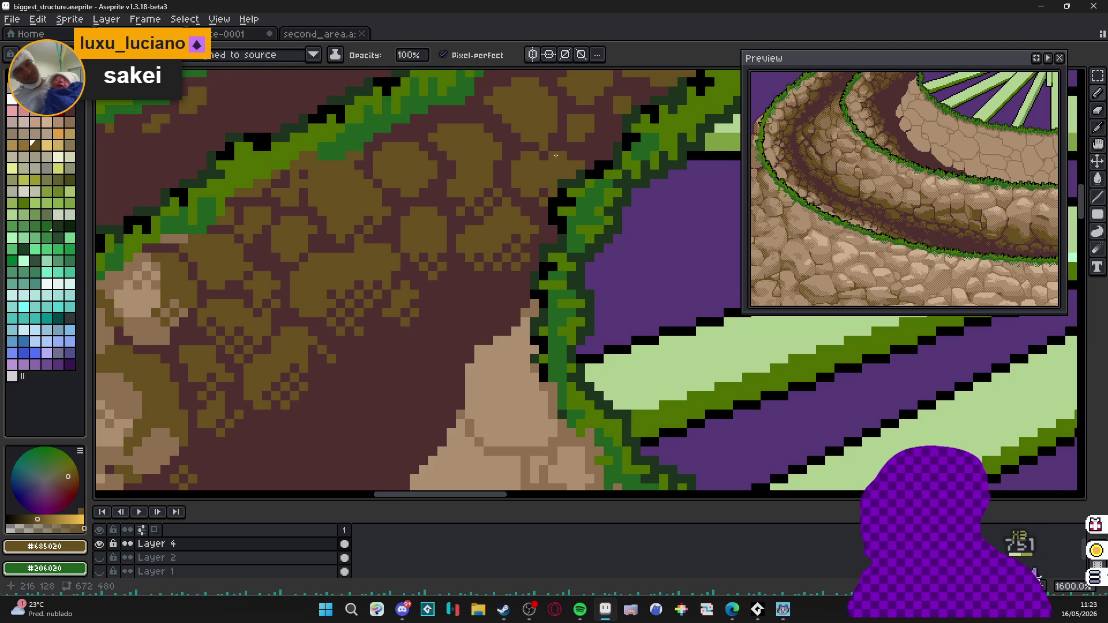
click(594, 132)
Add checkerboard dither pixels to the olive patches nearest the grassy ring edge.
click(583, 144)
scroll(583, 144, down, 2)
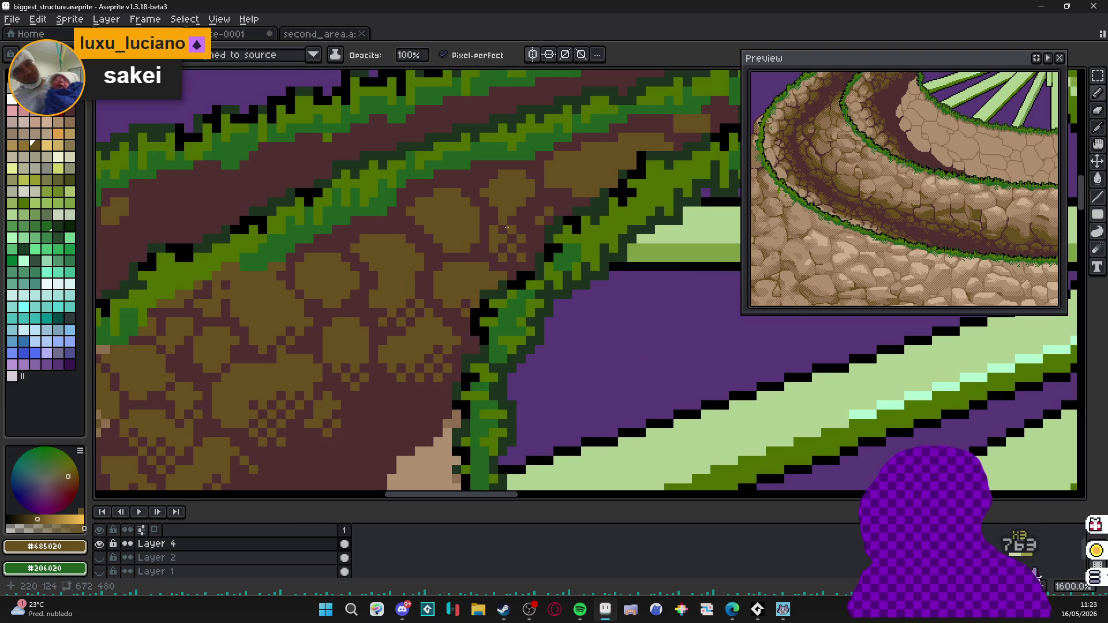
click(502, 211)
click(524, 215)
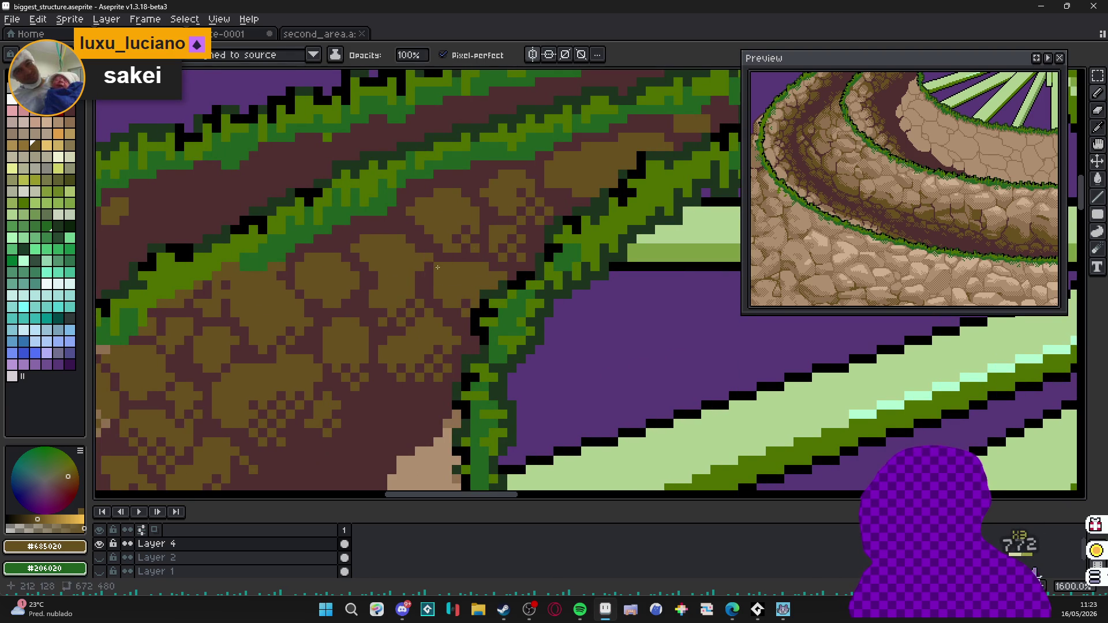
click(433, 262)
click(407, 290)
click(559, 204)
click(590, 181)
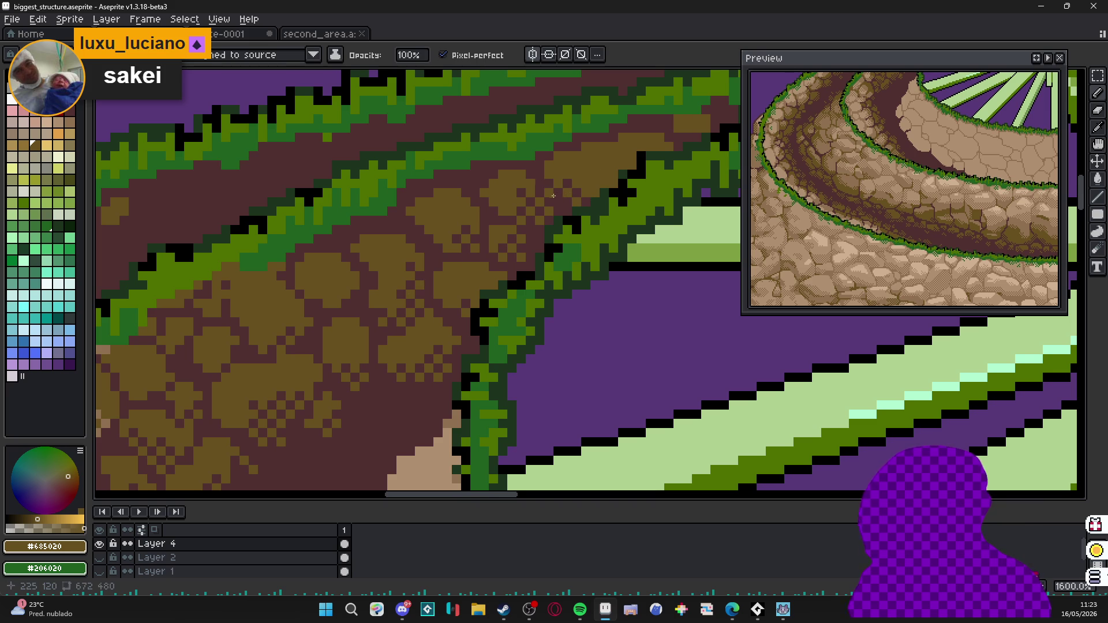
click(541, 183)
click(591, 193)
scroll(554, 225, down, 2)
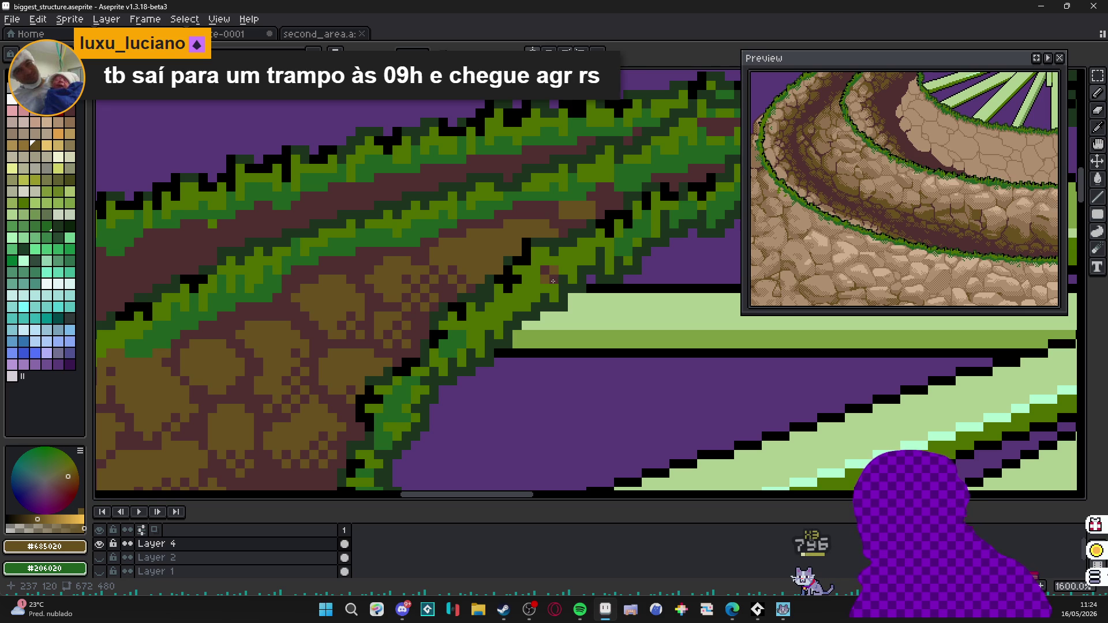
Fill a dirt gap in the grass band, then speckle olive dither pixels on the outer path.
mouse_move(549, 271)
mouse_down()
mouse_move(567, 247)
mouse_move(548, 232)
mouse_up()
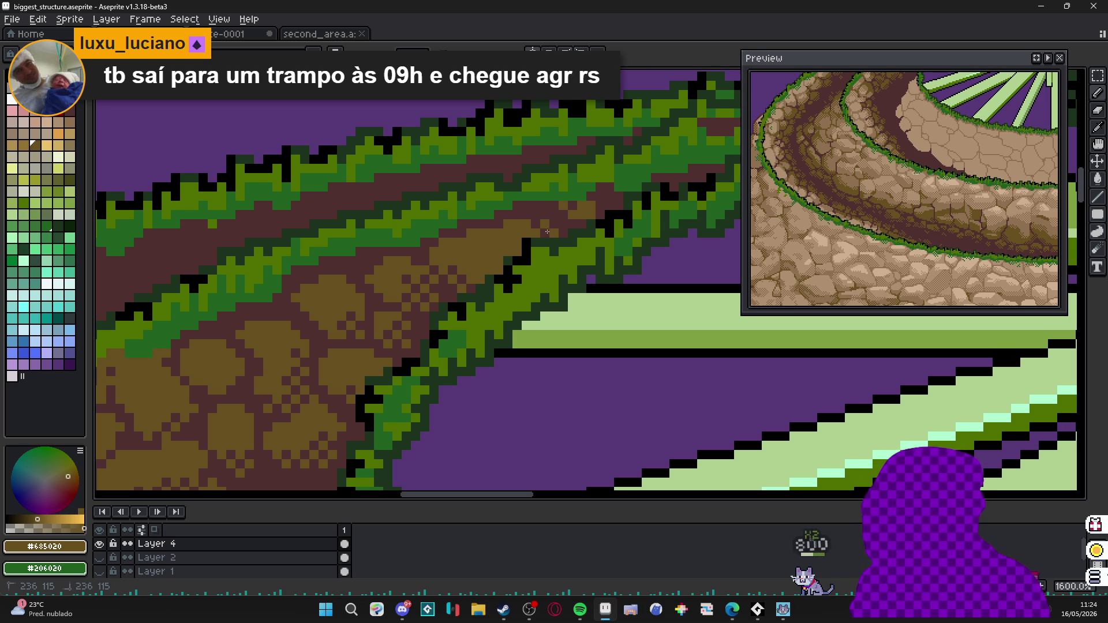
scroll(537, 230, down, 3)
scroll(440, 324, up, 3)
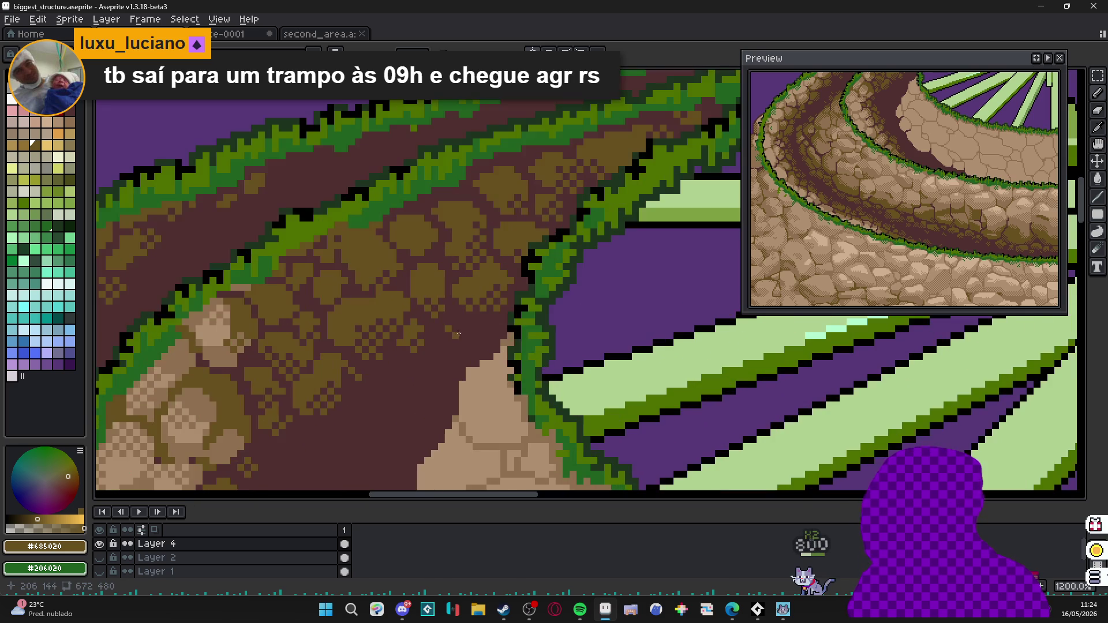
scroll(457, 335, down, 2)
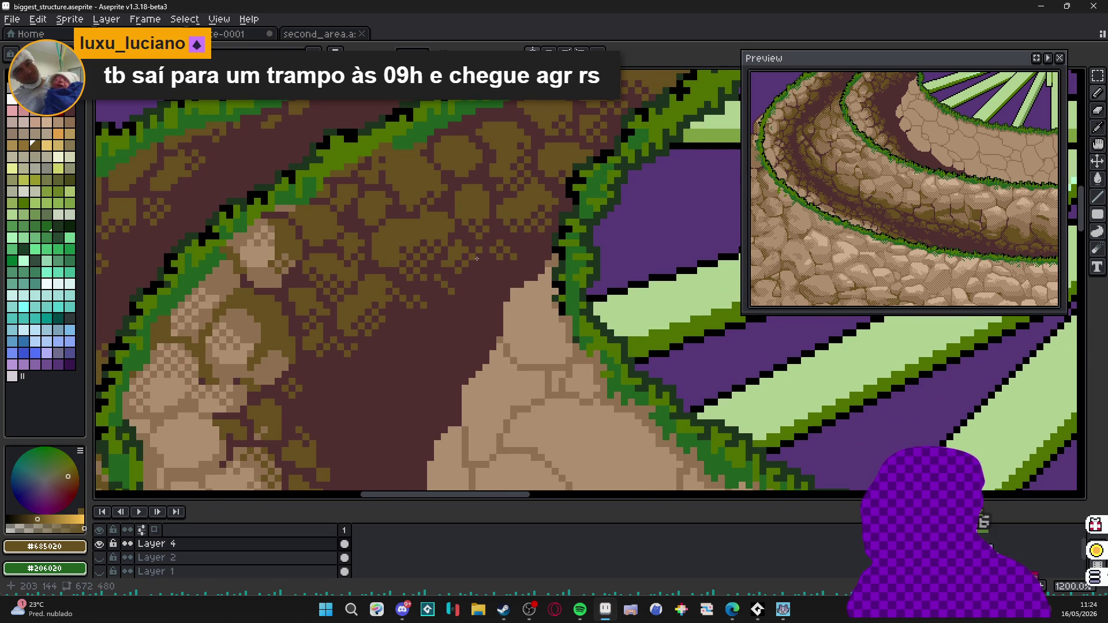
scroll(477, 259, down, 2)
scroll(477, 258, up, 3)
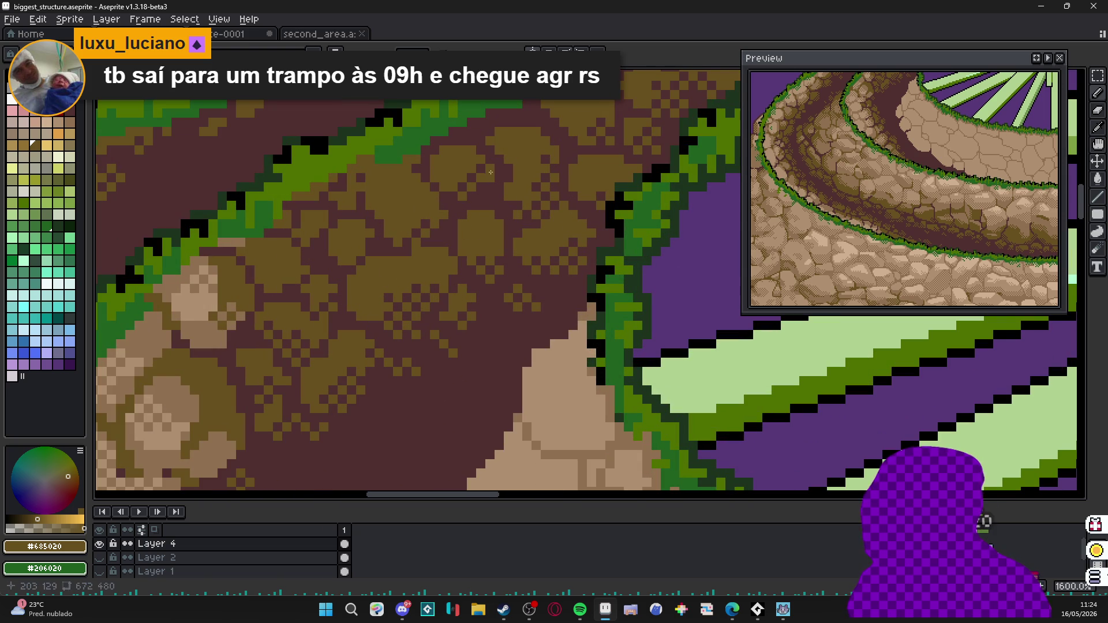
scroll(480, 251, down, 4)
scroll(480, 255, down, 2)
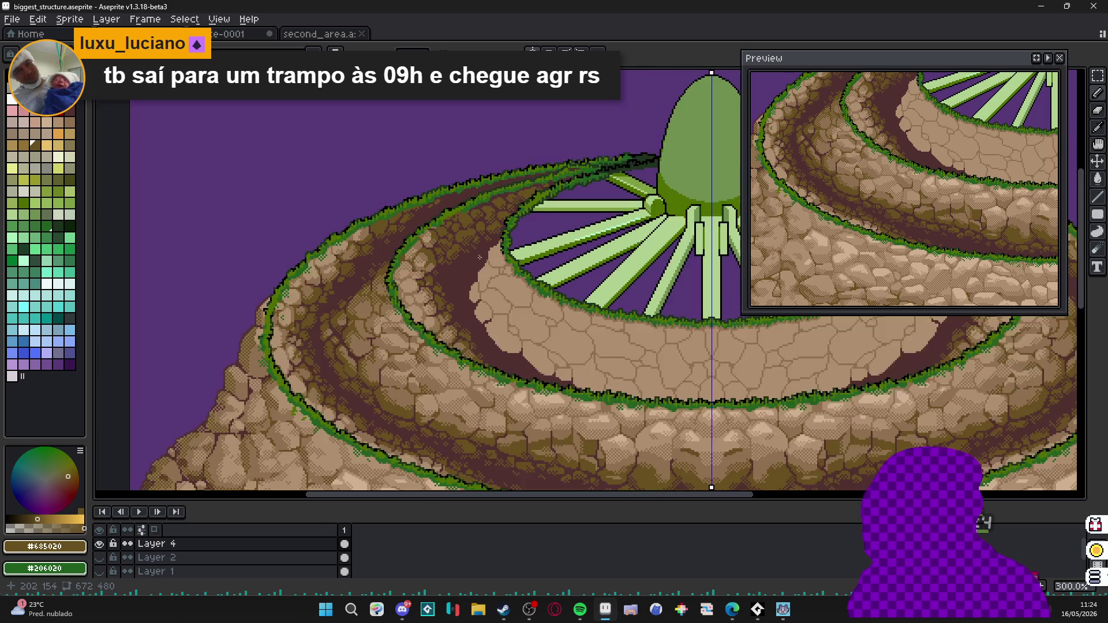
scroll(453, 268, up, 2)
scroll(425, 270, up, 1)
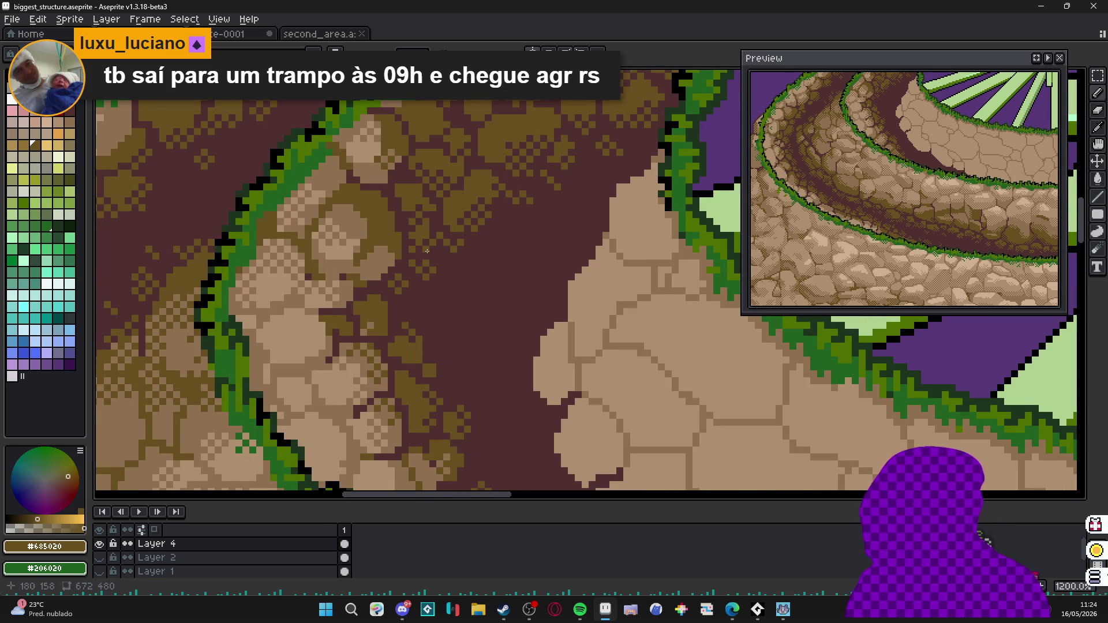
drag(443, 256, 420, 235)
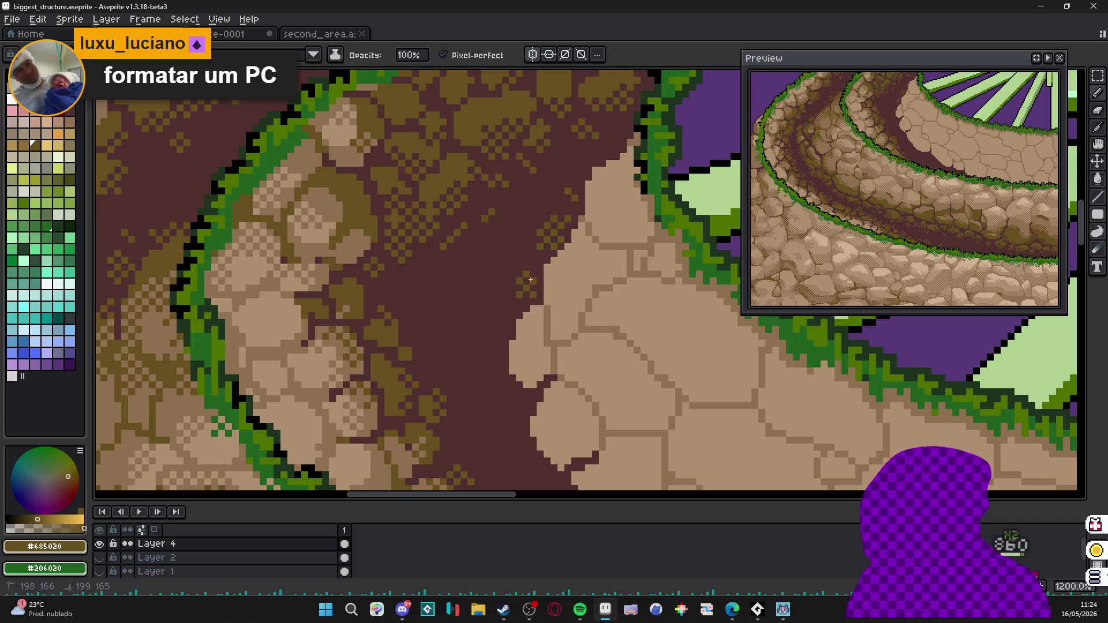
drag(520, 286, 535, 256)
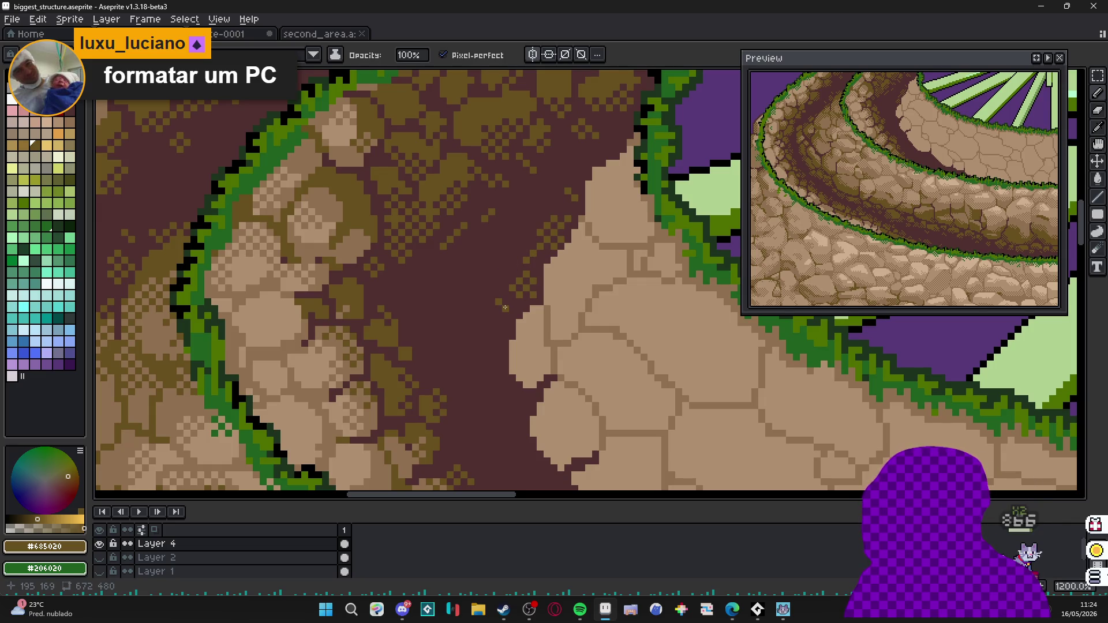
click(501, 309)
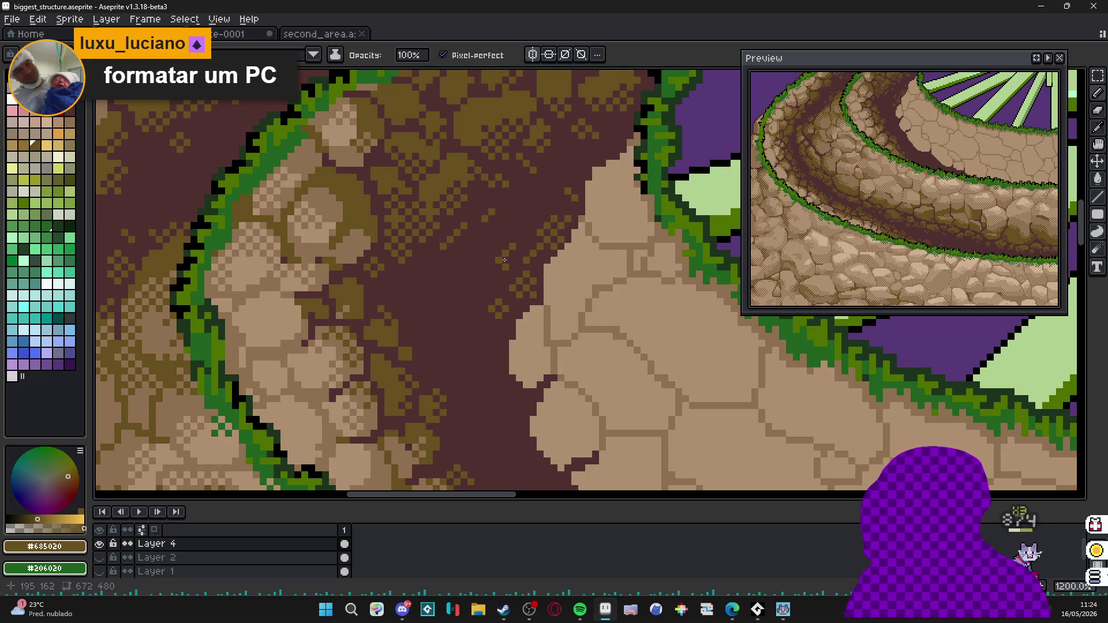
scroll(577, 192, down, 1)
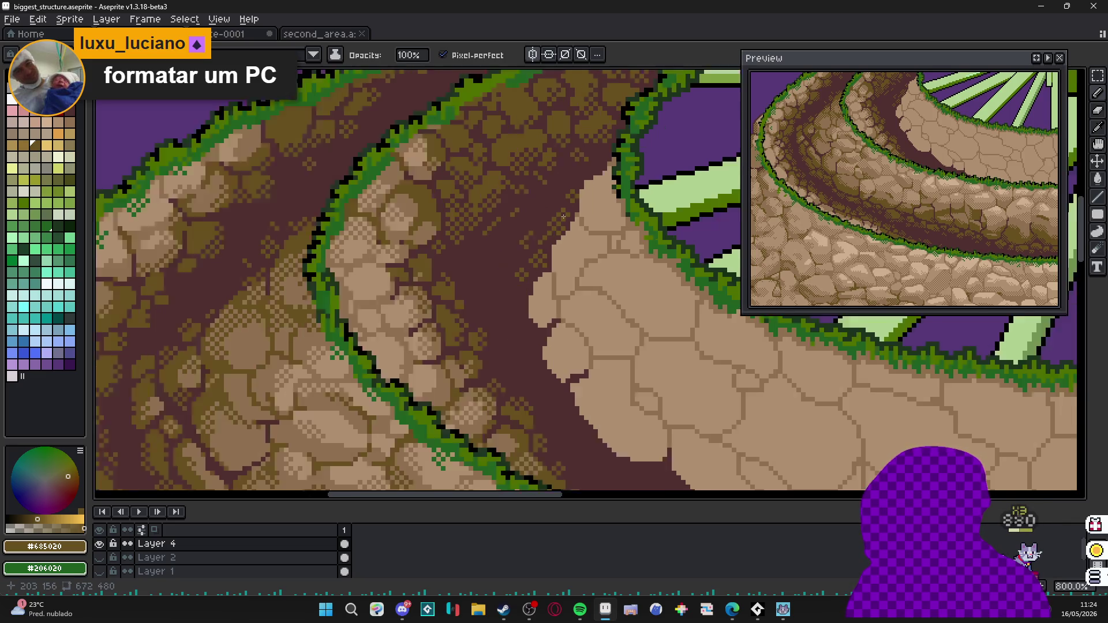
scroll(537, 226, down, 1)
scroll(491, 238, down, 1)
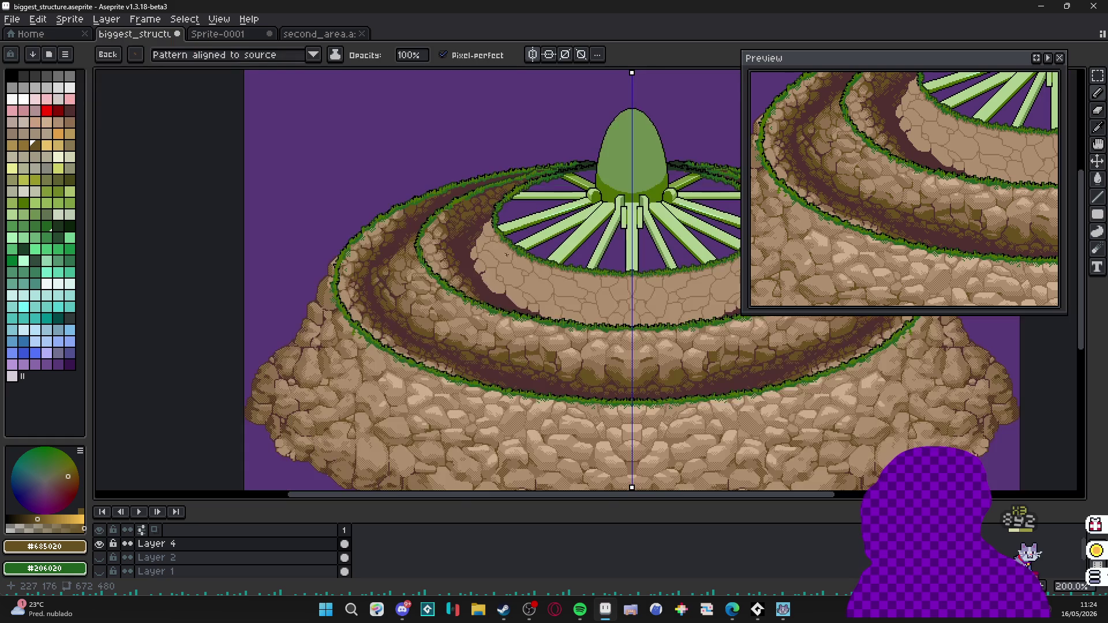
scroll(518, 257, up, 1)
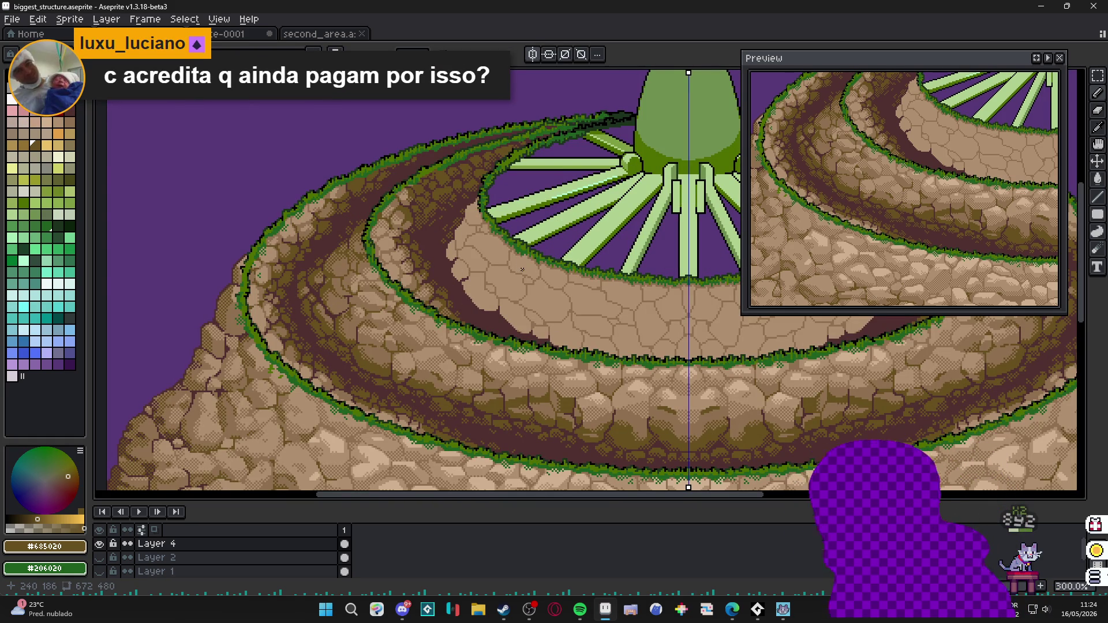
scroll(523, 270, up, 3)
scroll(464, 158, up, 2)
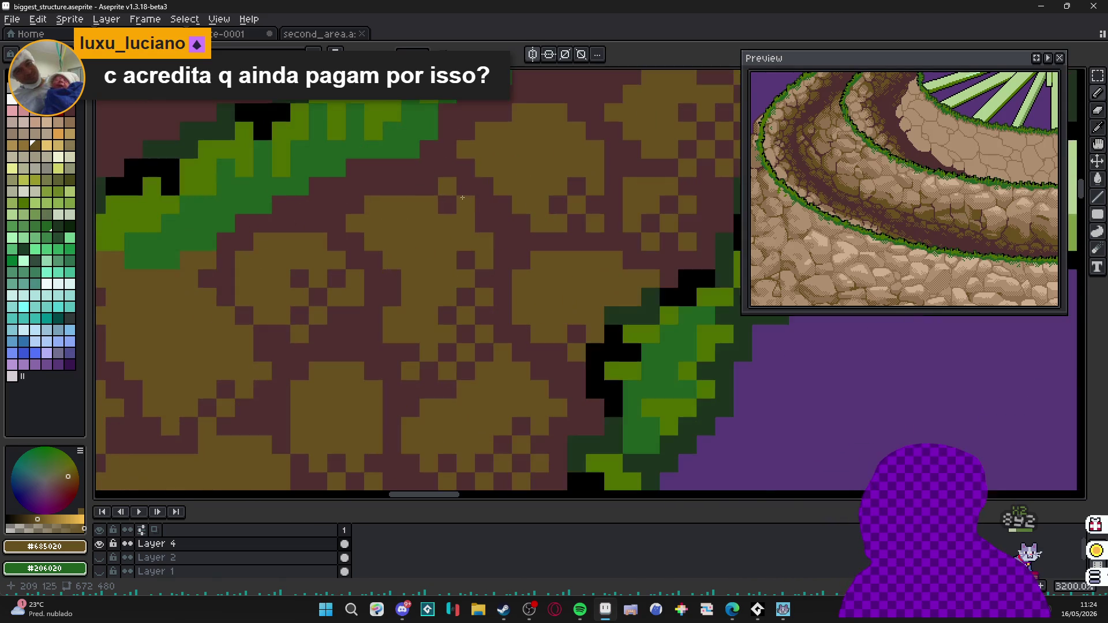
Fill dark gaps in the outer-path stone patch with olive and darker tan #907050 pixels.
drag(427, 166, 429, 149)
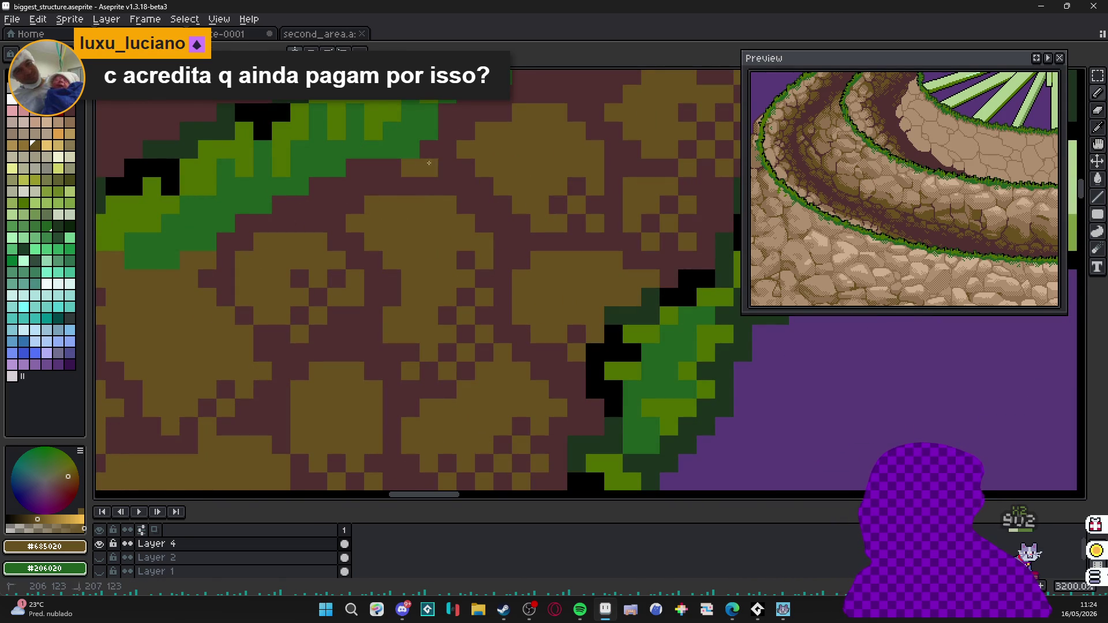
click(392, 167)
click(465, 113)
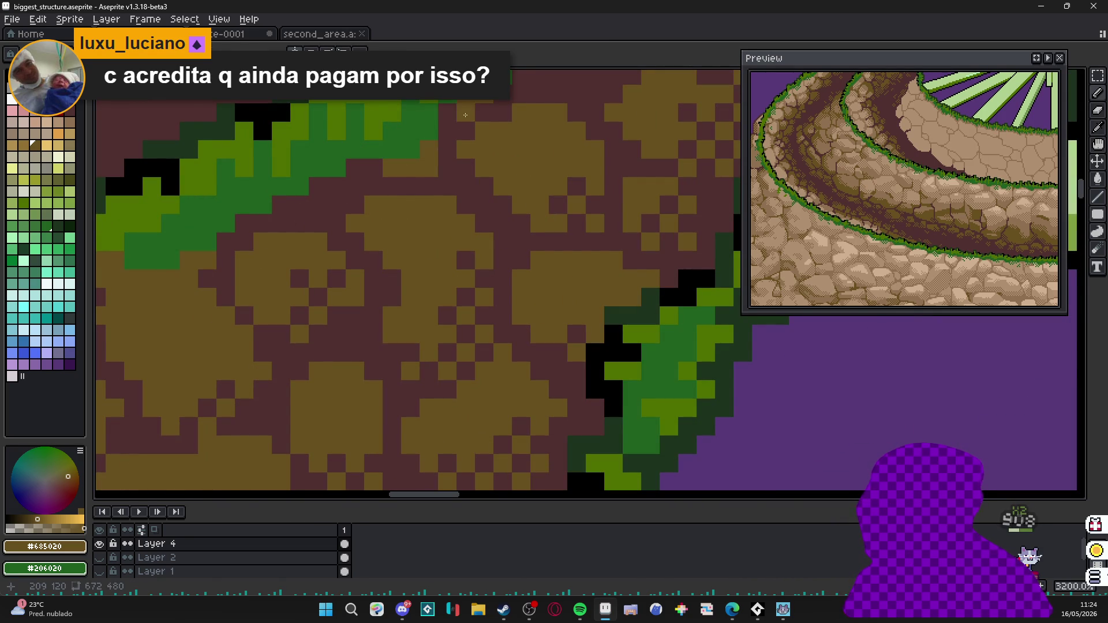
mouse_move(451, 113)
mouse_down()
mouse_move(489, 176)
mouse_move(526, 193)
mouse_move(544, 173)
mouse_move(512, 212)
mouse_up()
click(565, 157)
click(636, 157)
scroll(574, 163, down, 5)
scroll(503, 217, down, 1)
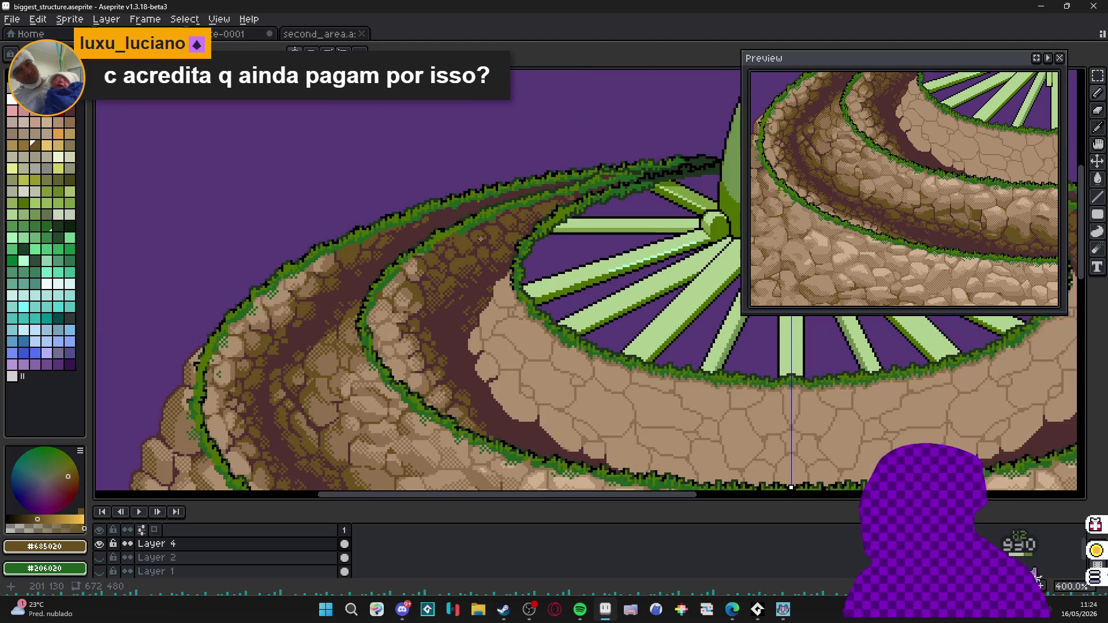
scroll(451, 306, down, 1)
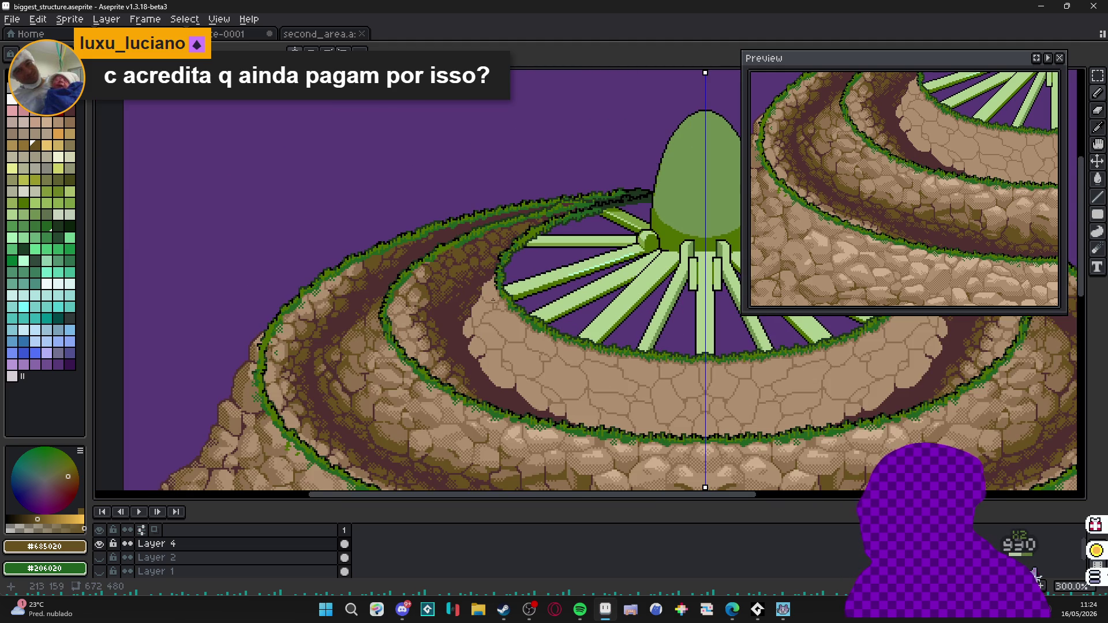
scroll(494, 299, up, 2)
scroll(493, 260, up, 2)
Eyedrop light brown #907050 and dot highlight clusters onto the right-hand olive stones.
alt+click(450, 252)
scroll(440, 250, up, 1)
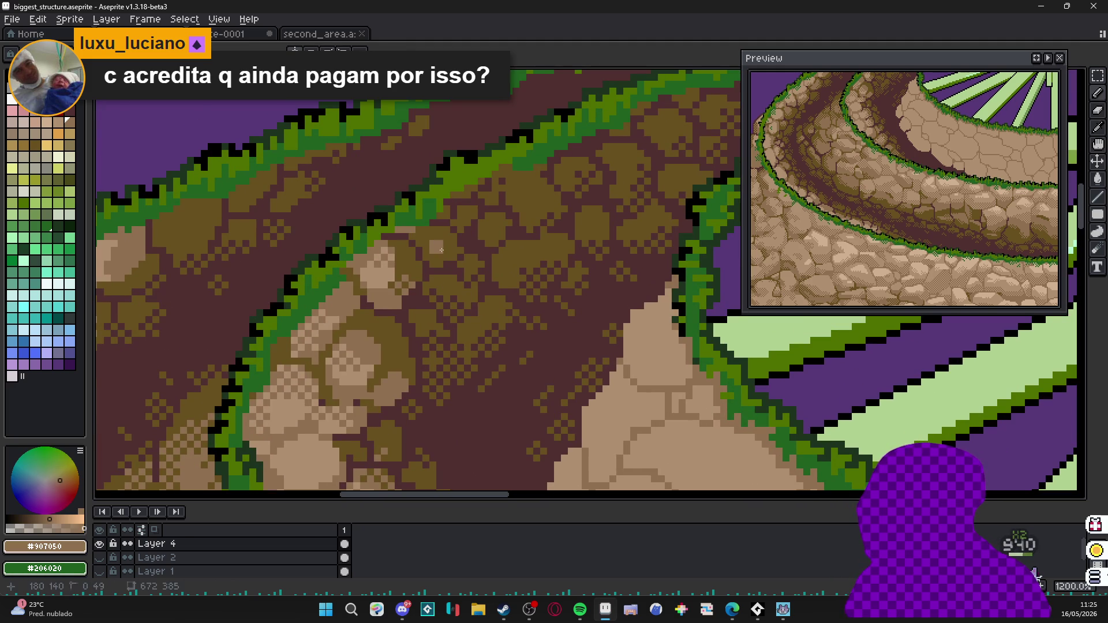
click(437, 247)
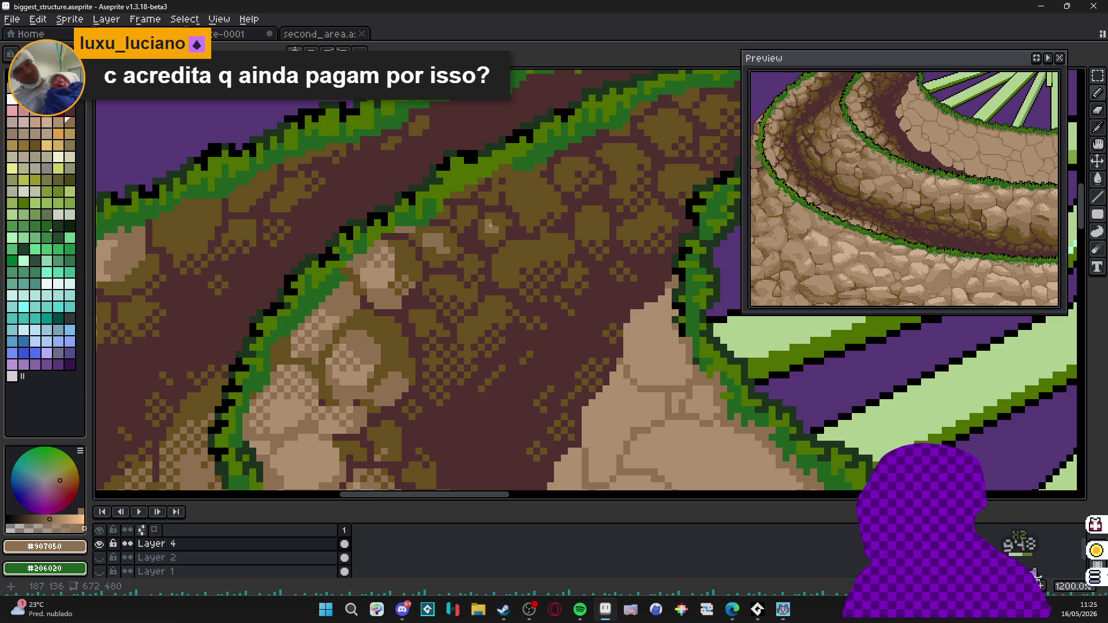
click(515, 257)
scroll(495, 273, down, 5)
scroll(505, 260, up, 6)
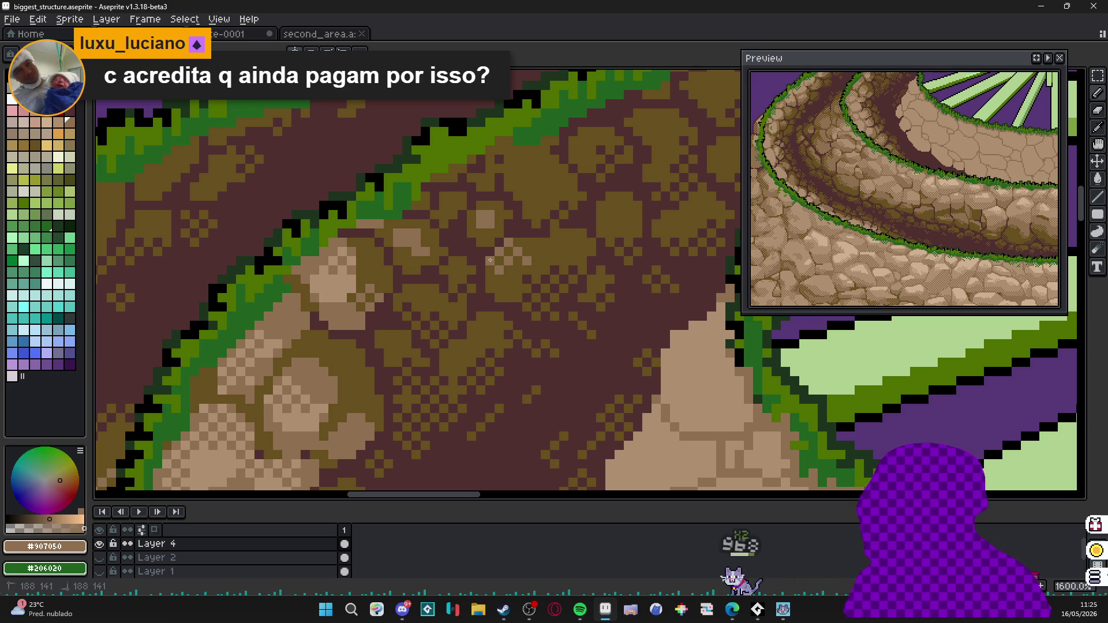
click(518, 264)
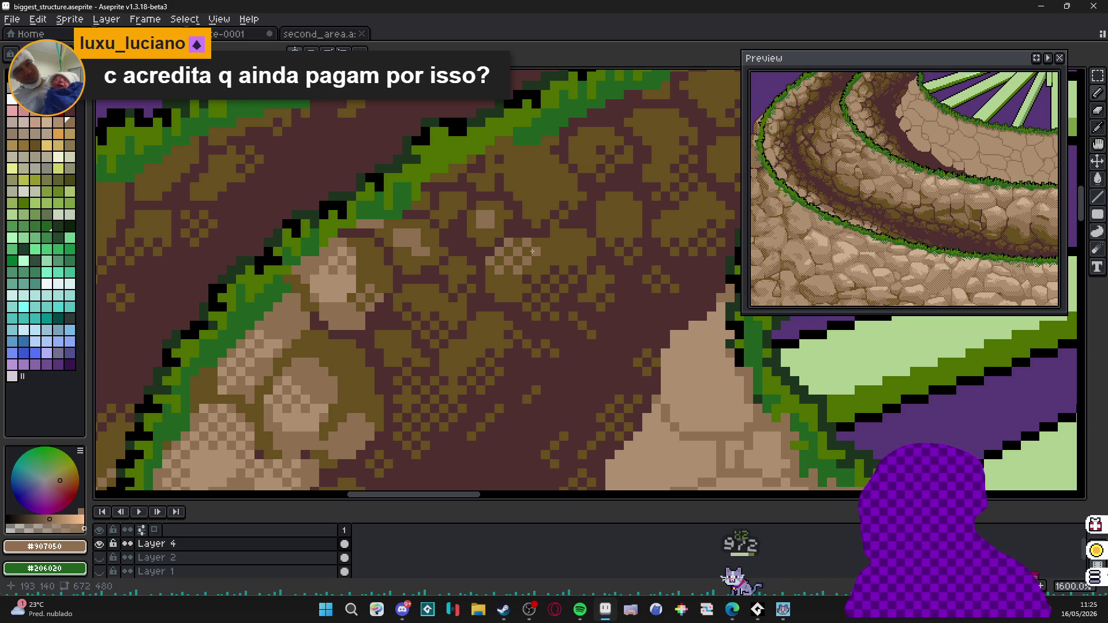
scroll(505, 251, down, 6)
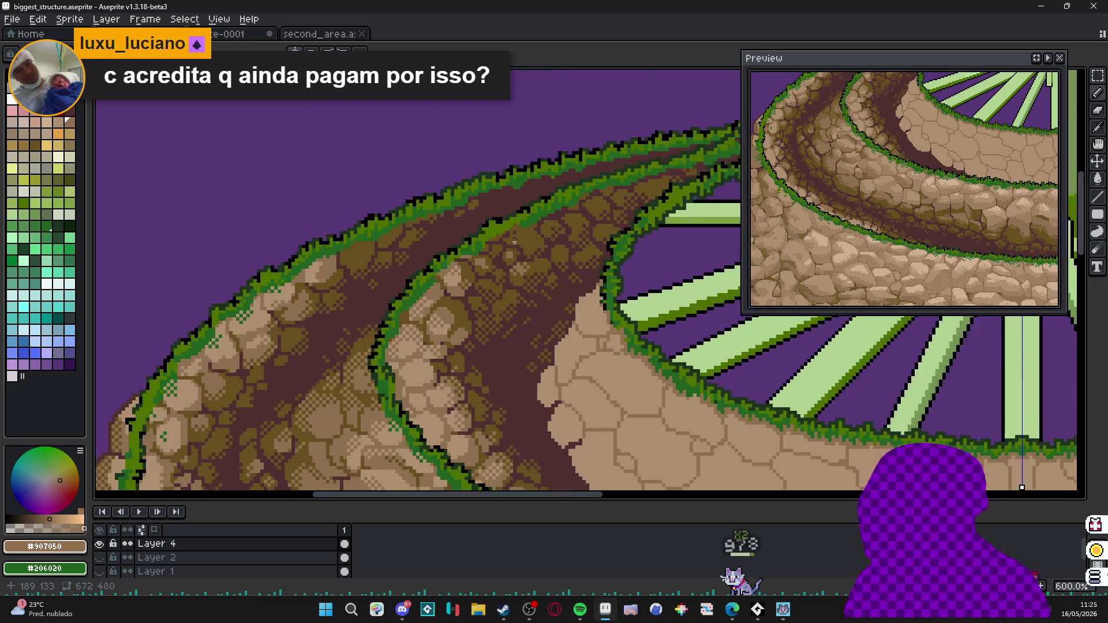
scroll(536, 236, up, 8)
click(549, 234)
click(551, 253)
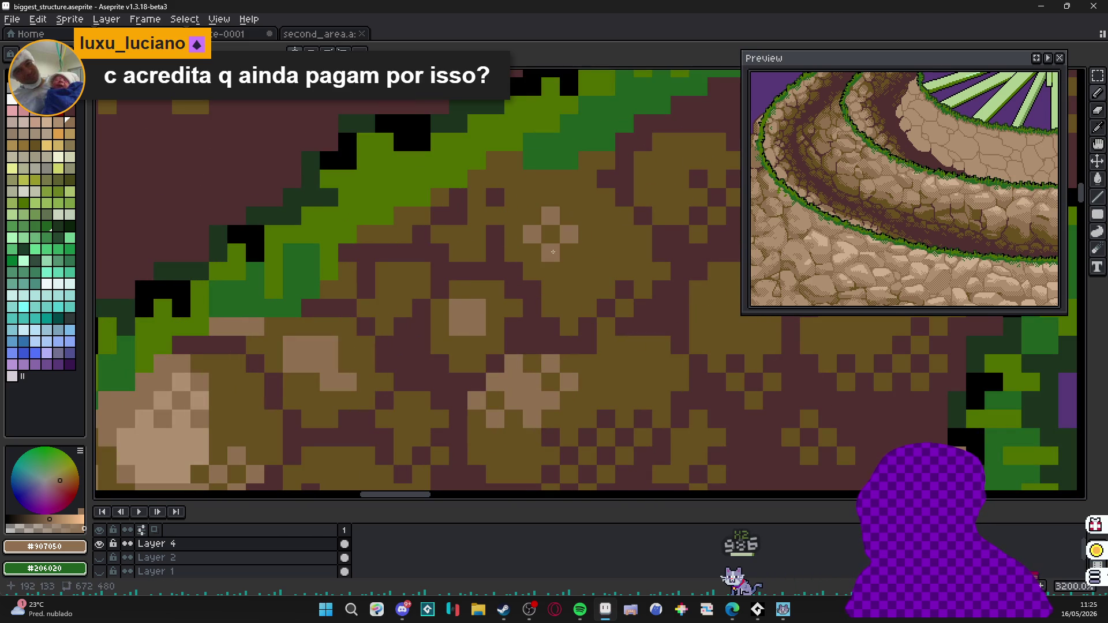
click(533, 216)
Highlight more olive stones with light brown pixels, including one on the left of the path.
click(569, 198)
click(588, 215)
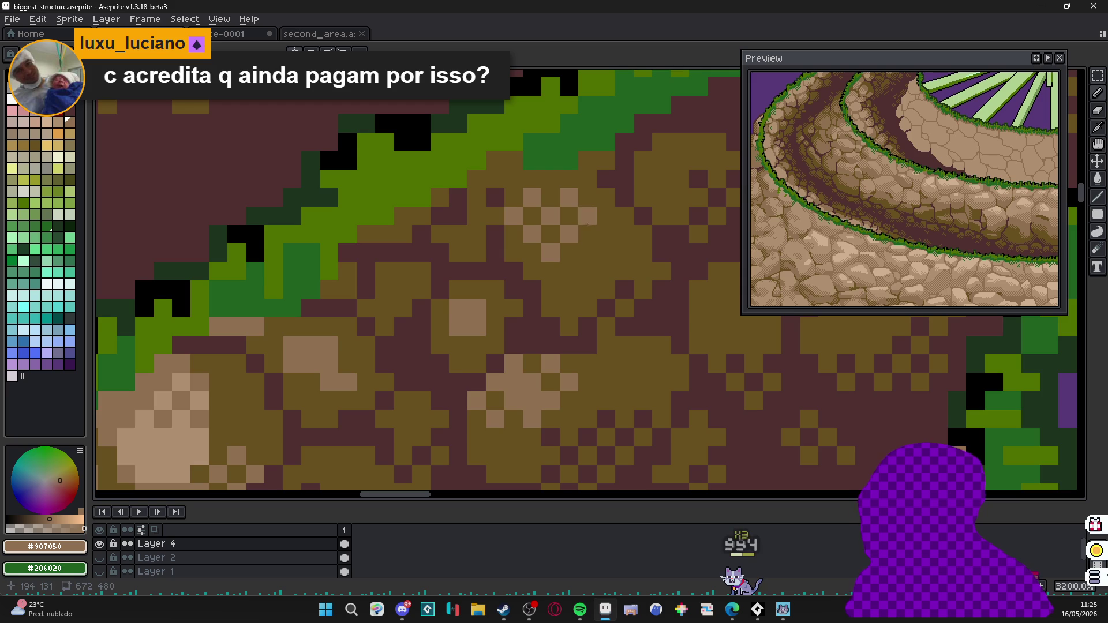
scroll(554, 307, down, 5)
scroll(555, 307, down, 4)
scroll(555, 307, up, 8)
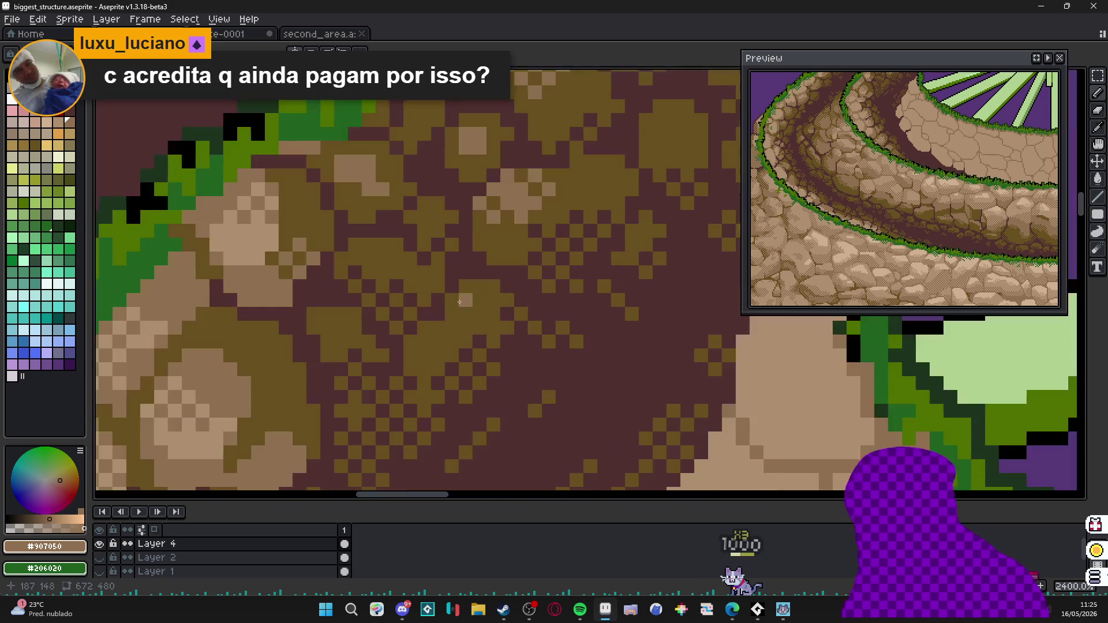
click(383, 260)
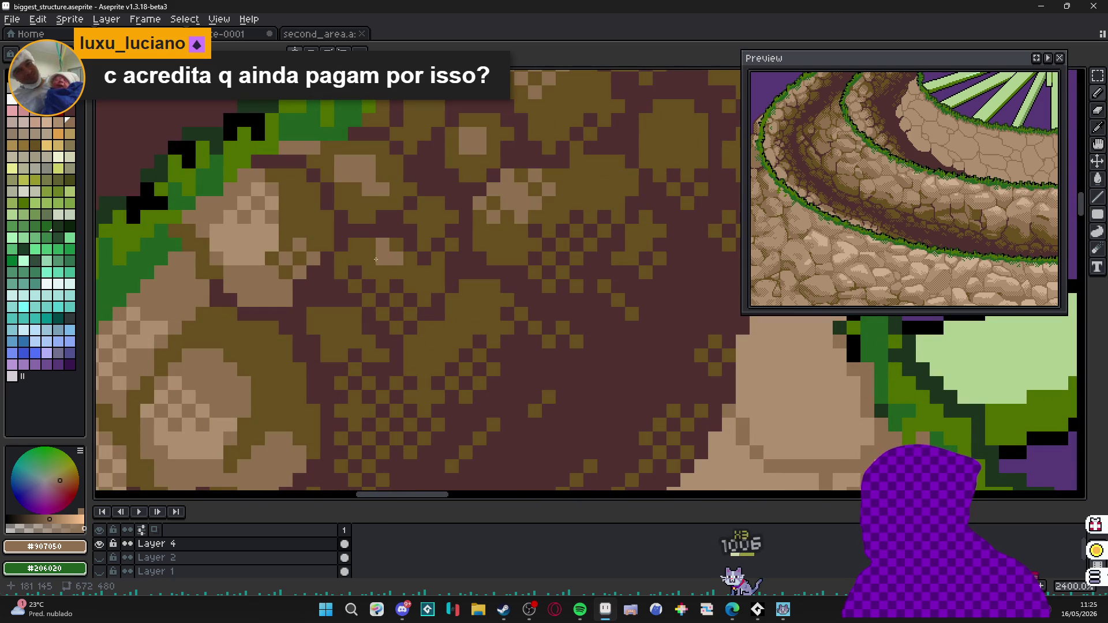
click(369, 258)
click(397, 273)
scroll(395, 279, down, 4)
scroll(554, 260, up, 1)
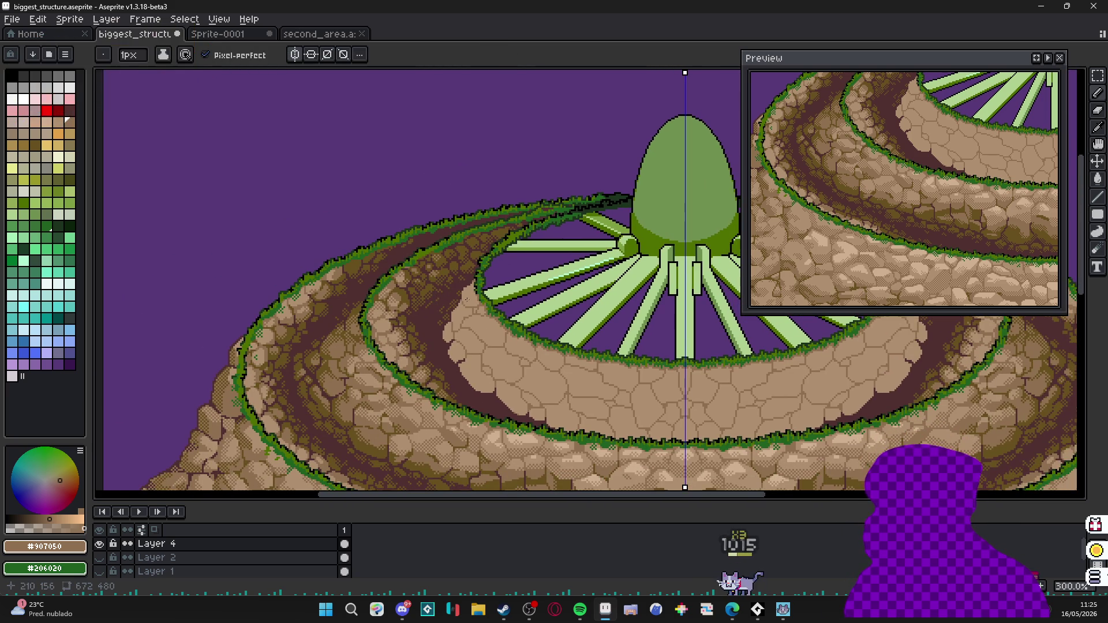
scroll(617, 260, down, 1)
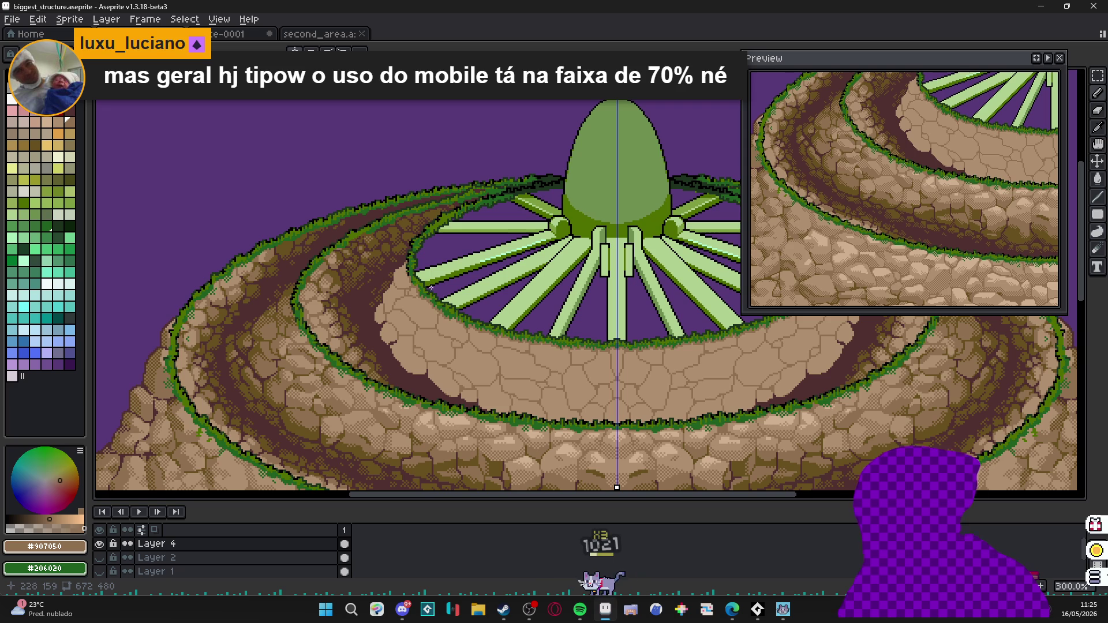
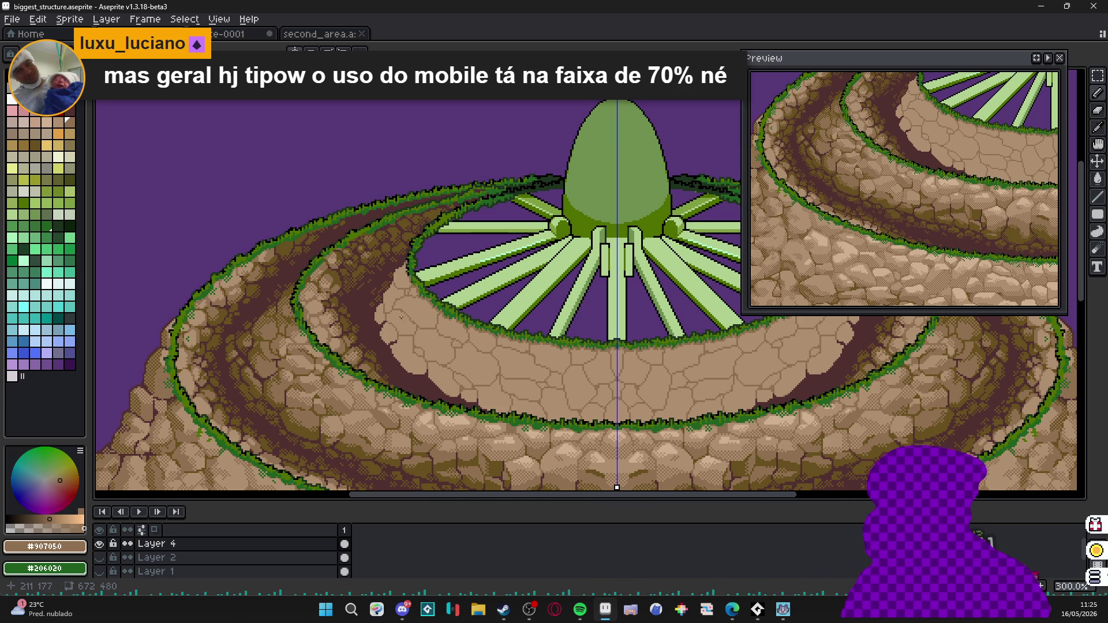
scroll(375, 259, up, 3)
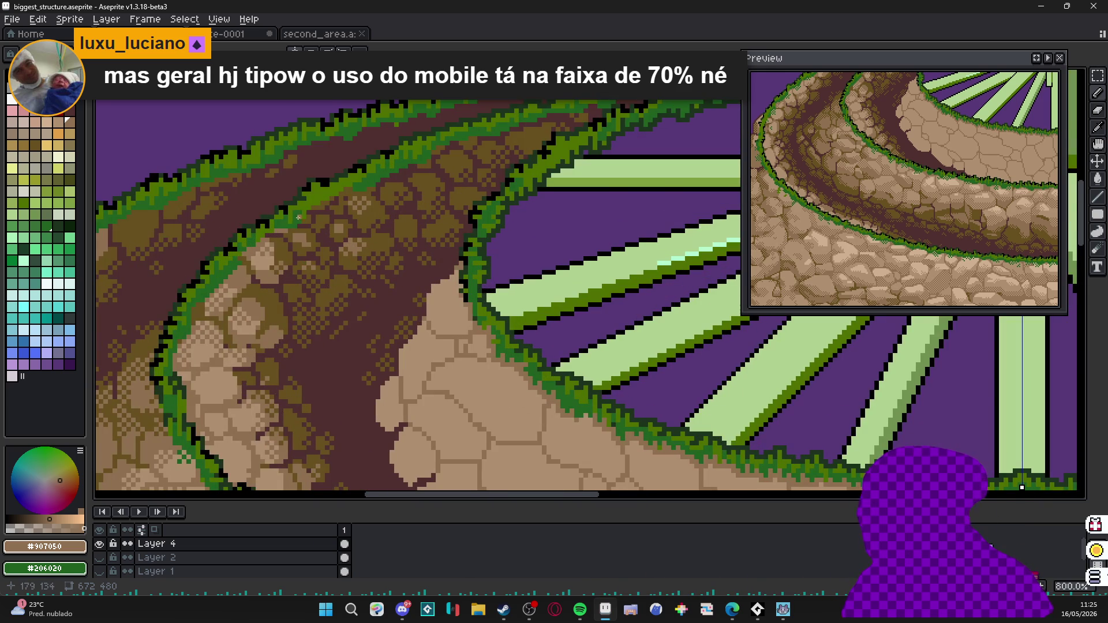
scroll(298, 218, up, 3)
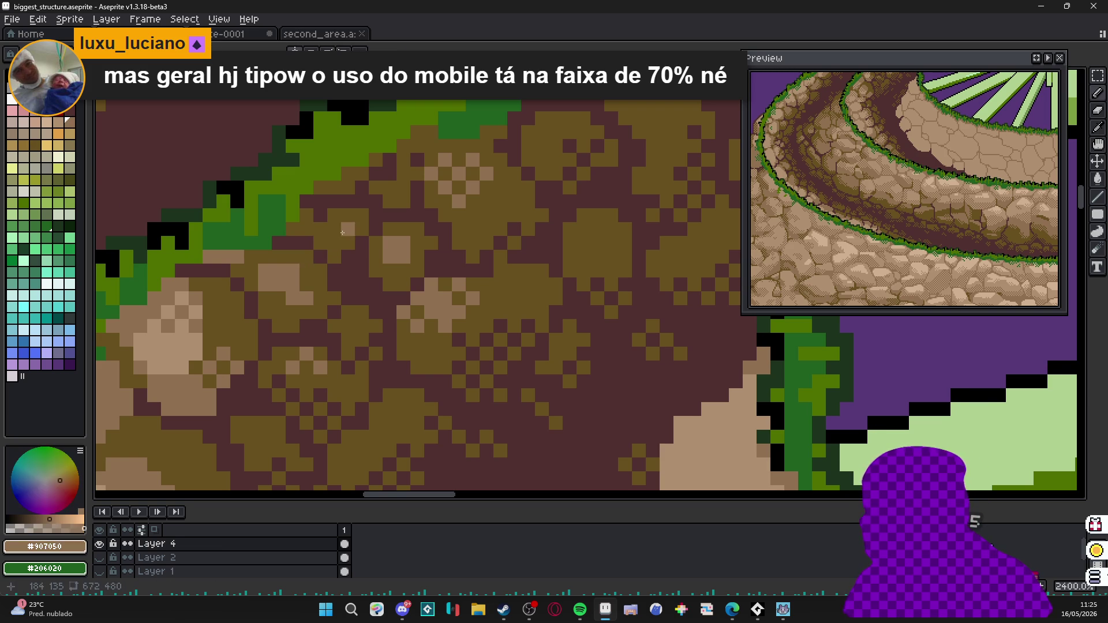
scroll(353, 217, down, 4)
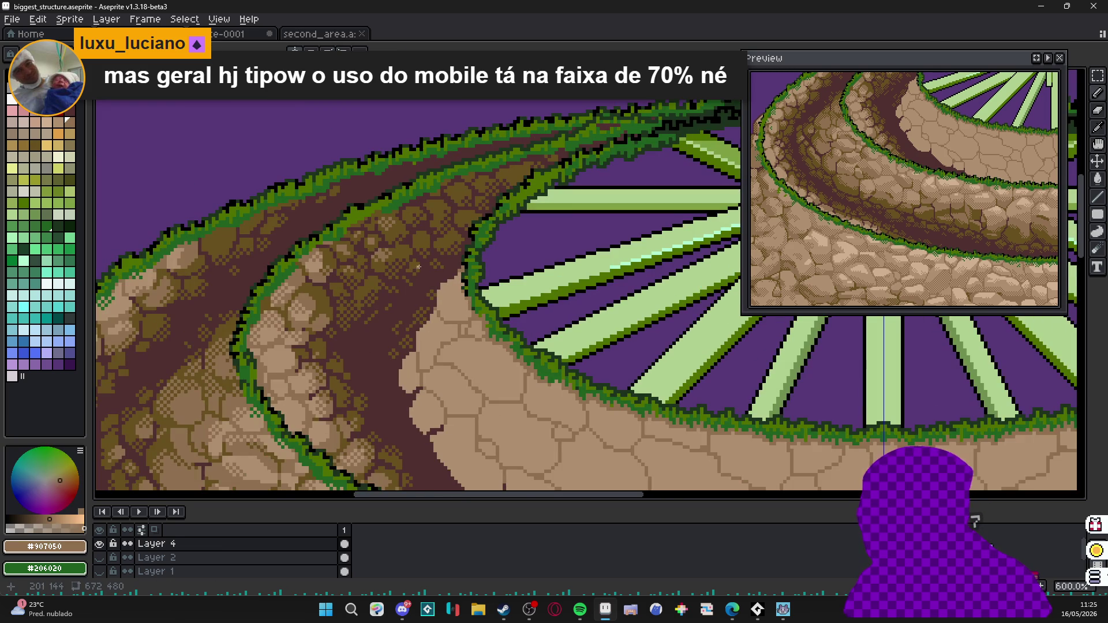
scroll(418, 267, up, 4)
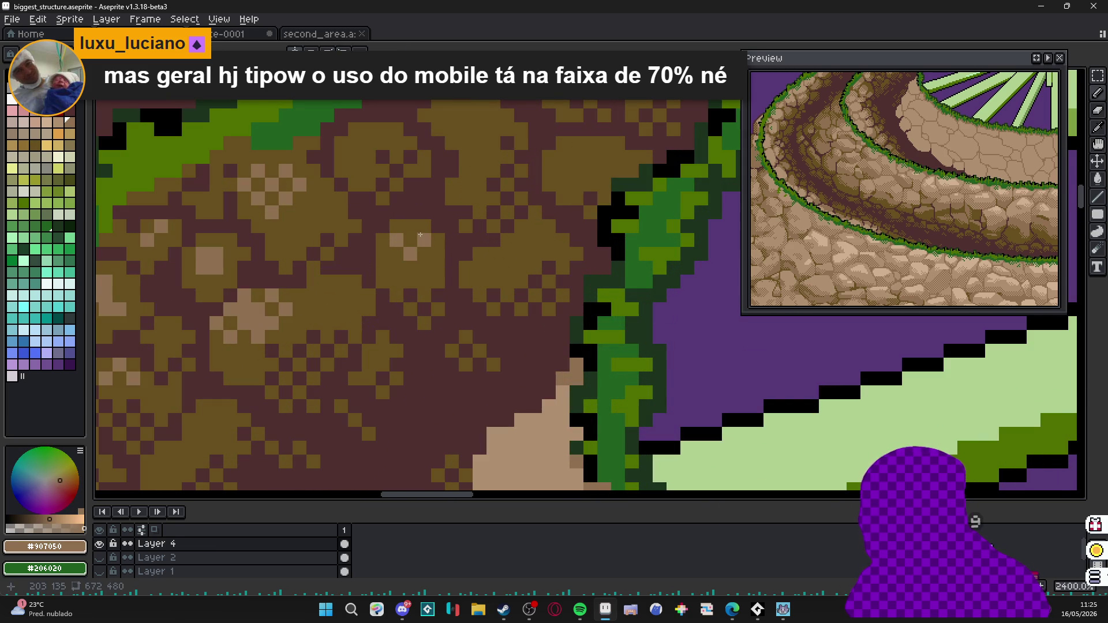
scroll(419, 279, down, 4)
scroll(413, 281, down, 2)
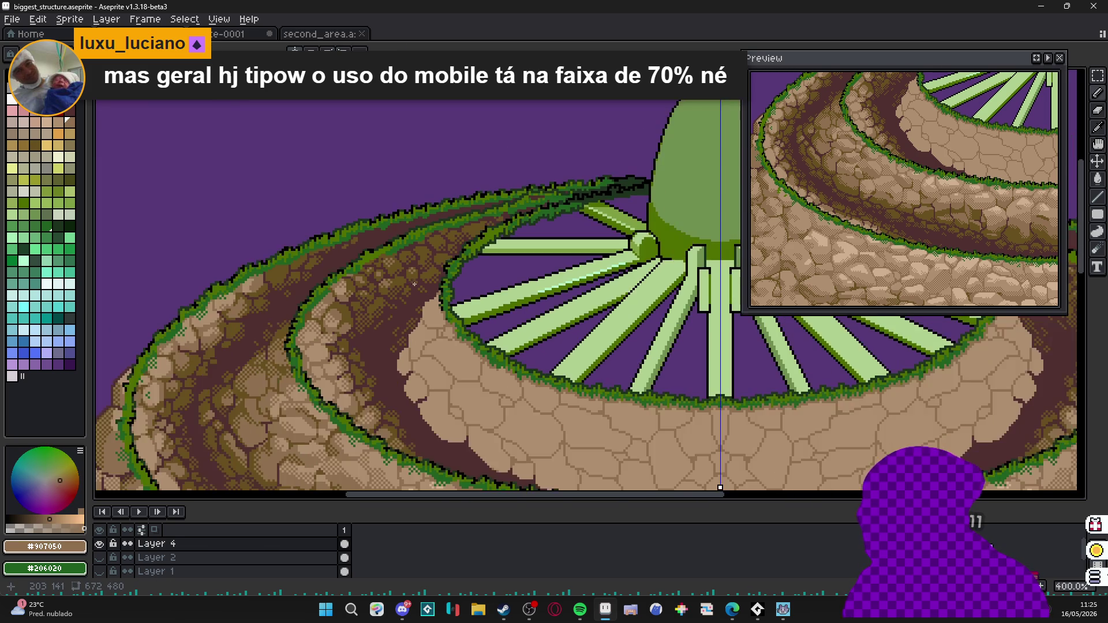
scroll(413, 282, down, 2)
scroll(415, 286, up, 3)
scroll(422, 308, up, 2)
scroll(421, 308, up, 1)
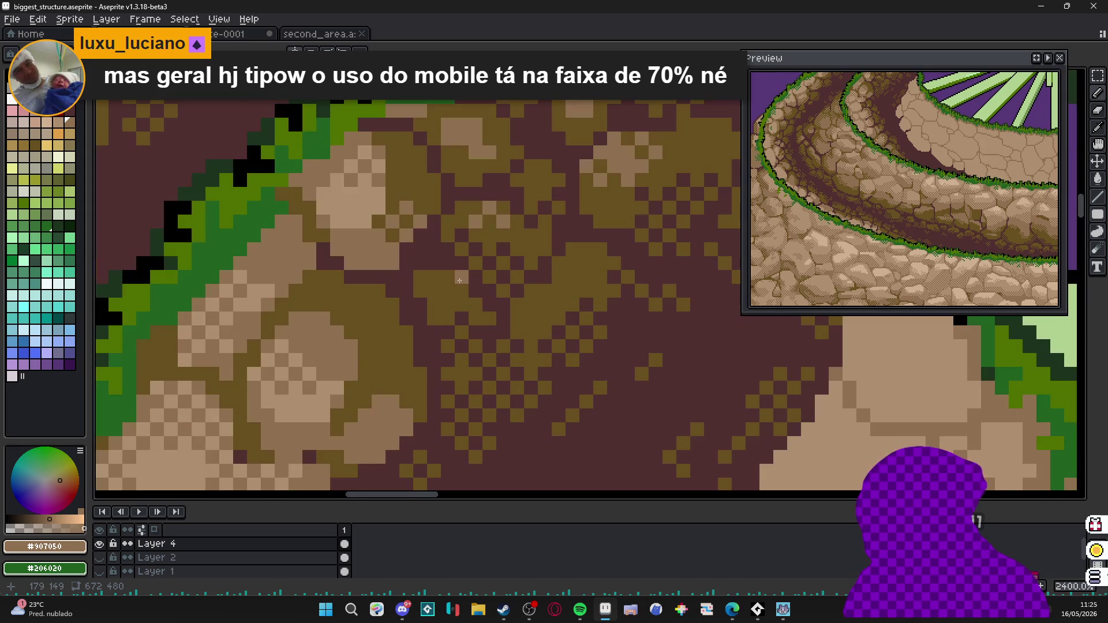
scroll(450, 295, down, 3)
scroll(451, 295, down, 1)
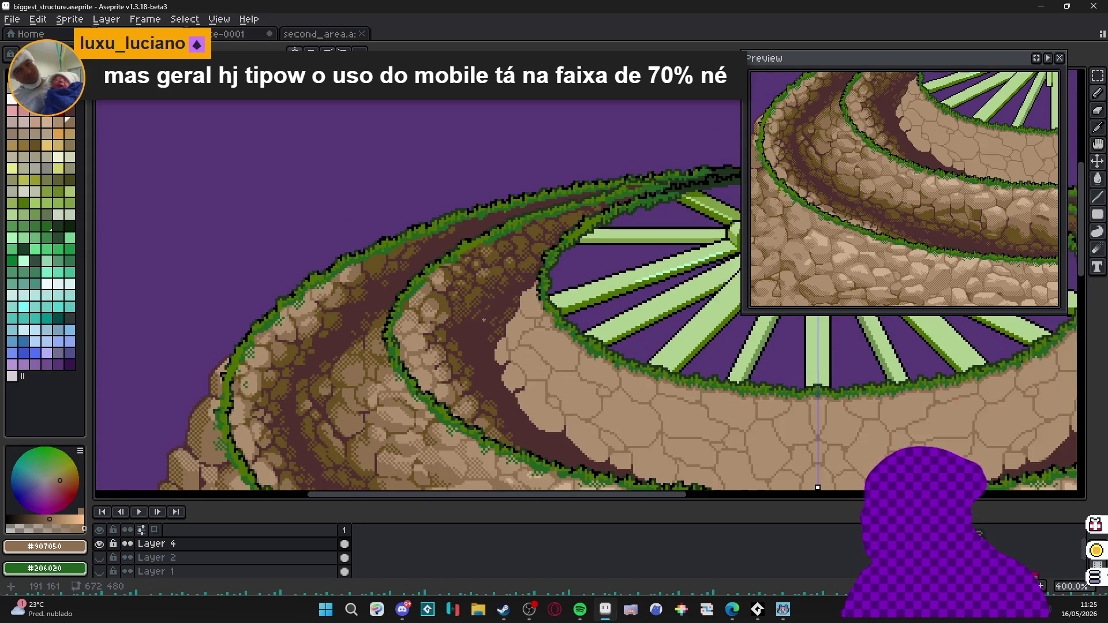
Dab single light tan highlight pixels onto the dark stones of the left mossy tier.
drag(468, 311, 443, 321)
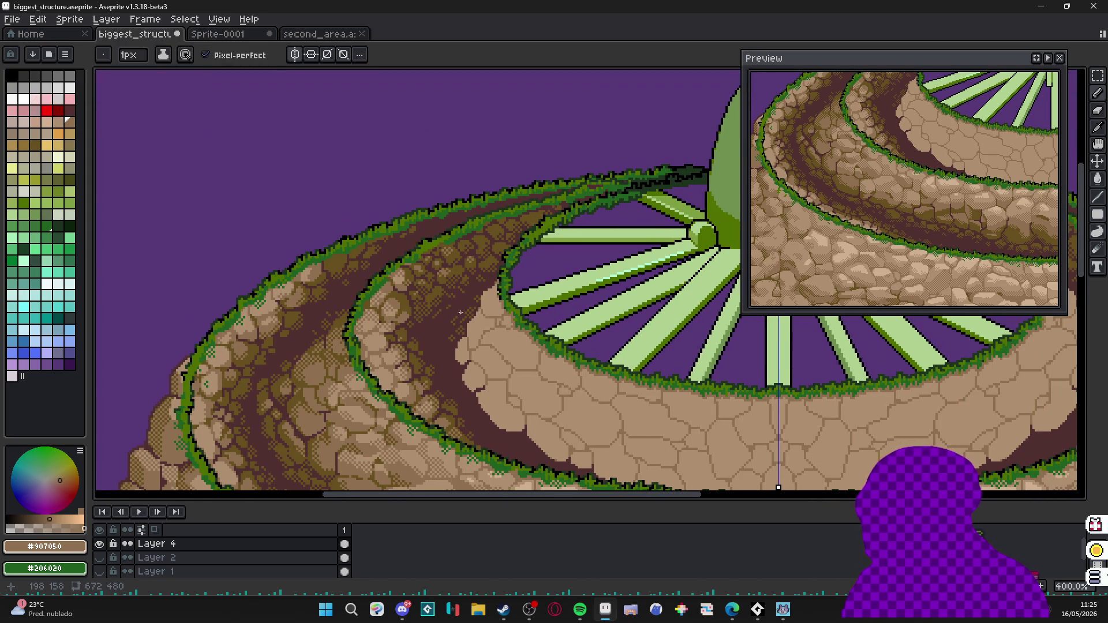
scroll(450, 310, up, 2)
scroll(433, 294, up, 1)
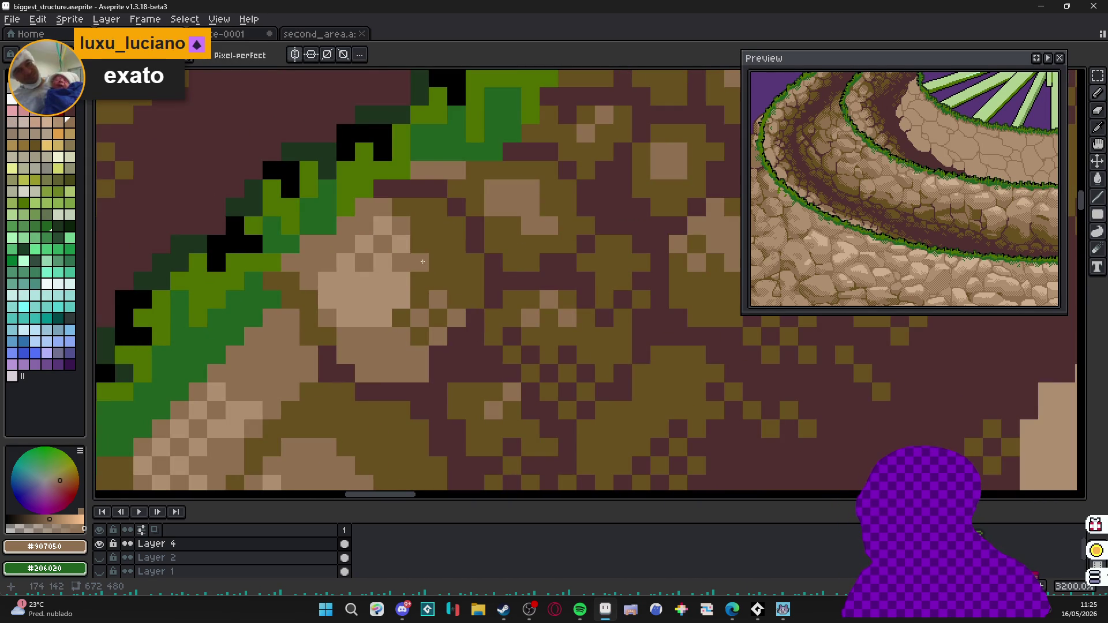
scroll(416, 229, down, 2)
scroll(434, 260, down, 1)
scroll(450, 277, down, 1)
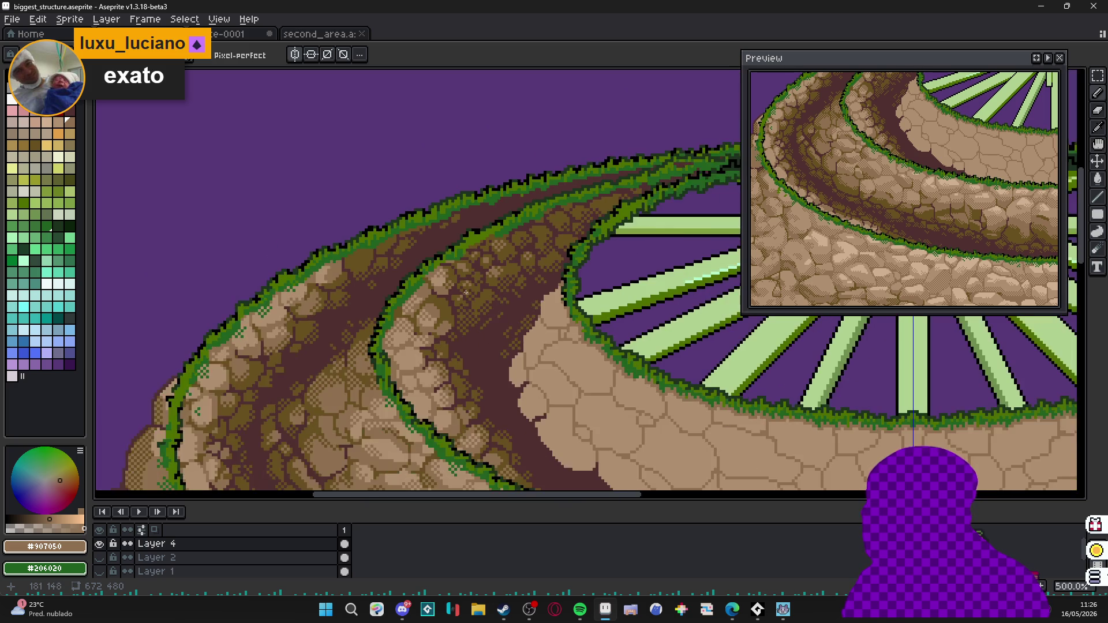
scroll(468, 295, down, 1)
scroll(468, 299, down, 1)
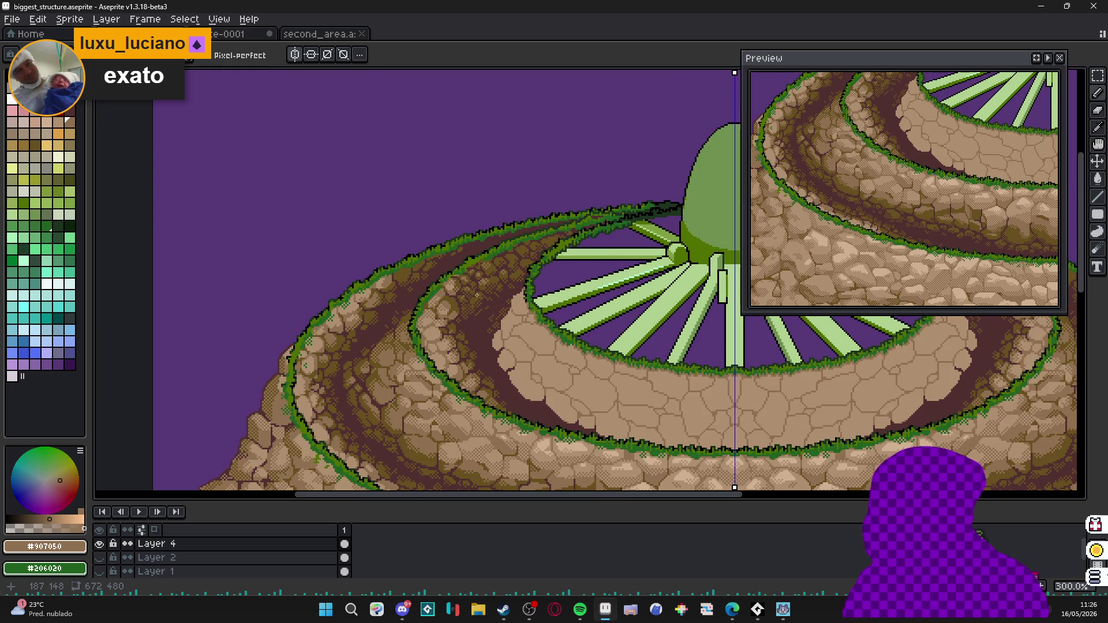
scroll(467, 299, up, 2)
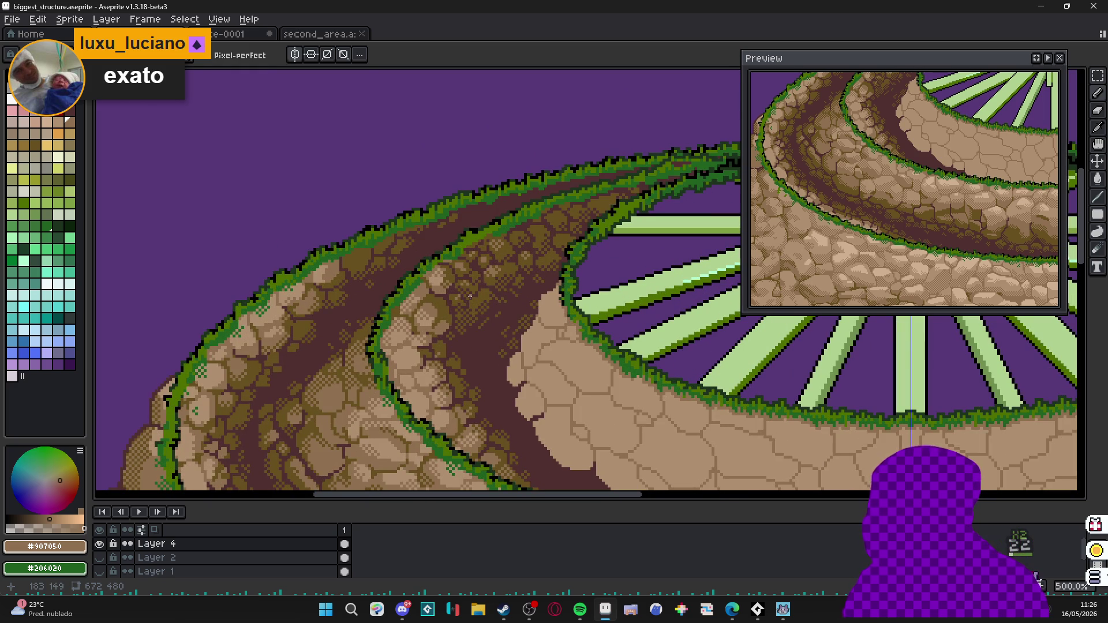
scroll(472, 296, down, 1)
scroll(472, 297, down, 1)
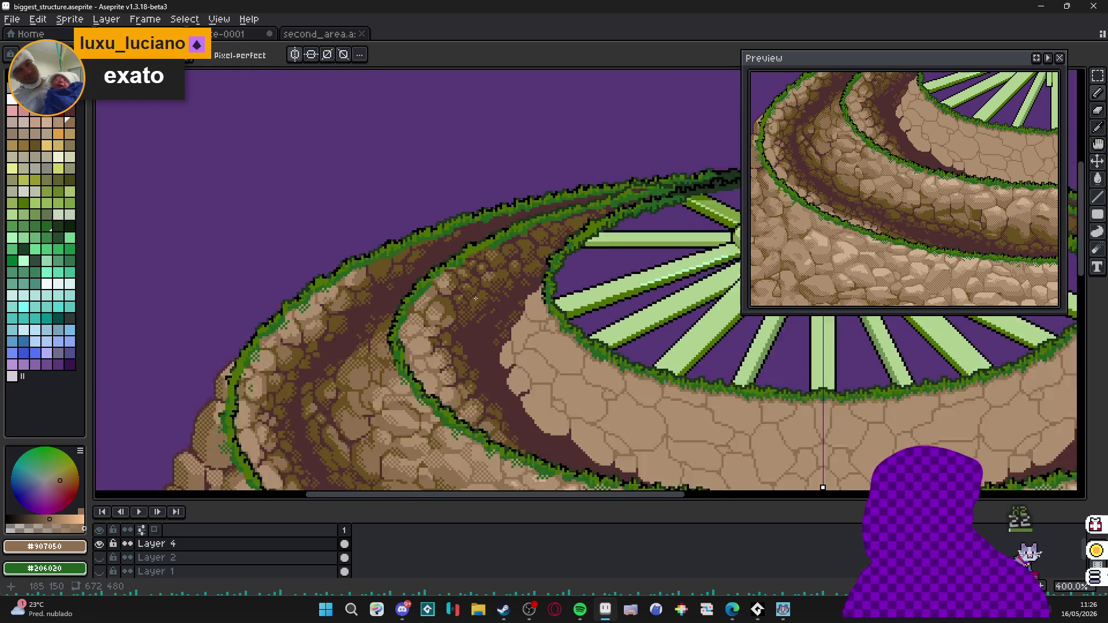
scroll(471, 296, down, 1)
scroll(475, 299, up, 1)
scroll(474, 299, up, 1)
scroll(502, 247, up, 1)
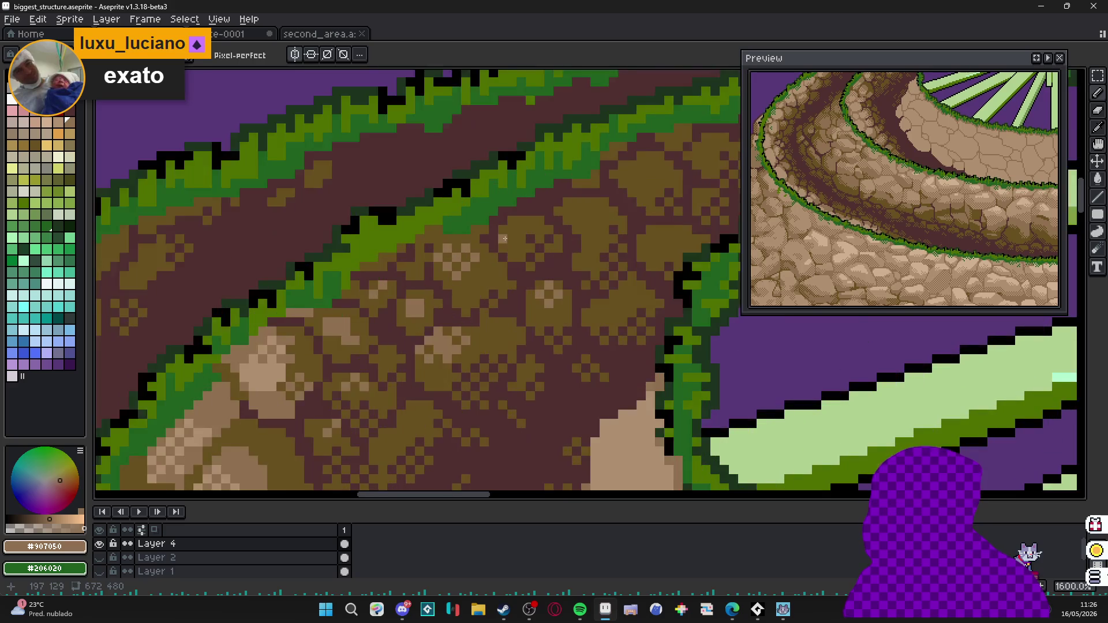
scroll(506, 243, up, 1)
click(503, 238)
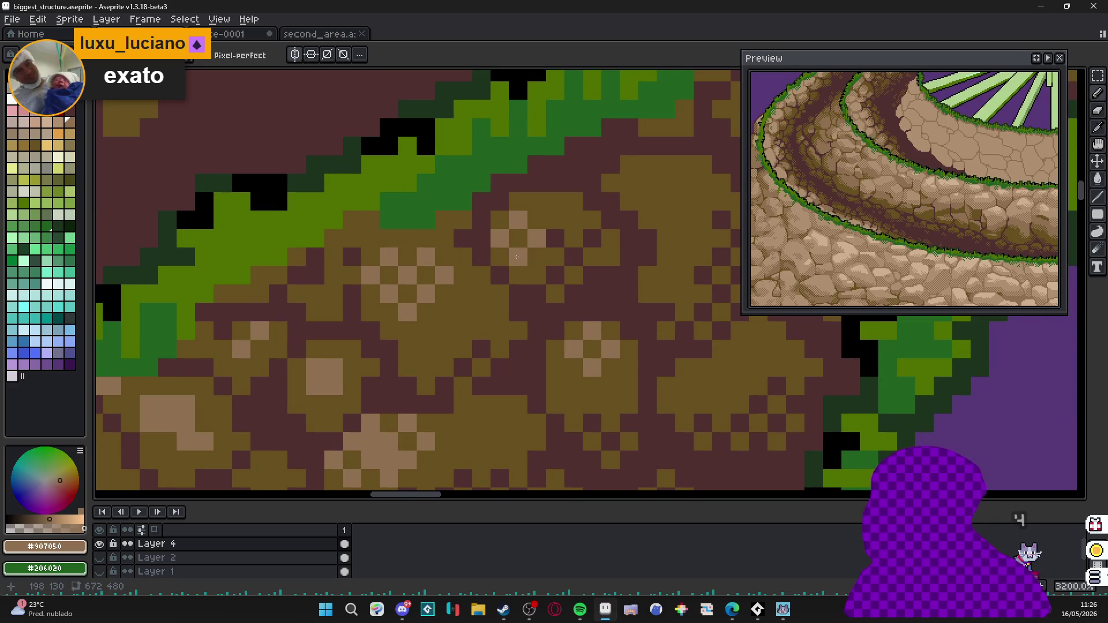
scroll(518, 256, down, 4)
scroll(517, 277, up, 1)
scroll(517, 278, down, 1)
scroll(495, 311, up, 4)
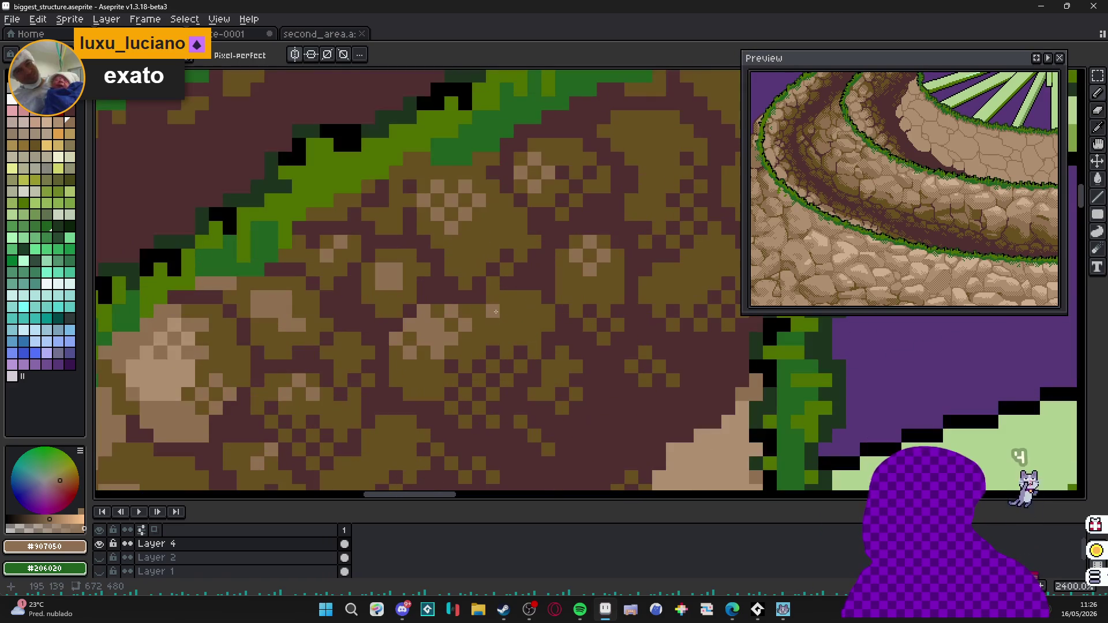
scroll(511, 298, down, 2)
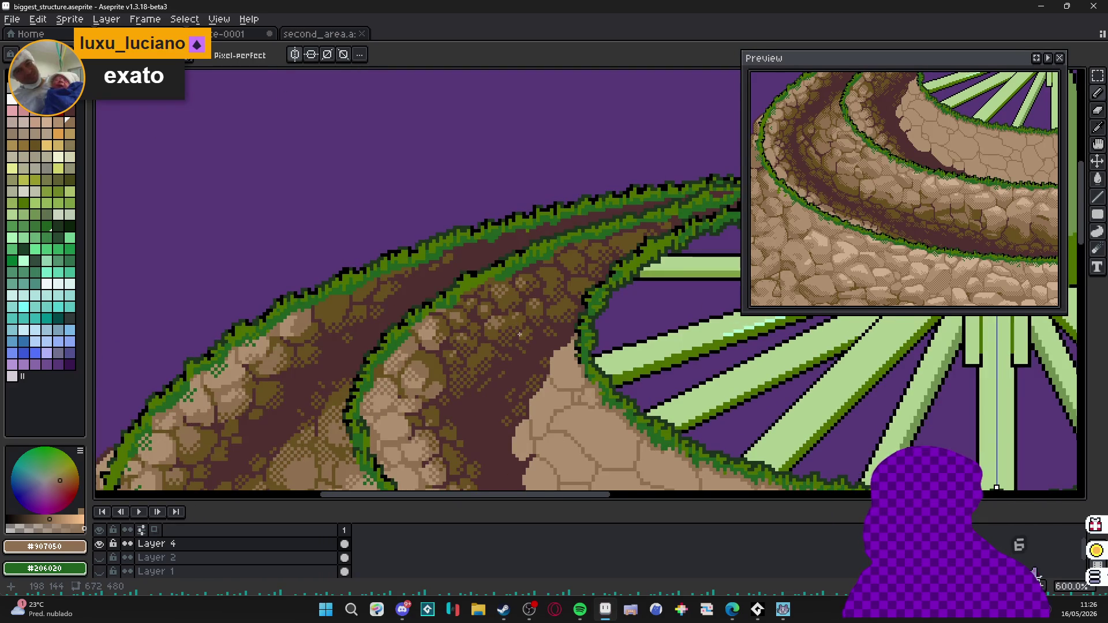
scroll(519, 334, down, 2)
scroll(537, 295, up, 4)
click(560, 279)
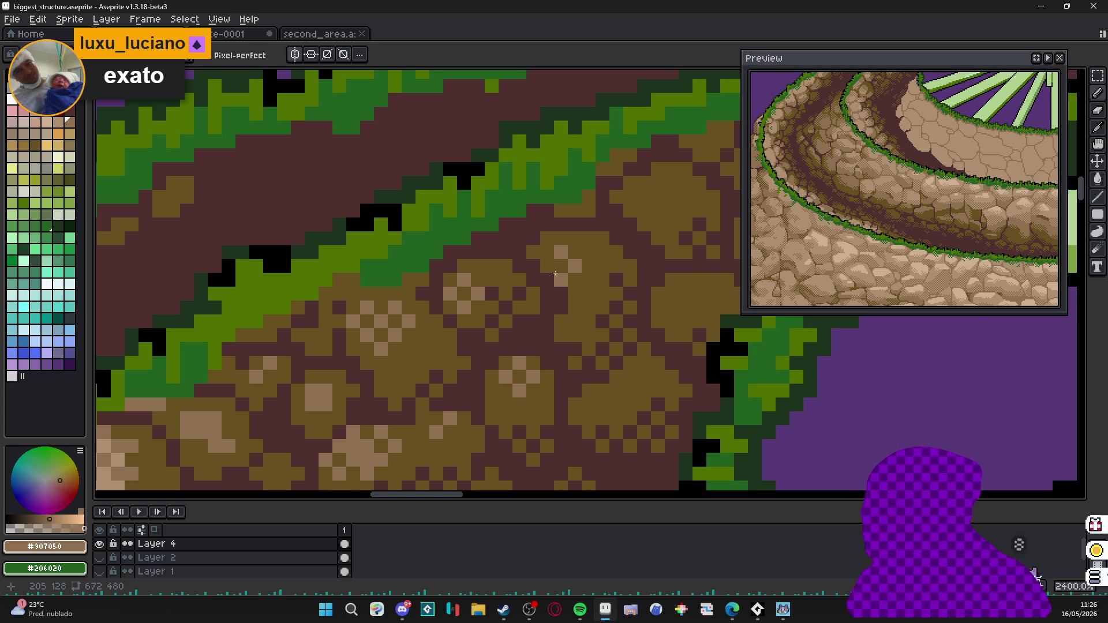
click(561, 279)
scroll(520, 286, down, 4)
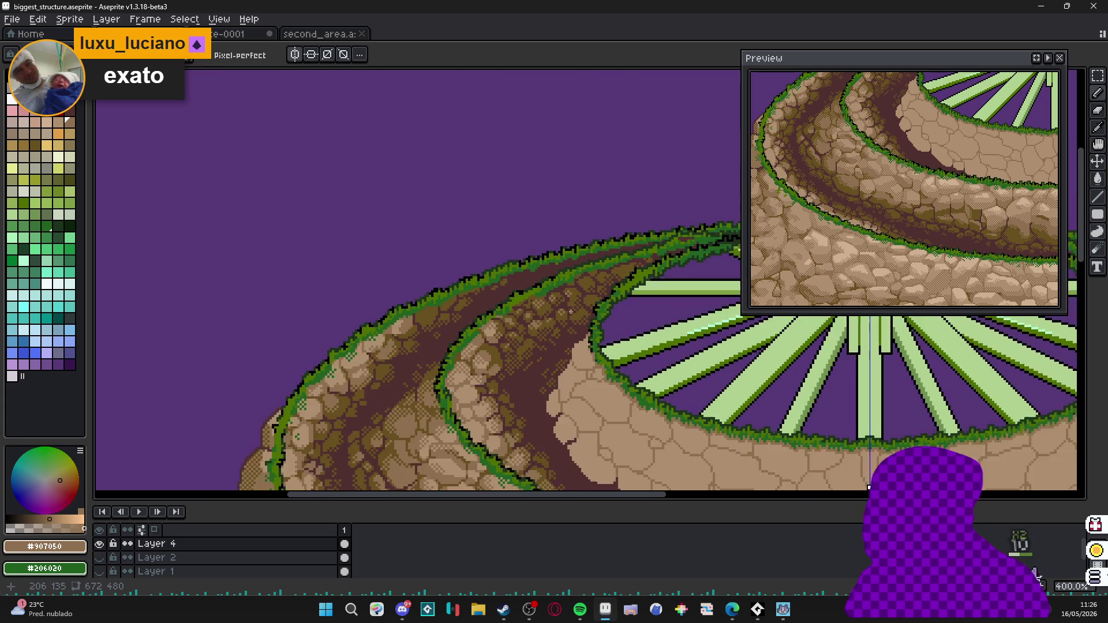
scroll(502, 295, up, 1)
scroll(496, 295, up, 3)
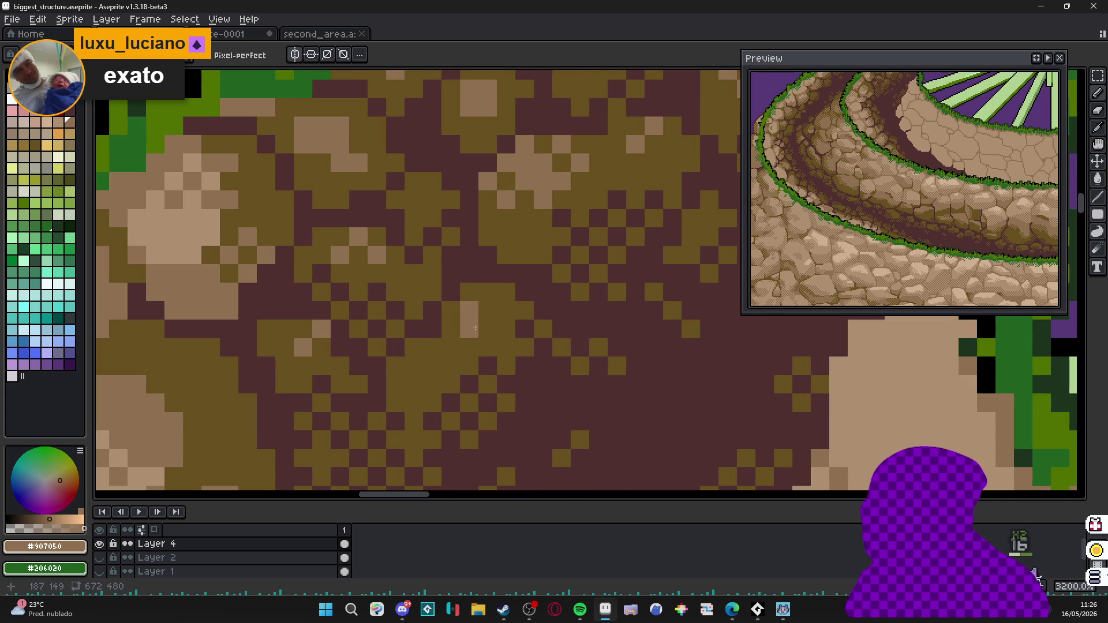
click(457, 328)
scroll(457, 328, down, 3)
scroll(459, 328, down, 1)
scroll(464, 330, up, 1)
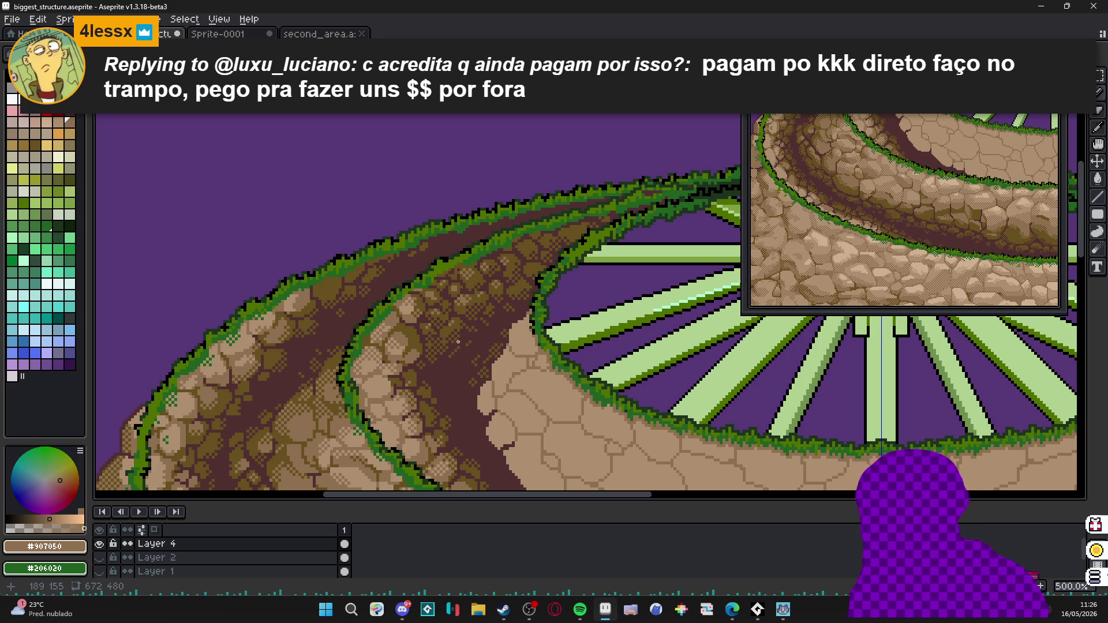
scroll(457, 343, down, 2)
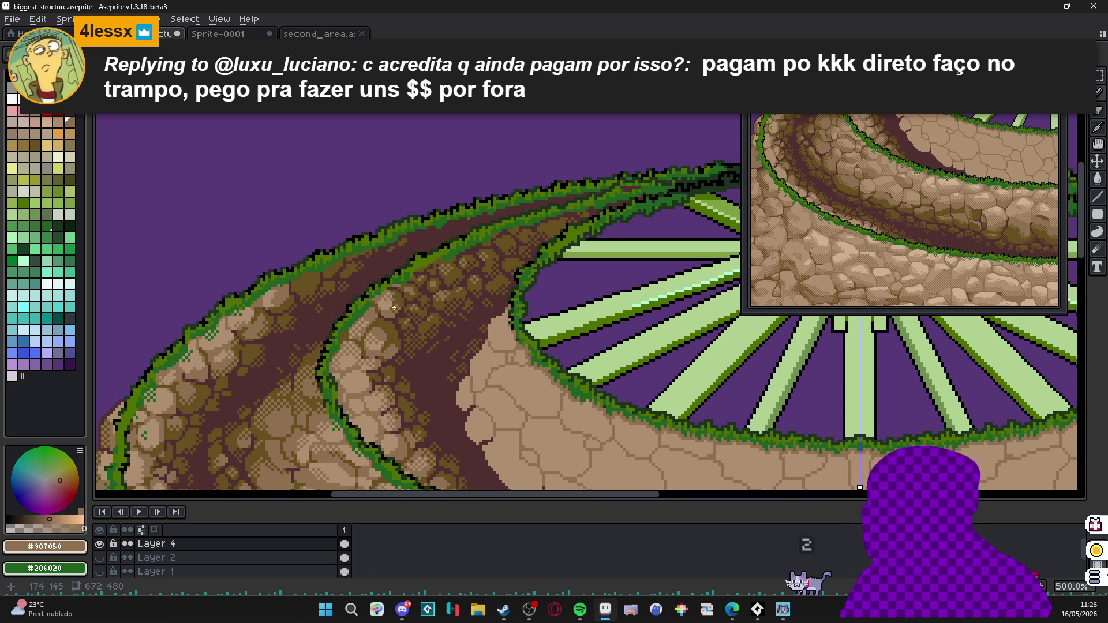
drag(457, 363, 373, 314)
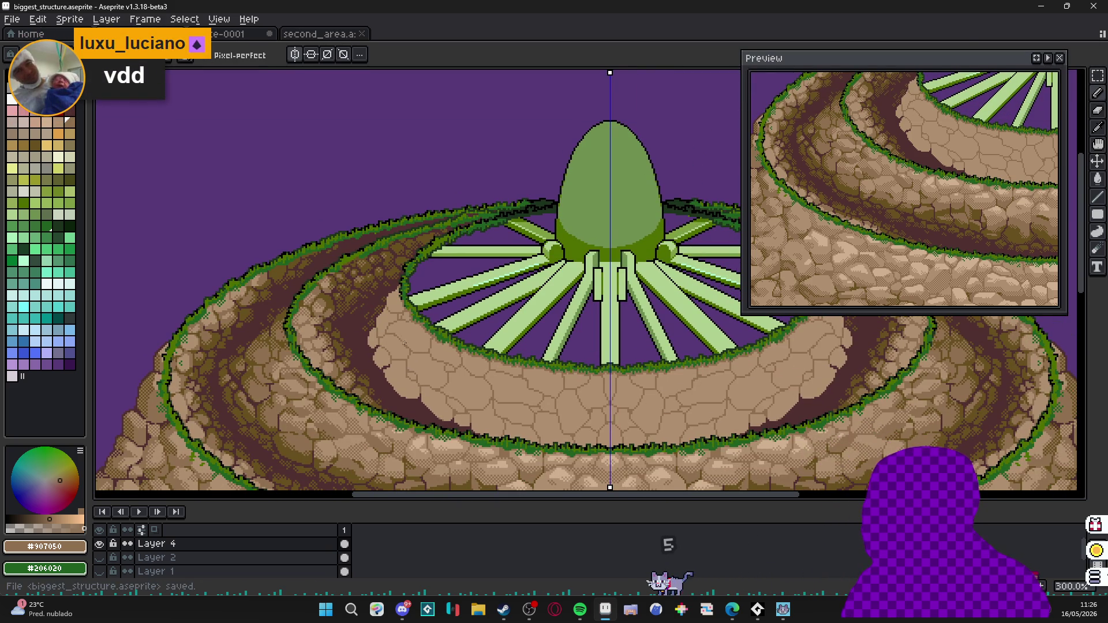
scroll(373, 315, down, 1)
Save biggest_structure.aseprite with Ctrl+S and recentre the view on the whole mountain.
key(ctrl+s)
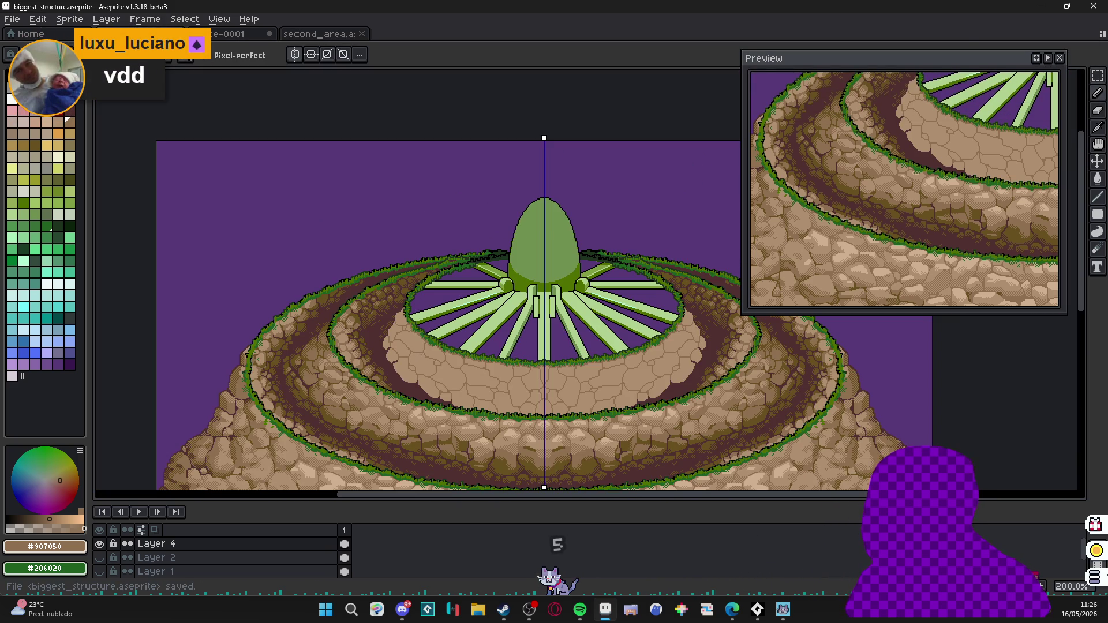
mouse_move(423, 355)
mouse_down()
mouse_move(387, 332)
mouse_move(370, 238)
mouse_move(348, 253)
mouse_up()
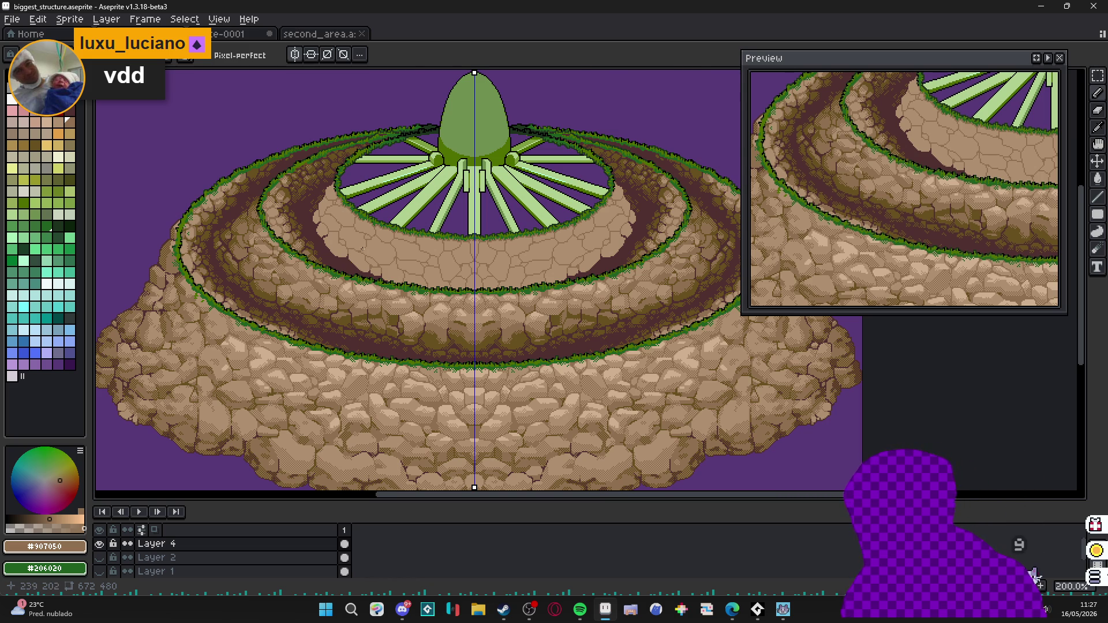
scroll(342, 218, up, 1)
scroll(299, 136, up, 1)
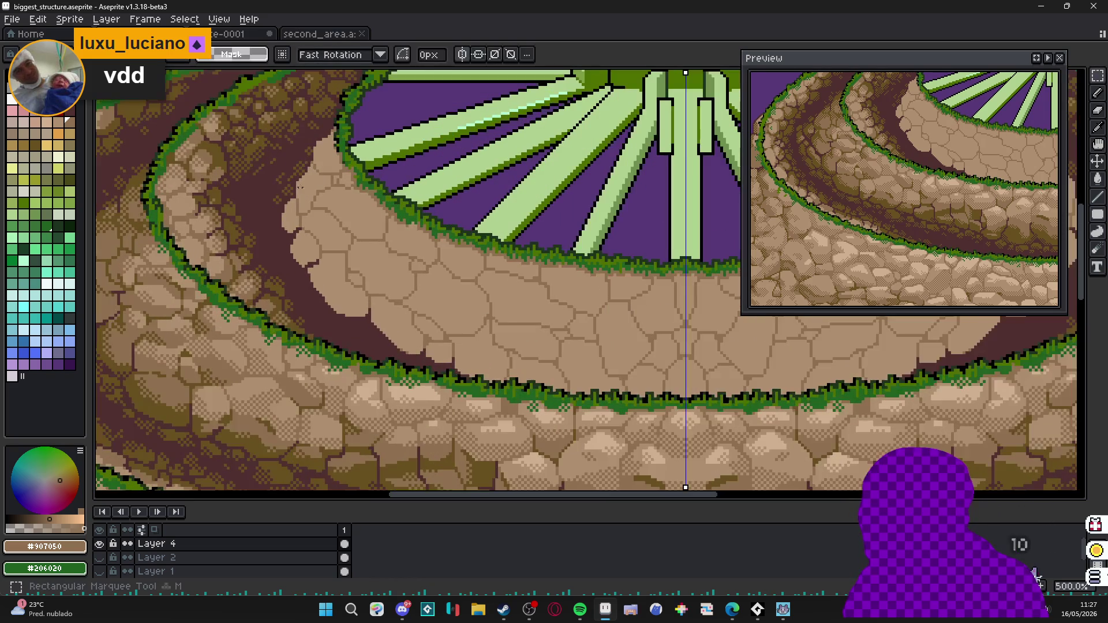
scroll(303, 136, up, 1)
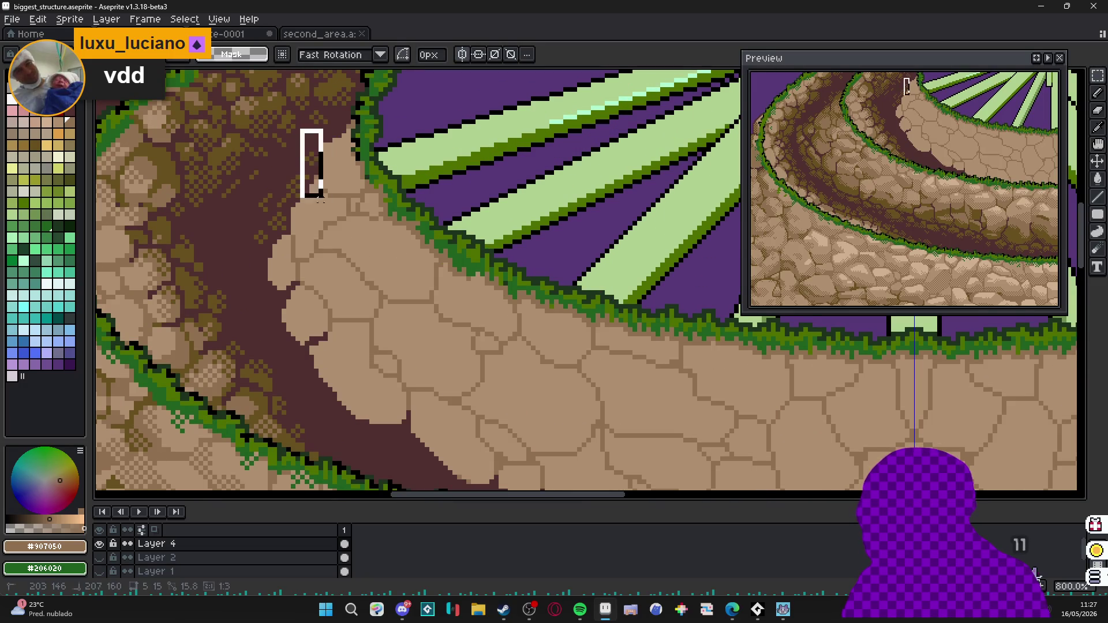
Build a multi-rectangle selection along the tan cracked-stone band above the lower grassy rim.
drag(298, 127, 345, 232)
shift+drag(258, 183, 353, 310)
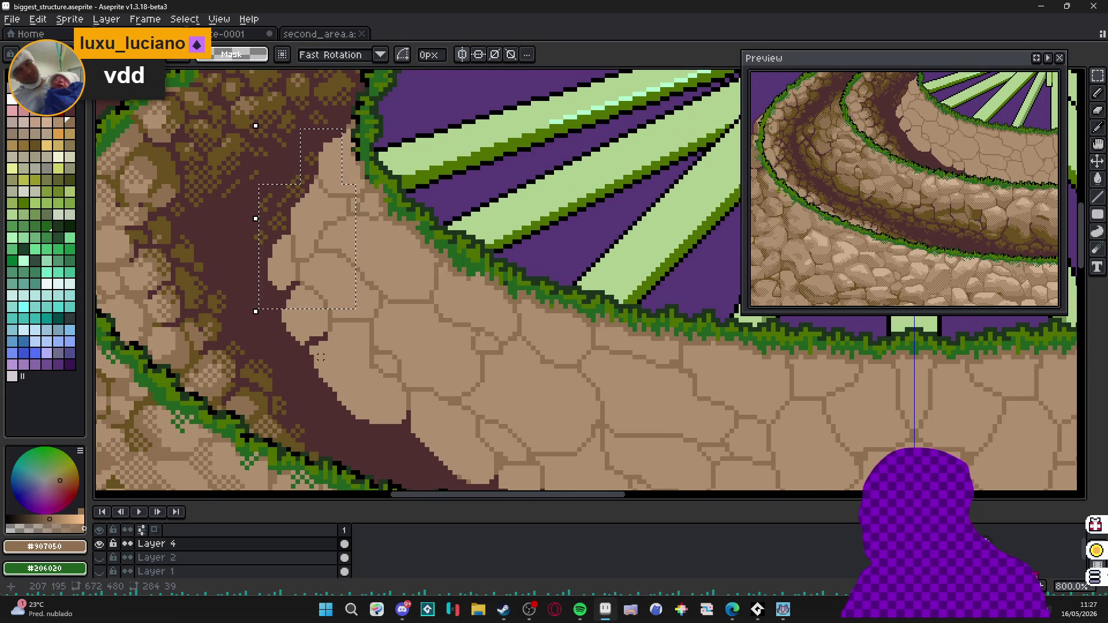
shift+drag(272, 234, 371, 352)
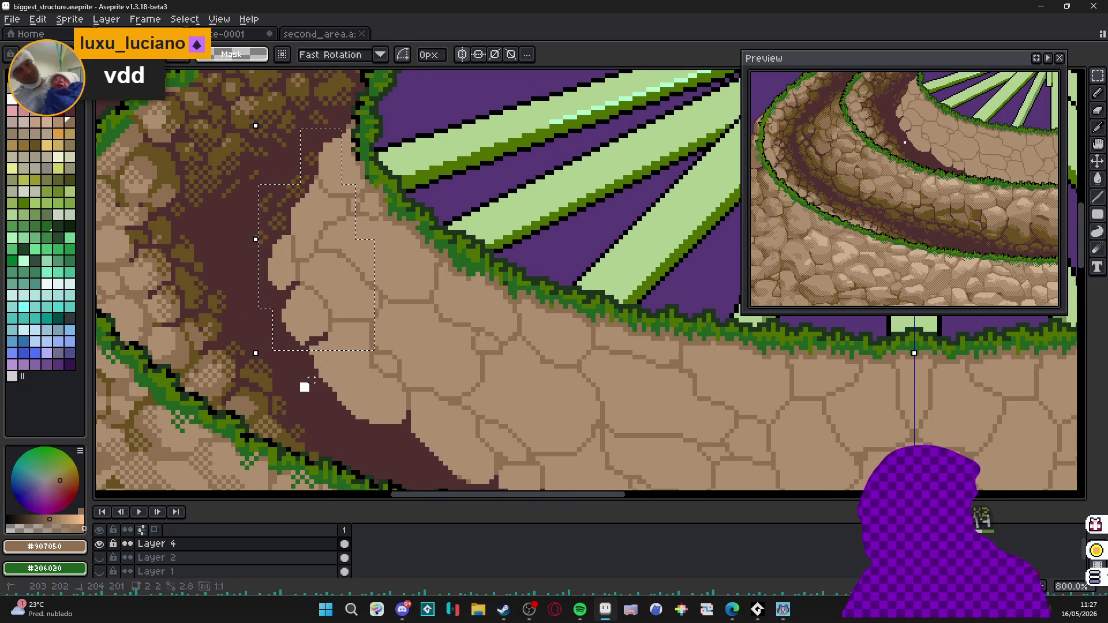
shift+drag(300, 256, 445, 394)
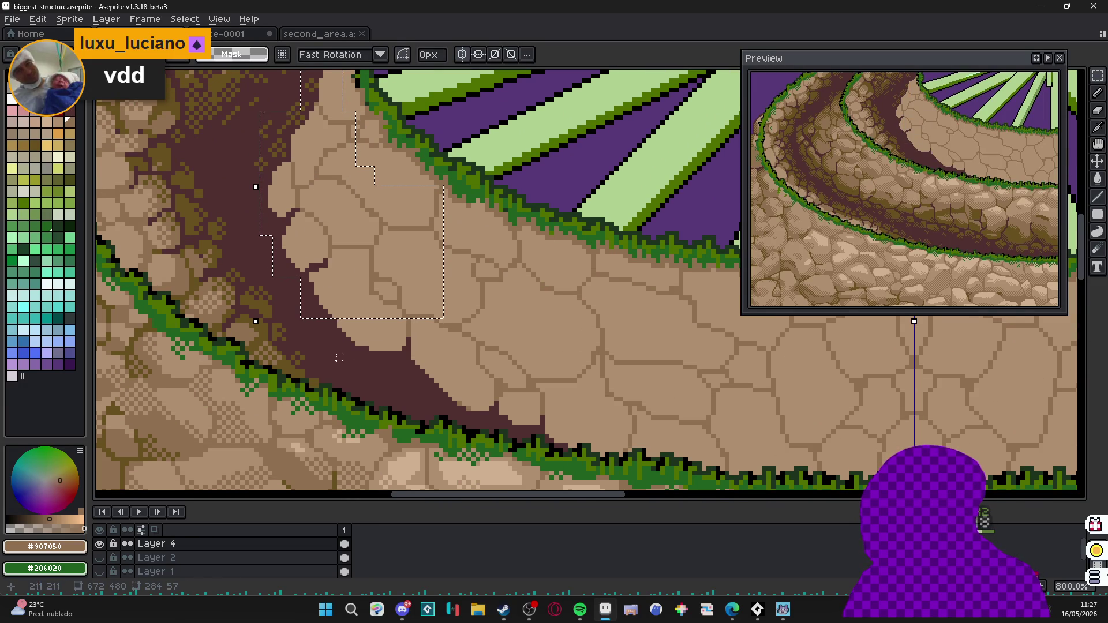
scroll(390, 286, down, 2)
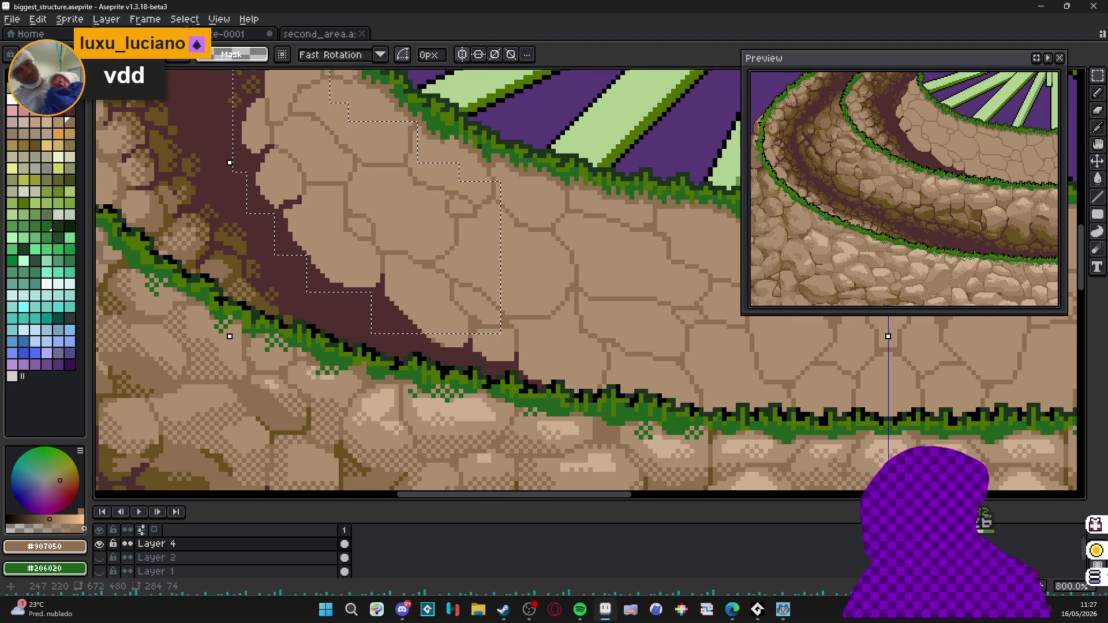
shift+drag(434, 356, 543, 243)
shift+drag(482, 368, 579, 278)
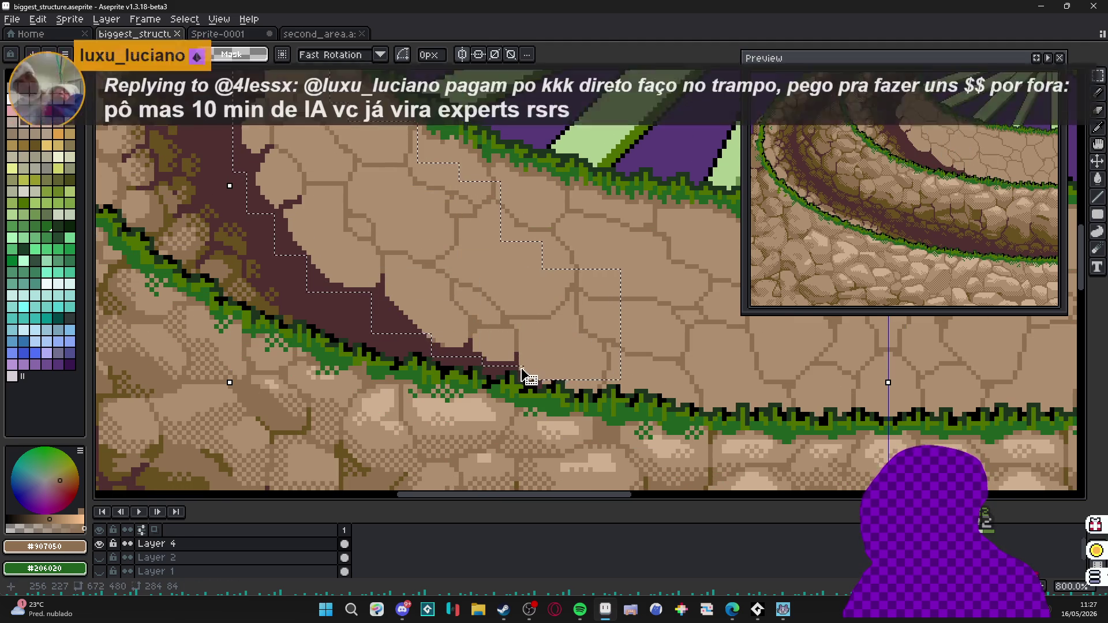
shift+drag(536, 379, 620, 271)
scroll(606, 347, up, 1)
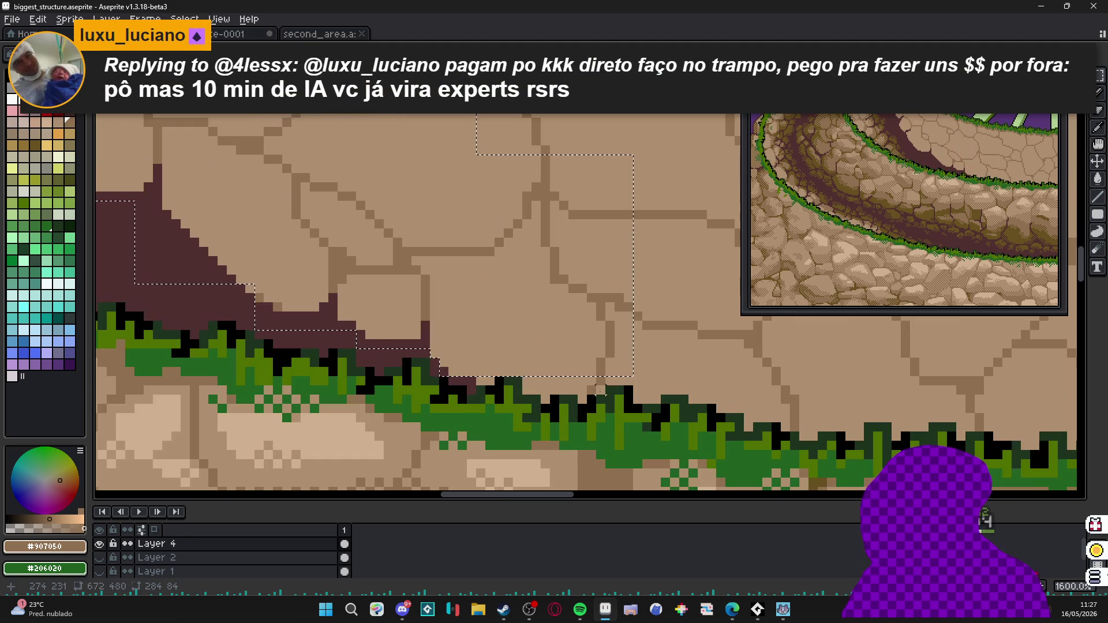
shift+drag(606, 395, 521, 257)
scroll(486, 389, down, 2)
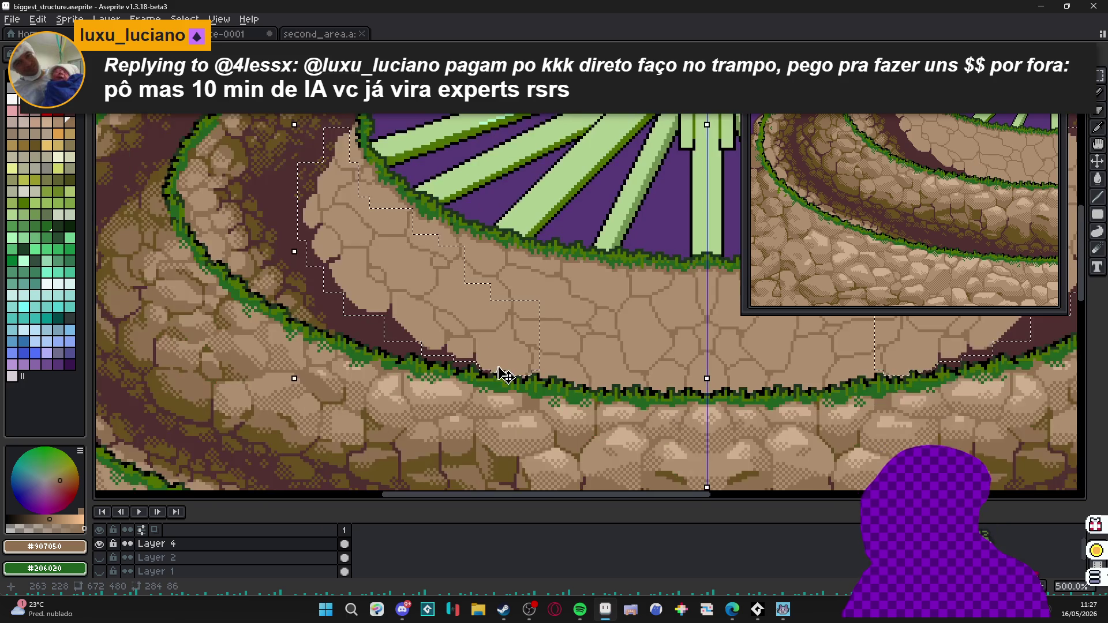
scroll(487, 389, up, 3)
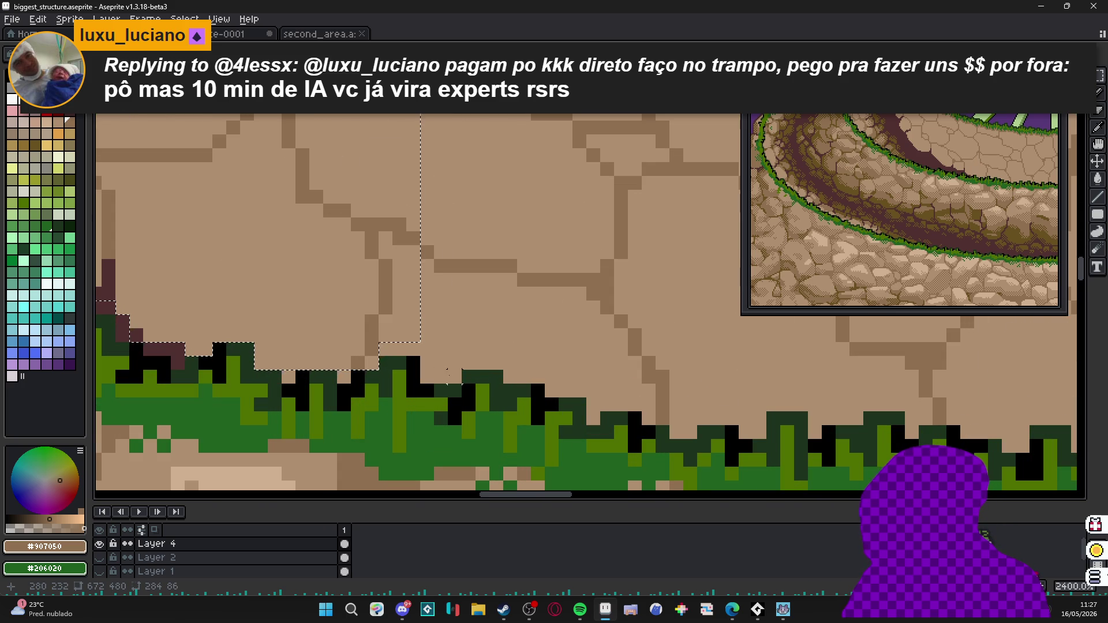
shift+drag(448, 381, 461, 315)
shift+drag(589, 371, 501, 120)
drag(451, 323, 490, 179)
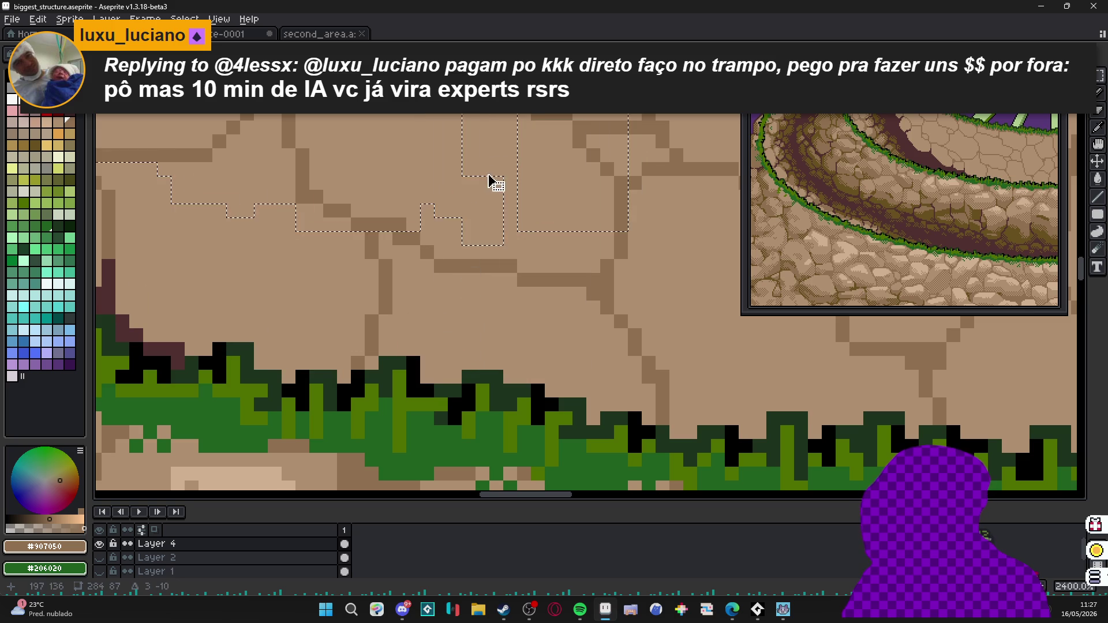
scroll(491, 179, down, 2)
scroll(491, 303, up, 3)
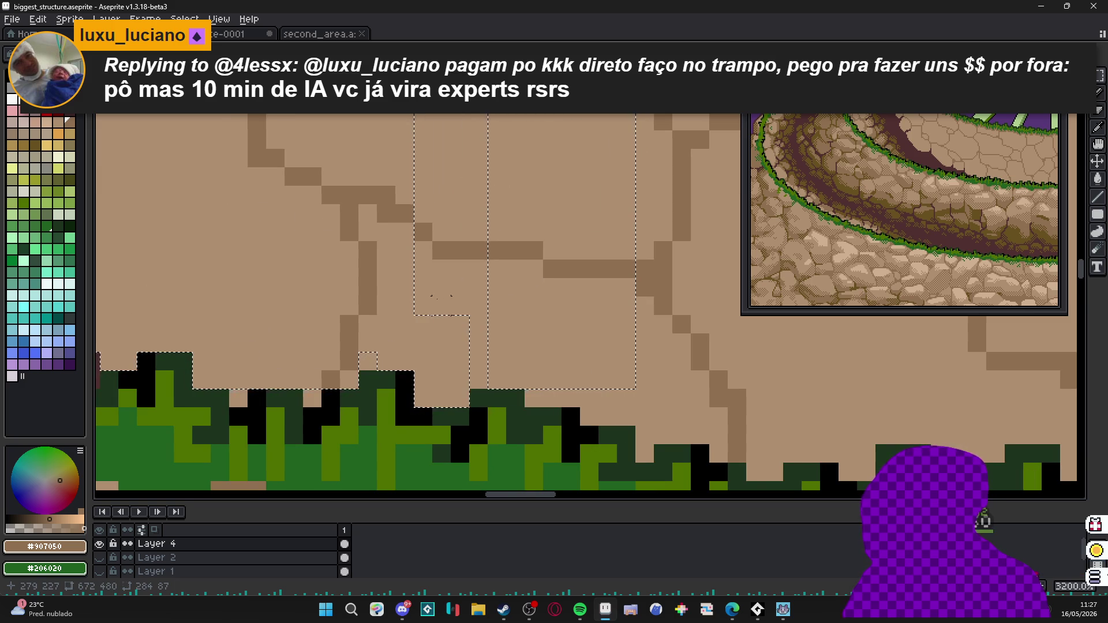
Undo stray black strokes and fill small gaps above the grass tops with tan stone.
drag(479, 122, 479, 399)
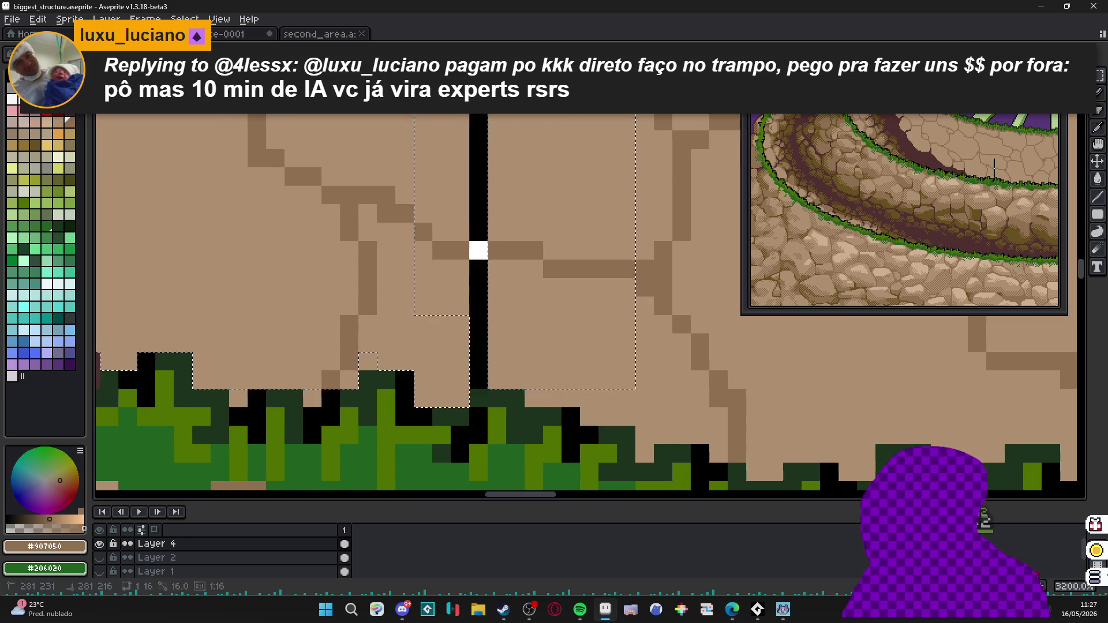
key(ctrl+z)
key(ctrl+z)
drag(472, 199, 482, 252)
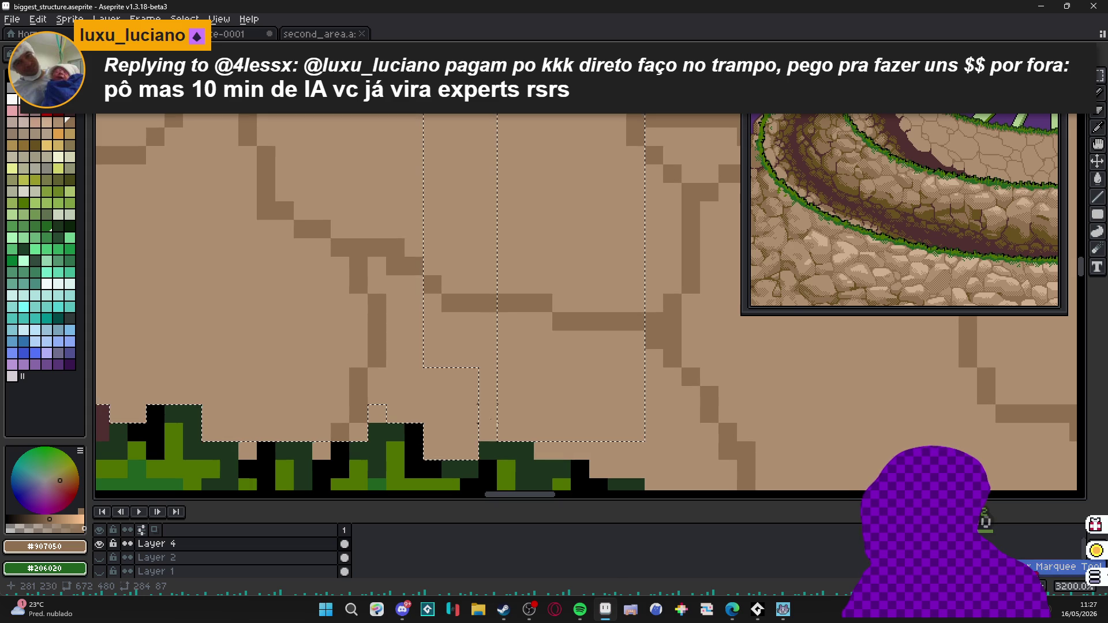
drag(482, 373, 482, 441)
key(ctrl+z)
click(488, 432)
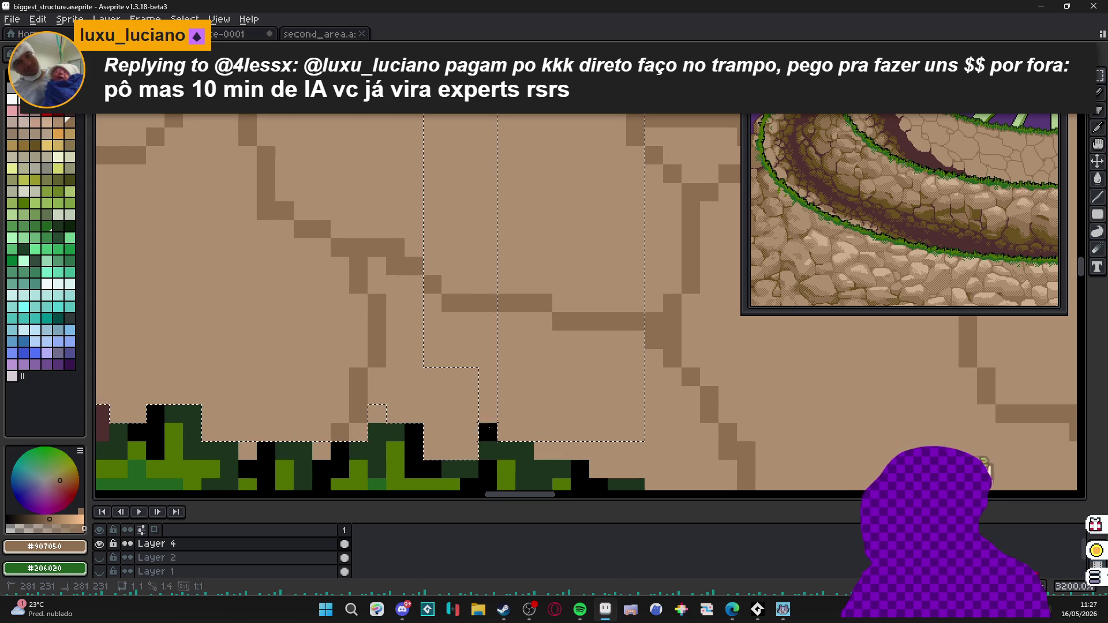
scroll(451, 260, down, 1)
scroll(606, 303, down, 1)
scroll(898, 387, up, 1)
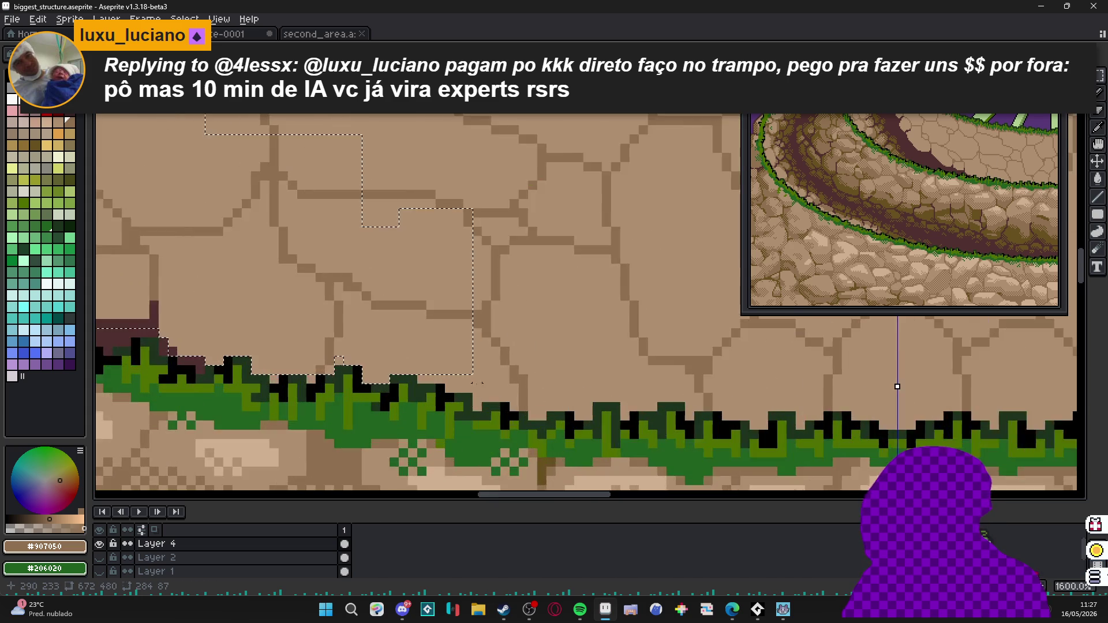
scroll(457, 363, up, 1)
key(ctrl+z)
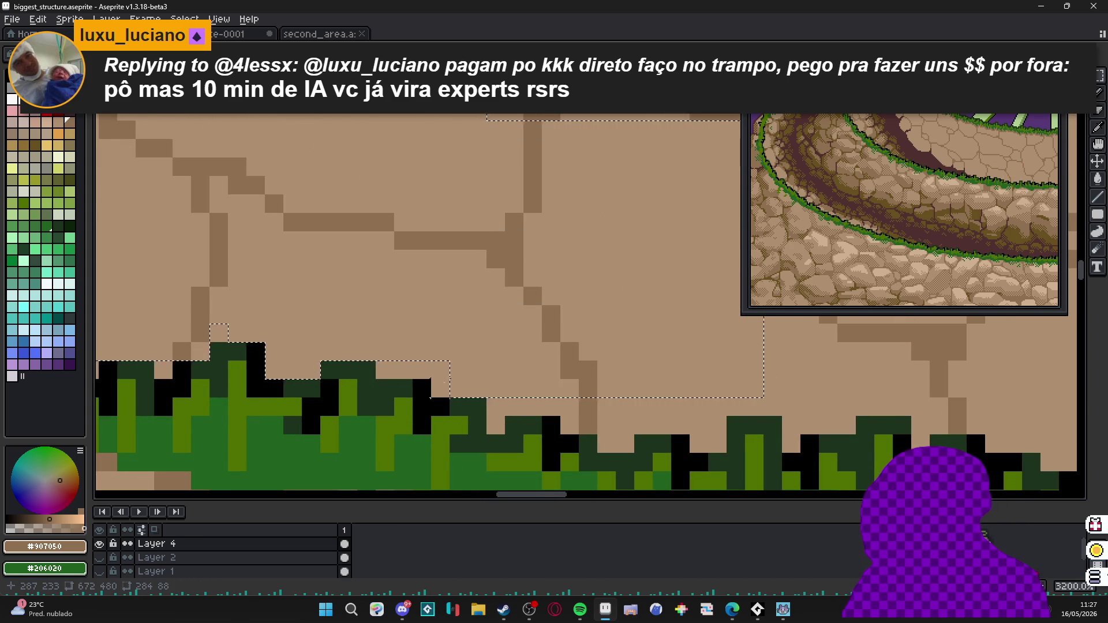
key(ctrl+z)
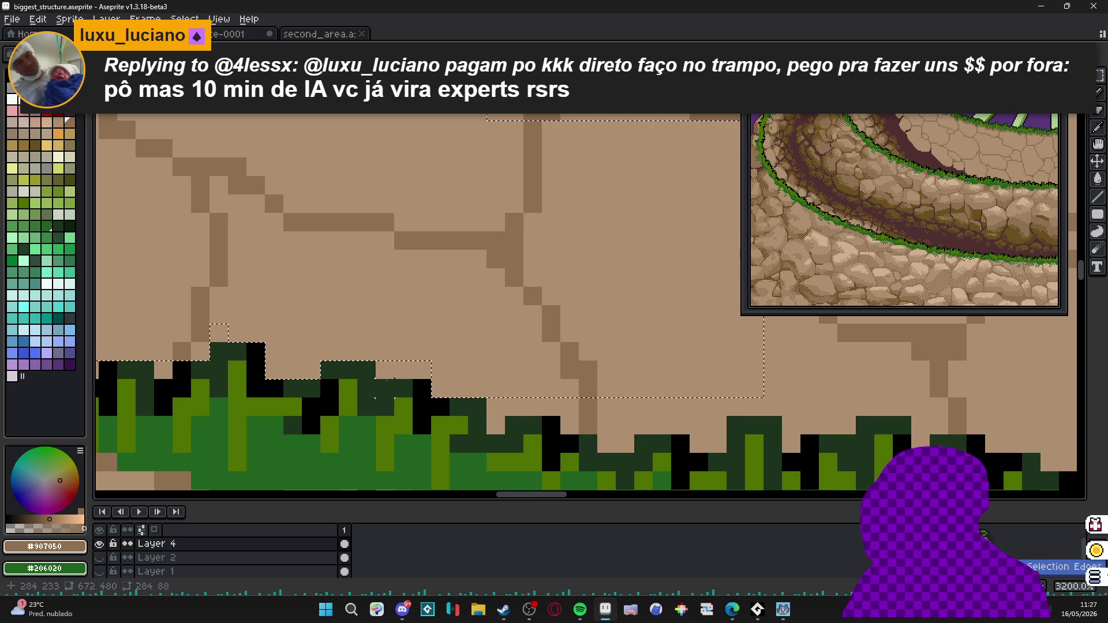
key(ctrl+z)
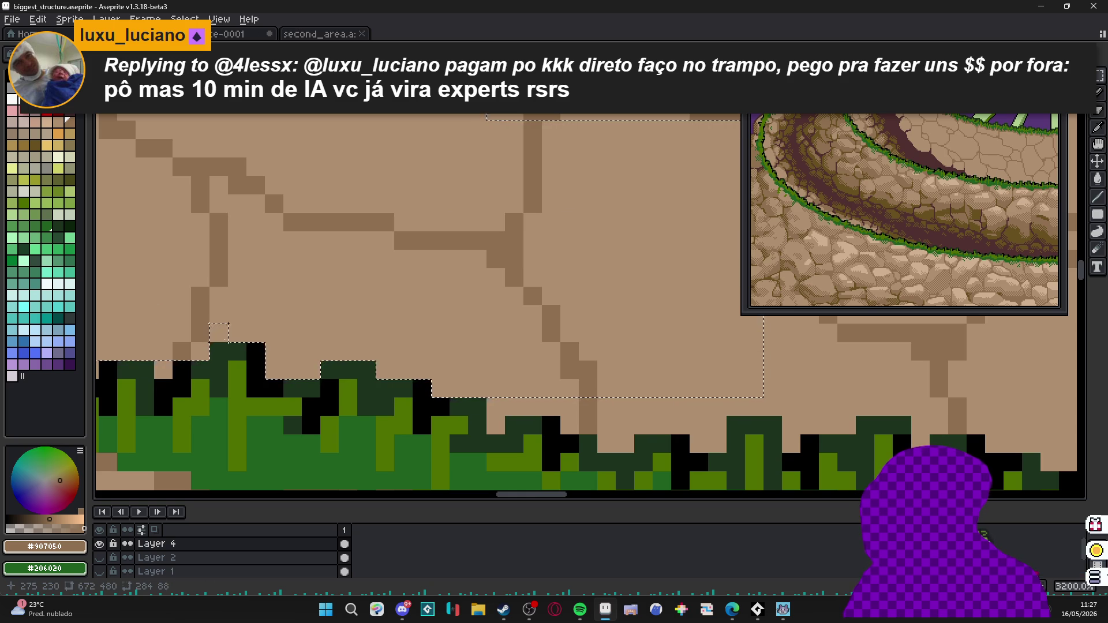
key(ctrl+z)
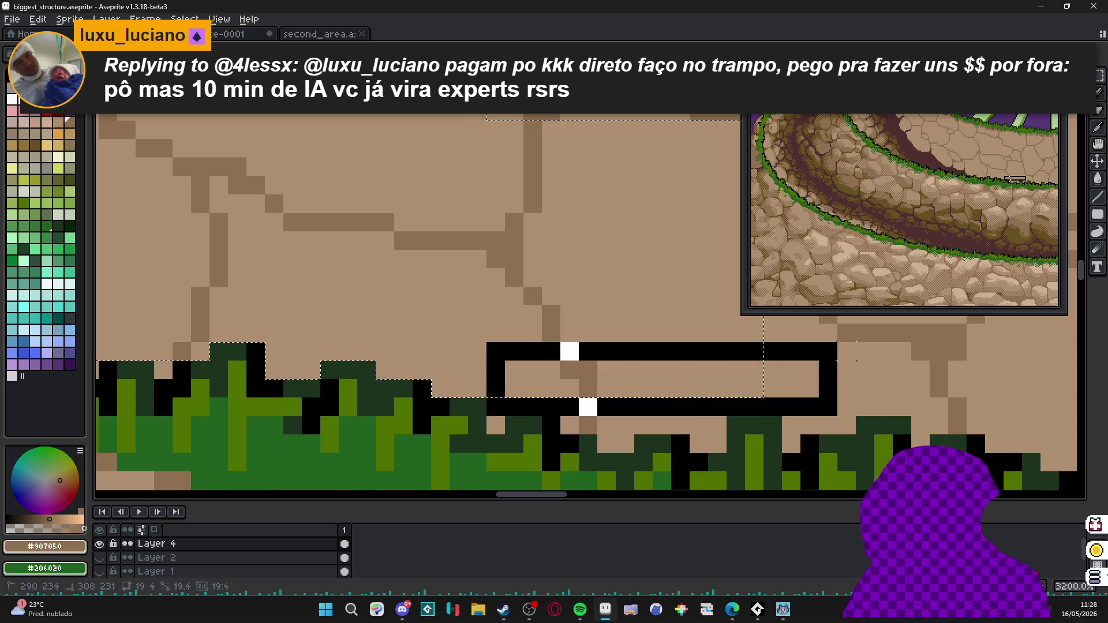
key(ctrl+z)
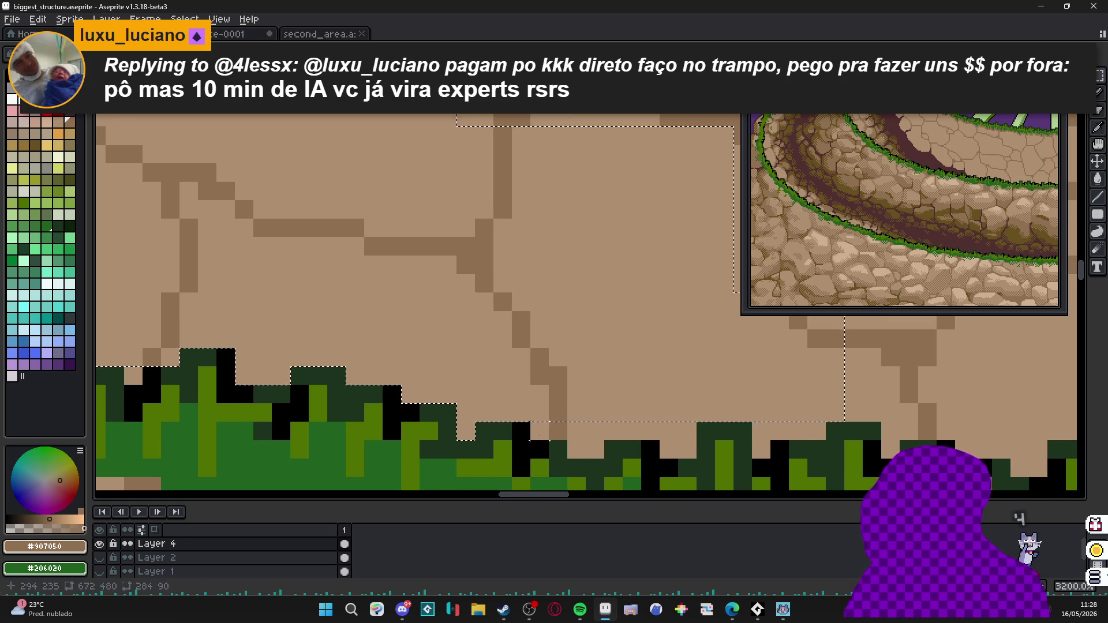
key(ctrl+z)
key(ctrl+z)
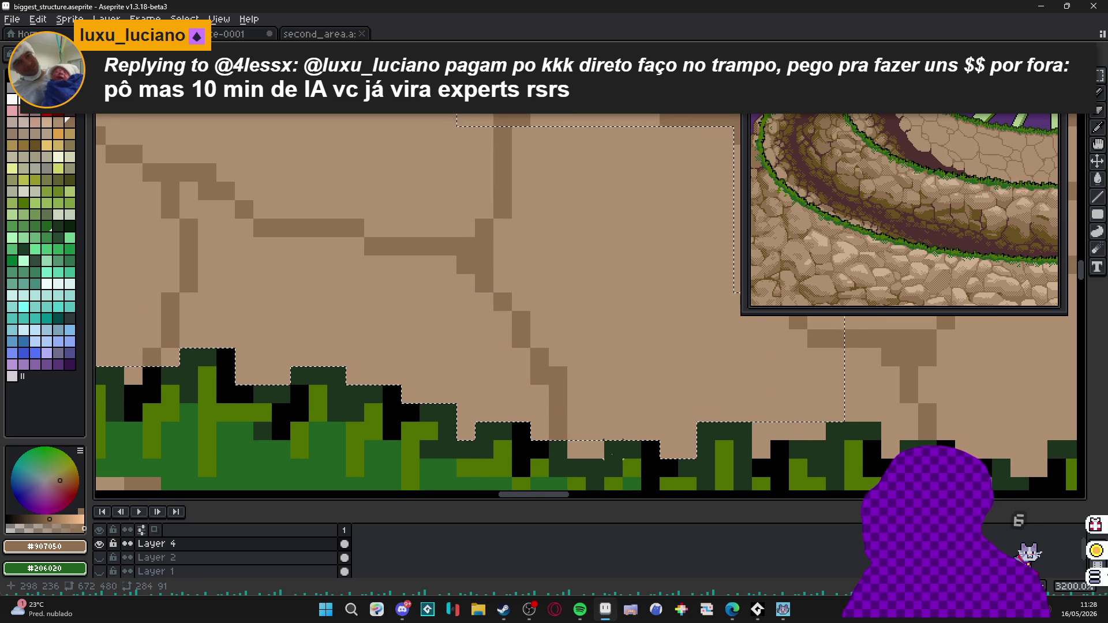
key(ctrl+z)
key(ctrl+z)
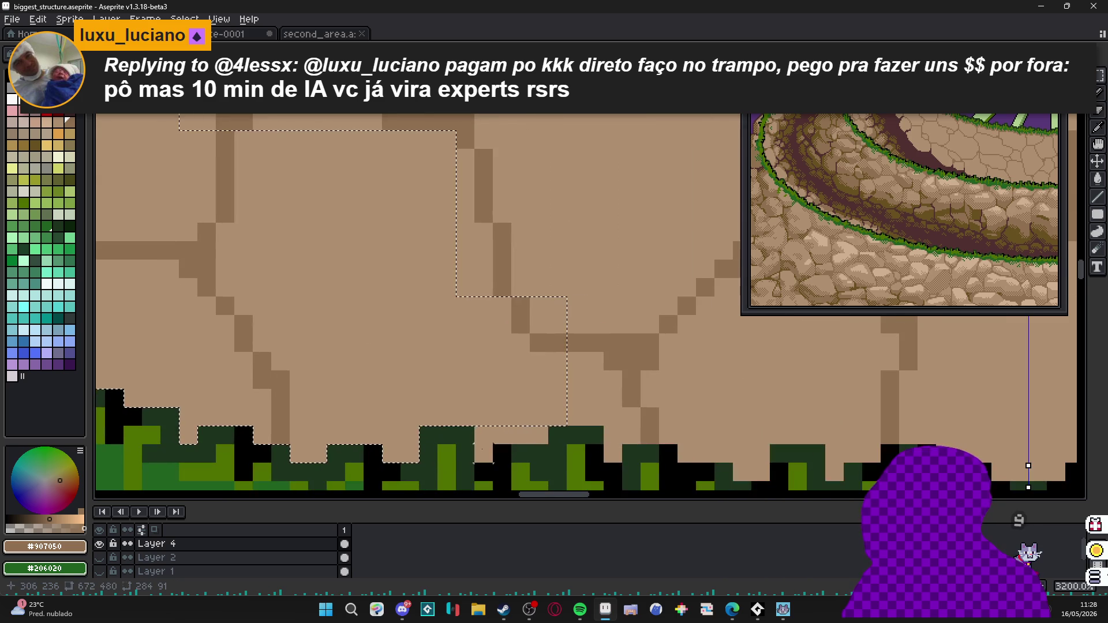
key(ctrl+z)
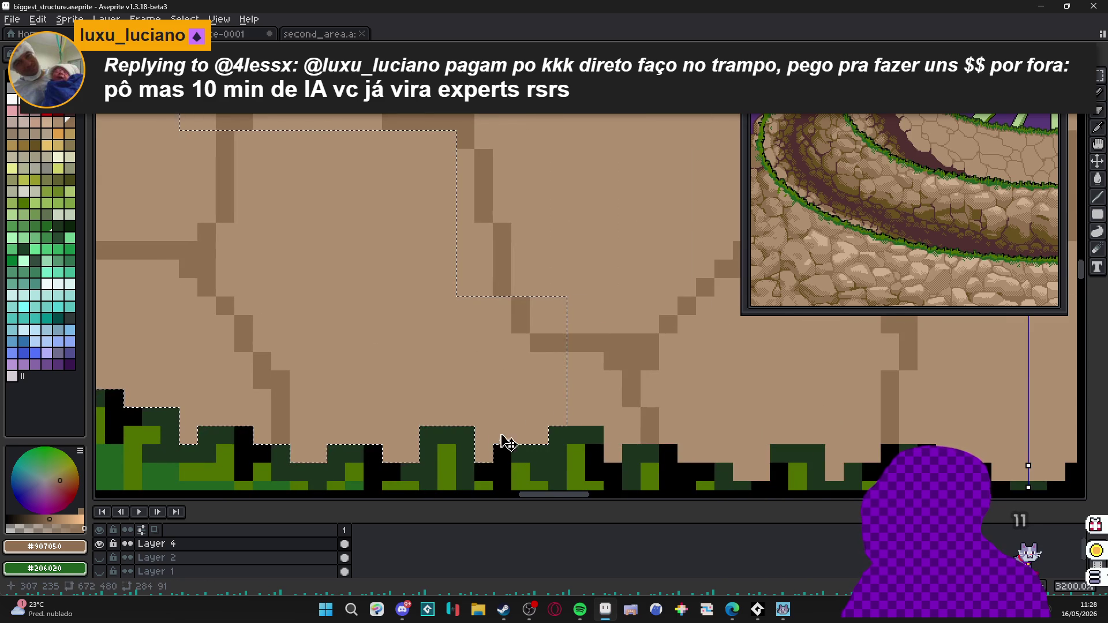
key(ctrl+z)
key(ctrl+z)
key(ctrl+z)
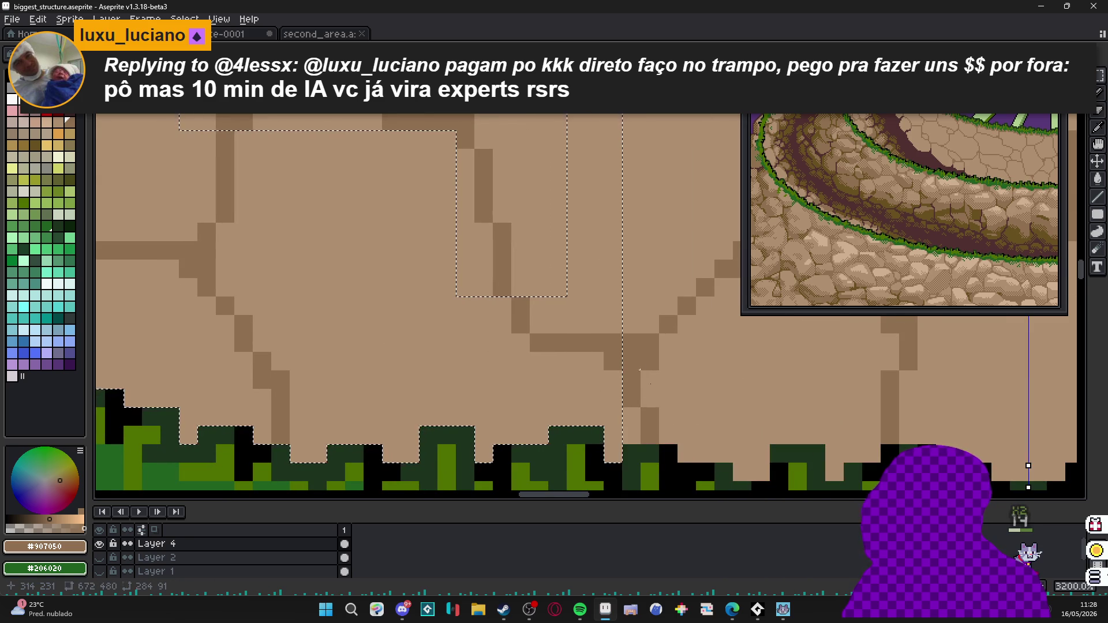
Extend the selection rightward over the stones and along their lower edge.
drag(678, 447, 601, 165)
key(ctrl+d)
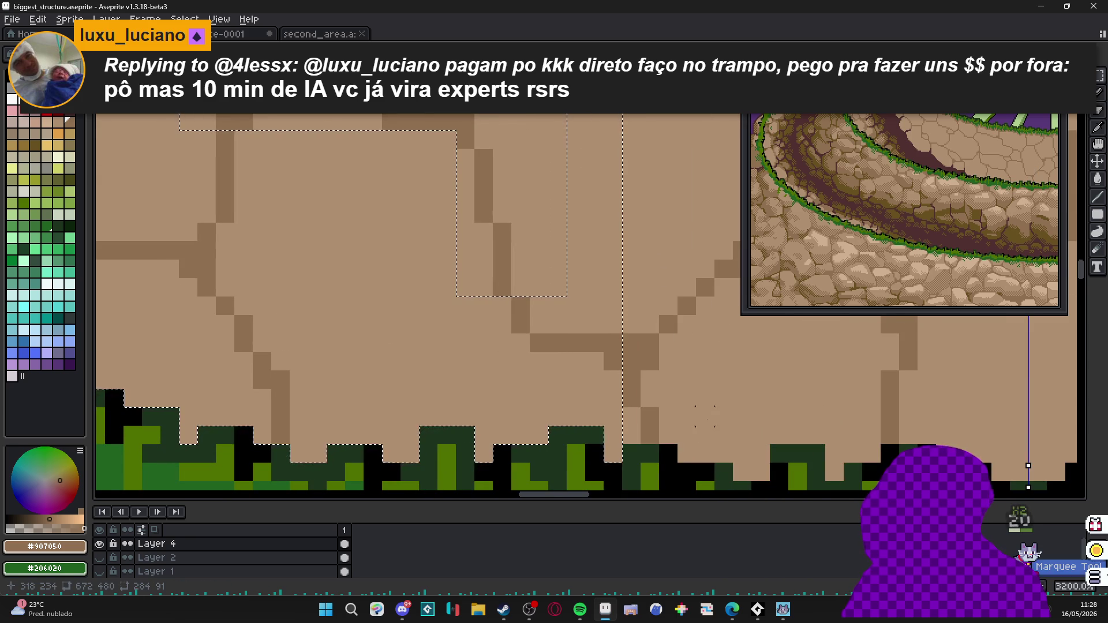
drag(606, 441, 710, 185)
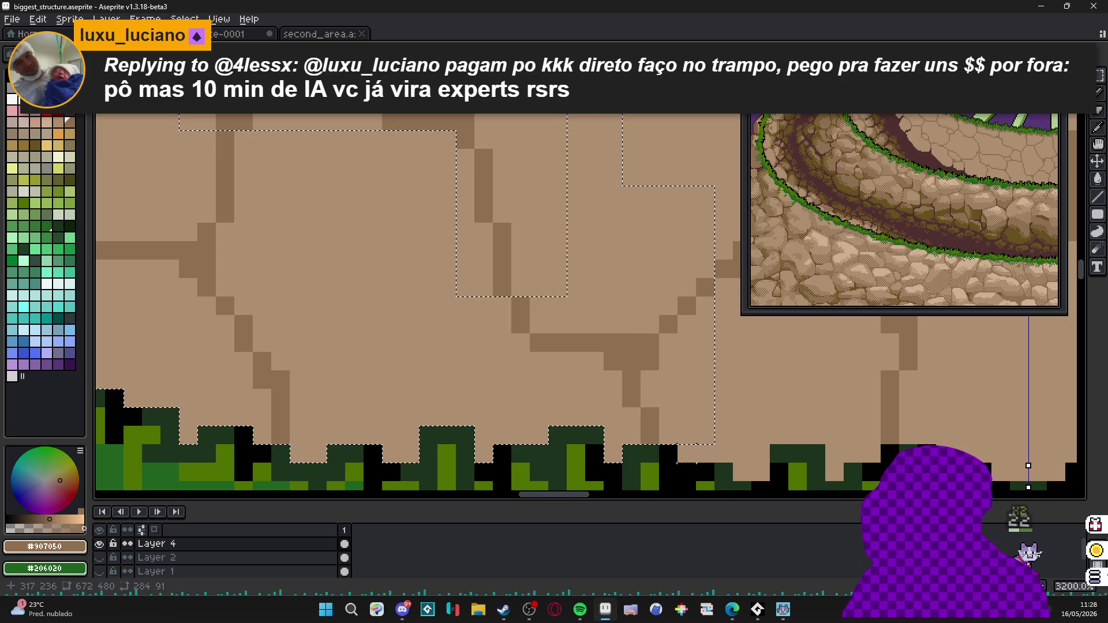
drag(685, 459, 766, 356)
key(ctrl+z)
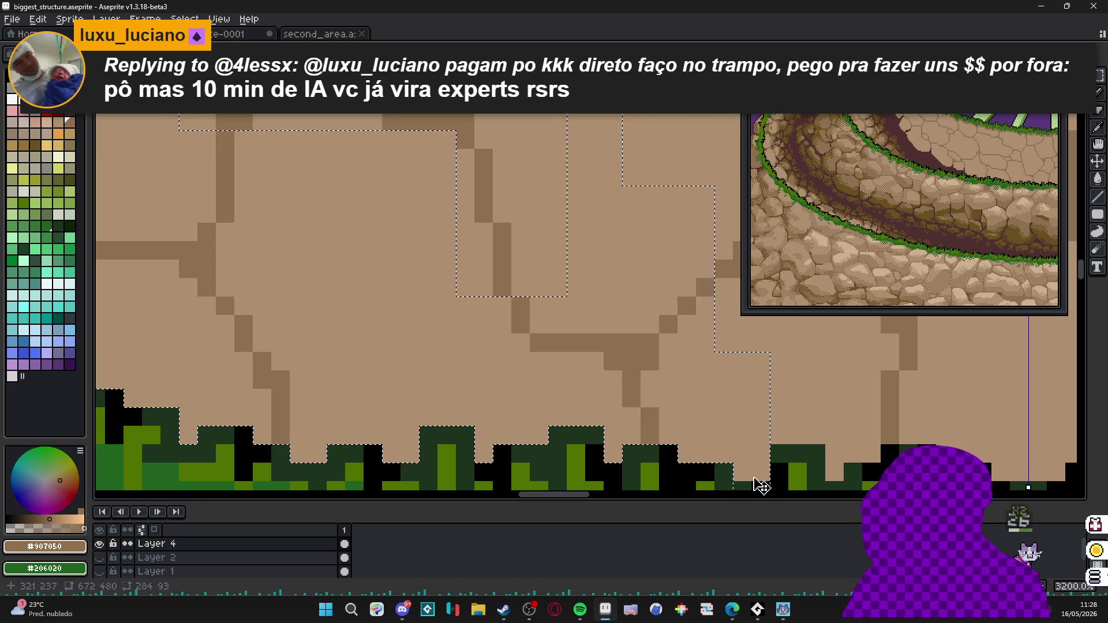
drag(728, 472, 873, 485)
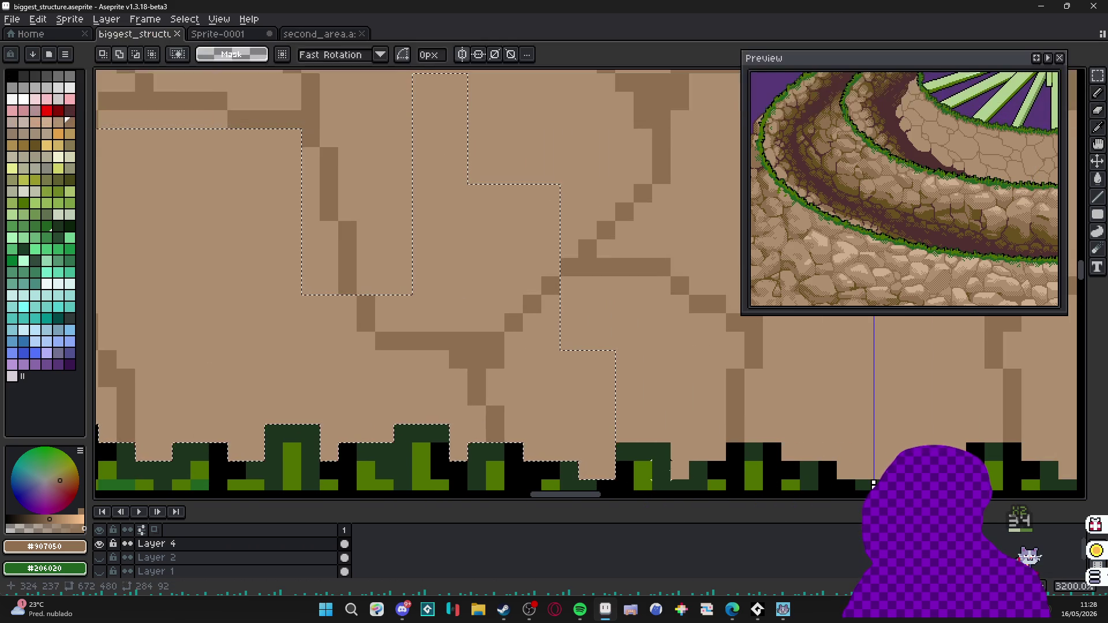
mouse_move(534, 94)
mouse_down()
mouse_move(693, 444)
mouse_move(728, 243)
mouse_up()
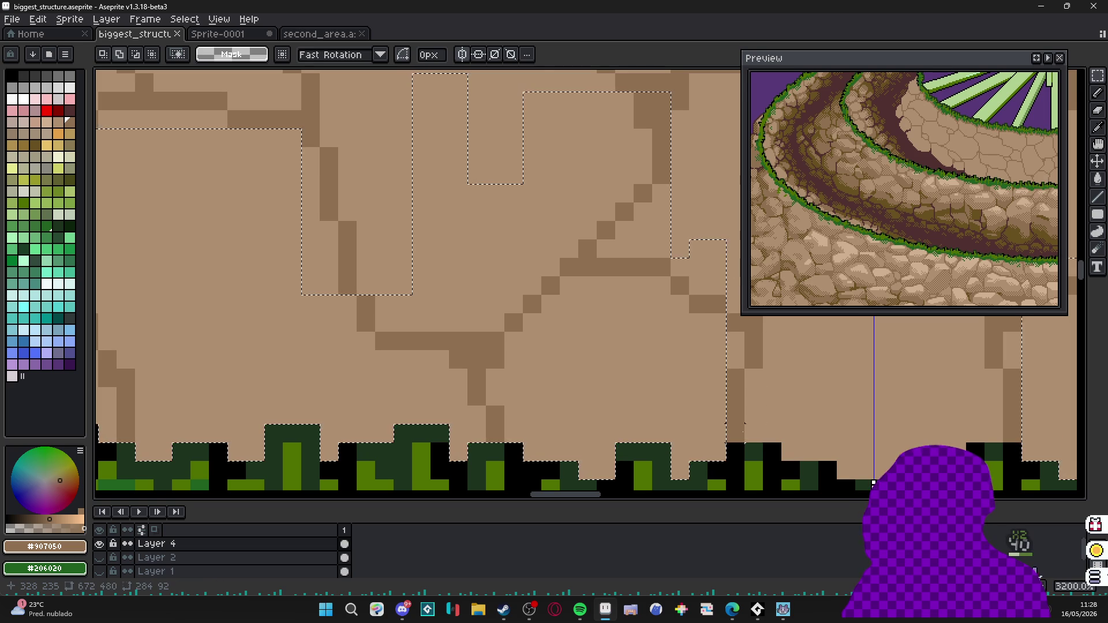
drag(732, 303, 873, 482)
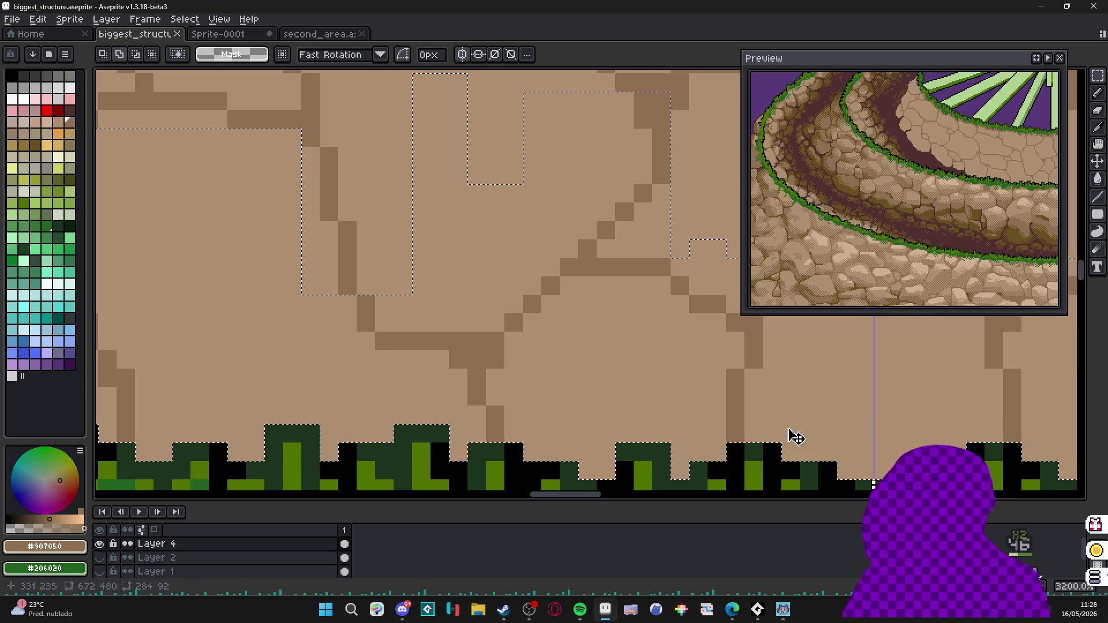
scroll(520, 286, down, 3)
scroll(520, 285, down, 2)
Pan across the stone tier, discarding a trial rectangle marked on the band.
drag(554, 416, 554, 346)
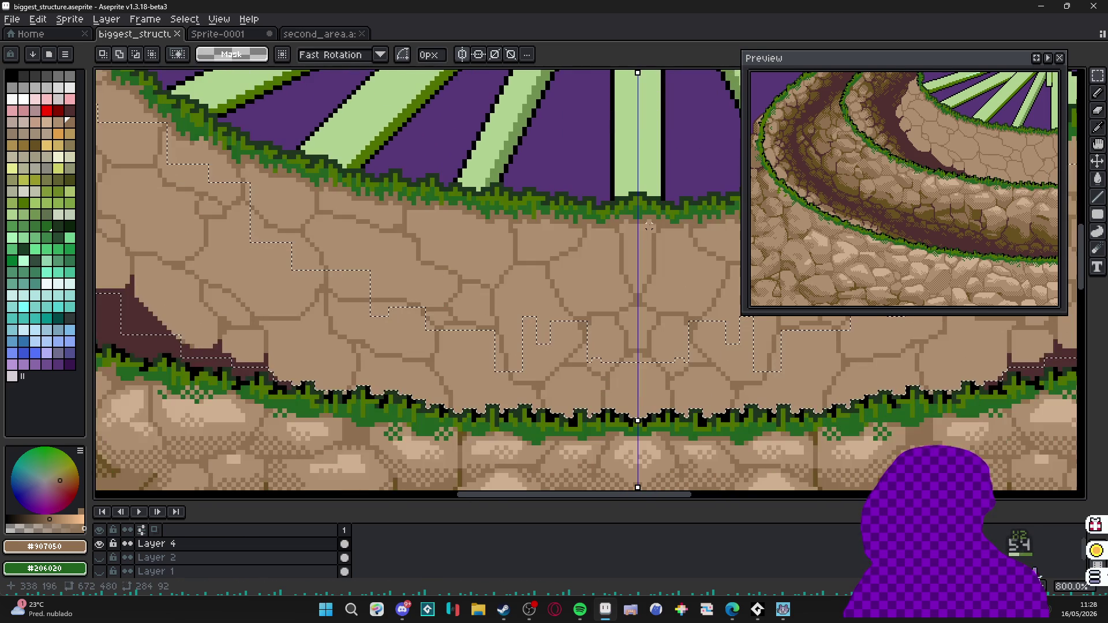
drag(640, 217, 640, 303)
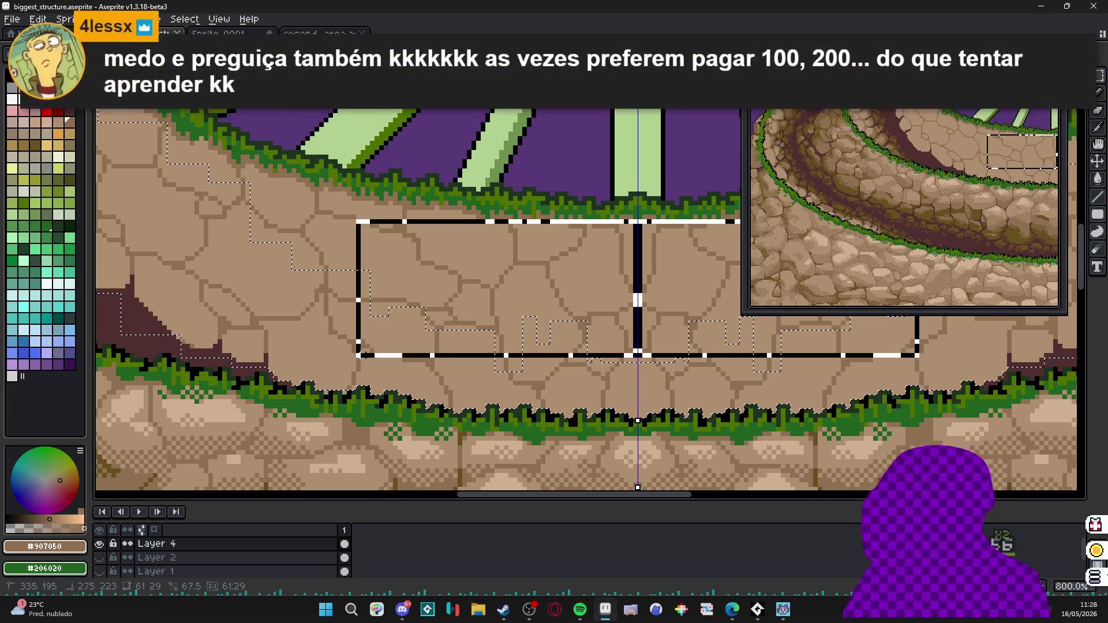
click(339, 314)
scroll(528, 285, up, 1)
scroll(527, 285, up, 1)
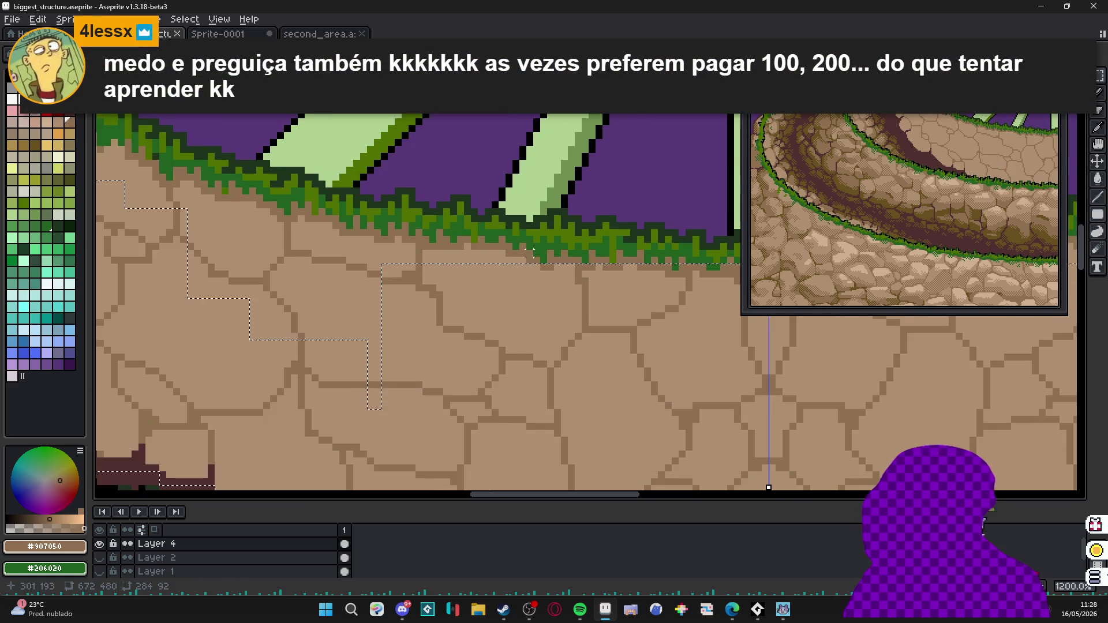
mouse_move(541, 260)
mouse_down()
mouse_move(198, 407)
mouse_move(353, 351)
mouse_up()
click(165, 420)
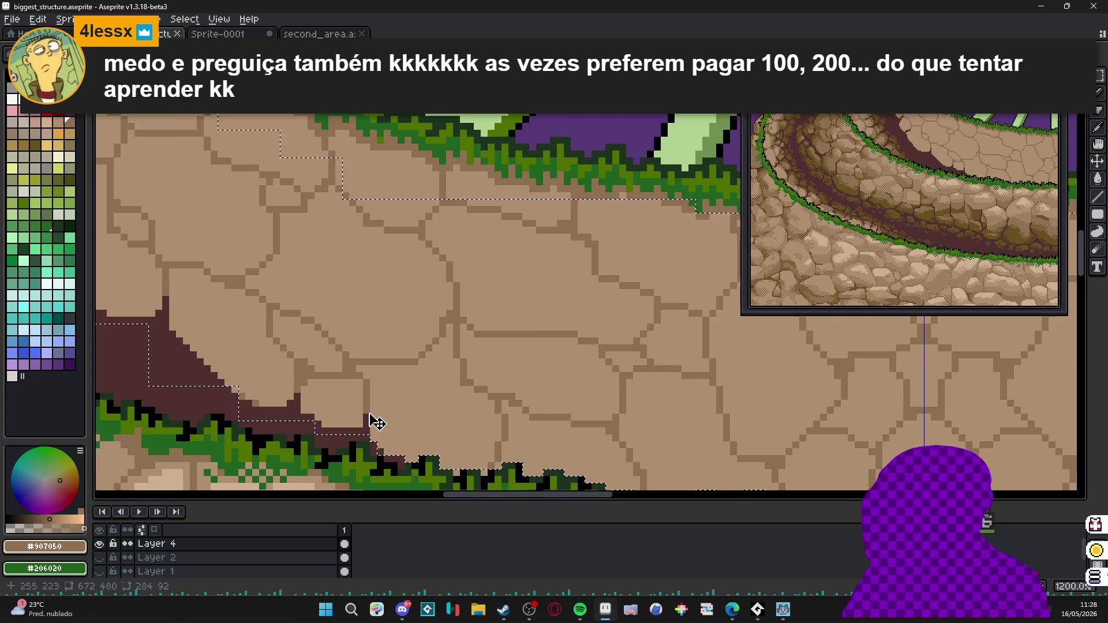
scroll(378, 424, down, 1)
scroll(359, 317, up, 2)
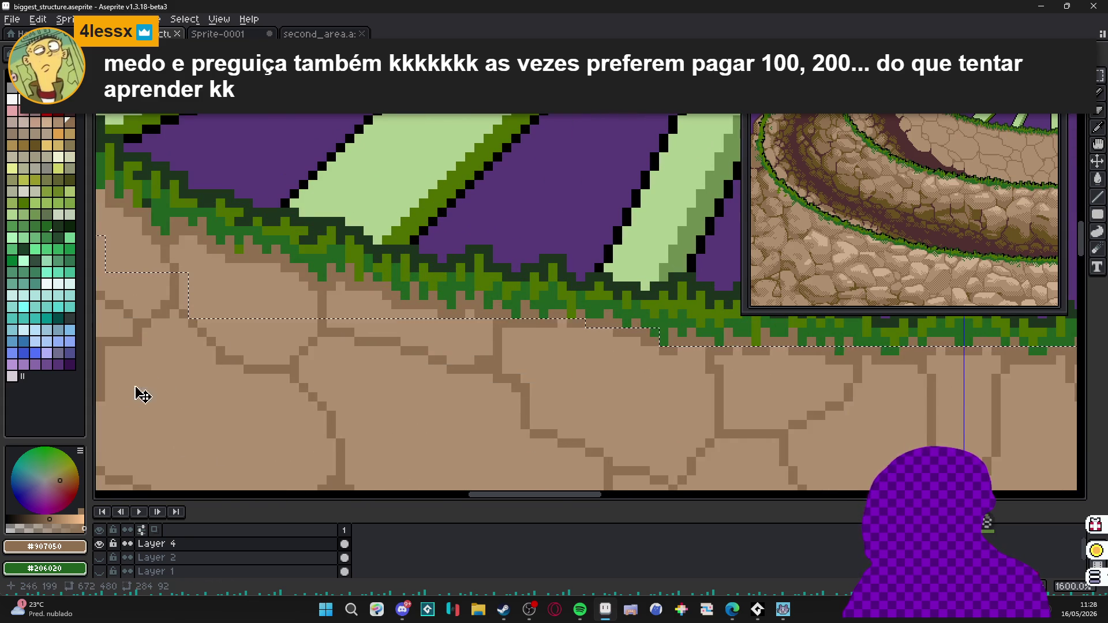
scroll(596, 356, up, 1)
scroll(597, 356, down, 1)
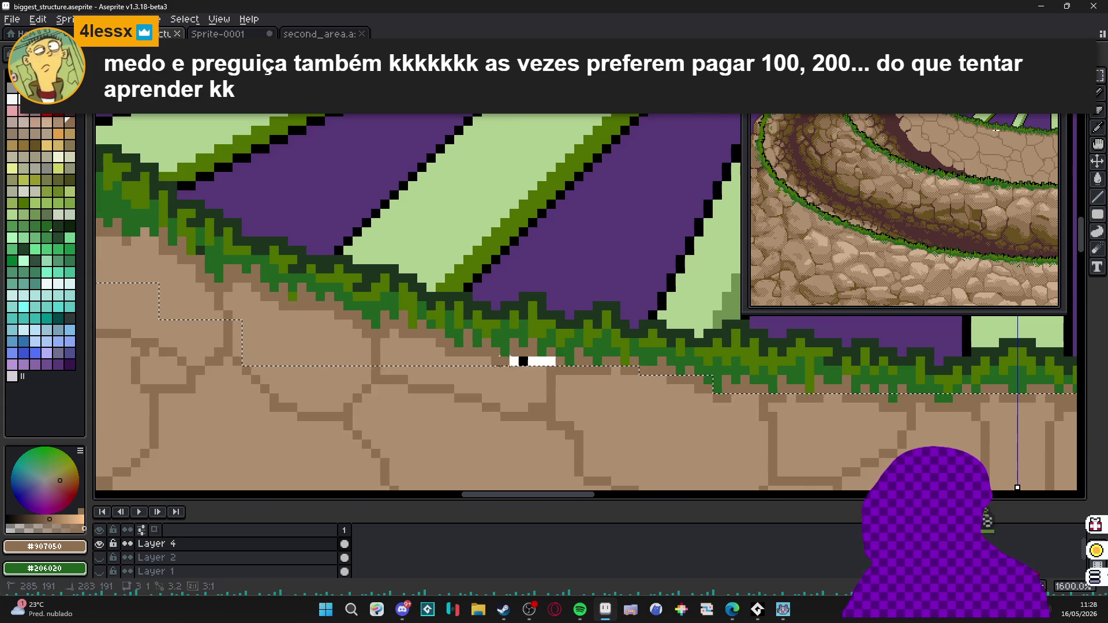
Trim strips from the selection's lower and left edges so it follows the grass line.
drag(467, 355, 125, 394)
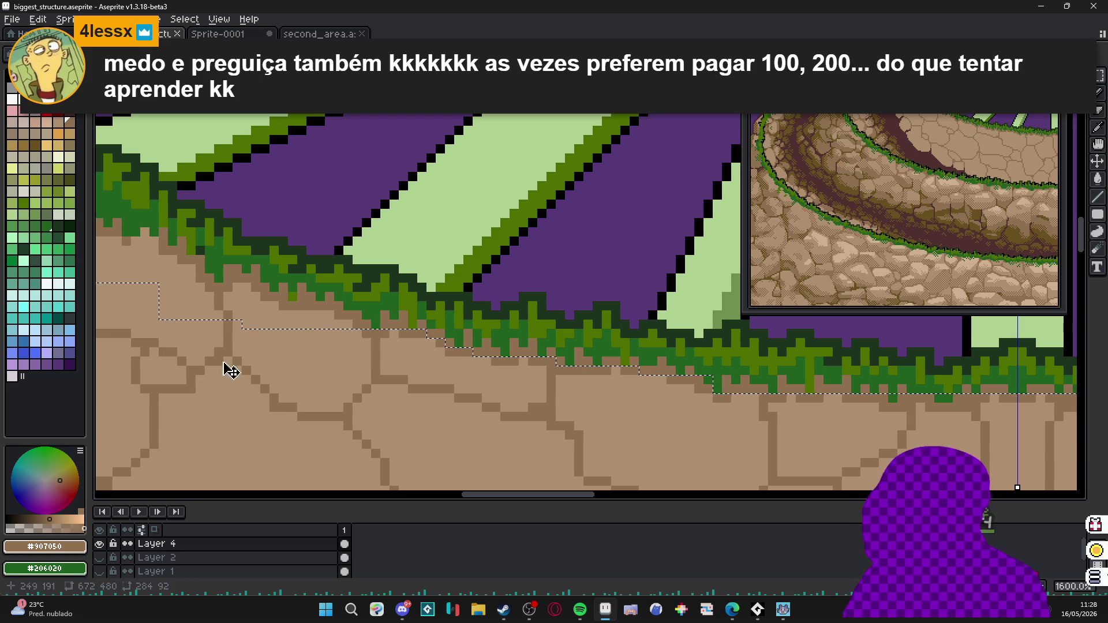
drag(361, 316, 165, 342)
scroll(488, 370, up, 2)
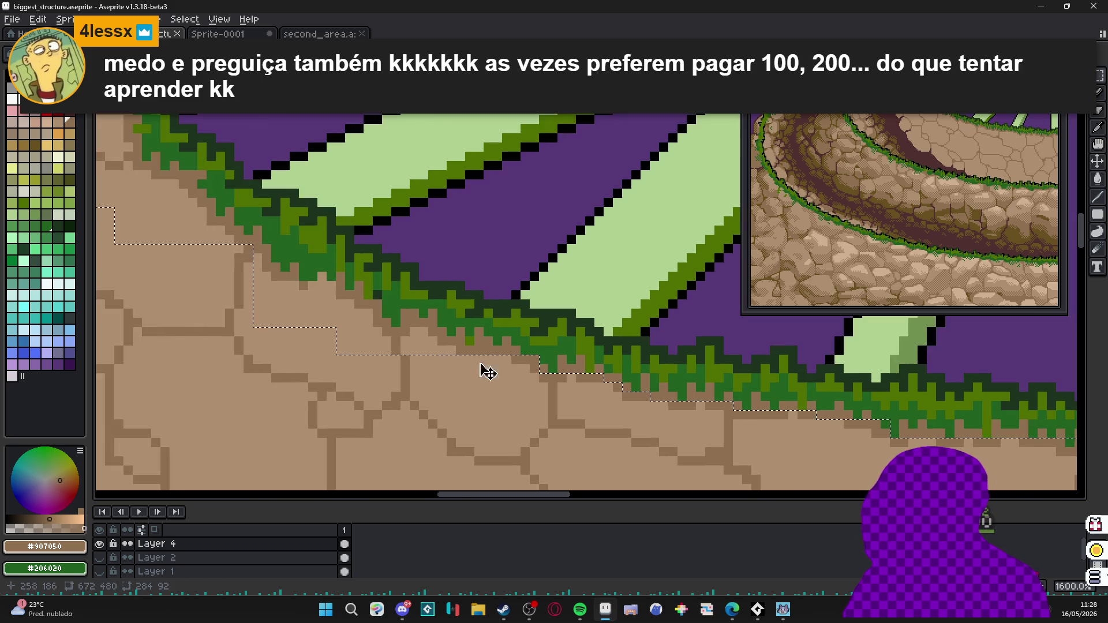
drag(235, 341, 459, 365)
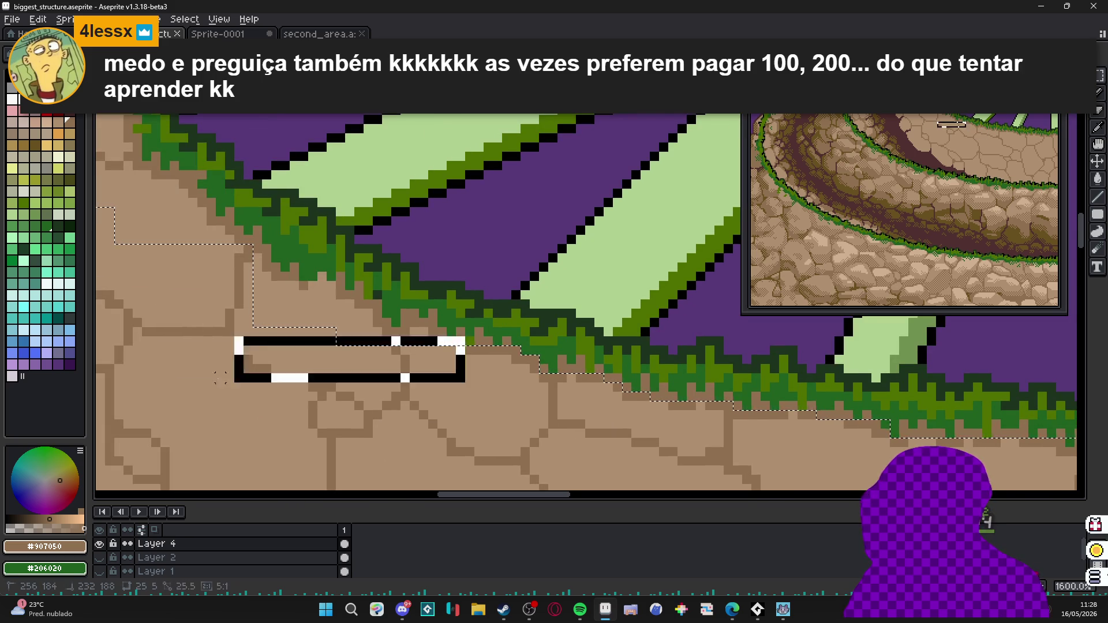
drag(227, 364, 447, 334)
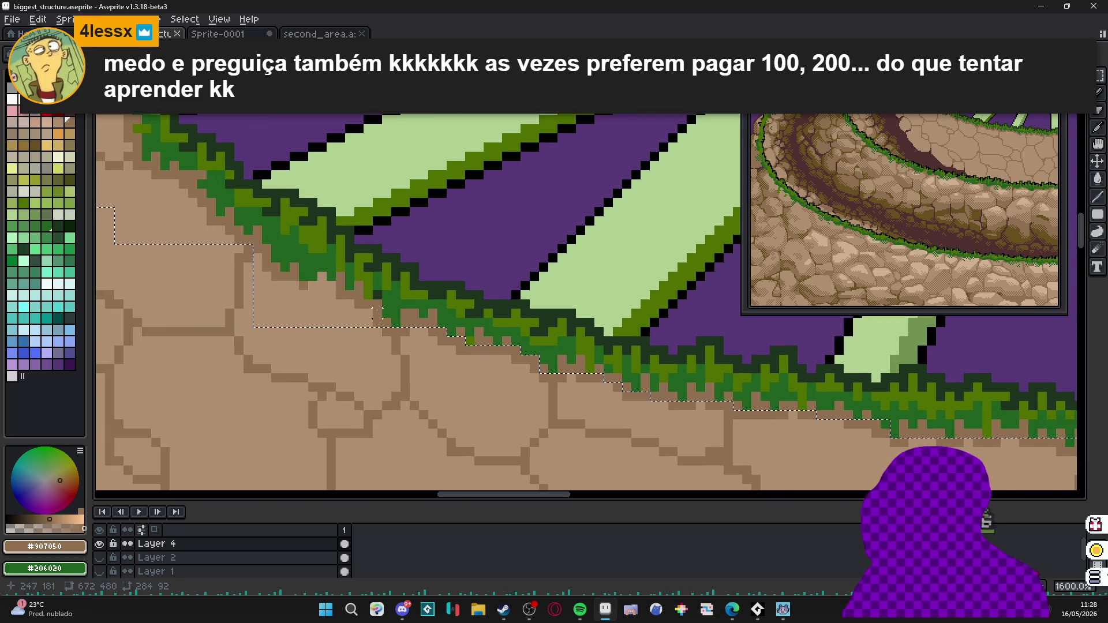
drag(226, 312, 372, 338)
drag(199, 260, 373, 329)
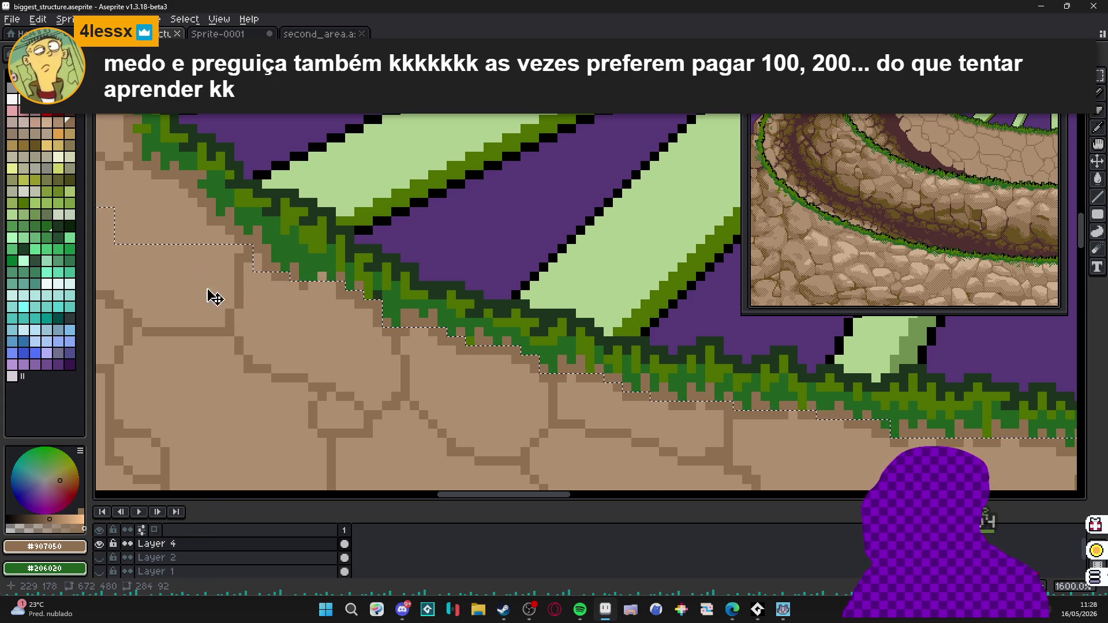
scroll(227, 280, up, 3)
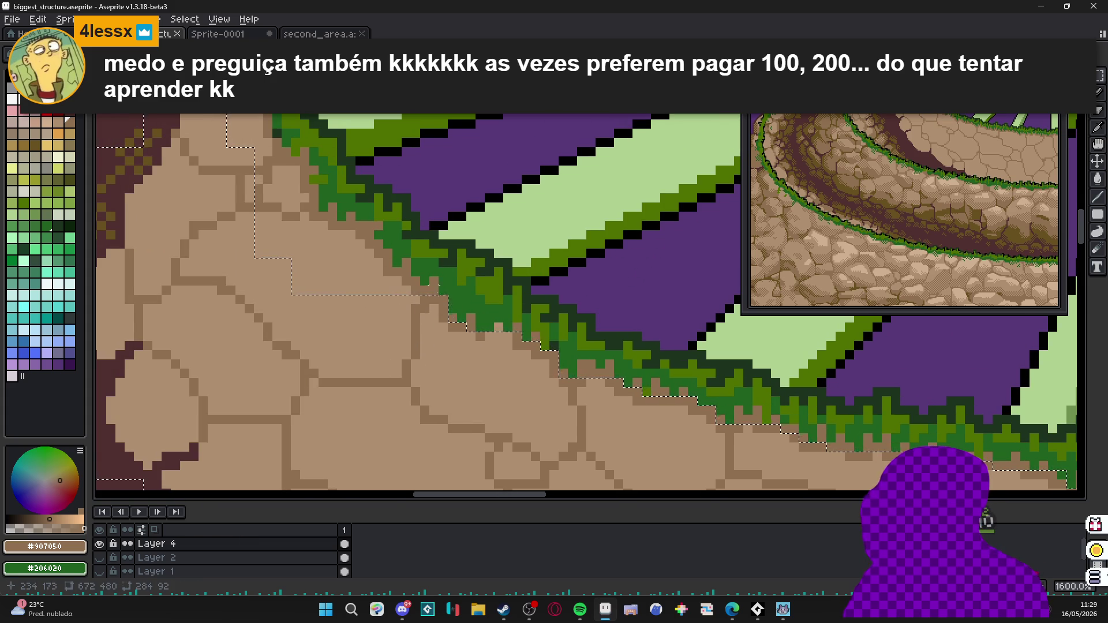
Subtract the areas under the grass rim and near the left slope from the selection.
drag(234, 260, 234, 325)
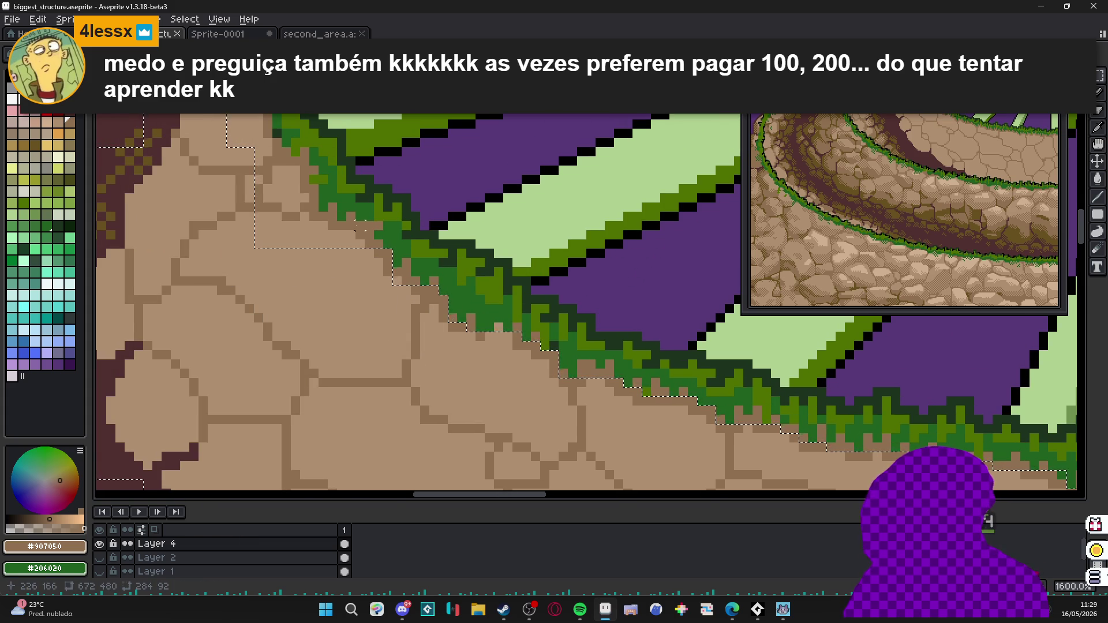
drag(369, 222, 186, 303)
drag(321, 179, 198, 272)
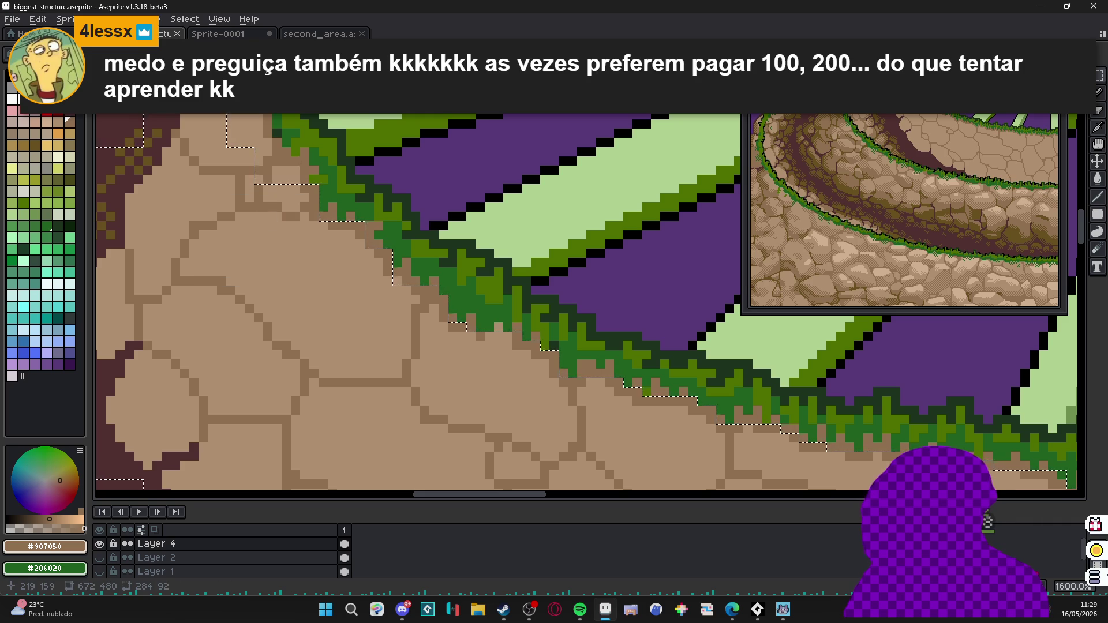
drag(212, 160, 308, 265)
scroll(346, 260, up, 3)
drag(250, 174, 286, 276)
drag(259, 204, 286, 117)
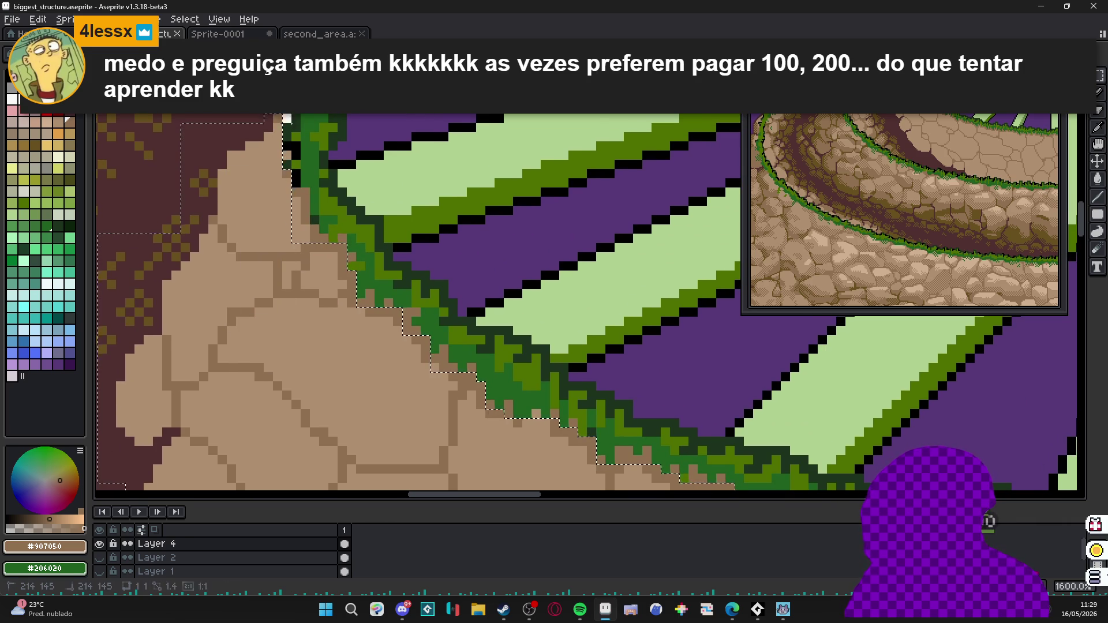
mouse_move(260, 187)
mouse_down()
mouse_move(322, 328)
mouse_move(374, 345)
mouse_up()
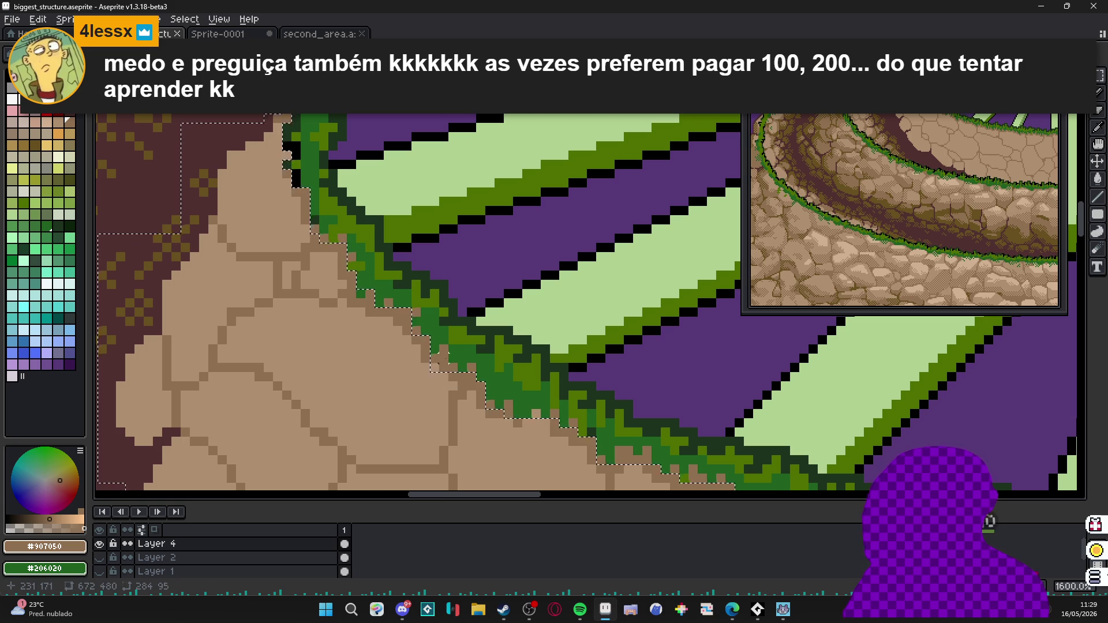
scroll(468, 394, down, 1)
scroll(554, 433, down, 1)
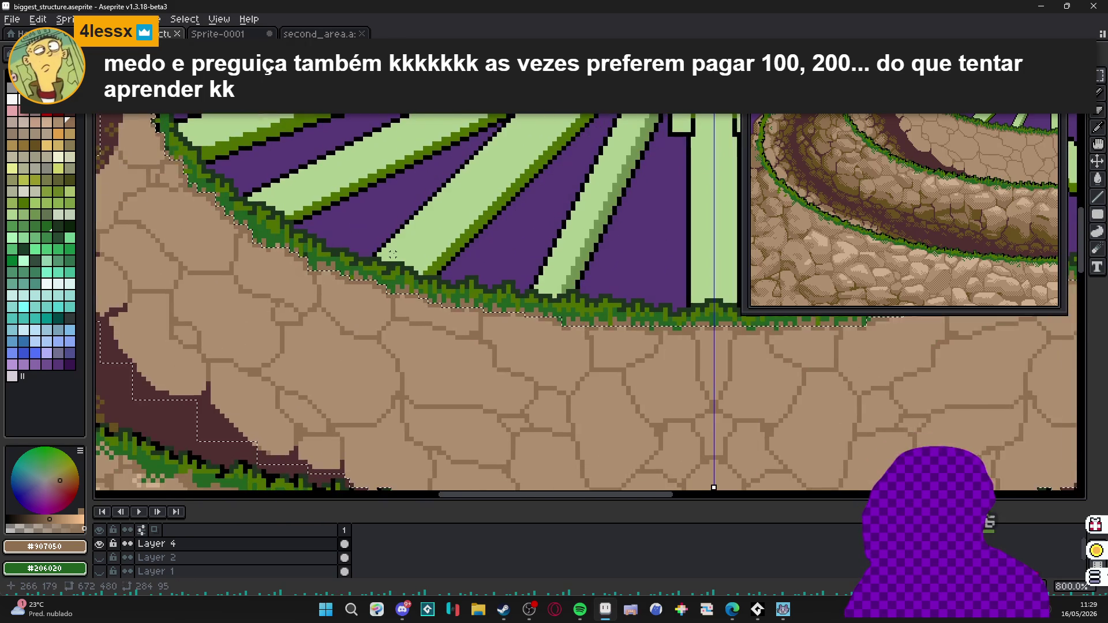
scroll(389, 260, up, 1)
Pick the dark reddish-brown, deselect, trial-fill the stones and undo the fill.
alt+click(305, 461)
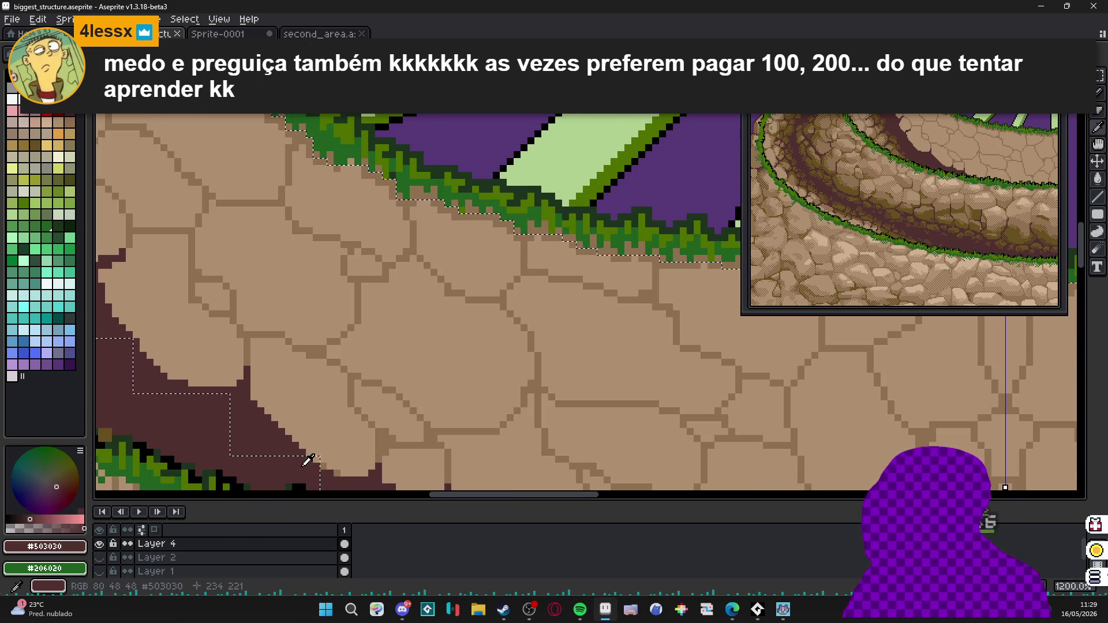
drag(305, 462, 350, 464)
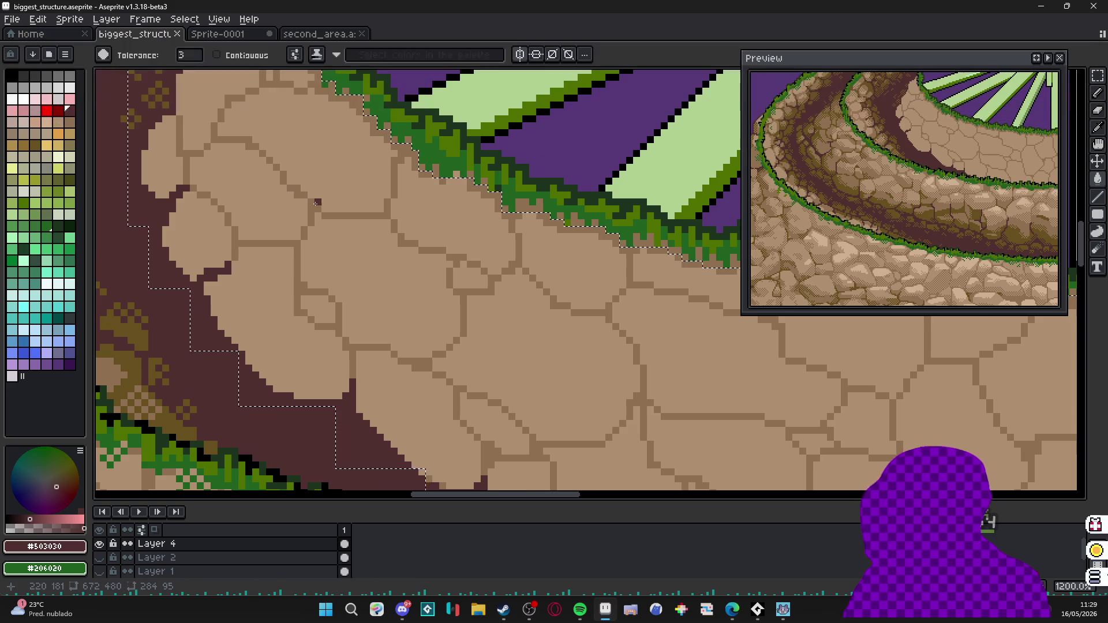
scroll(310, 209, down, 3)
scroll(209, 138, up, 1)
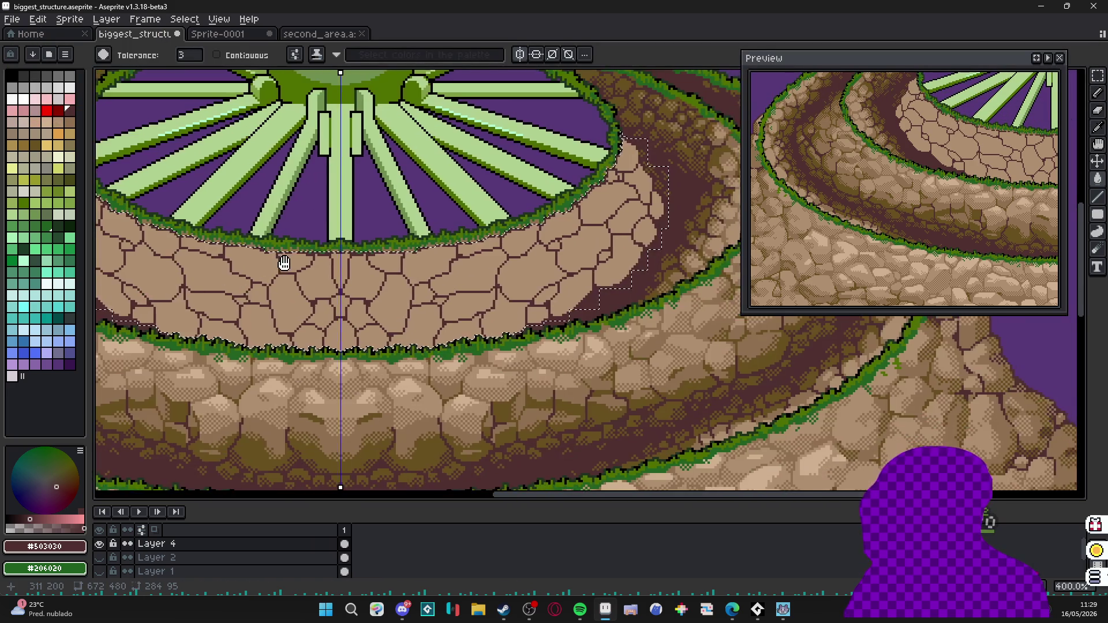
scroll(305, 268, up, 1)
drag(305, 268, 411, 269)
key(ctrl+d)
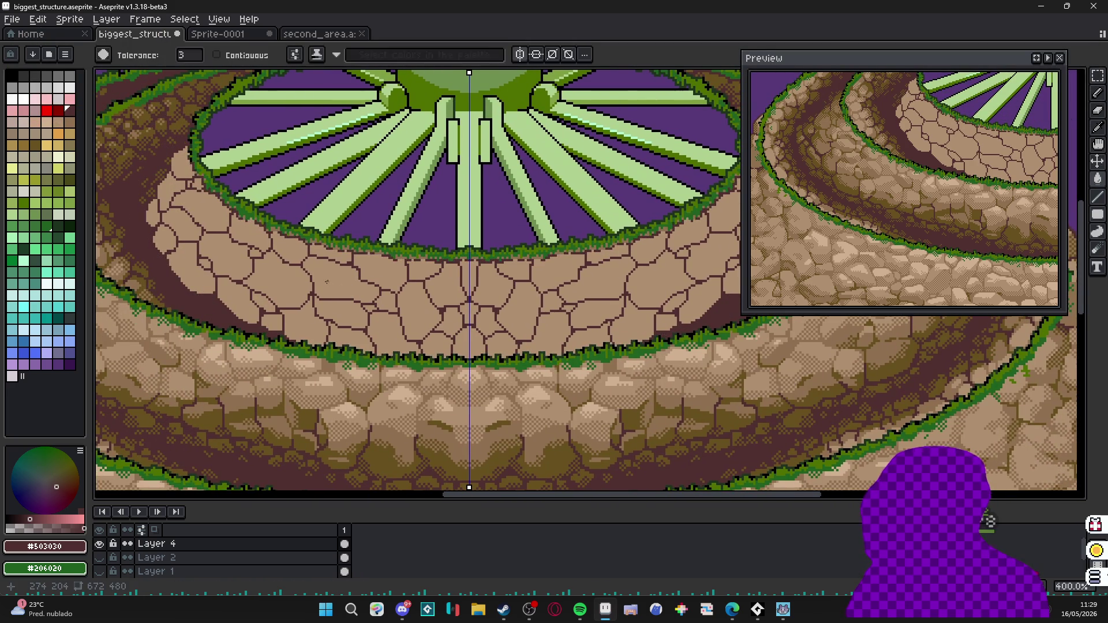
drag(325, 287, 363, 315)
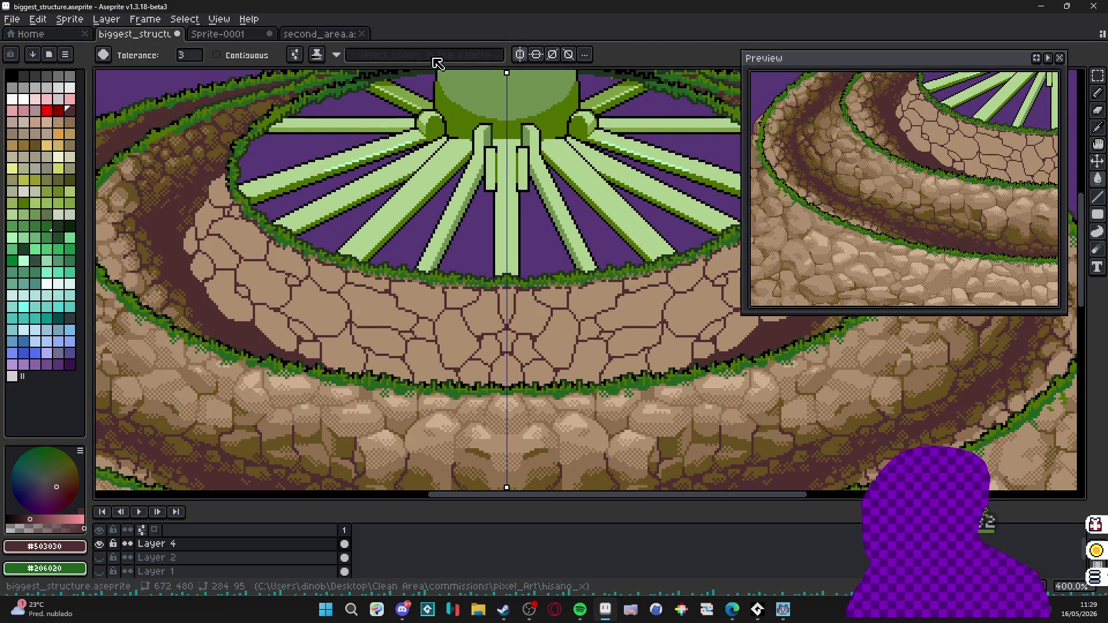
click(261, 292)
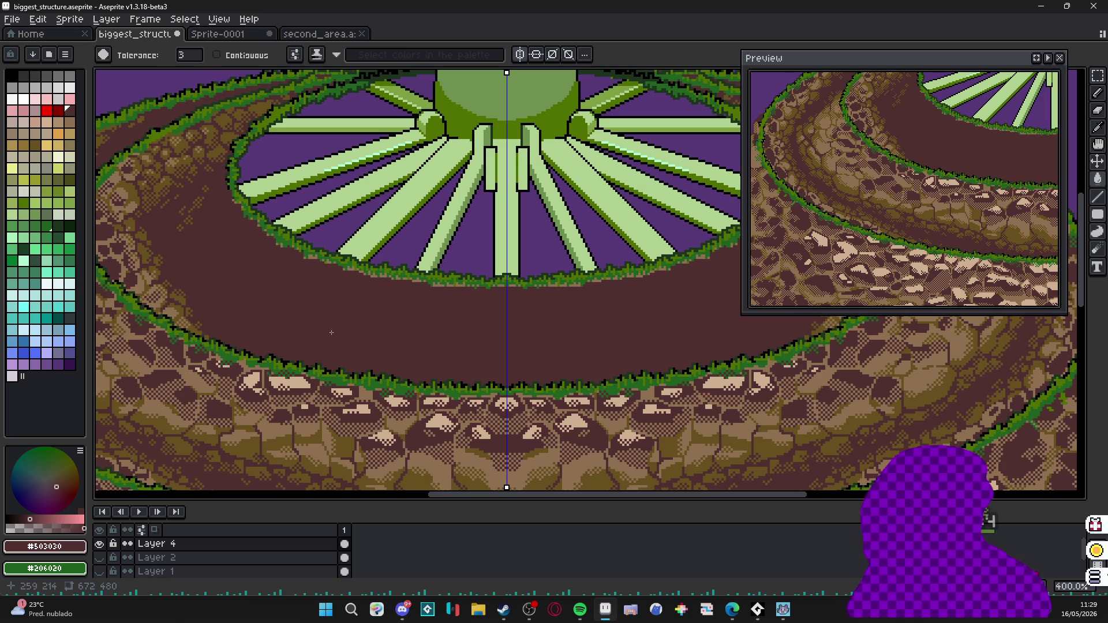
key(ctrl+z)
key(ctrl+z)
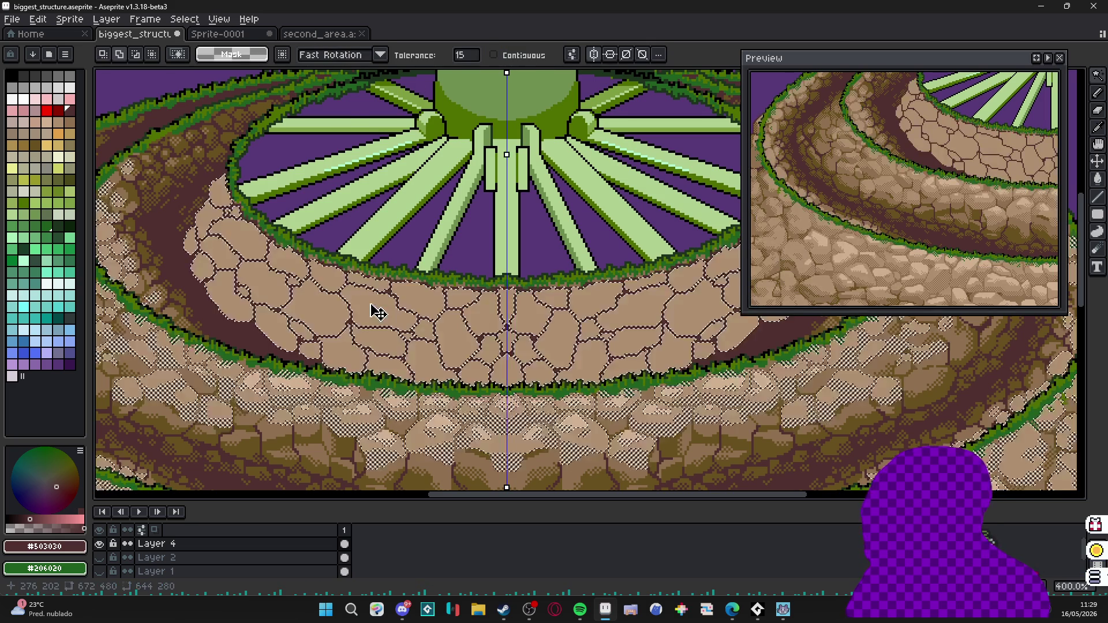
Return to the pencil and eyedrop the dark olive #685020 shadow colour.
key(b)
alt+click(299, 382)
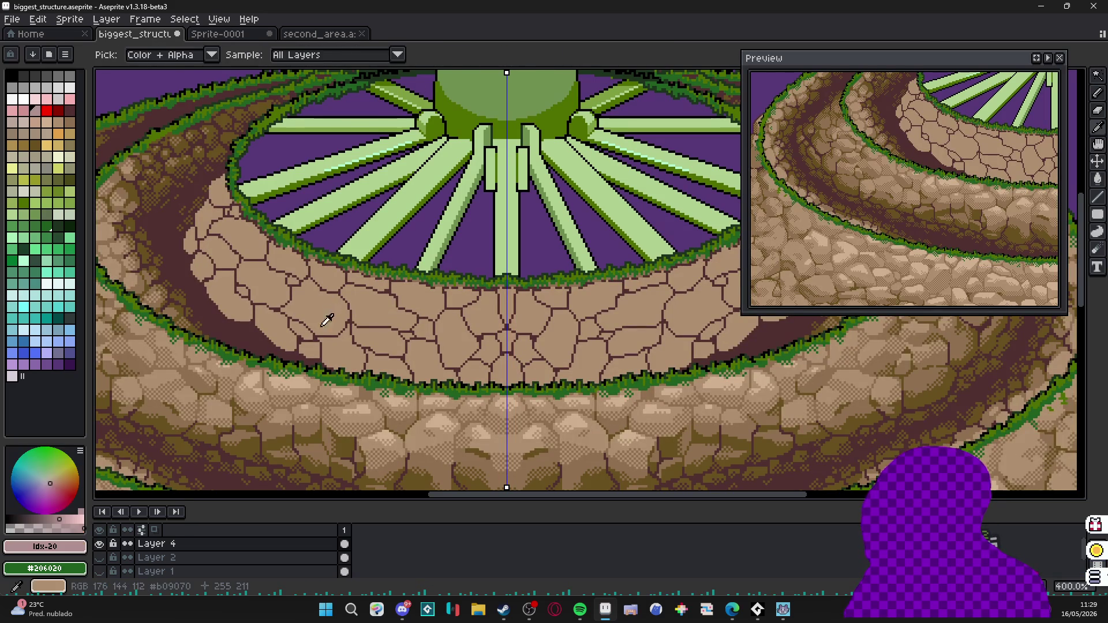
alt+click(282, 441)
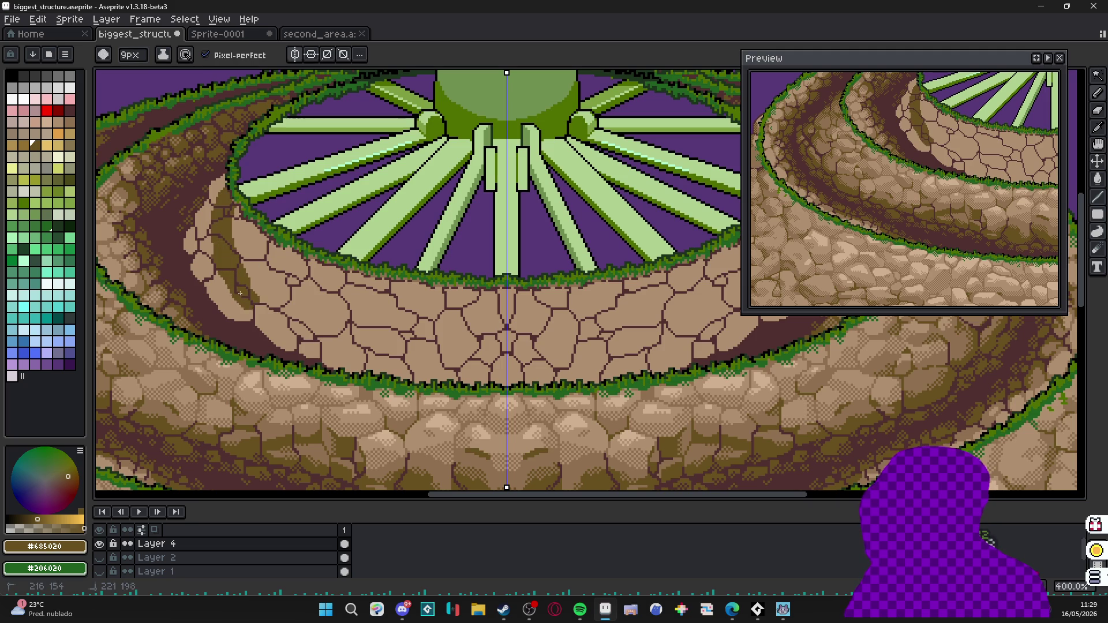
Paint dark olive and medium brown shading strokes down the rock slabs, mirrored both sides.
mouse_move(240, 294)
mouse_down()
mouse_move(343, 357)
mouse_move(247, 327)
mouse_up()
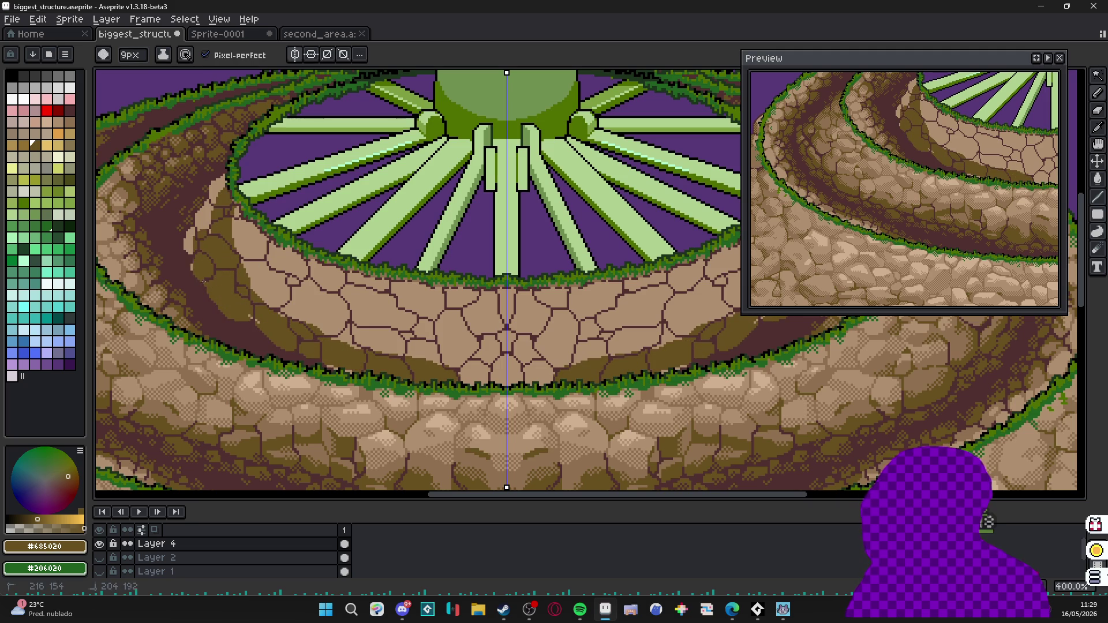
alt+click(273, 288)
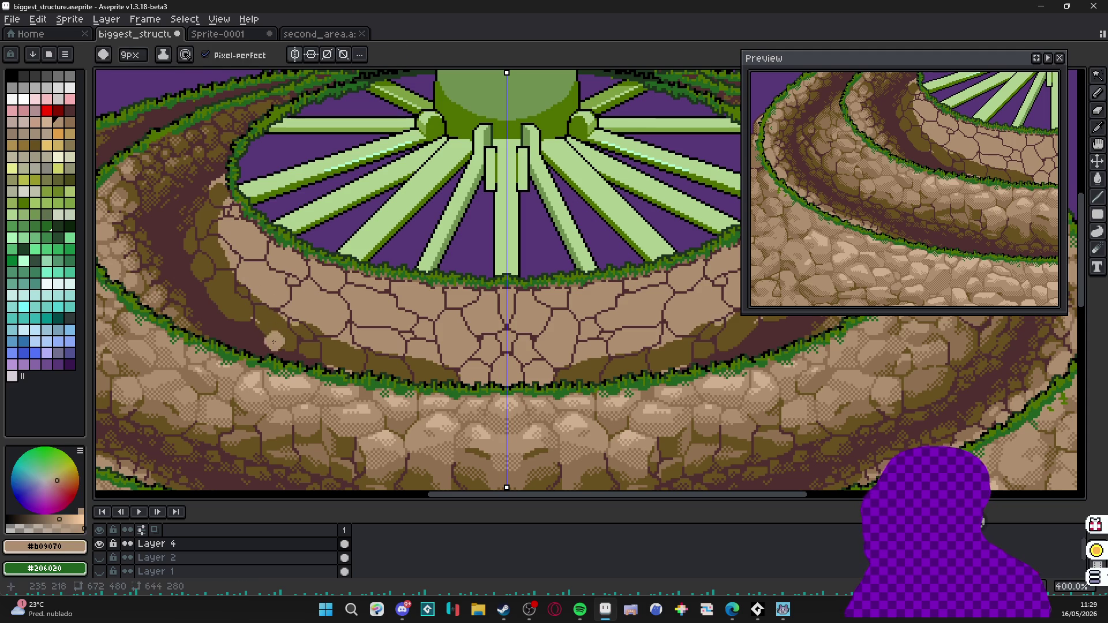
alt+click(259, 327)
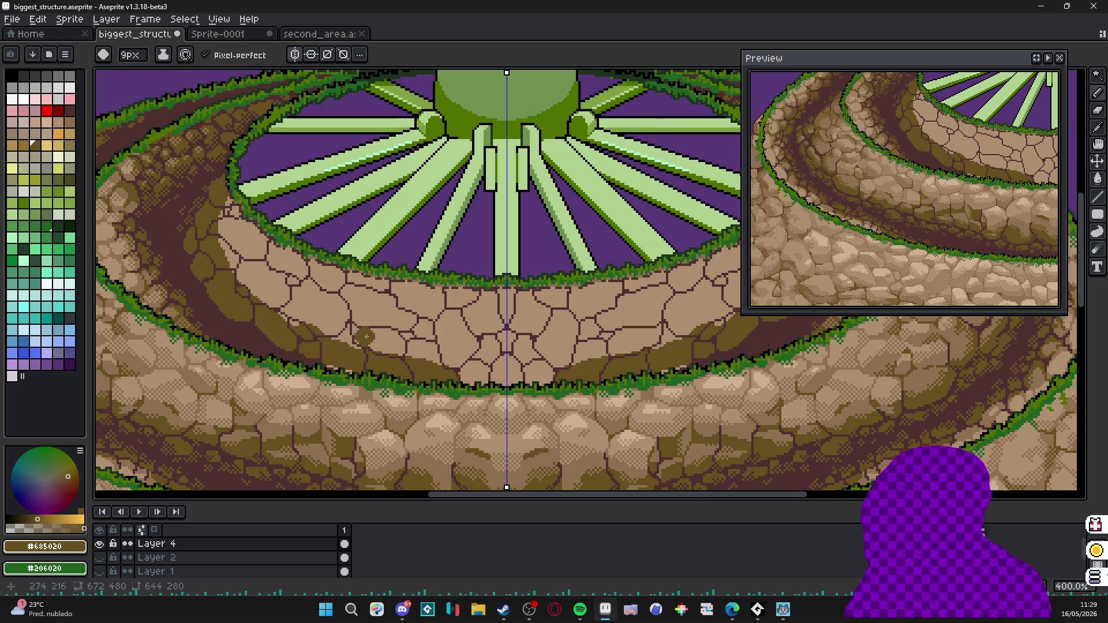
scroll(462, 378, up, 1)
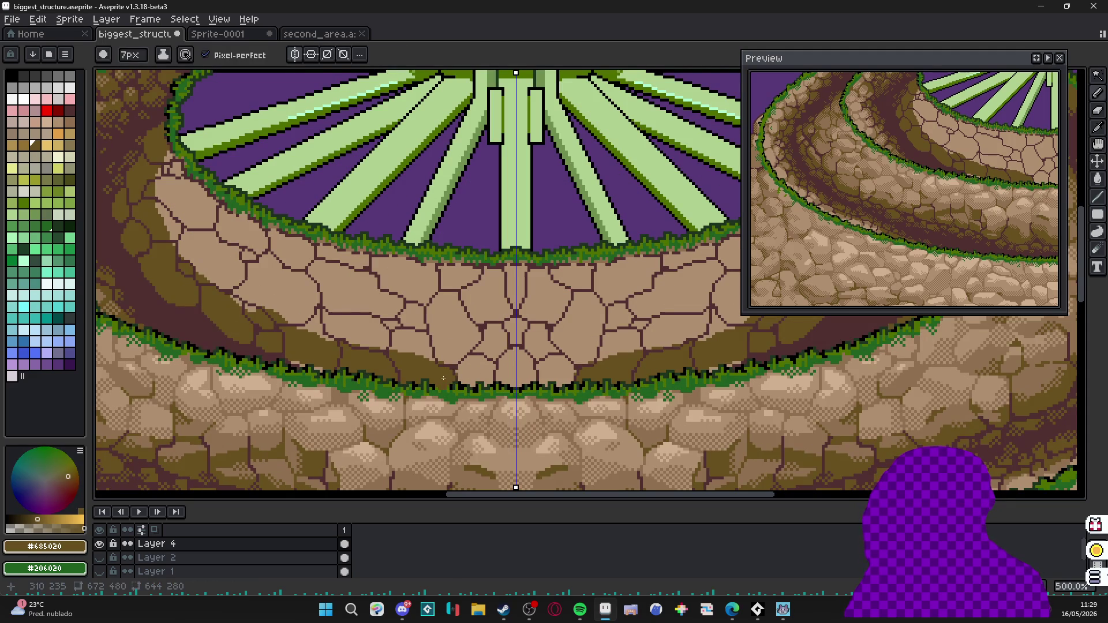
scroll(500, 374, down, 2)
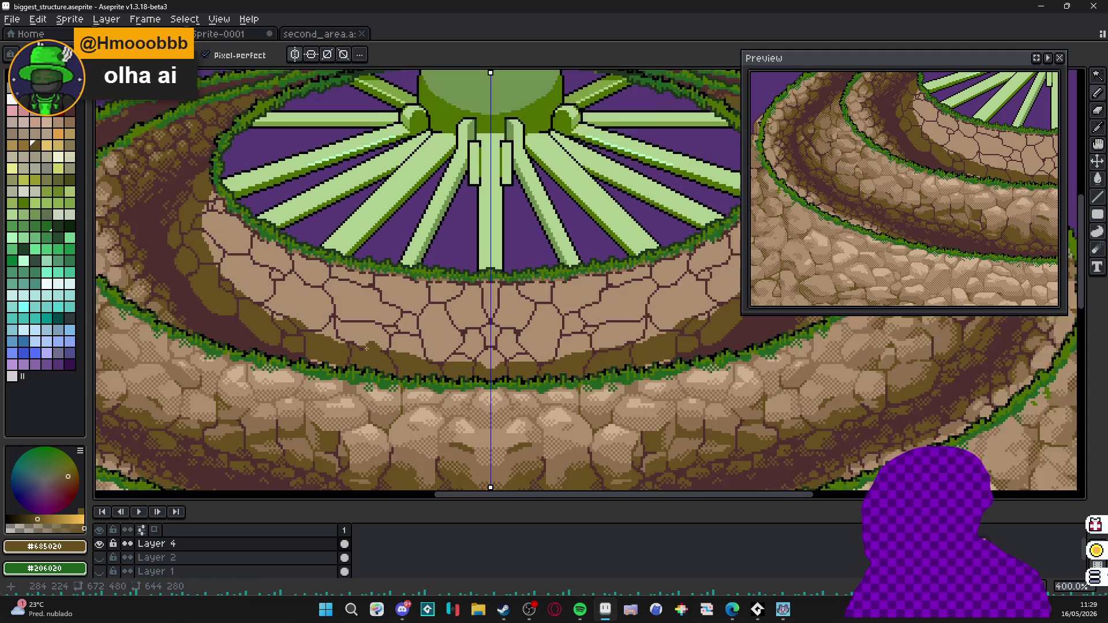
scroll(261, 308, up, 1)
scroll(164, 316, up, 1)
alt+click(165, 316)
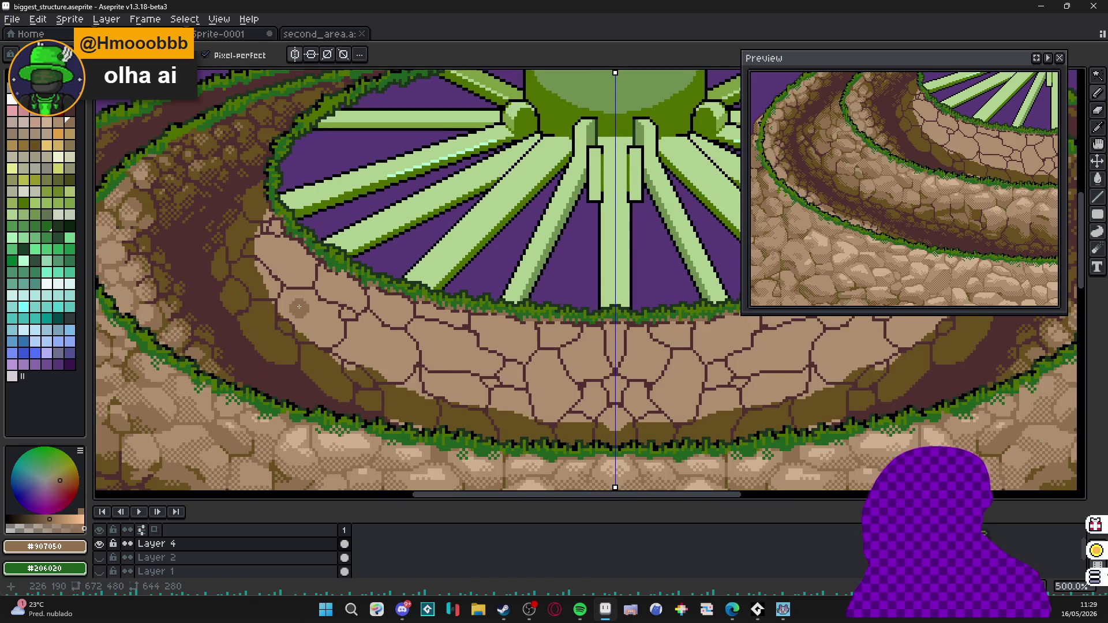
mouse_move(267, 217)
mouse_down()
mouse_move(277, 278)
mouse_move(544, 422)
mouse_move(661, 419)
mouse_up()
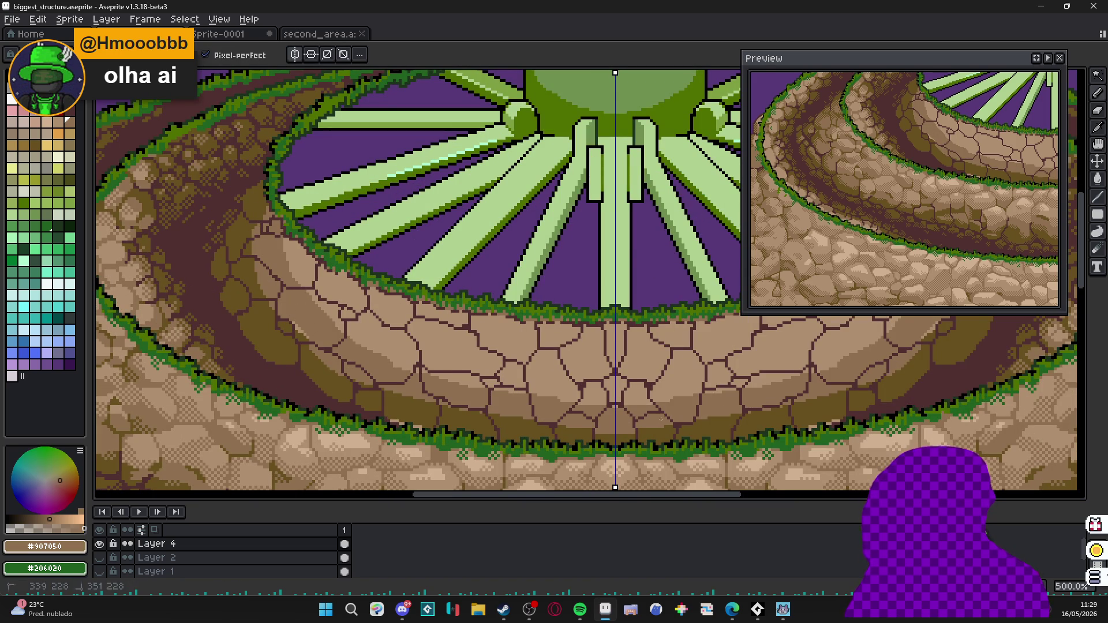
drag(507, 404, 293, 246)
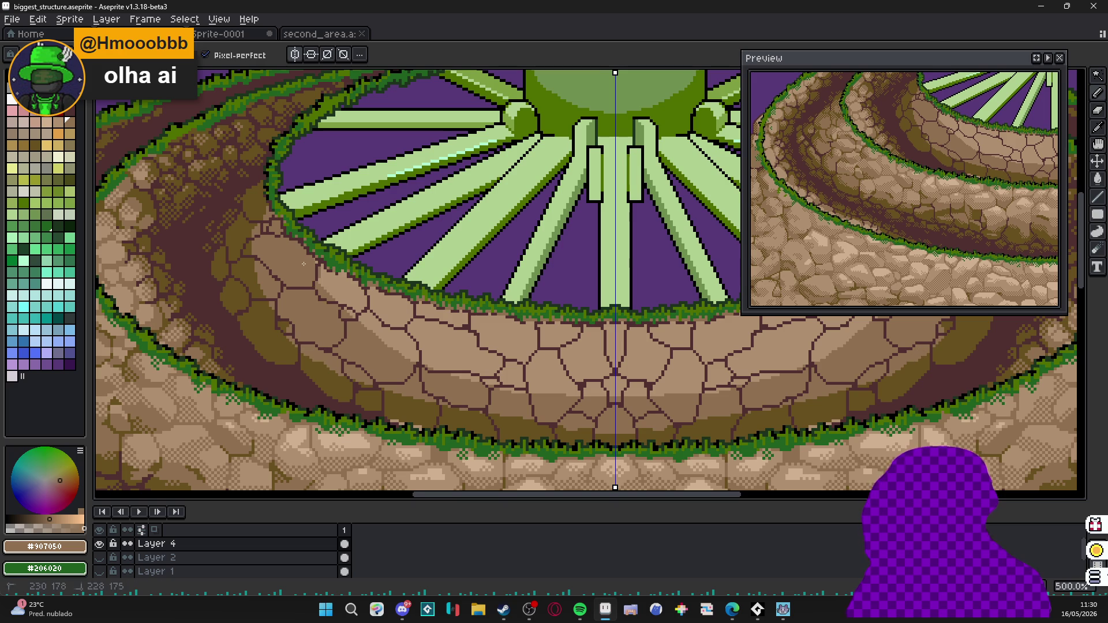
scroll(305, 286, down, 3)
scroll(333, 291, up, 2)
scroll(372, 418, up, 1)
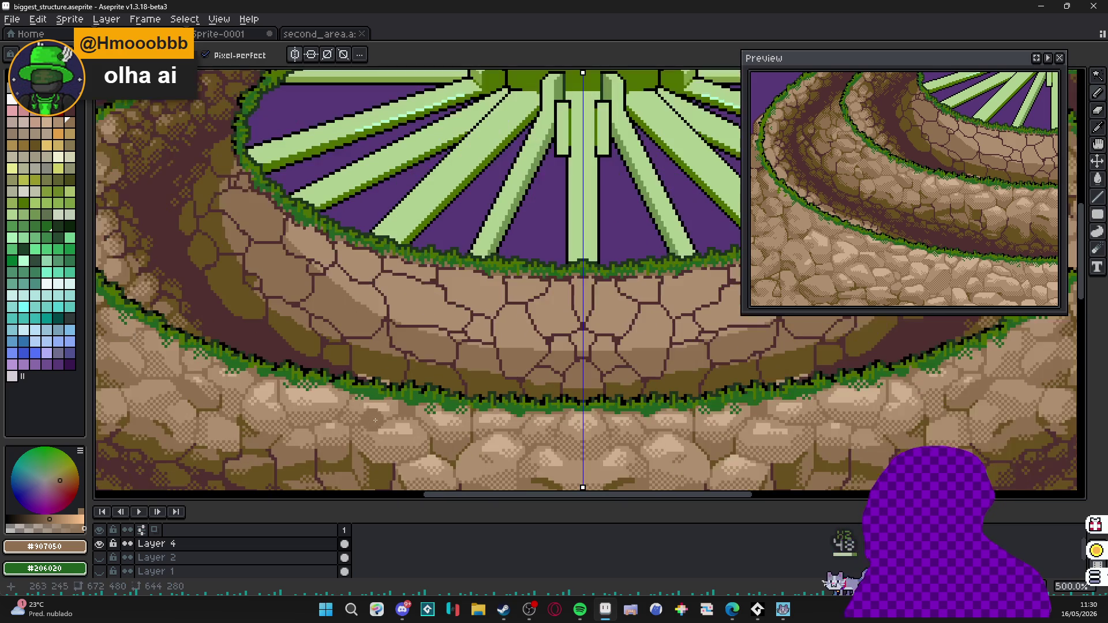
Eyedrop light tan and paint highlights along the wall's top band.
alt+click(407, 342)
alt+click(487, 305)
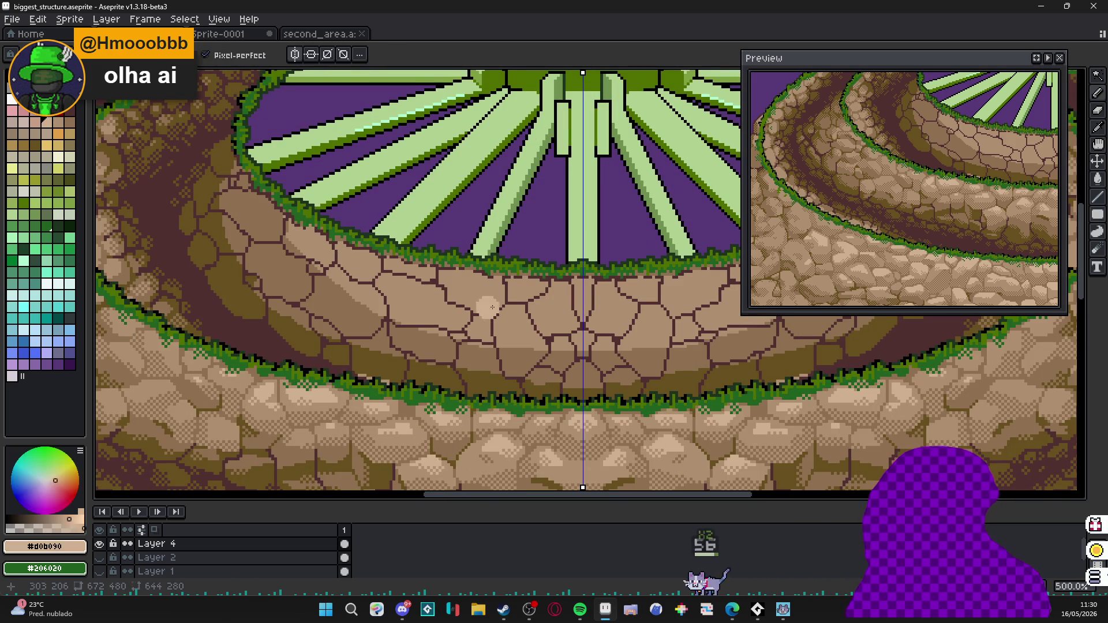
drag(511, 295, 451, 275)
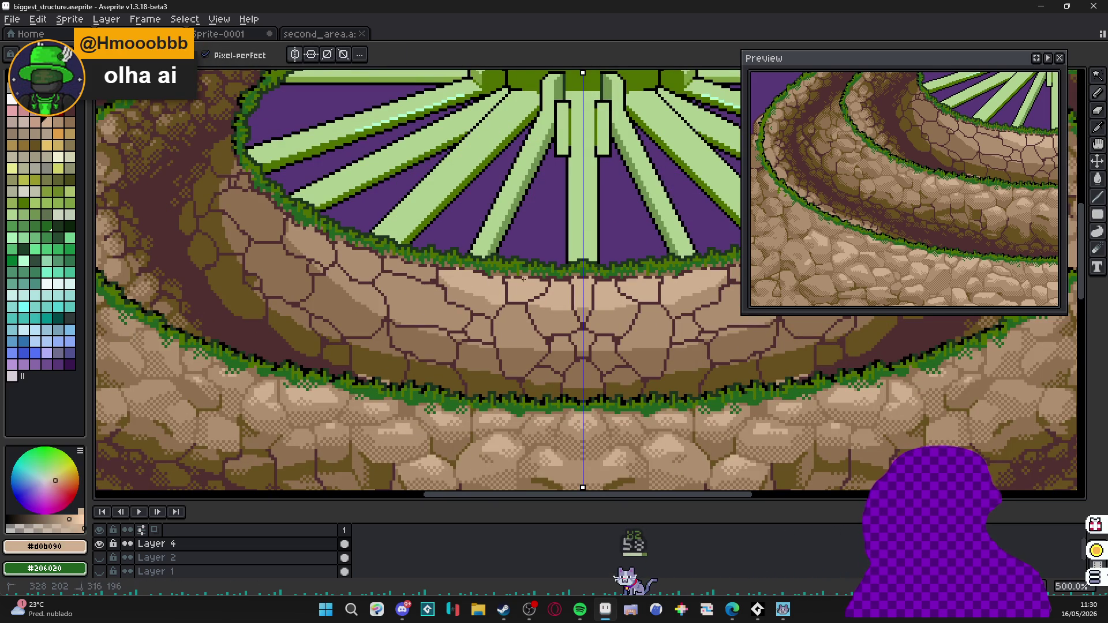
scroll(502, 267, down, 3)
scroll(398, 294, up, 2)
scroll(359, 295, up, 1)
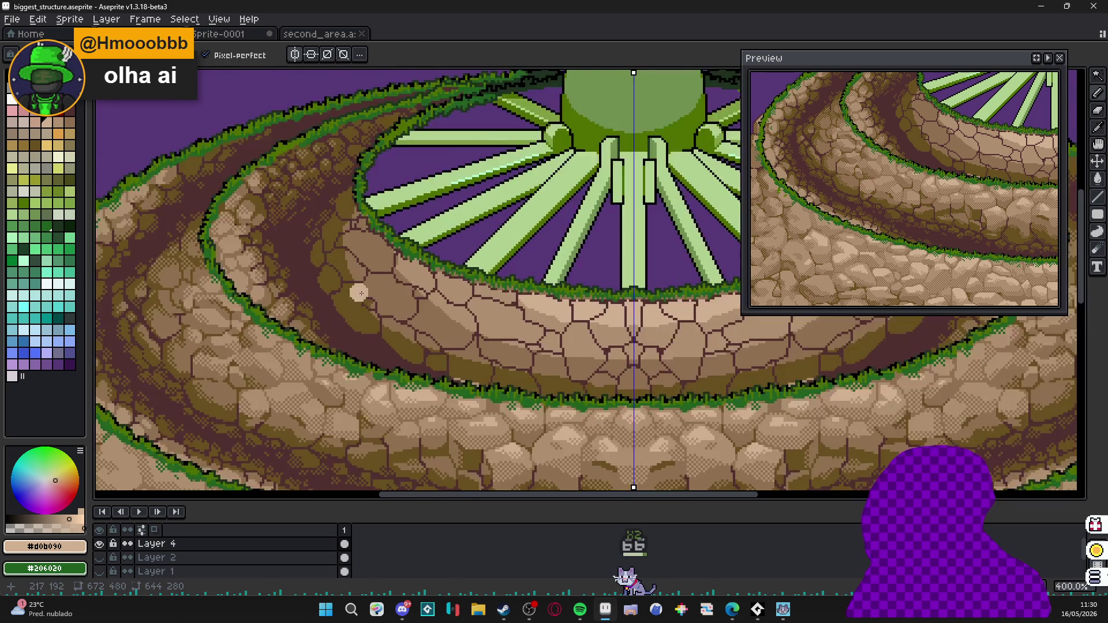
scroll(358, 295, down, 2)
scroll(351, 320, up, 1)
scroll(333, 353, up, 1)
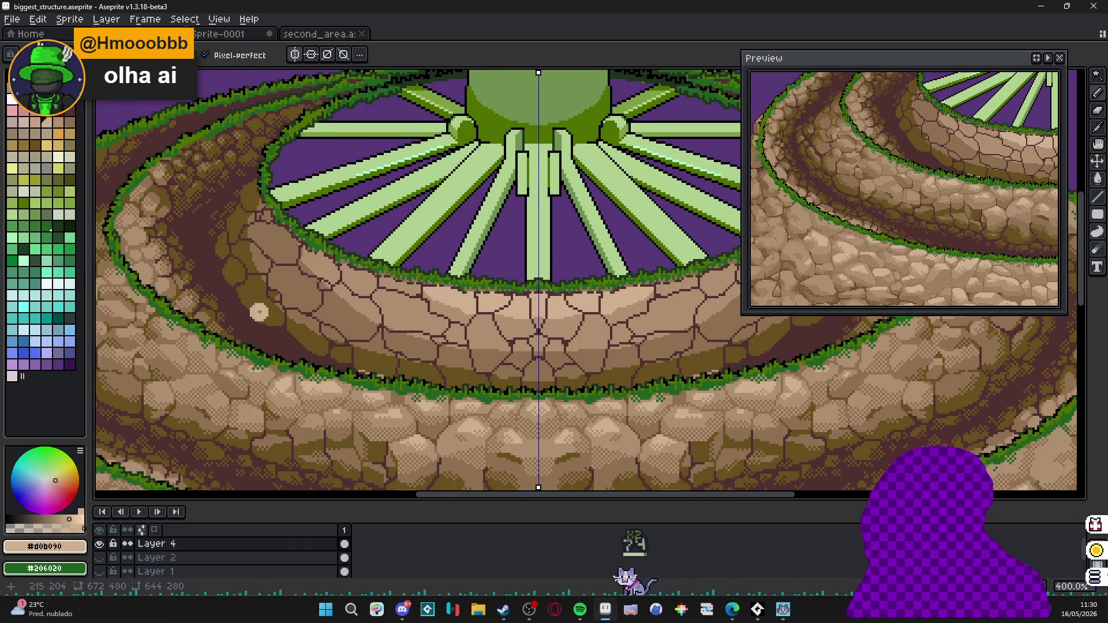
drag(259, 312, 278, 328)
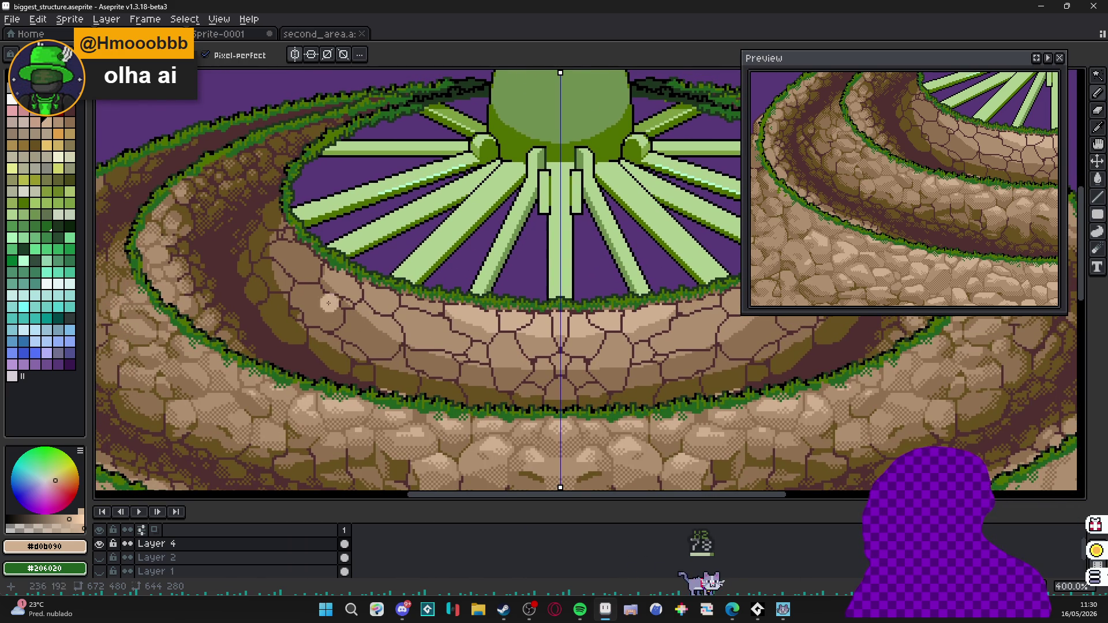
scroll(285, 286, up, 2)
scroll(331, 279, up, 3)
scroll(331, 279, down, 1)
mouse_move(321, 329)
mouse_down()
mouse_move(329, 286)
mouse_move(358, 355)
mouse_up()
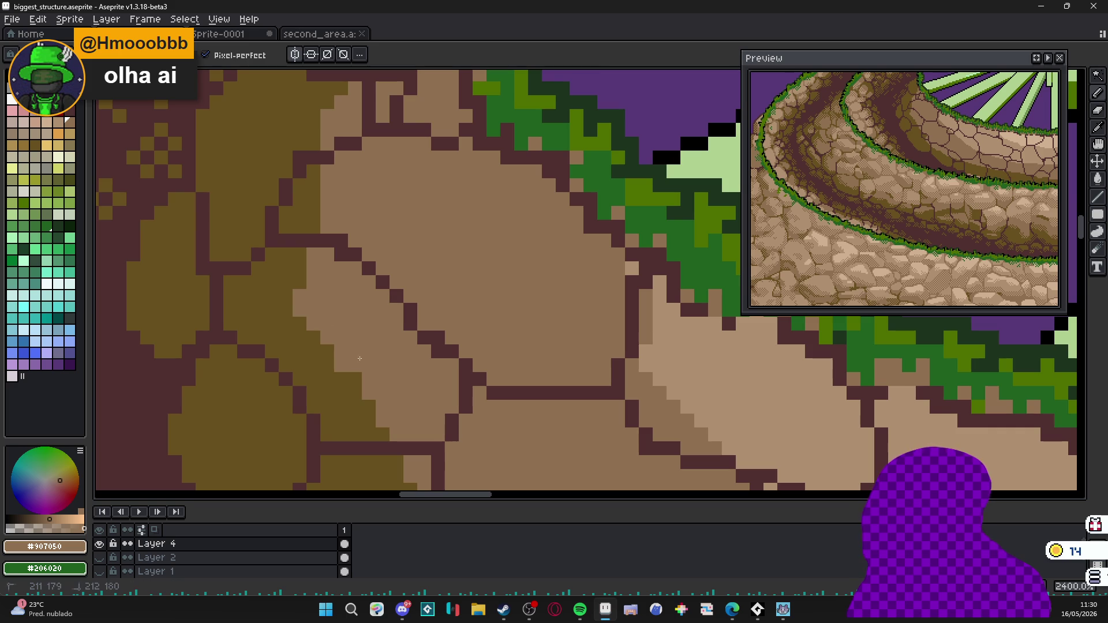
scroll(358, 358, down, 2)
scroll(390, 347, up, 1)
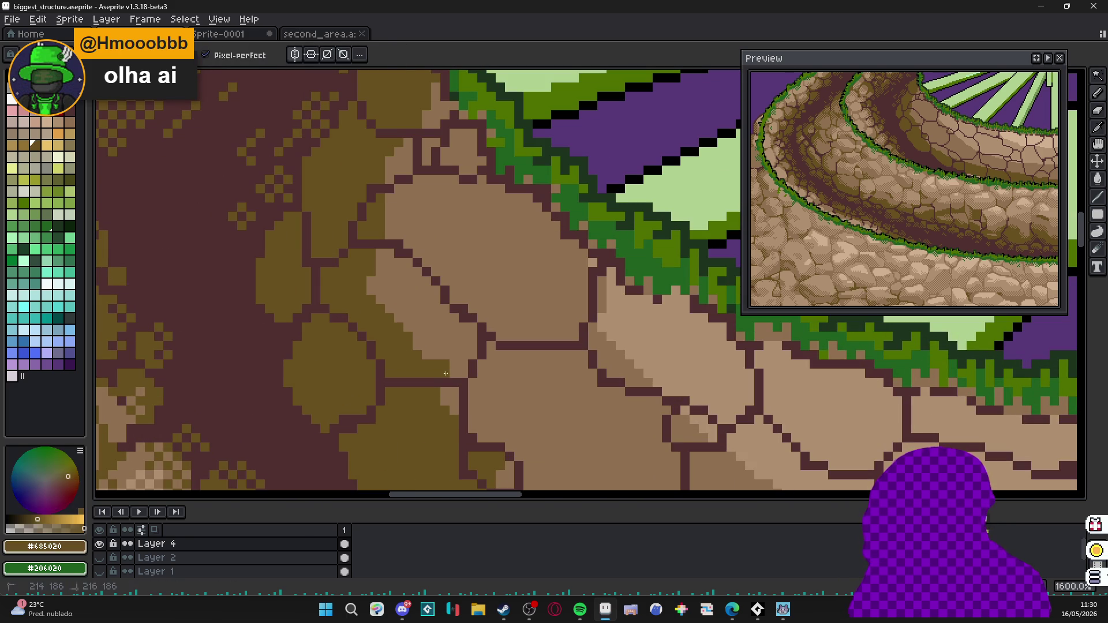
Add a dark olive shadow to an upper stone and recolour the stray olive patch tan.
drag(470, 353, 391, 315)
key(alt)
alt+click(407, 346)
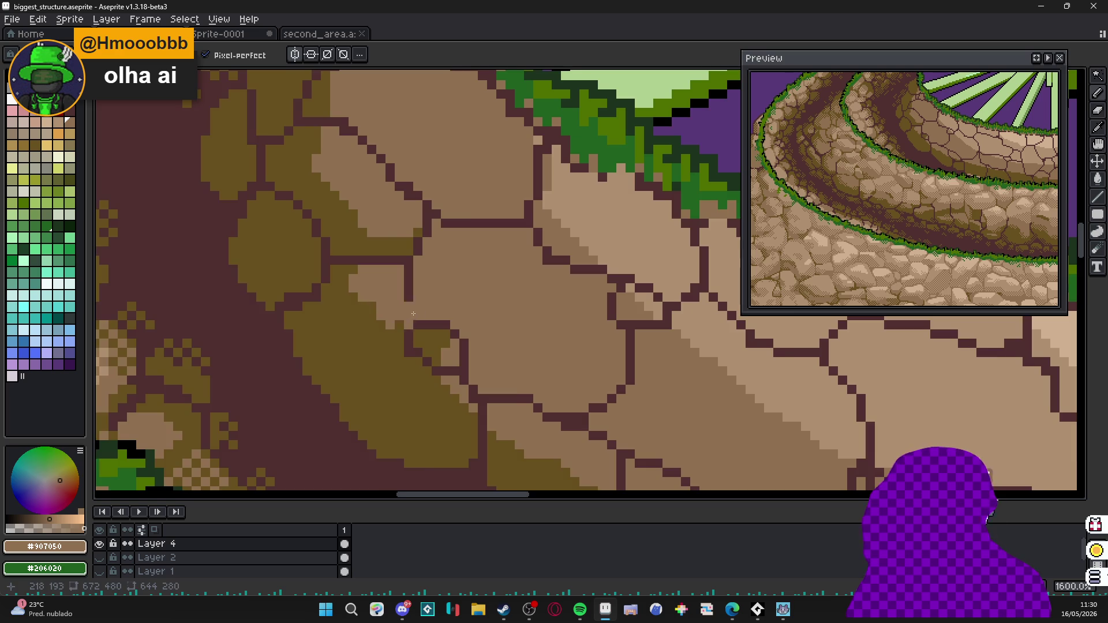
drag(413, 314, 338, 338)
alt+click(347, 329)
click(336, 336)
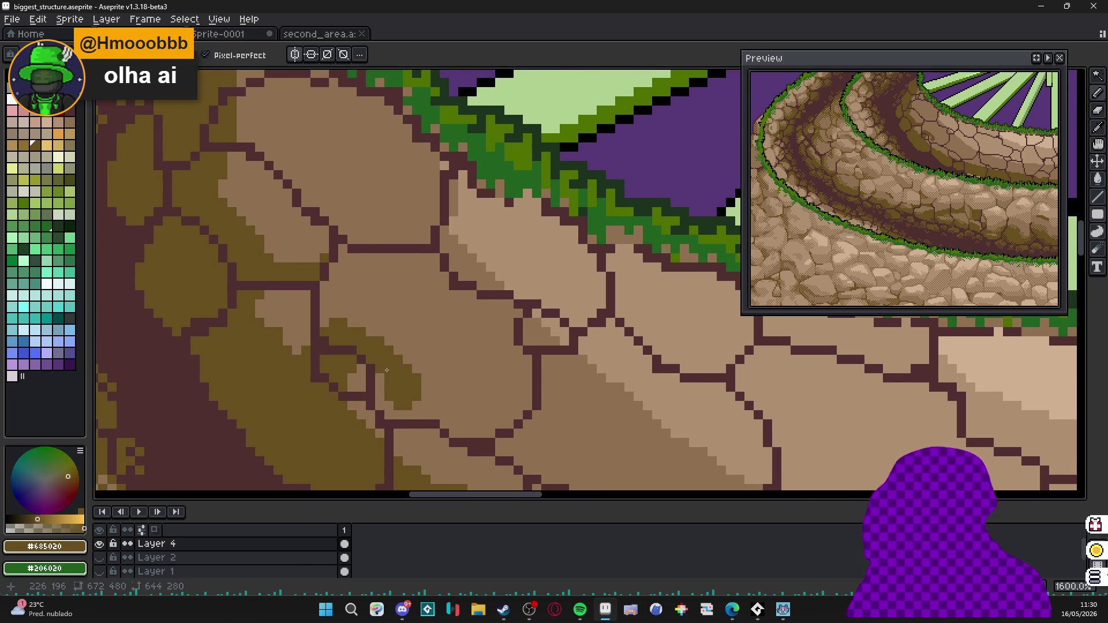
alt+click(473, 371)
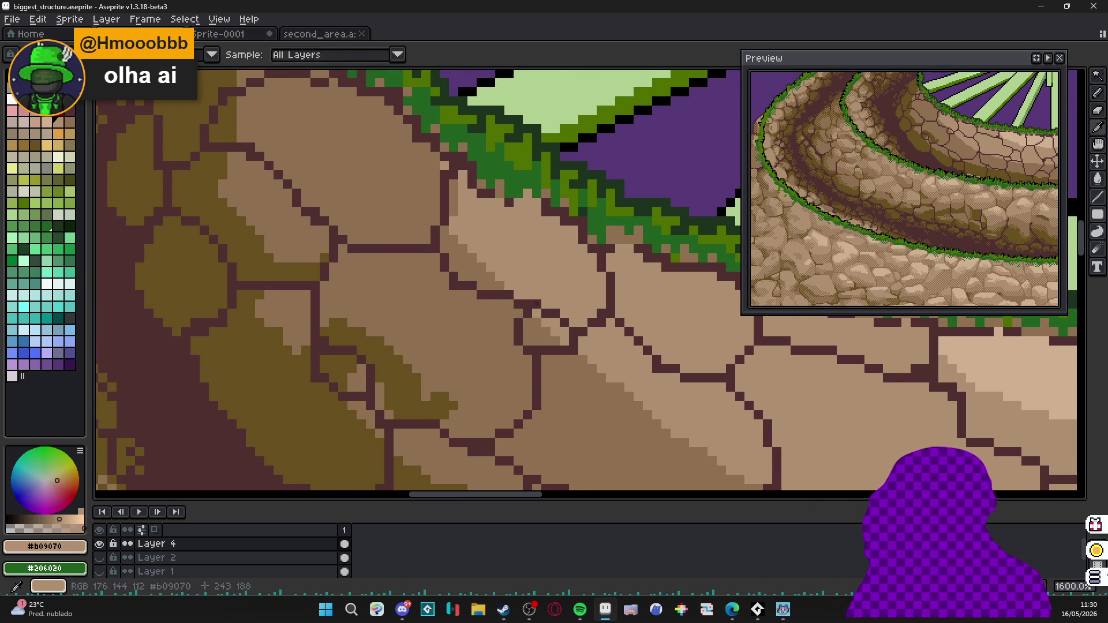
drag(473, 370, 434, 407)
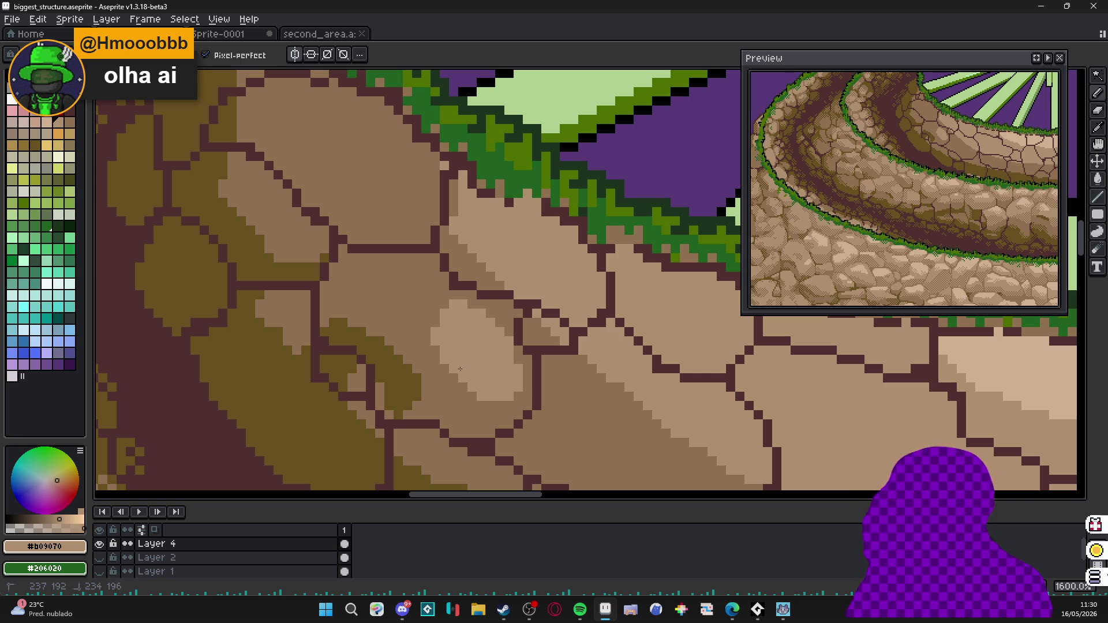
scroll(443, 312, down, 3)
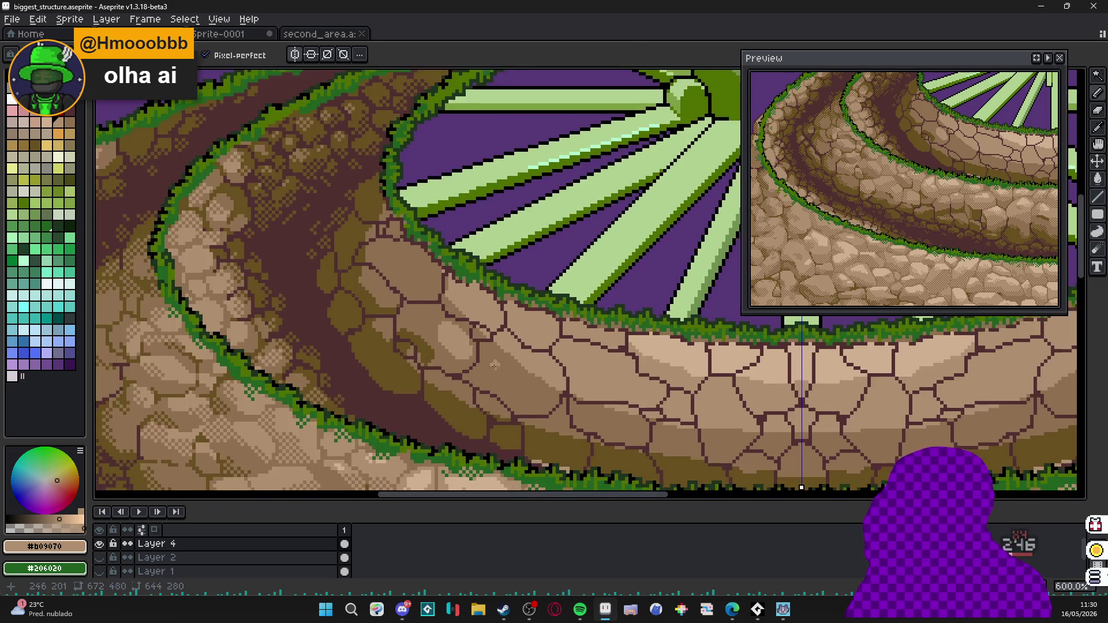
scroll(484, 329, up, 2)
scroll(558, 347, up, 2)
Paint light tan highlight strokes and dabs across individual wall stones.
mouse_move(555, 386)
mouse_down()
mouse_move(484, 364)
mouse_move(441, 304)
mouse_up()
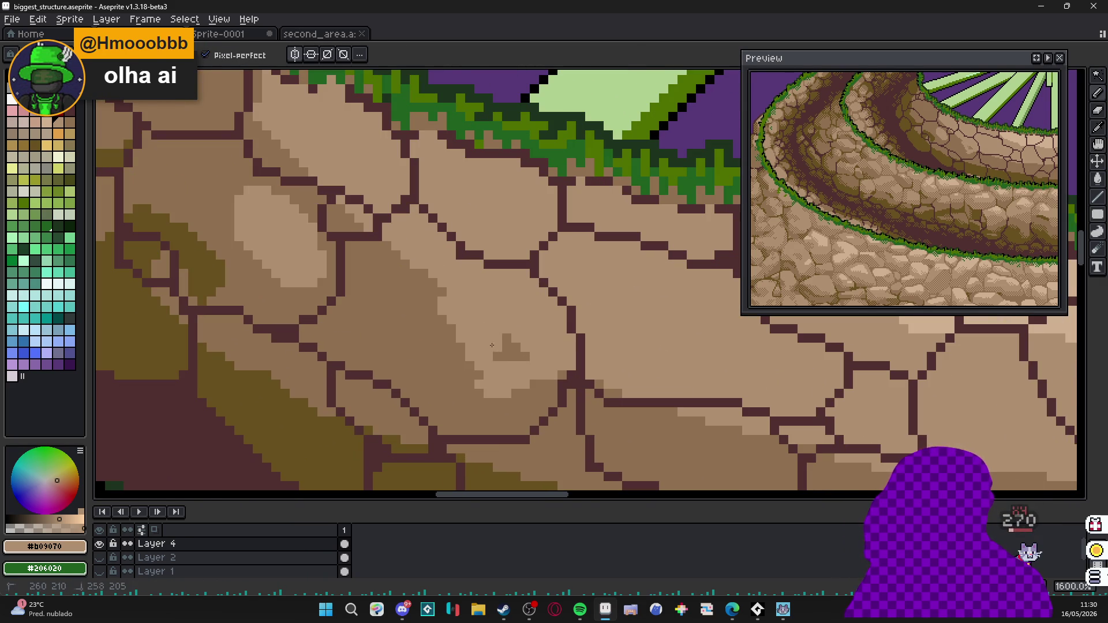
drag(493, 356, 467, 322)
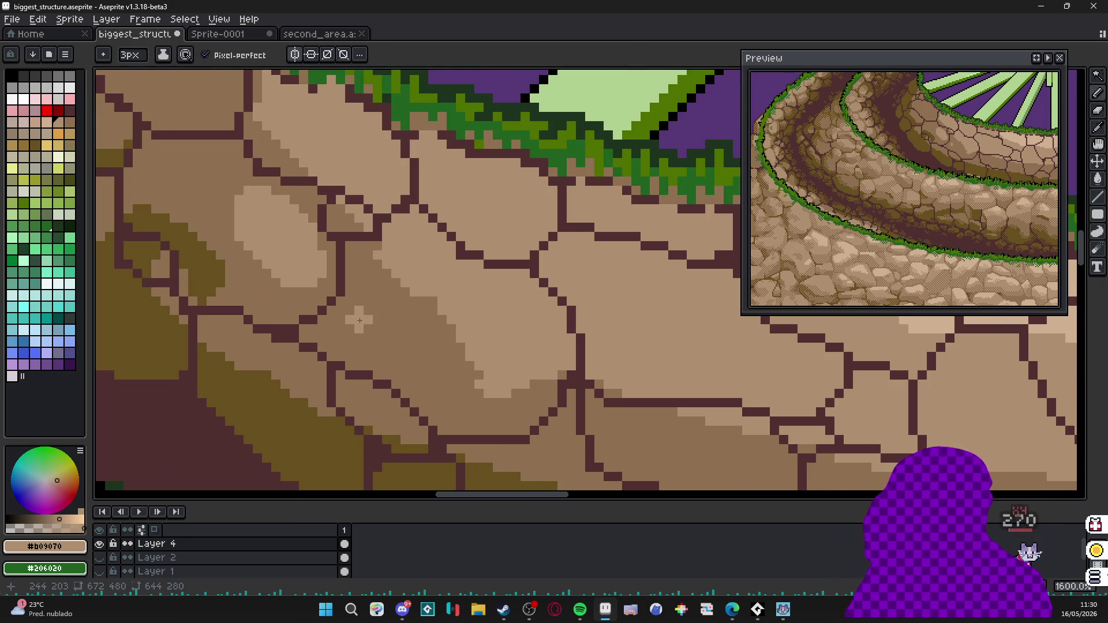
drag(360, 321, 390, 331)
click(422, 324)
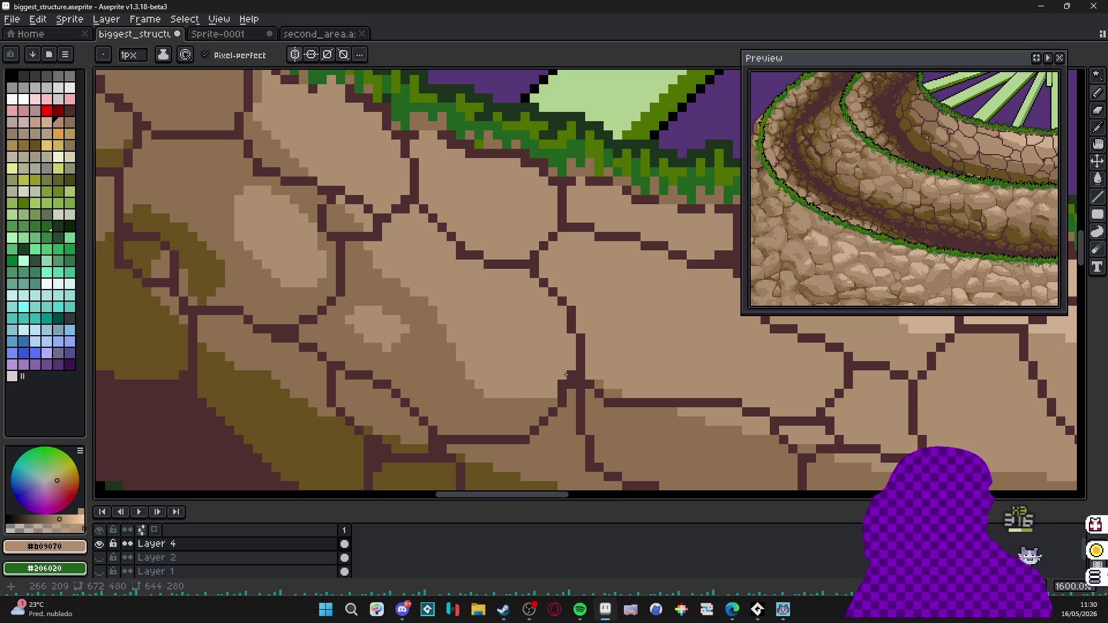
scroll(567, 374, down, 2)
scroll(576, 381, up, 2)
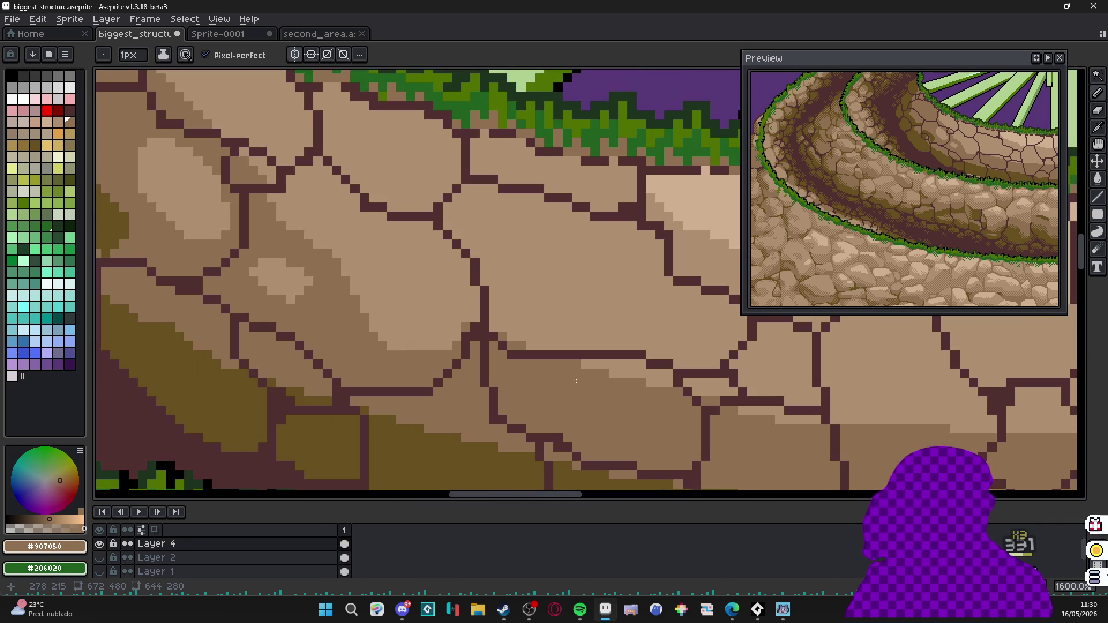
Draw a horizontal light tan highlight line, undoing an accidental bucket fill.
alt+click(669, 401)
drag(674, 392, 550, 389)
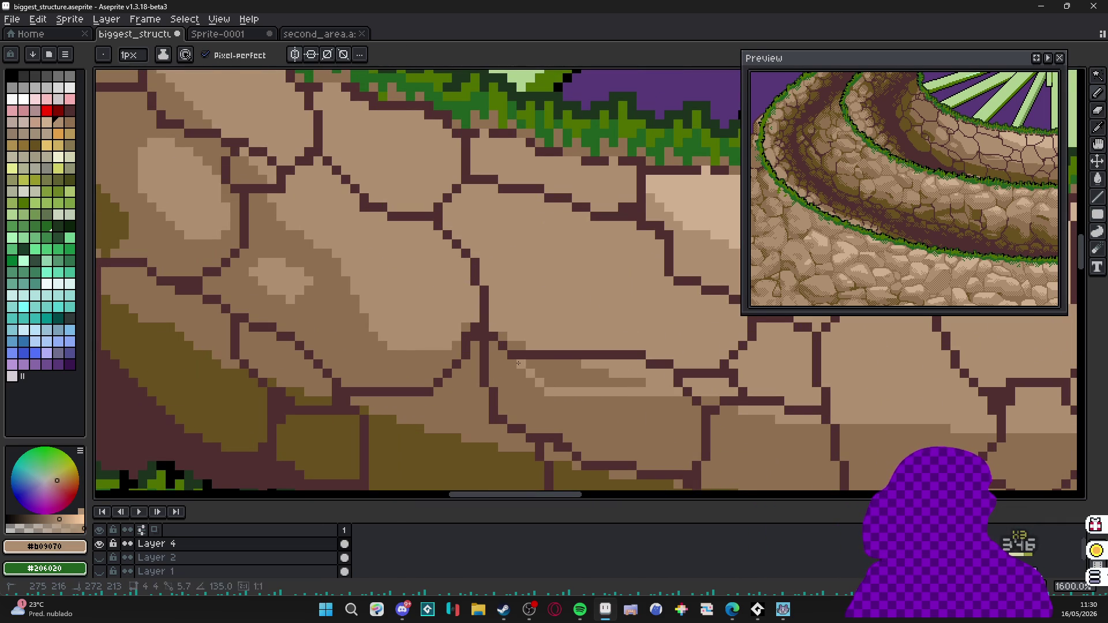
click(518, 364)
key(g)
key(ctrl+z)
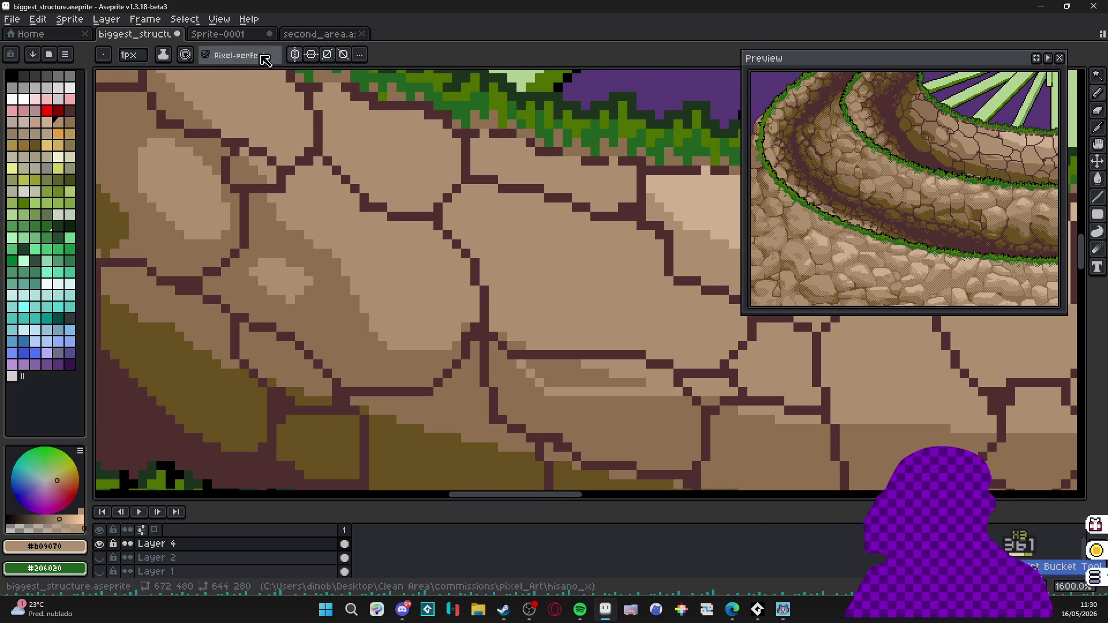
key(b)
scroll(621, 395, down, 1)
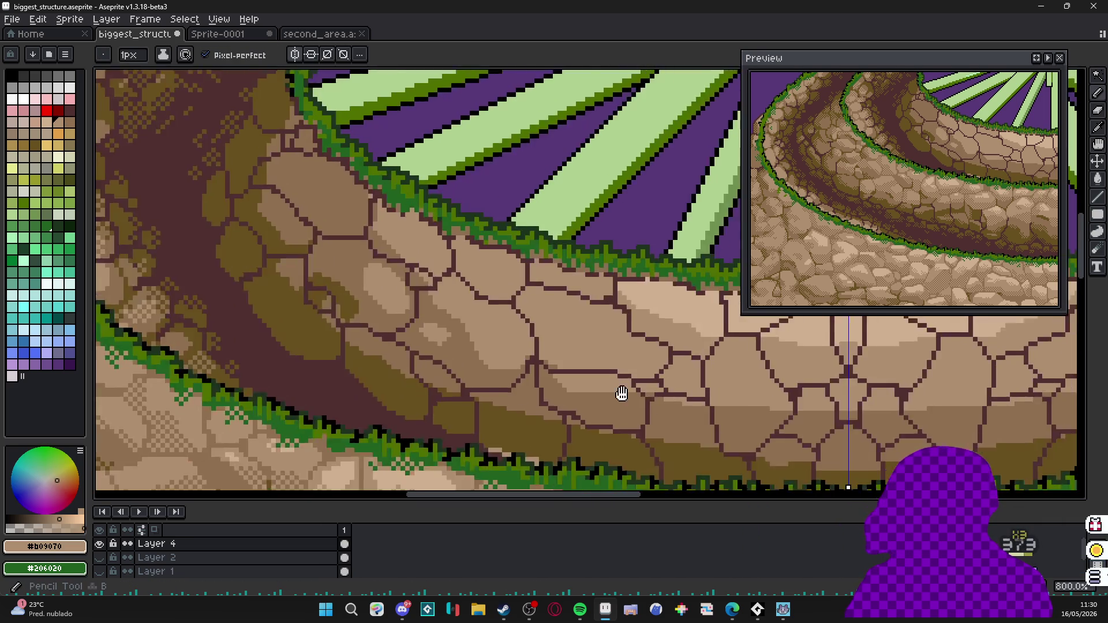
scroll(622, 393, down, 1)
scroll(621, 394, up, 3)
scroll(621, 394, up, 1)
Paint a light tan patch and a medium brown shadow patch on the stone below the rim.
mouse_move(572, 390)
mouse_down()
mouse_move(543, 407)
mouse_move(519, 389)
mouse_up()
alt+click(507, 351)
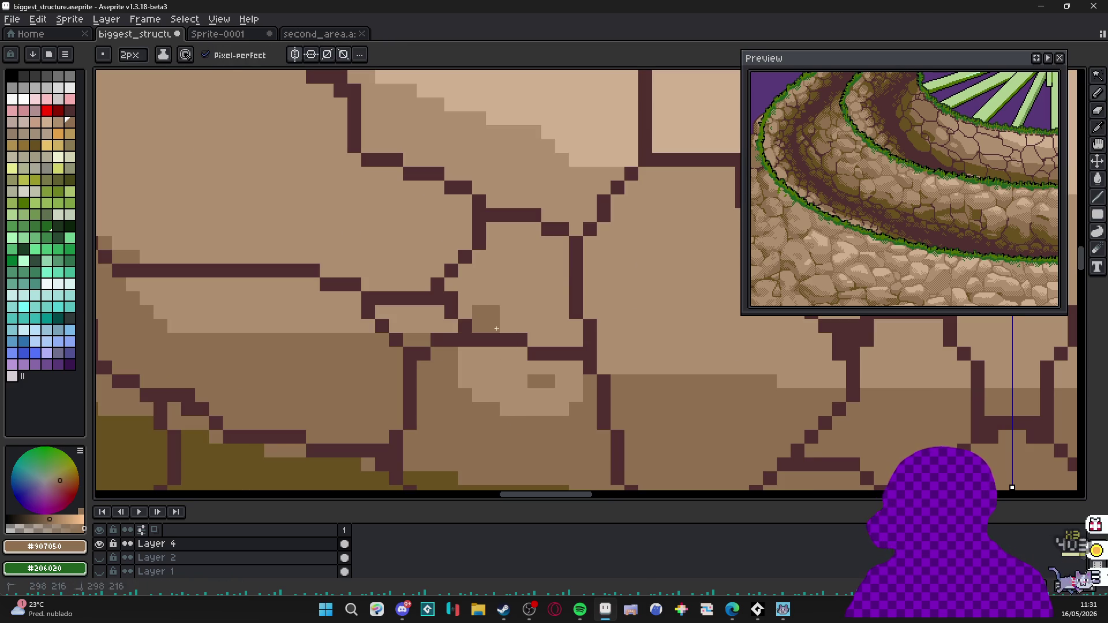
mouse_move(499, 316)
mouse_down()
mouse_move(548, 327)
mouse_move(511, 301)
mouse_move(474, 305)
mouse_up()
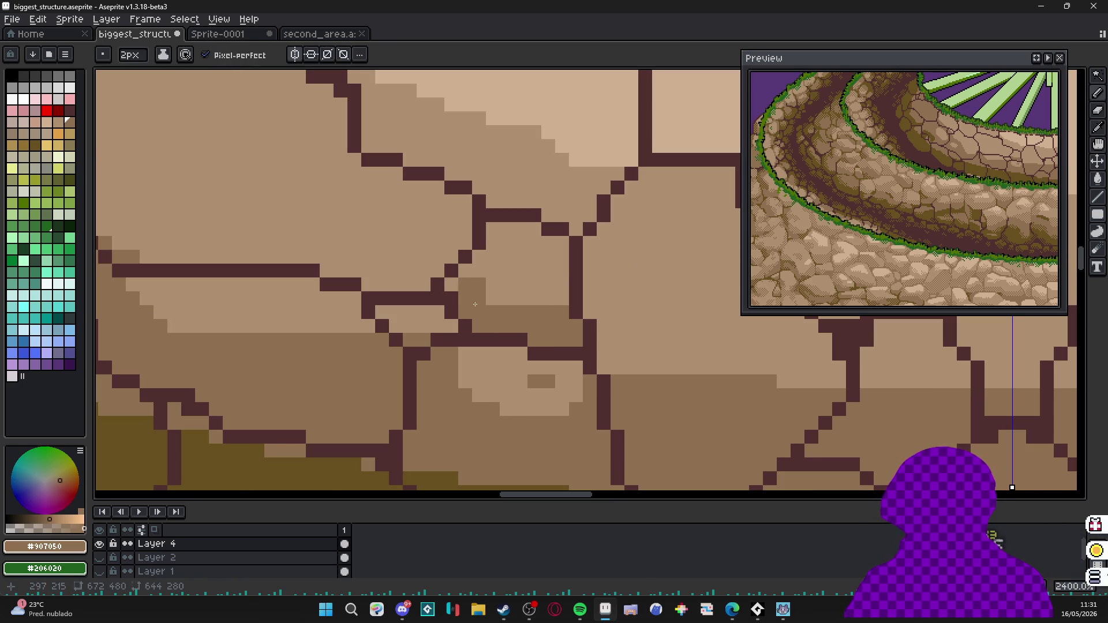
drag(900, 190, 841, 278)
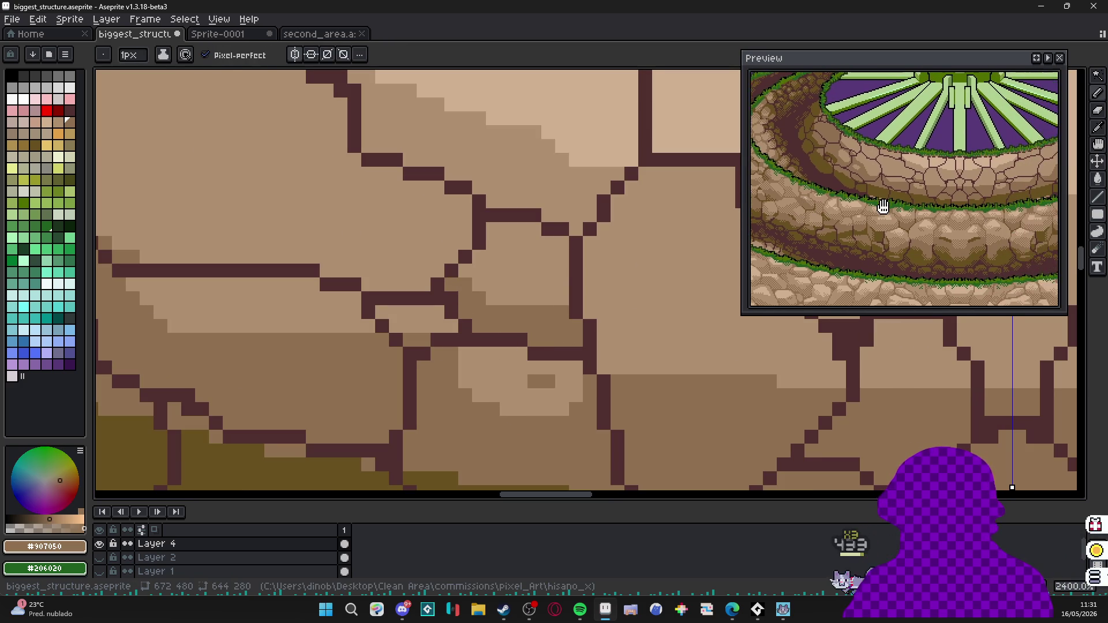
drag(537, 207, 351, 238)
scroll(350, 238, down, 3)
drag(468, 433, 433, 260)
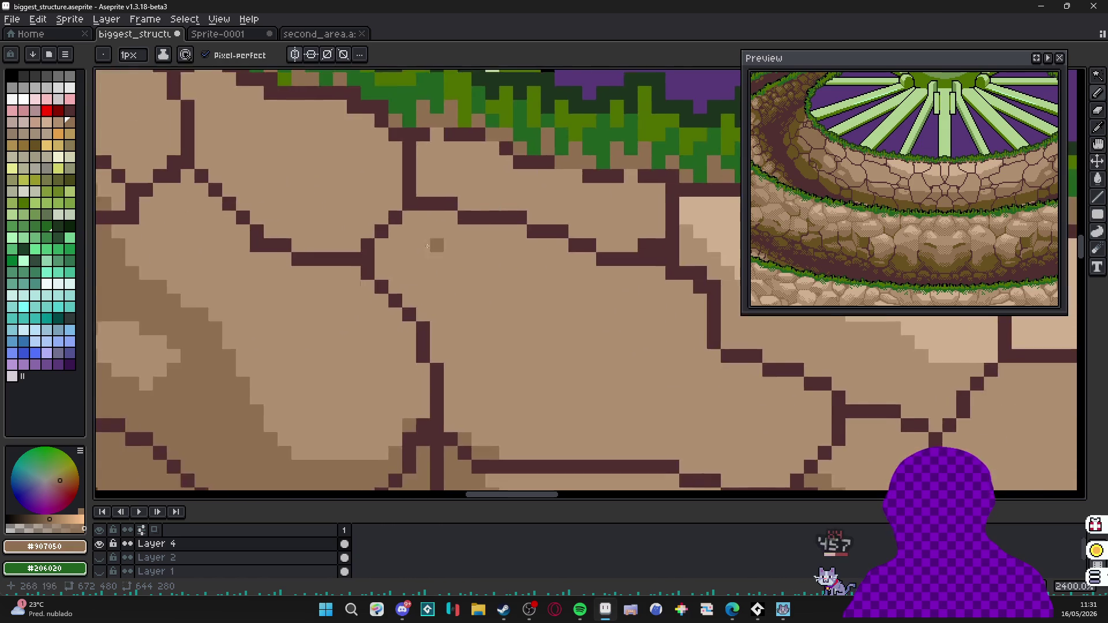
scroll(398, 346, up, 2)
scroll(358, 262, up, 2)
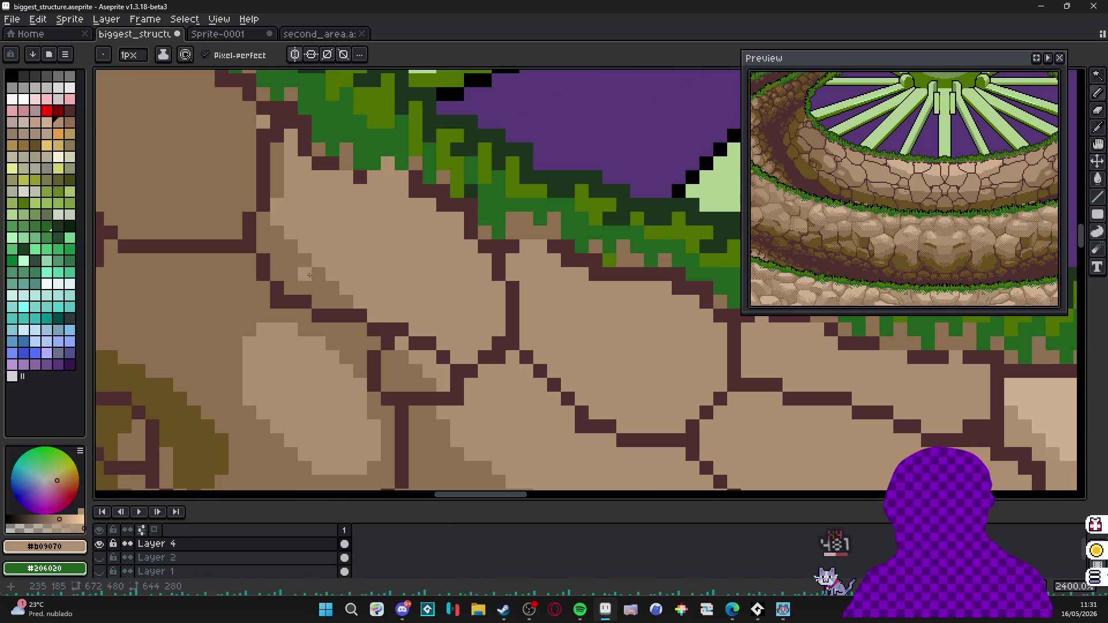
Draw a dark brown shadow line and 1px outline pixels onto the stone crack lines.
drag(317, 270, 414, 320)
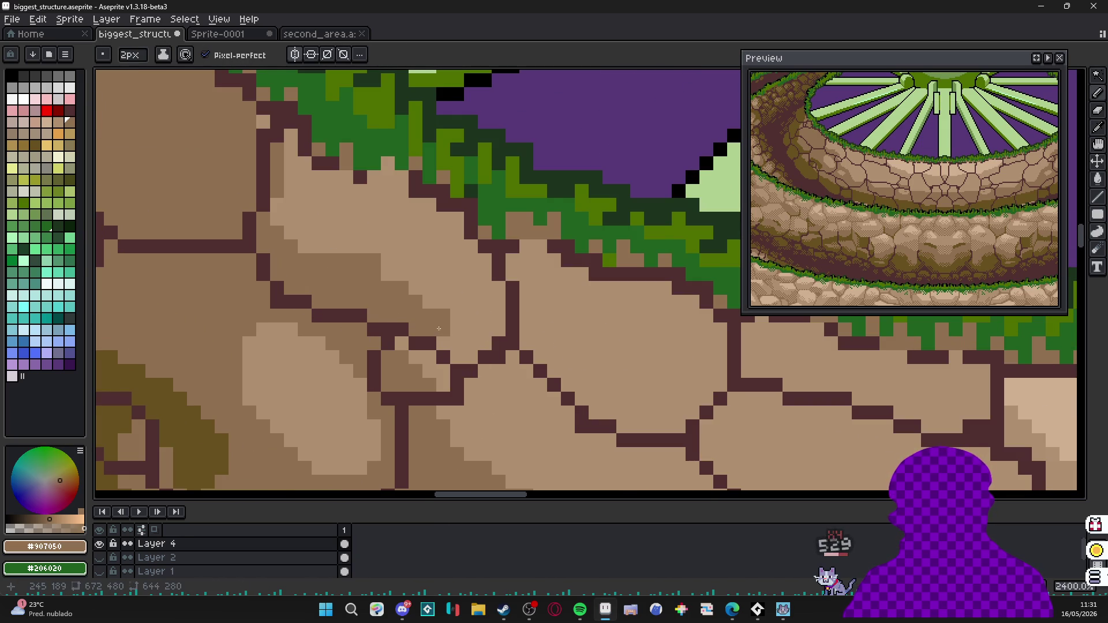
key(minus)
click(456, 350)
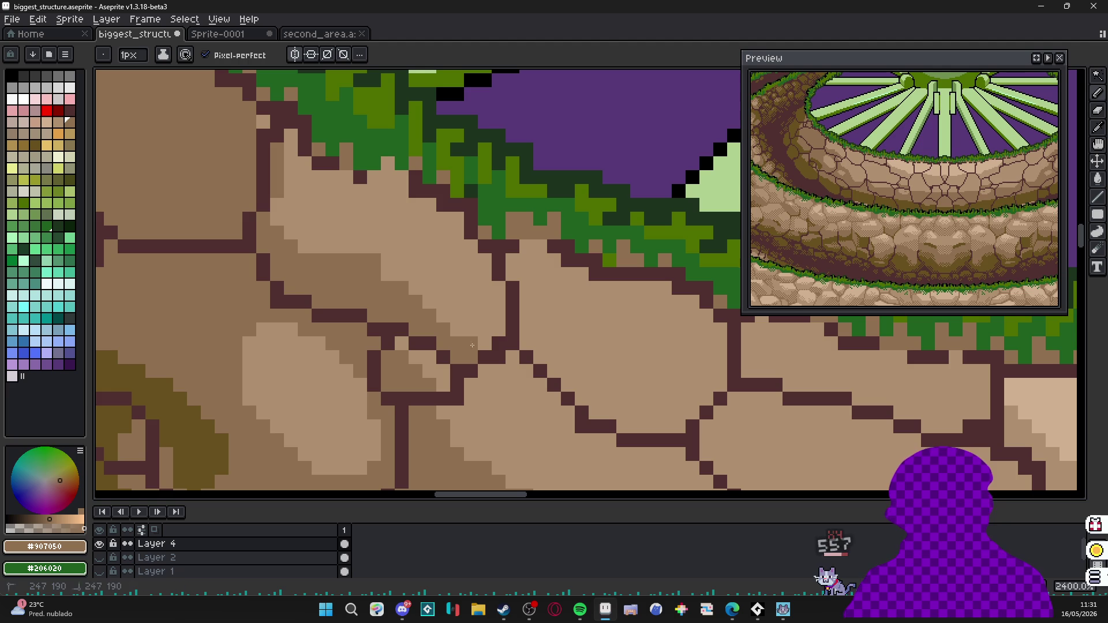
click(481, 344)
Retouch rim edge pixels medium brown, eyedrop #b09070 and paint a light tan highlight patch.
key(v)
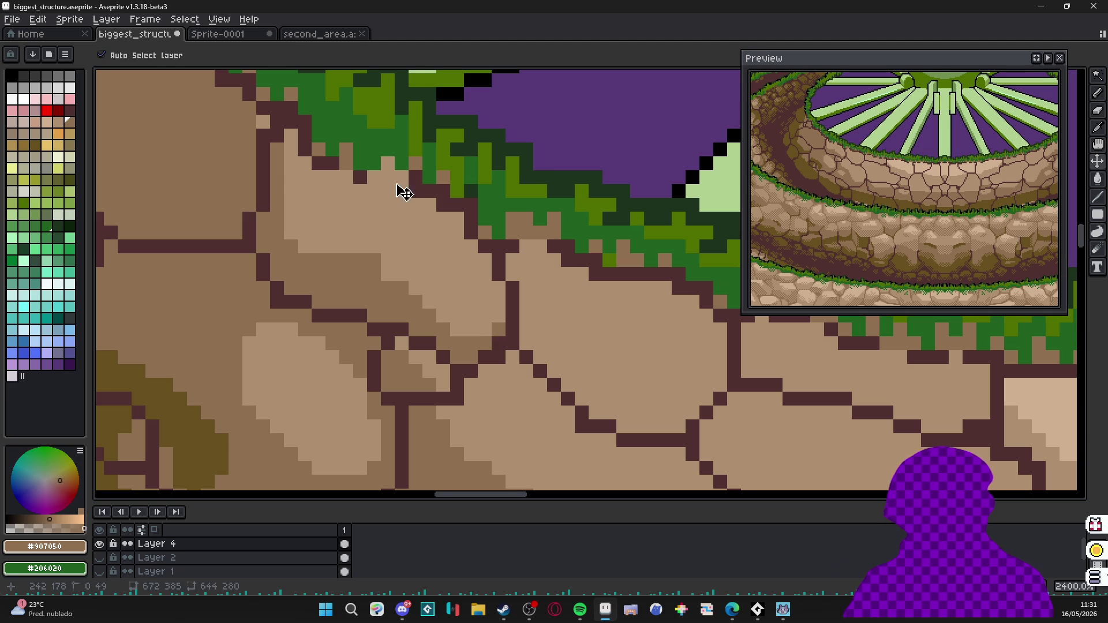
key(b)
click(396, 189)
key(v)
key(b)
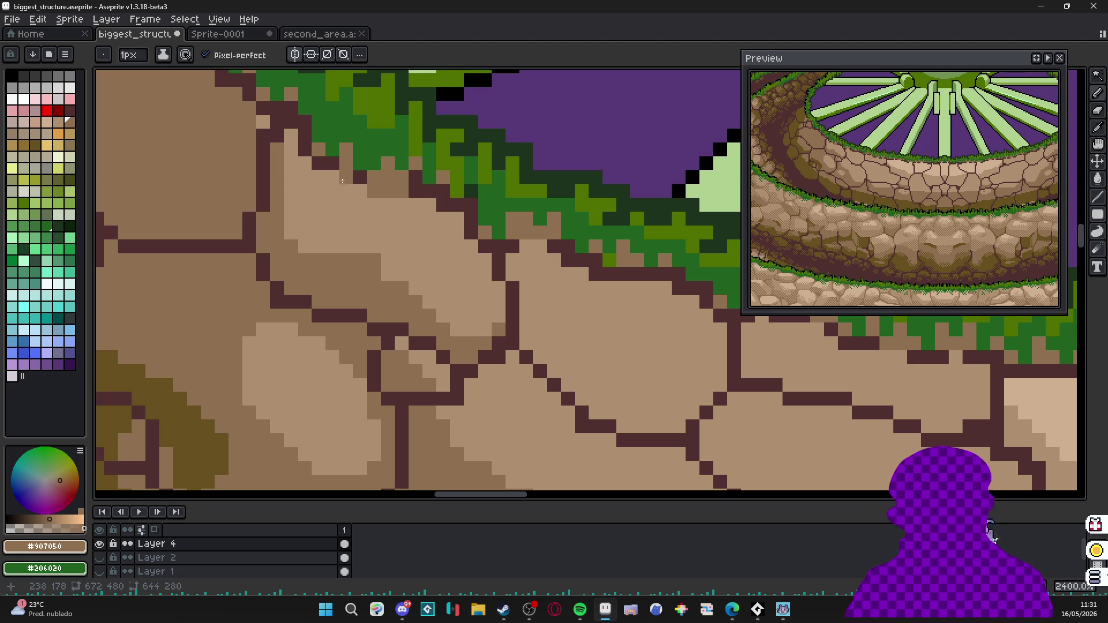
scroll(329, 179, up, 2)
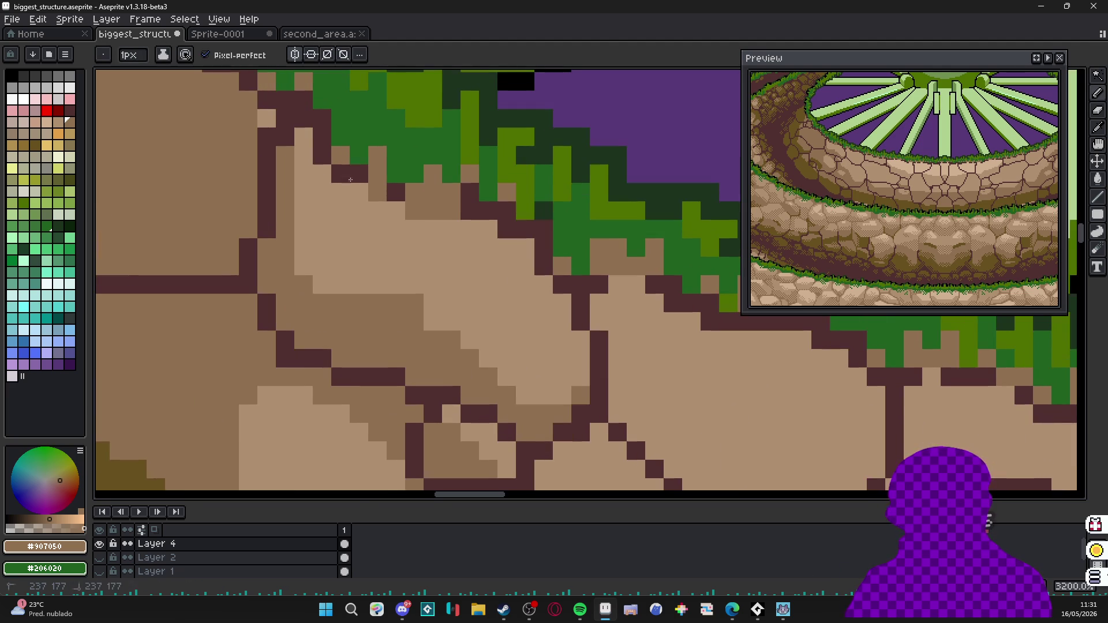
scroll(328, 157, down, 2)
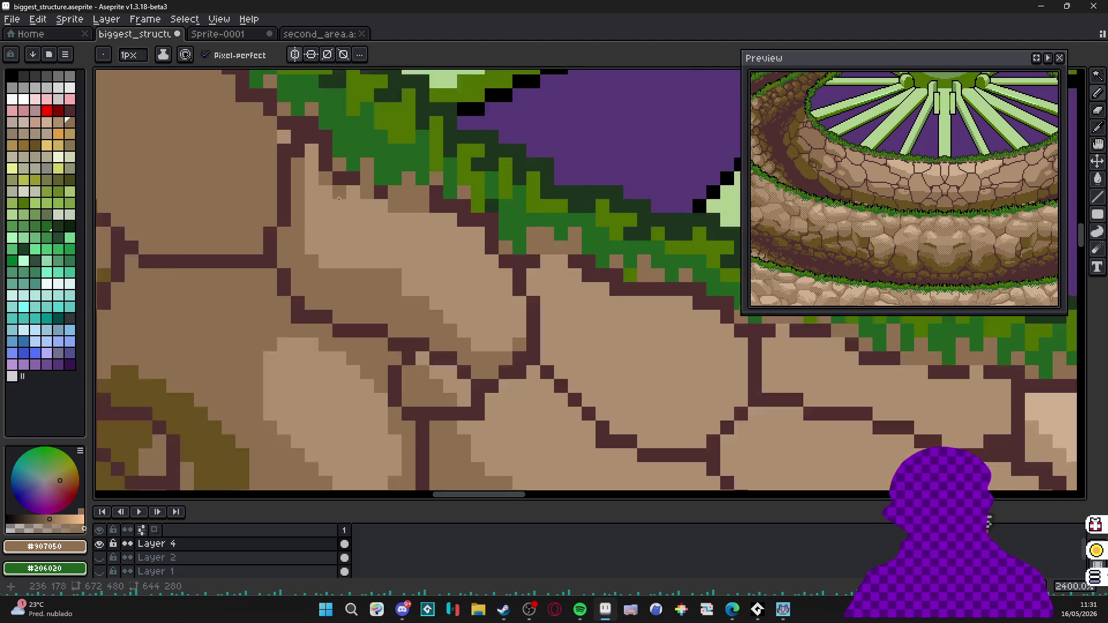
scroll(347, 191, up, 2)
key(v)
key(b)
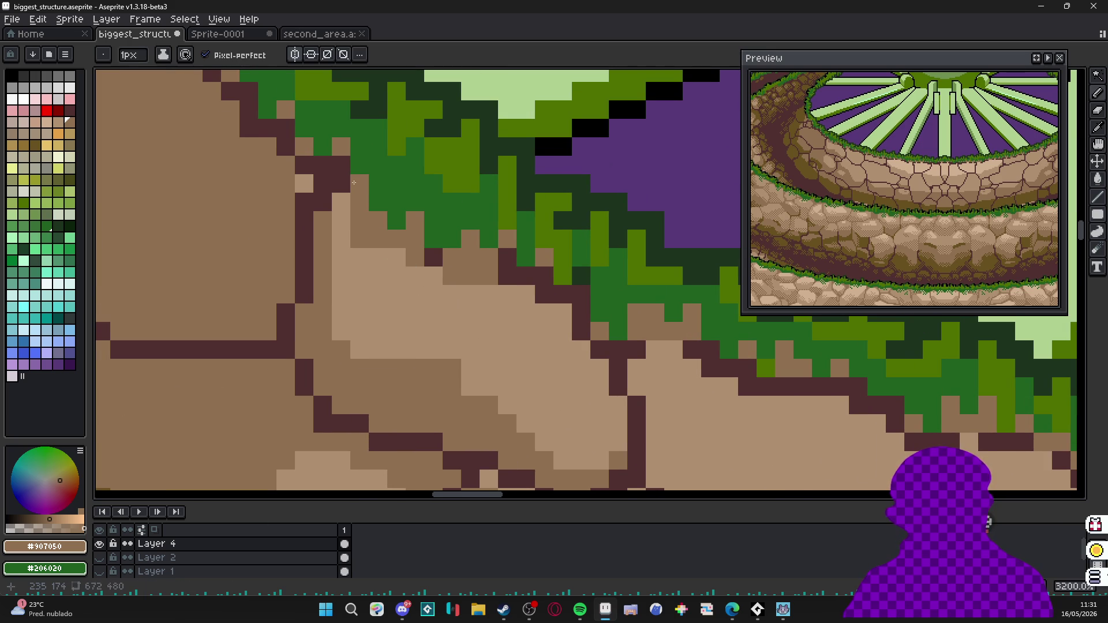
click(339, 214)
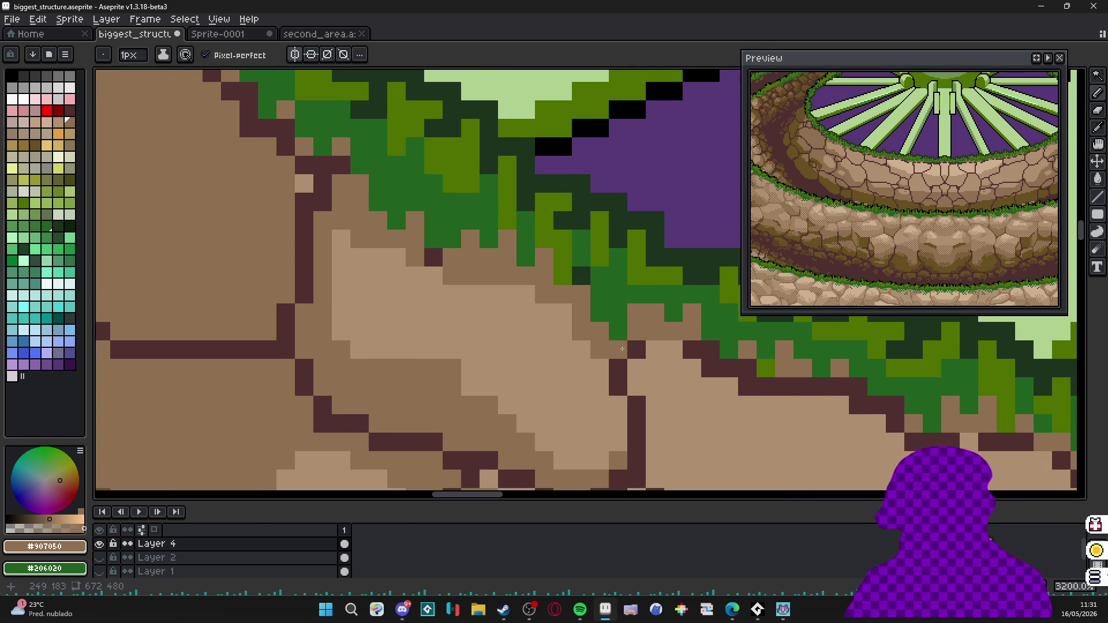
scroll(630, 355, down, 3)
alt+click(472, 382)
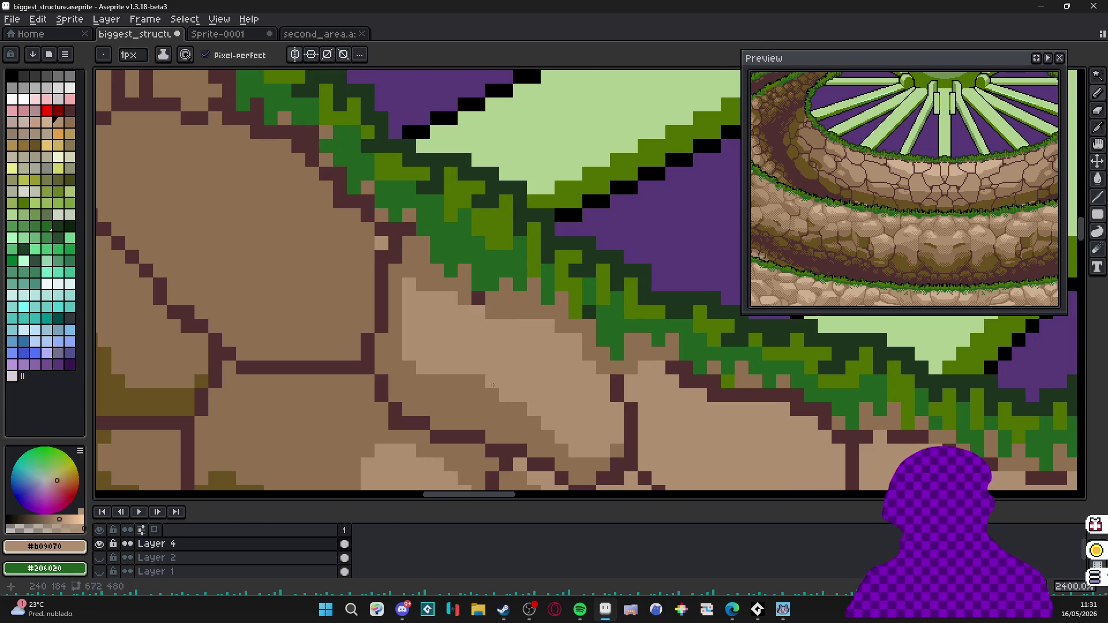
scroll(472, 381, up, 2)
scroll(551, 391, down, 3)
scroll(485, 364, up, 4)
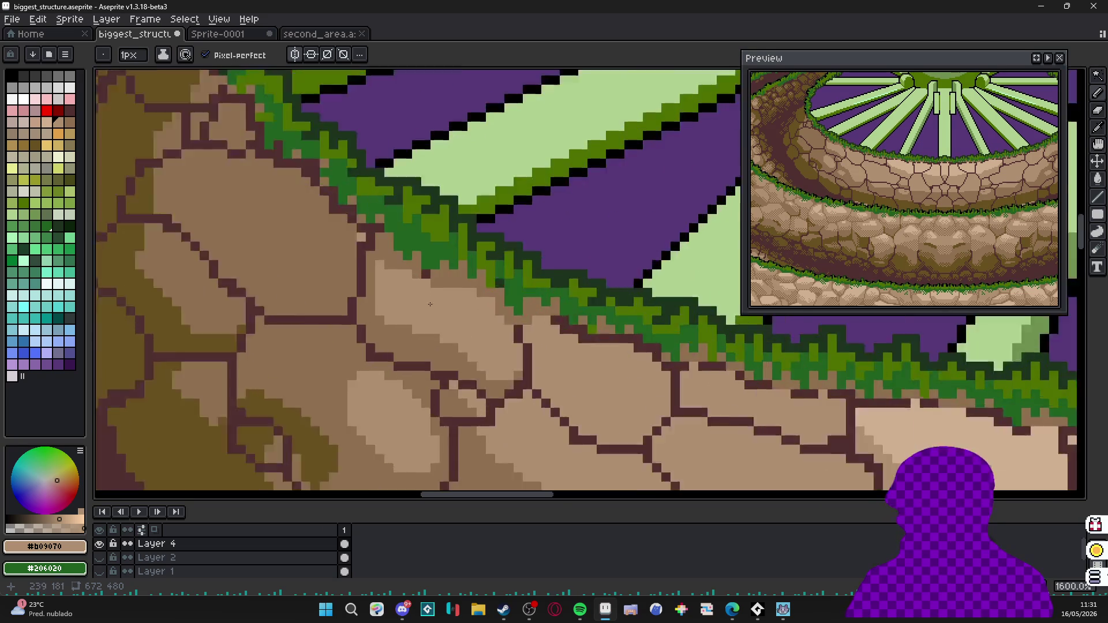
scroll(438, 268, up, 1)
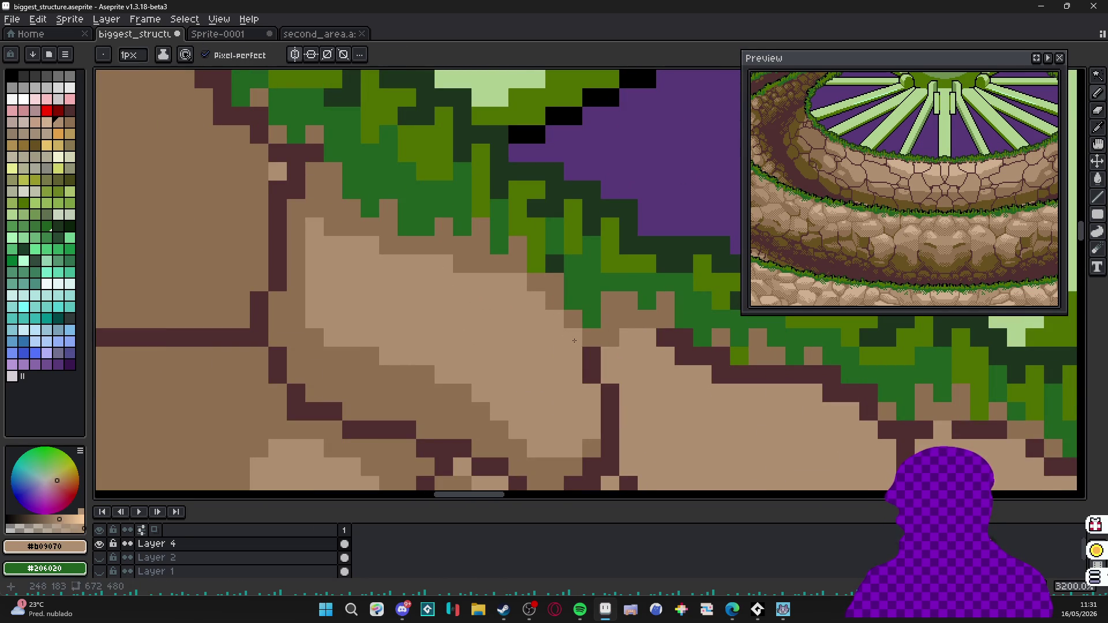
scroll(574, 341, down, 2)
scroll(479, 319, up, 1)
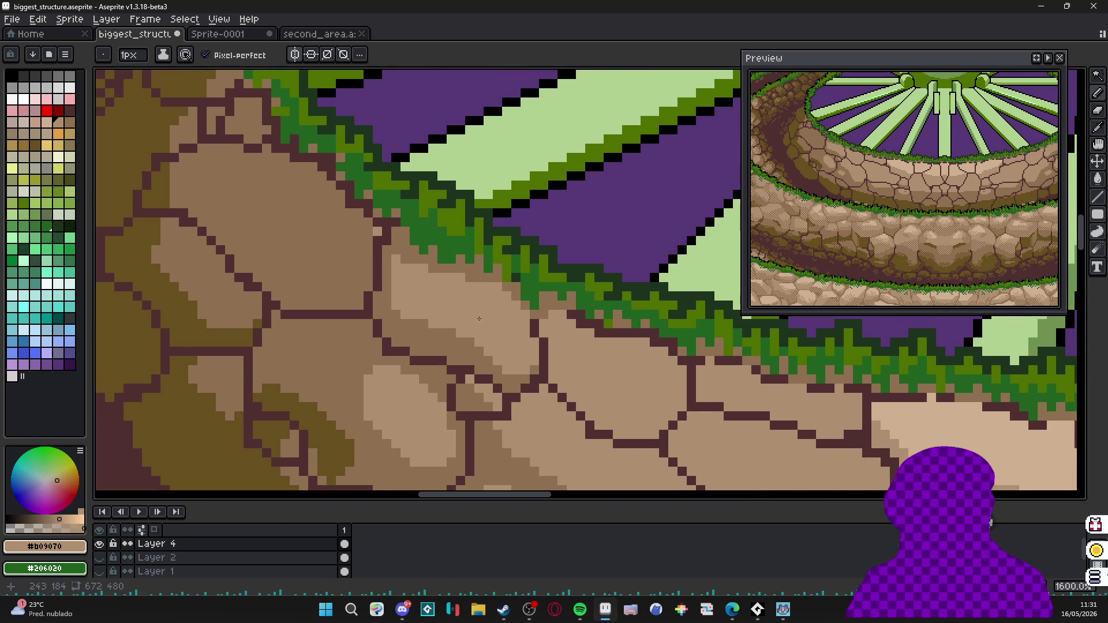
scroll(340, 275, up, 1)
mouse_move(336, 211)
mouse_down()
mouse_move(350, 260)
mouse_move(312, 225)
mouse_move(295, 186)
mouse_move(369, 267)
mouse_move(288, 229)
mouse_up()
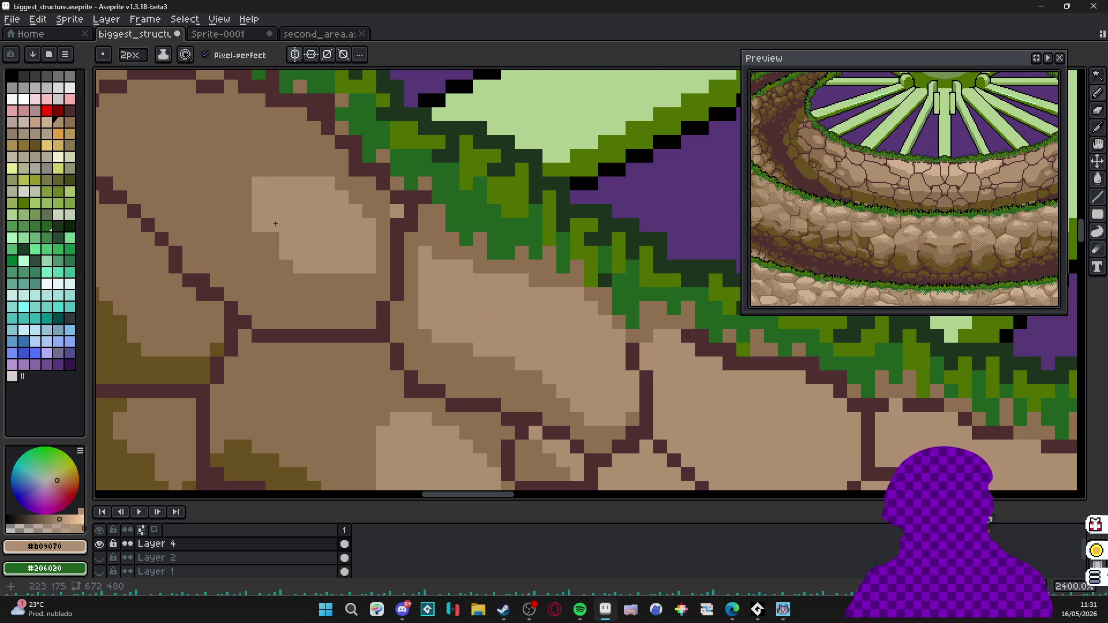
scroll(276, 224, down, 4)
scroll(516, 294, down, 1)
scroll(424, 336, up, 2)
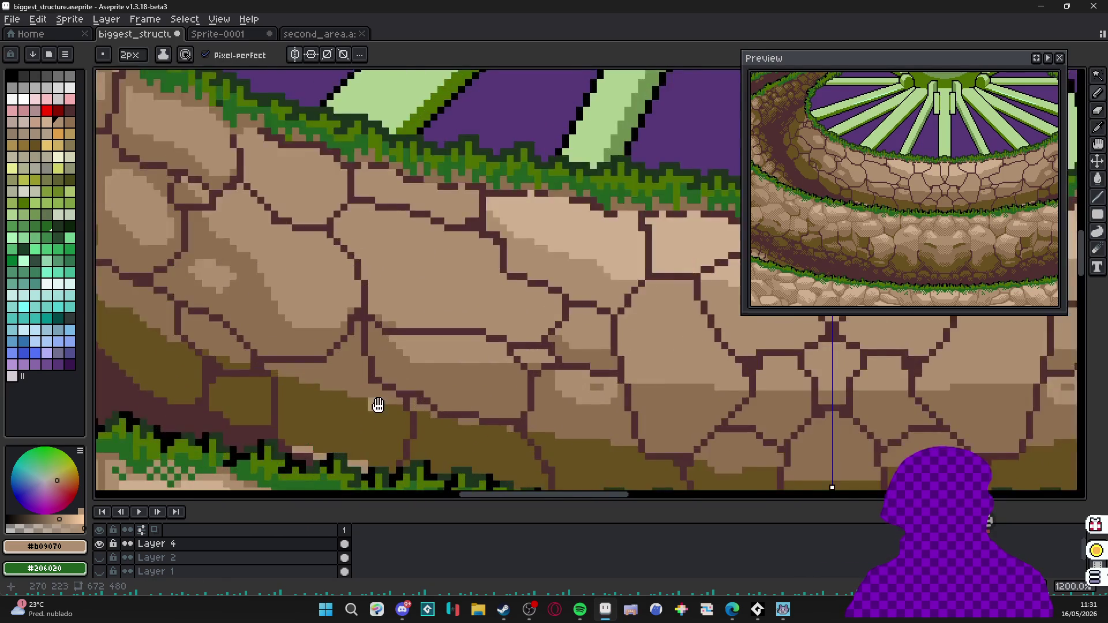
scroll(381, 366, up, 1)
scroll(381, 365, up, 2)
Paint a few olive shadow pixels and cover part of a shadow with #907050 tan.
key(alt)
scroll(325, 327, up, 1)
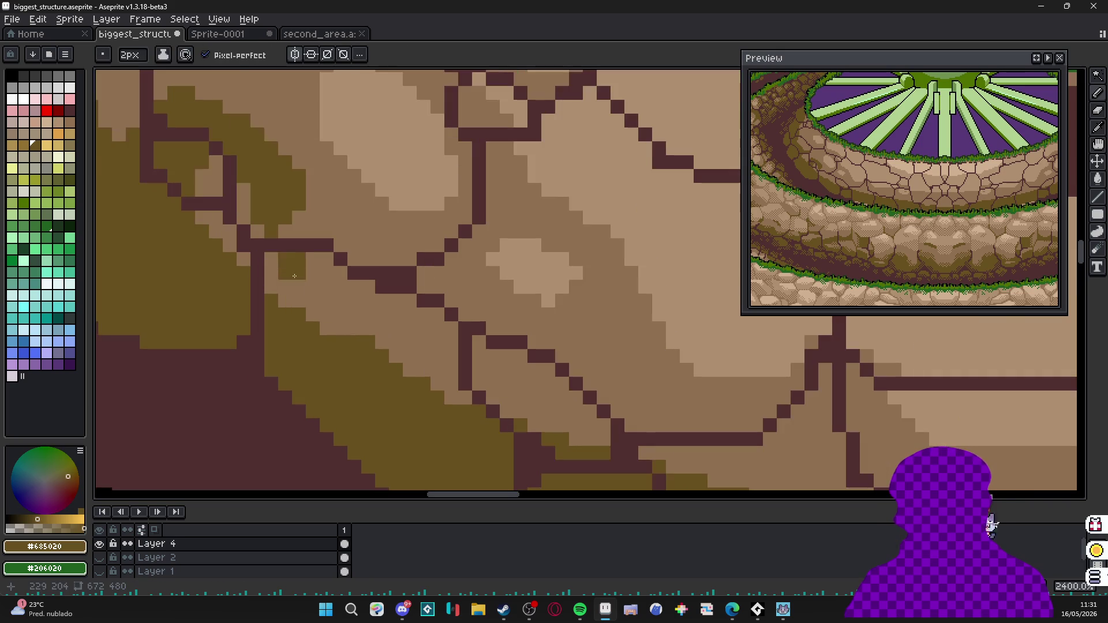
drag(294, 304, 295, 260)
alt+click(343, 342)
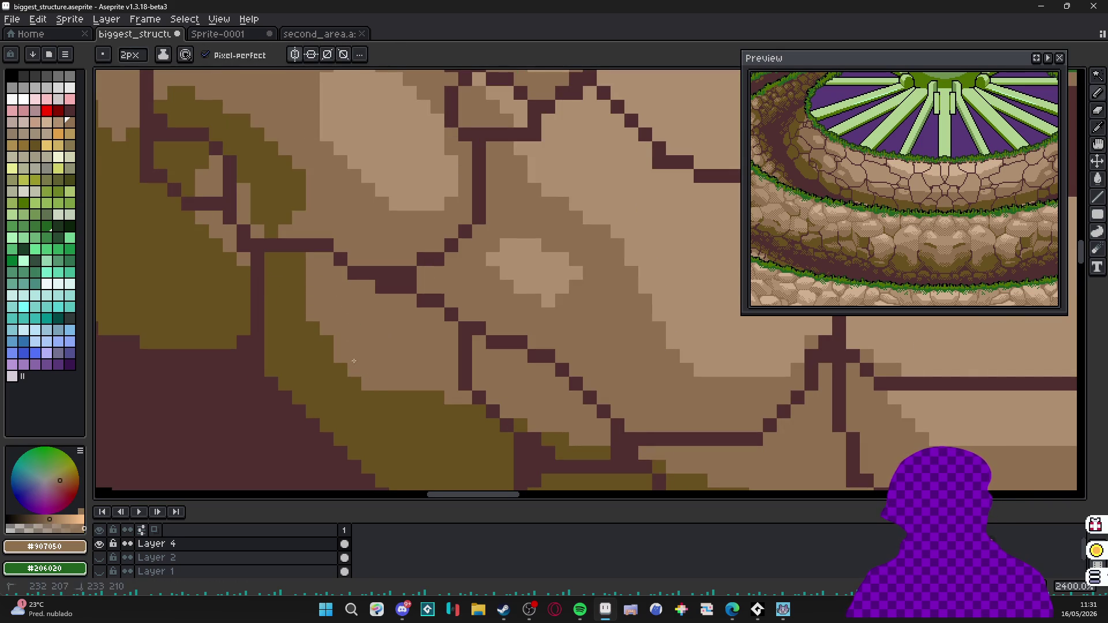
scroll(348, 349, down, 3)
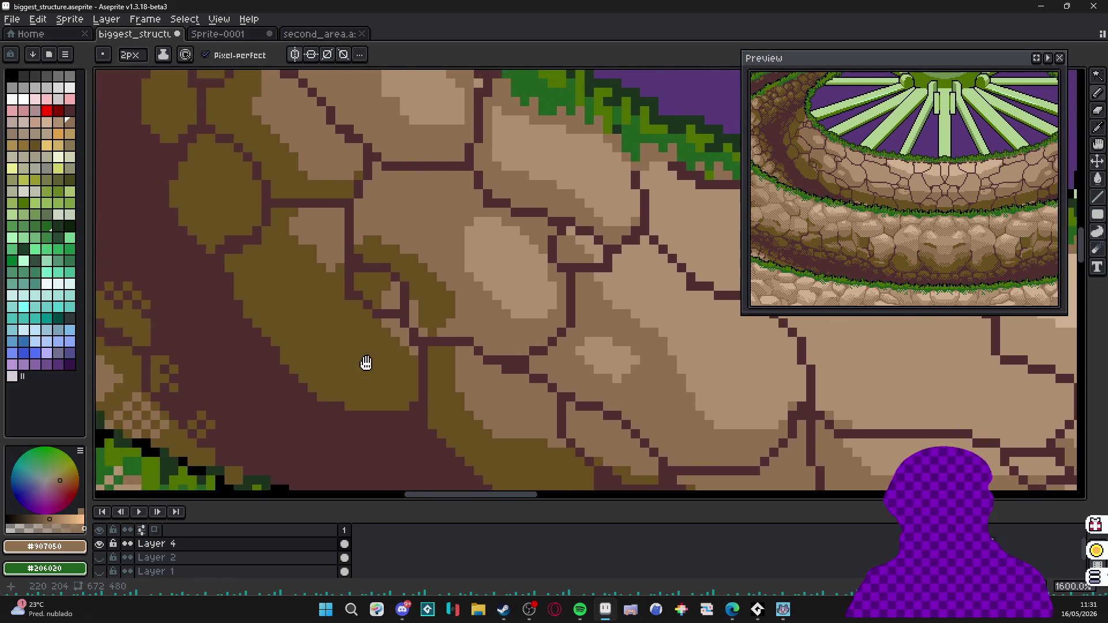
scroll(364, 364, up, 3)
mouse_move(468, 350)
mouse_down()
mouse_move(505, 379)
mouse_move(469, 372)
mouse_up()
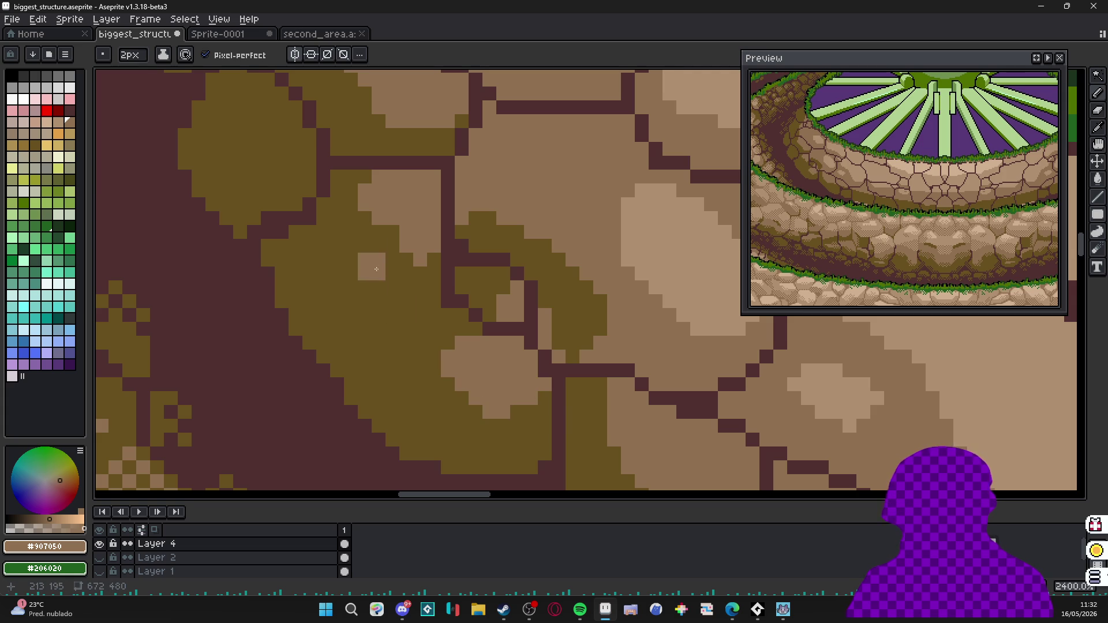
scroll(381, 260, down, 3)
scroll(398, 298, up, 1)
scroll(399, 295, up, 2)
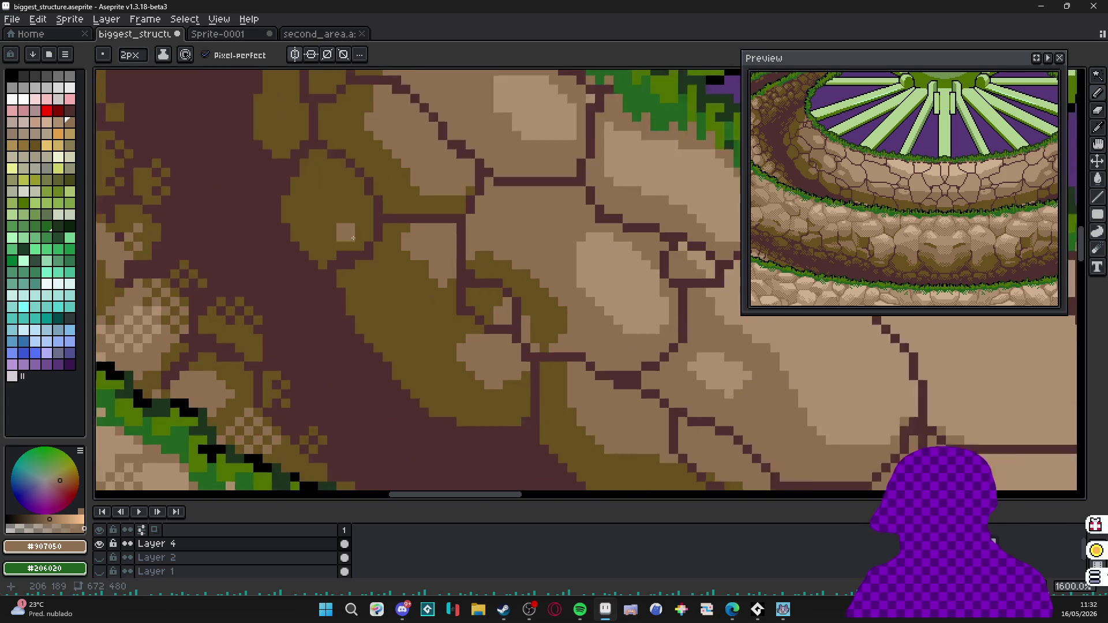
scroll(353, 235, up, 1)
scroll(366, 224, down, 2)
scroll(370, 242, down, 1)
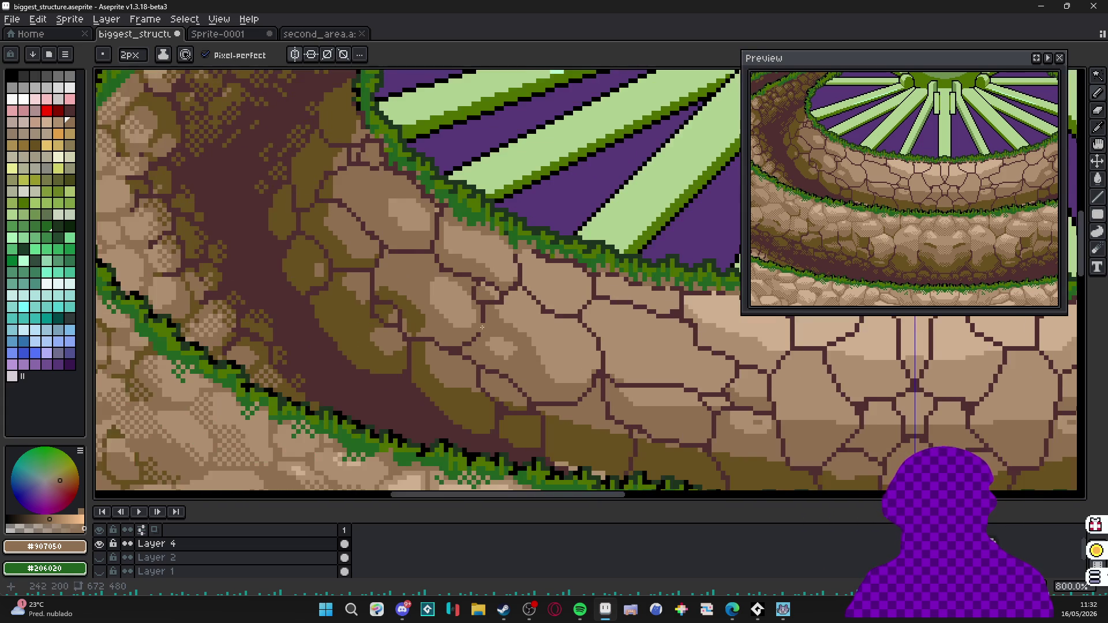
drag(485, 328, 442, 323)
scroll(520, 329, down, 1)
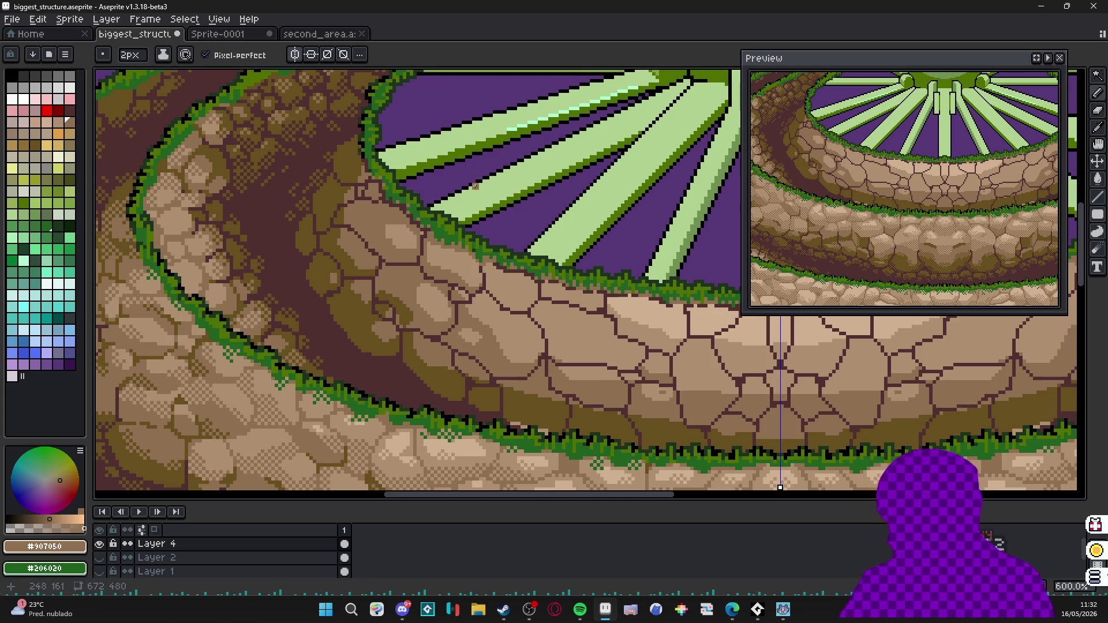
scroll(566, 336, down, 1)
scroll(519, 303, up, 1)
scroll(468, 295, up, 2)
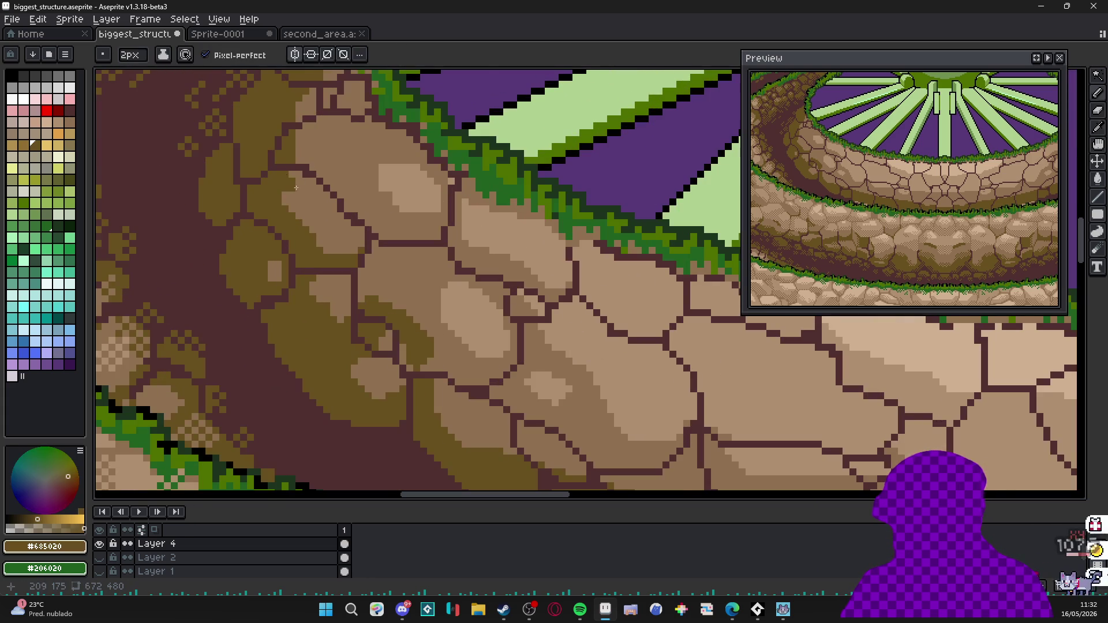
scroll(433, 277, up, 1)
scroll(423, 267, up, 1)
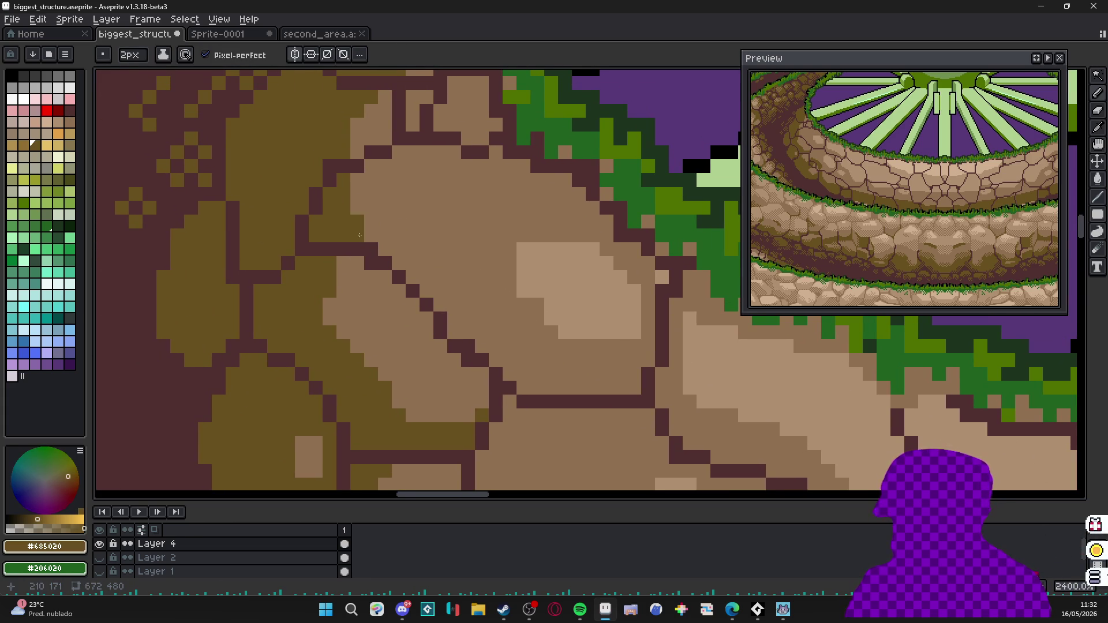
With a 2px brush, paint olive shadow strokes along a stone's edge and extend the patch.
key(minus)
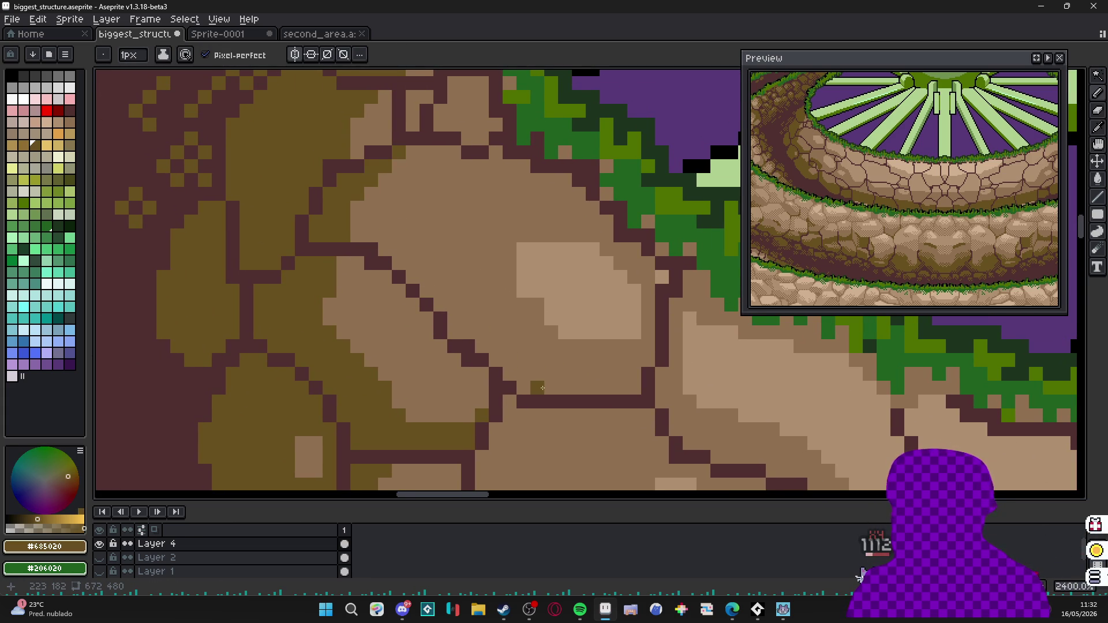
key(plus)
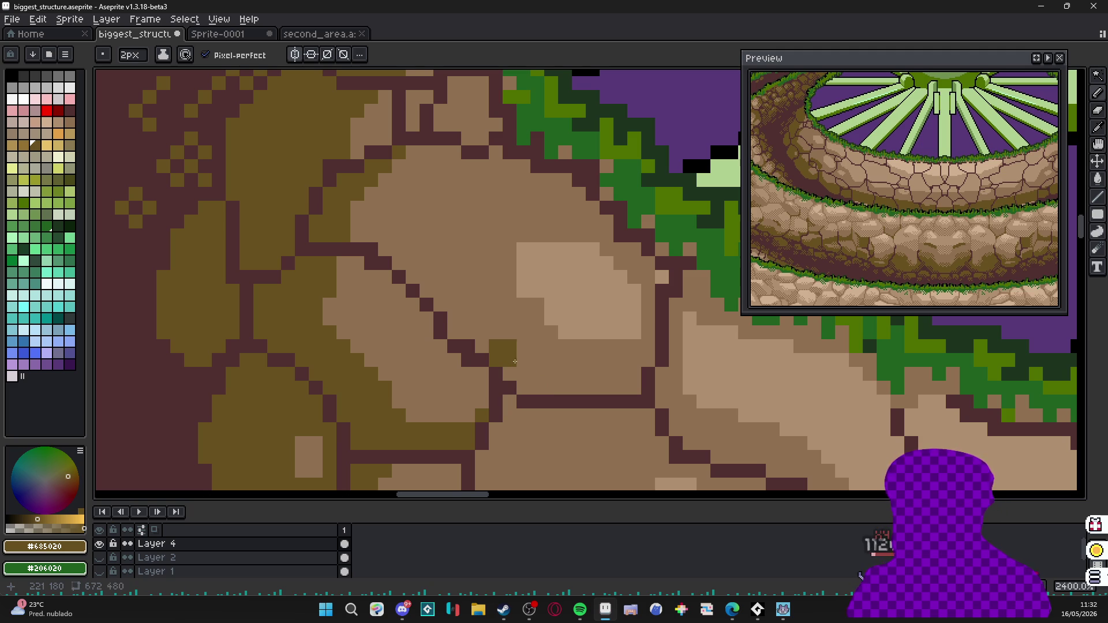
drag(514, 362, 543, 382)
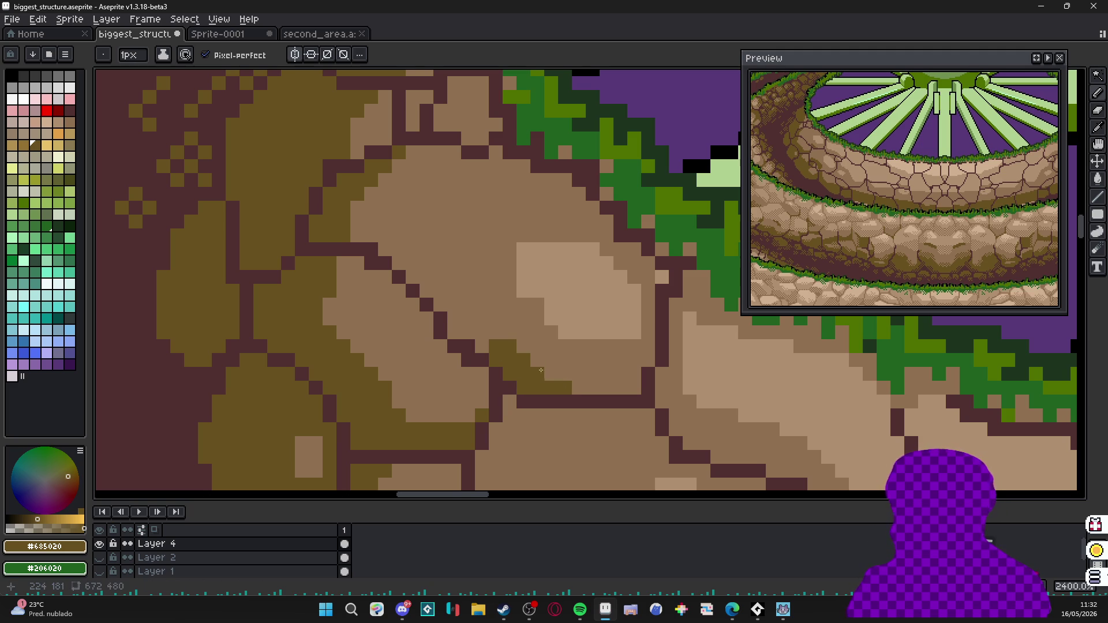
scroll(459, 328, down, 1)
scroll(459, 327, down, 1)
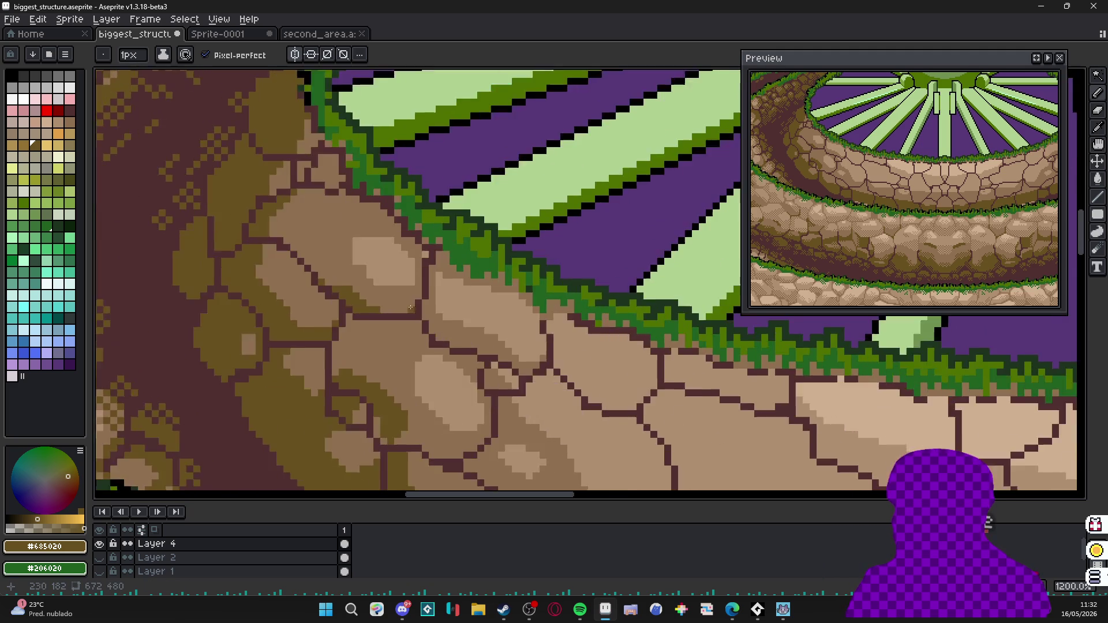
scroll(468, 316, down, 1)
scroll(467, 342, up, 1)
scroll(468, 342, up, 1)
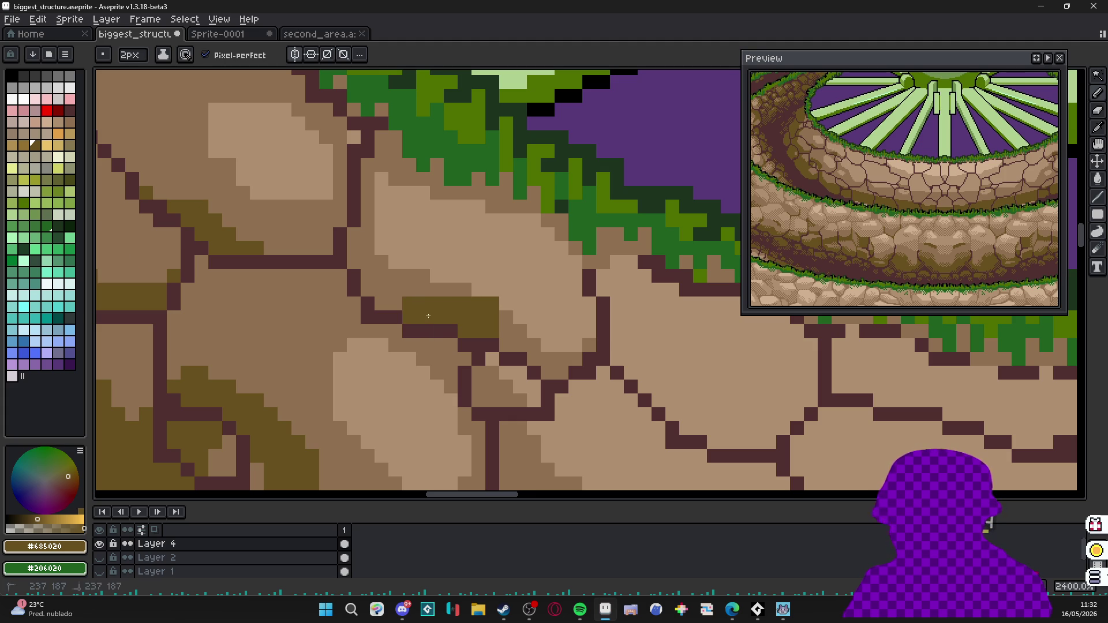
click(525, 326)
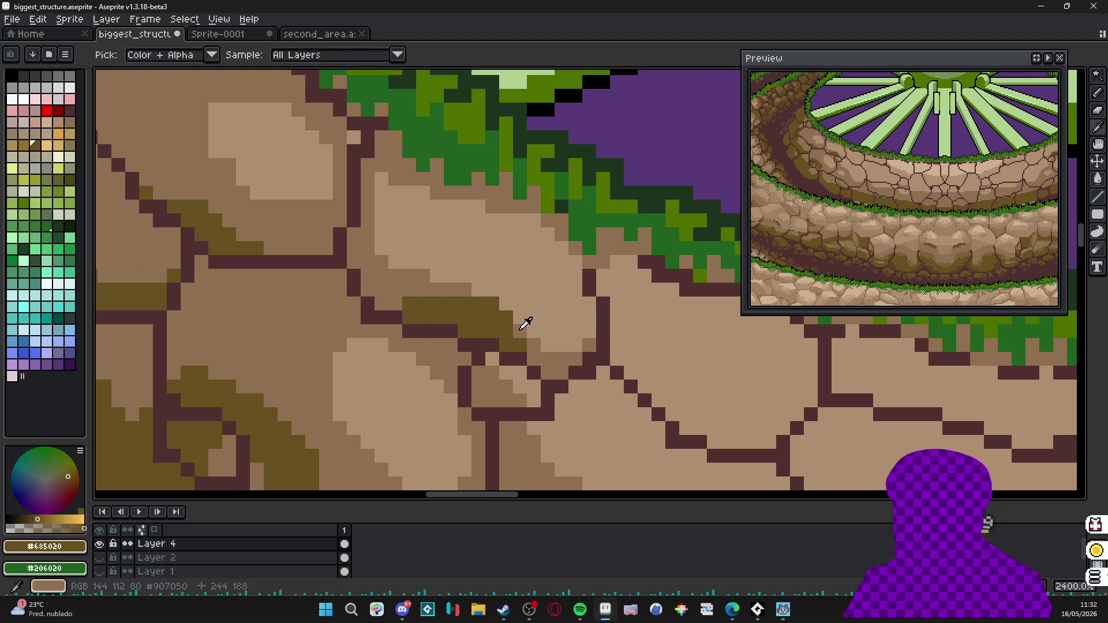
drag(465, 305, 438, 304)
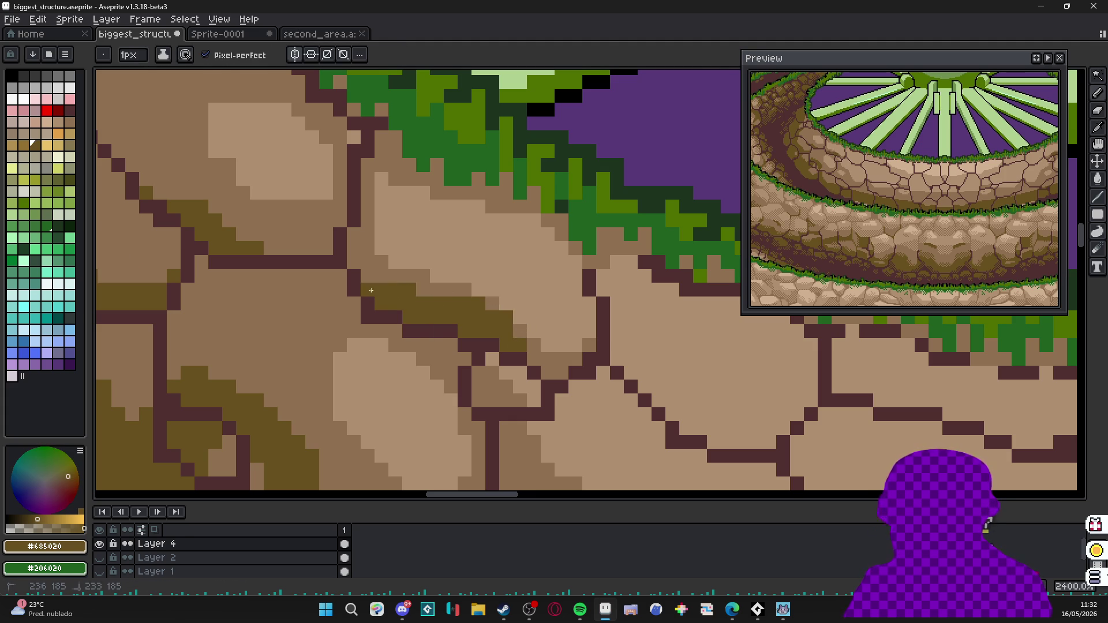
scroll(370, 292, down, 2)
scroll(370, 292, down, 1)
scroll(372, 246, up, 2)
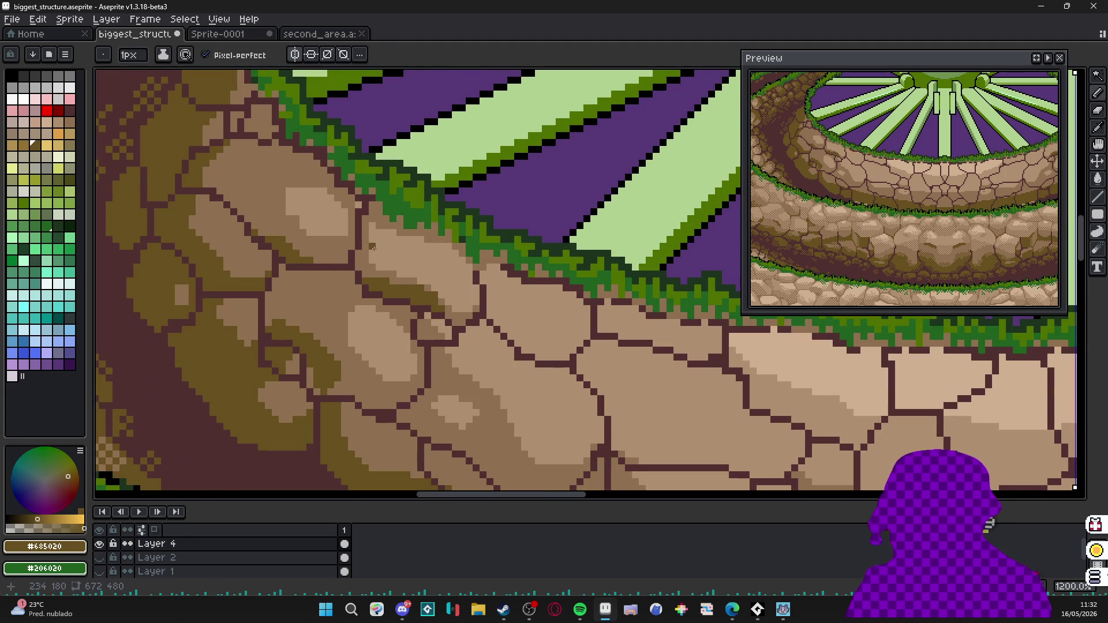
scroll(373, 246, down, 1)
scroll(416, 303, down, 1)
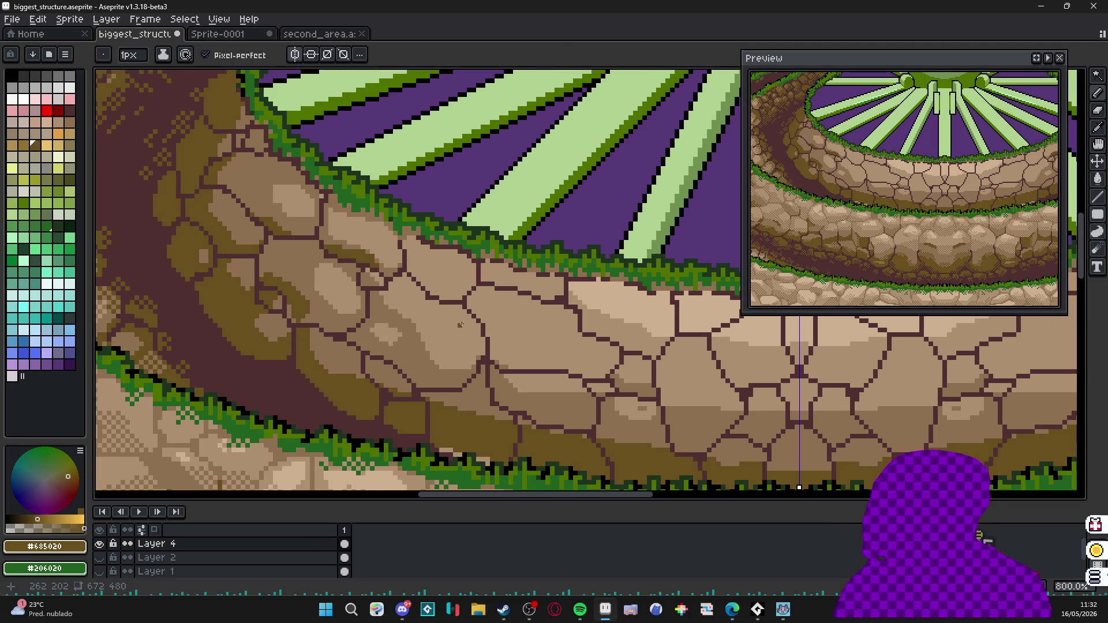
scroll(446, 320, down, 1)
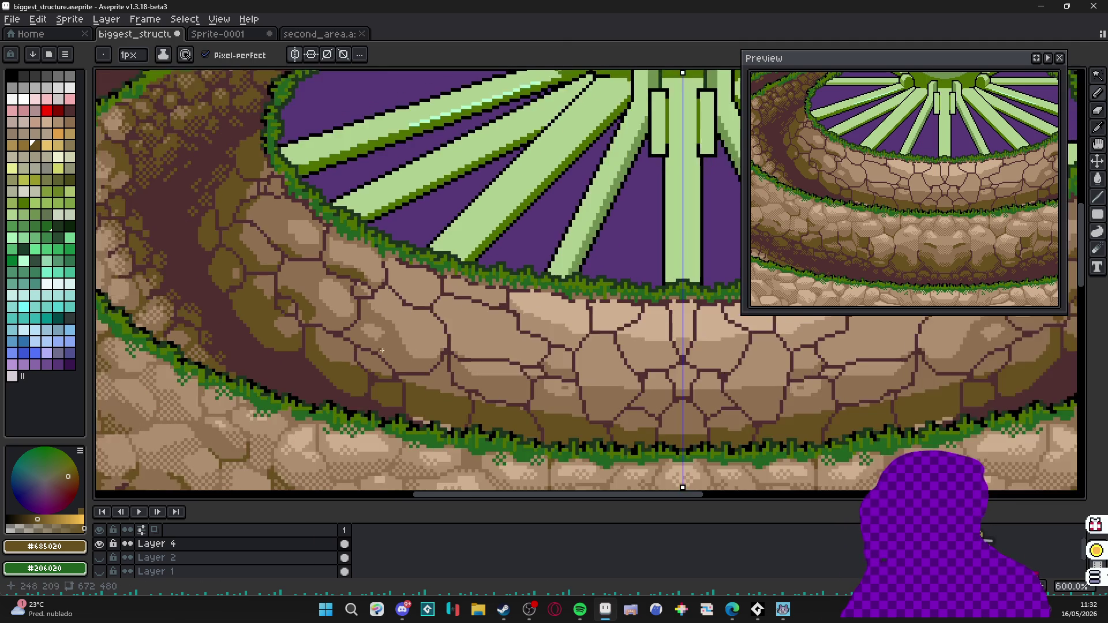
scroll(373, 286, up, 1)
scroll(309, 288, up, 2)
Add dark olive shadows along more stones' lower and side edges on the middle tier.
key(plus)
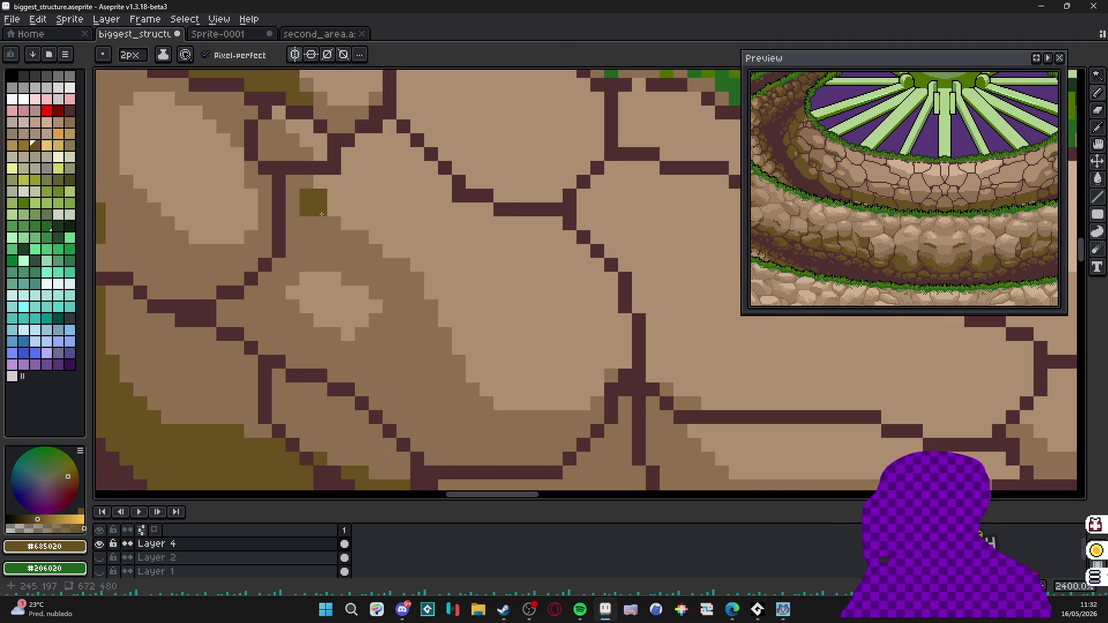
drag(336, 234, 309, 254)
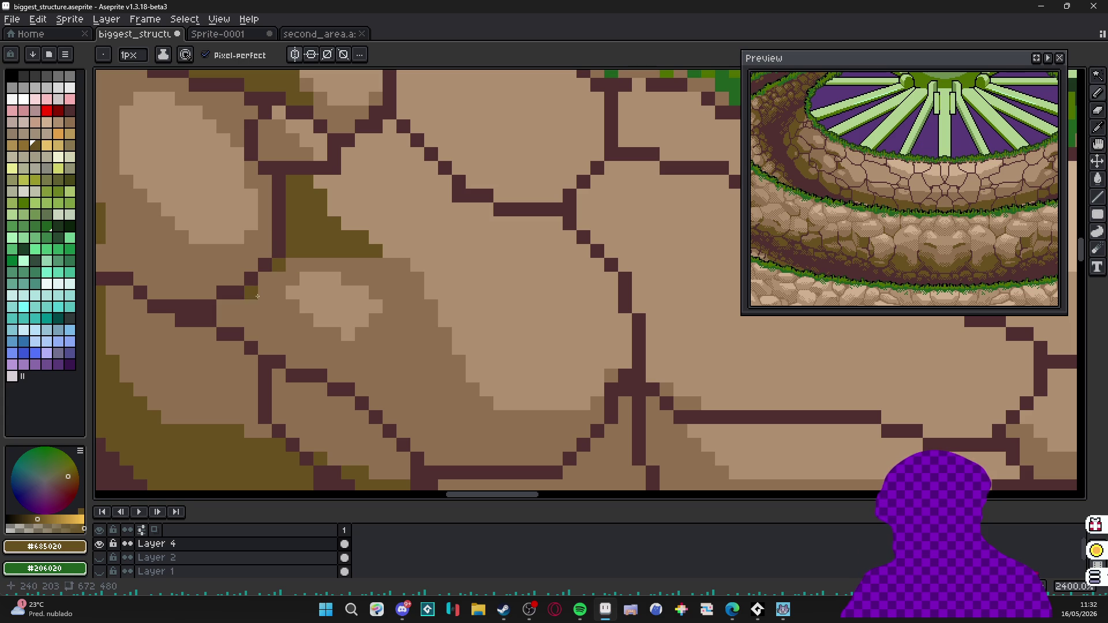
drag(258, 296, 237, 313)
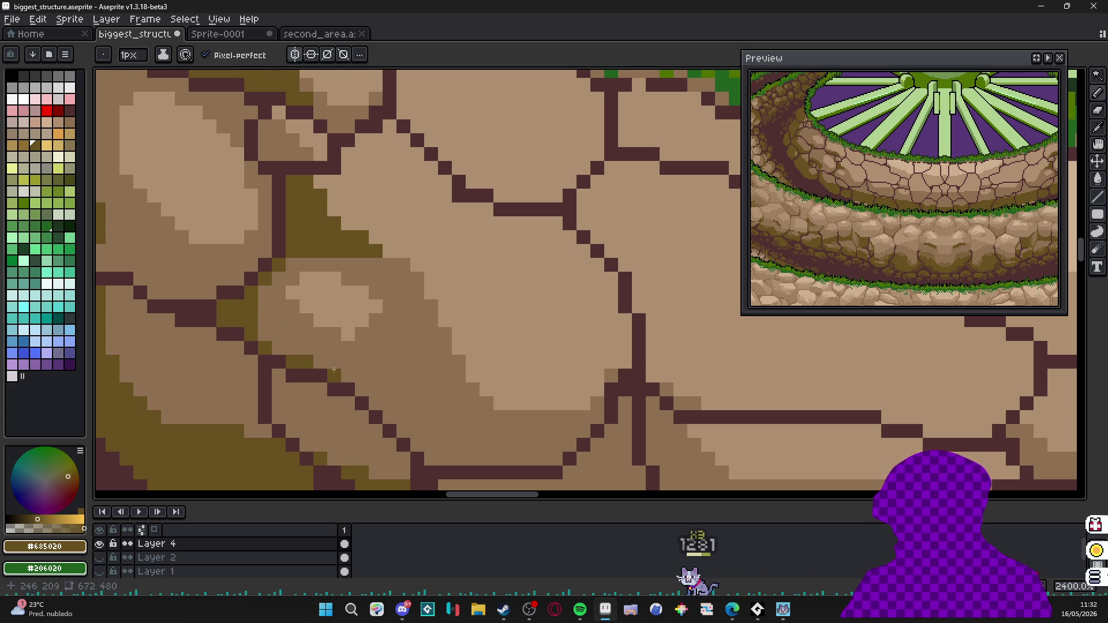
scroll(336, 371, down, 5)
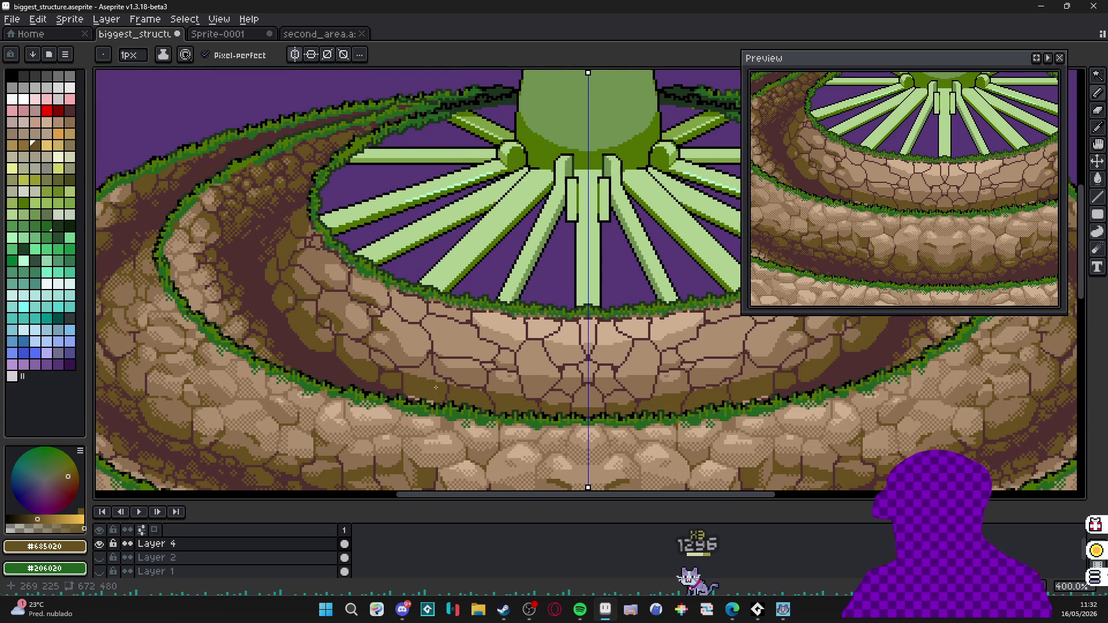
mouse_move(390, 347)
mouse_down()
mouse_move(425, 387)
mouse_move(408, 382)
mouse_up()
scroll(399, 329, up, 2)
click(397, 313)
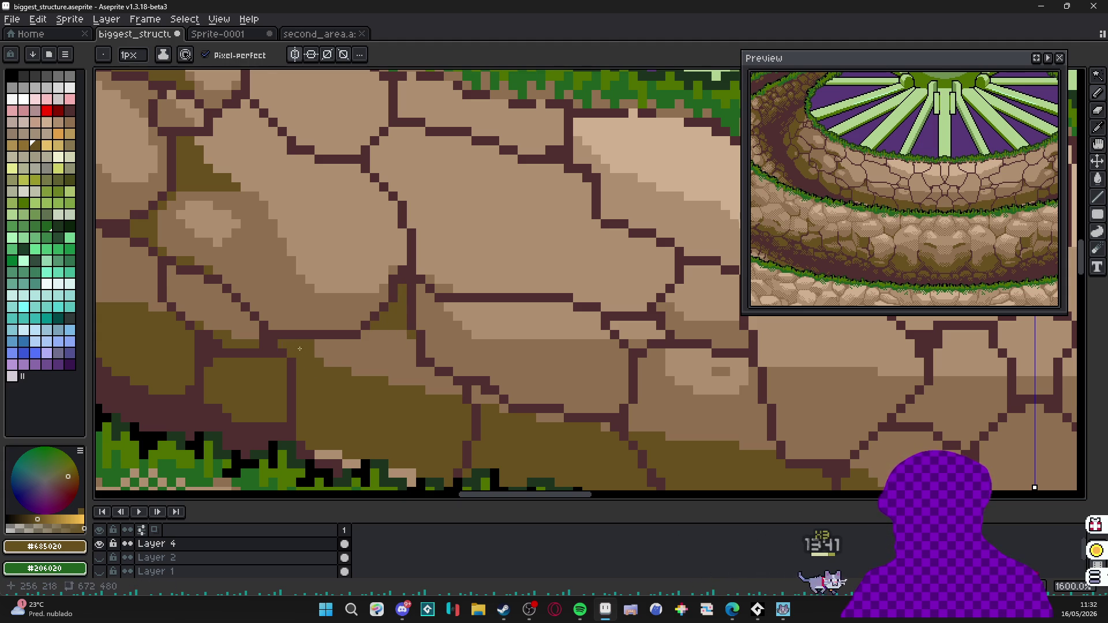
scroll(299, 348, down, 3)
scroll(346, 347, up, 2)
scroll(365, 342, up, 2)
Shade the lower middle-tier stones with dark olive and mid-brown shadows under their edges.
alt+click(370, 341)
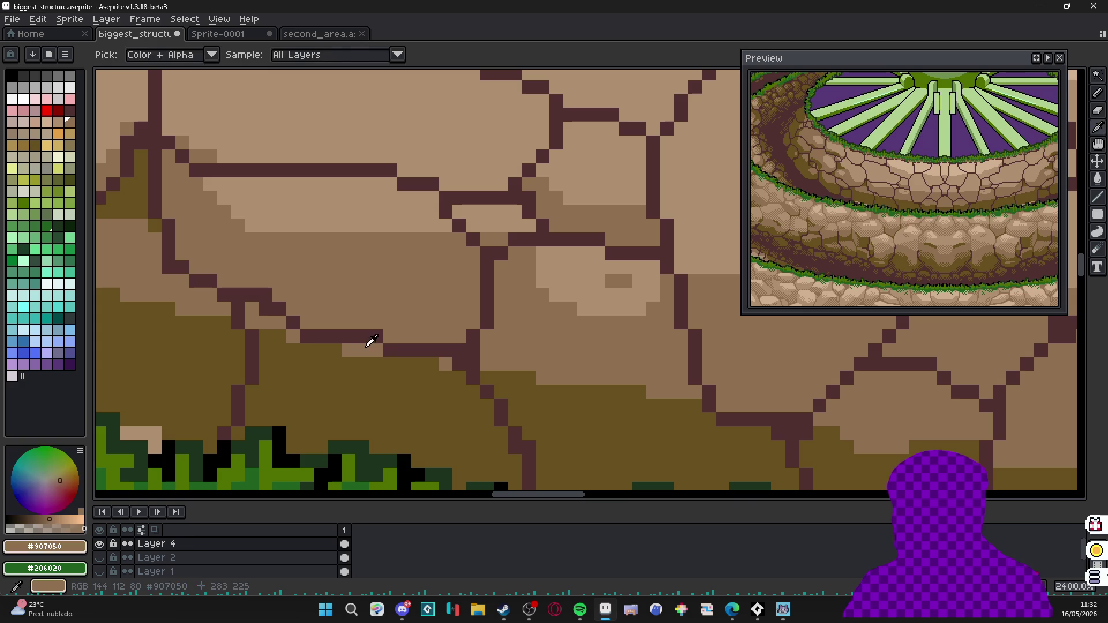
click(391, 351)
alt+click(349, 364)
drag(377, 351, 351, 353)
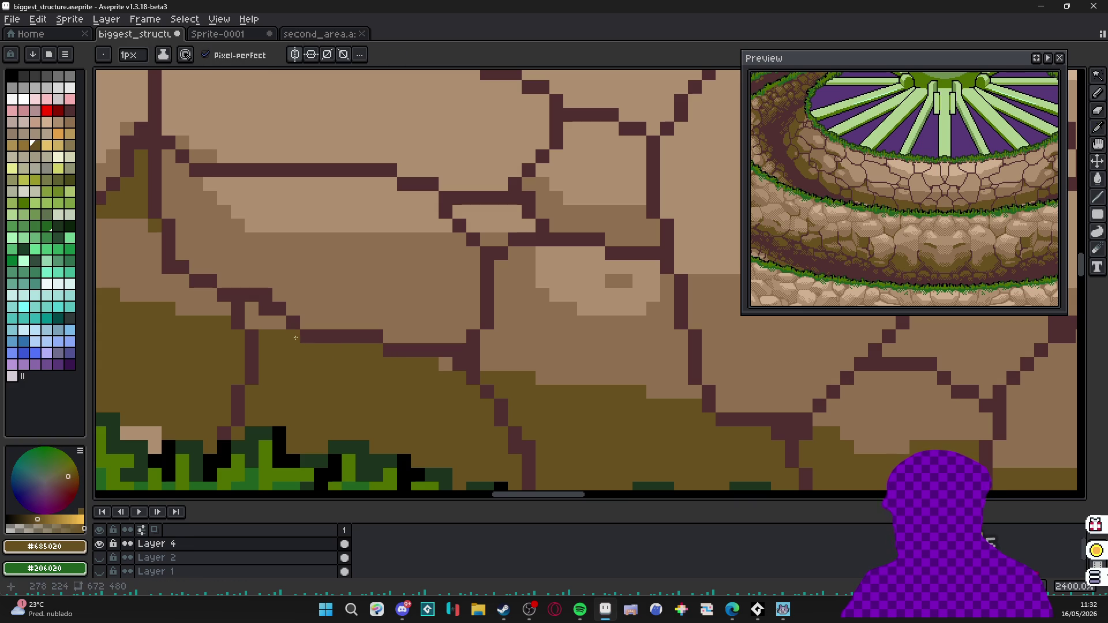
scroll(443, 370, down, 4)
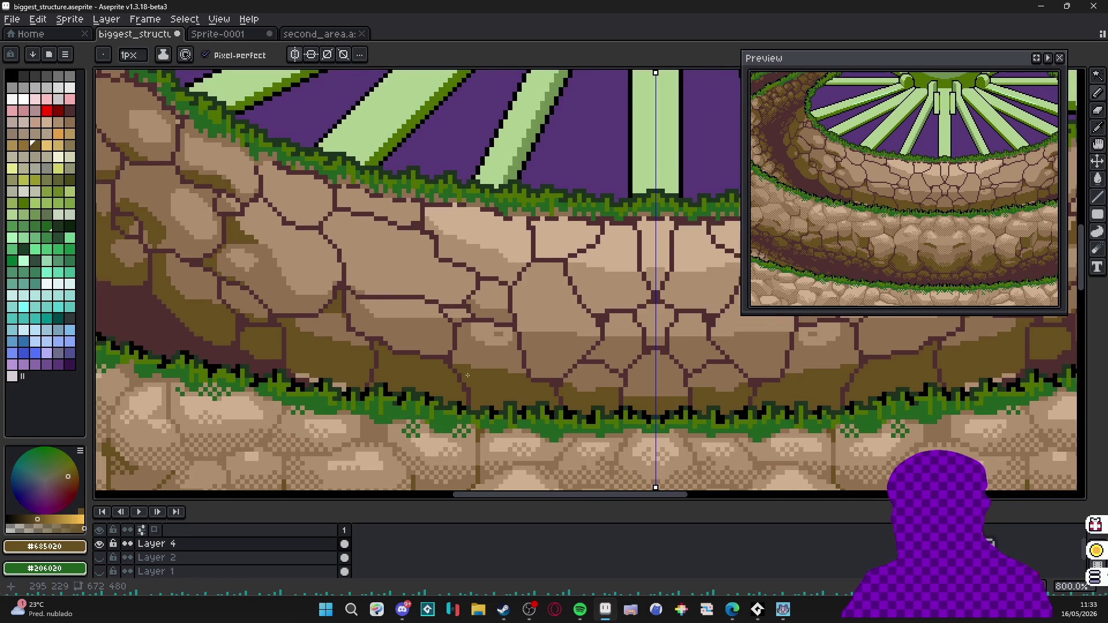
scroll(485, 346, up, 2)
scroll(489, 428, up, 3)
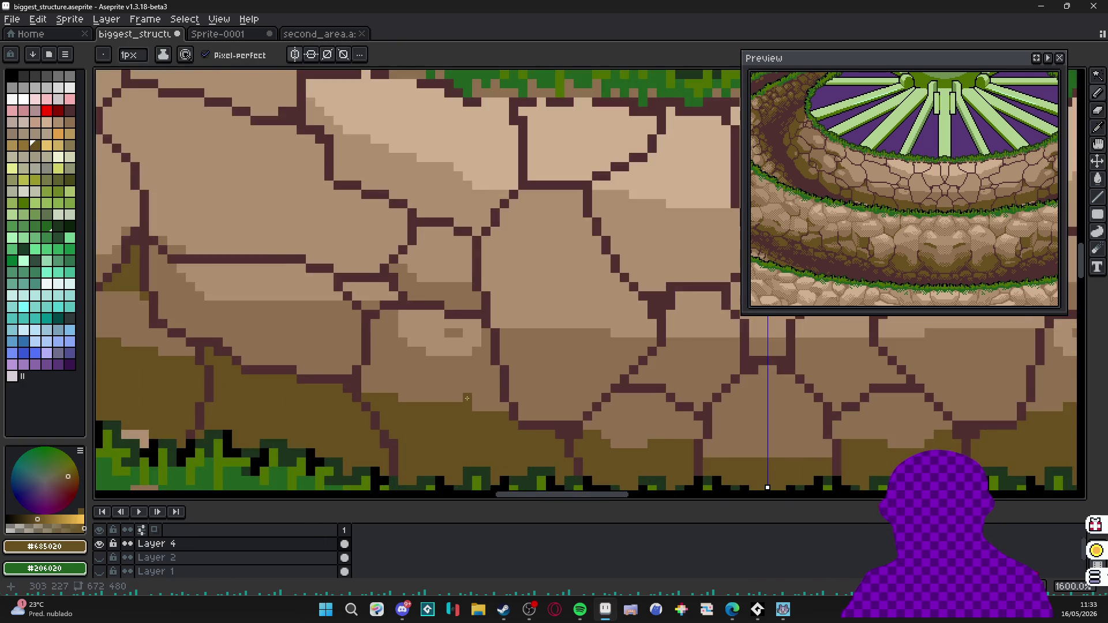
scroll(489, 427, up, 1)
alt+click(320, 397)
mouse_move(408, 416)
mouse_down()
mouse_move(410, 450)
mouse_move(451, 416)
mouse_up()
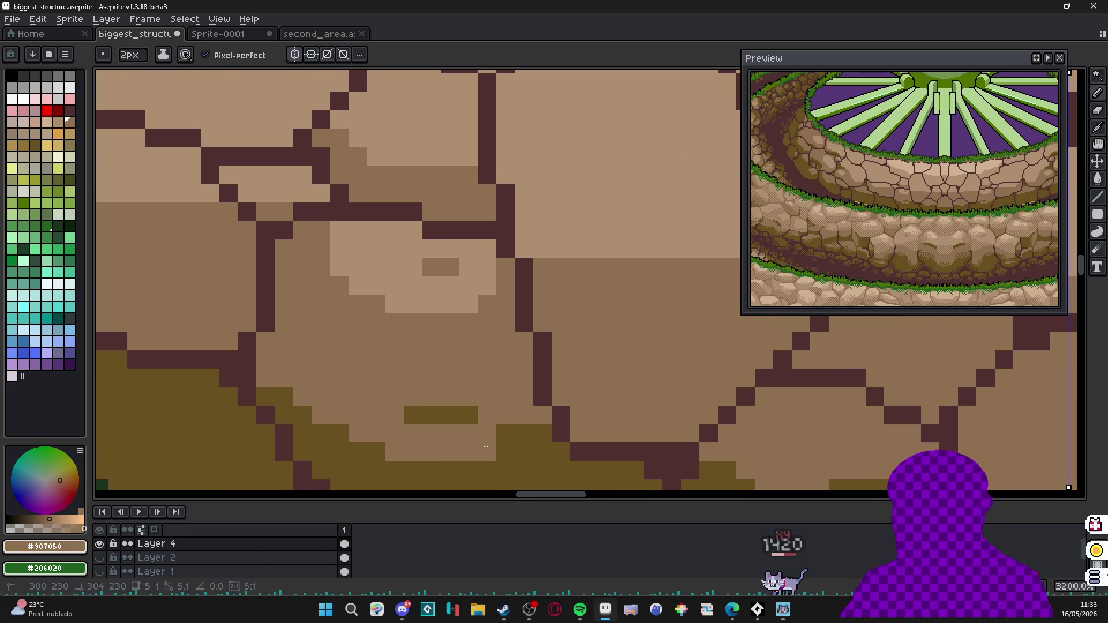
scroll(469, 400, down, 2)
scroll(469, 400, down, 1)
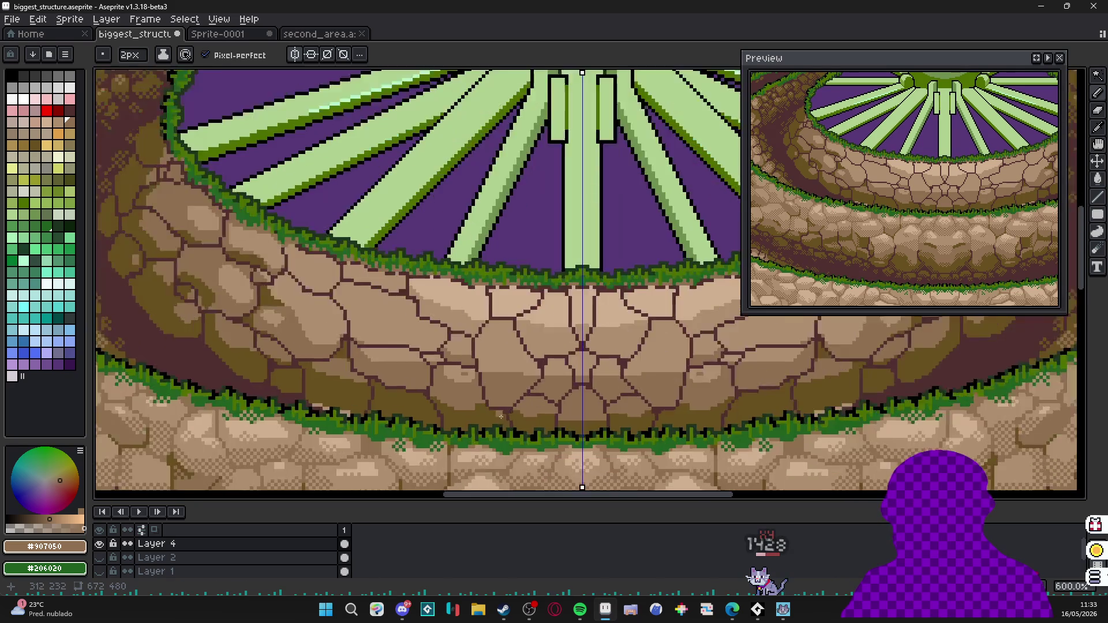
scroll(471, 392, up, 3)
scroll(492, 400, down, 2)
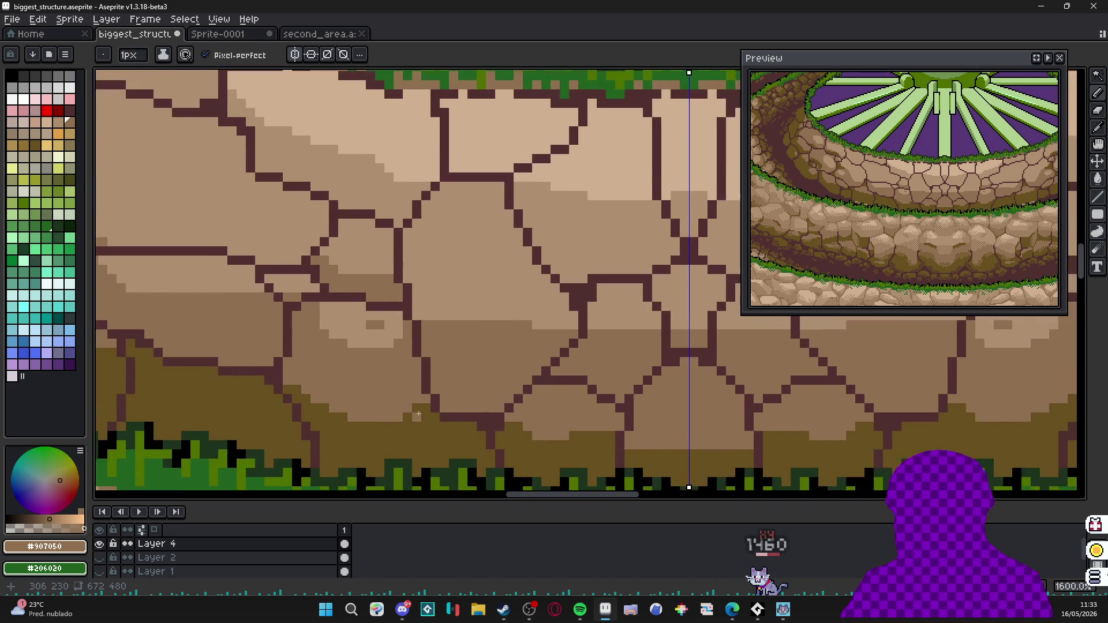
scroll(520, 416, up, 2)
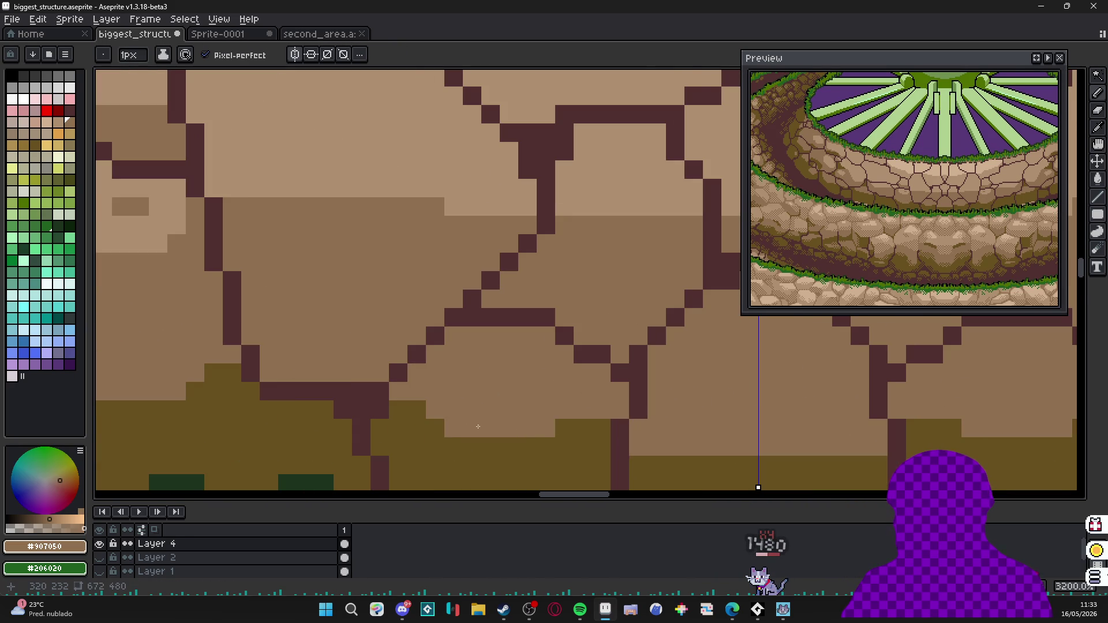
scroll(537, 415, down, 3)
scroll(546, 364, up, 1)
Add light tan highlight pixels on the right stones and dark olive shadows beneath them.
key(alt)
click(546, 344)
scroll(546, 344, up, 1)
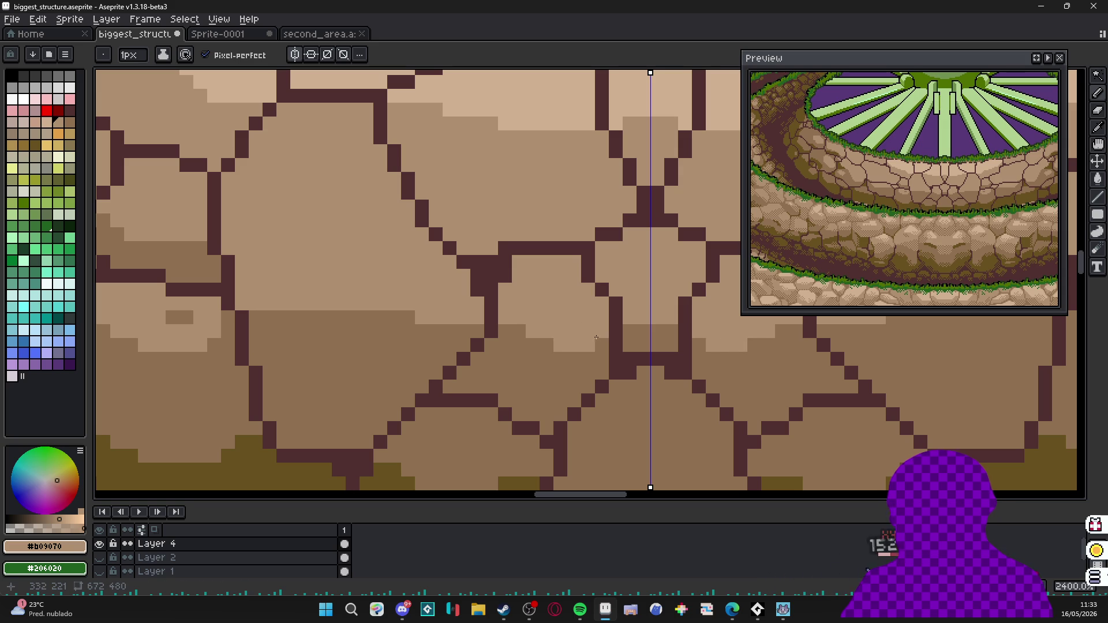
drag(522, 339, 536, 351)
scroll(519, 339, down, 2)
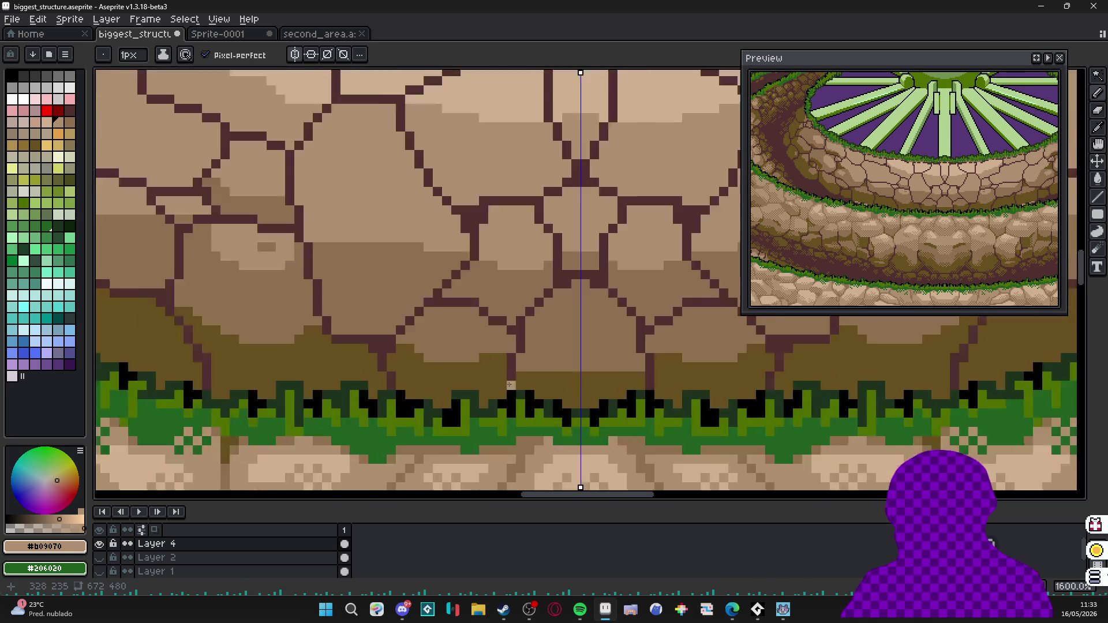
scroll(519, 339, up, 1)
alt+click(503, 278)
scroll(519, 286, up, 2)
drag(494, 277, 531, 287)
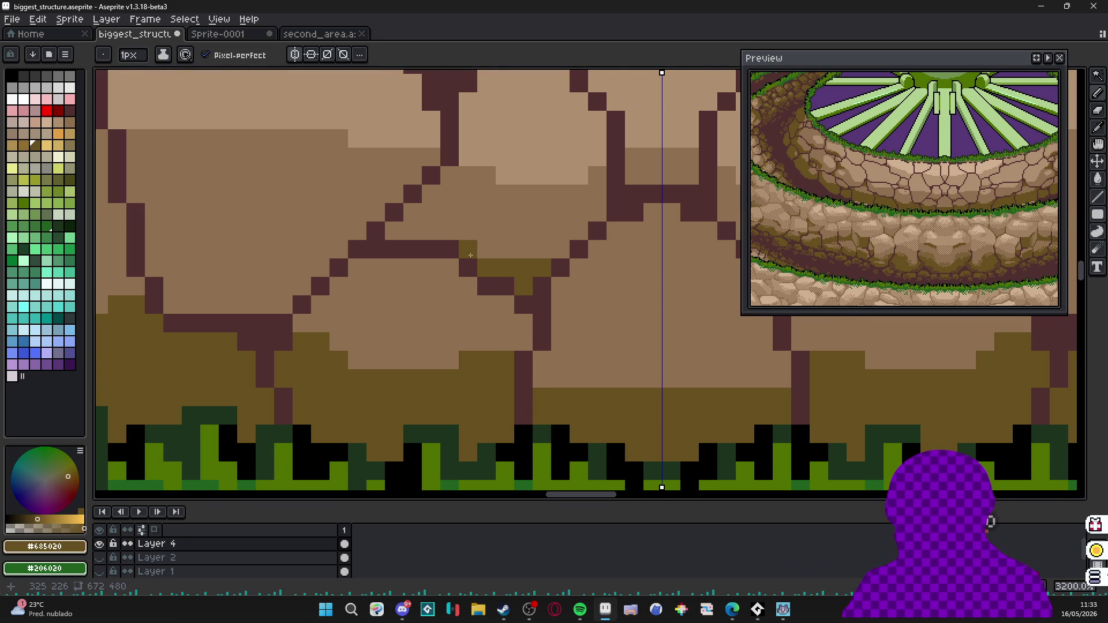
click(571, 235)
scroll(564, 286, down, 2)
scroll(555, 330, up, 2)
Paint a mid-brown highlight band across a right-hand stone and brighten a few pixels.
alt+click(551, 334)
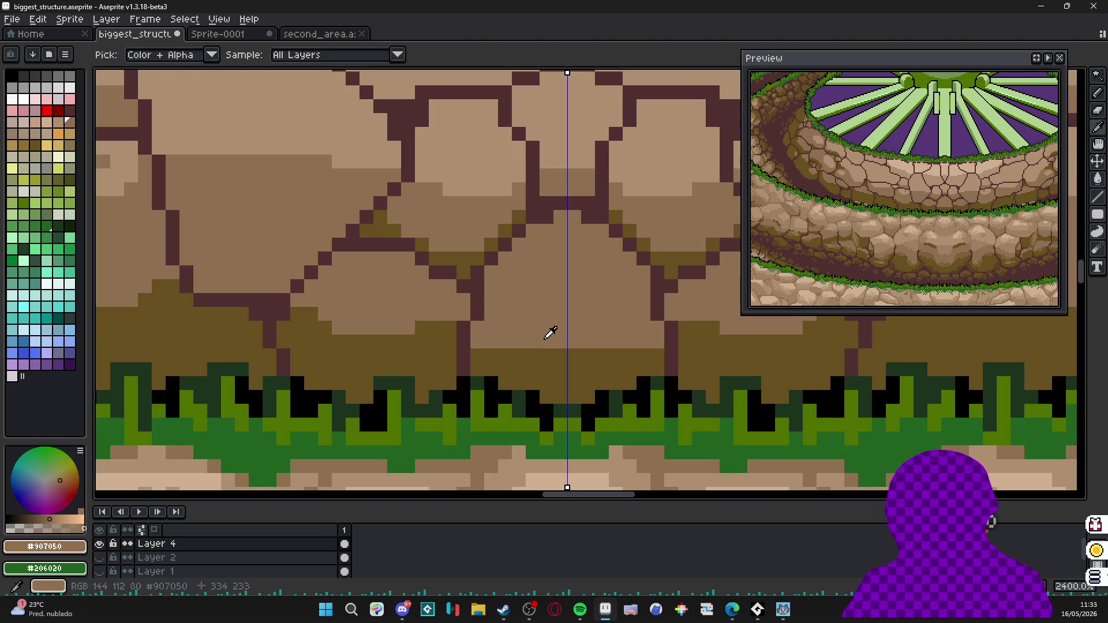
drag(575, 362, 528, 364)
click(532, 356)
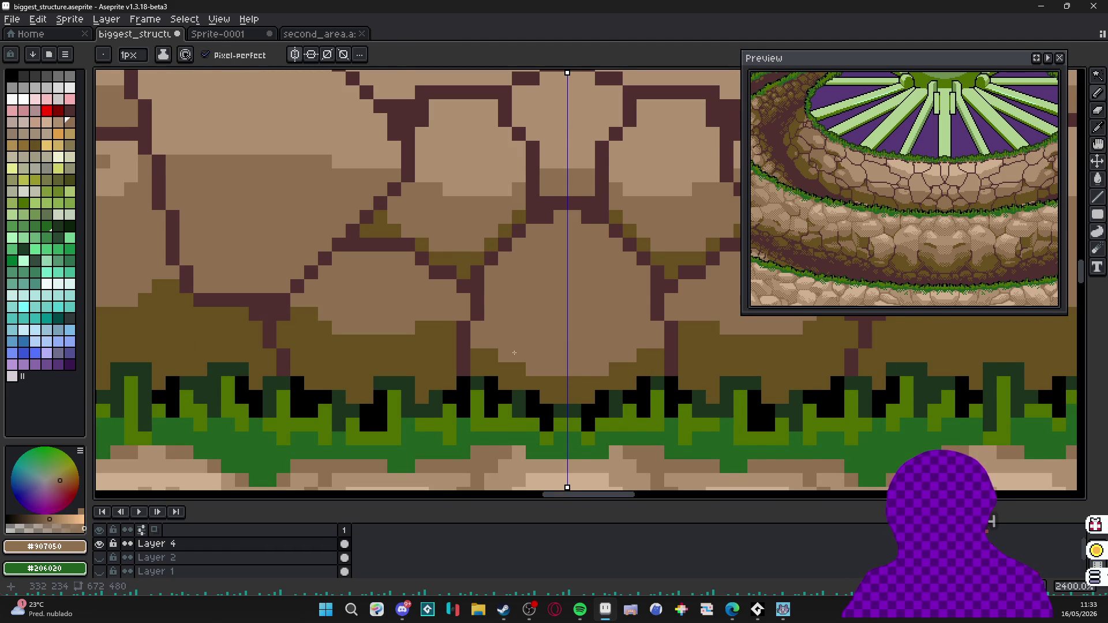
scroll(531, 356, down, 2)
scroll(520, 364, down, 2)
scroll(503, 372, down, 1)
scroll(493, 377, up, 4)
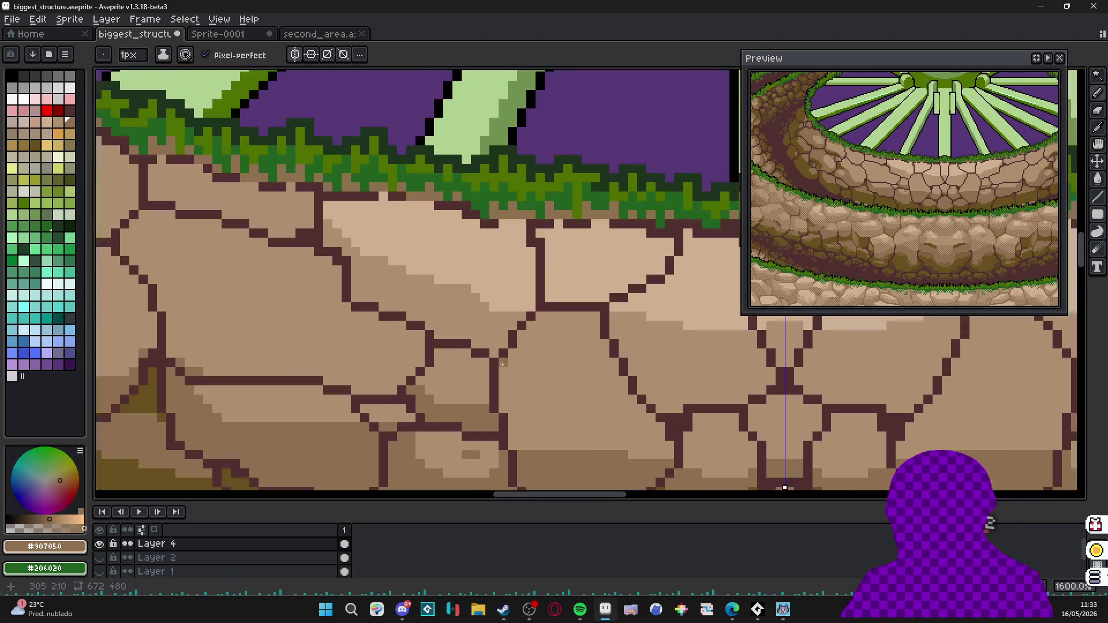
scroll(540, 435, up, 1)
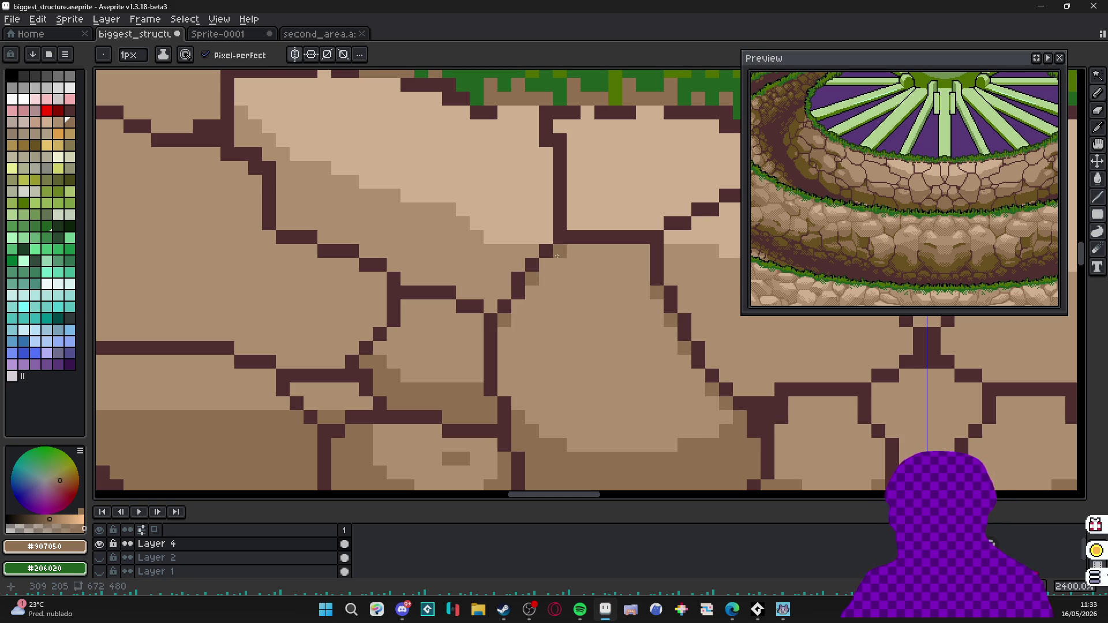
scroll(557, 255, down, 5)
scroll(557, 255, down, 2)
scroll(520, 303, up, 5)
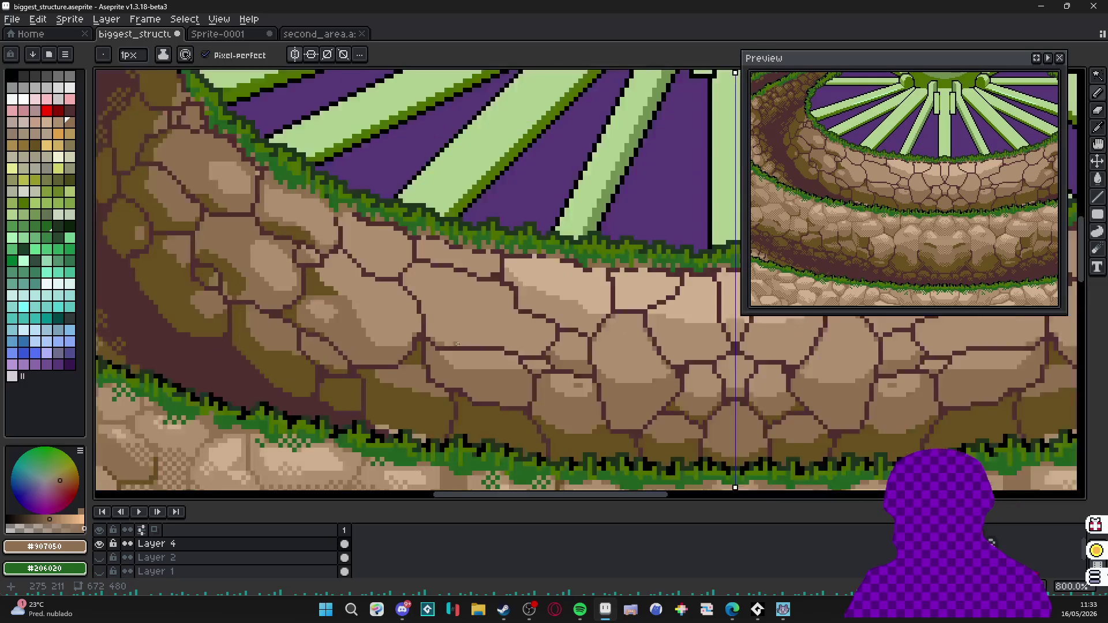
scroll(459, 344, up, 3)
Draw darker brown shading strokes across the upper-wall stones and small olive crack shadows.
key(alt)
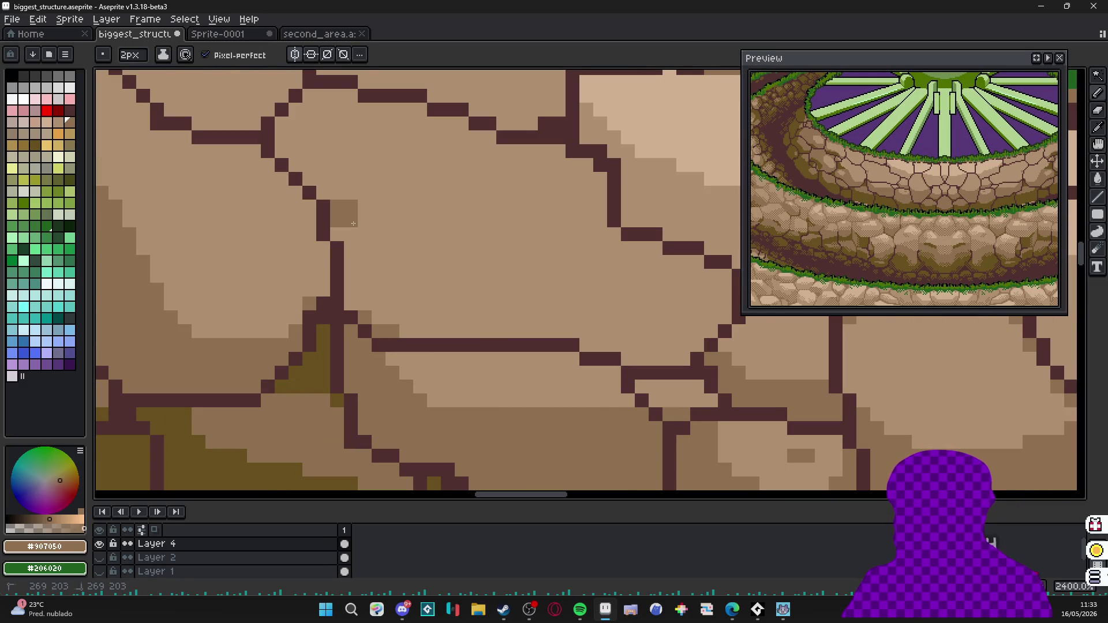
drag(353, 224, 492, 333)
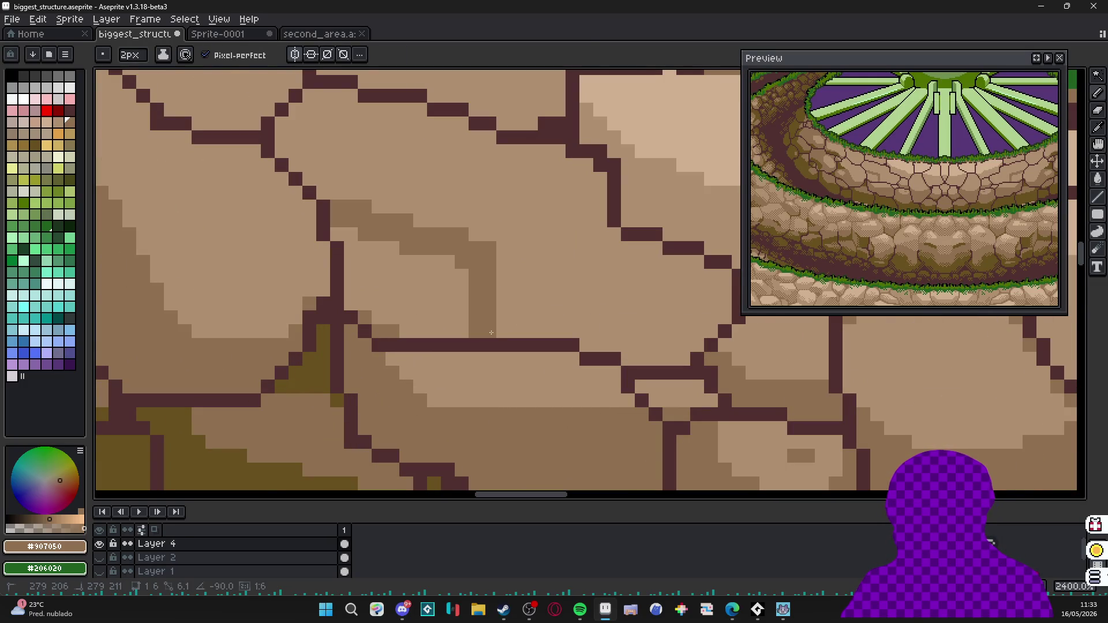
scroll(491, 333, down, 4)
scroll(485, 320, up, 3)
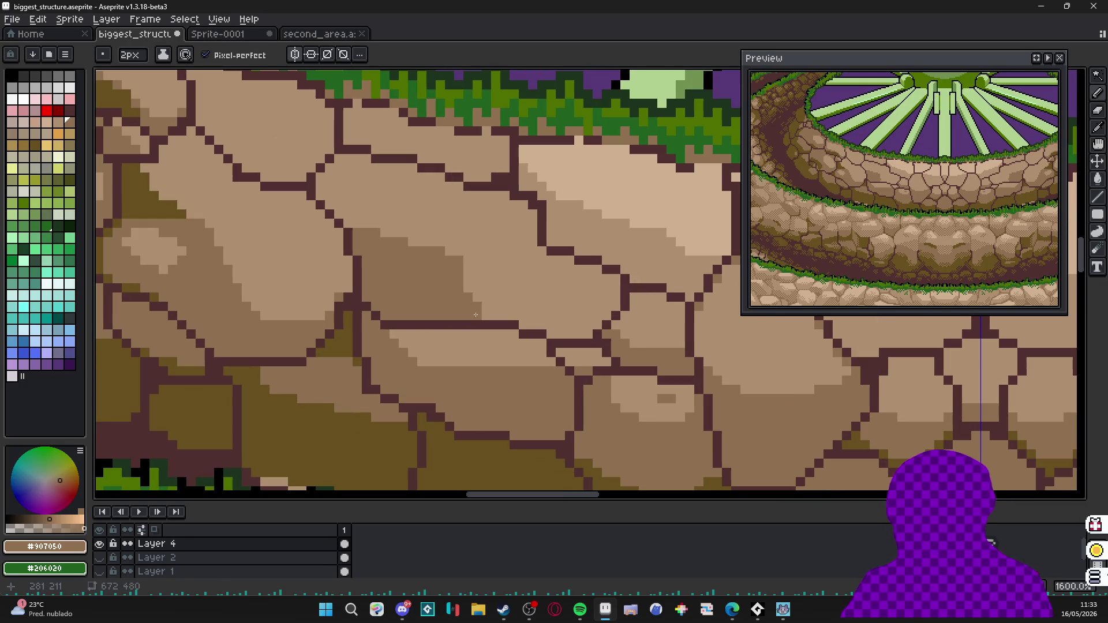
drag(481, 312, 517, 311)
key(ctrl)
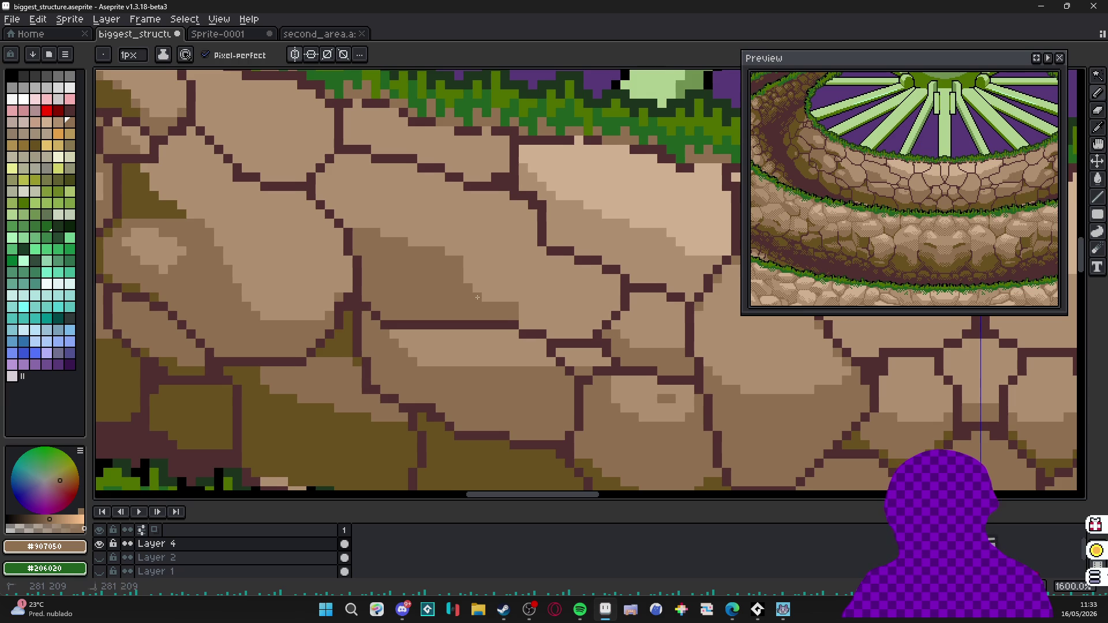
scroll(476, 297, up, 2)
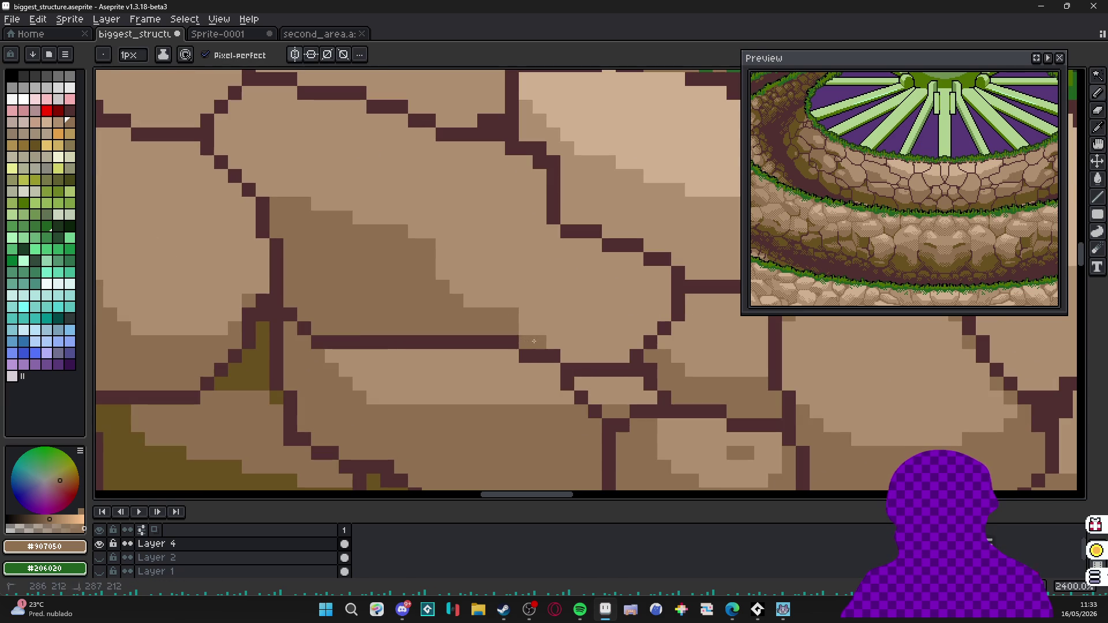
drag(622, 357, 638, 341)
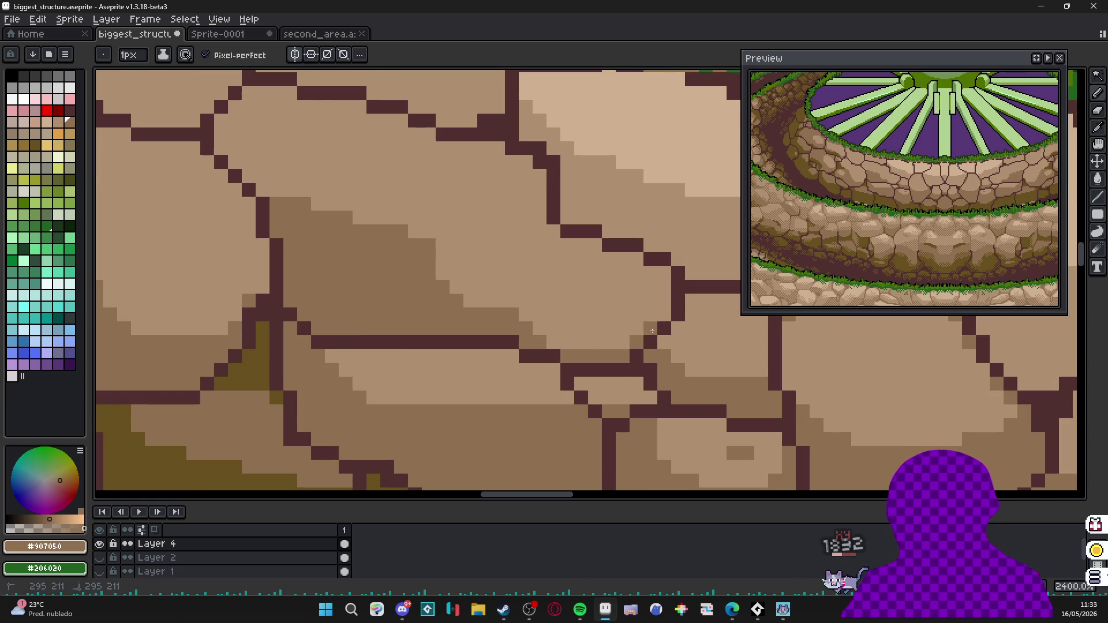
scroll(606, 351, down, 2)
scroll(606, 351, down, 2)
scroll(606, 351, up, 1)
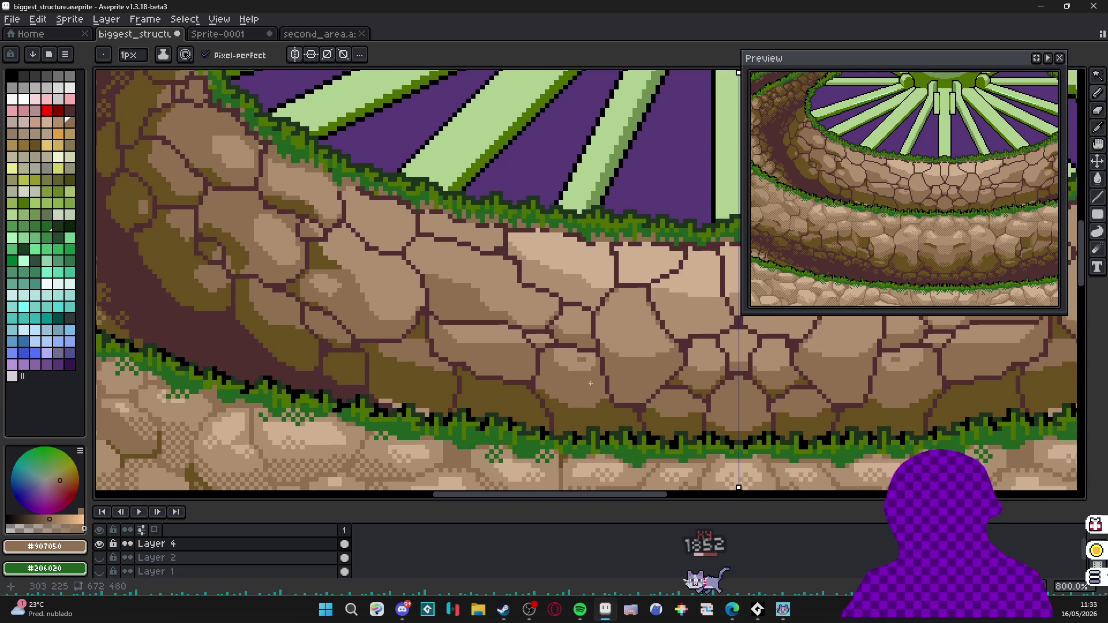
scroll(607, 351, up, 1)
scroll(601, 359, up, 1)
drag(606, 350, 589, 356)
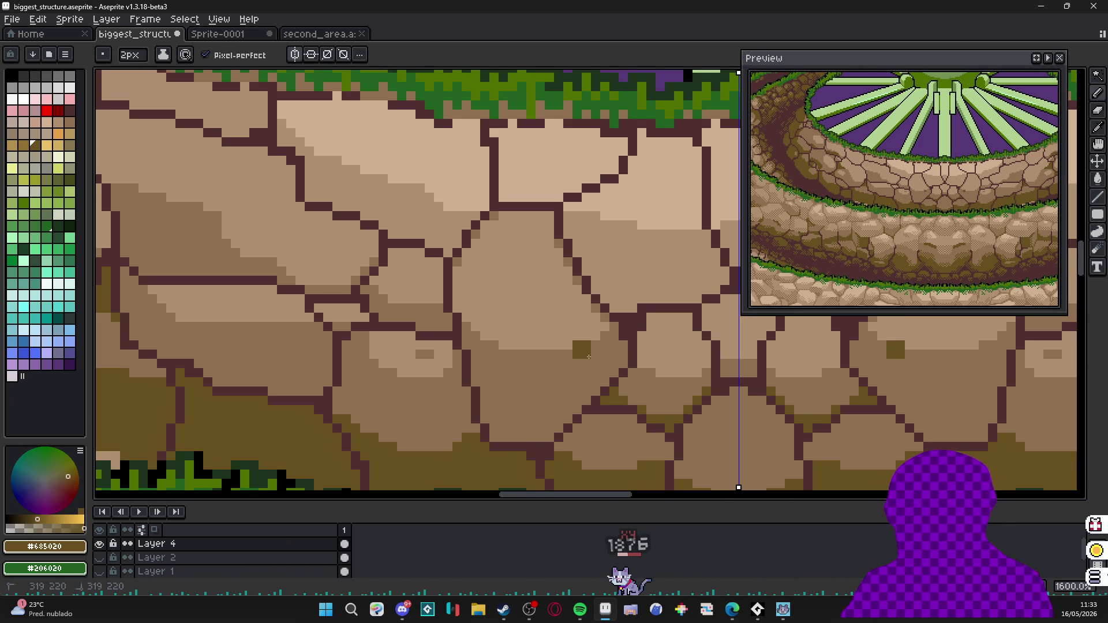
scroll(611, 348, down, 3)
scroll(519, 303, up, 3)
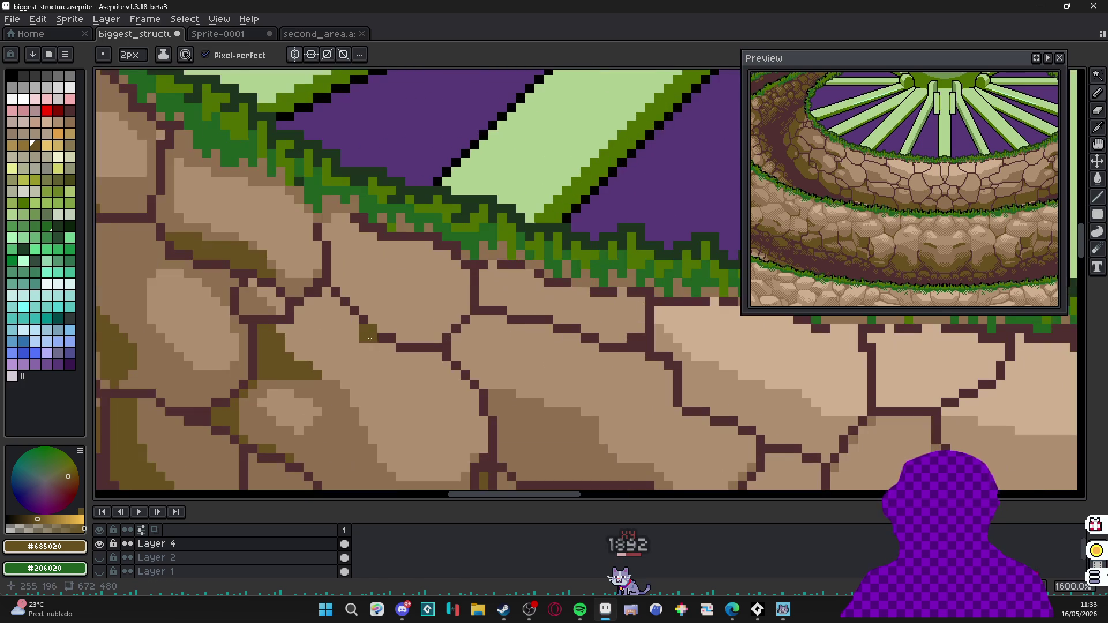
Cover part of a crack with tan pixels, undoing a mistaken olive stroke beside another crack.
alt+click(354, 402)
scroll(353, 402, down, 1)
scroll(354, 313, down, 2)
scroll(389, 321, up, 2)
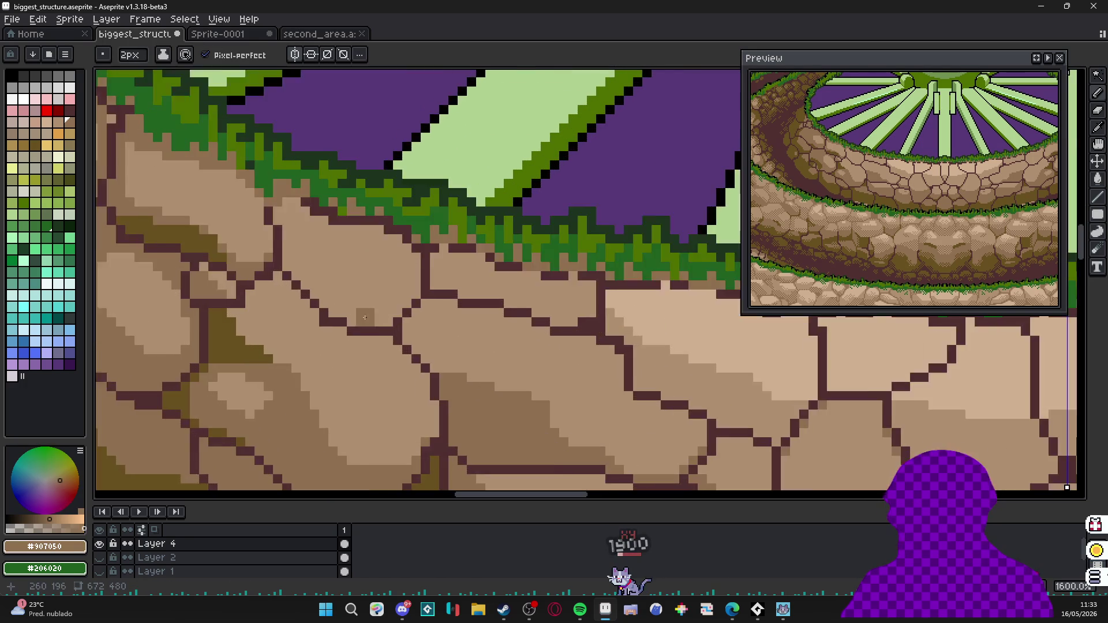
scroll(340, 307, up, 3)
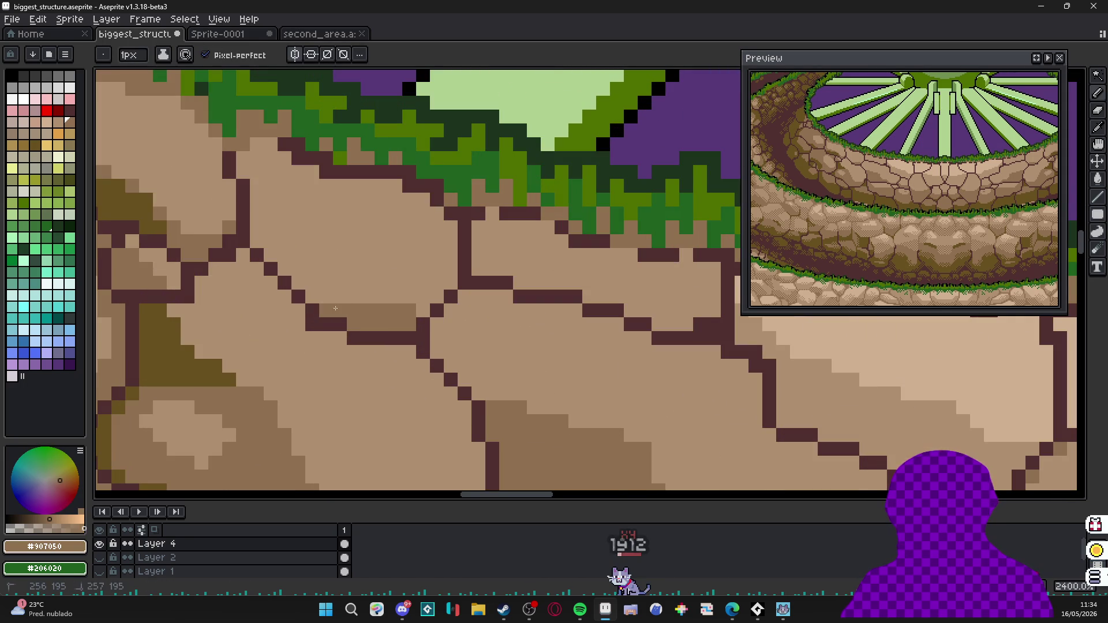
drag(265, 143, 265, 204)
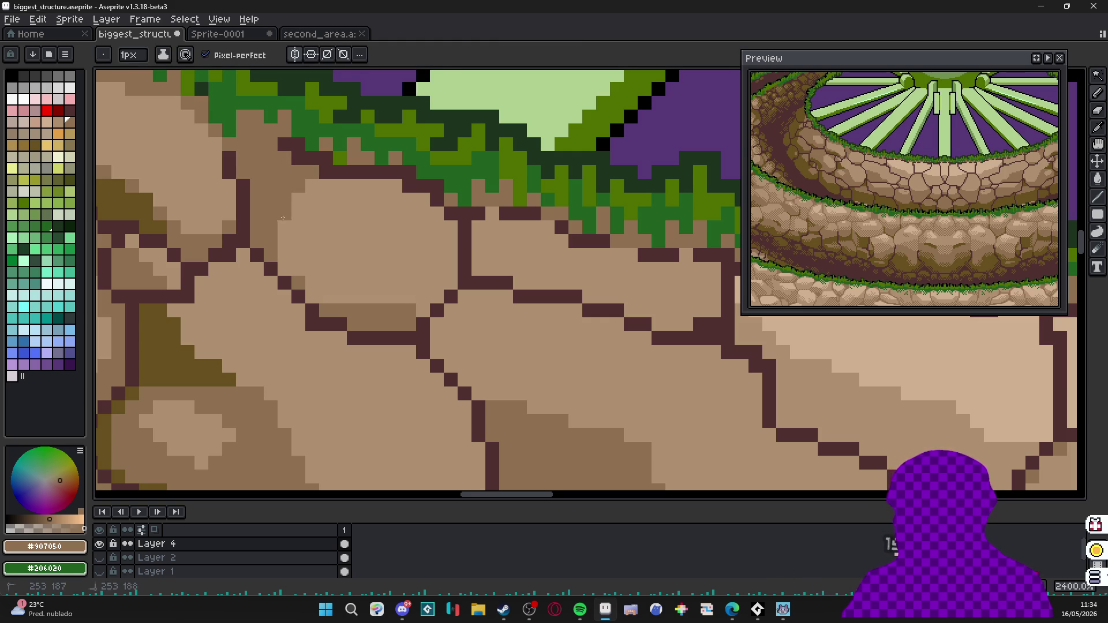
scroll(283, 219, down, 3)
scroll(322, 207, up, 2)
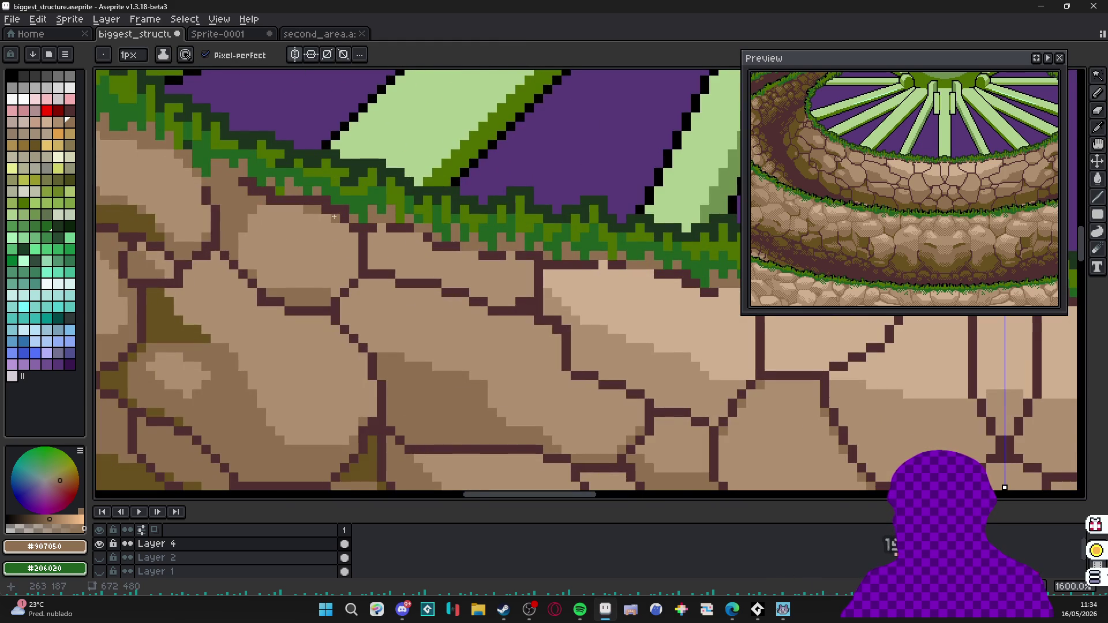
scroll(334, 217, down, 4)
scroll(334, 217, down, 3)
scroll(213, 280, up, 4)
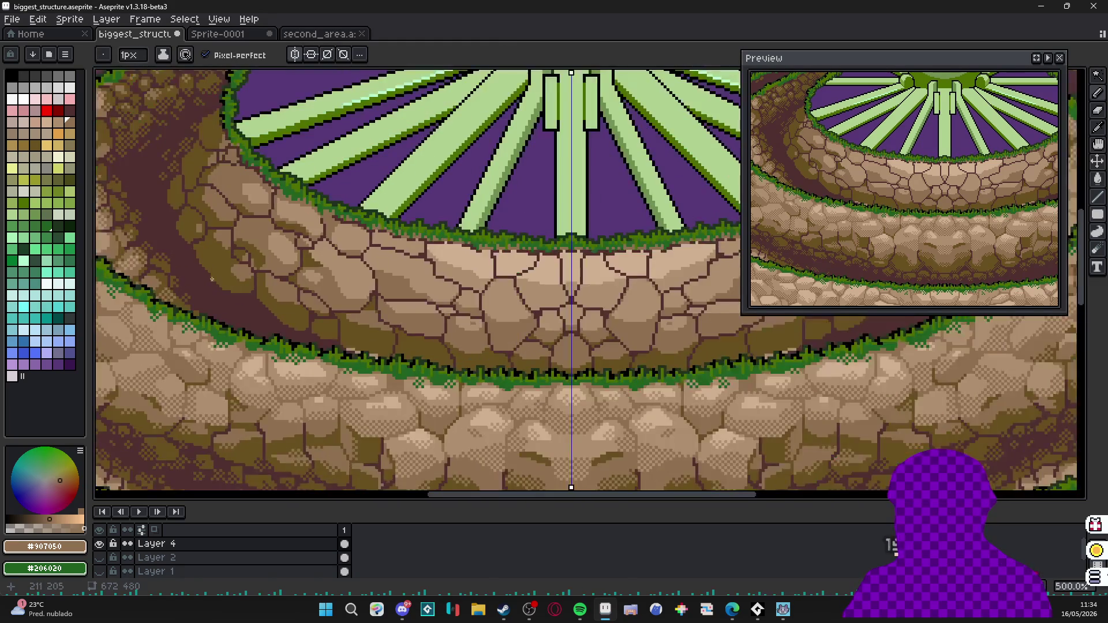
scroll(212, 279, up, 3)
scroll(364, 347, up, 2)
drag(364, 347, 434, 403)
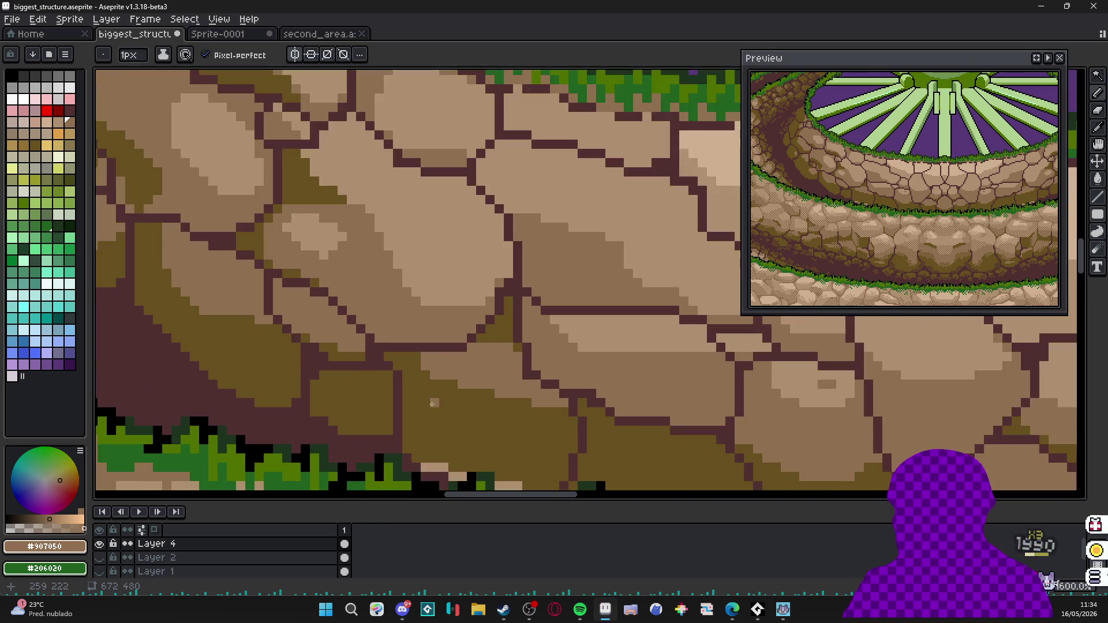
scroll(433, 403, up, 1)
mouse_move(439, 337)
mouse_down()
mouse_move(513, 300)
mouse_move(549, 247)
mouse_up()
key(v)
key(ctrl+z)
key(ctrl+z)
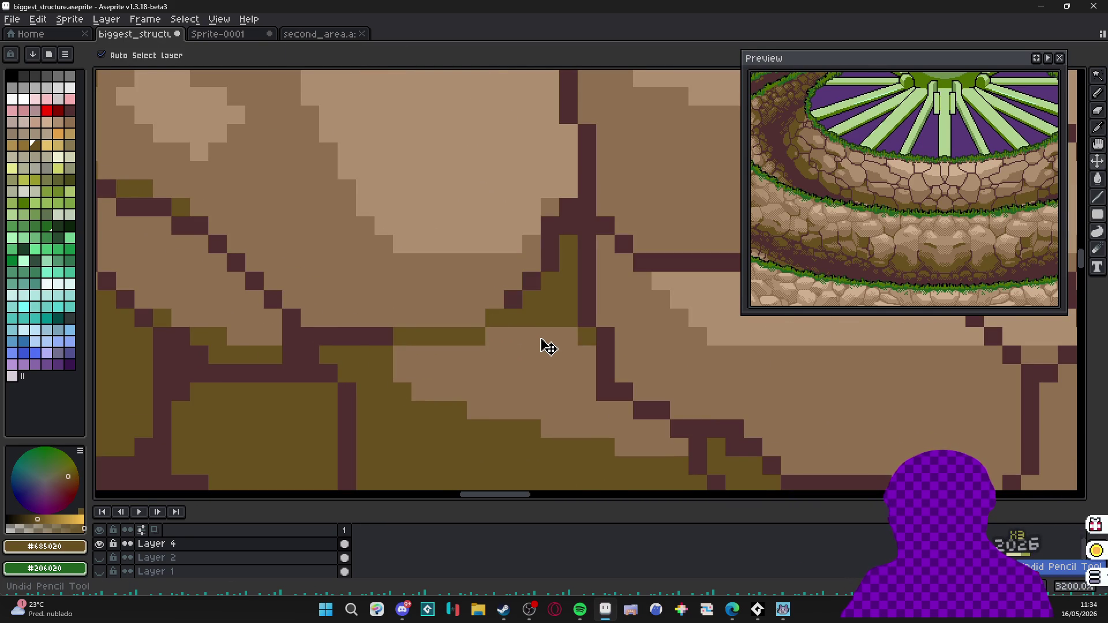
key(b)
Turn crack lines on two more upper-wall stones into dark olive shadow runs.
mouse_move(549, 349)
mouse_down()
mouse_move(398, 329)
mouse_move(347, 303)
mouse_up()
drag(381, 338, 325, 278)
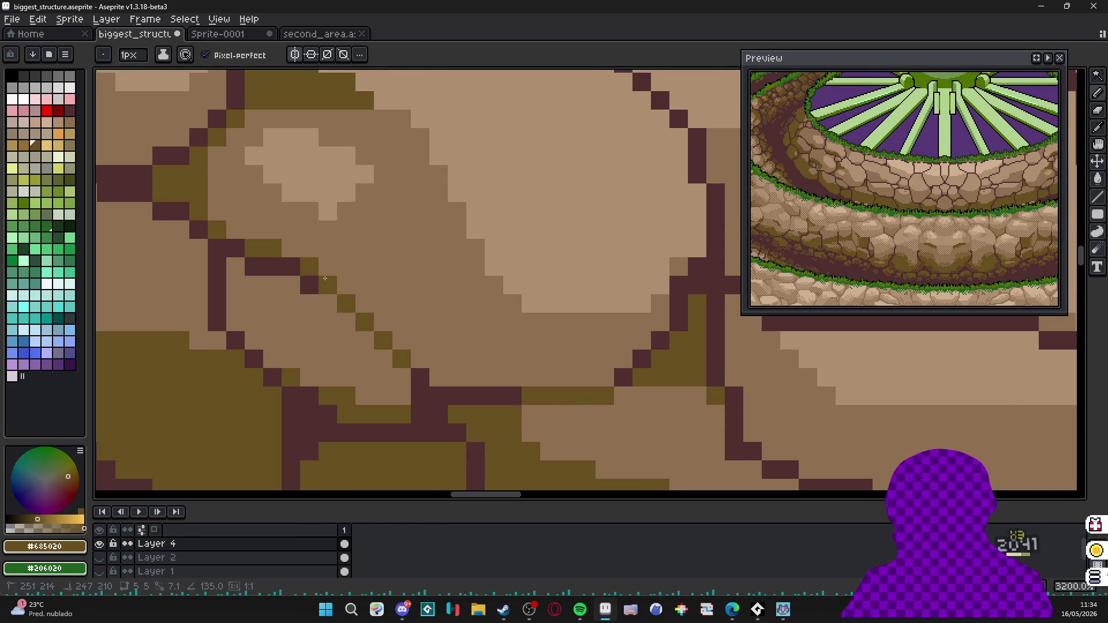
click(295, 269)
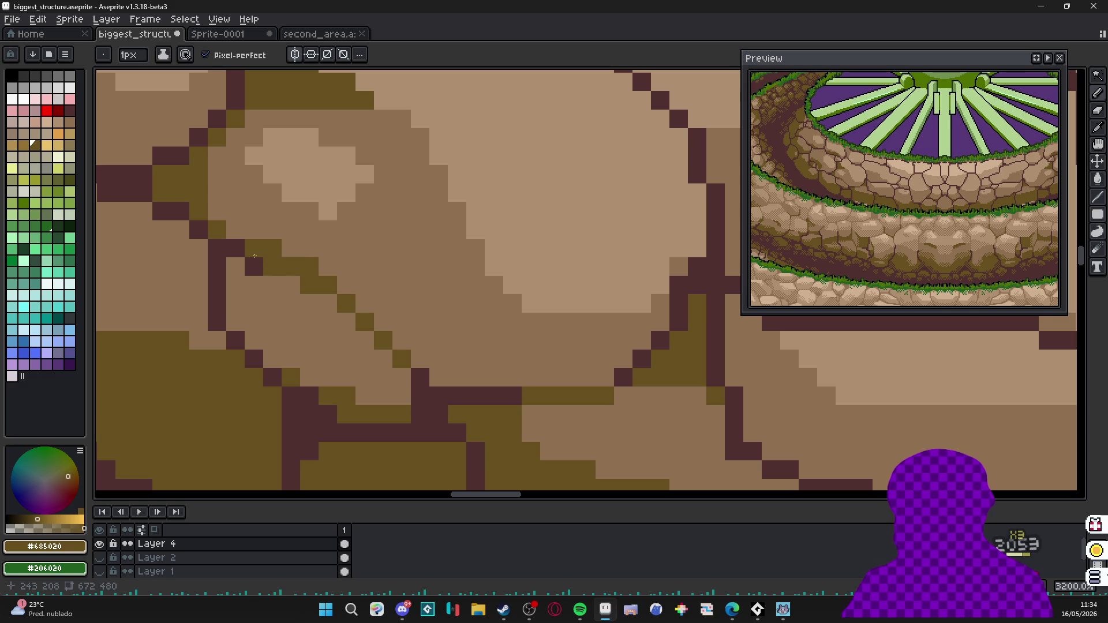
mouse_move(221, 253)
mouse_down()
mouse_move(224, 330)
mouse_move(393, 356)
mouse_move(269, 306)
mouse_up()
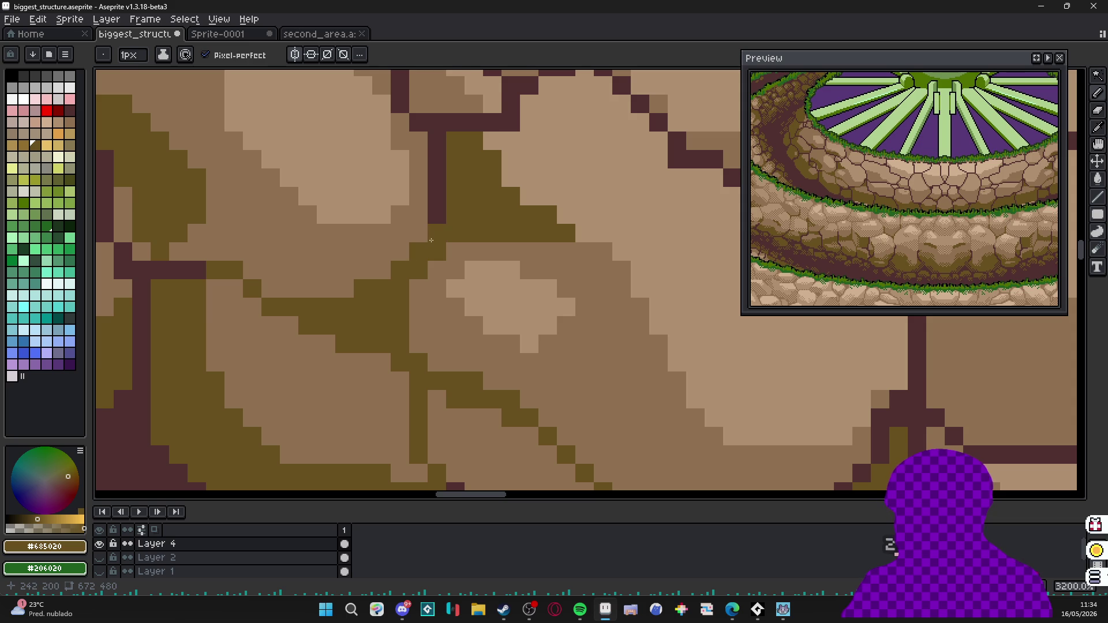
scroll(430, 240, down, 2)
scroll(479, 284, up, 2)
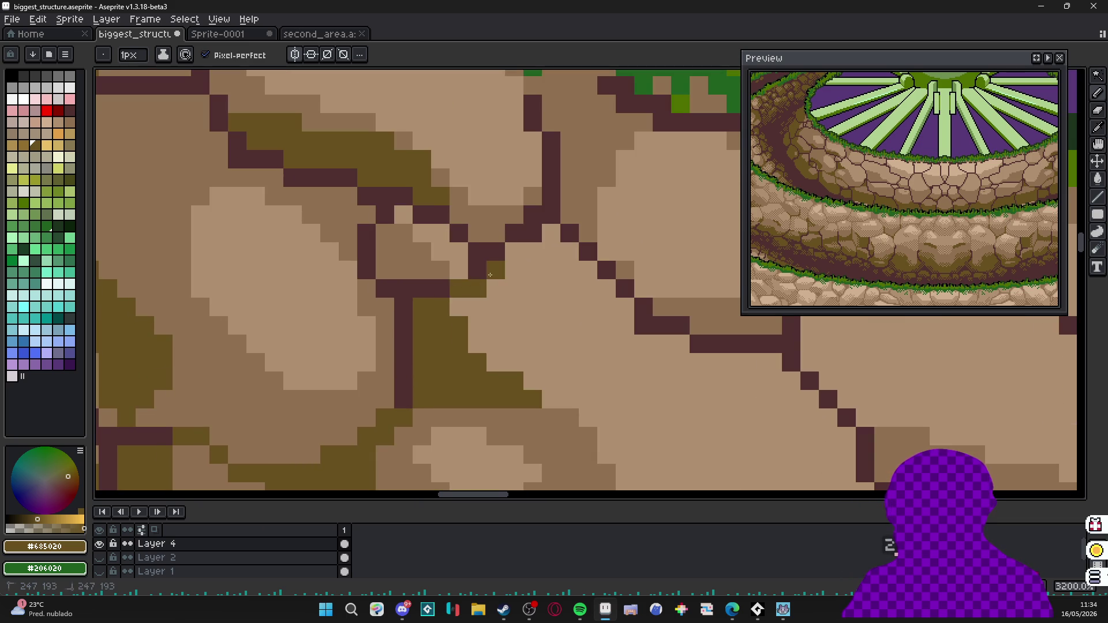
click(551, 197)
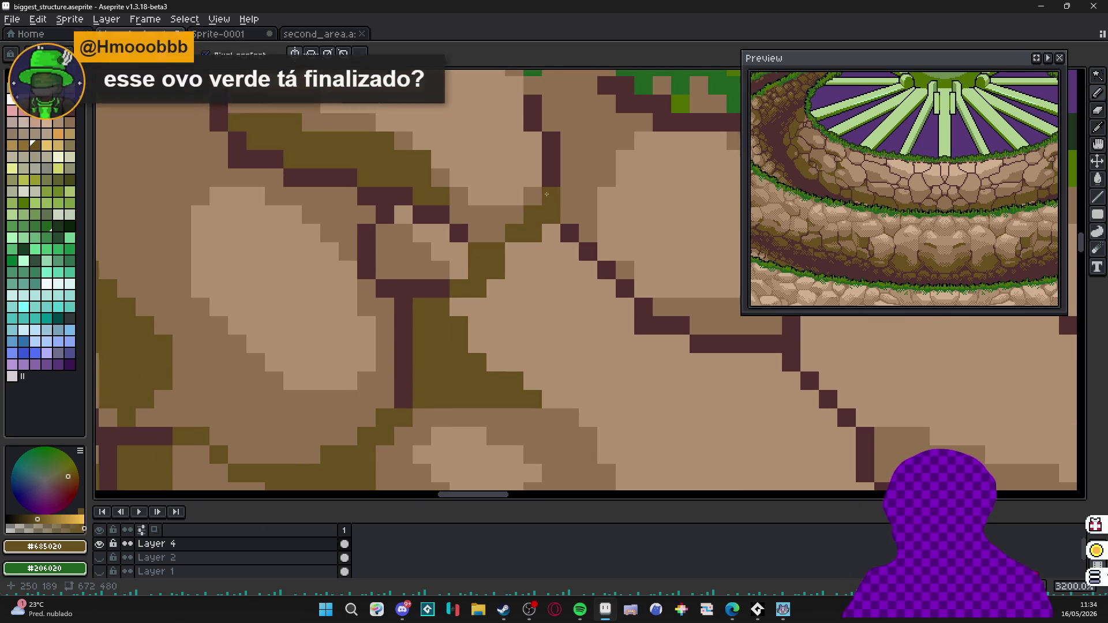
drag(538, 207, 555, 304)
mouse_move(563, 233)
mouse_down()
mouse_move(573, 312)
mouse_move(544, 216)
mouse_up()
scroll(578, 303, down, 2)
scroll(578, 303, down, 2)
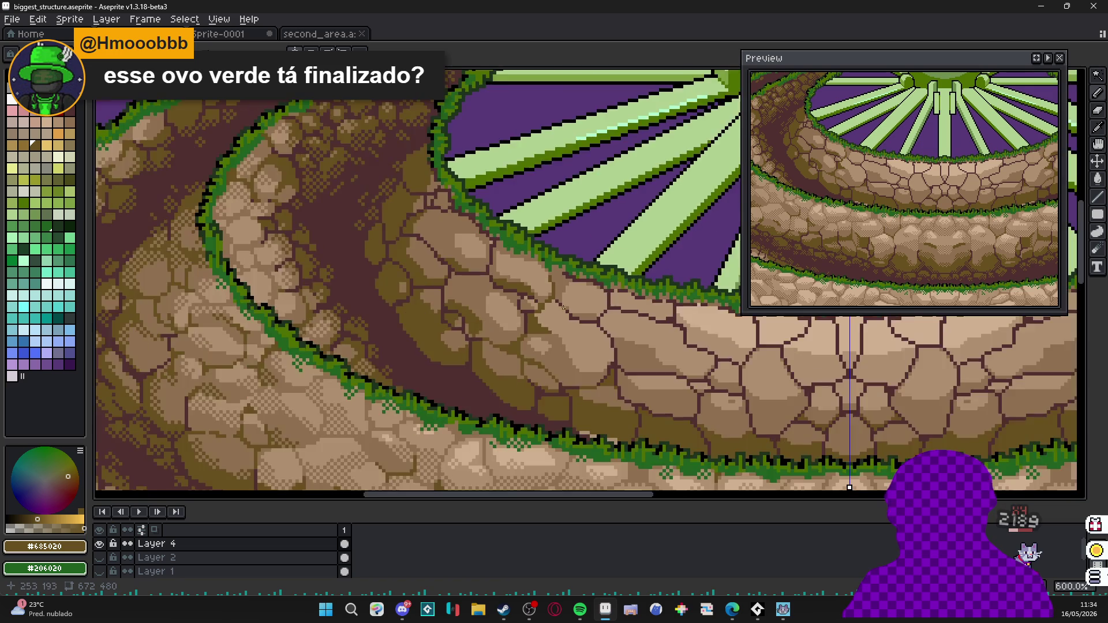
scroll(519, 260, up, 2)
scroll(502, 243, up, 2)
scroll(484, 238, up, 2)
Draw an olive shadow line down a stone edge, then pan across the dome and stone rings to review.
mouse_move(485, 251)
mouse_down()
mouse_move(488, 338)
mouse_move(451, 390)
mouse_move(497, 352)
mouse_move(353, 328)
mouse_up()
scroll(497, 351, down, 2)
scroll(498, 351, down, 2)
scroll(497, 352, down, 2)
scroll(353, 327, up, 1)
scroll(353, 327, up, 1)
scroll(353, 327, up, 1)
scroll(353, 327, down, 2)
scroll(433, 261, down, 2)
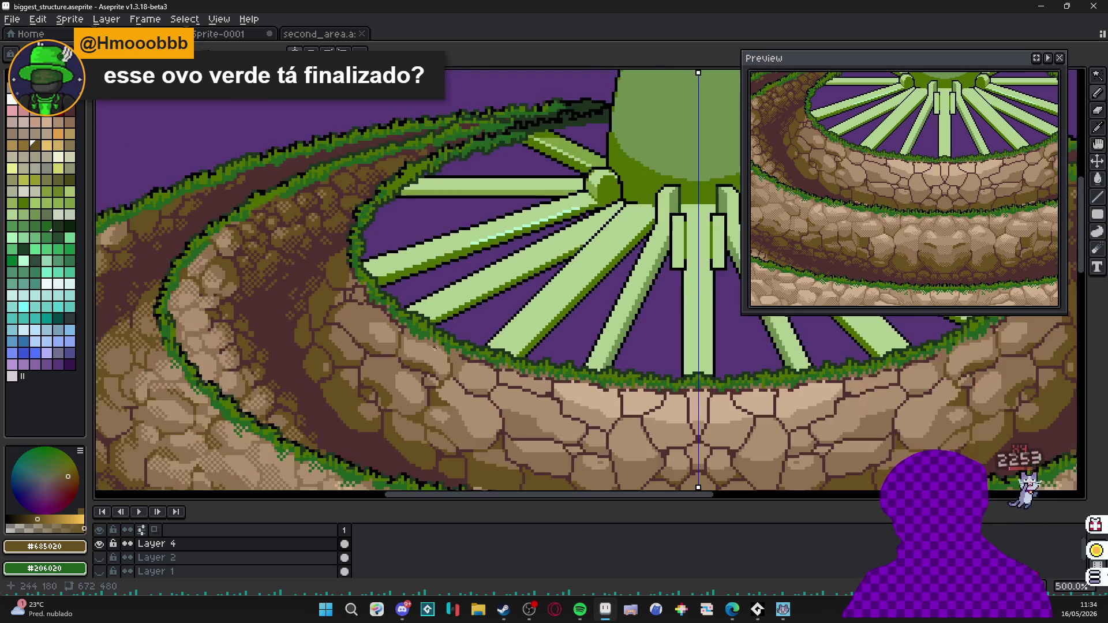
drag(434, 260, 485, 295)
drag(433, 390, 433, 139)
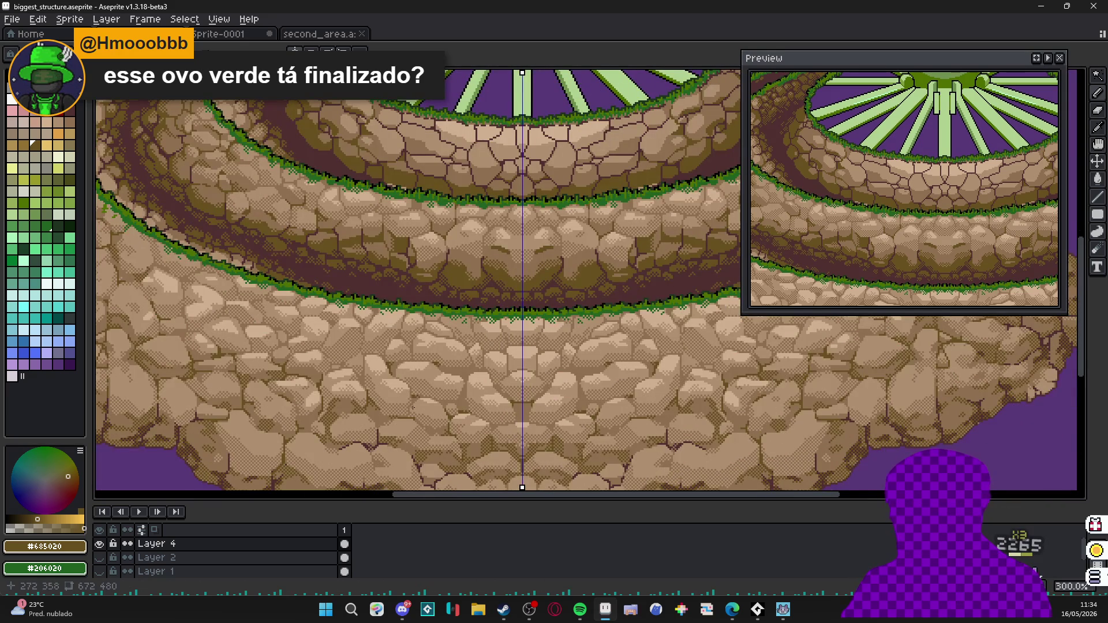
scroll(485, 260, down, 1)
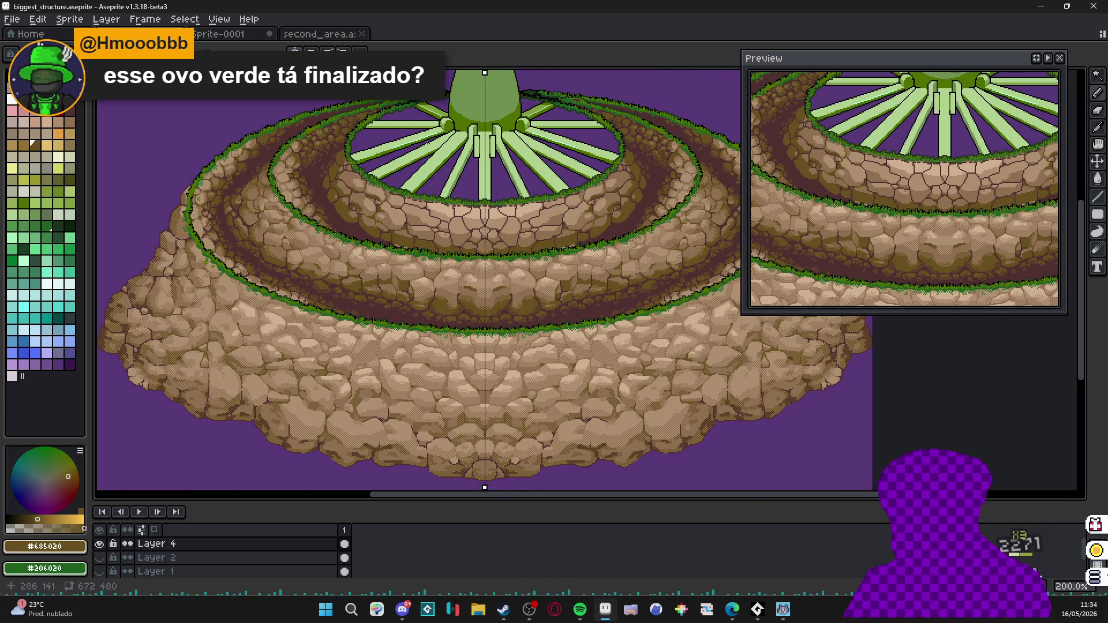
scroll(410, 272, up, 2)
scroll(410, 273, up, 1)
scroll(411, 272, up, 2)
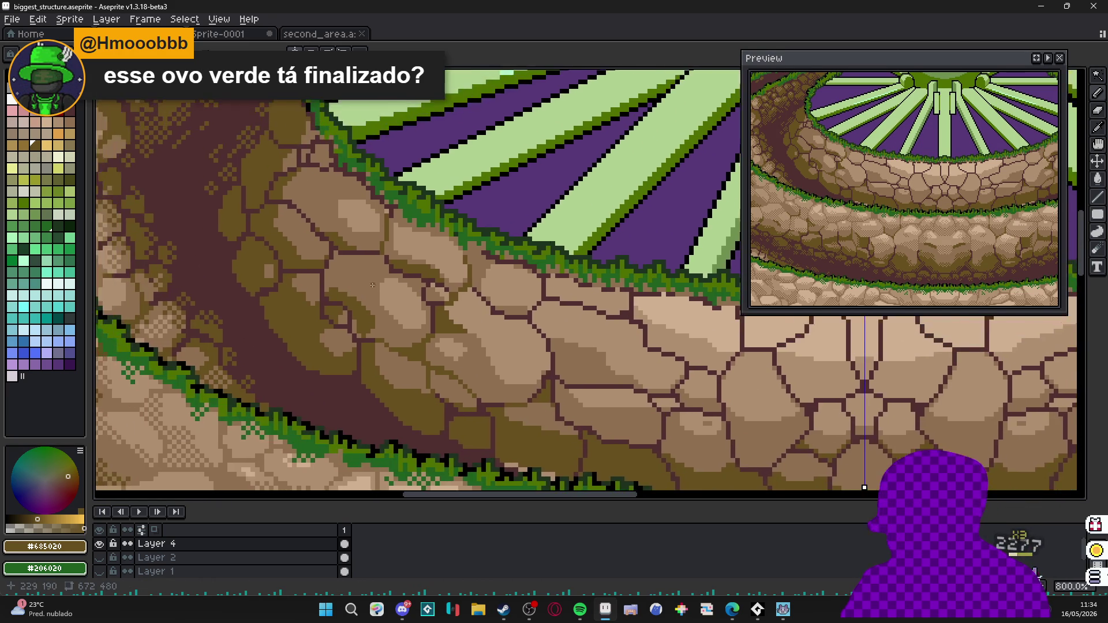
scroll(411, 272, up, 1)
scroll(410, 273, up, 1)
mouse_move(482, 309)
mouse_down()
mouse_move(363, 286)
mouse_move(312, 252)
mouse_move(429, 308)
mouse_move(389, 309)
mouse_up()
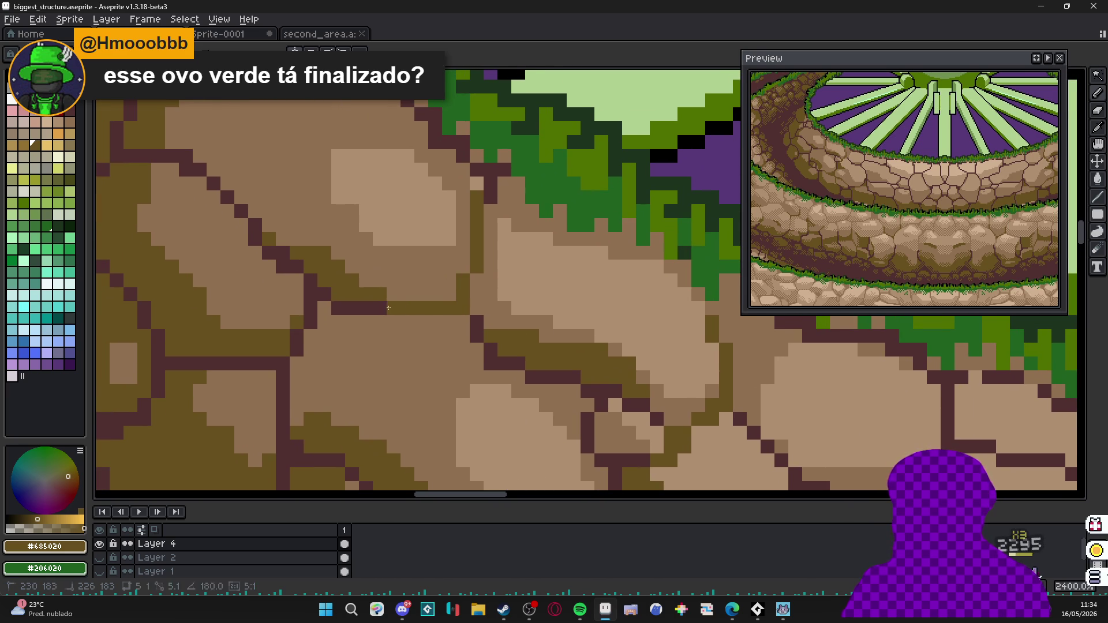
drag(239, 227, 309, 284)
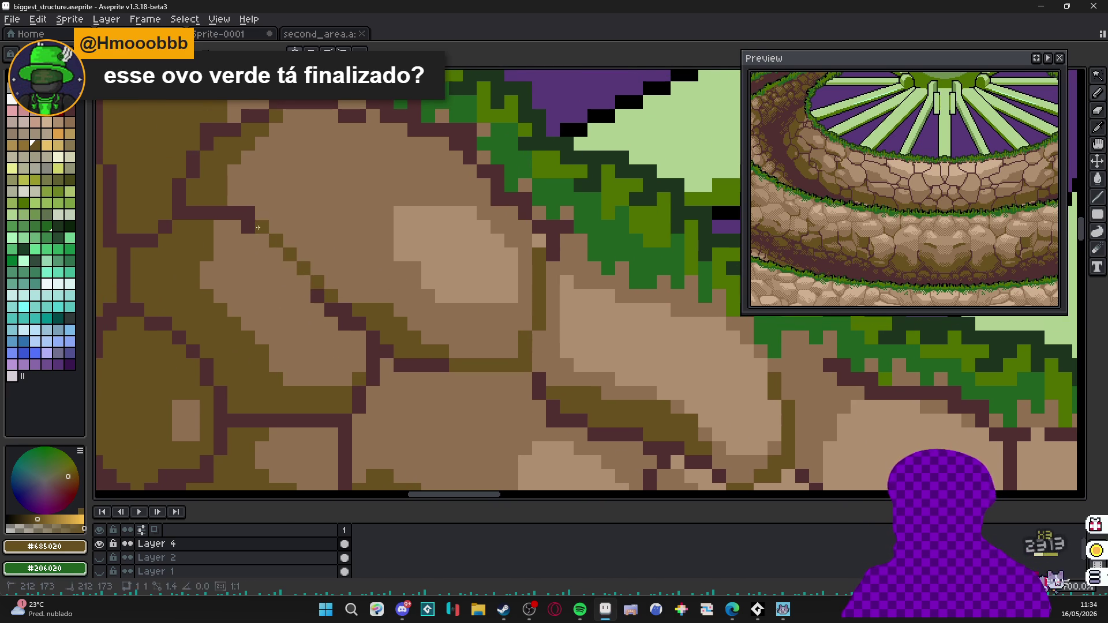
scroll(332, 229, down, 1)
scroll(332, 229, down, 1)
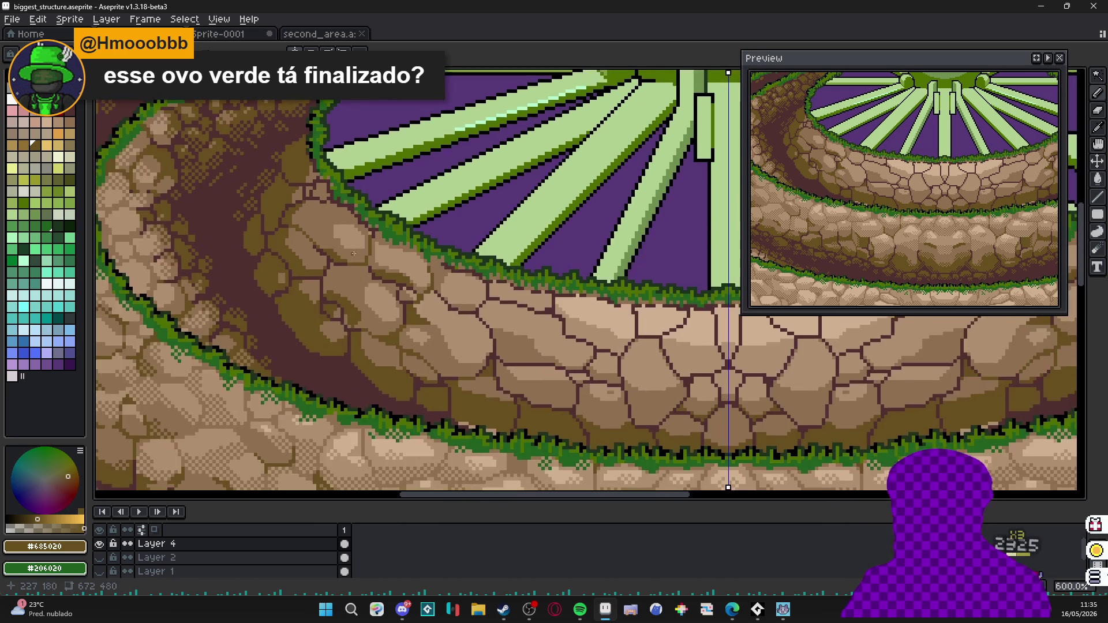
scroll(390, 234, up, 2)
scroll(394, 236, up, 1)
scroll(394, 237, up, 1)
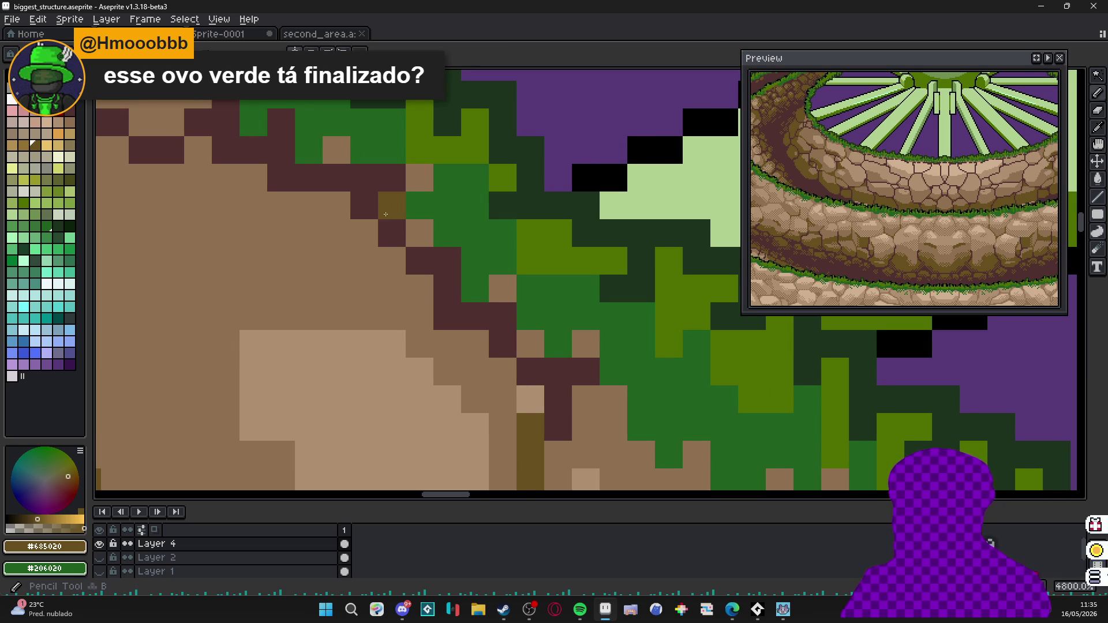
With a 2px brush, recolour a dark crack bar and stem on the front wall into olive brown blocks.
key(plus)
click(337, 193)
click(294, 177)
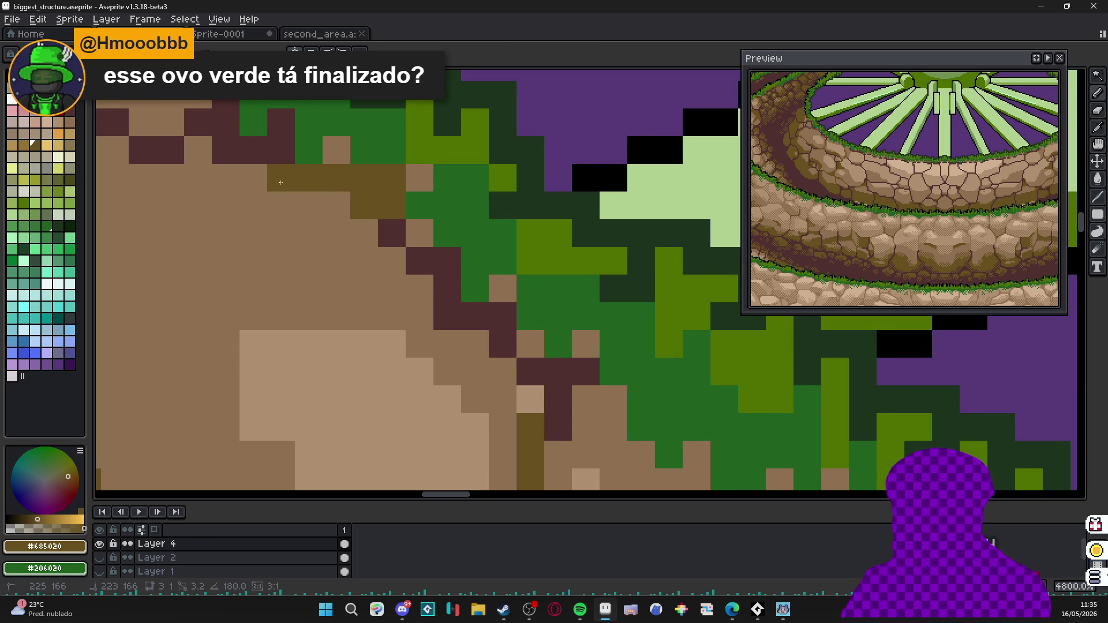
click(337, 260)
click(282, 129)
scroll(292, 202, down, 2)
scroll(292, 202, down, 1)
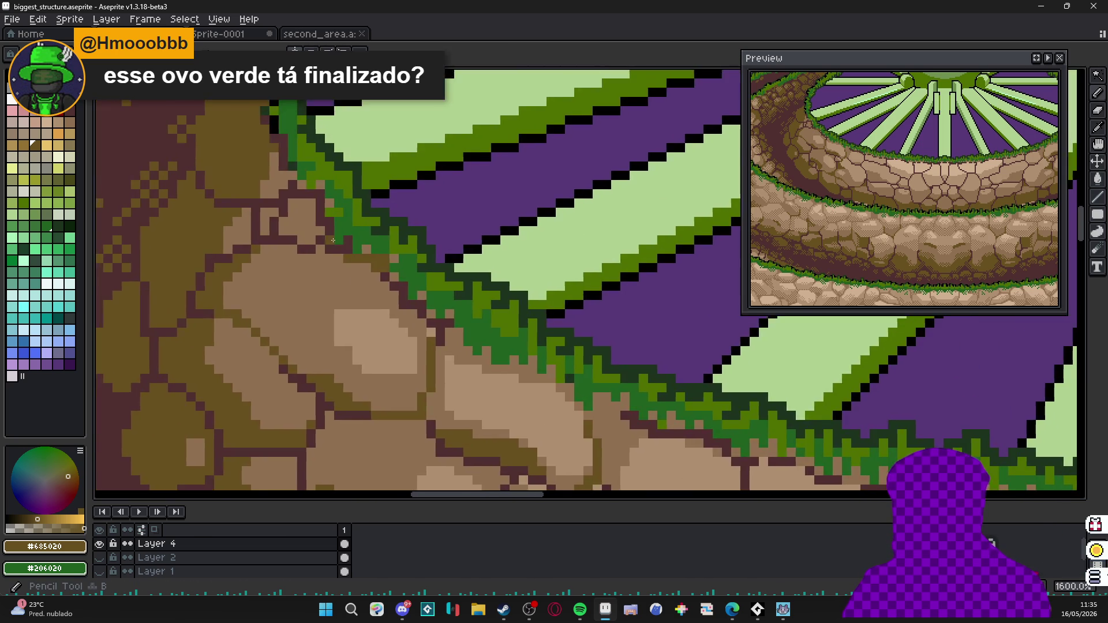
scroll(358, 249, up, 2)
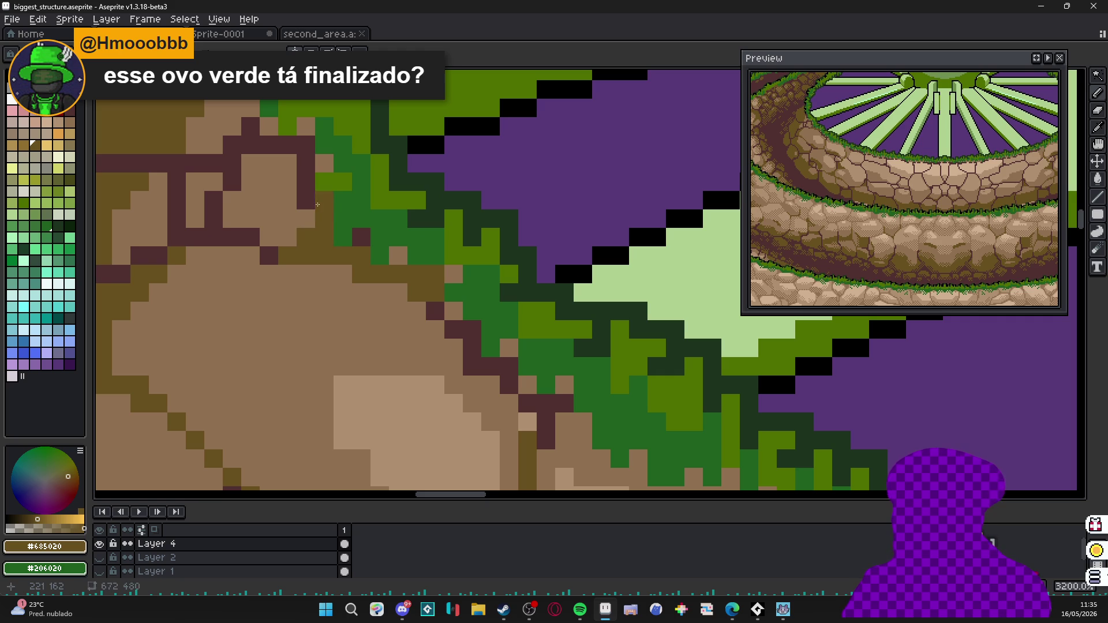
drag(304, 157, 267, 146)
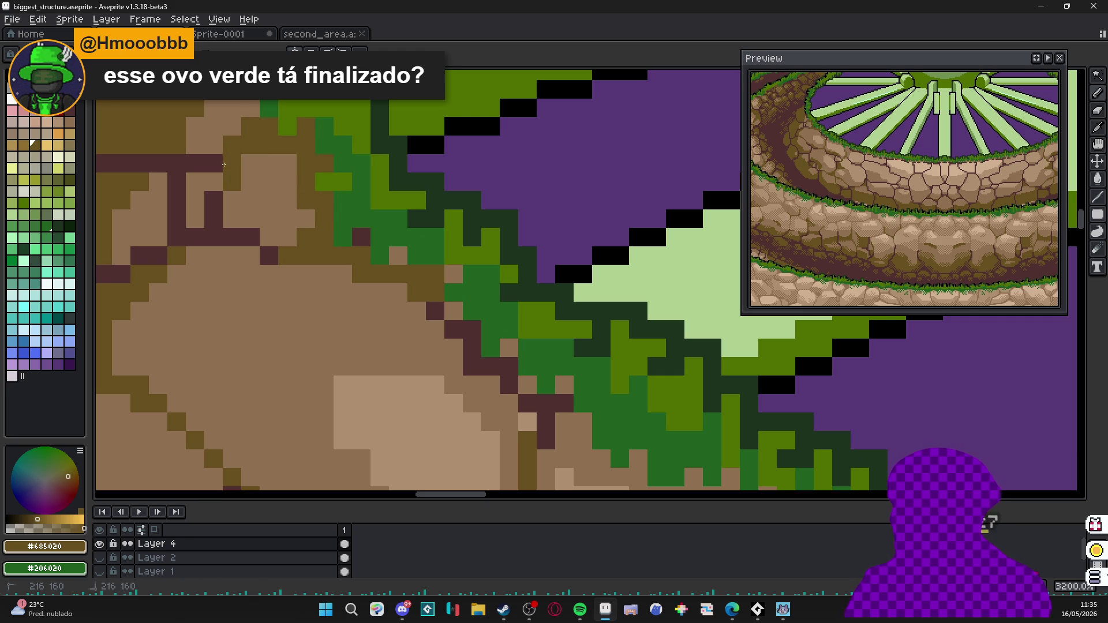
mouse_move(225, 165)
mouse_down()
mouse_move(173, 165)
mouse_move(179, 221)
mouse_move(254, 238)
mouse_move(276, 274)
mouse_up()
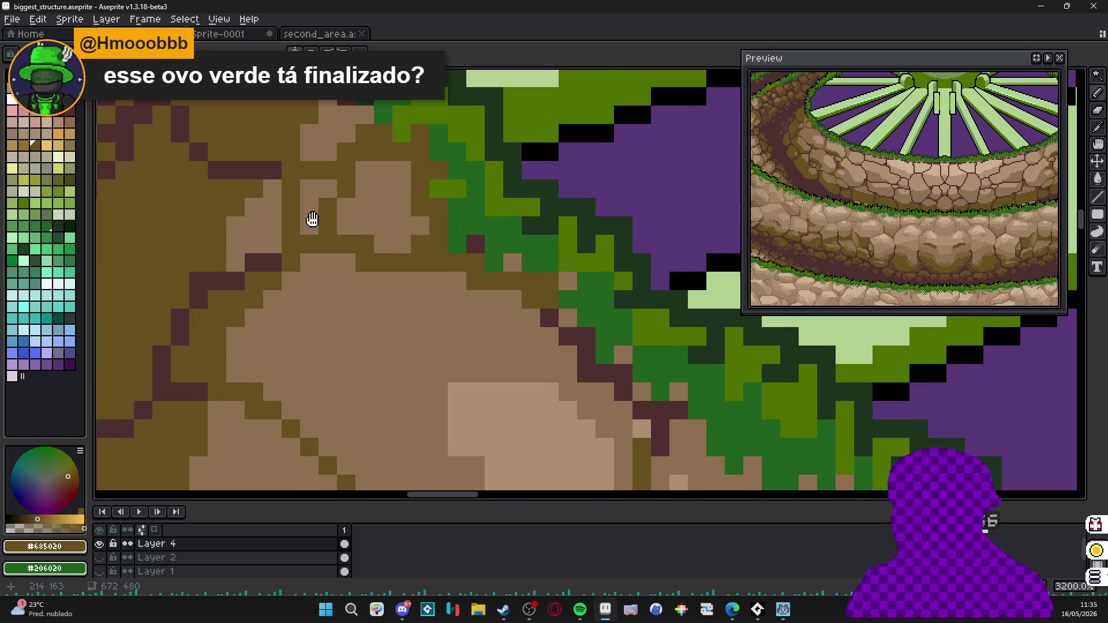
scroll(243, 278, down, 3)
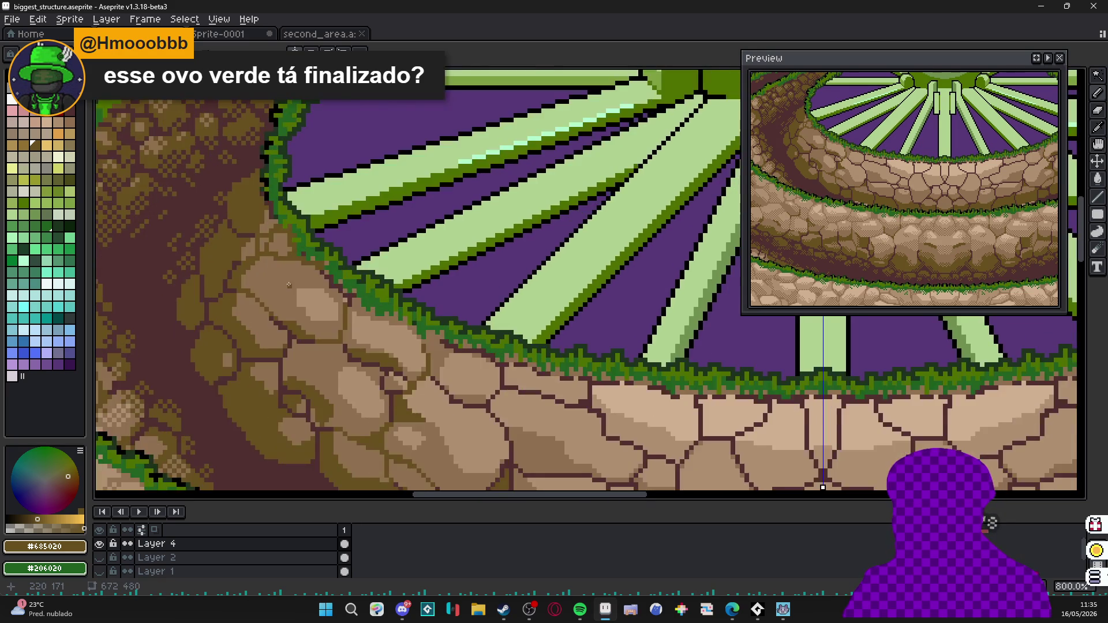
Add olive shadows under two more cracks, repaint some dark crack pixels tan, and save the file.
drag(347, 259, 260, 156)
scroll(635, 373, up, 2)
scroll(521, 303, up, 2)
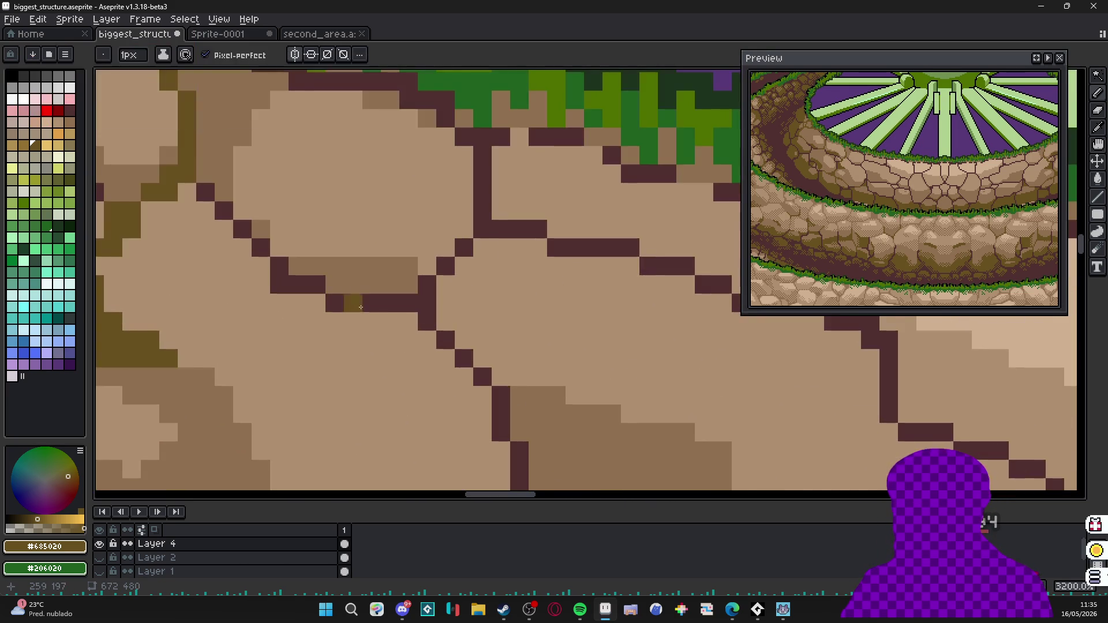
drag(466, 308, 358, 288)
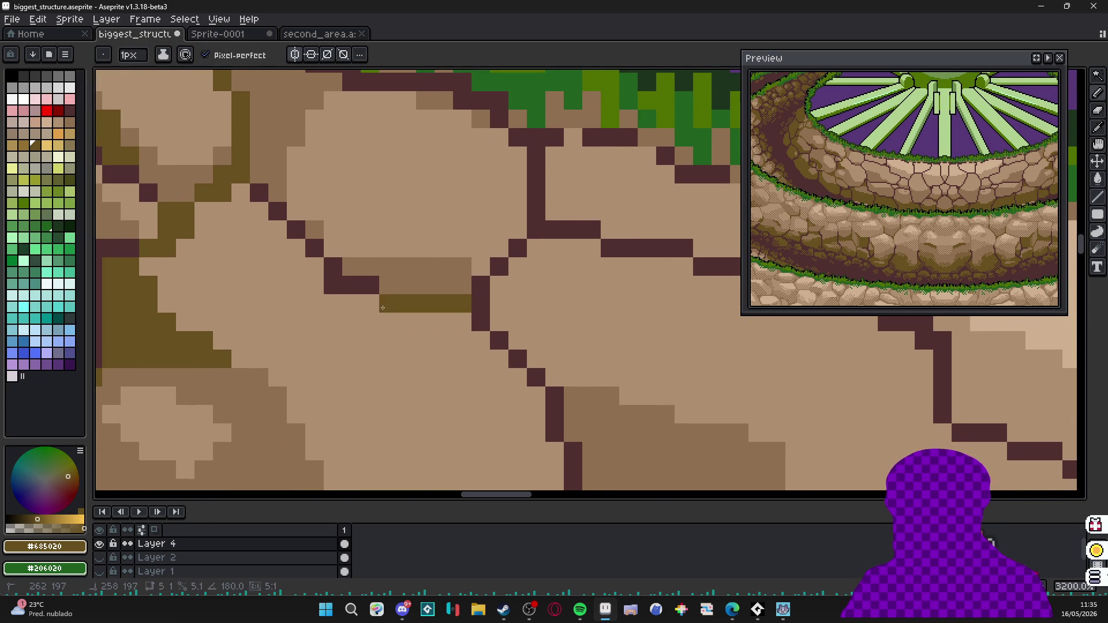
alt+click(410, 265)
drag(481, 345, 482, 317)
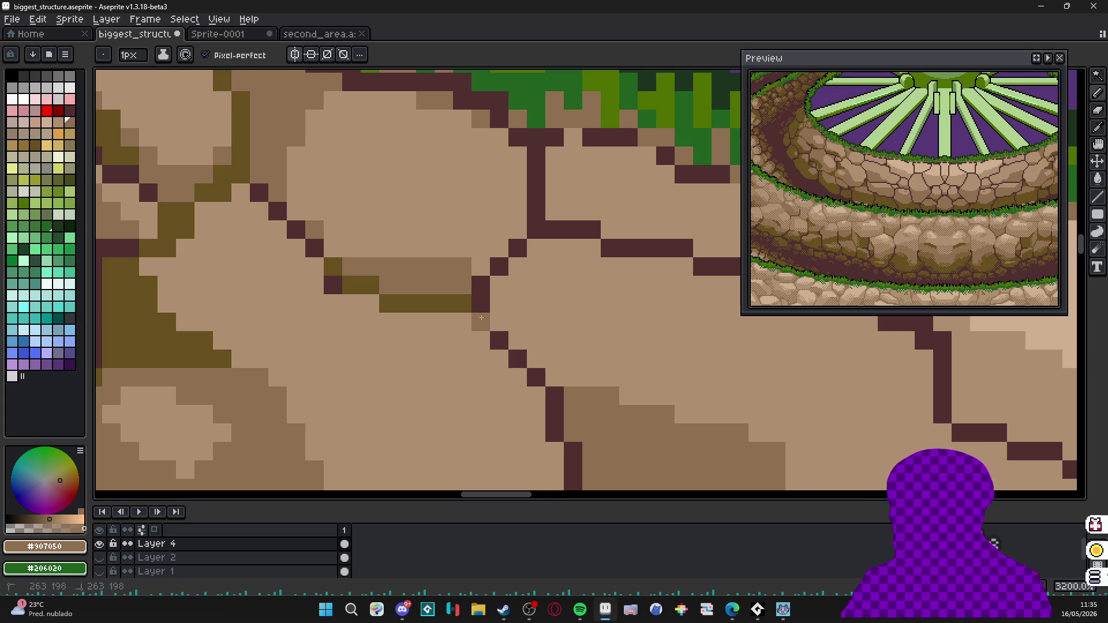
drag(537, 379, 522, 389)
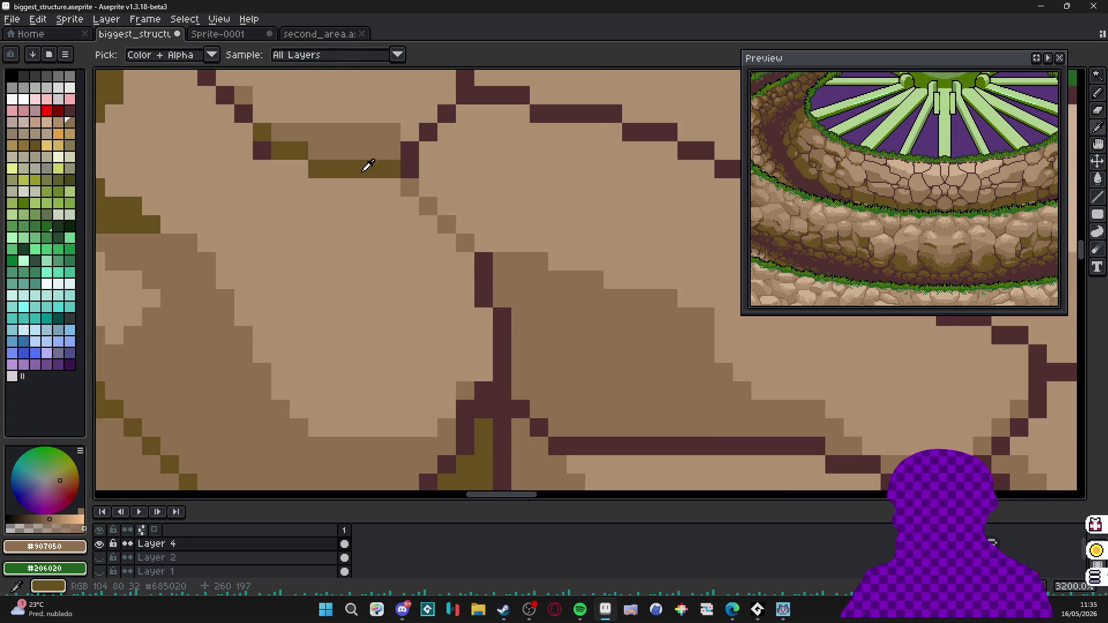
alt+click(367, 168)
mouse_move(484, 260)
mouse_down()
mouse_move(502, 381)
mouse_move(543, 358)
mouse_move(462, 359)
mouse_up()
scroll(503, 364, down, 3)
scroll(459, 383, down, 1)
key(ctrl+s)
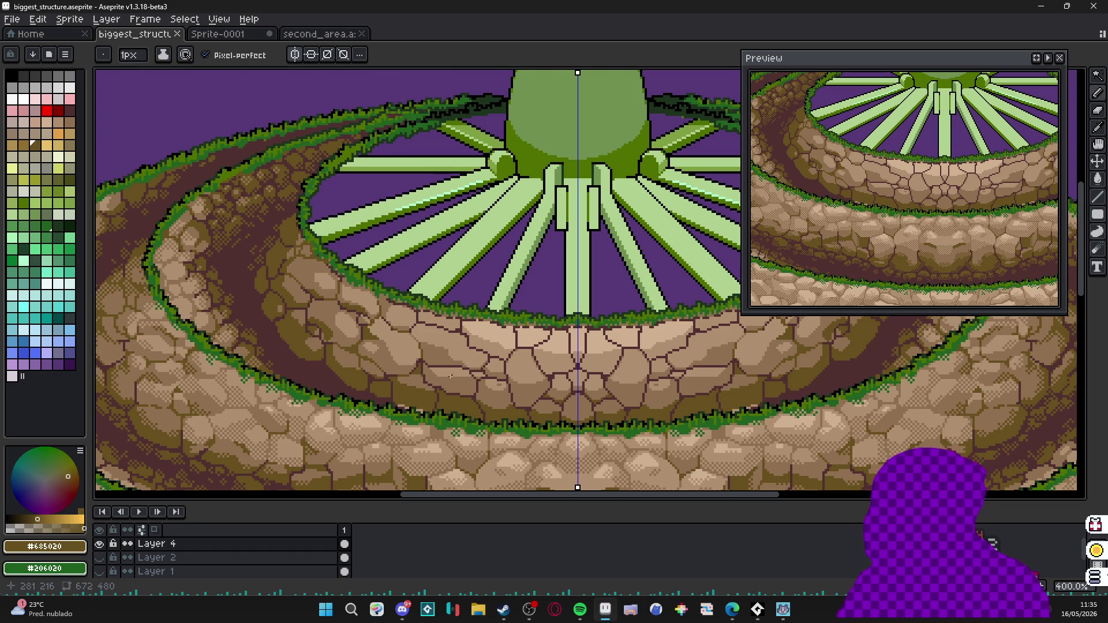
scroll(451, 376, up, 3)
scroll(438, 362, up, 3)
Paint stepped olive shadow rows along the horizontal cracks, covering some dark crack pixels with tan.
drag(333, 357, 582, 358)
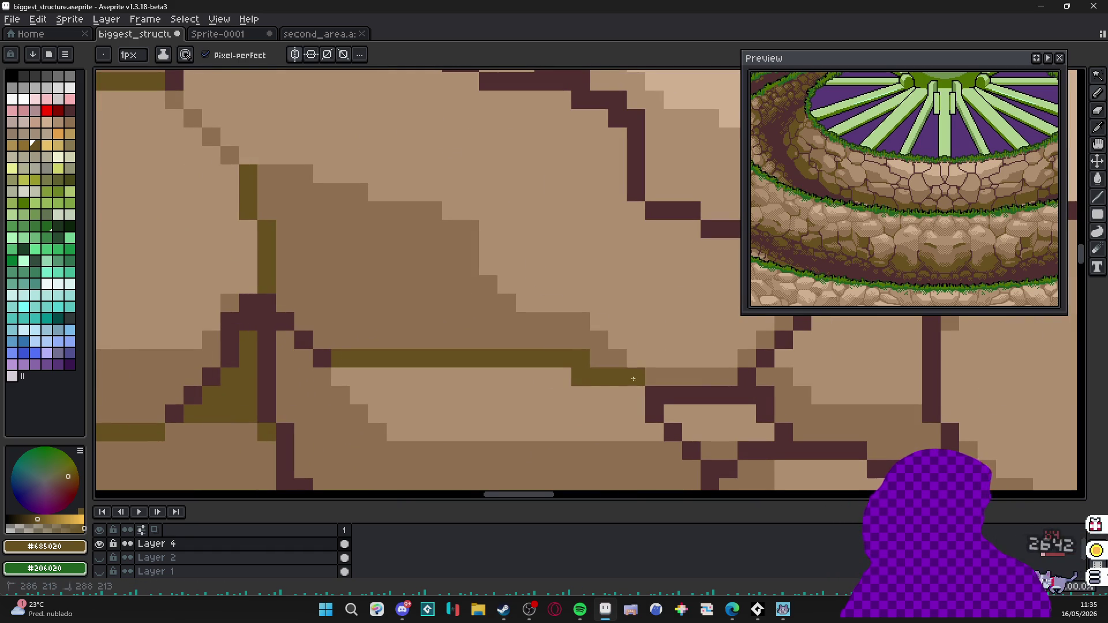
scroll(609, 380, down, 1)
drag(559, 363, 699, 369)
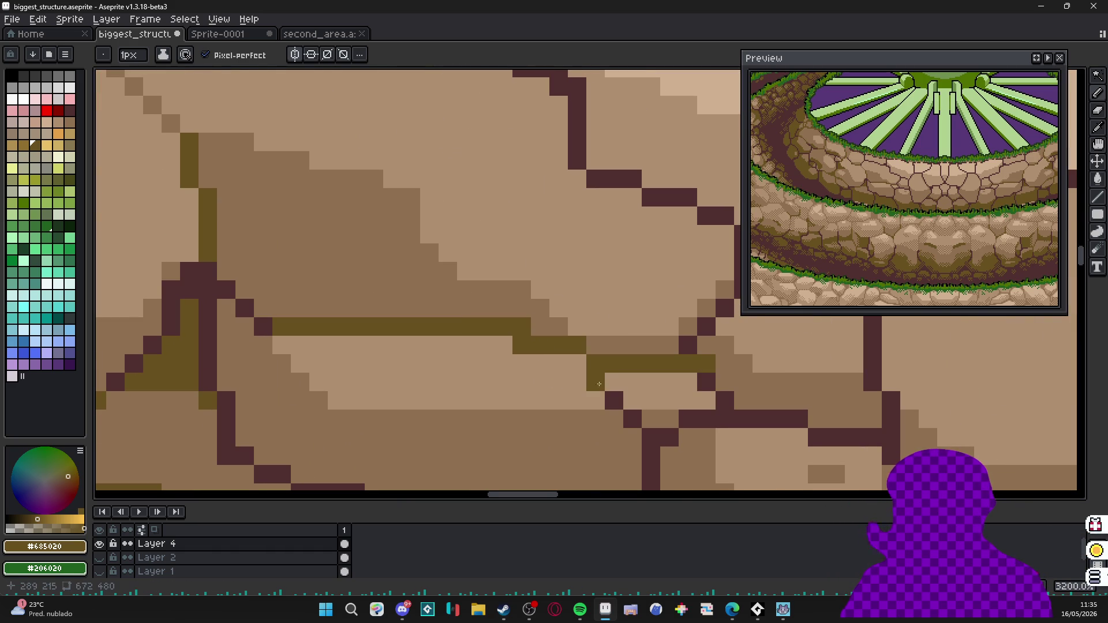
alt+click(600, 397)
drag(665, 388, 724, 400)
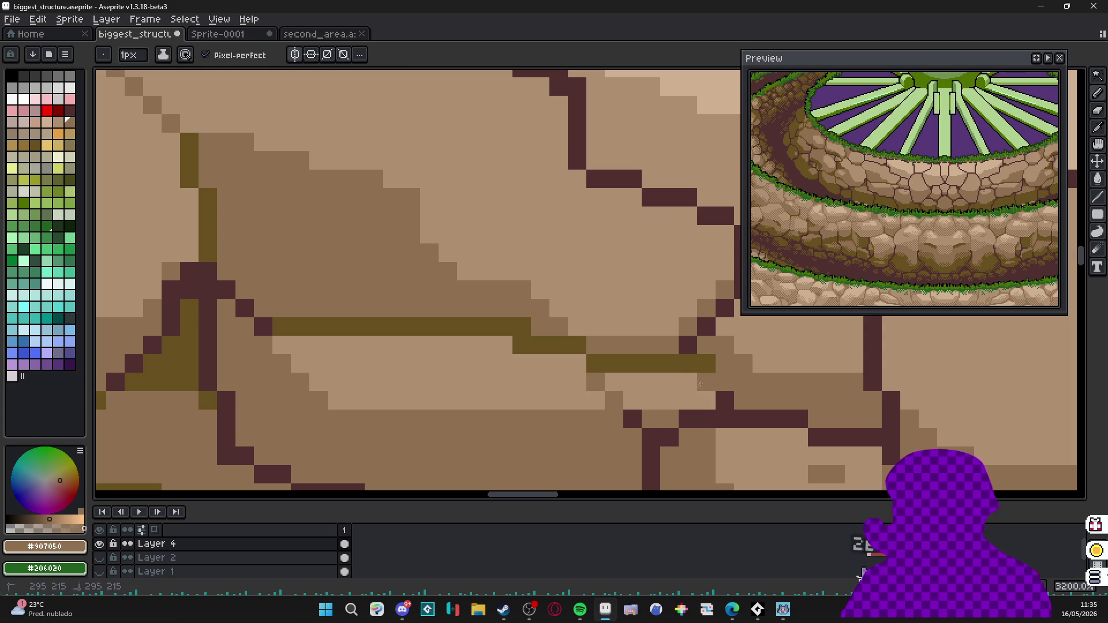
scroll(693, 399, down, 2)
alt+click(627, 355)
click(613, 407)
mouse_move(618, 407)
mouse_down()
mouse_move(782, 432)
mouse_move(698, 419)
mouse_up()
click(807, 407)
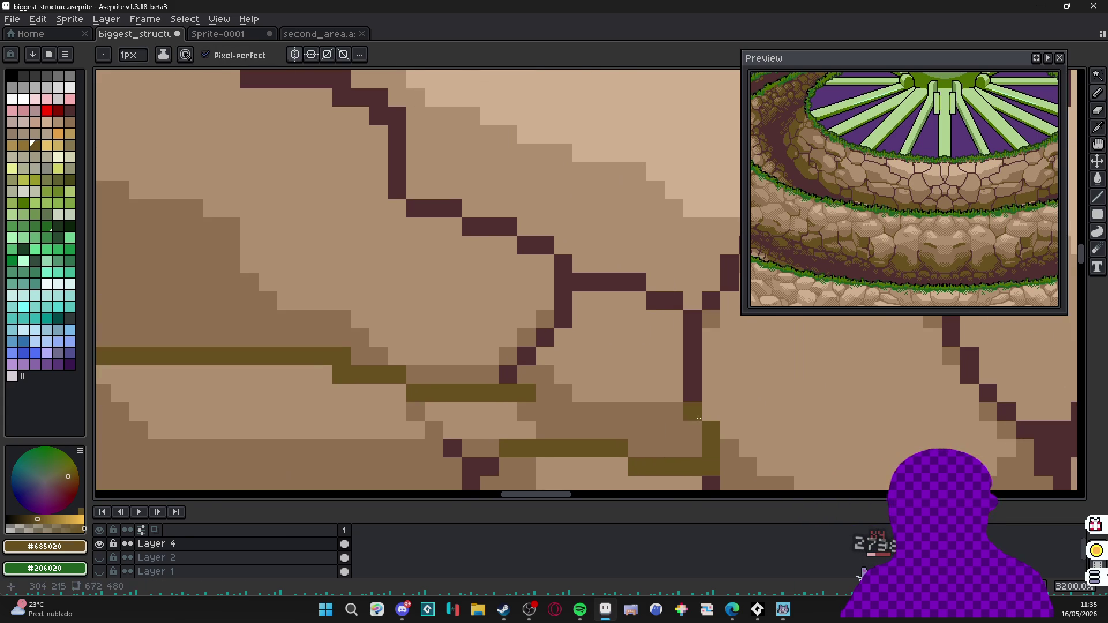
scroll(698, 422, down, 2)
Lighten a column of pixels beside a crack to tan and dab an olive shadow pixel on the stone.
alt+click(576, 446)
mouse_move(604, 429)
mouse_down()
mouse_move(602, 373)
mouse_move(474, 316)
mouse_move(459, 382)
mouse_up()
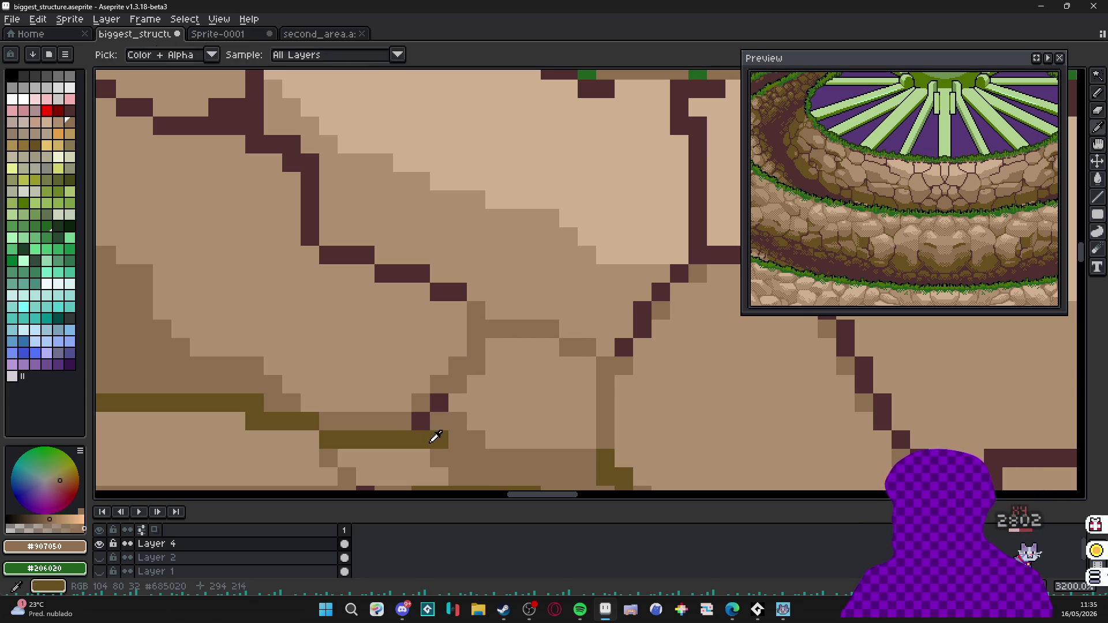
alt+click(435, 406)
click(444, 386)
scroll(444, 386, down, 1)
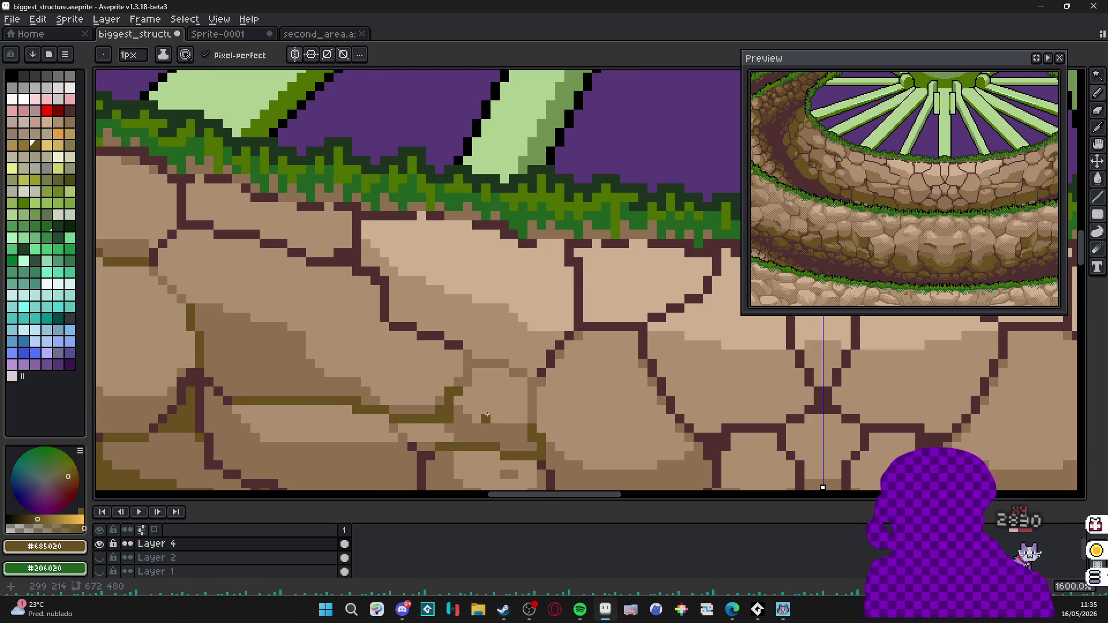
scroll(486, 420, down, 6)
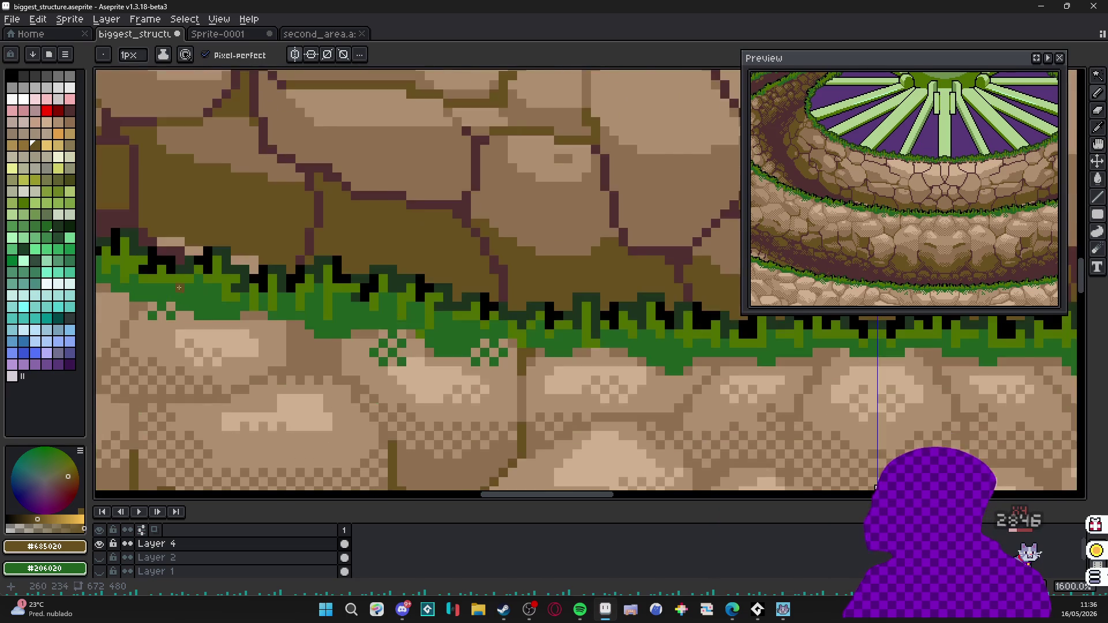
scroll(475, 393, up, 1)
Extend olive shadow pixels along a diagonal stone edge, then bring the whole dome into view.
drag(477, 389, 295, 351)
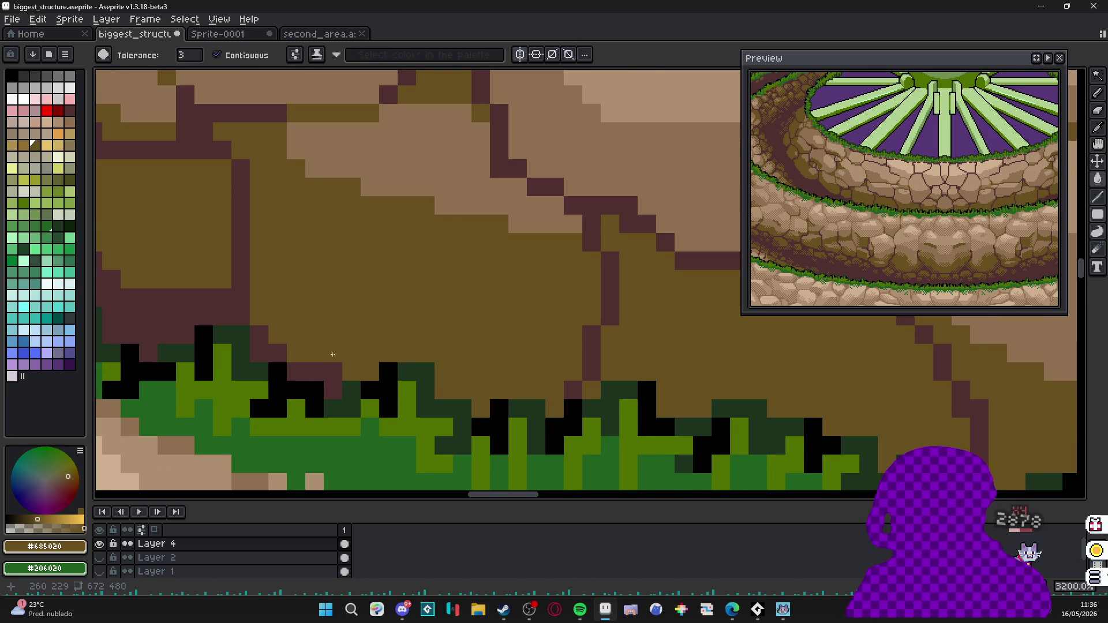
scroll(434, 281, down, 4)
scroll(434, 282, up, 1)
scroll(416, 294, up, 1)
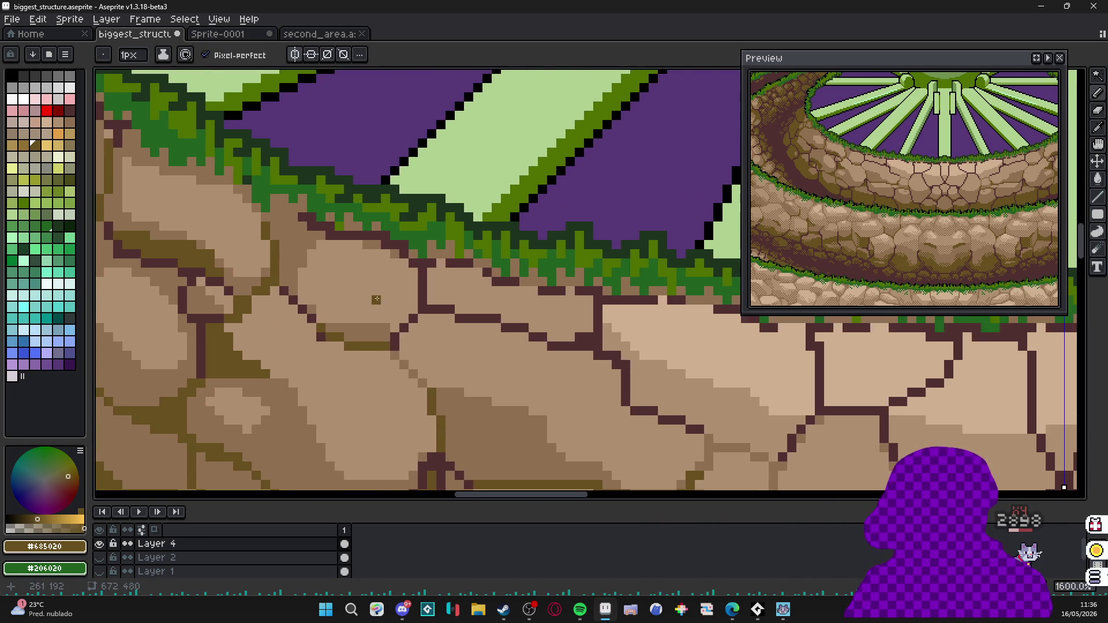
scroll(347, 303, up, 1)
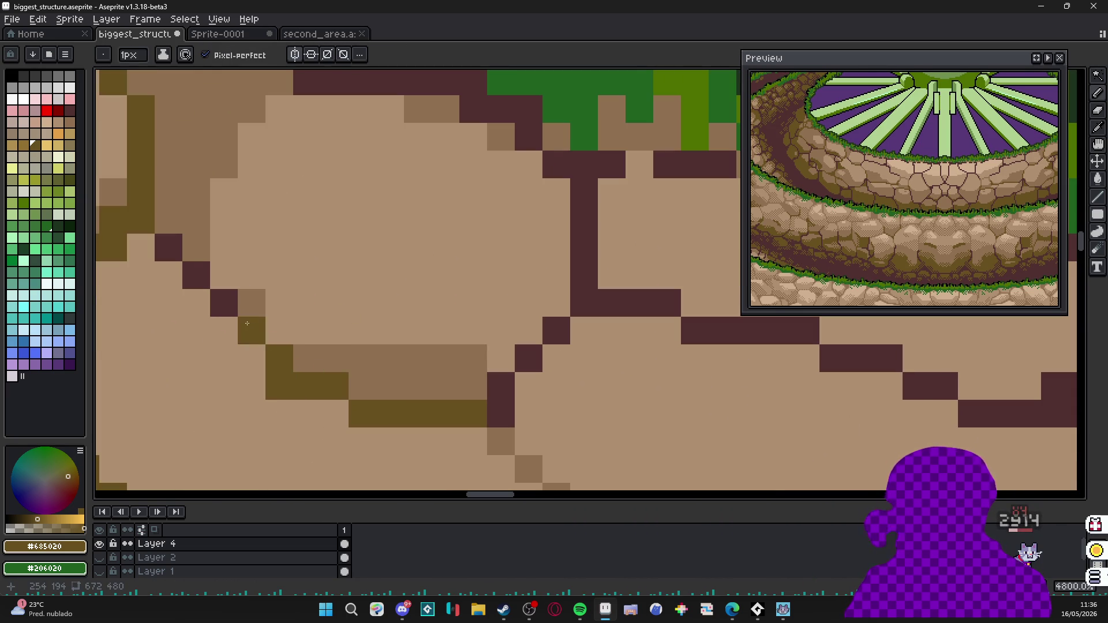
drag(198, 294, 173, 252)
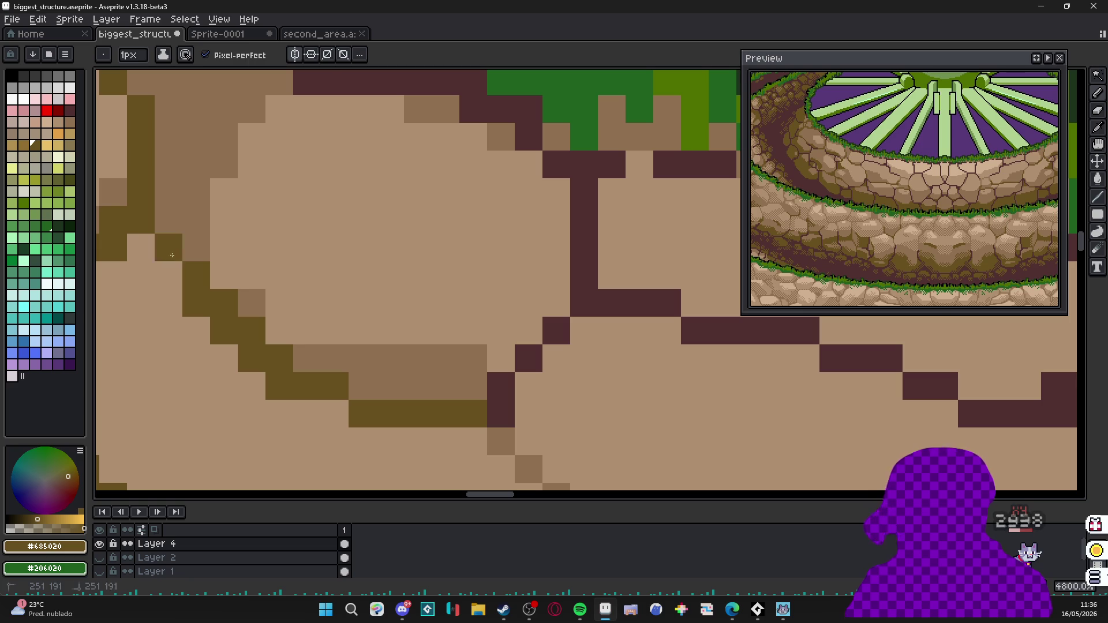
click(158, 255)
scroll(158, 256, down, 5)
scroll(320, 347, up, 1)
scroll(312, 354, up, 1)
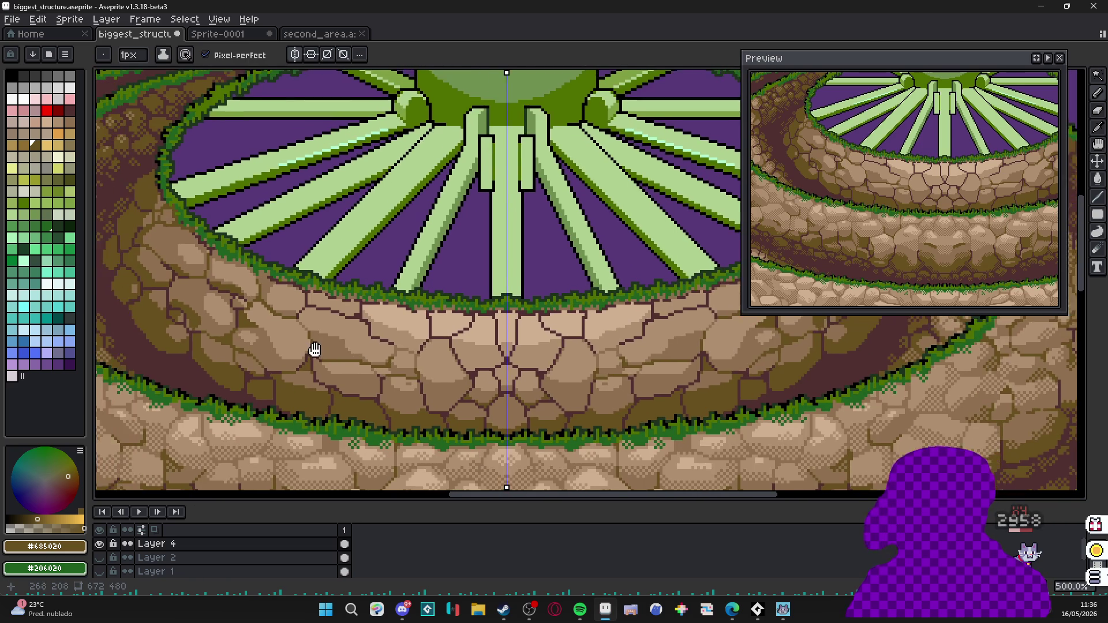
scroll(260, 347, up, 2)
scroll(248, 344, up, 1)
scroll(260, 329, up, 2)
drag(277, 261, 316, 269)
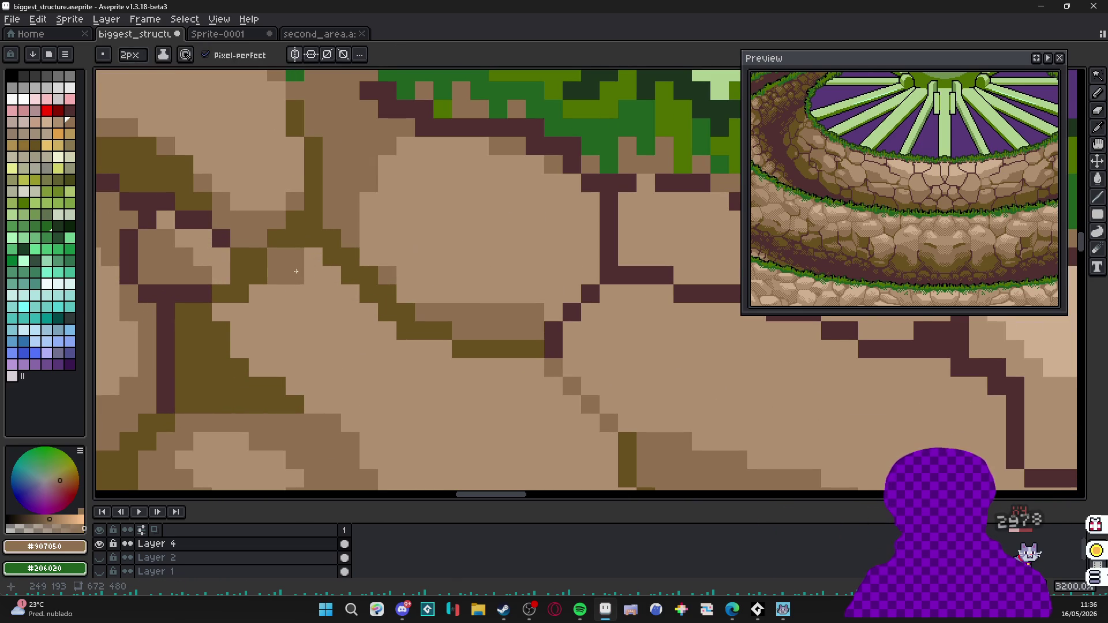
scroll(227, 302, down, 3)
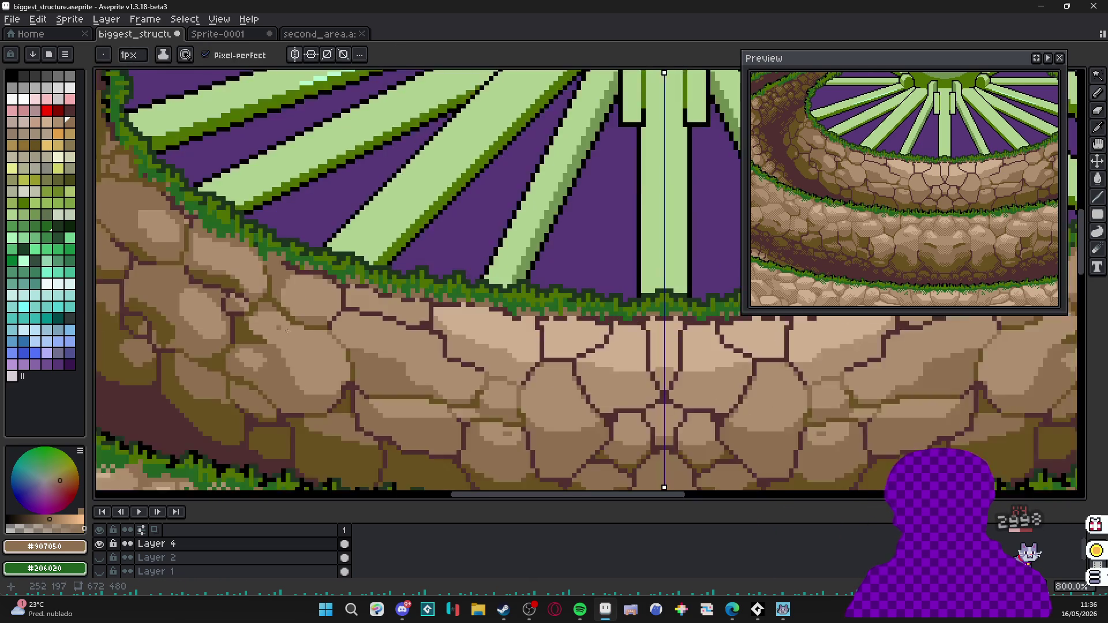
scroll(261, 329, down, 1)
mouse_move(373, 382)
mouse_down()
mouse_move(402, 404)
mouse_move(493, 404)
mouse_up()
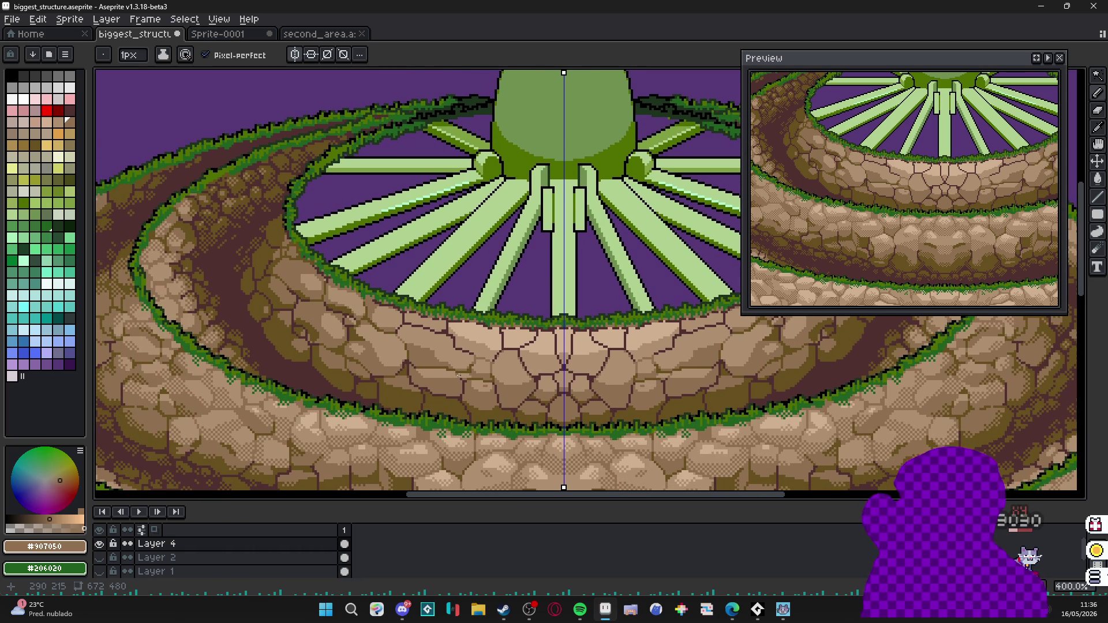
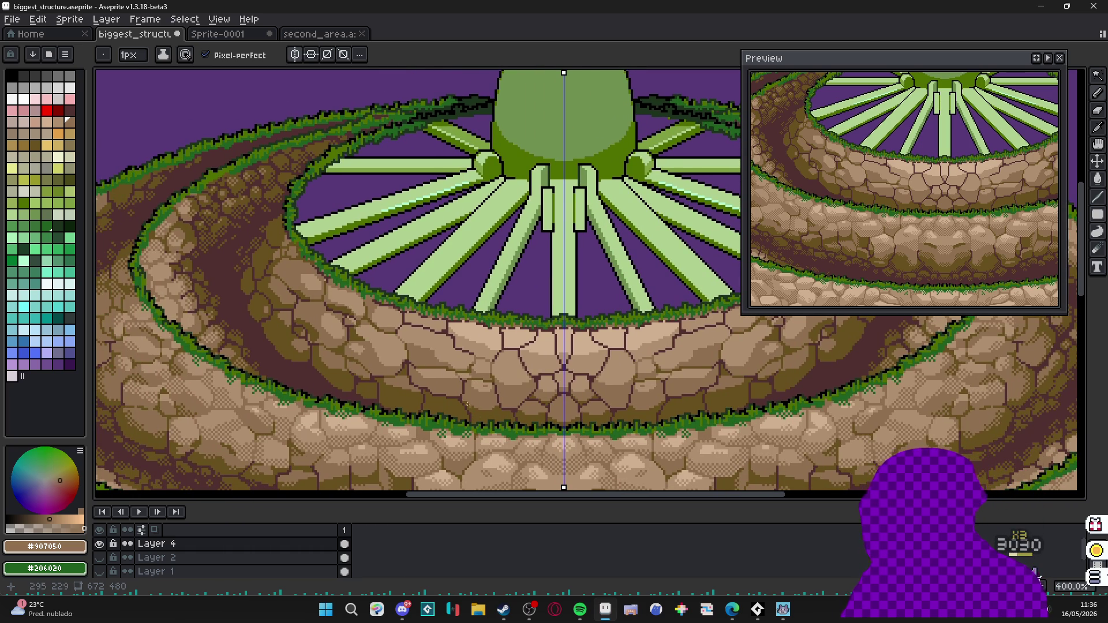
Recolour the dark crack lines on the stone wall to light tan and tan-brown with bucket fills.
drag(483, 404, 495, 451)
scroll(396, 284, down, 3)
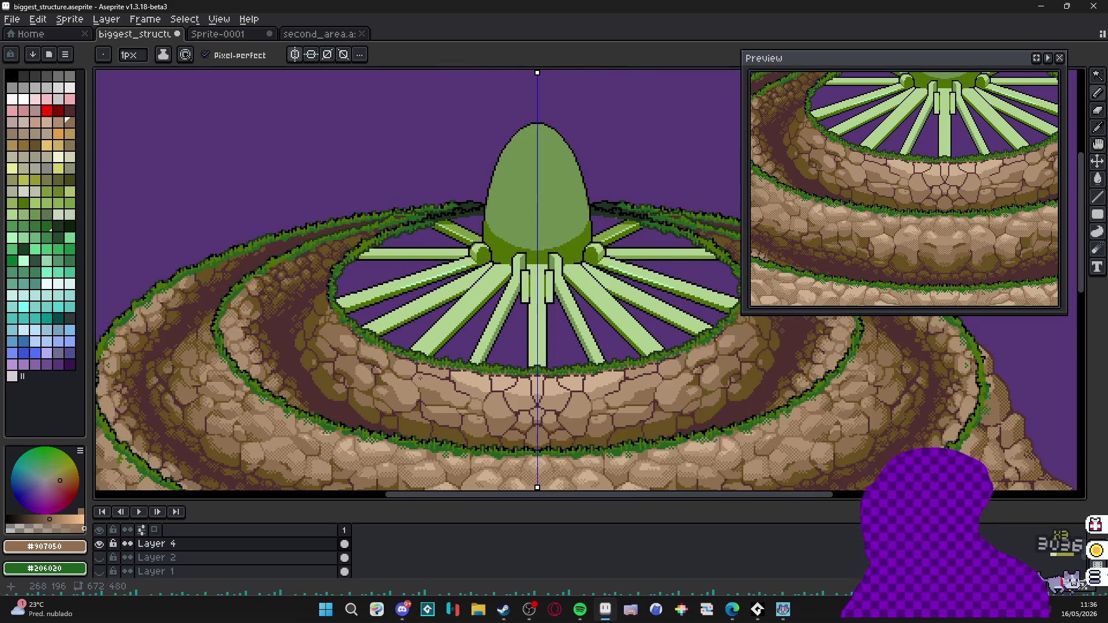
scroll(395, 284, up, 2)
scroll(395, 283, up, 2)
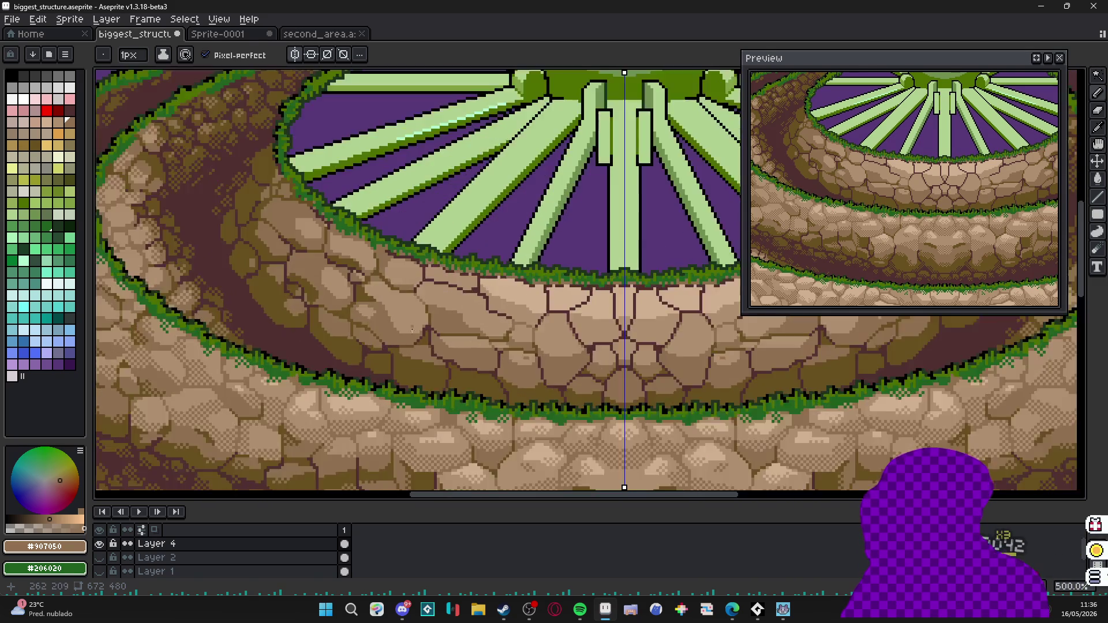
scroll(444, 345, up, 3)
scroll(503, 329, down, 3)
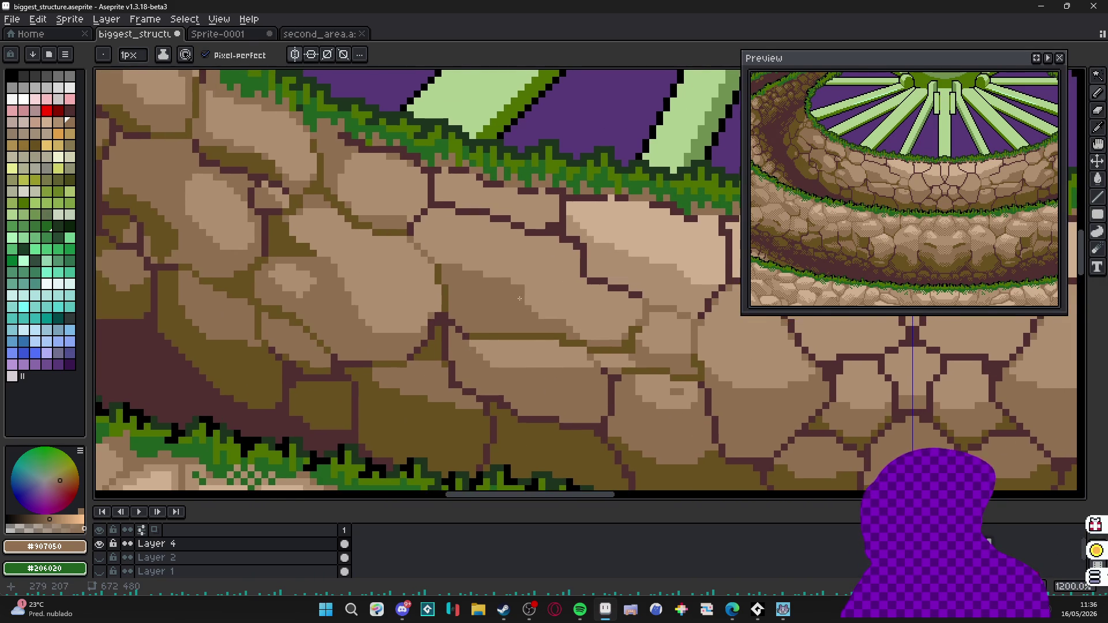
scroll(486, 346, up, 4)
drag(486, 329, 468, 307)
scroll(468, 307, up, 1)
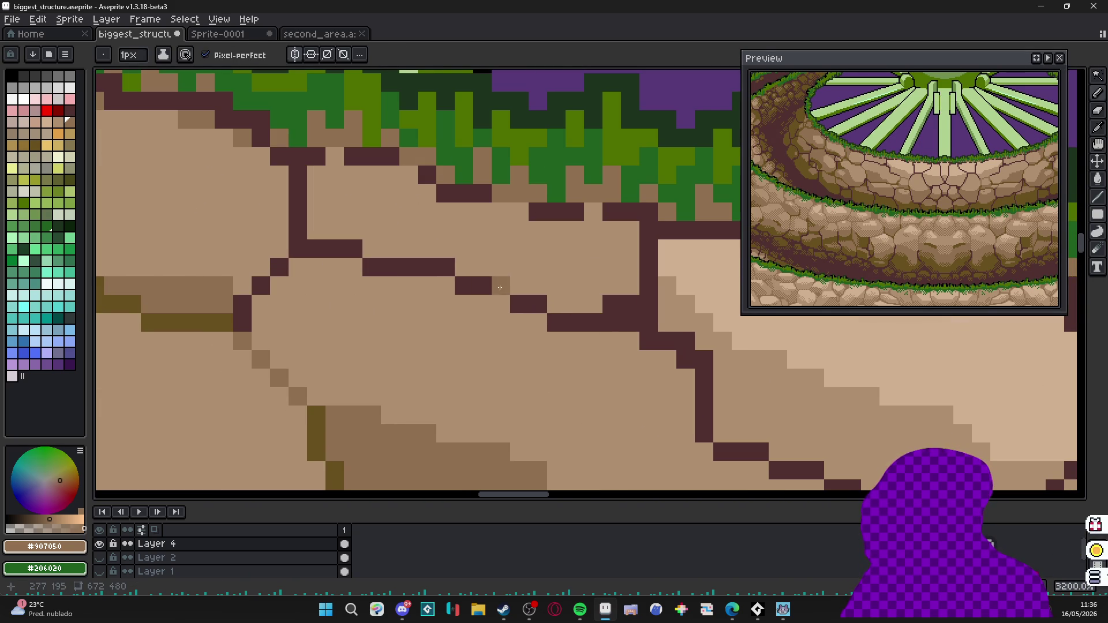
key(g)
click(475, 286)
click(407, 268)
click(354, 249)
click(298, 200)
click(556, 323)
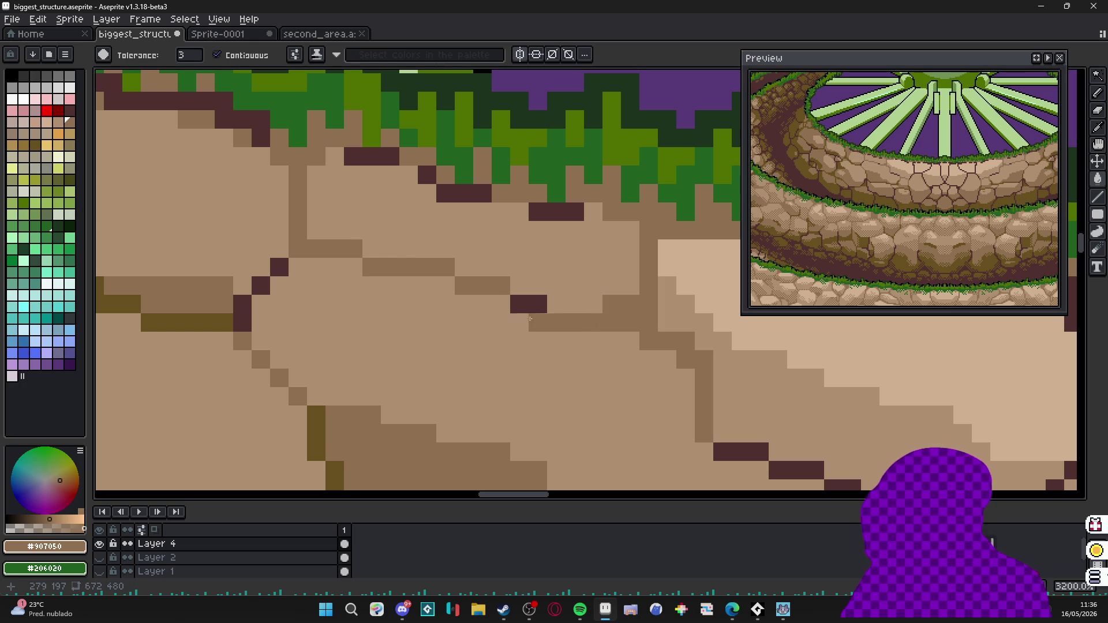
Fill two stone areas with darker brown and a large area with a lighter stone colour.
drag(539, 303, 347, 217)
click(640, 373)
drag(606, 372, 433, 260)
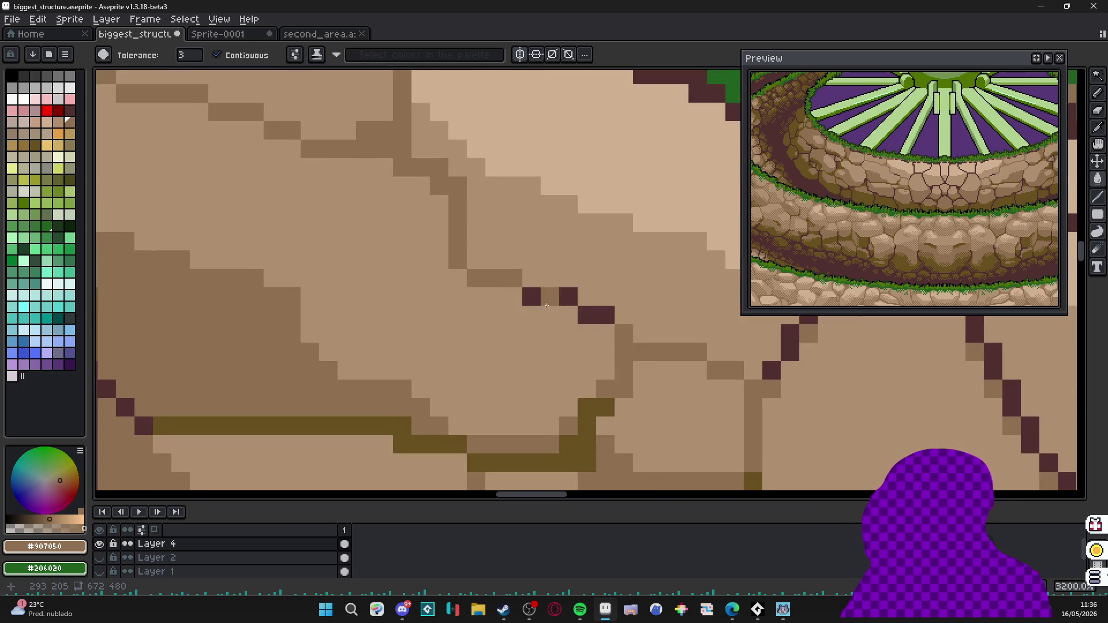
click(554, 303)
scroll(579, 316, down, 1)
drag(520, 216, 555, 346)
drag(555, 261, 520, 312)
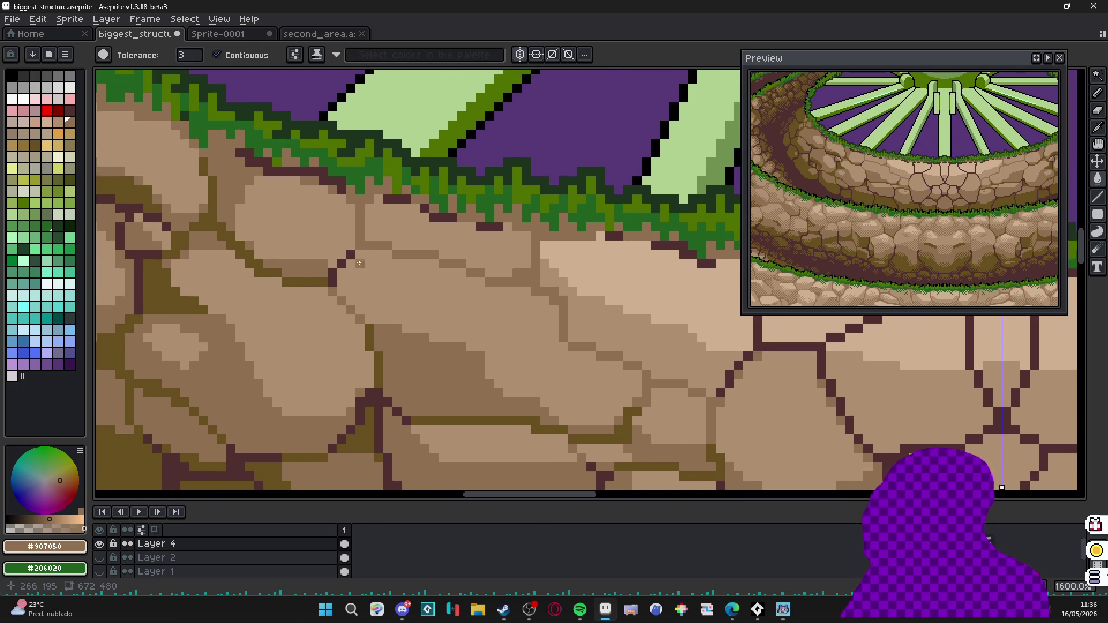
scroll(343, 301, down, 1)
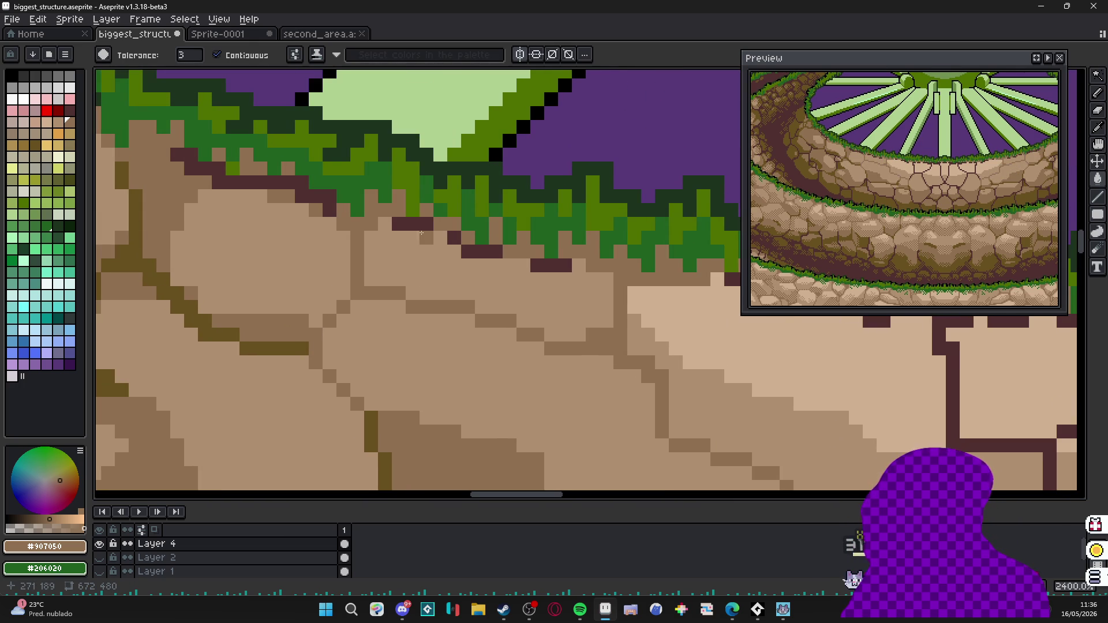
scroll(555, 290, down, 1)
click(555, 291)
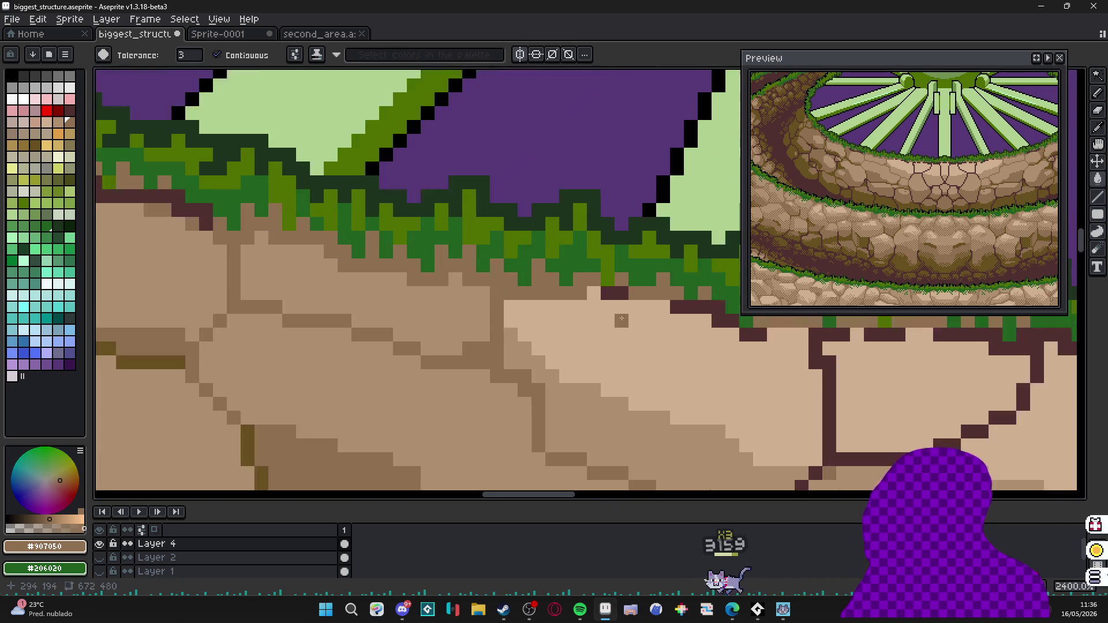
scroll(555, 292, up, 1)
Lighten small dark patches and a few stone pixels along the wall.
key(b)
key(g)
click(500, 328)
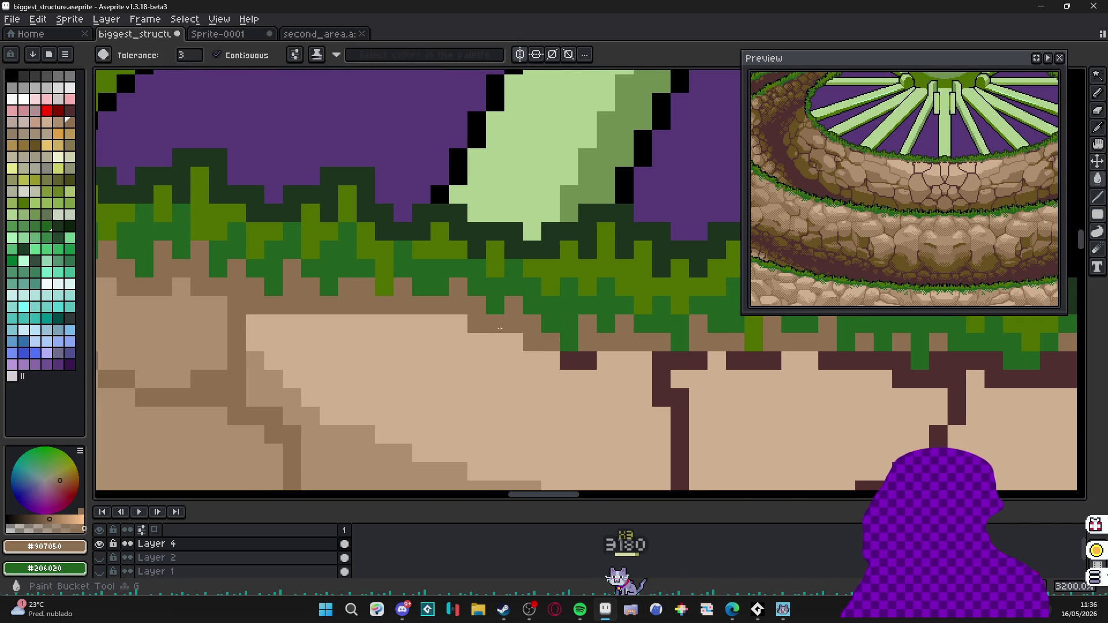
key(b)
key(g)
click(580, 416)
scroll(606, 370, down, 1)
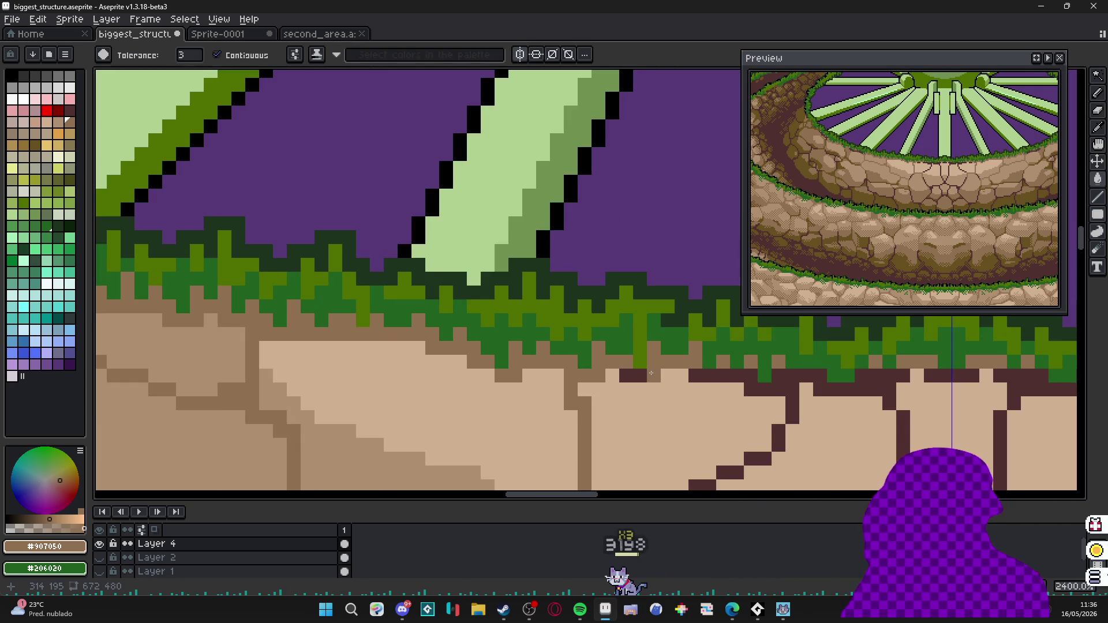
click(714, 381)
drag(714, 382, 585, 321)
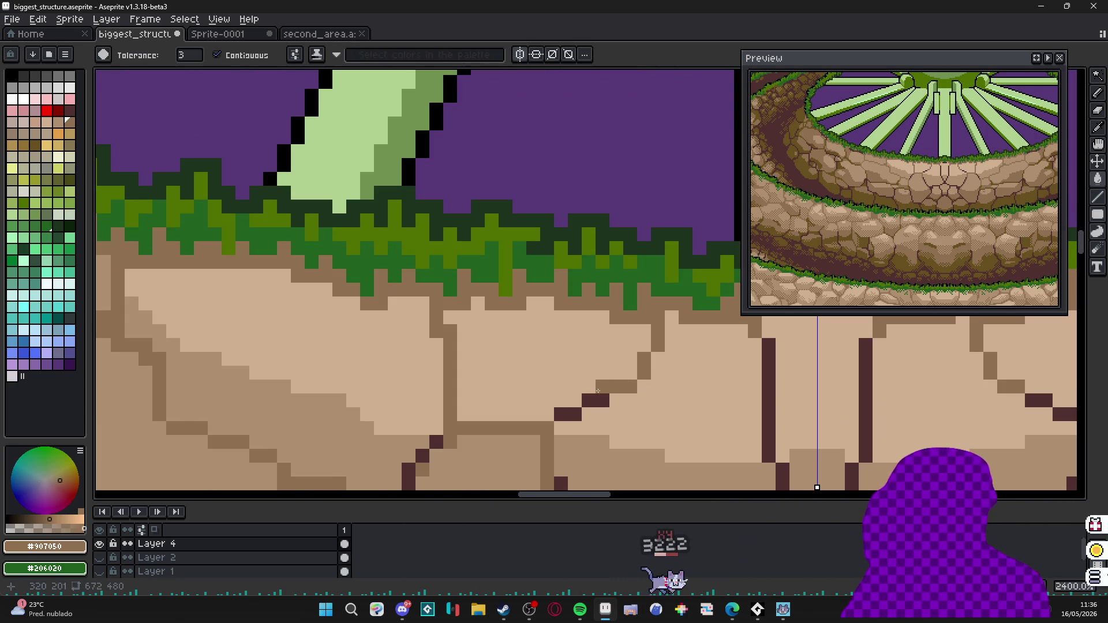
drag(579, 405, 485, 260)
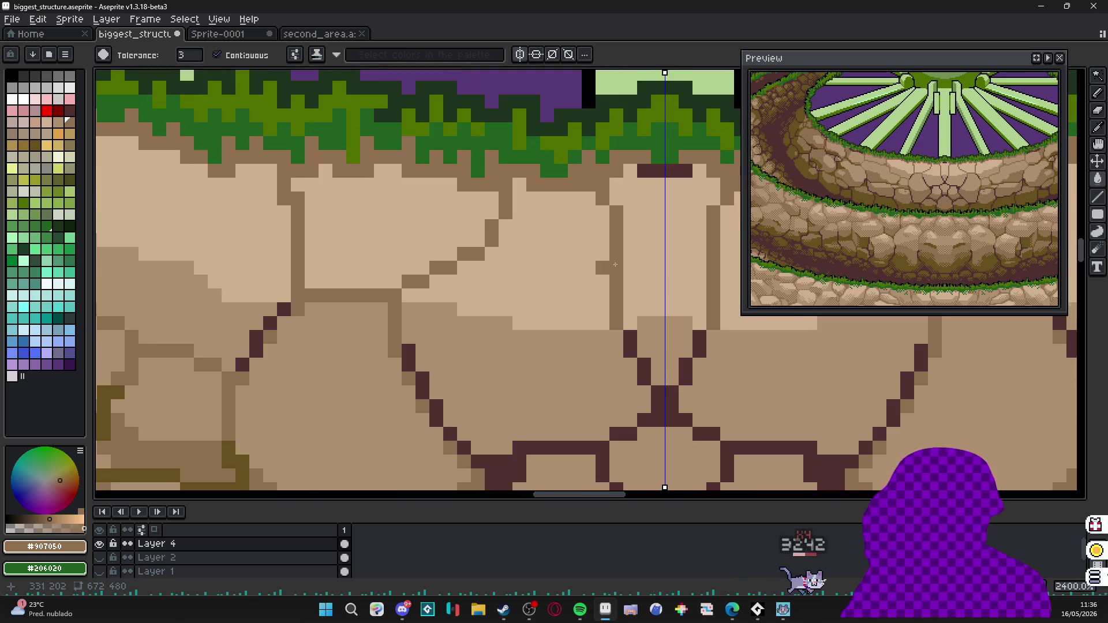
Recolour dark outline pixels and a tan region with picked mid-brown, touch the crack, and undo a trial lighter fill.
click(658, 392)
click(644, 408)
alt+click(615, 322)
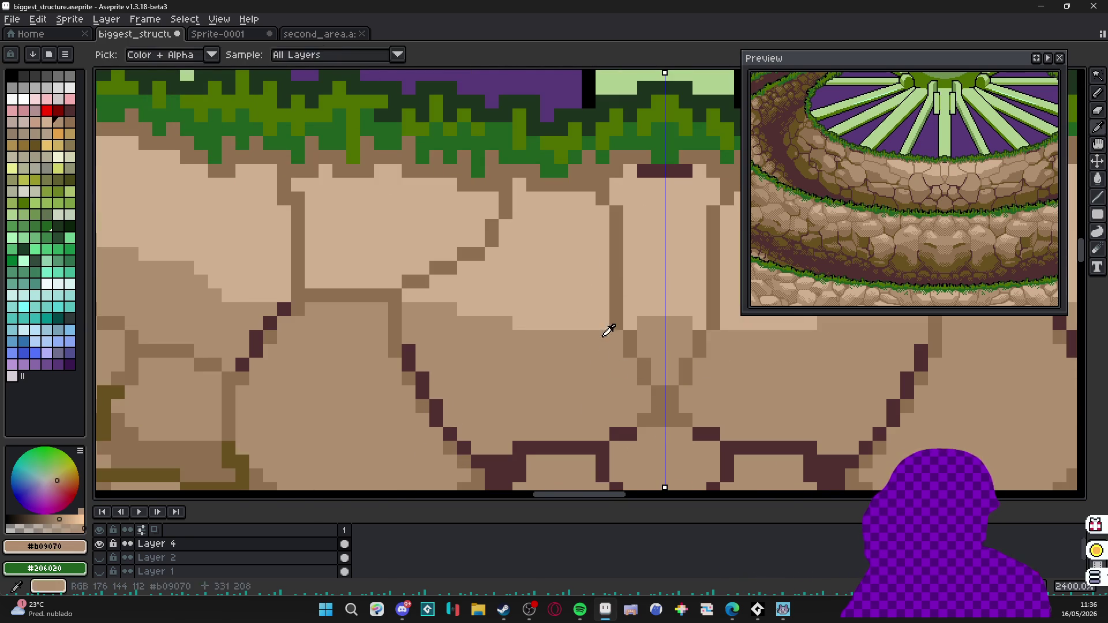
click(554, 260)
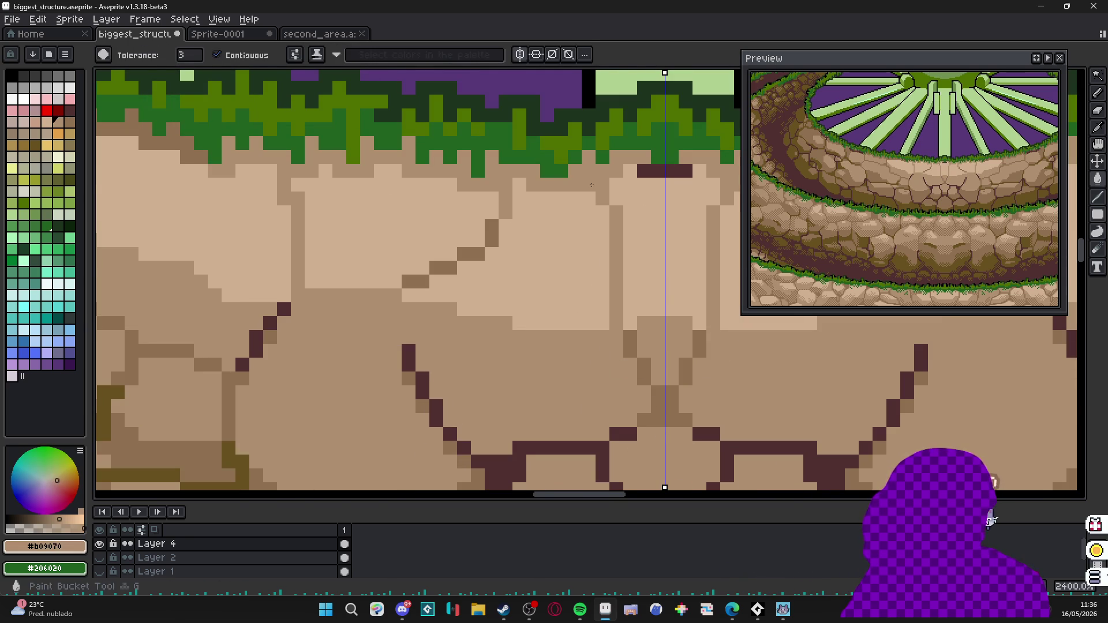
key(b)
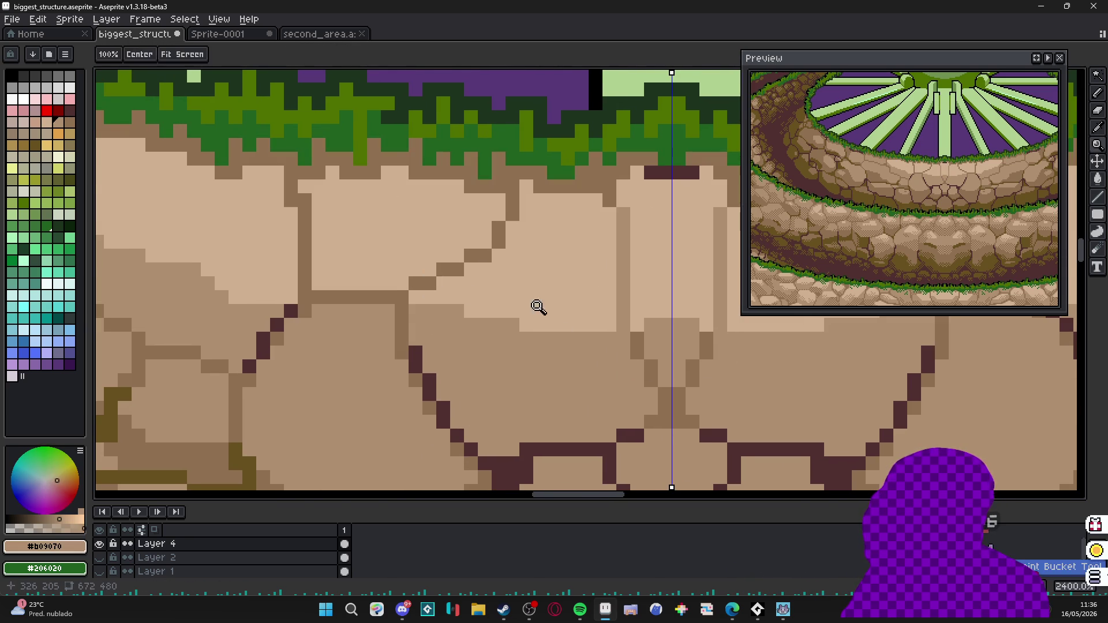
scroll(513, 208, up, 1)
click(492, 239)
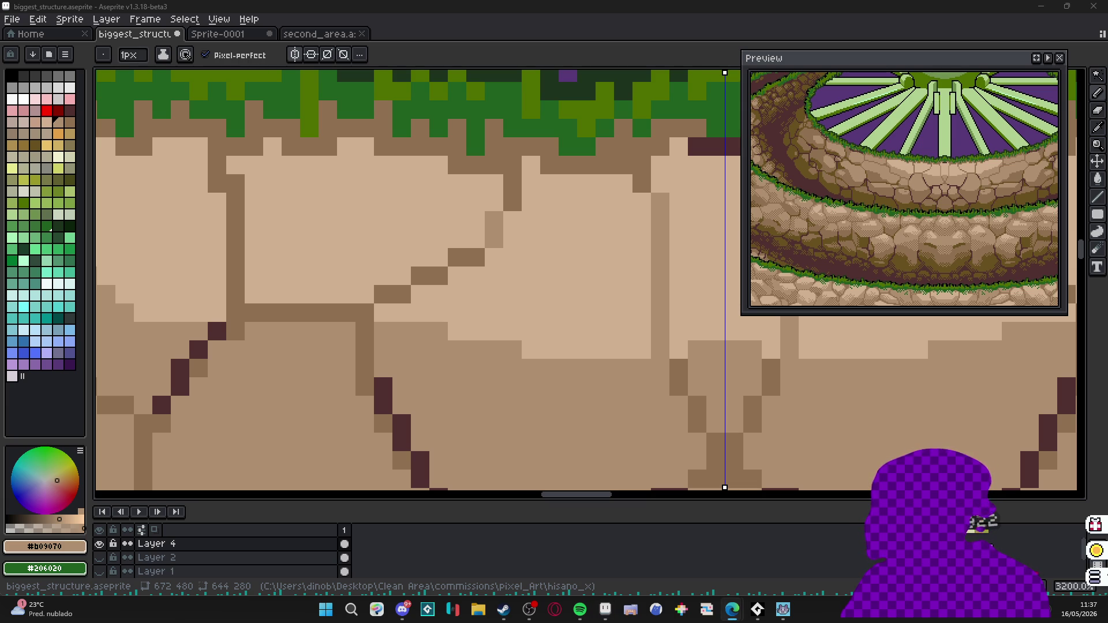
click(479, 251)
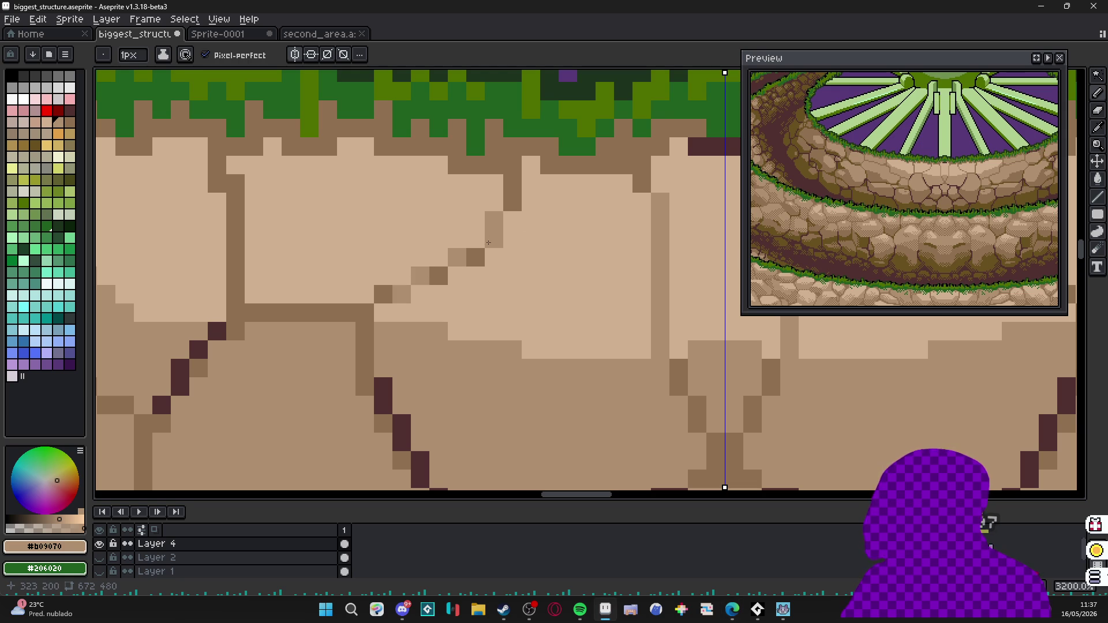
key(g)
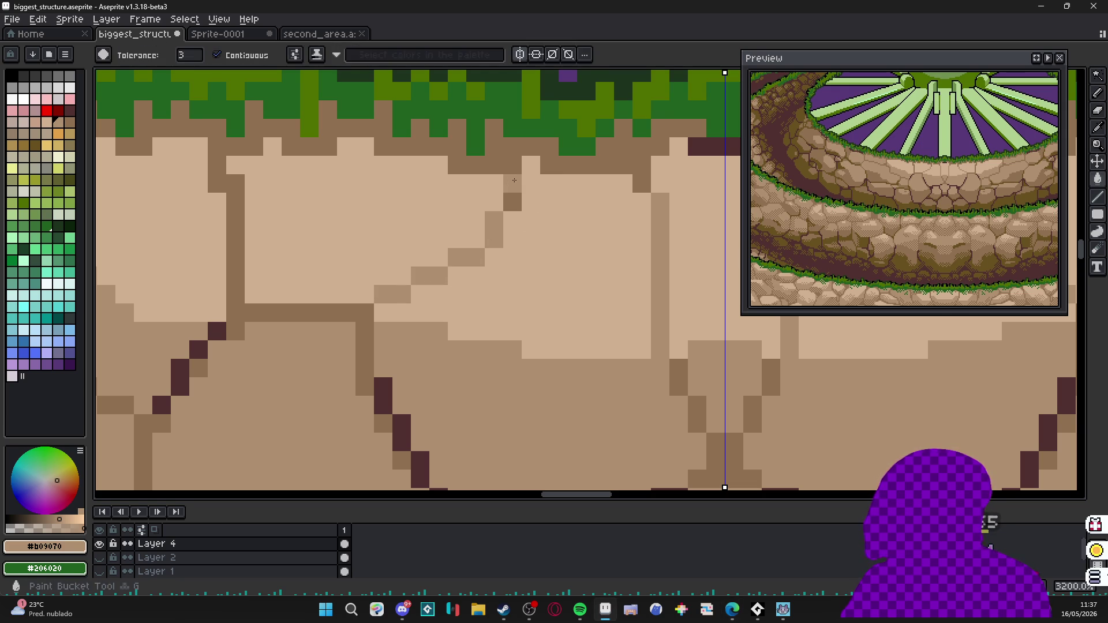
click(375, 299)
key(ctrl+z)
scroll(421, 287, down, 2)
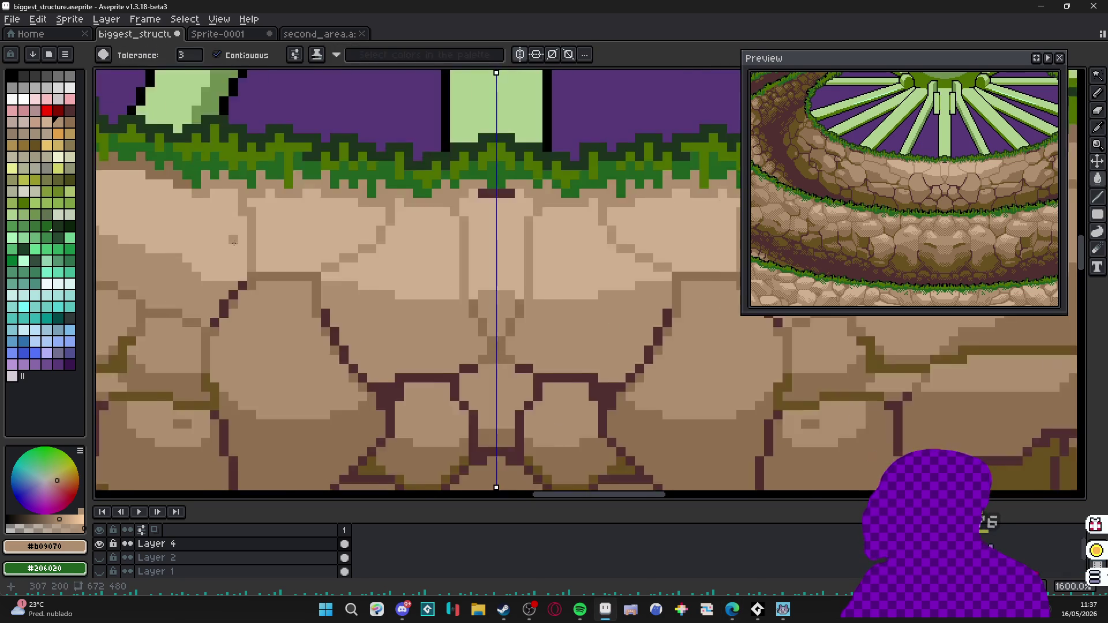
scroll(420, 286, down, 1)
key(b)
scroll(435, 307, down, 1)
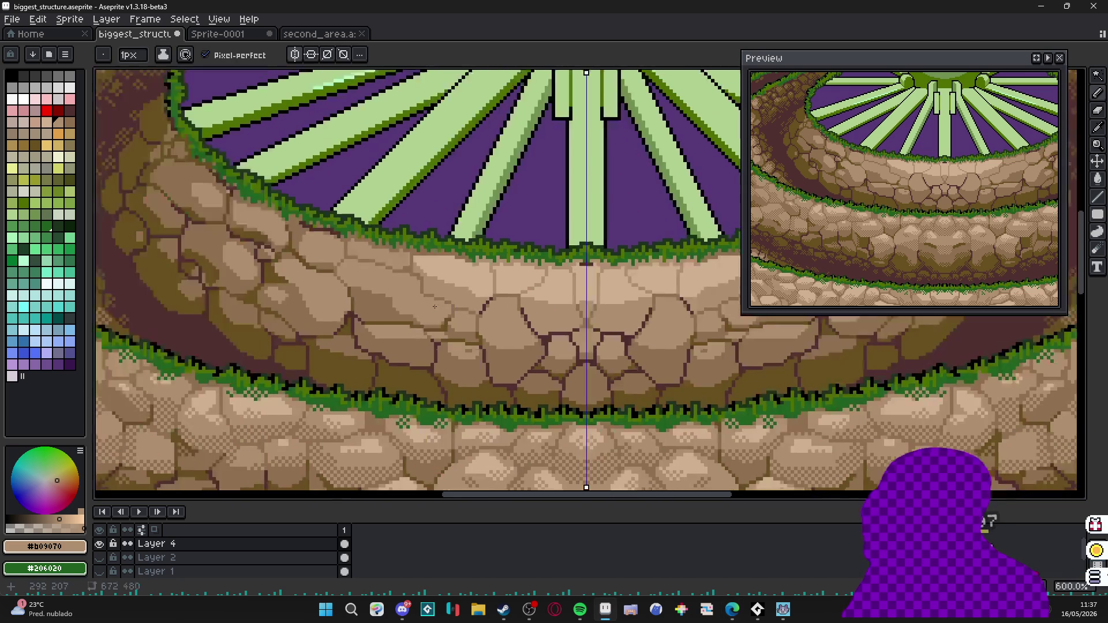
scroll(440, 300, up, 1)
scroll(459, 303, up, 2)
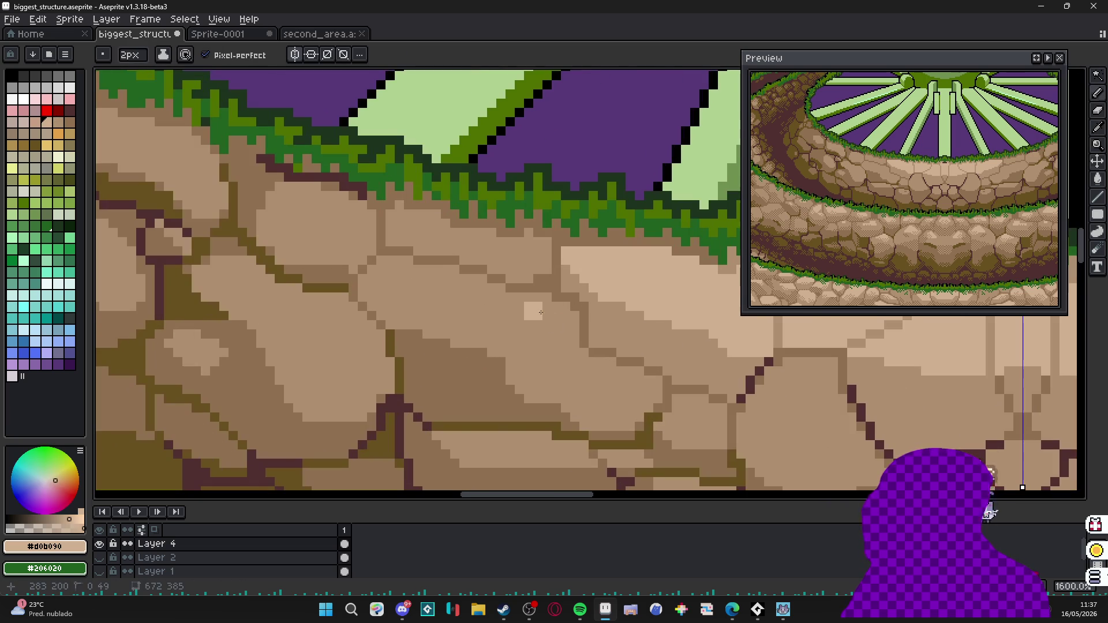
drag(537, 312, 489, 312)
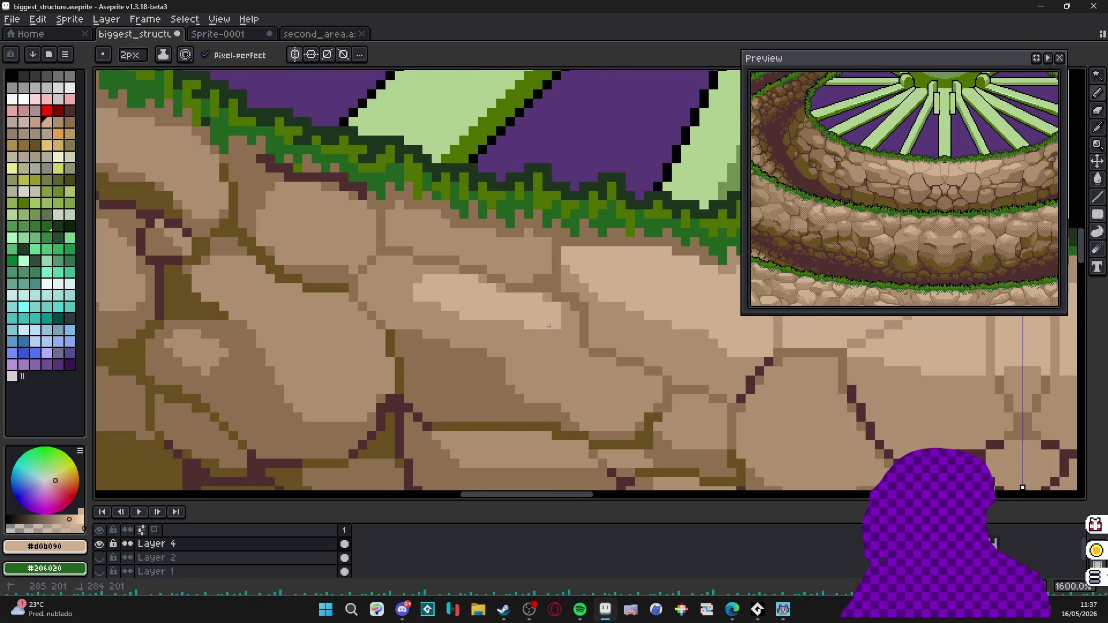
drag(508, 326, 484, 329)
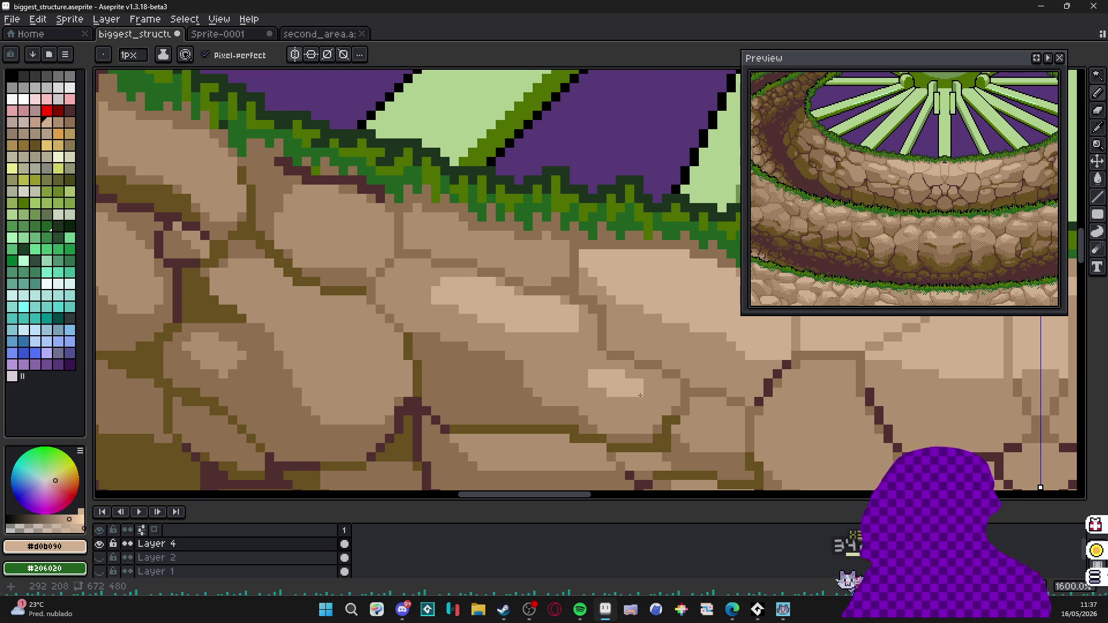
scroll(640, 396, down, 3)
scroll(640, 390, up, 1)
scroll(644, 372, up, 3)
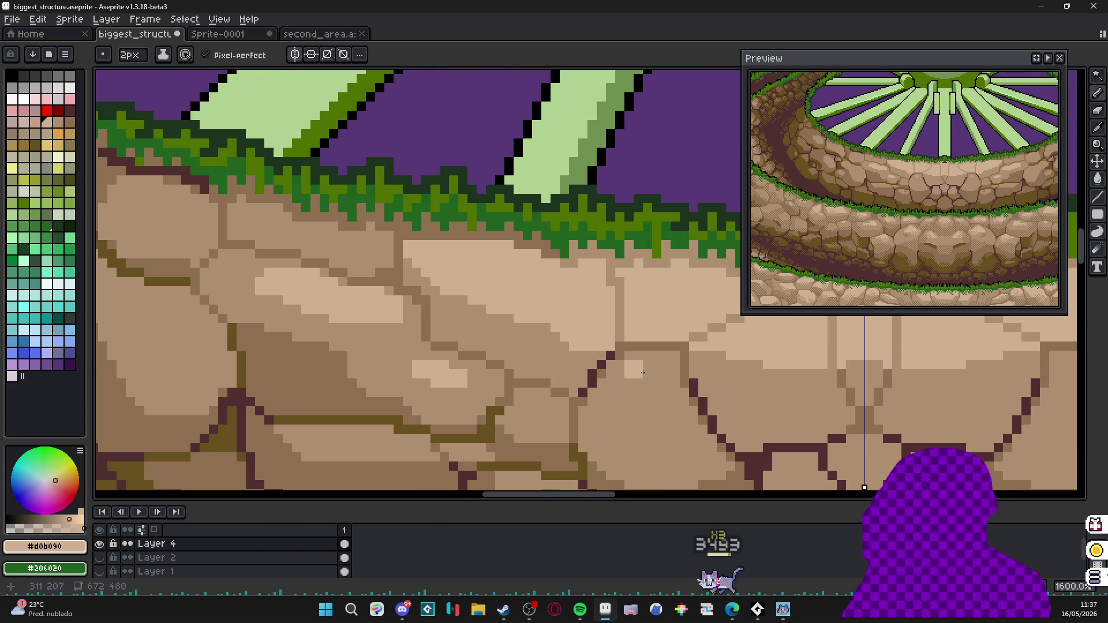
drag(644, 372, 665, 367)
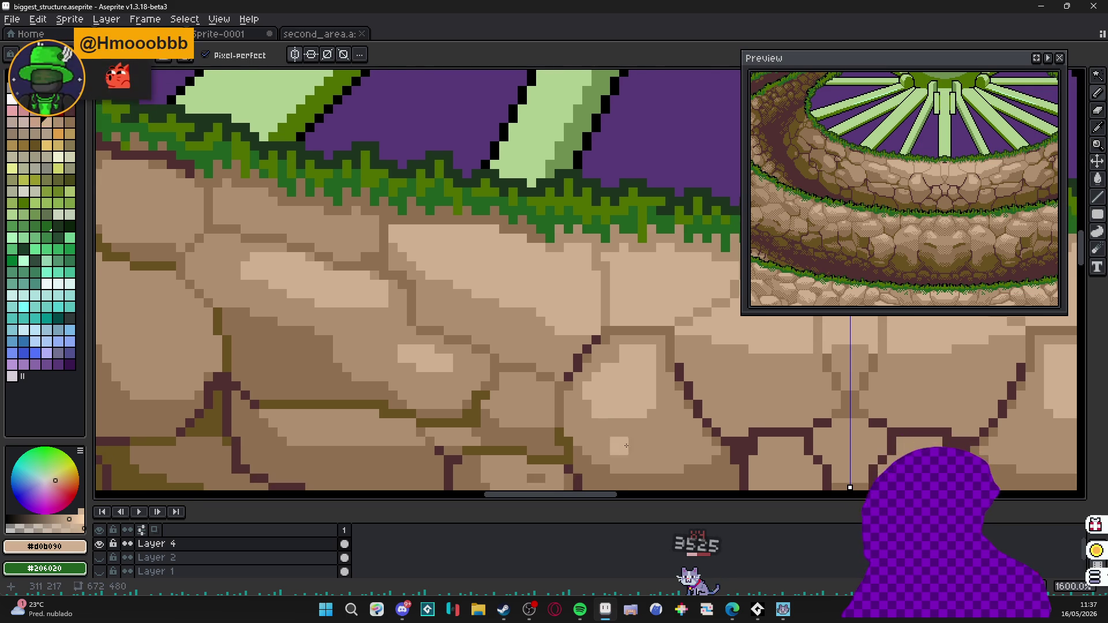
scroll(643, 431, up, 1)
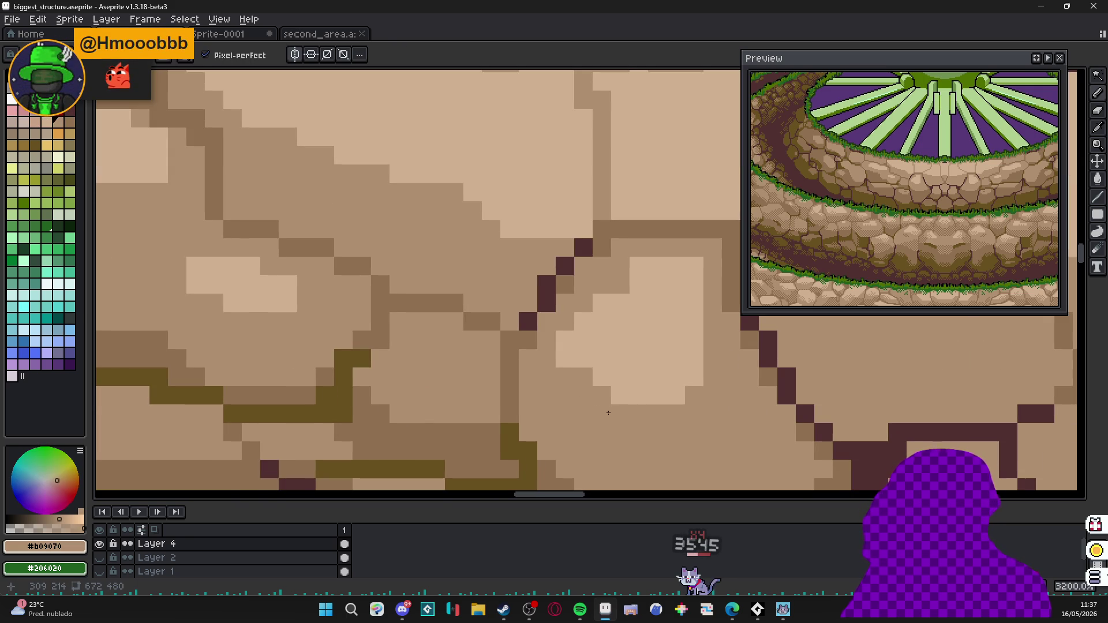
scroll(624, 416, down, 2)
scroll(606, 398, up, 1)
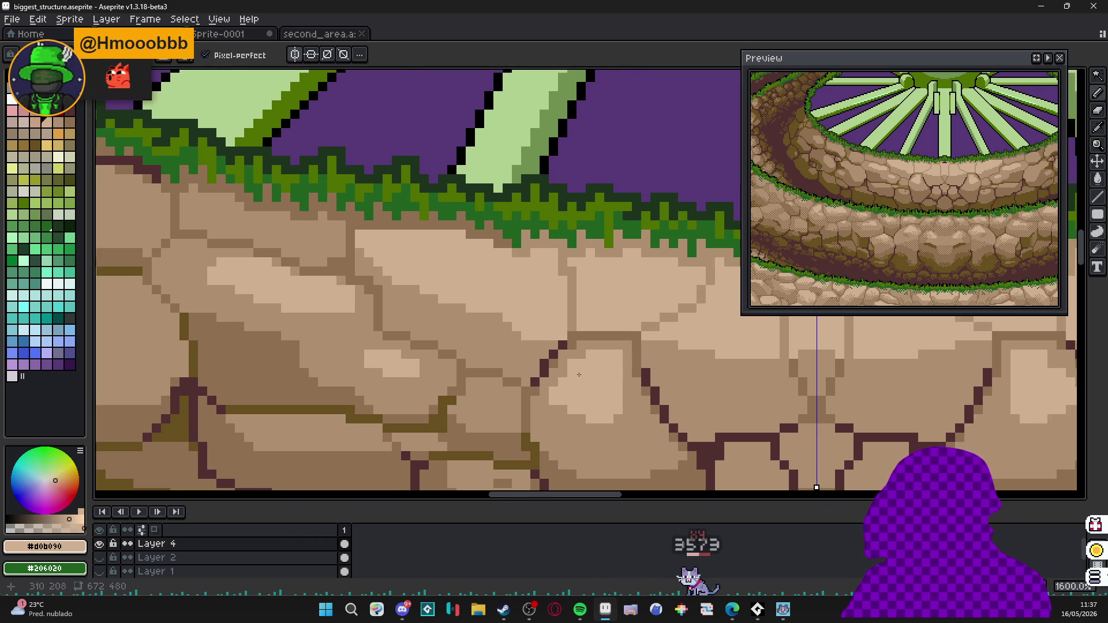
scroll(550, 367, up, 1)
scroll(550, 367, down, 2)
scroll(619, 372, up, 2)
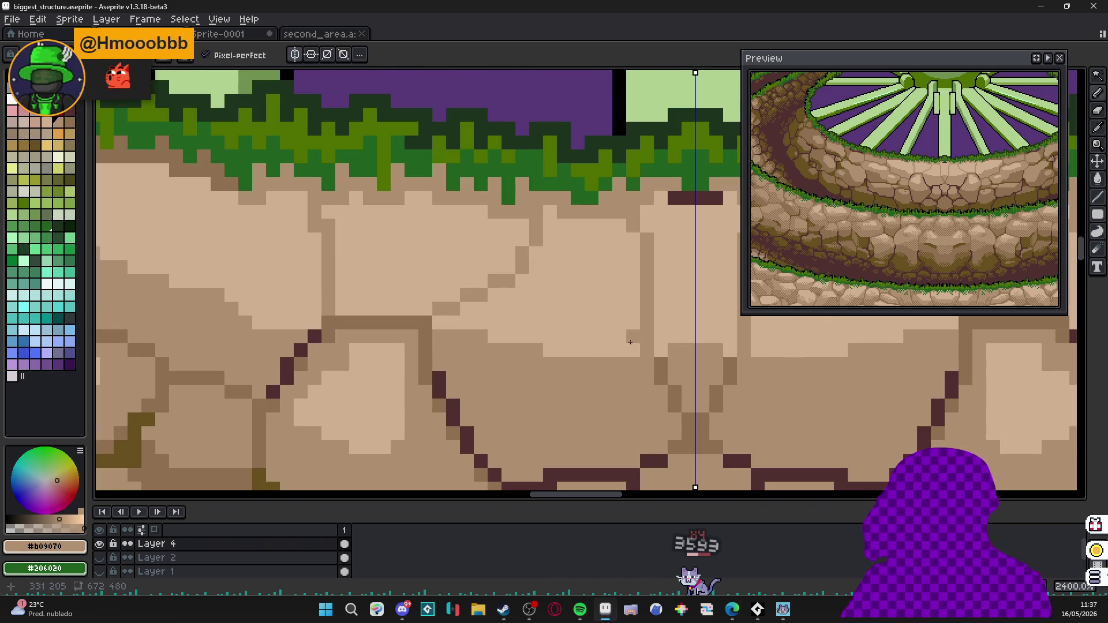
scroll(486, 337, up, 1)
alt+click(469, 324)
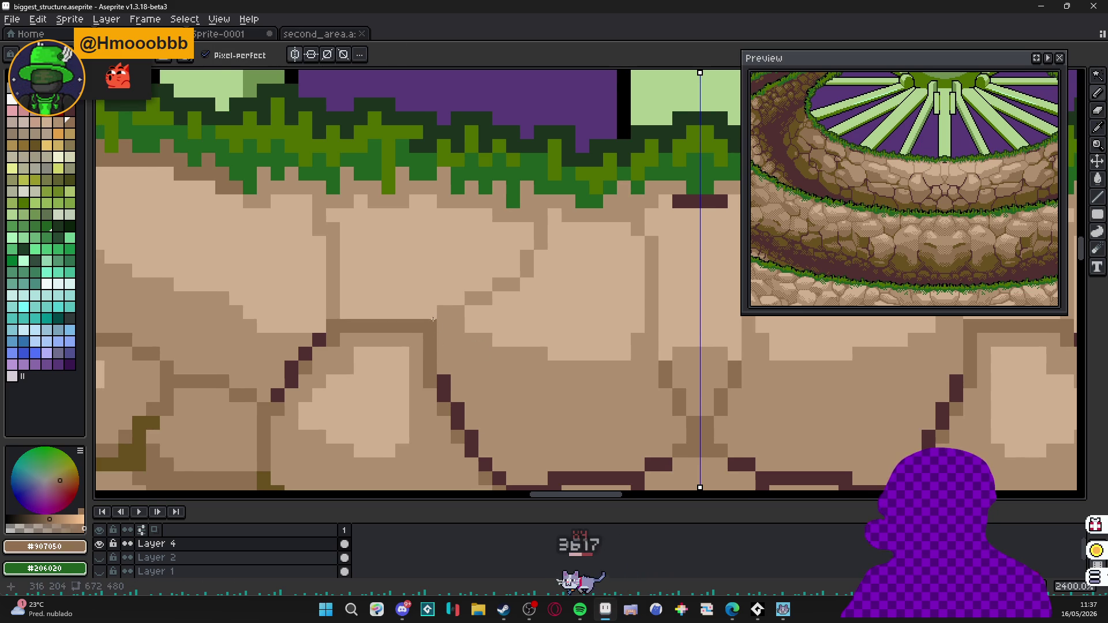
scroll(456, 314, down, 2)
scroll(485, 329, up, 2)
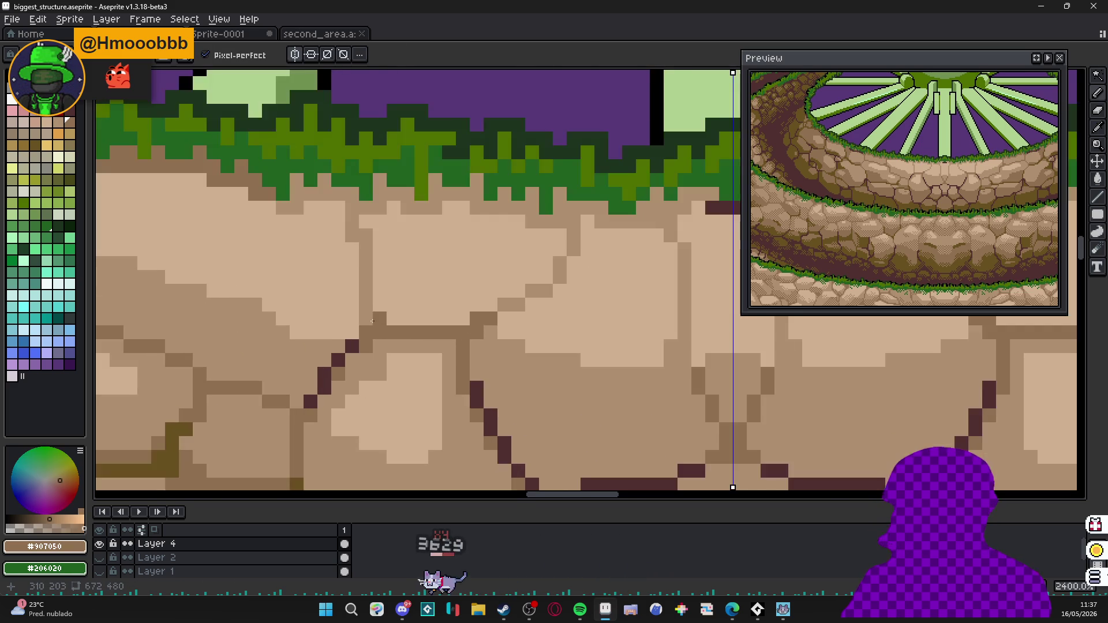
mouse_move(390, 321)
mouse_down()
mouse_move(354, 329)
mouse_move(408, 347)
mouse_up()
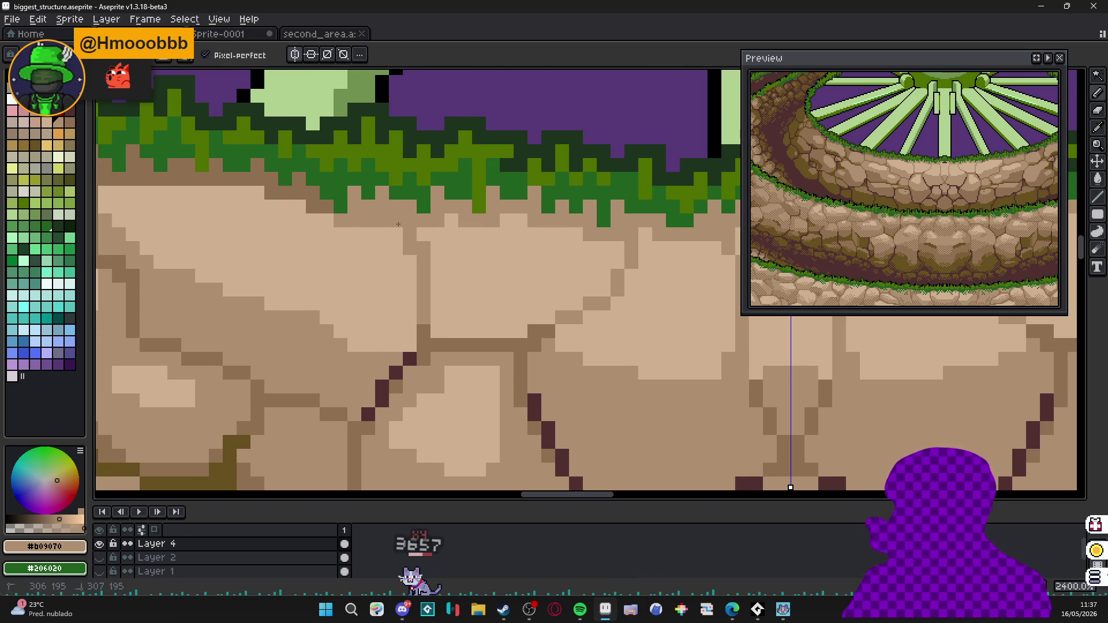
scroll(399, 225, down, 1)
drag(520, 260, 485, 277)
drag(320, 251, 335, 249)
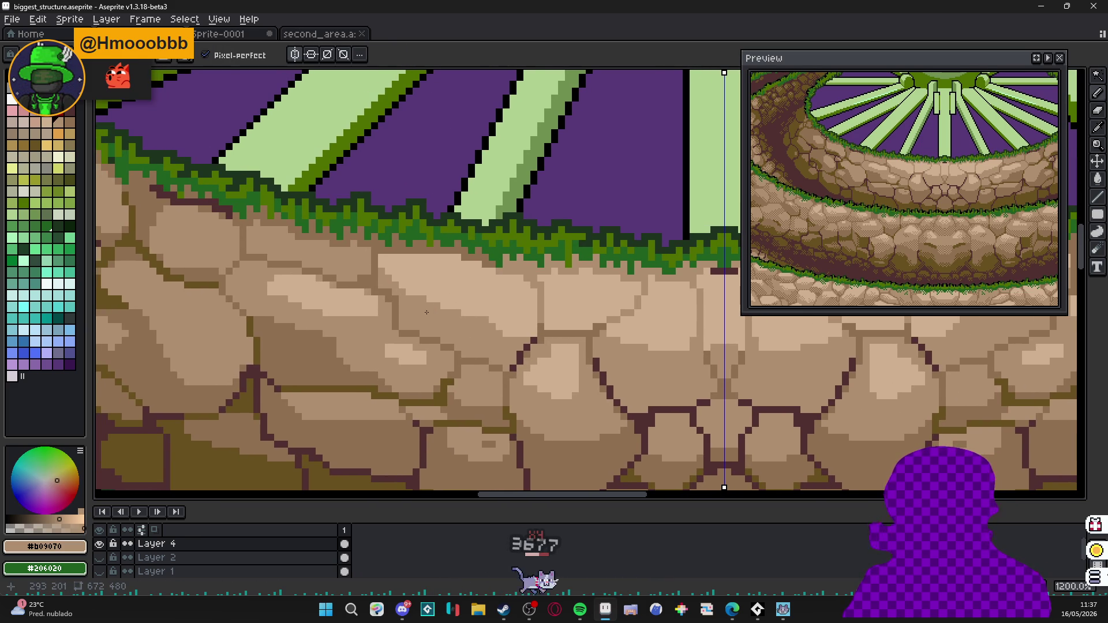
scroll(463, 319, down, 1)
drag(485, 329, 450, 312)
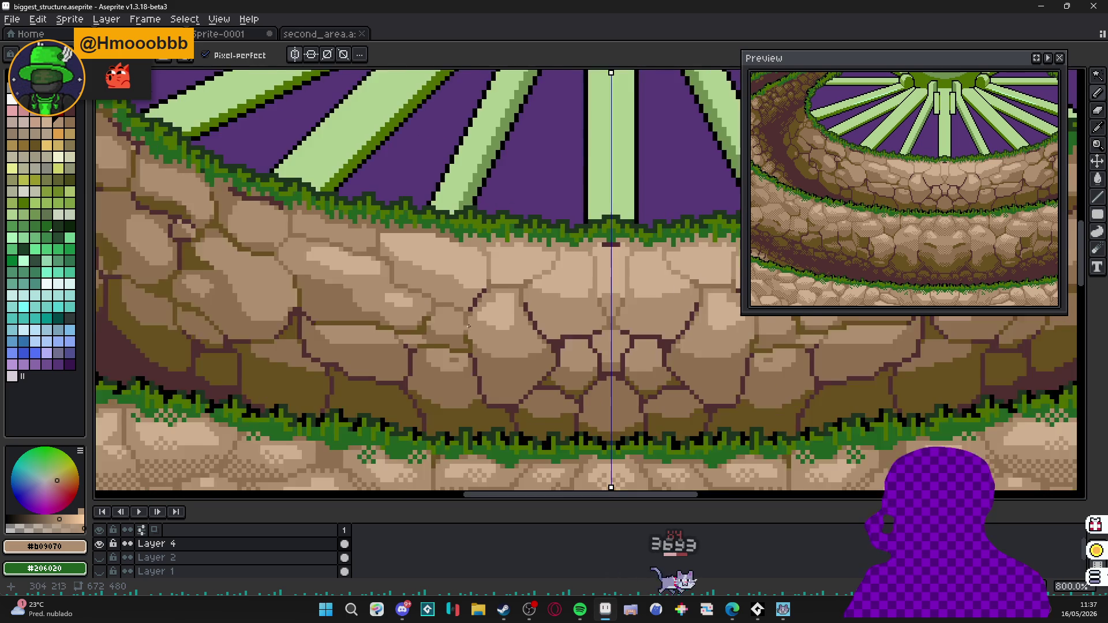
scroll(520, 320, down, 1)
drag(520, 346, 552, 325)
scroll(552, 325, down, 1)
scroll(260, 329, up, 2)
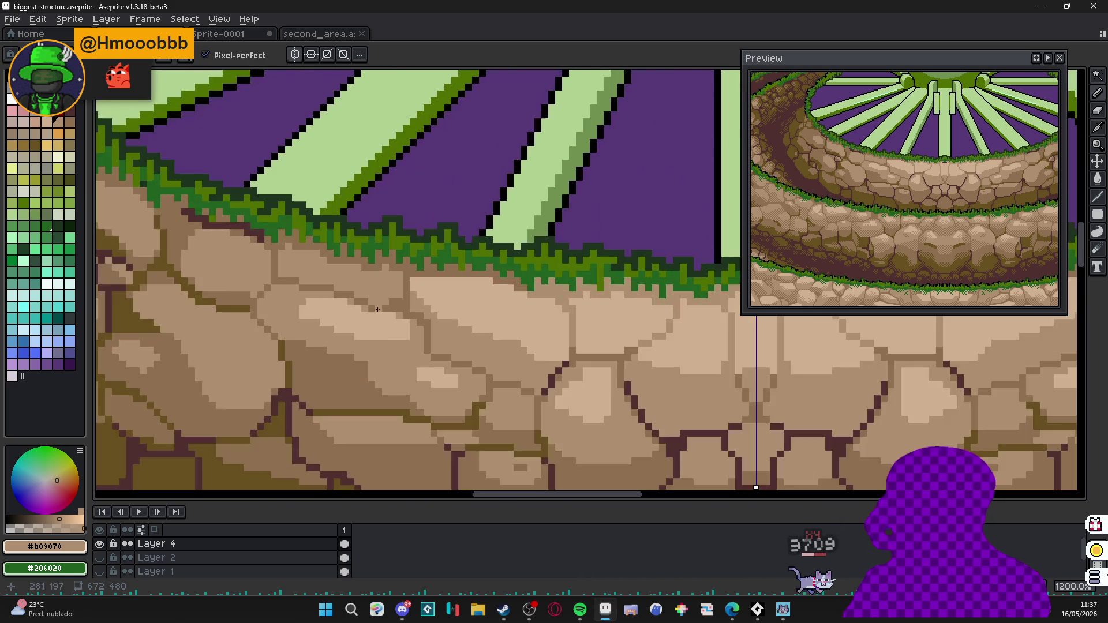
drag(330, 364, 362, 378)
scroll(360, 381, up, 1)
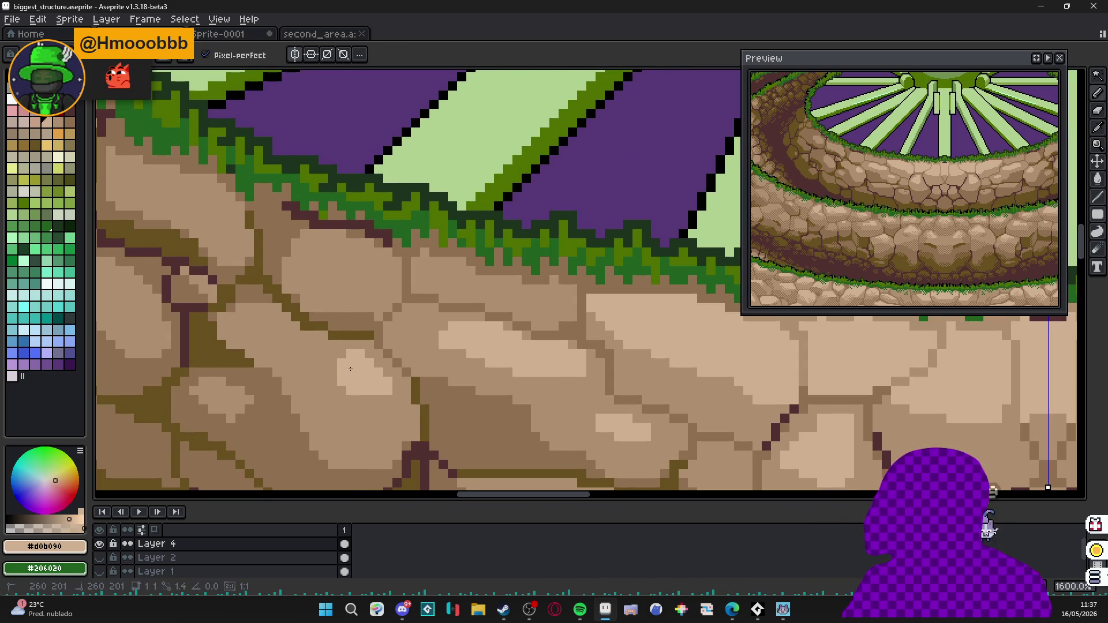
scroll(352, 364, down, 3)
scroll(386, 330, up, 3)
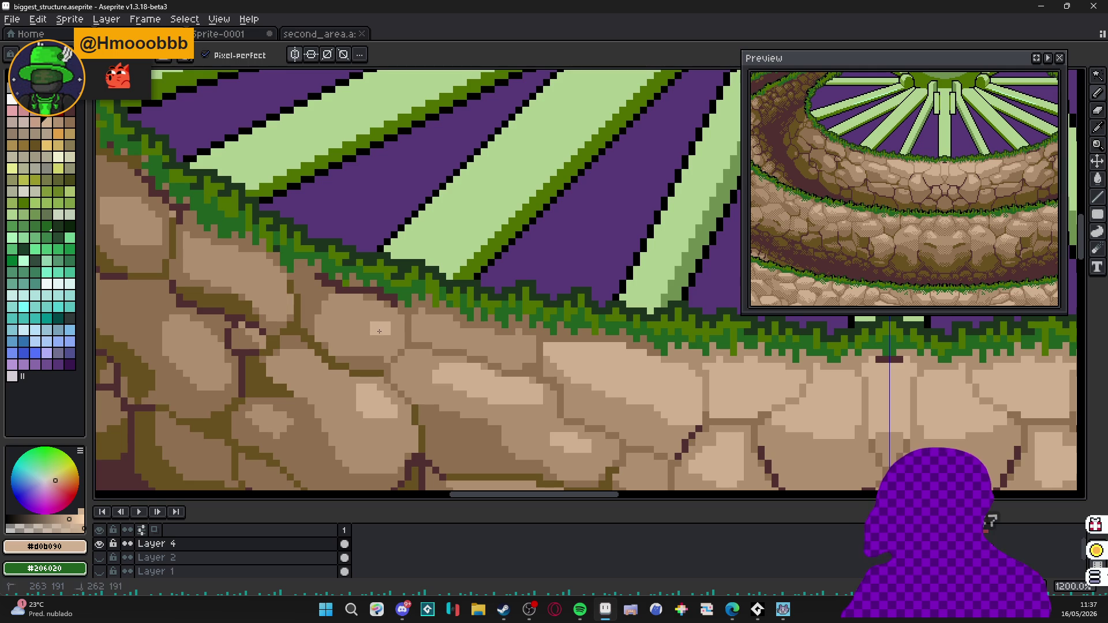
scroll(370, 325, down, 3)
scroll(390, 329, up, 1)
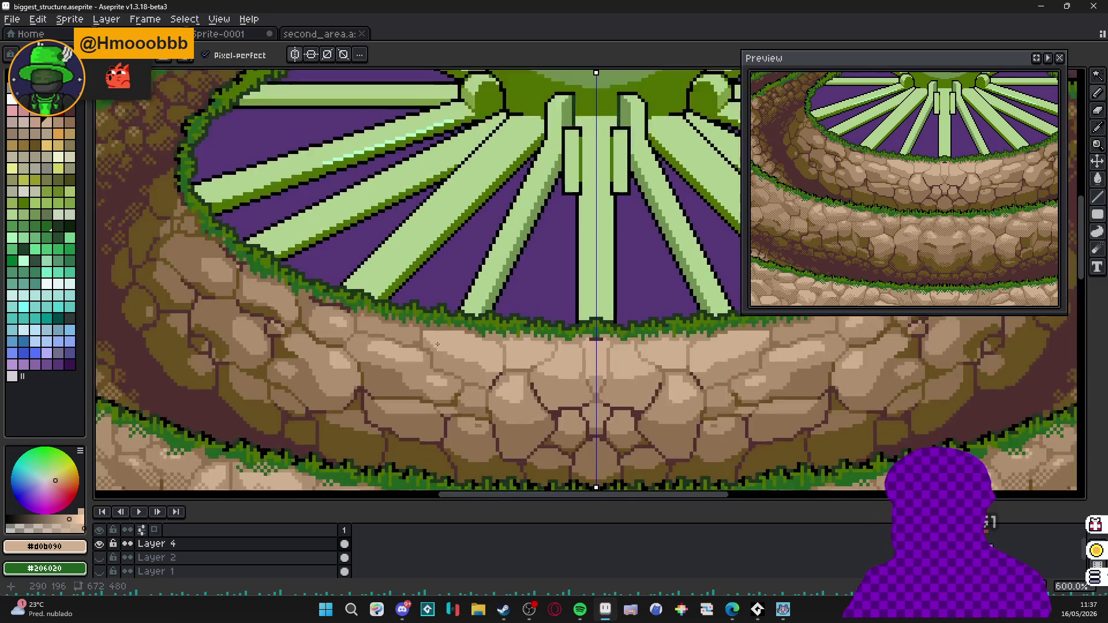
scroll(407, 329, up, 1)
scroll(418, 329, up, 2)
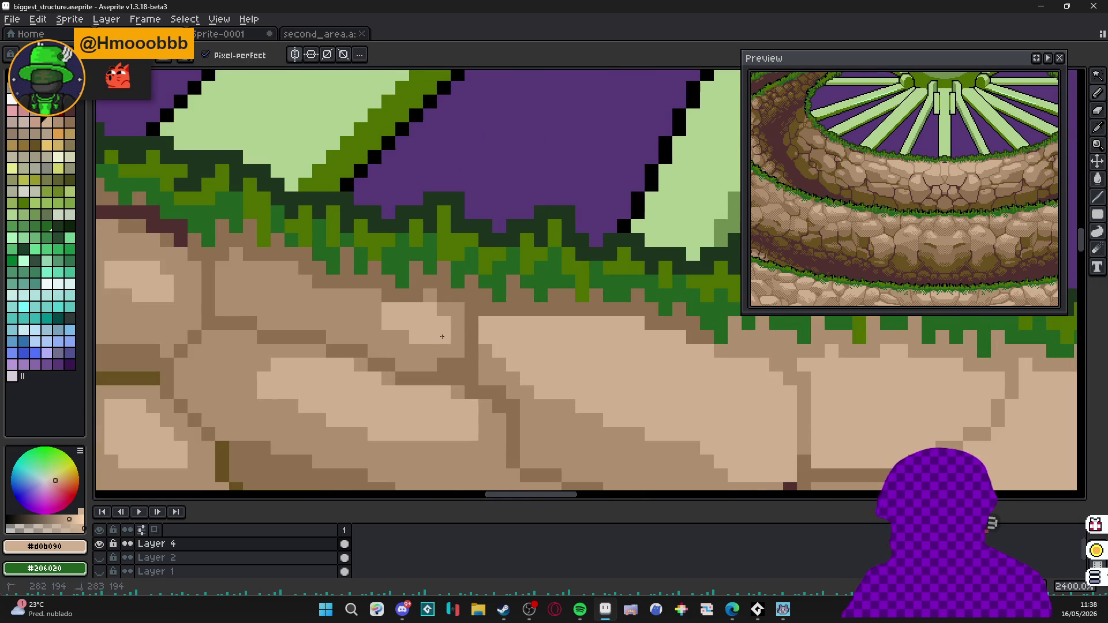
scroll(442, 337, down, 3)
scroll(482, 378, up, 1)
scroll(481, 378, up, 1)
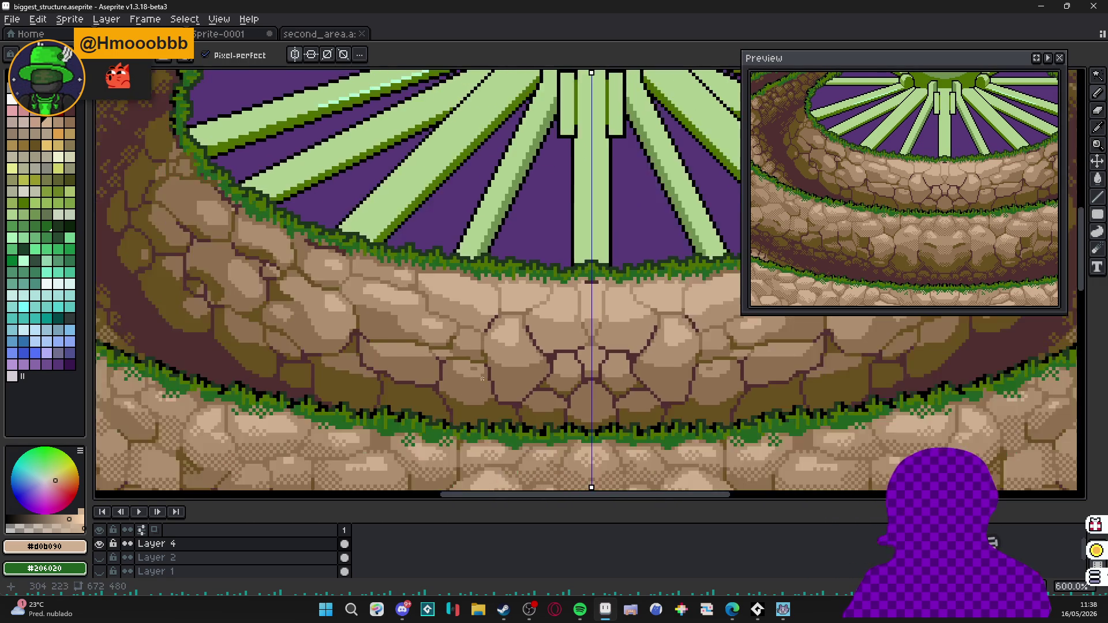
scroll(481, 378, up, 1)
scroll(474, 352, down, 1)
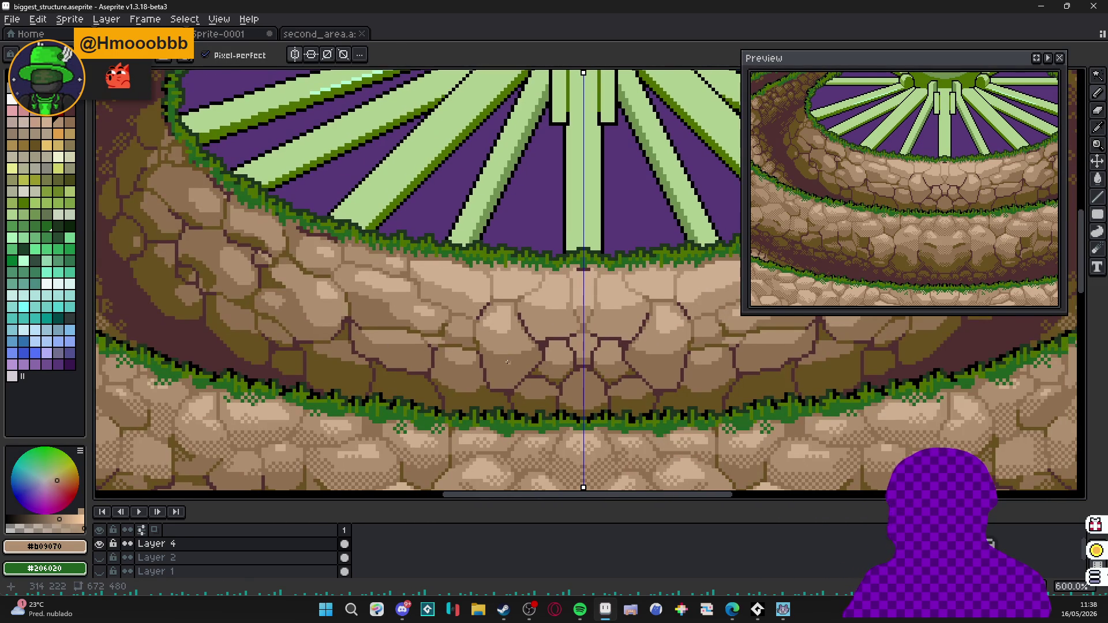
scroll(508, 362, down, 1)
scroll(486, 373, up, 2)
scroll(492, 369, down, 1)
scroll(485, 381, down, 1)
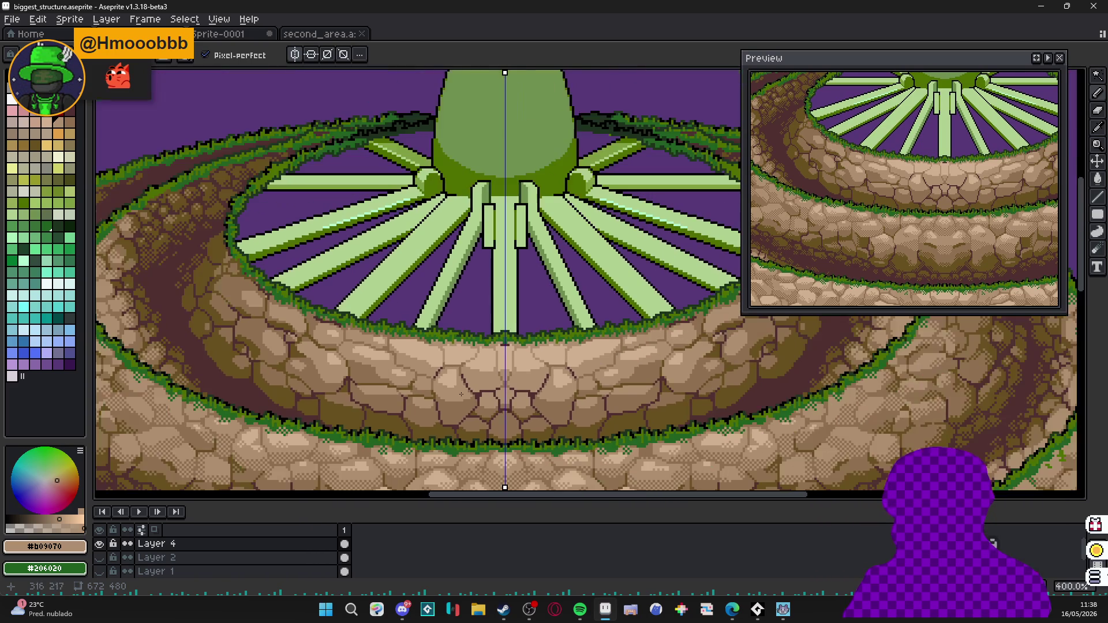
scroll(476, 359, up, 1)
scroll(488, 404, up, 1)
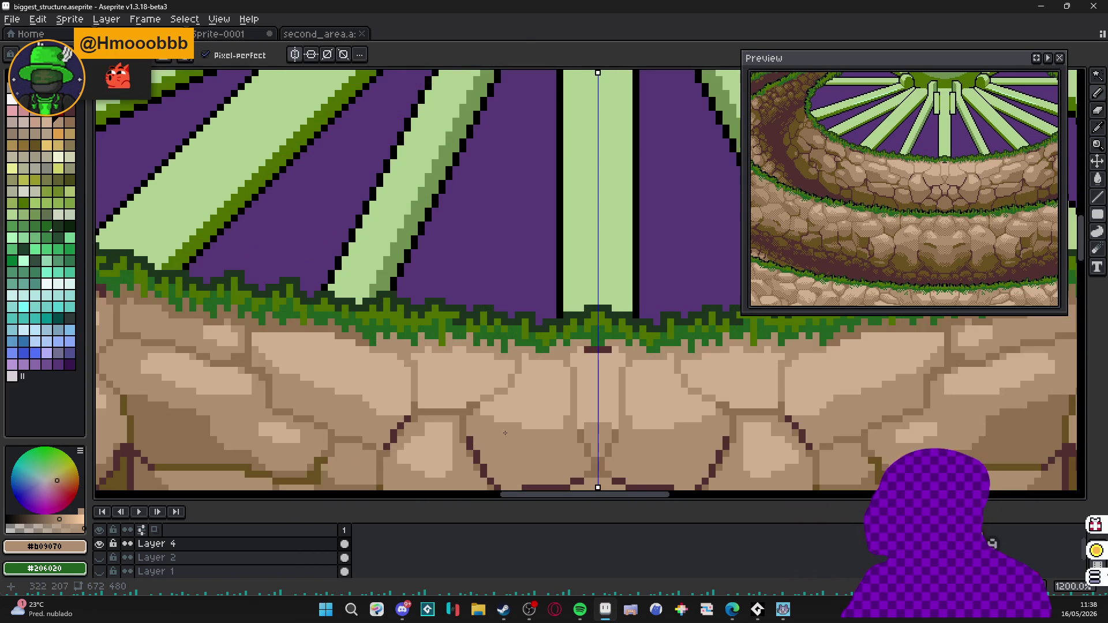
scroll(487, 405, up, 1)
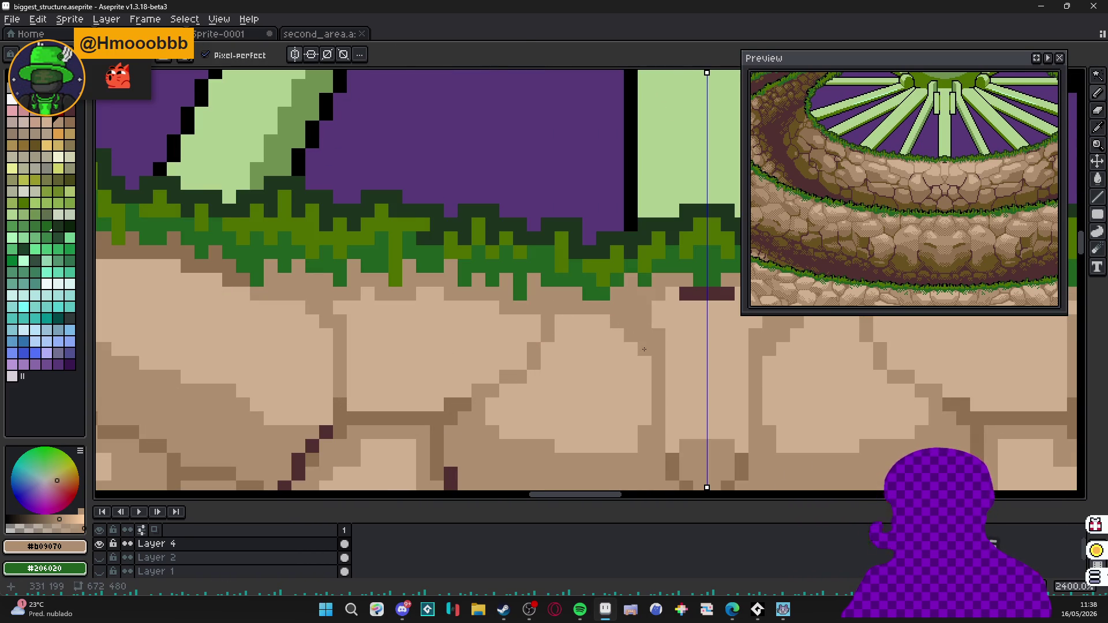
scroll(644, 350, down, 3)
scroll(632, 372, up, 2)
scroll(622, 398, up, 2)
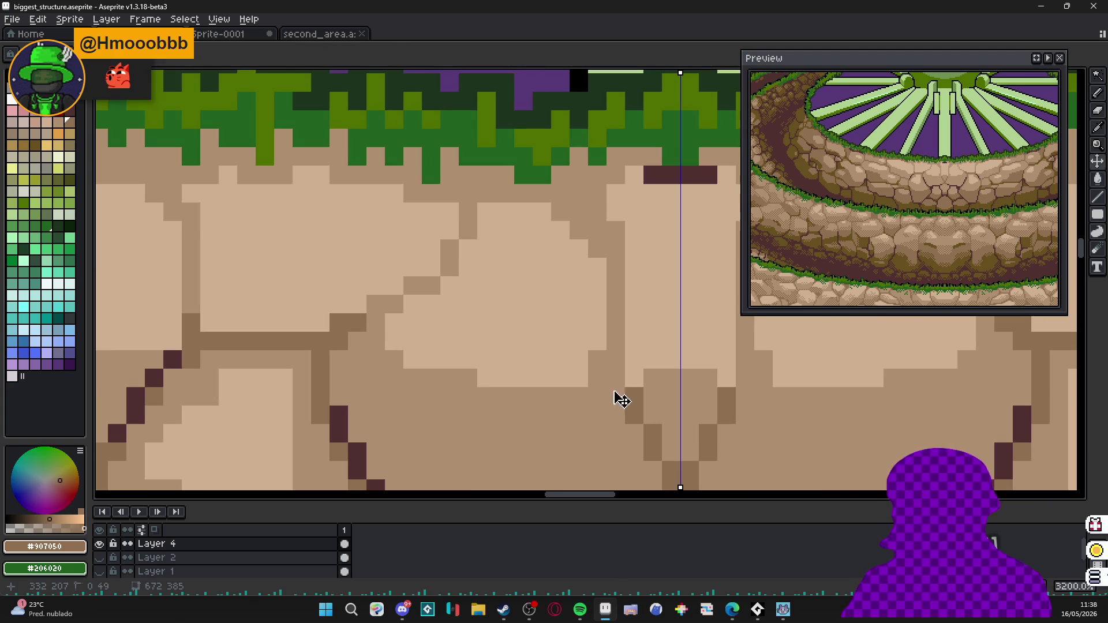
Draw a short dark-brown mortar mark under the grass at the wall's centre line.
key(b)
click(614, 382)
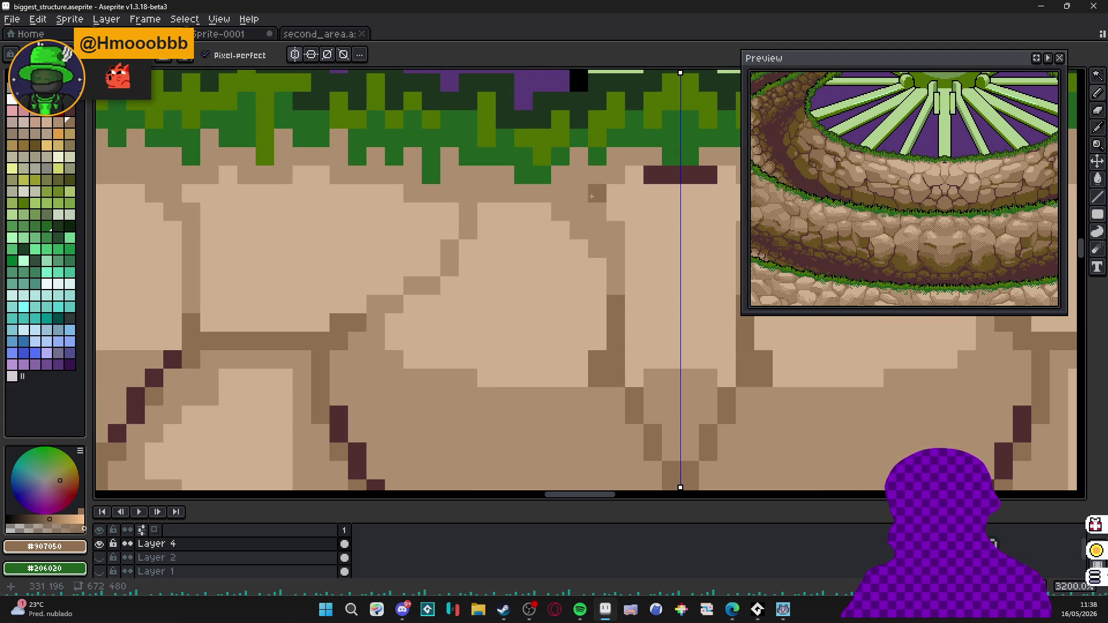
drag(591, 197, 576, 178)
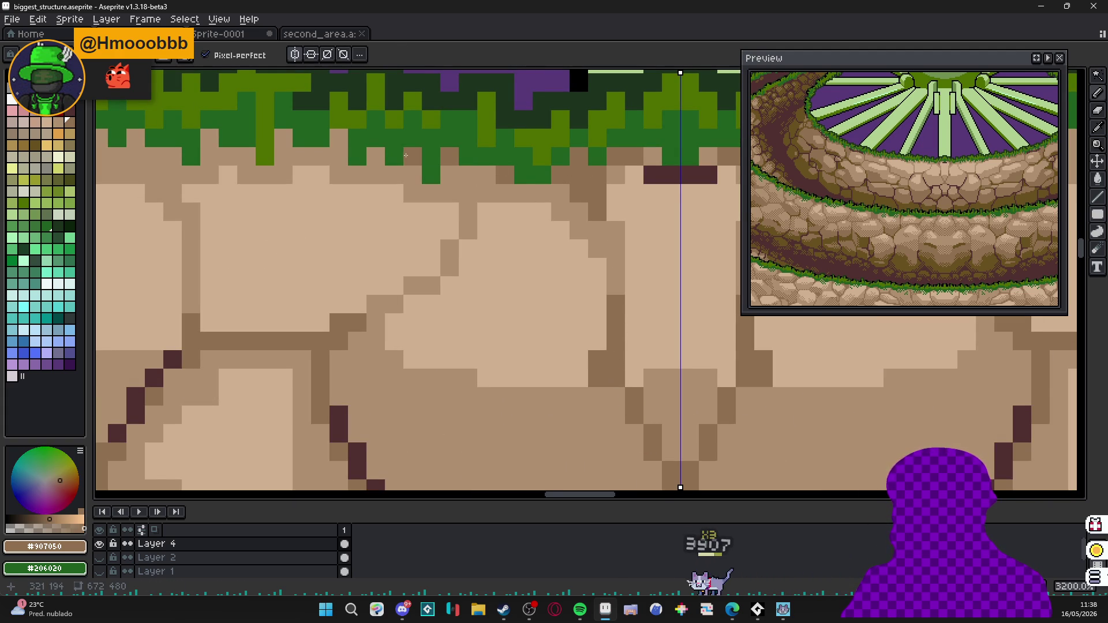
scroll(405, 154, up, 4)
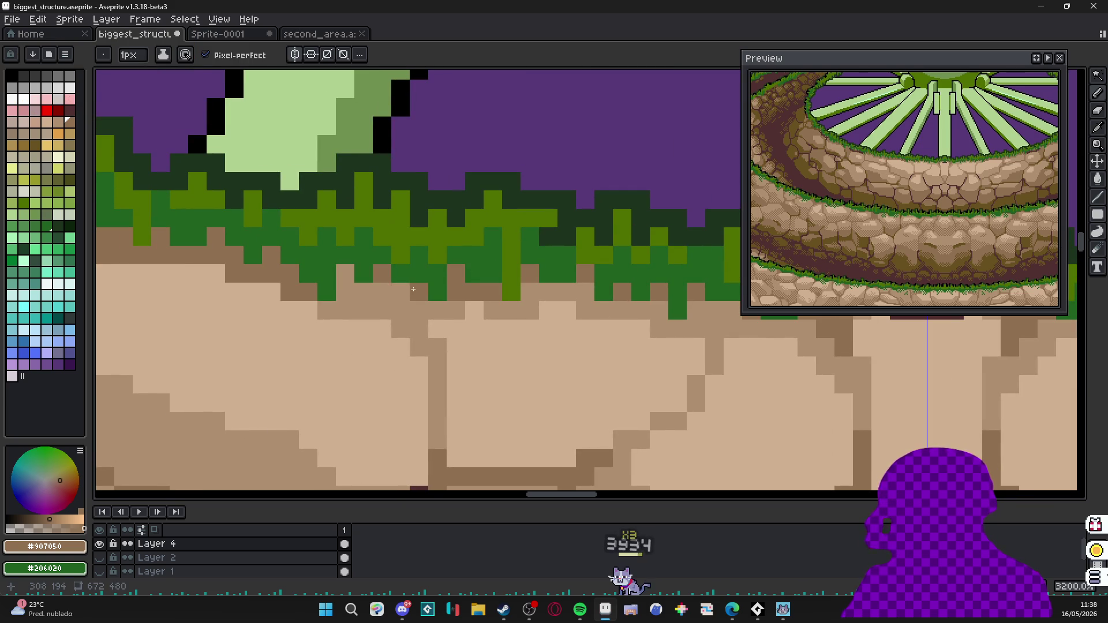
scroll(355, 277, down, 4)
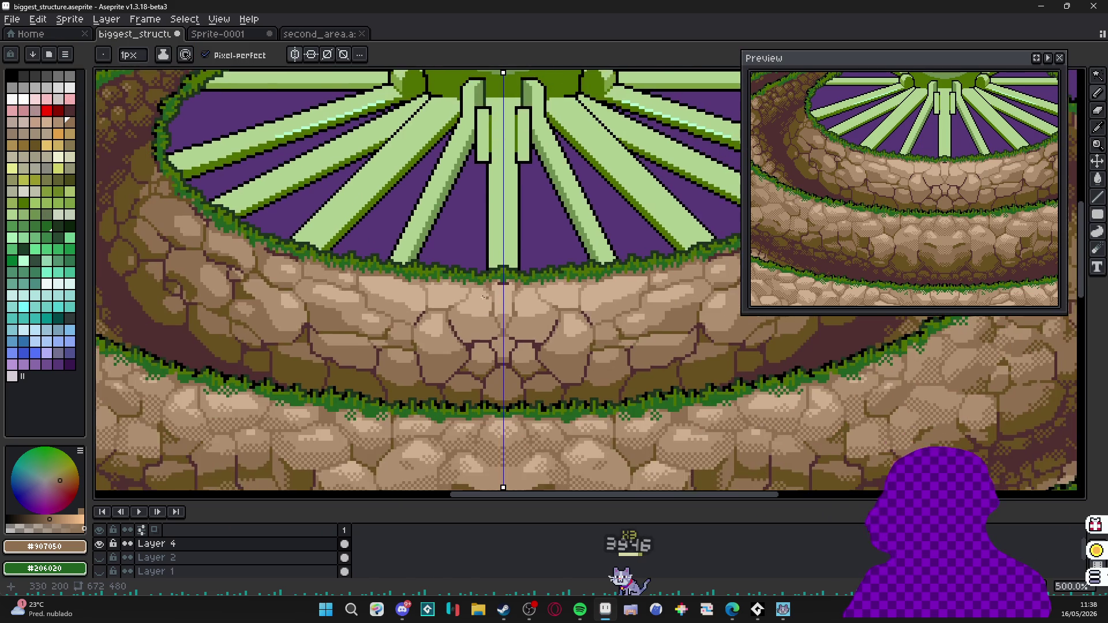
scroll(487, 264, up, 3)
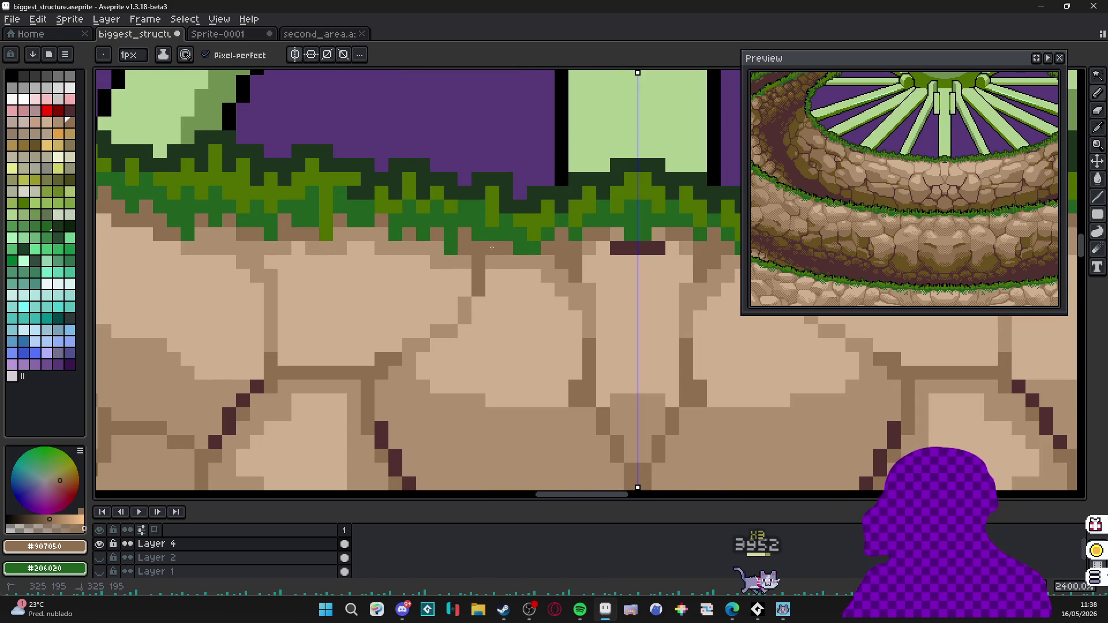
scroll(492, 262, down, 3)
scroll(511, 312, down, 2)
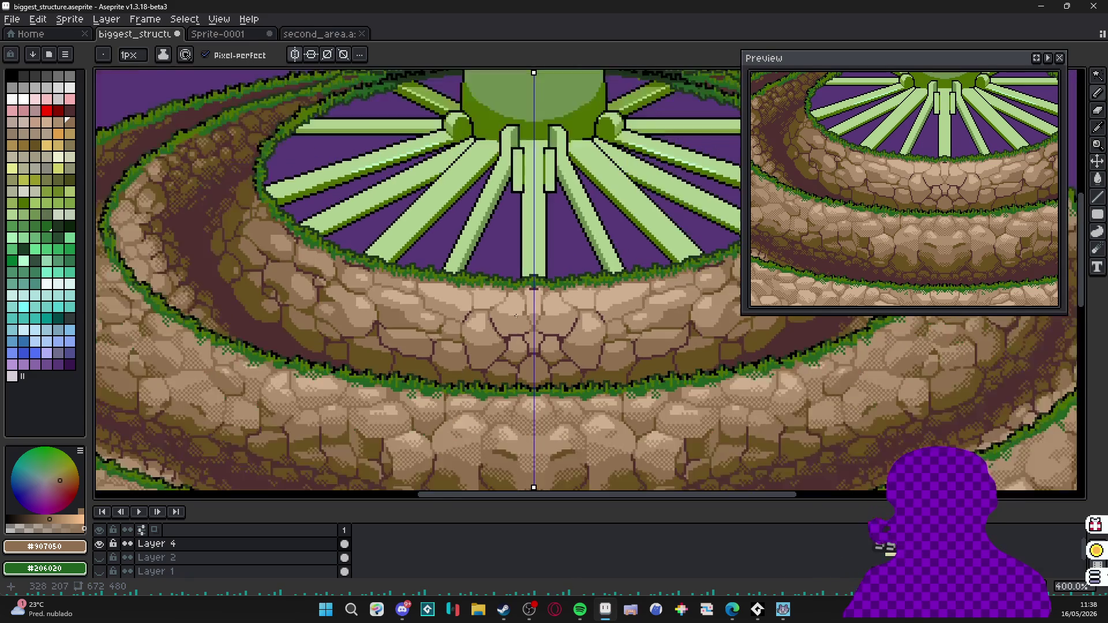
scroll(550, 314, up, 2)
scroll(563, 303, up, 1)
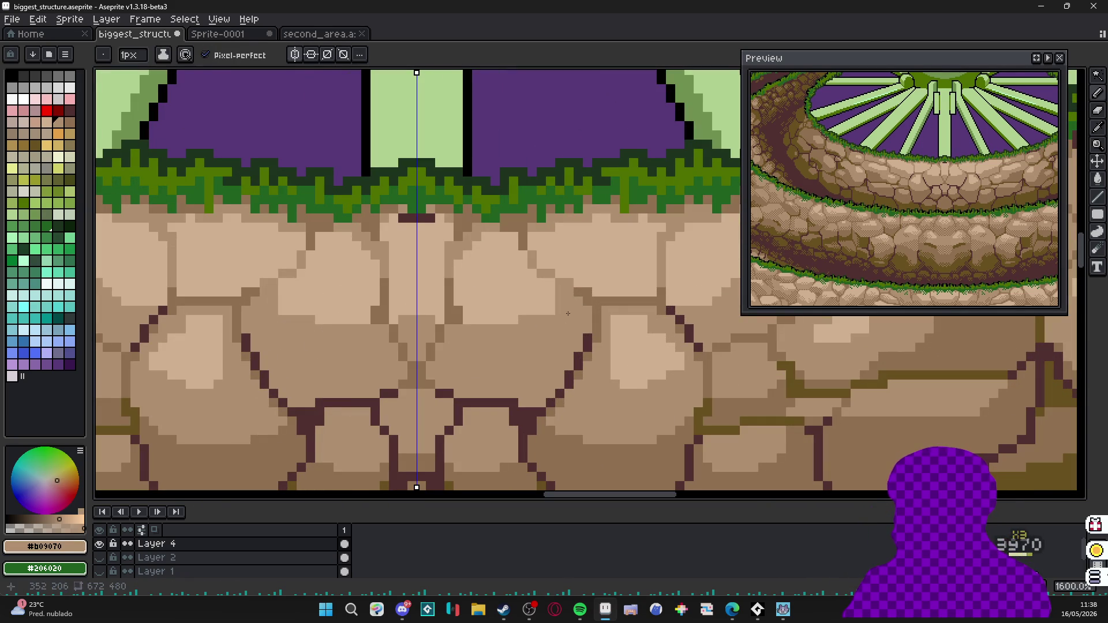
Paint dark olive shading along the stone crack and mirrored below the central joints.
alt+click(570, 294)
scroll(570, 286, up, 1)
alt+click(554, 347)
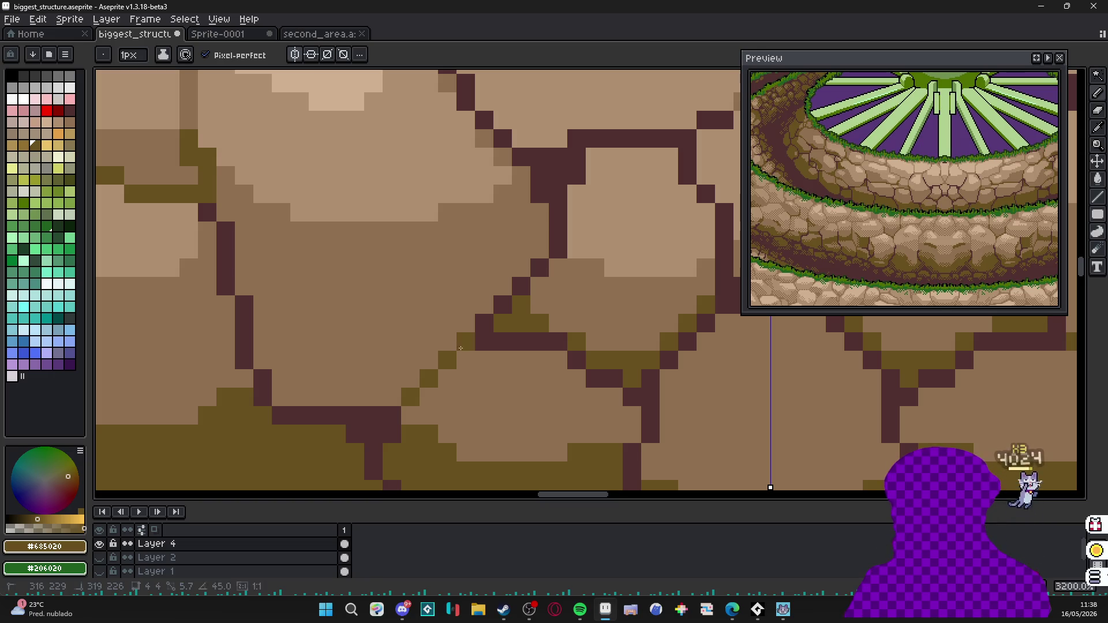
drag(450, 355, 559, 348)
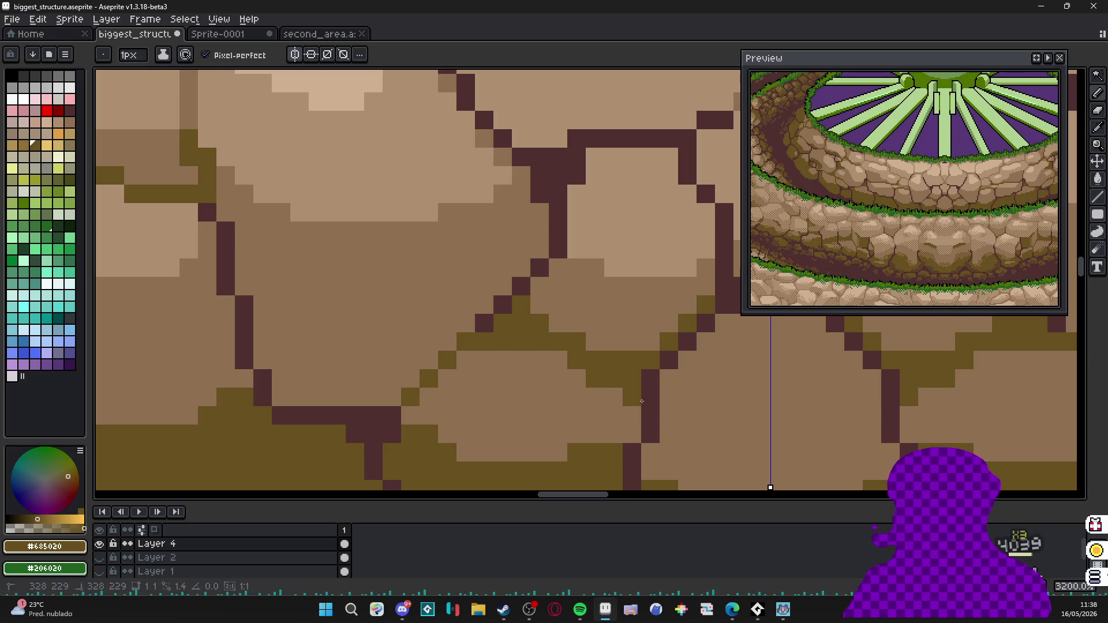
drag(664, 369, 520, 260)
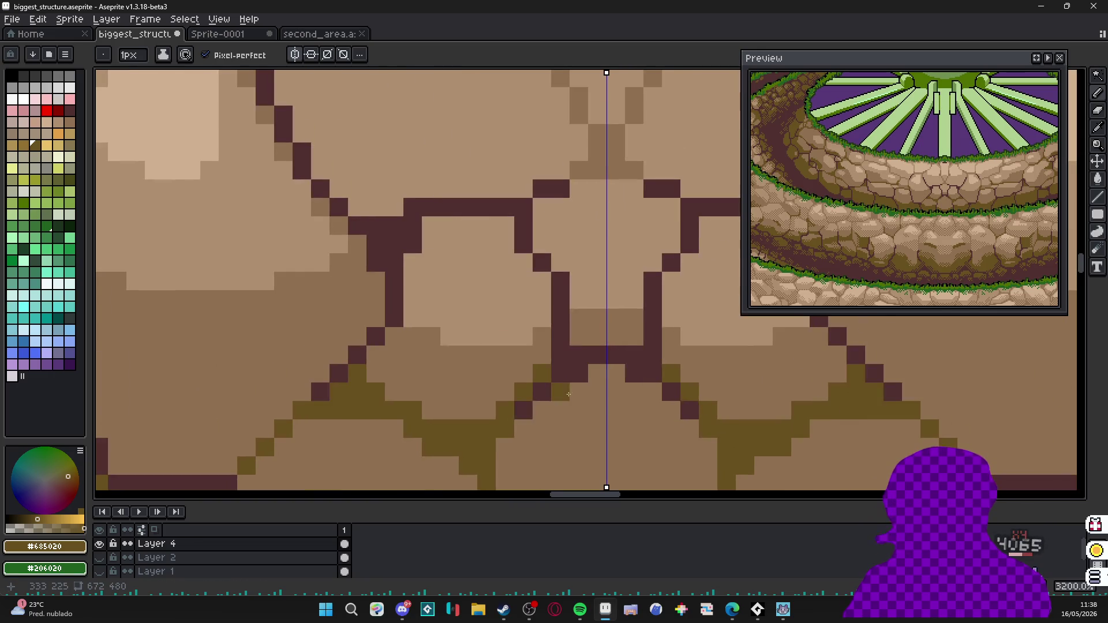
drag(543, 390, 558, 277)
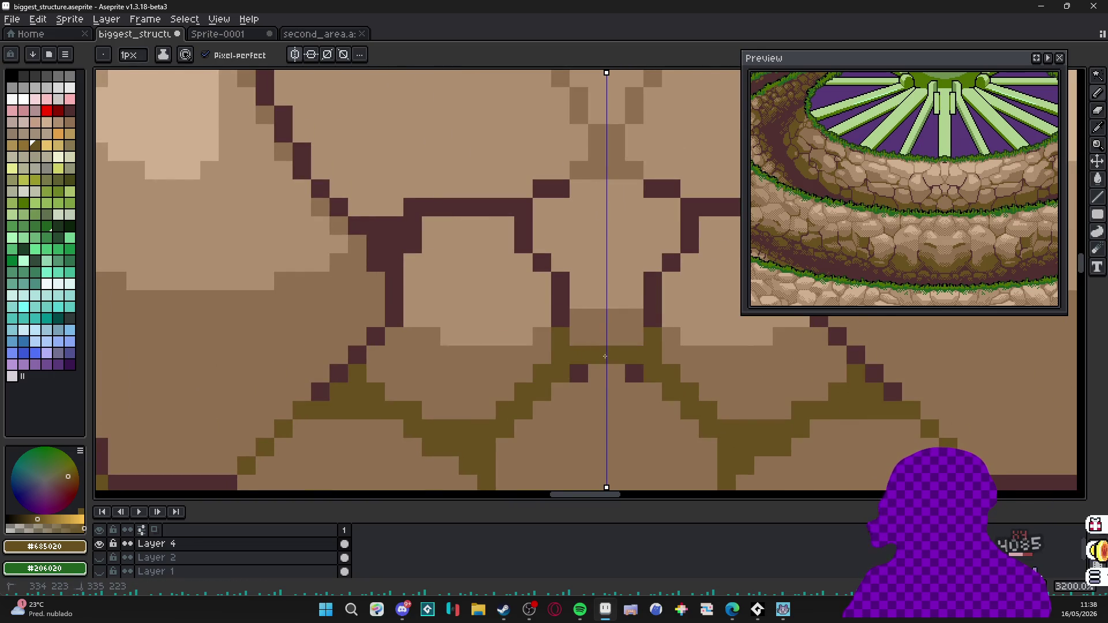
drag(579, 374, 556, 395)
drag(400, 338, 330, 260)
click(474, 370)
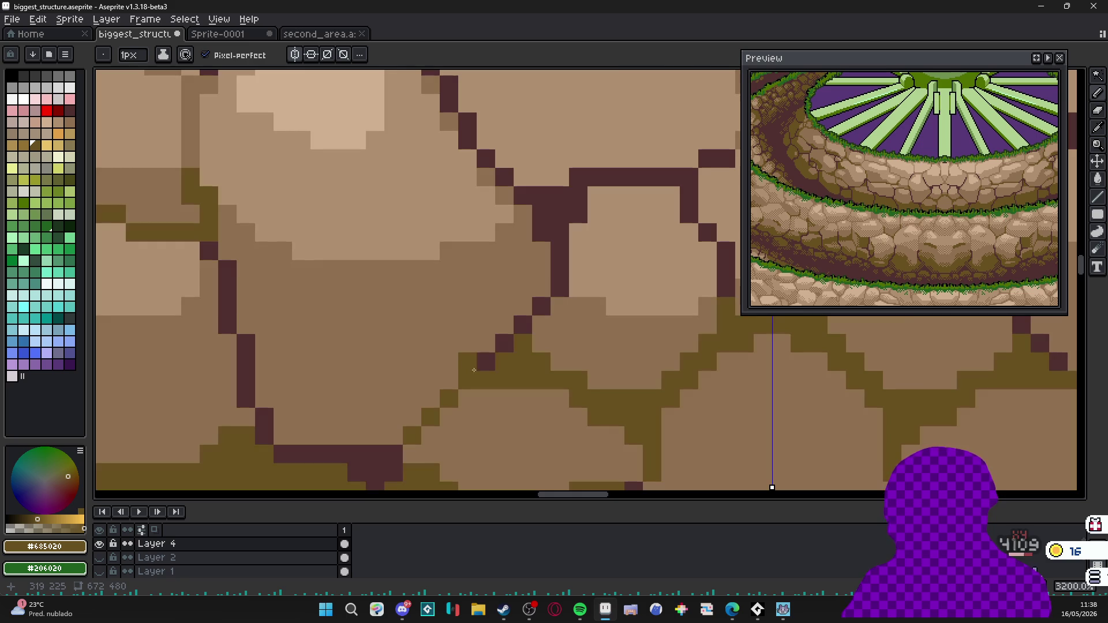
Repaint pixels beside the crack in mid-brown, fill the dark patch, and remove stray dark seam pixels.
drag(537, 319, 520, 373)
alt+click(552, 351)
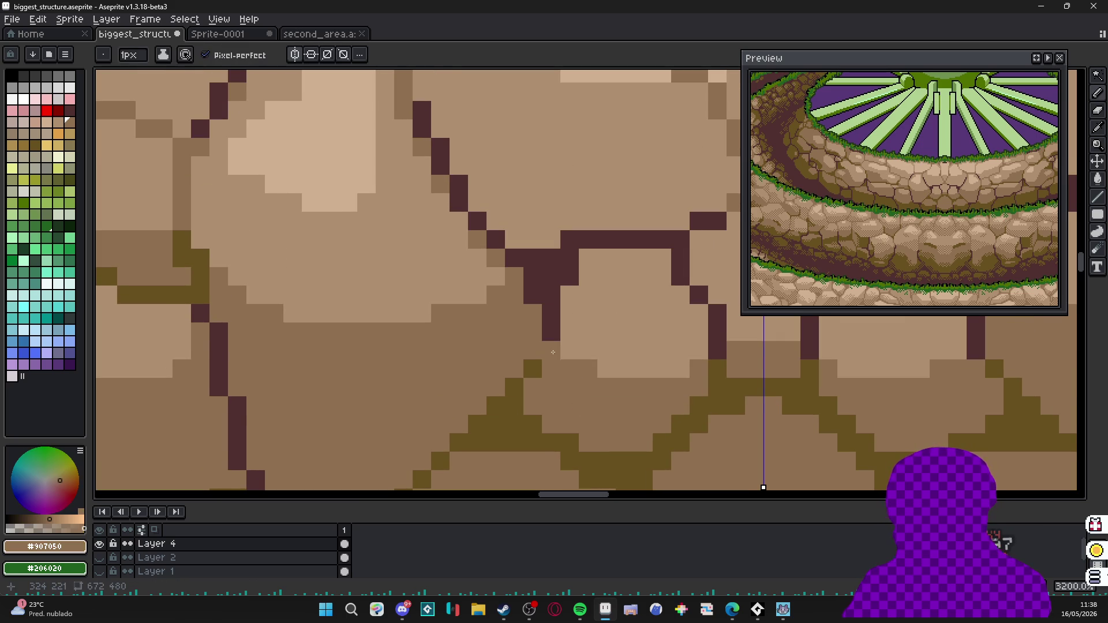
drag(565, 274, 551, 338)
alt+click(539, 363)
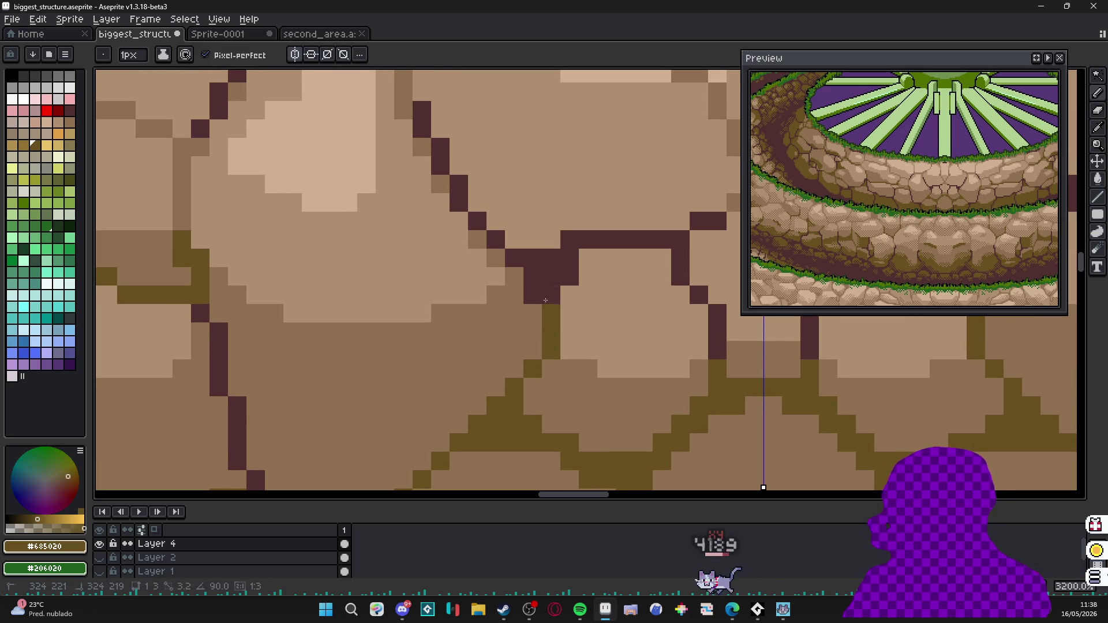
click(551, 277)
alt+click(606, 311)
click(568, 274)
scroll(568, 274, right, 3)
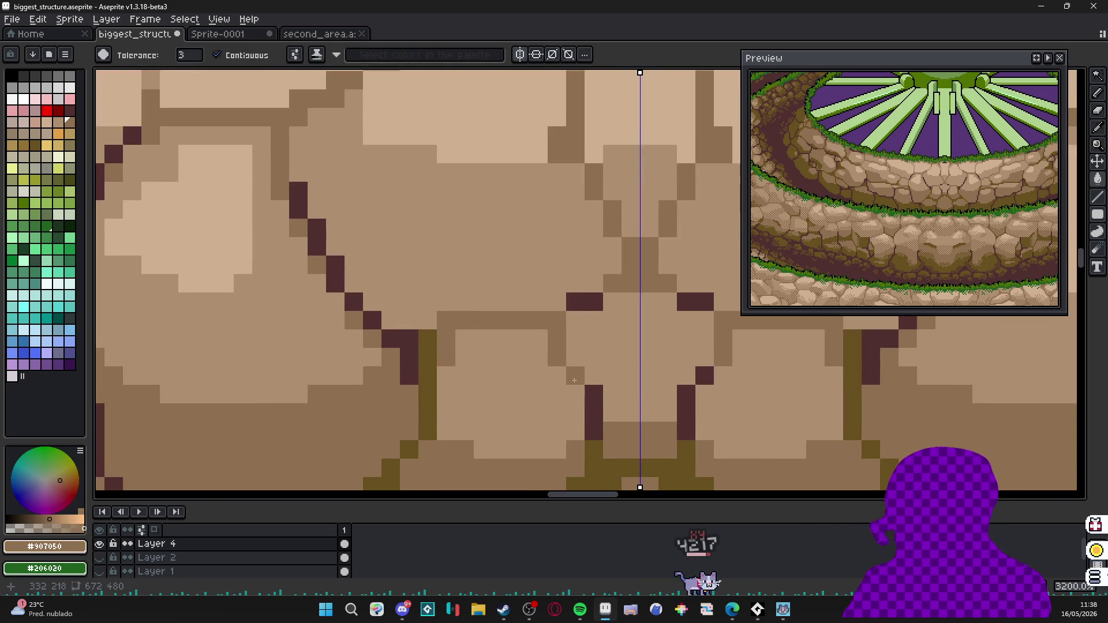
key(b)
click(569, 266)
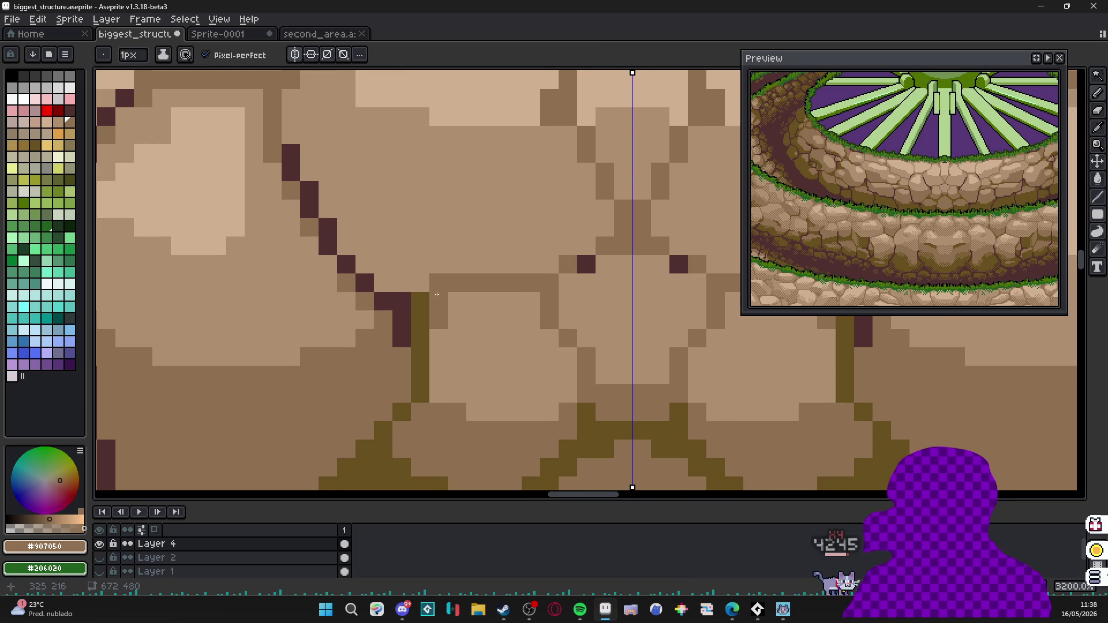
click(586, 265)
Cover stray dark crack pixels with stone colour, undoing wrong fills including the strip under the grass.
drag(601, 266, 685, 346)
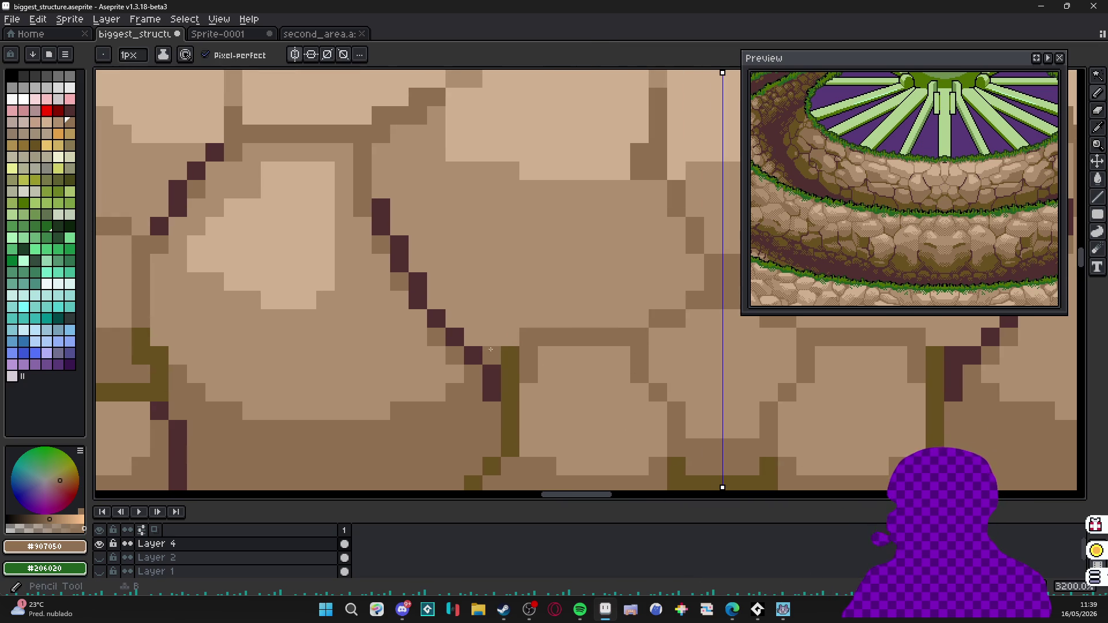
alt+click(506, 403)
drag(450, 339, 479, 368)
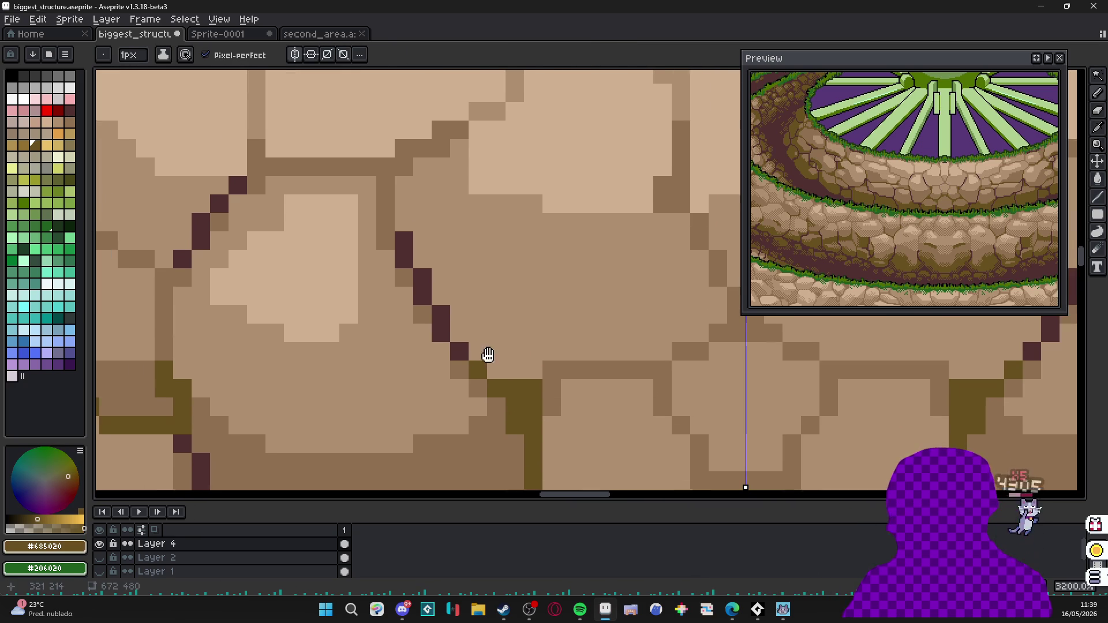
alt+click(463, 365)
key(g)
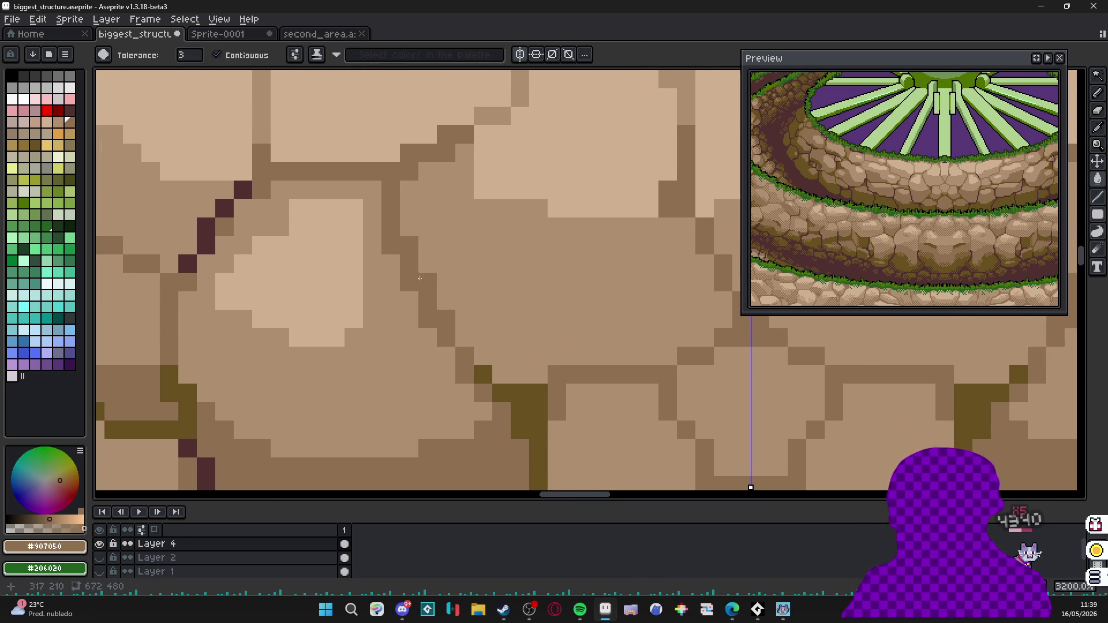
scroll(420, 280, down, 4)
scroll(459, 330, up, 1)
key(b)
scroll(478, 342, up, 1)
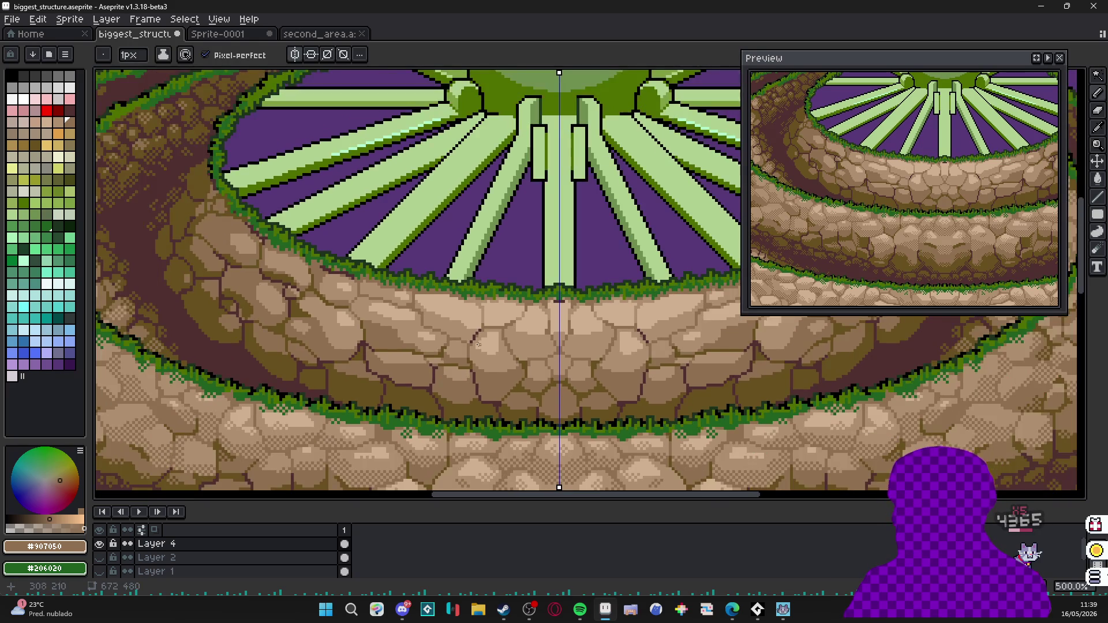
scroll(479, 344, up, 4)
key(ctrl+z)
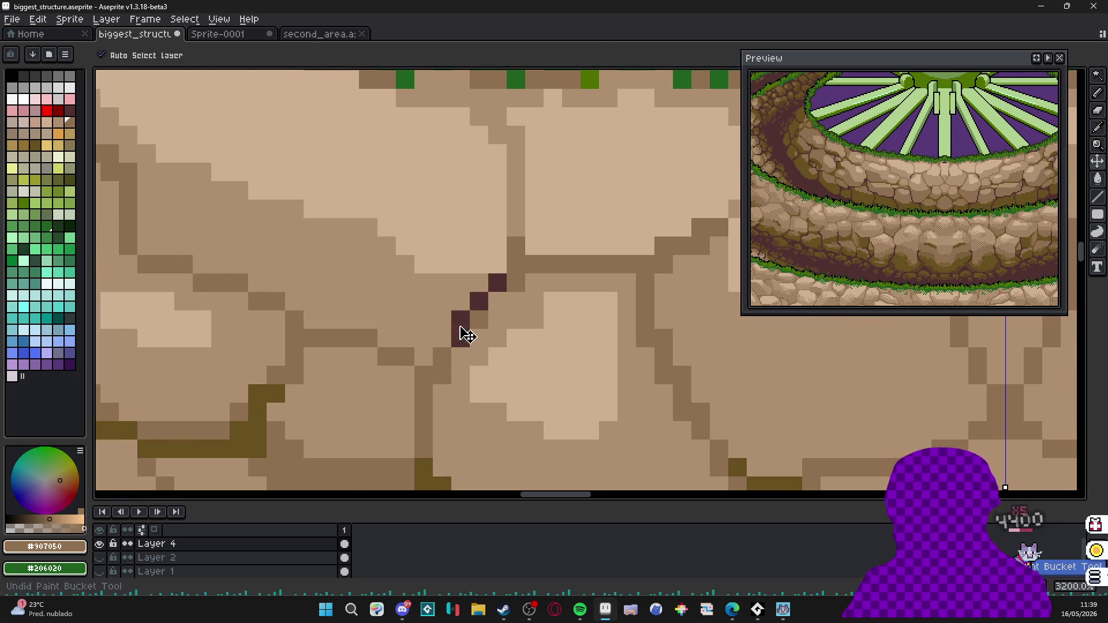
key(g)
click(478, 302)
scroll(497, 286, down, 3)
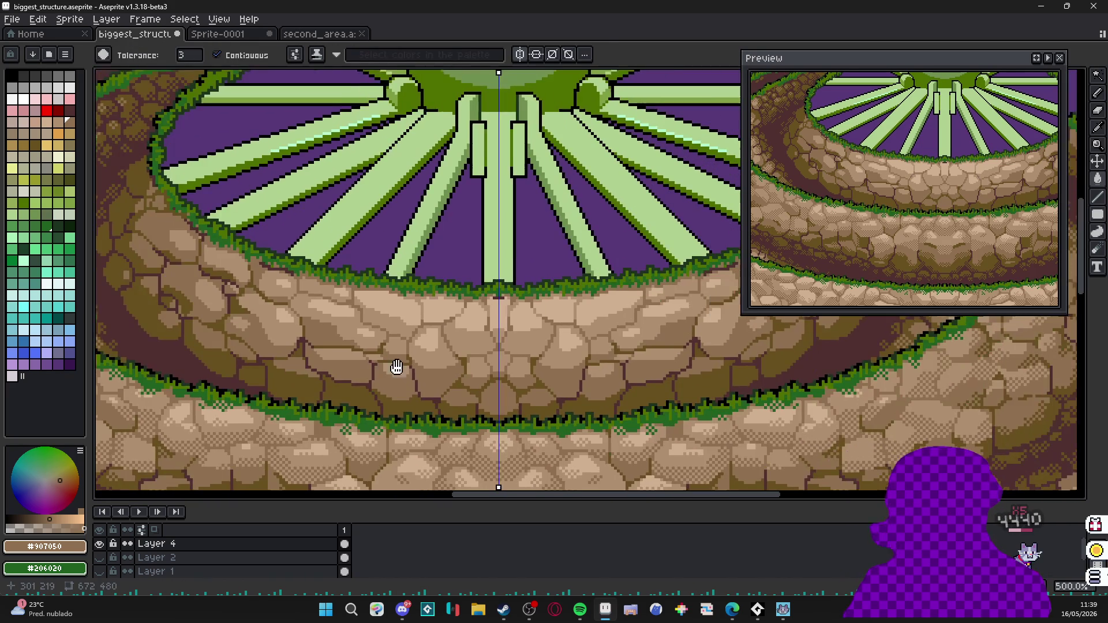
scroll(505, 301, up, 2)
scroll(504, 301, up, 1)
key(alt)
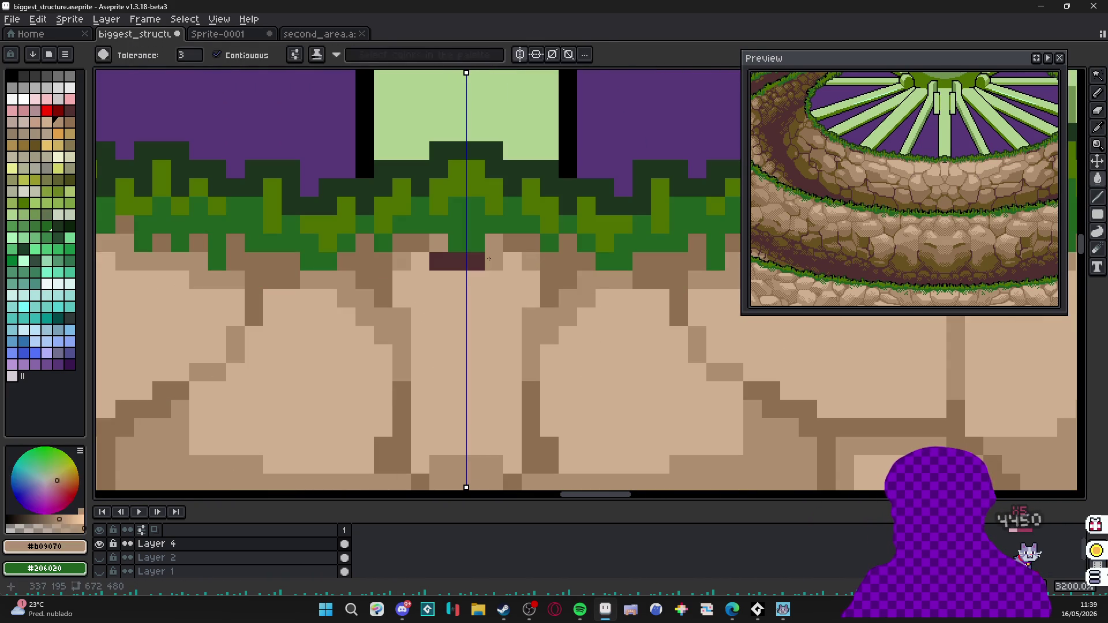
click(434, 258)
key(ctrl+z)
key(b)
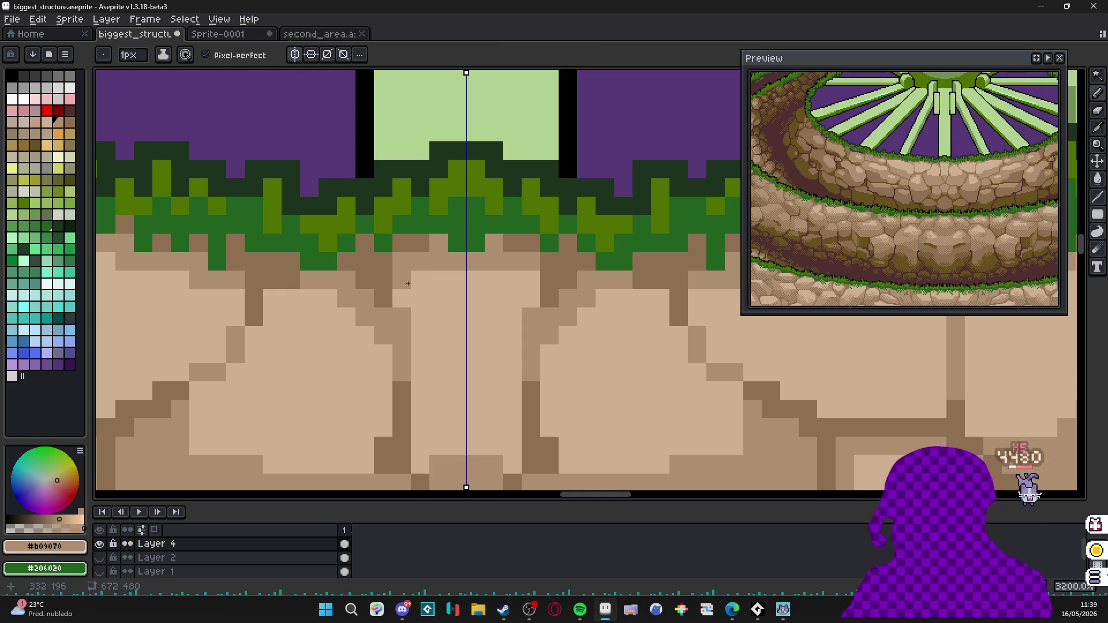
scroll(410, 280, down, 1)
scroll(416, 294, down, 2)
scroll(416, 294, down, 1)
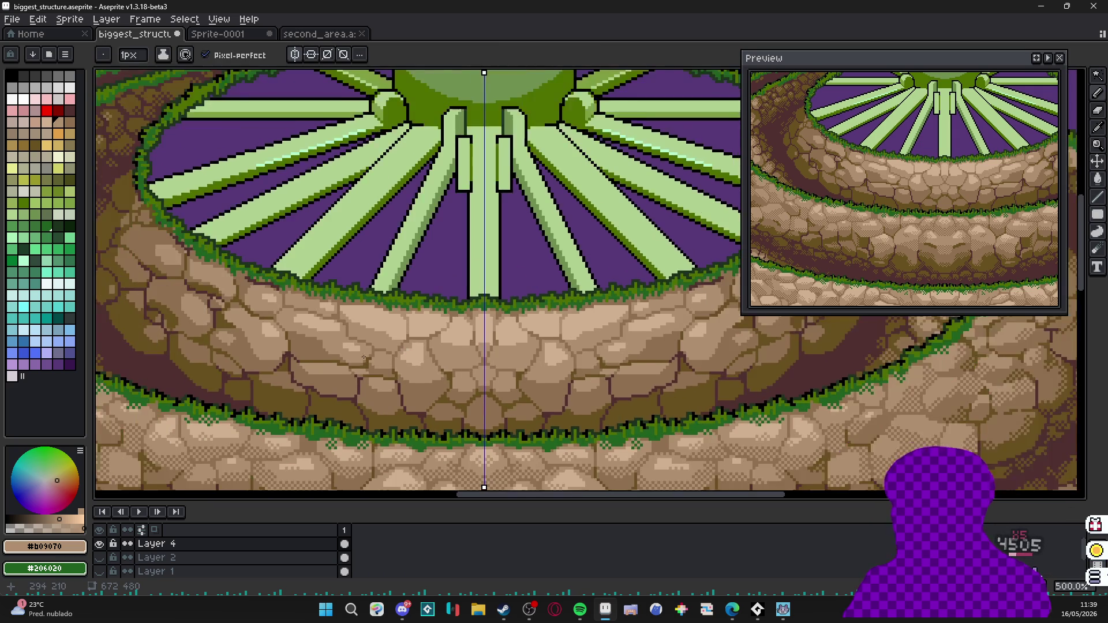
scroll(417, 346, up, 1)
scroll(412, 370, down, 1)
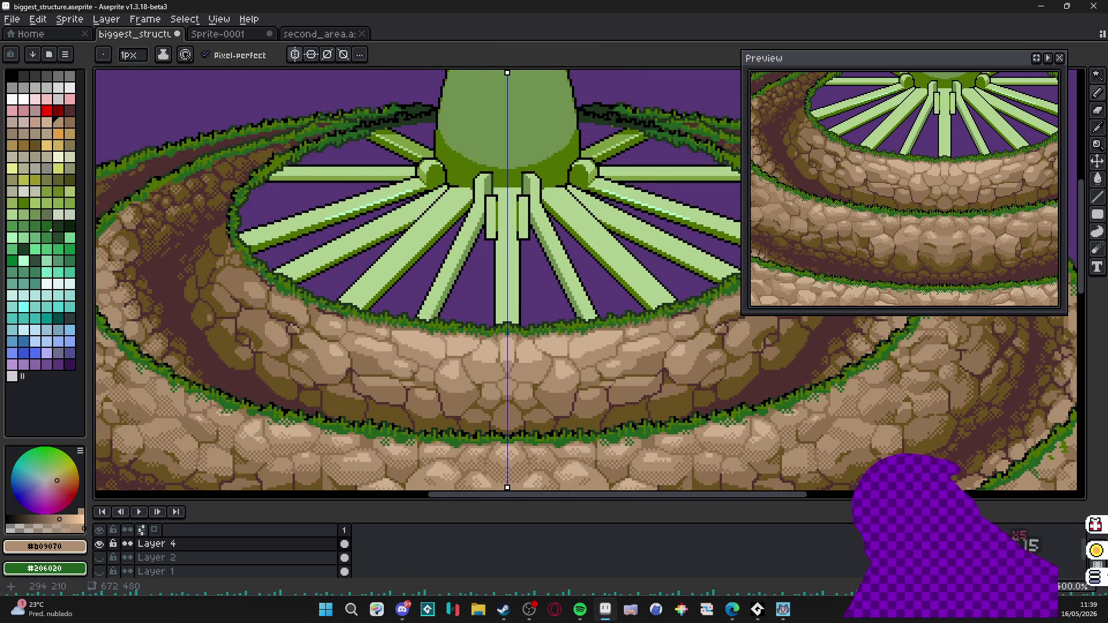
scroll(415, 370, up, 1)
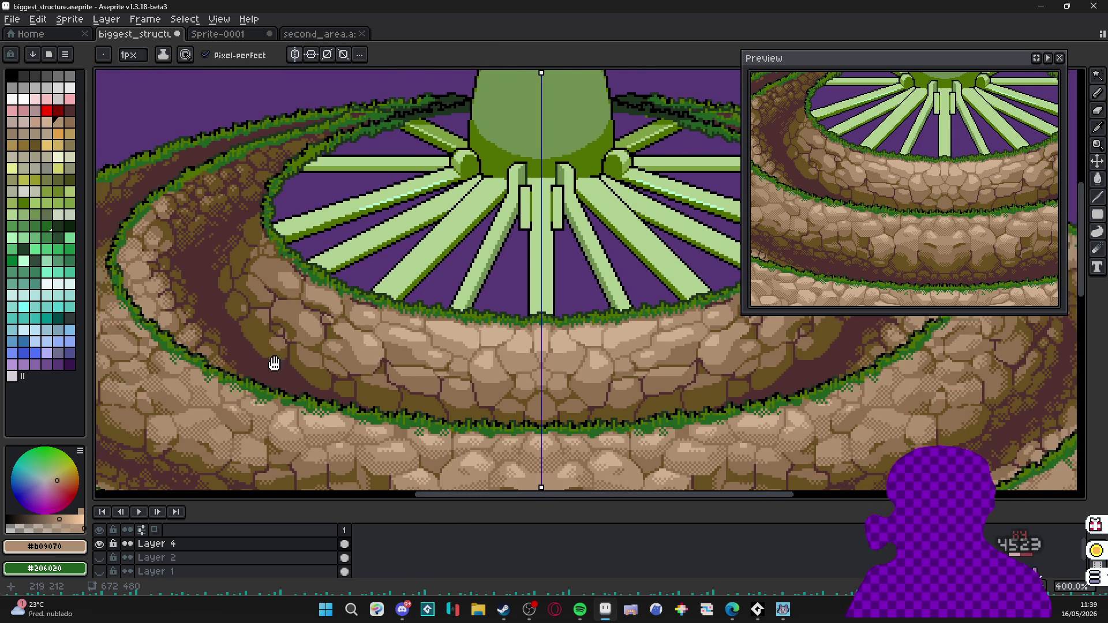
scroll(414, 371, up, 1)
scroll(414, 371, up, 1)
scroll(414, 371, up, 1)
scroll(414, 371, up, 2)
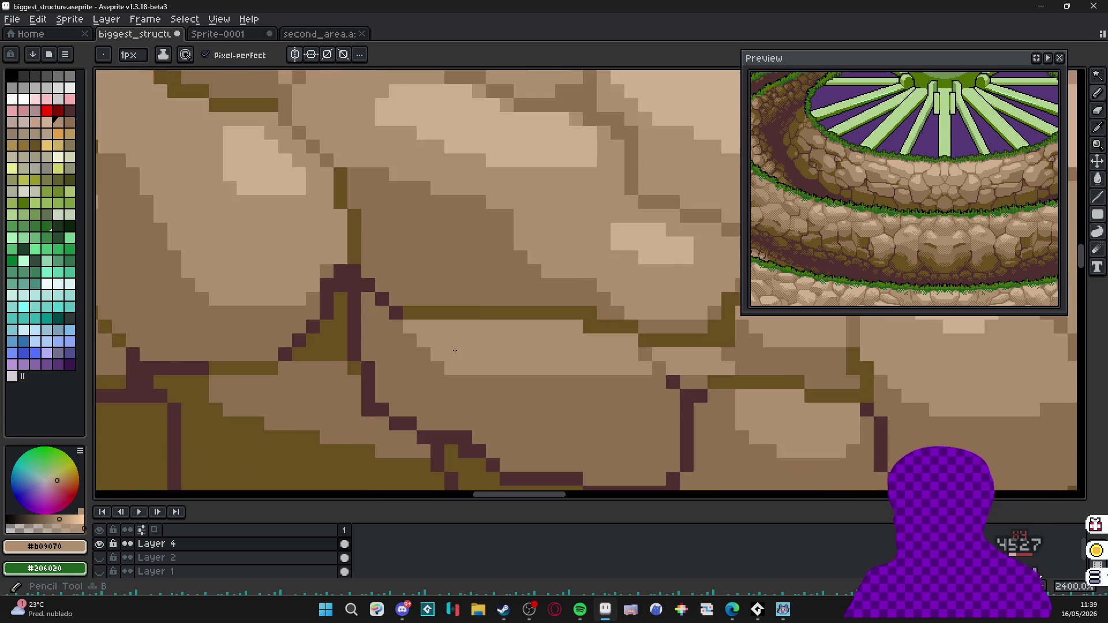
Brighten a few touch-up pixels along the cracks and below the grass with sampled stone colours.
alt+click(413, 371)
scroll(407, 363, up, 1)
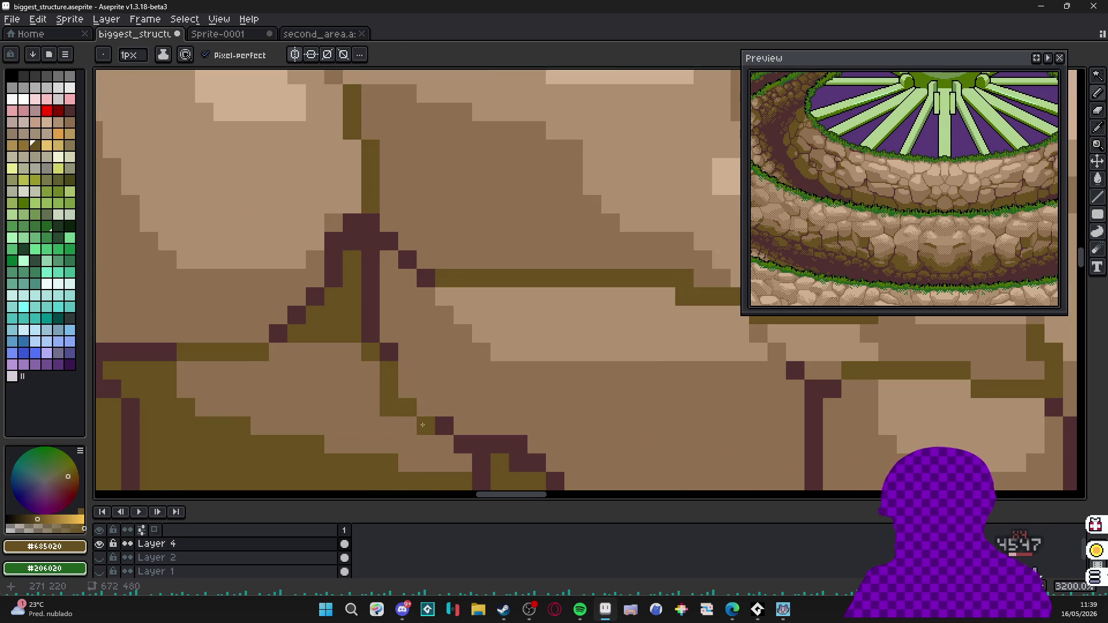
scroll(514, 458, down, 2)
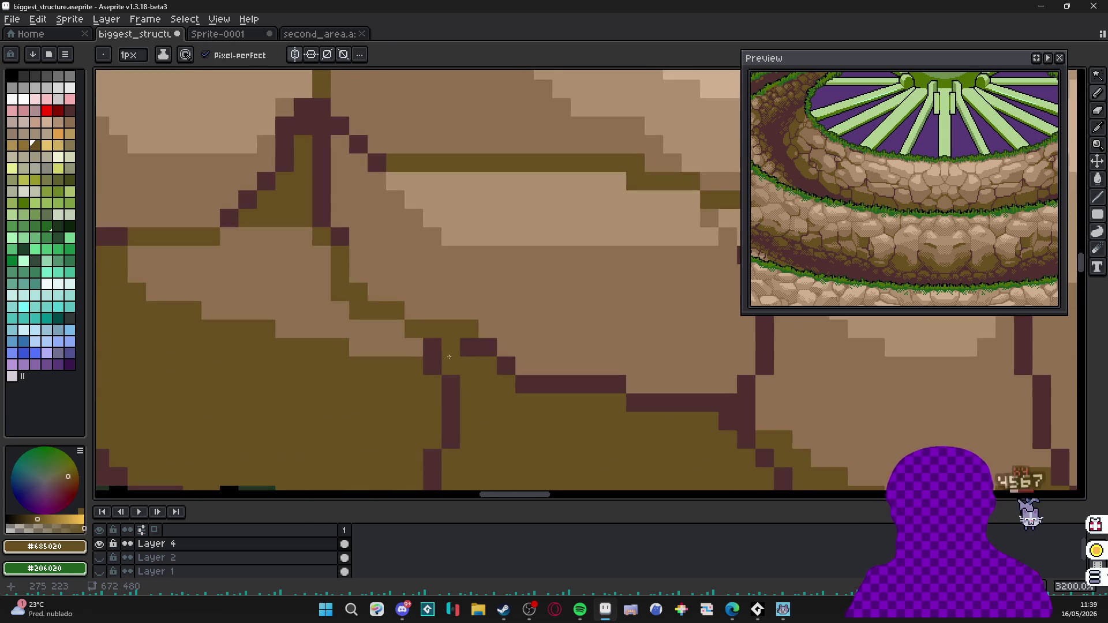
click(432, 348)
click(488, 347)
scroll(427, 327, down, 1)
scroll(427, 328, down, 1)
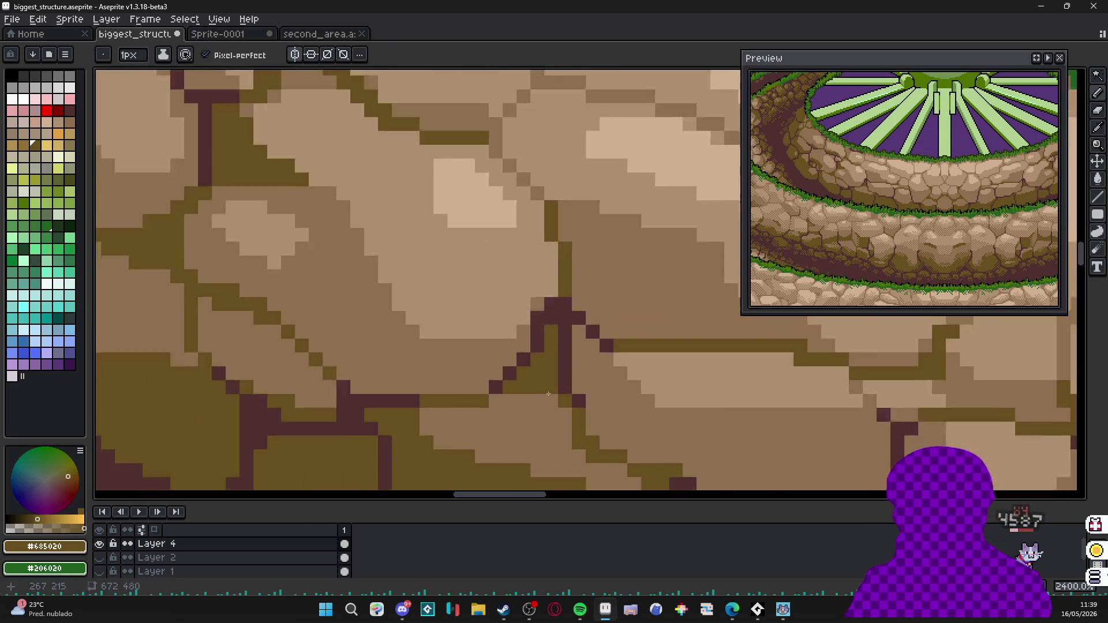
scroll(415, 346, down, 1)
scroll(408, 373, up, 1)
scroll(407, 372, down, 1)
scroll(416, 347, up, 2)
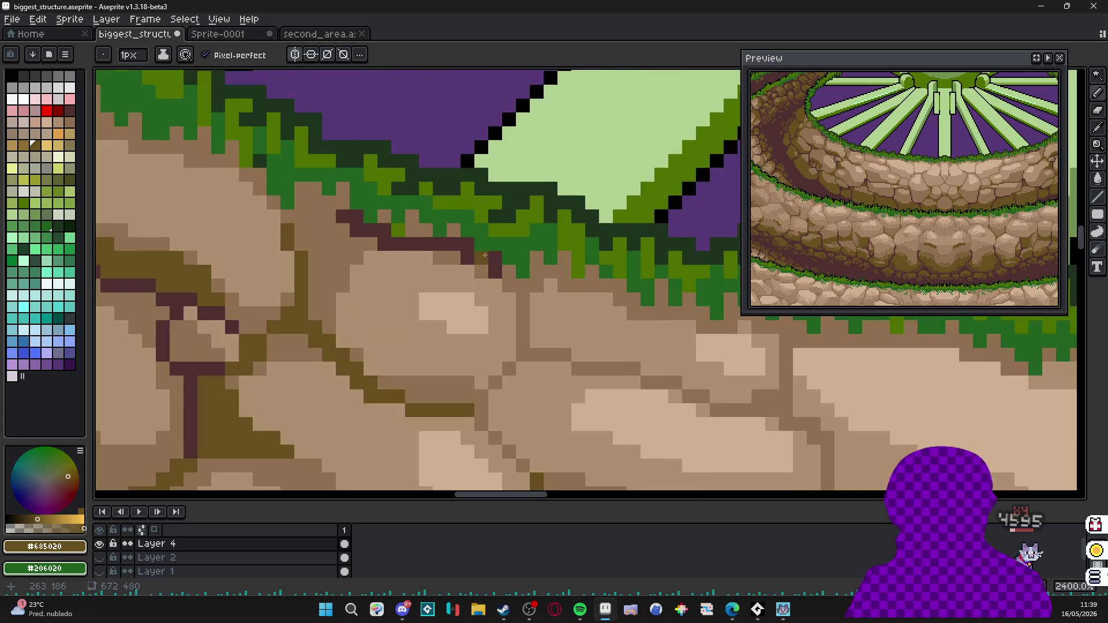
scroll(477, 330, up, 1)
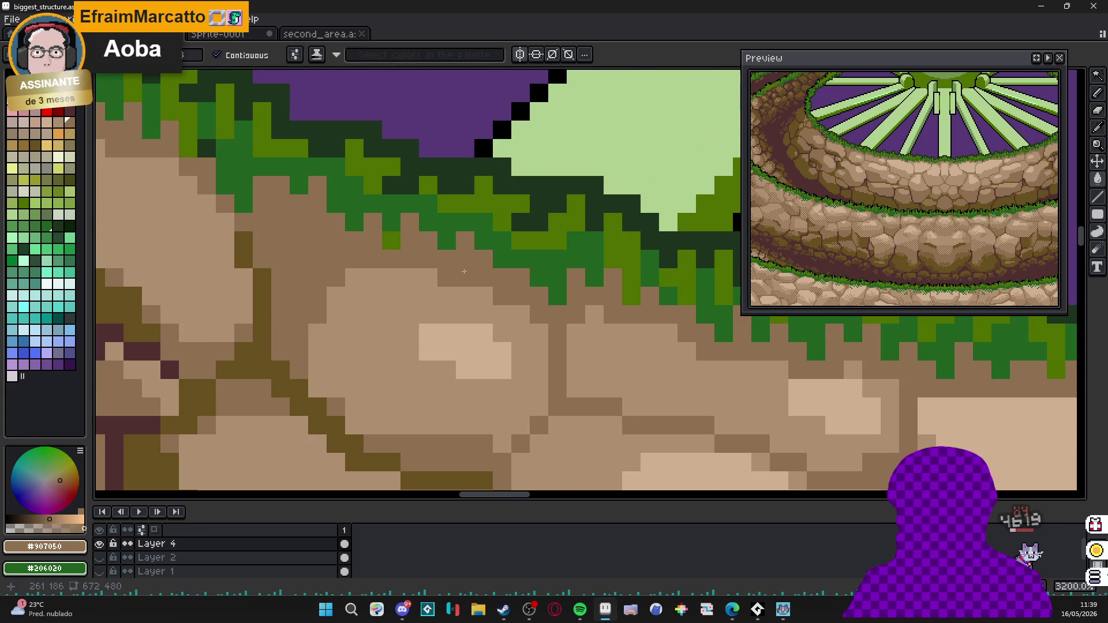
scroll(520, 347, down, 1)
key(alt)
click(464, 313)
click(477, 243)
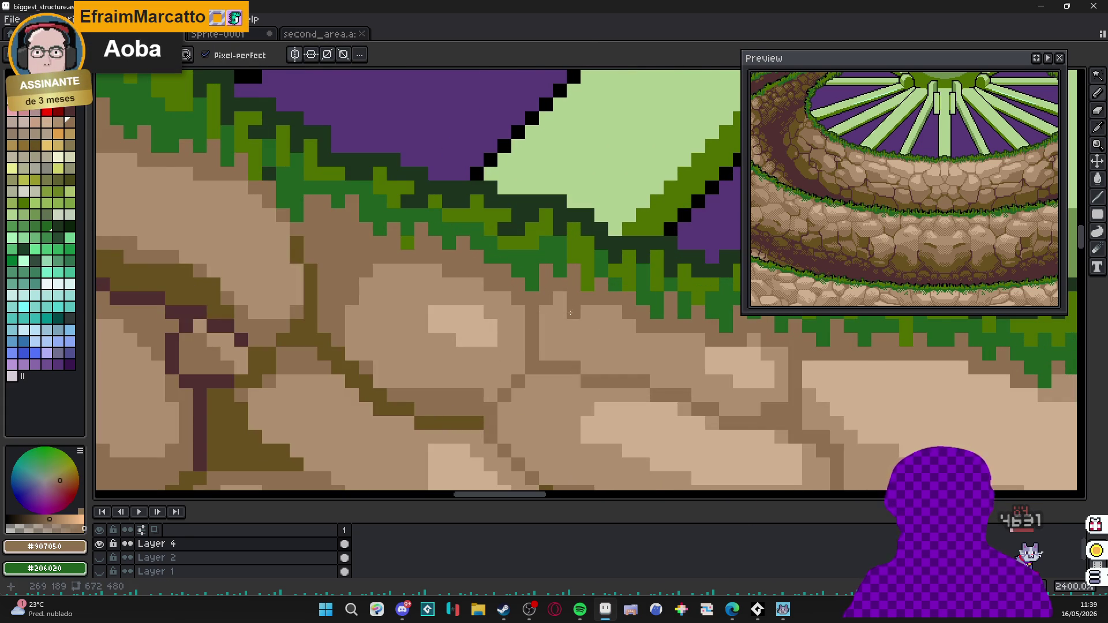
scroll(570, 313, down, 2)
scroll(537, 330, down, 1)
scroll(519, 334, up, 1)
scroll(511, 338, down, 2)
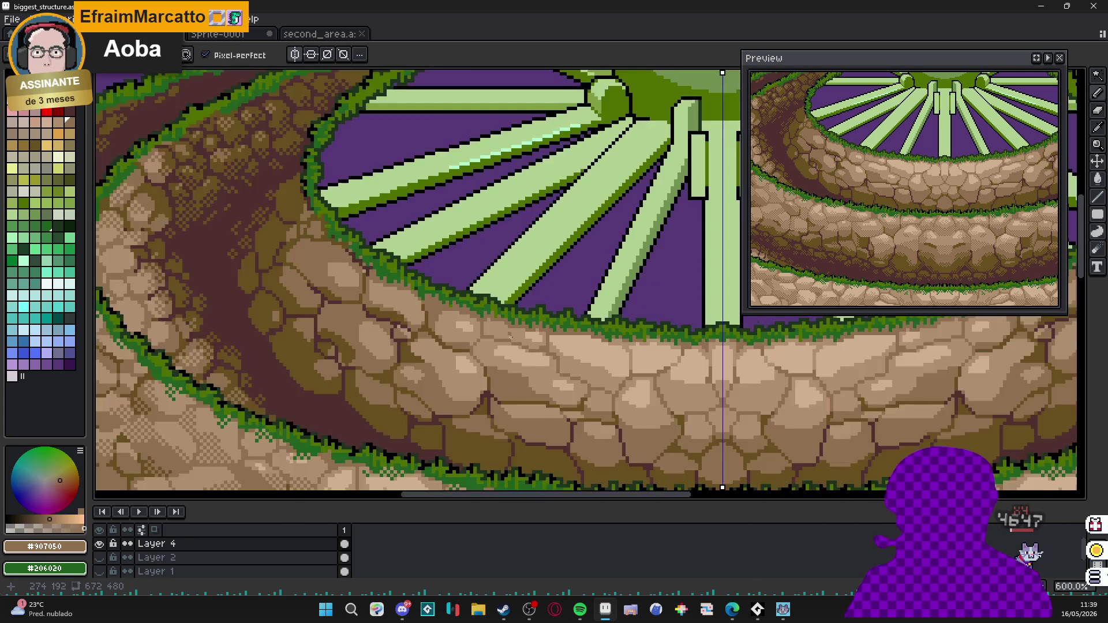
scroll(509, 335, down, 1)
scroll(485, 329, down, 1)
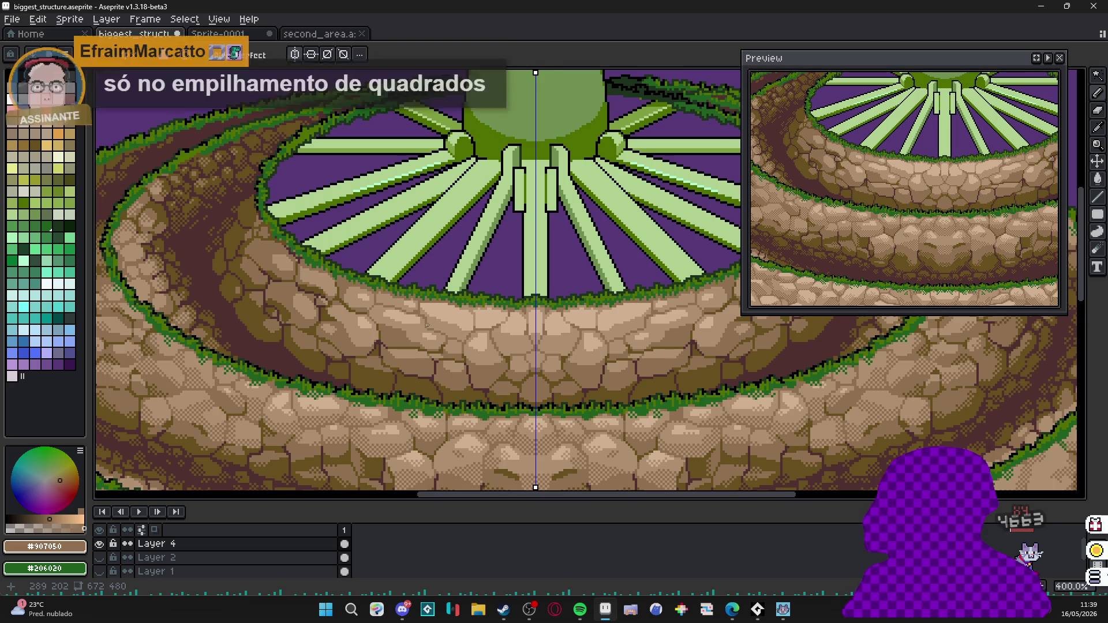
Look over the structure and save the artwork with Ctrl+S.
mouse_move(427, 325)
mouse_down()
mouse_move(401, 321)
mouse_move(407, 364)
mouse_up()
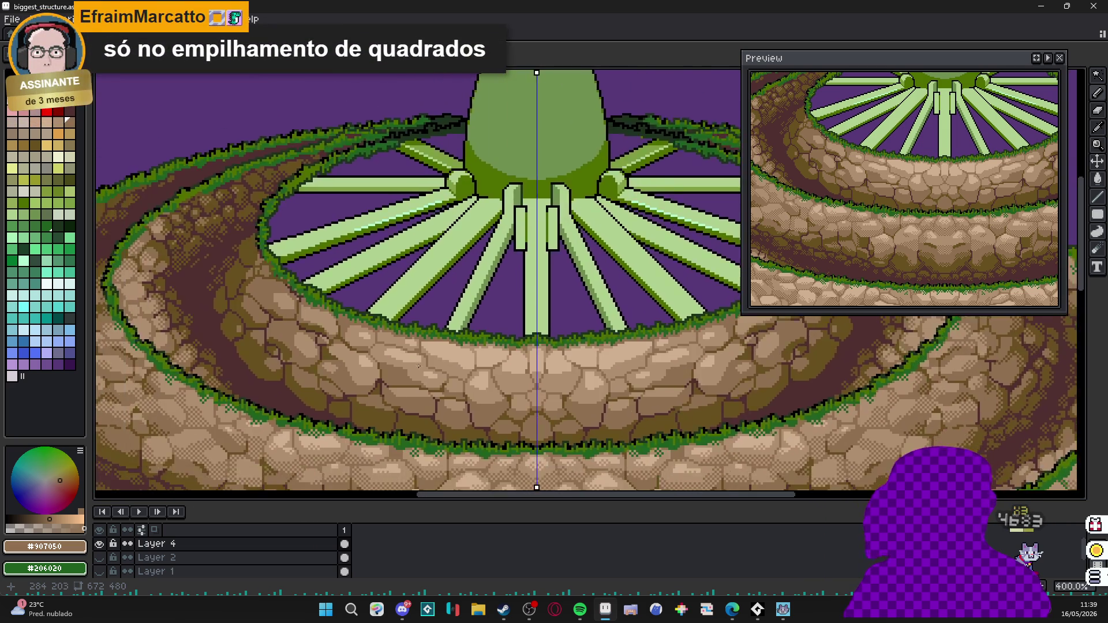
scroll(416, 346, down, 1)
scroll(384, 268, up, 1)
scroll(383, 268, down, 1)
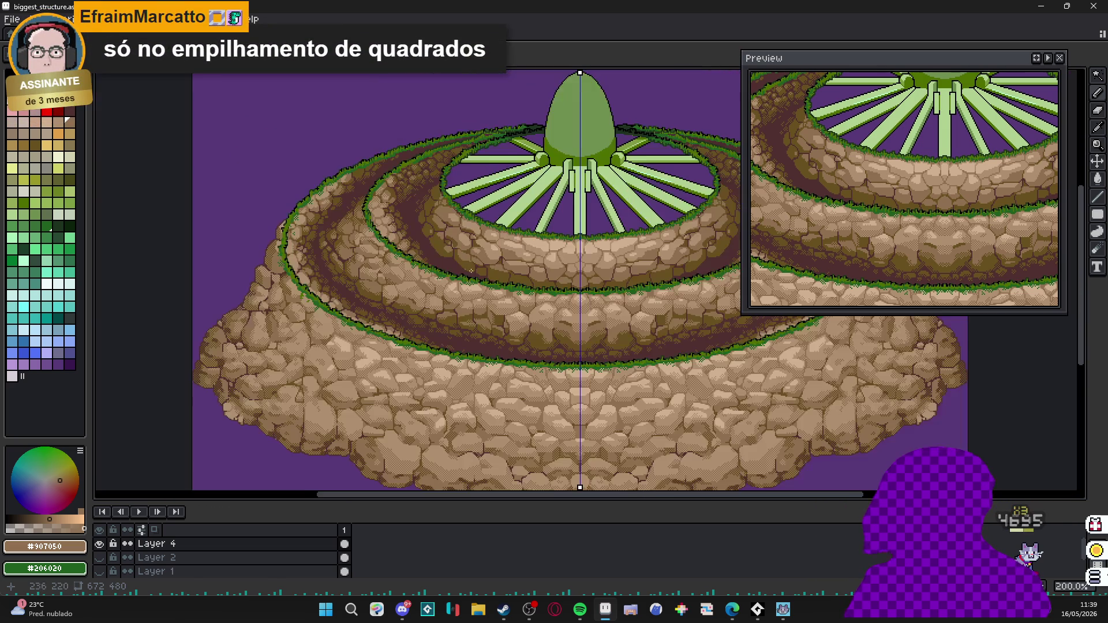
scroll(417, 248, up, 1)
drag(417, 249, 412, 244)
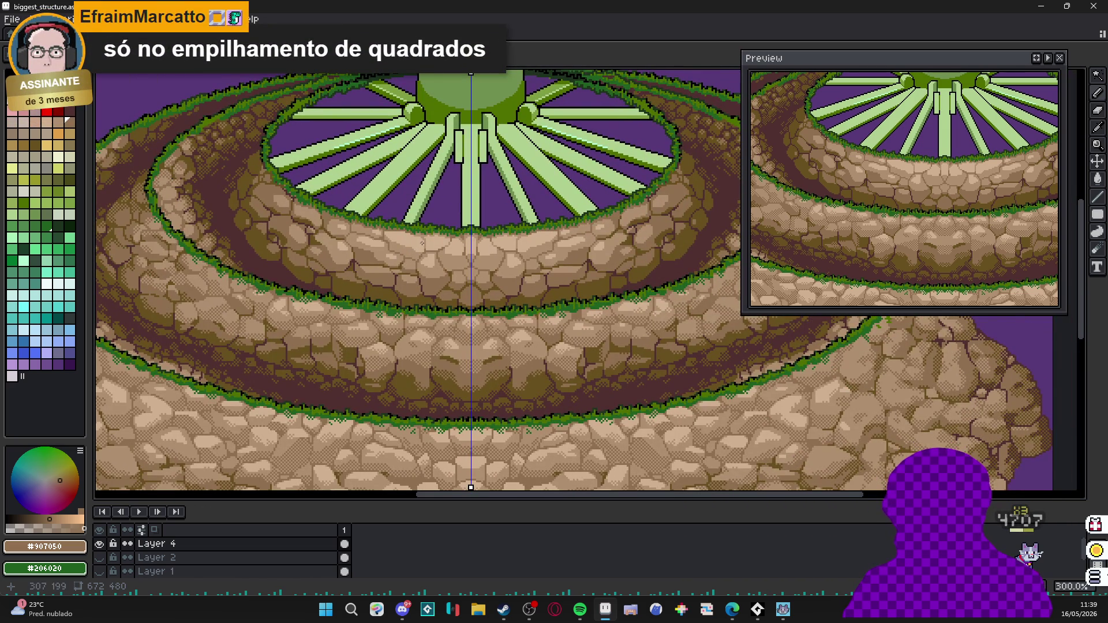
scroll(468, 260, down, 1)
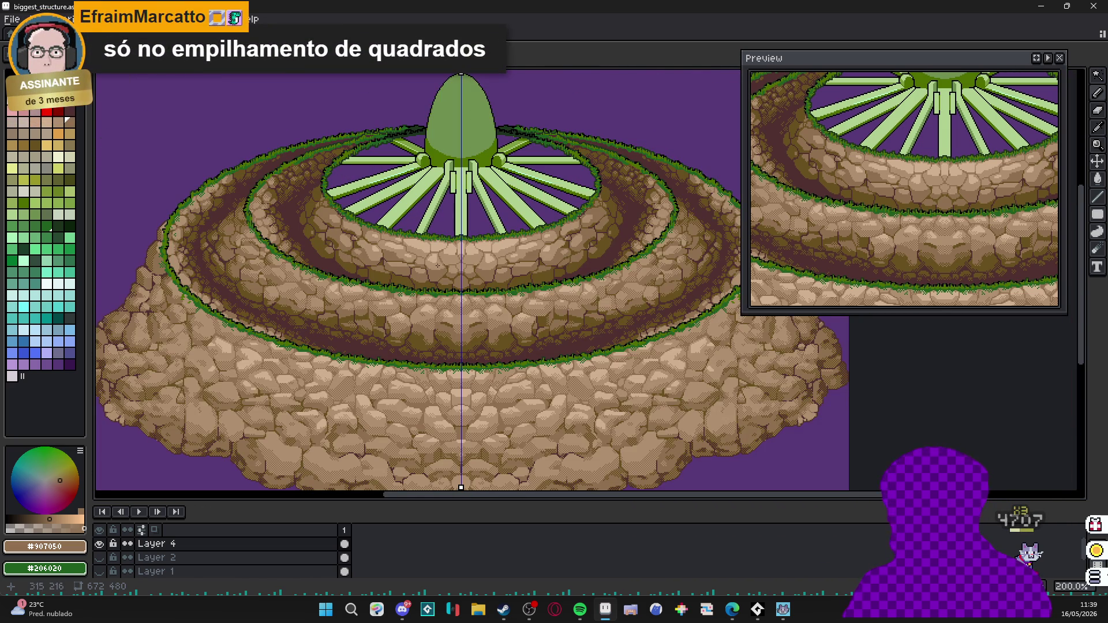
scroll(467, 260, up, 1)
scroll(468, 260, down, 1)
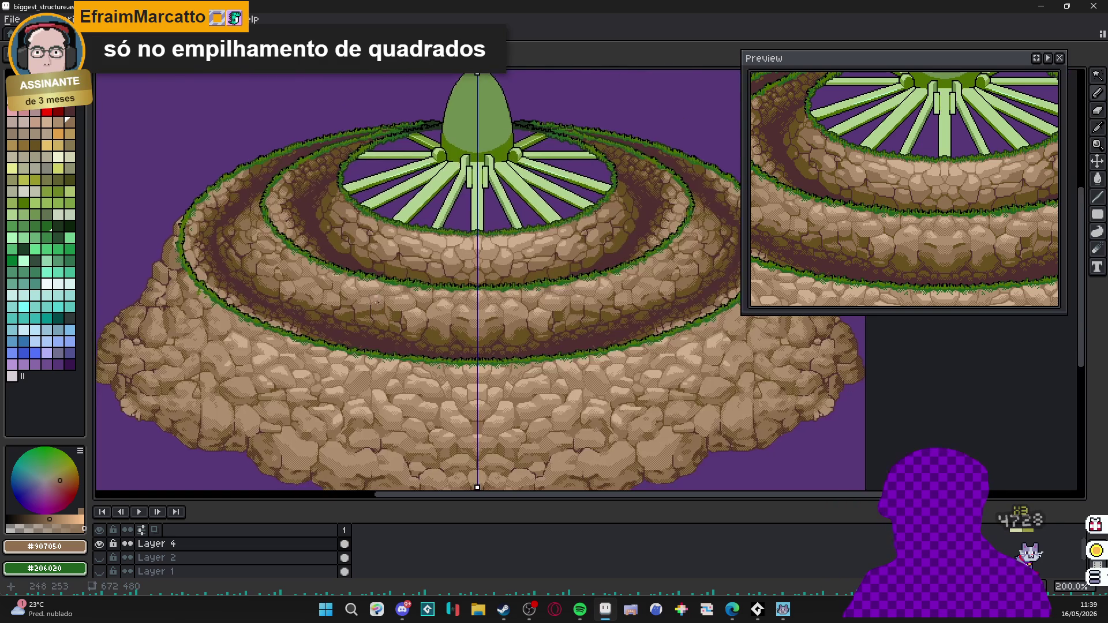
scroll(468, 260, up, 1)
scroll(468, 260, down, 1)
key(ctrl+s)
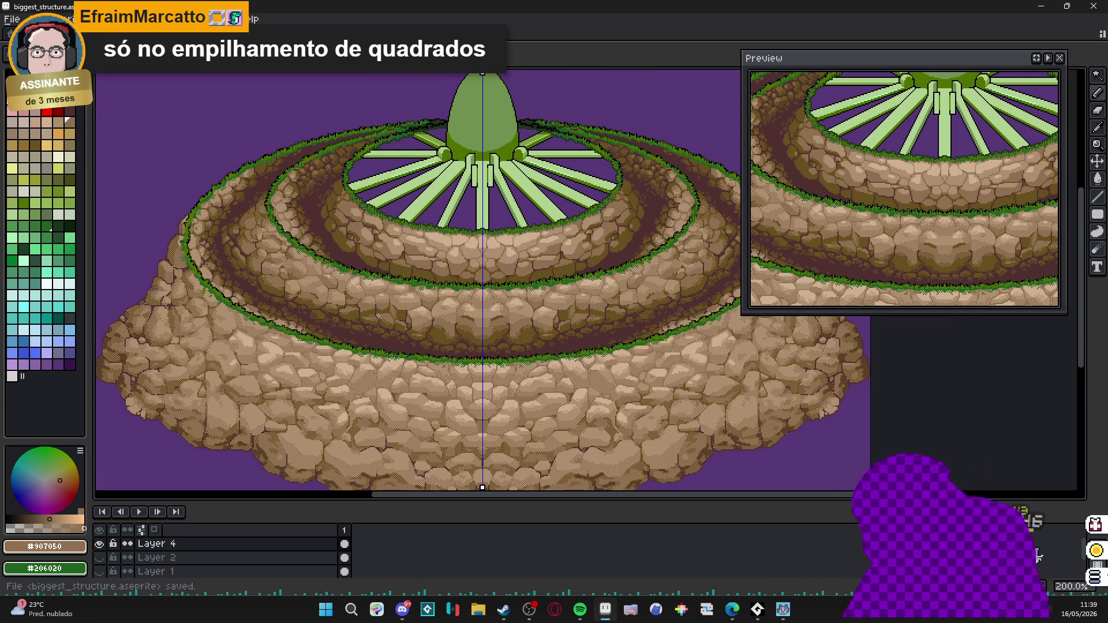
scroll(485, 173, up, 1)
scroll(372, 121, up, 2)
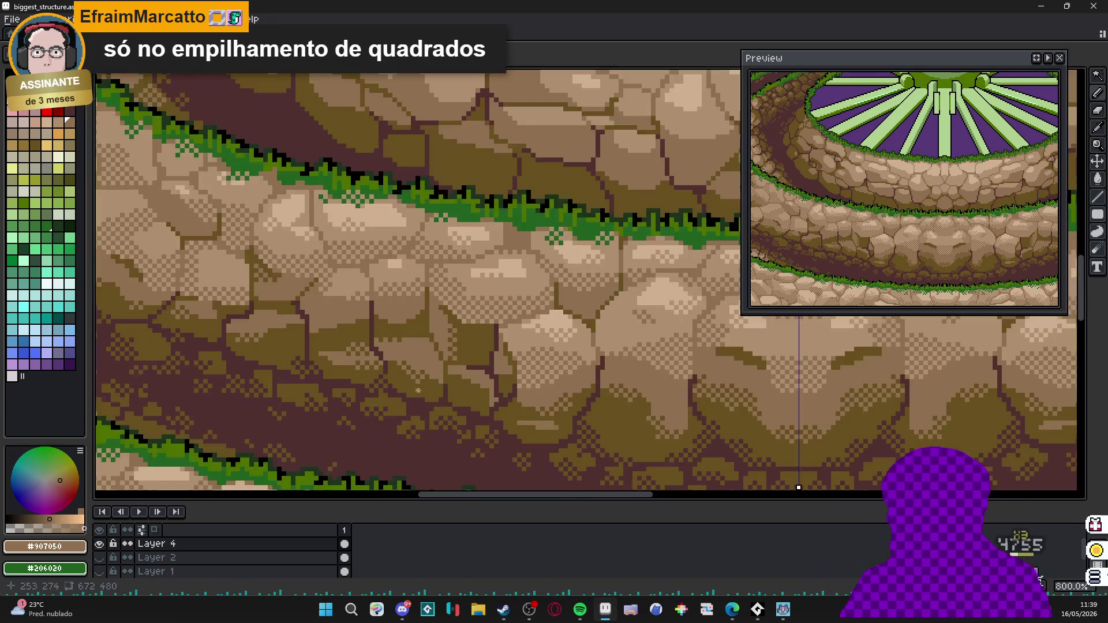
scroll(382, 138, up, 2)
scroll(401, 272, down, 1)
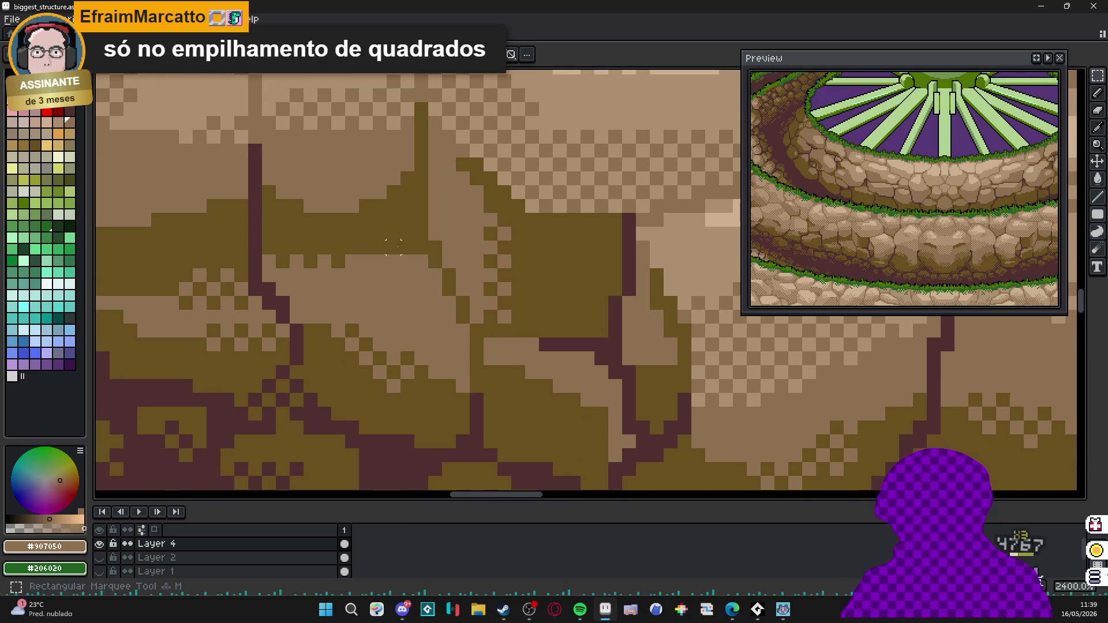
scroll(409, 371, up, 2)
scroll(436, 339, down, 3)
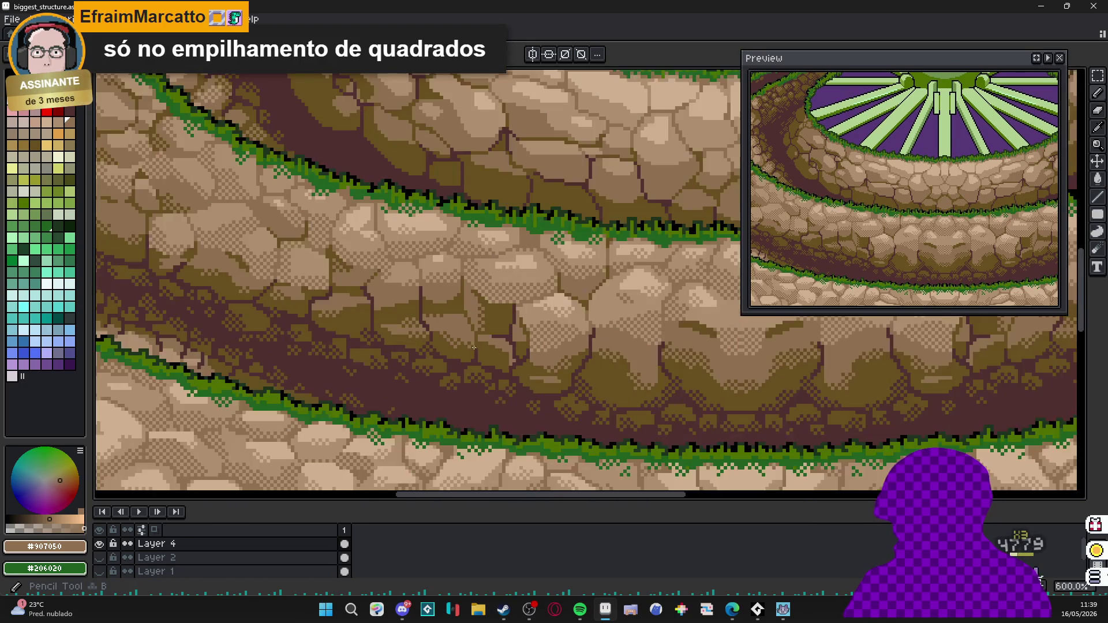
scroll(451, 312, up, 1)
scroll(441, 275, up, 1)
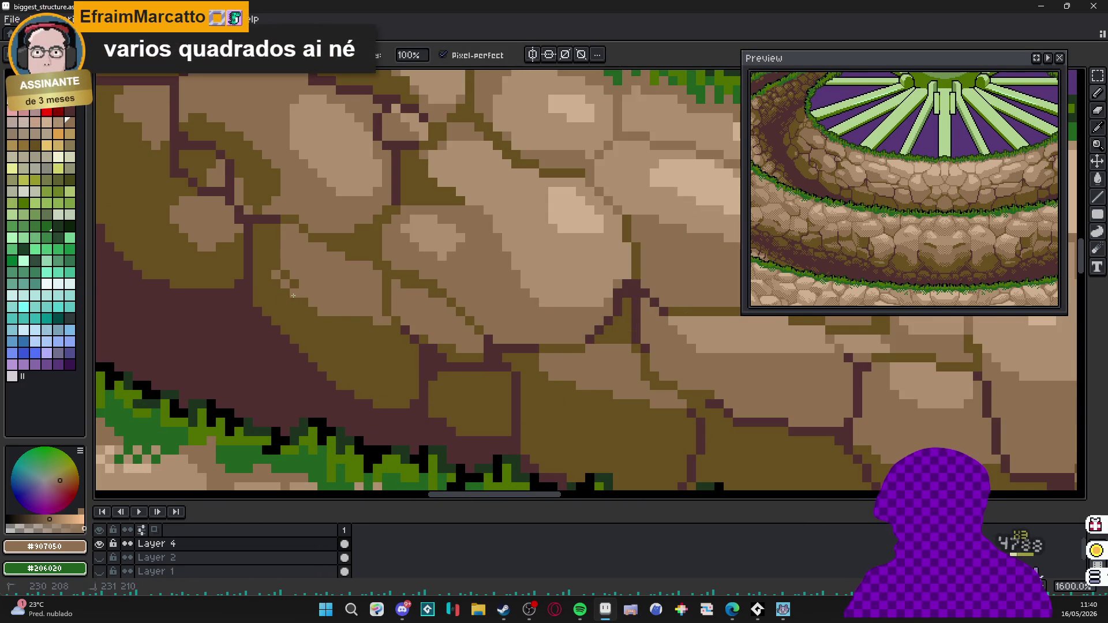
drag(303, 294, 325, 275)
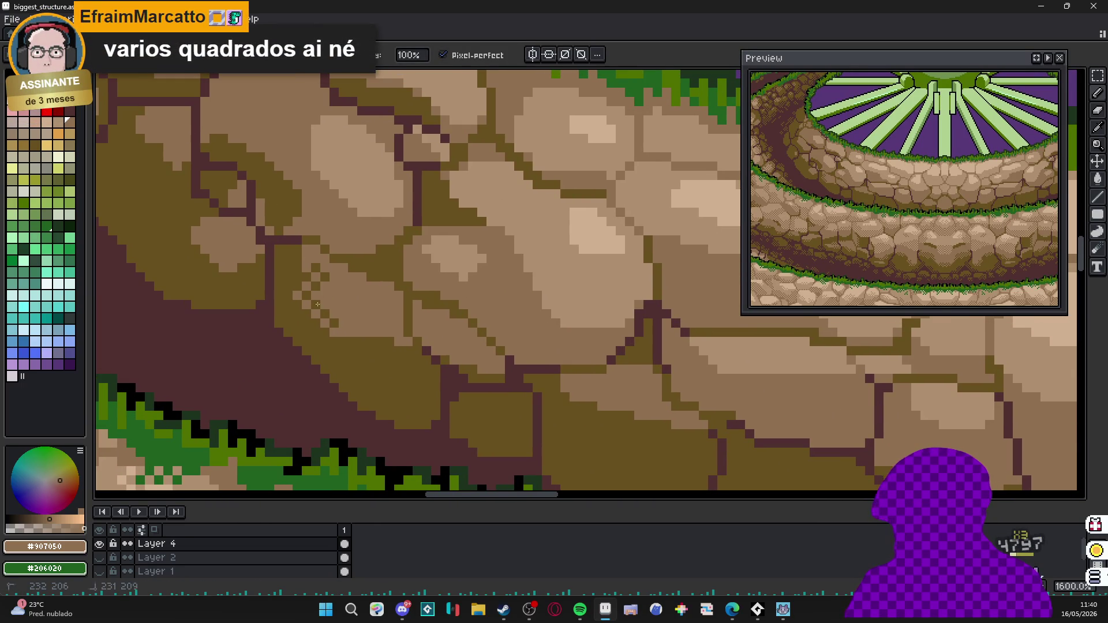
scroll(316, 324, down, 1)
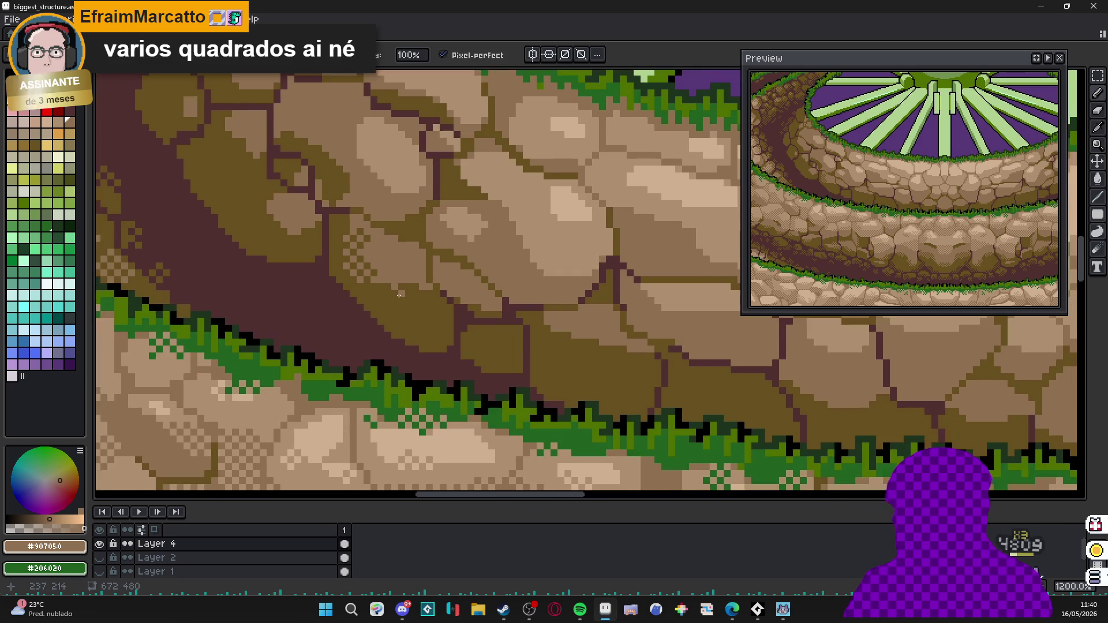
scroll(316, 325, up, 1)
Launch Calculator from search, work out 672 × 480 = 322,560, and close it.
click(325, 612)
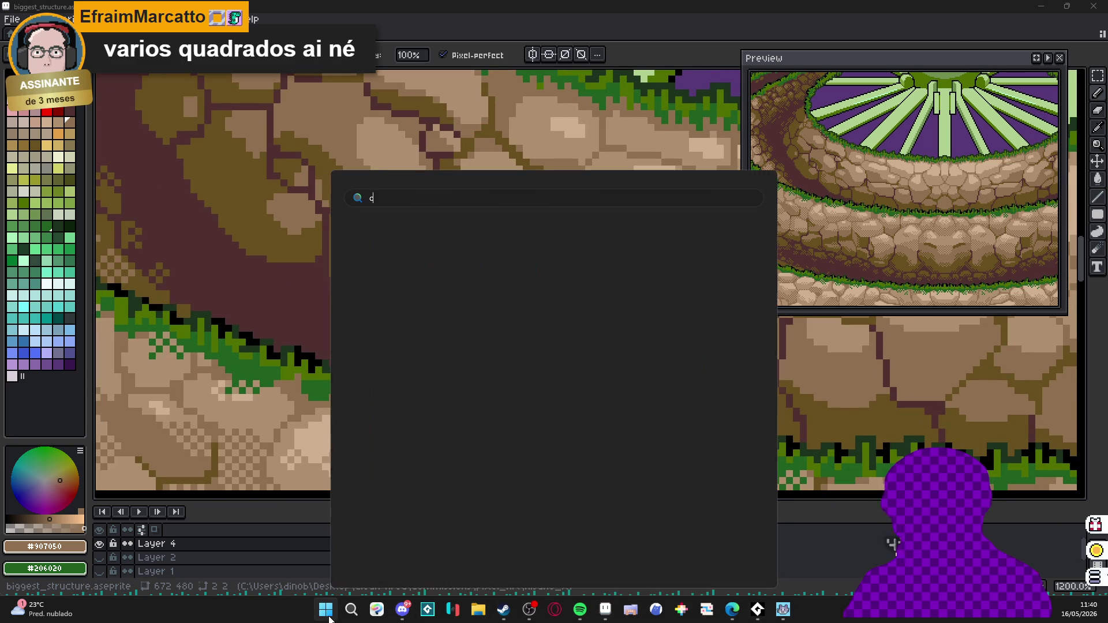
text(calculadora)
key(Return)
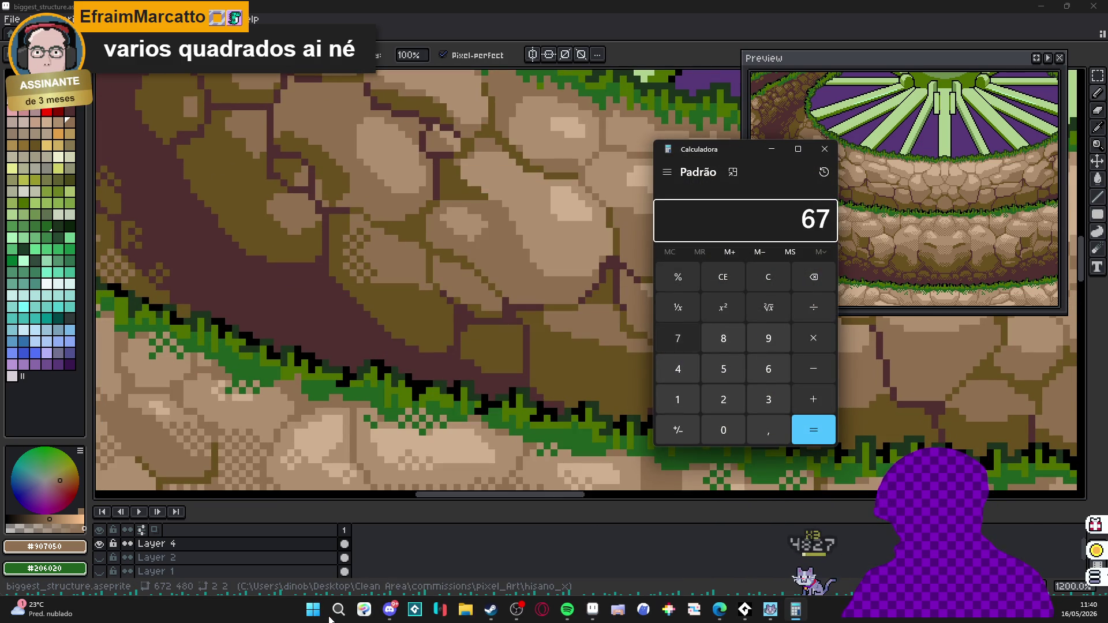
text(80)
key(Return)
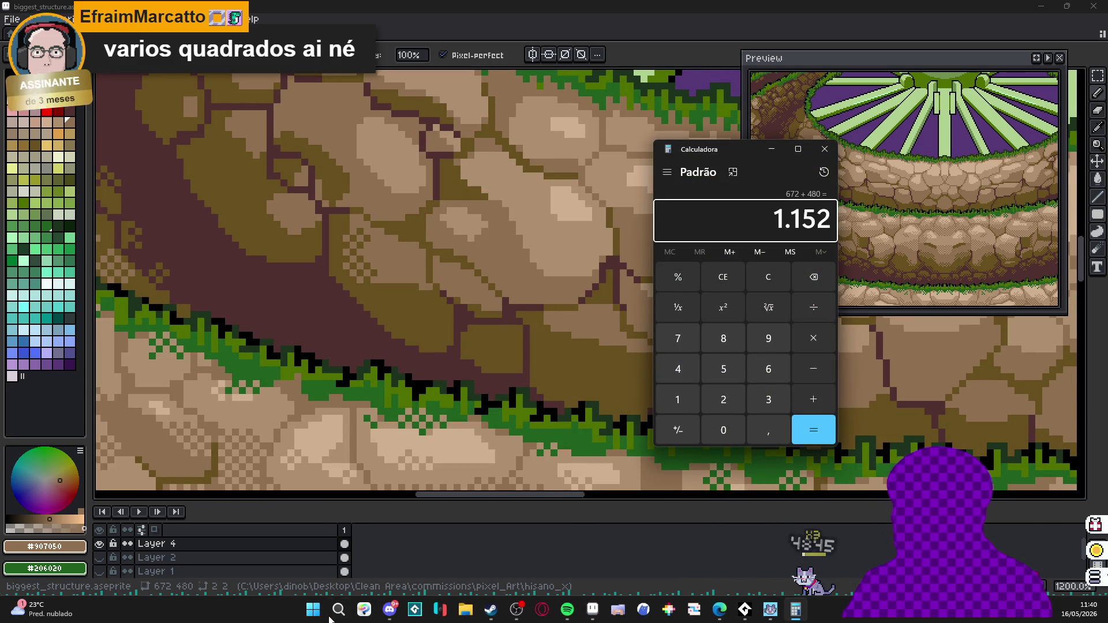
text(672)
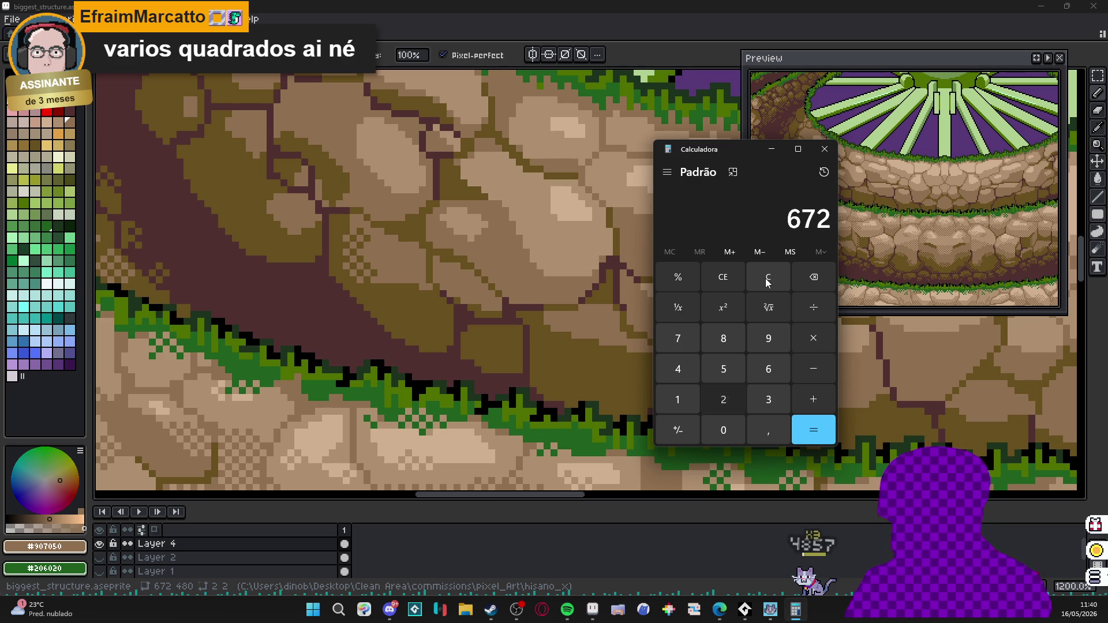
text( × 480)
key(Return)
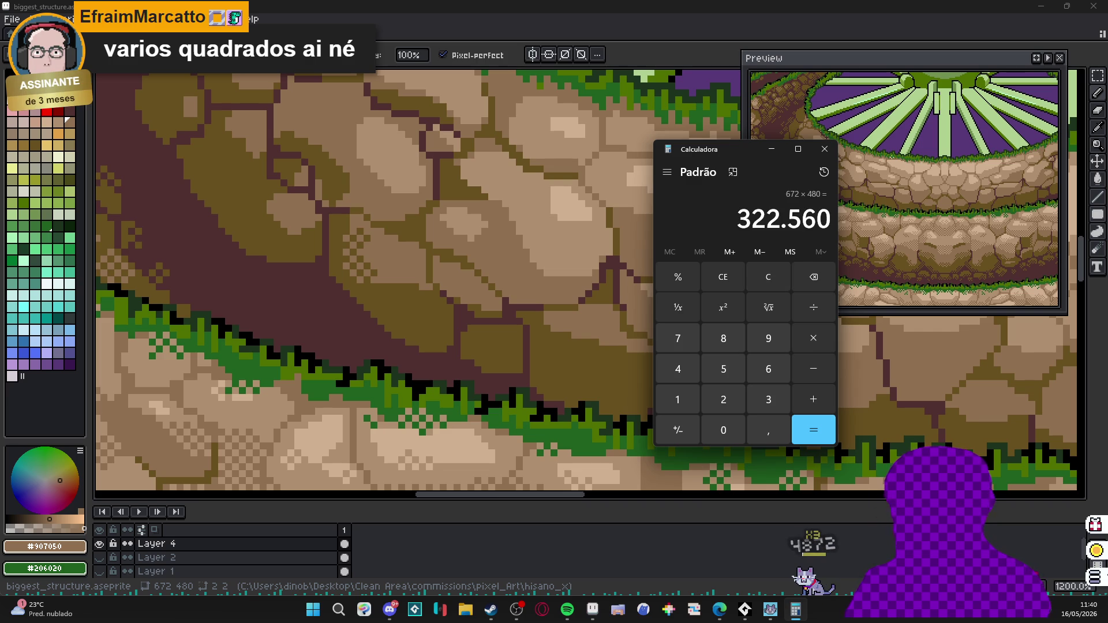
click(827, 149)
scroll(347, 260, down, 3)
scroll(353, 270, up, 5)
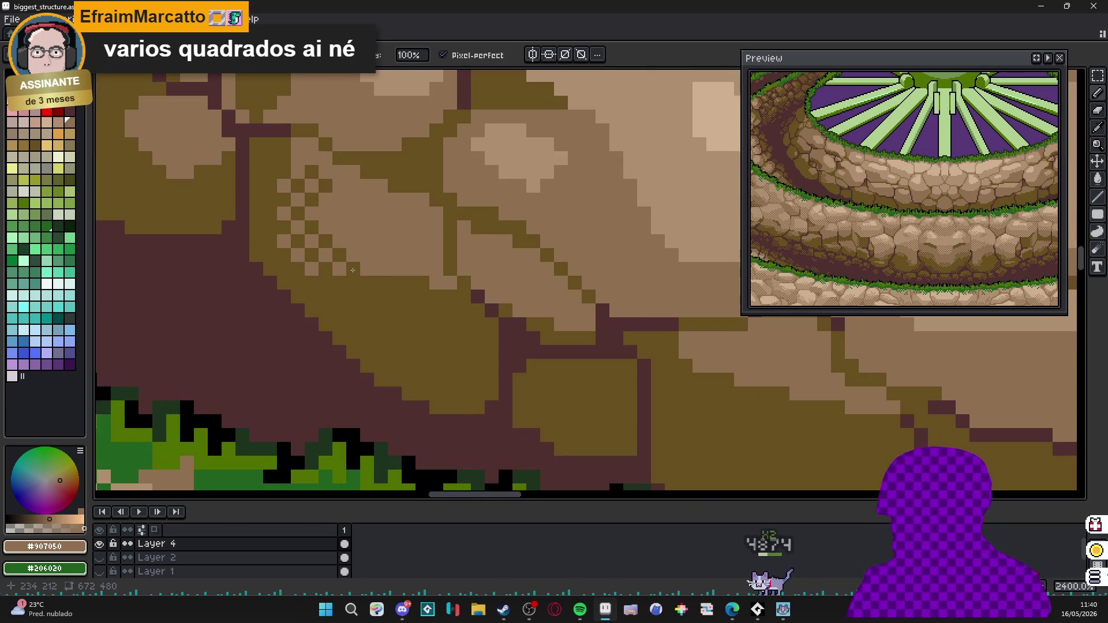
scroll(352, 270, up, 1)
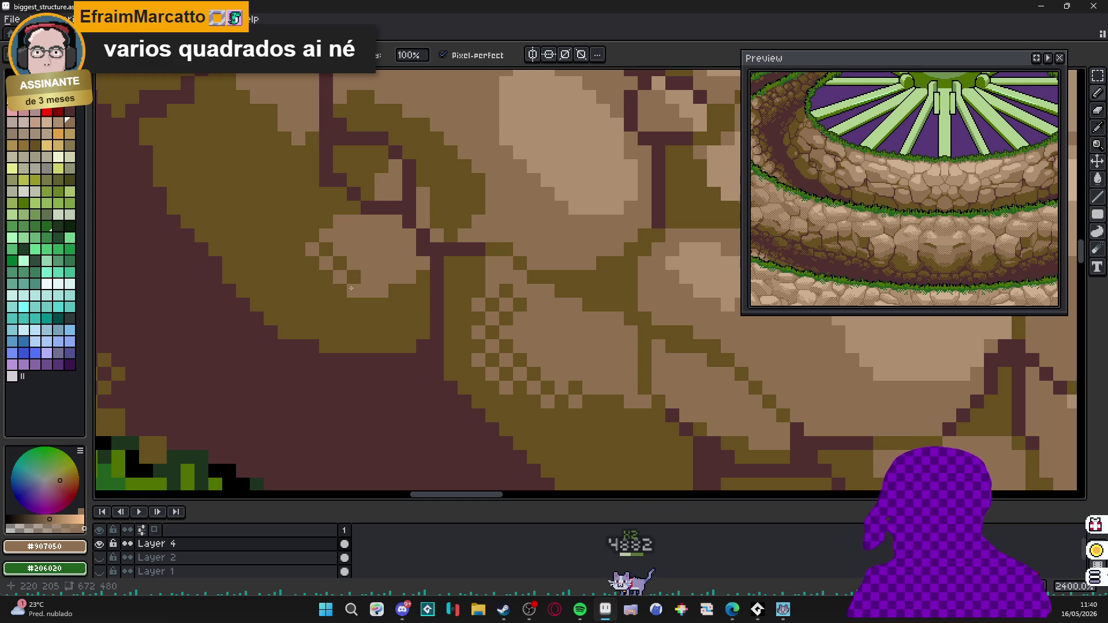
scroll(351, 286, down, 3)
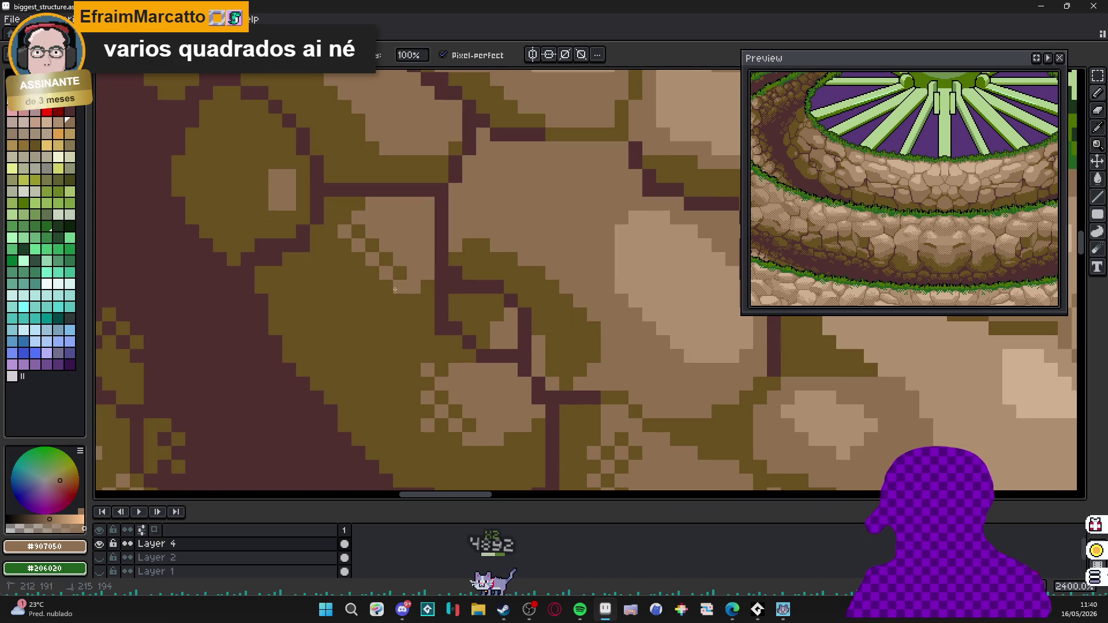
Paint pale highlight pixels onto a stone block and move to other wall areas.
mouse_move(394, 289)
mouse_down()
mouse_move(359, 273)
mouse_move(351, 312)
mouse_up()
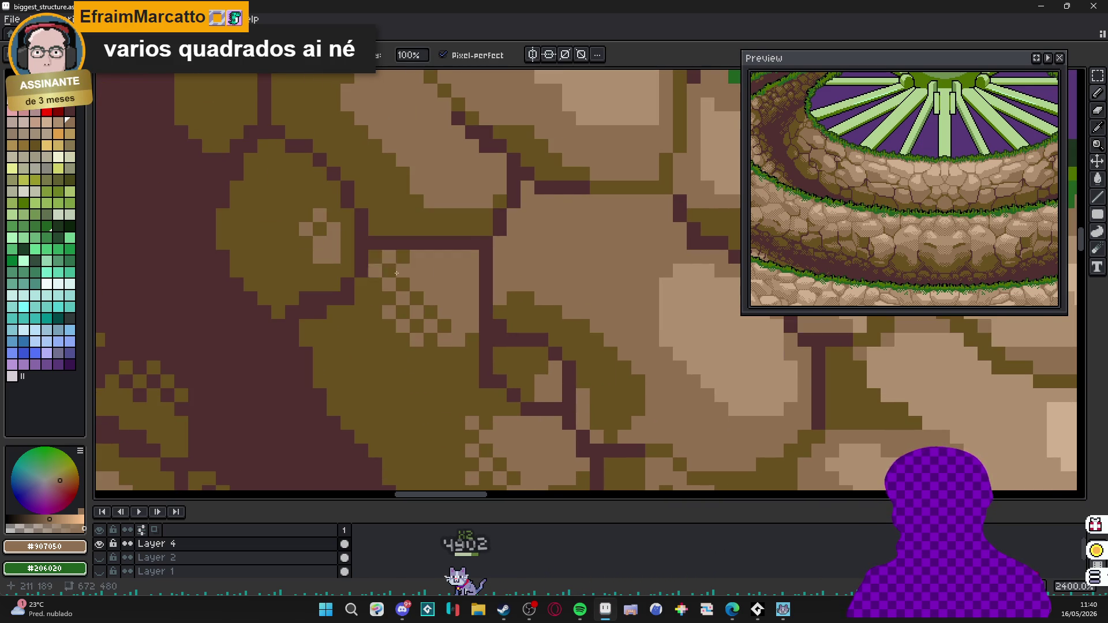
scroll(396, 274, down, 3)
scroll(373, 277, up, 1)
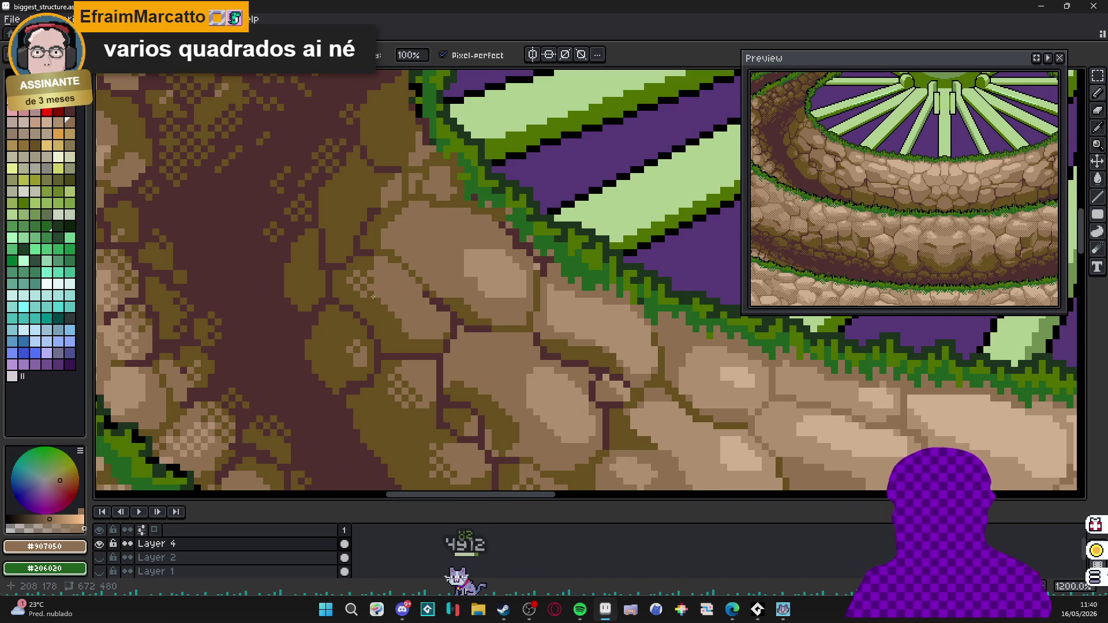
scroll(399, 294, up, 1)
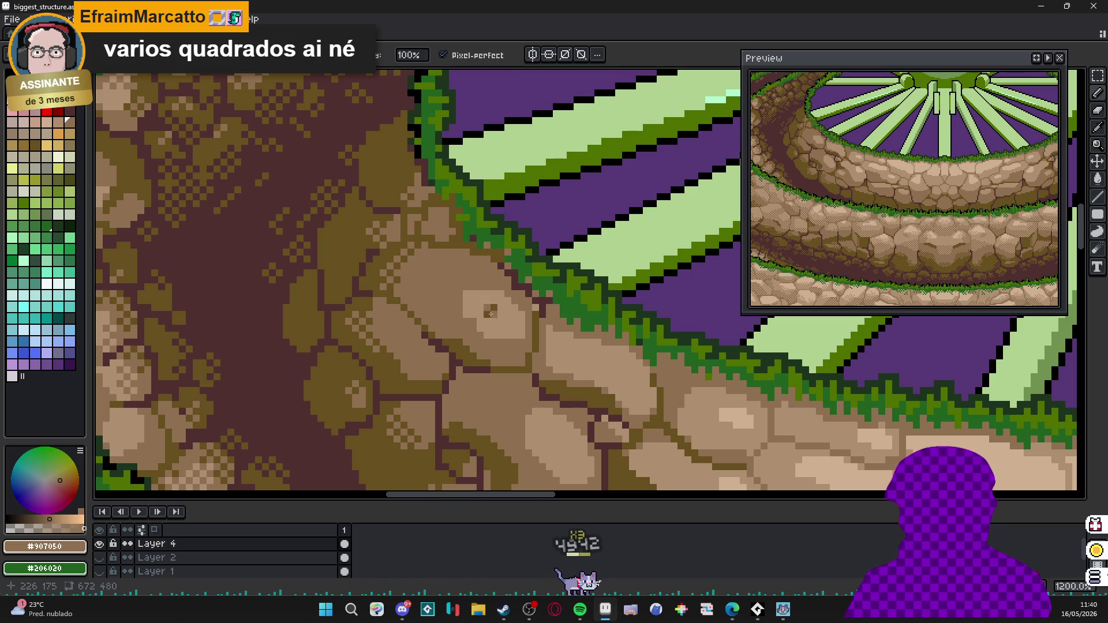
scroll(493, 327, up, 1)
scroll(520, 320, up, 1)
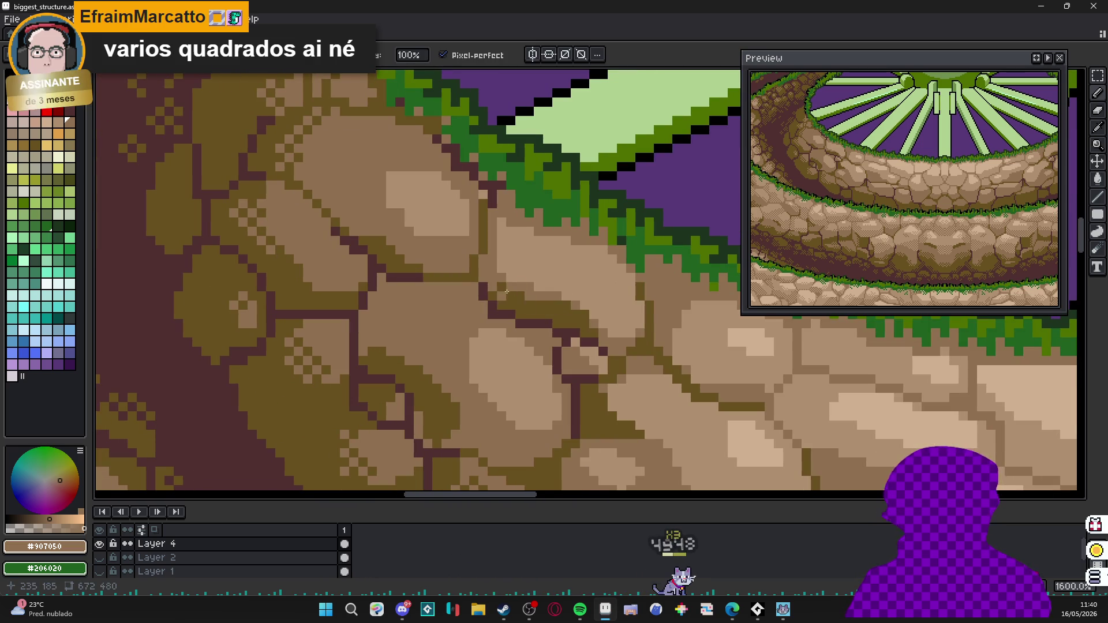
drag(506, 293, 365, 211)
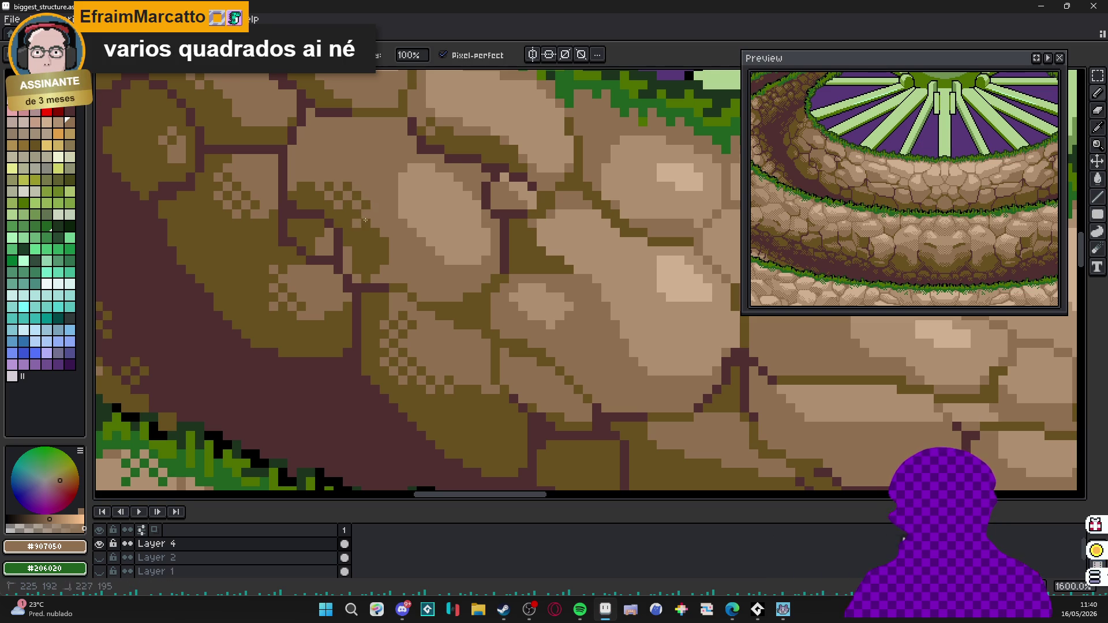
drag(365, 222, 410, 231)
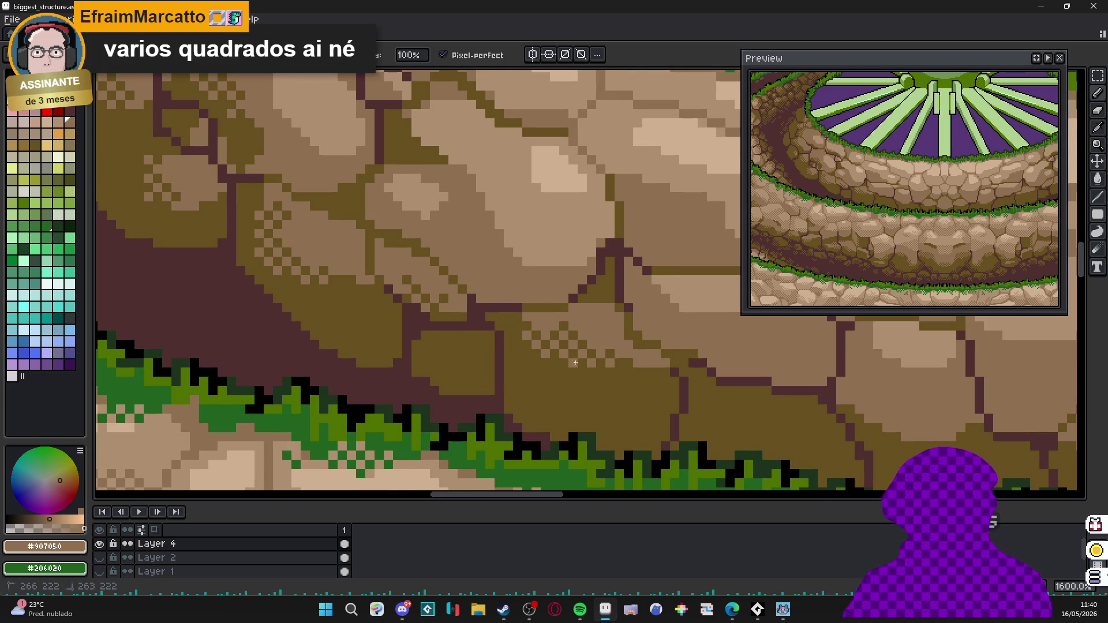
drag(627, 384, 519, 347)
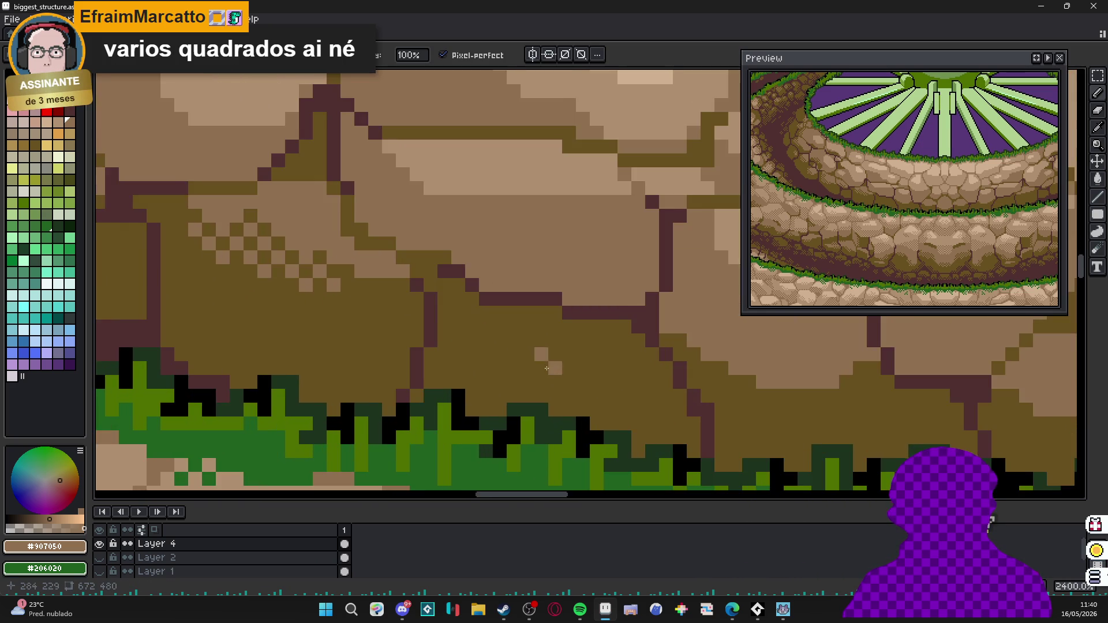
scroll(430, 355, up, 1)
Add checkered dither shading on the lower stone blocks, then view the whole structure.
drag(430, 354, 521, 390)
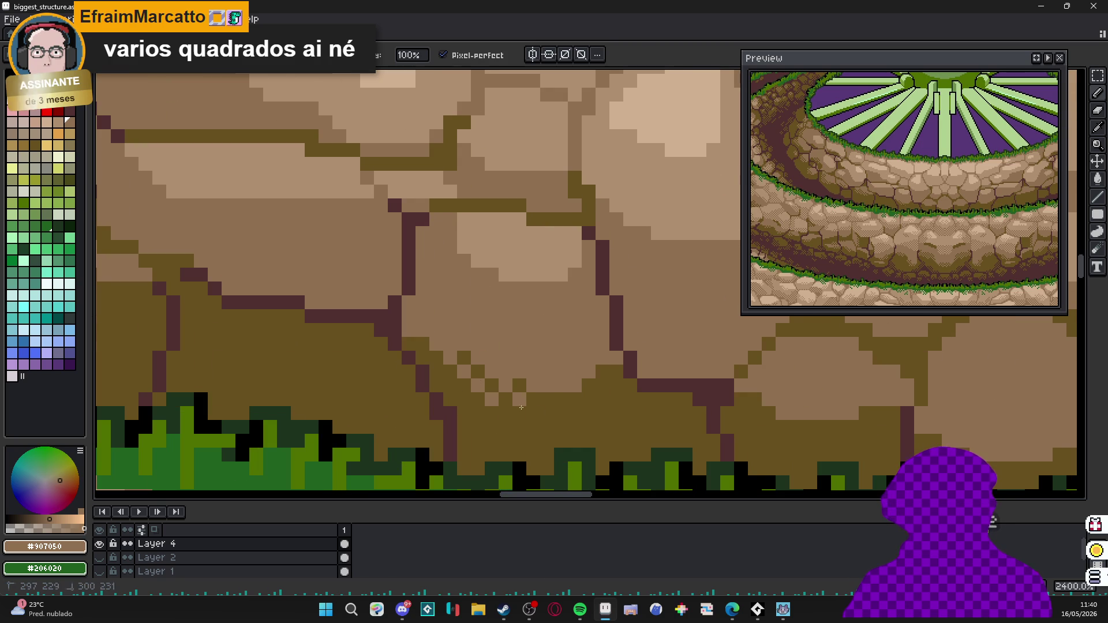
drag(510, 351, 569, 400)
drag(612, 416, 684, 403)
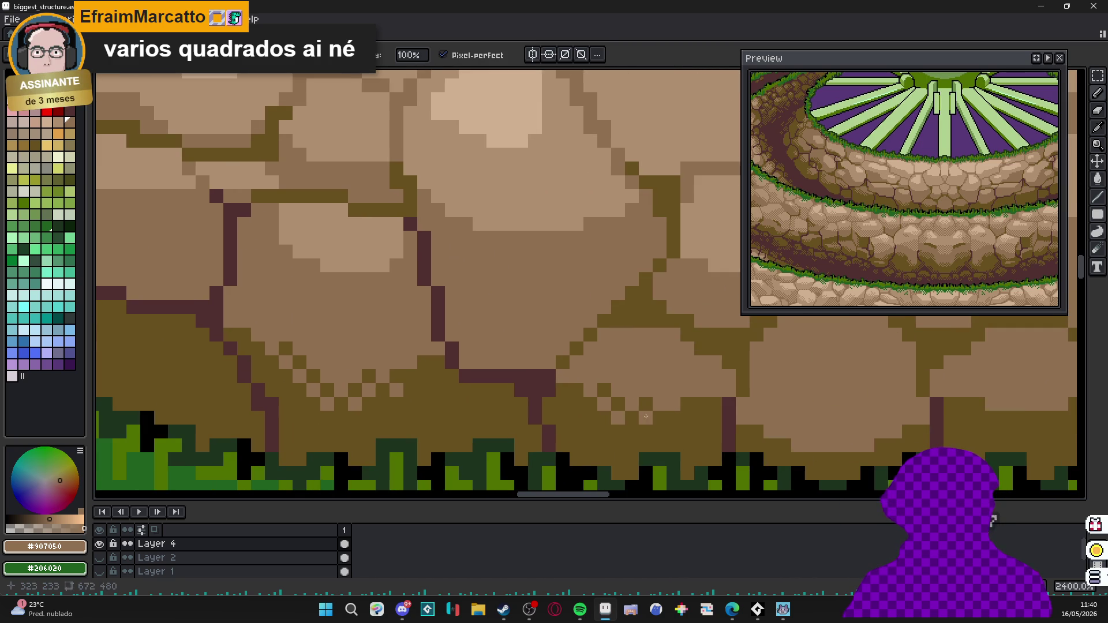
scroll(643, 417, down, 1)
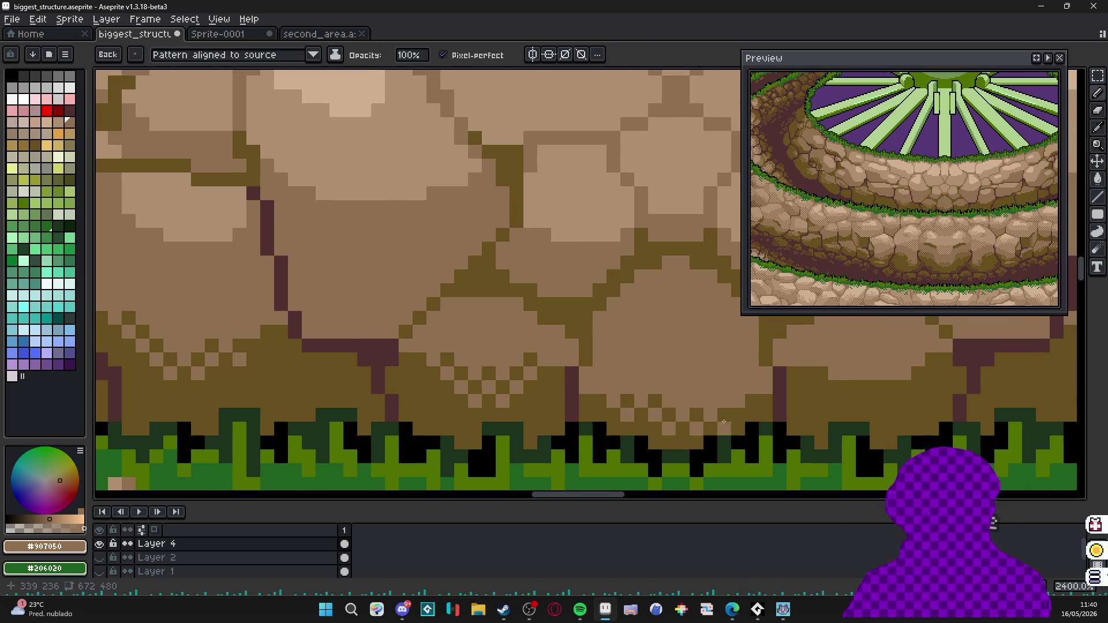
scroll(726, 410, down, 1)
scroll(781, 383, down, 2)
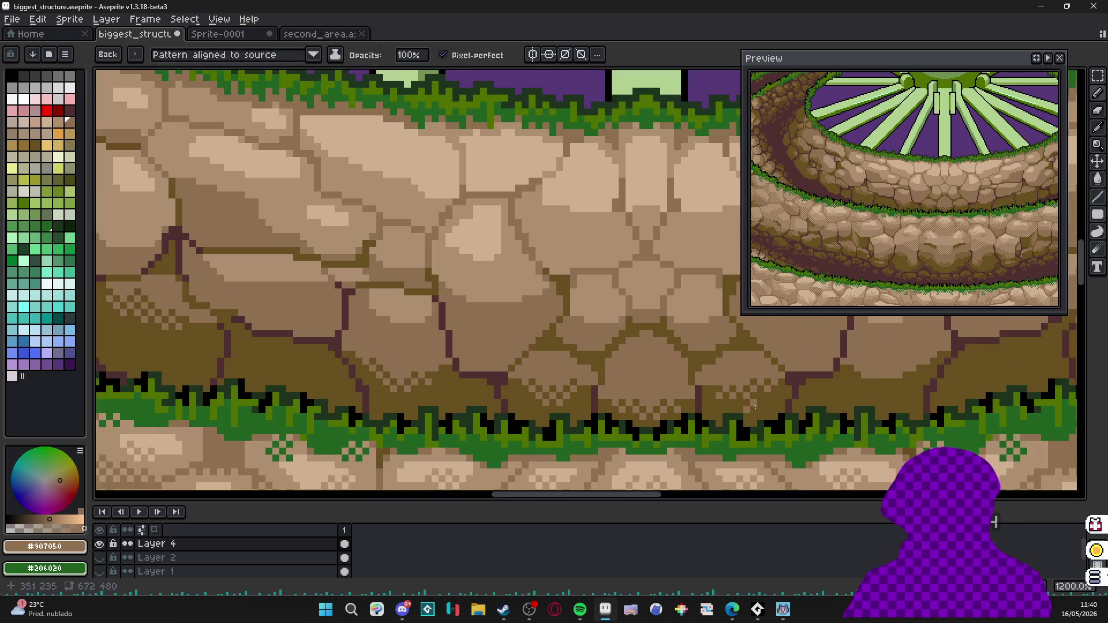
scroll(782, 384, down, 1)
scroll(782, 383, down, 1)
drag(555, 407, 523, 377)
scroll(524, 378, down, 1)
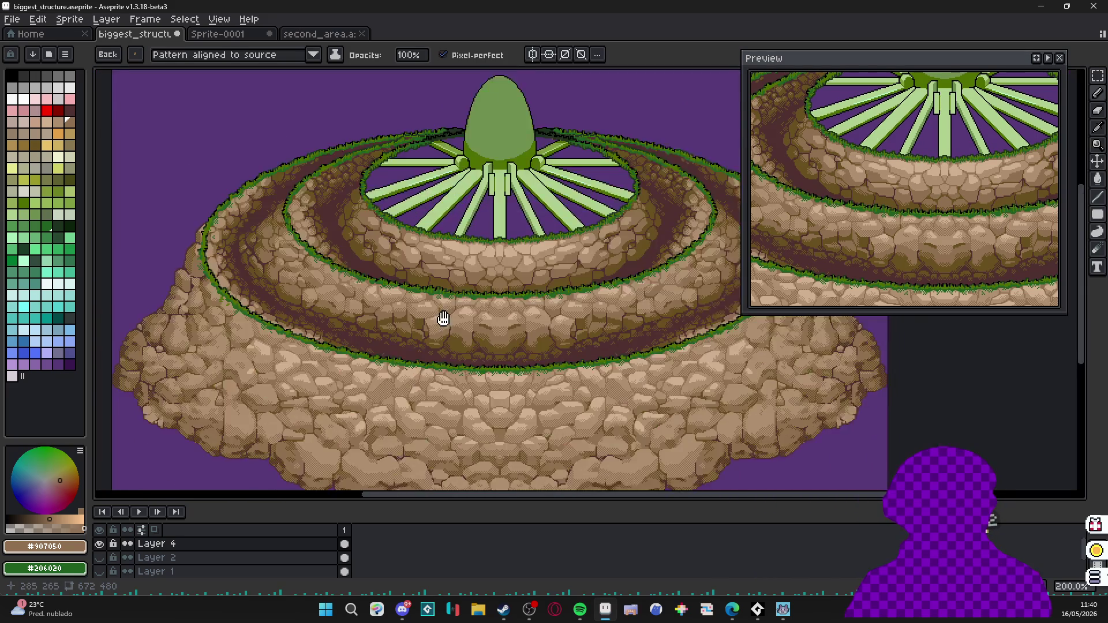
scroll(441, 321, down, 1)
scroll(442, 320, up, 1)
scroll(442, 321, up, 1)
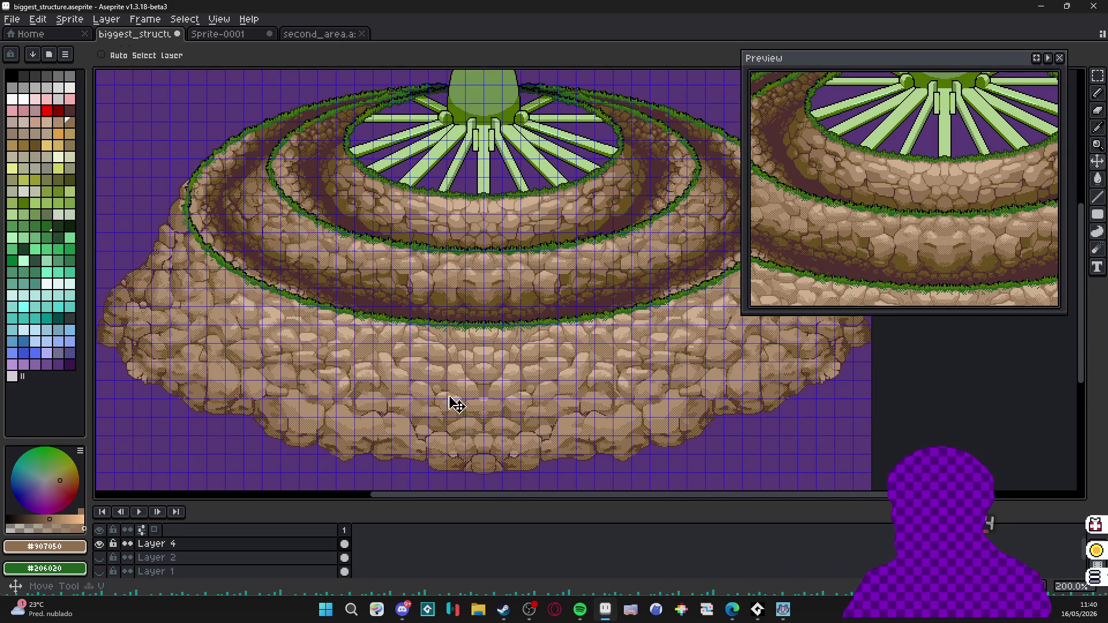
Marquee-select the dome section, drag it right to recentre the structure, and drop it.
key(m)
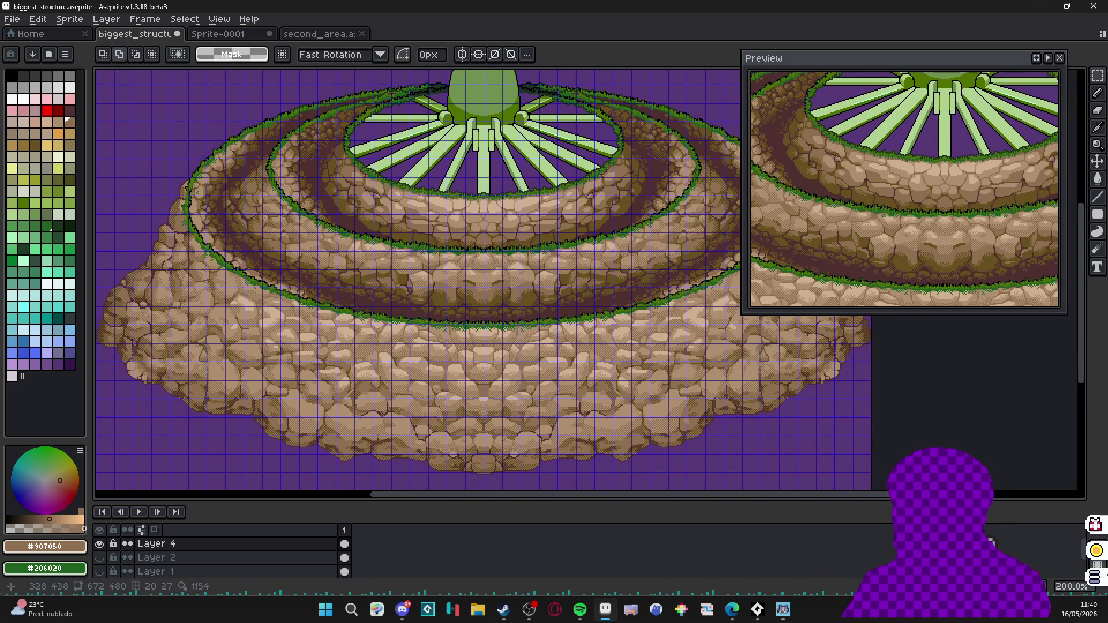
scroll(485, 286, down, 2)
drag(182, 277, 569, 485)
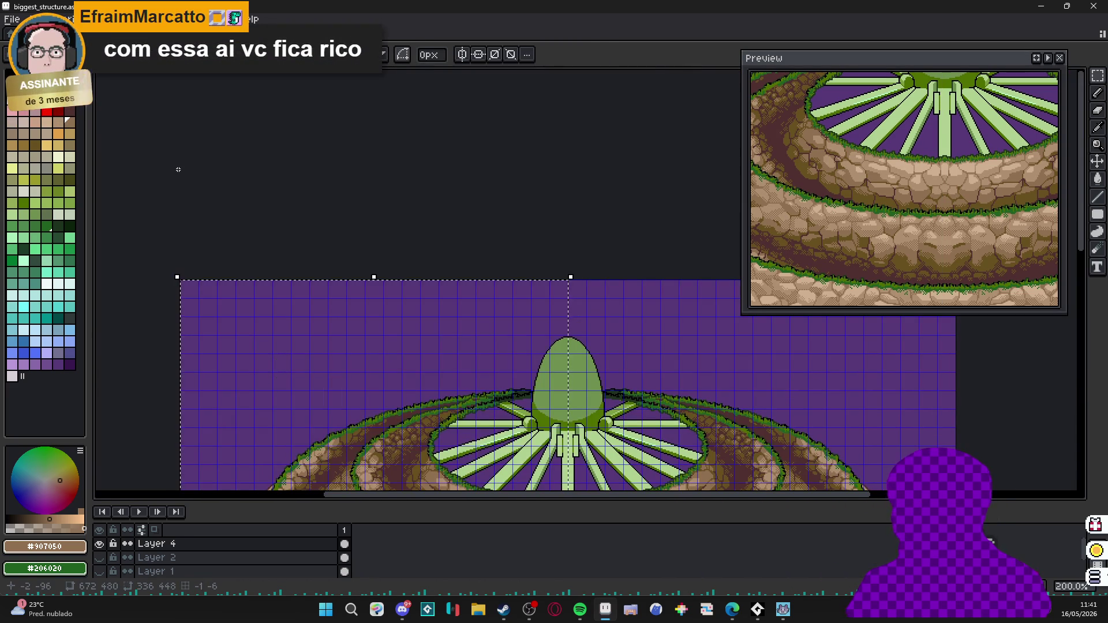
scroll(485, 347, up, 2)
scroll(546, 286, up, 5)
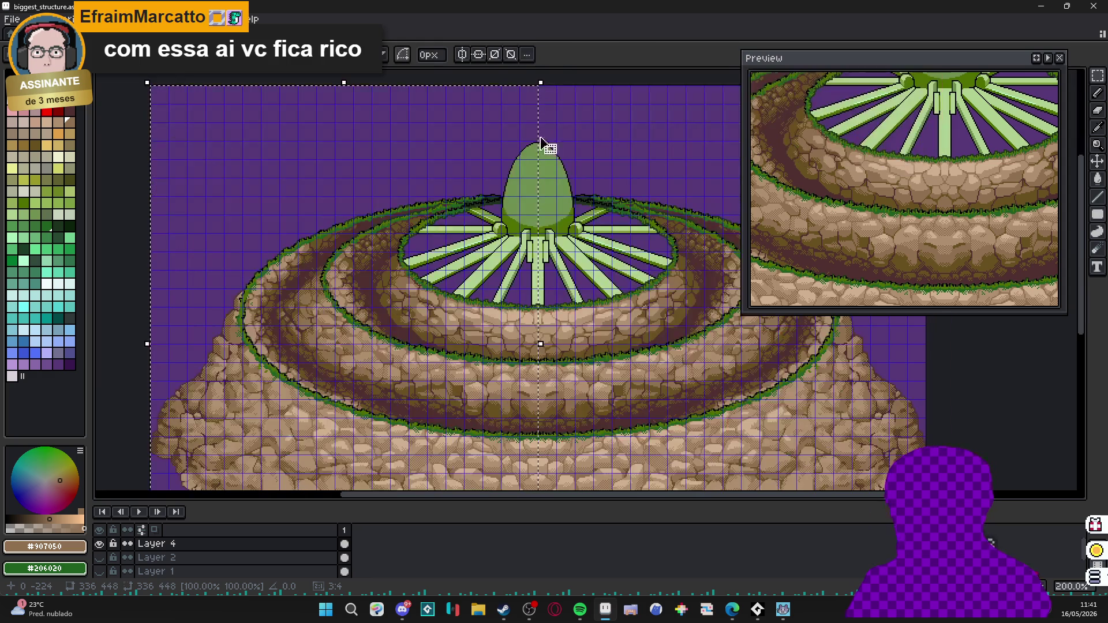
drag(546, 139, 545, 344)
drag(347, 260, 733, 259)
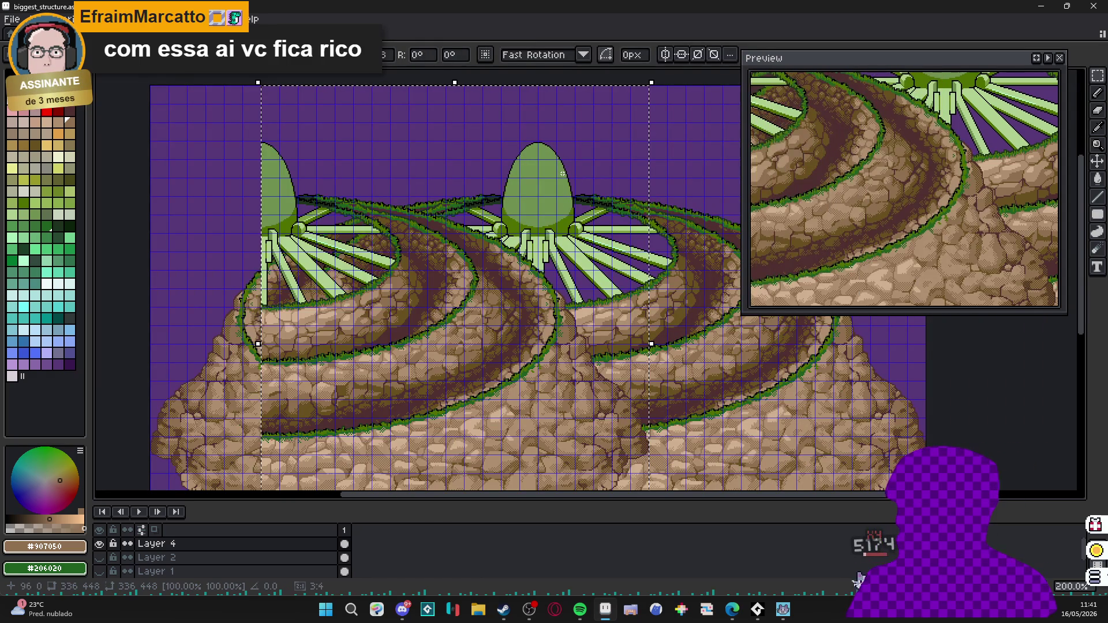
key(ctrl+d)
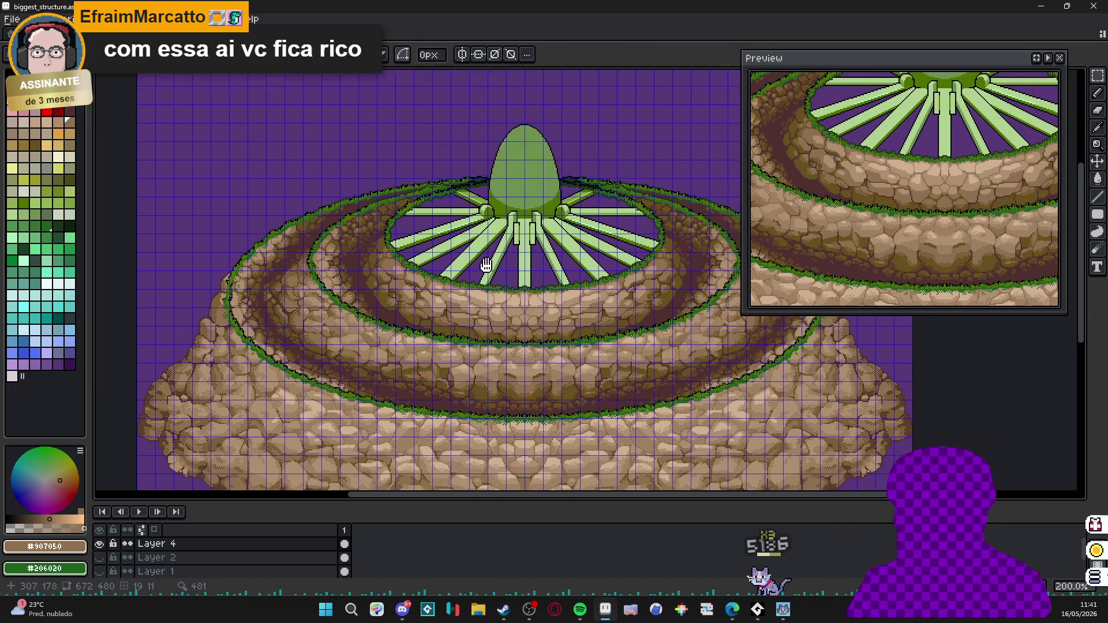
scroll(520, 286, down, 2)
scroll(519, 287, up, 3)
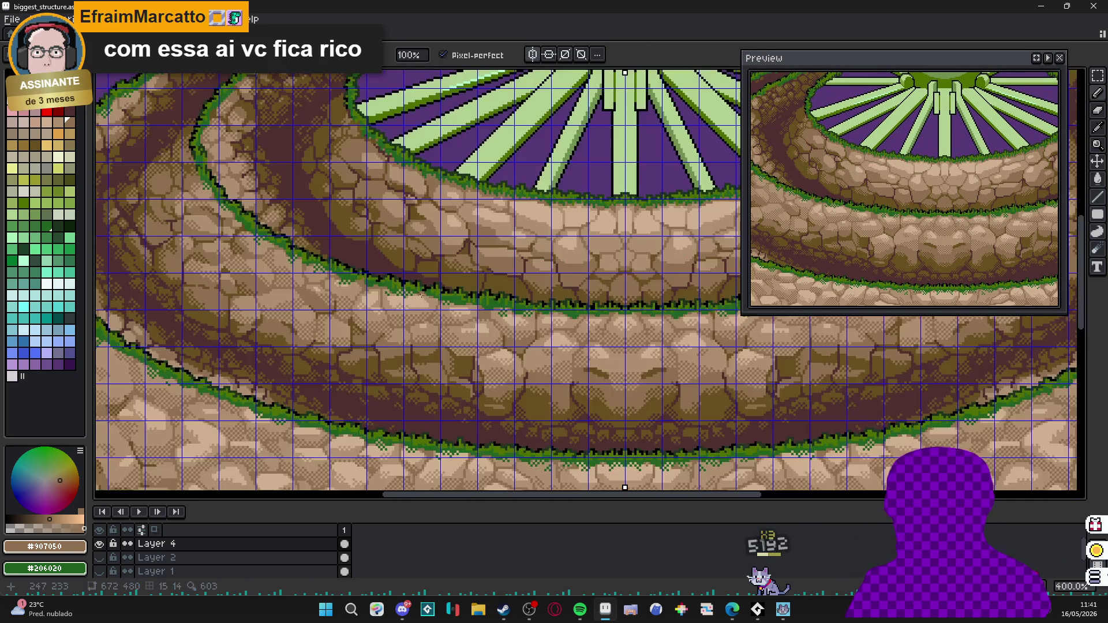
scroll(485, 295, up, 2)
Hide the pixel grid and paint dark dither pixels along the rock and diagonal stone edge.
drag(450, 285, 426, 312)
scroll(427, 312, down, 1)
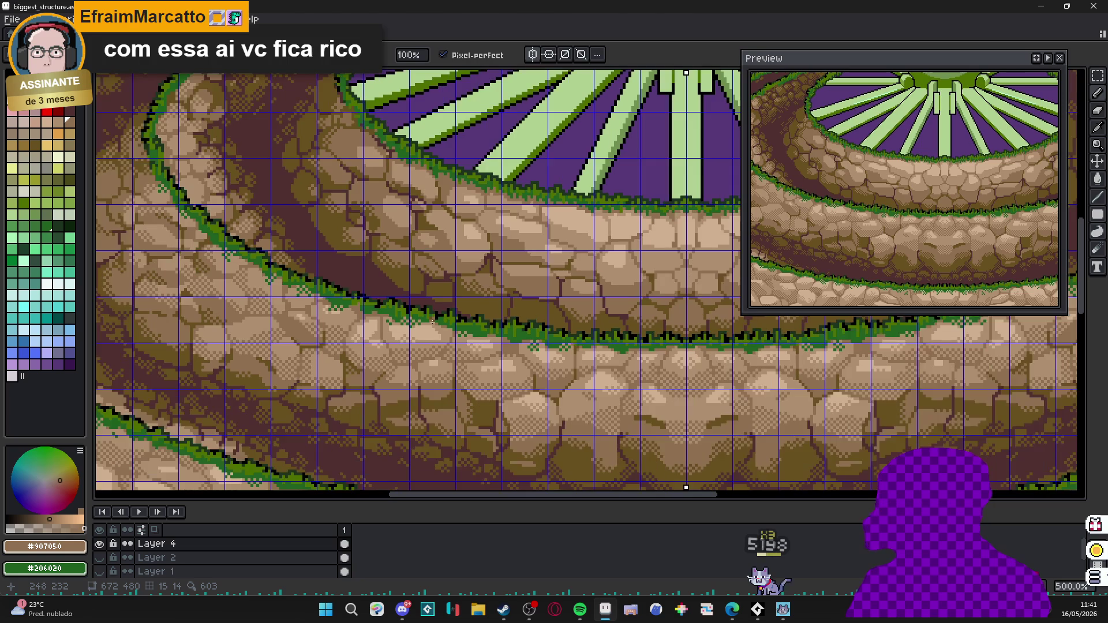
key(ctrl+apostrophe)
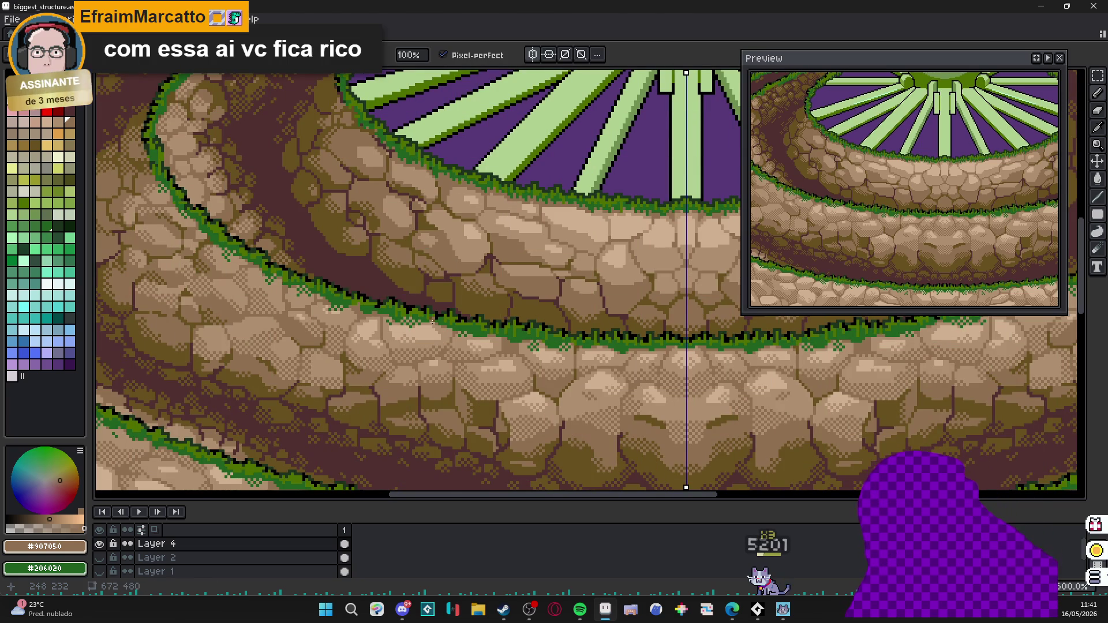
scroll(551, 269, up, 2)
scroll(563, 286, up, 2)
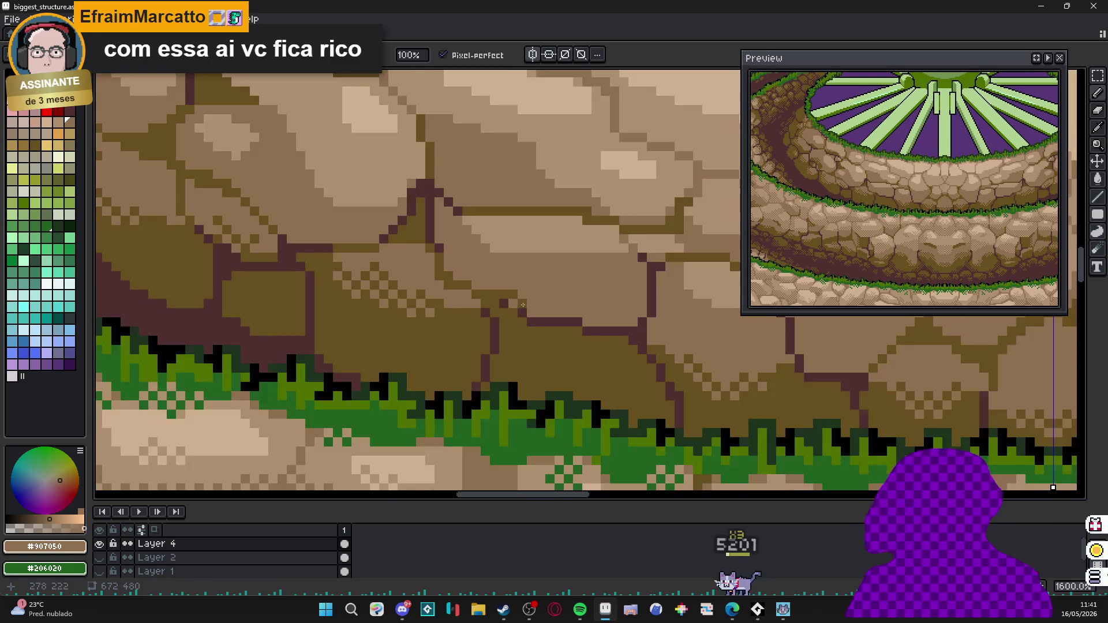
scroll(590, 312, up, 2)
mouse_move(599, 323)
mouse_down()
mouse_move(684, 303)
mouse_move(589, 299)
mouse_up()
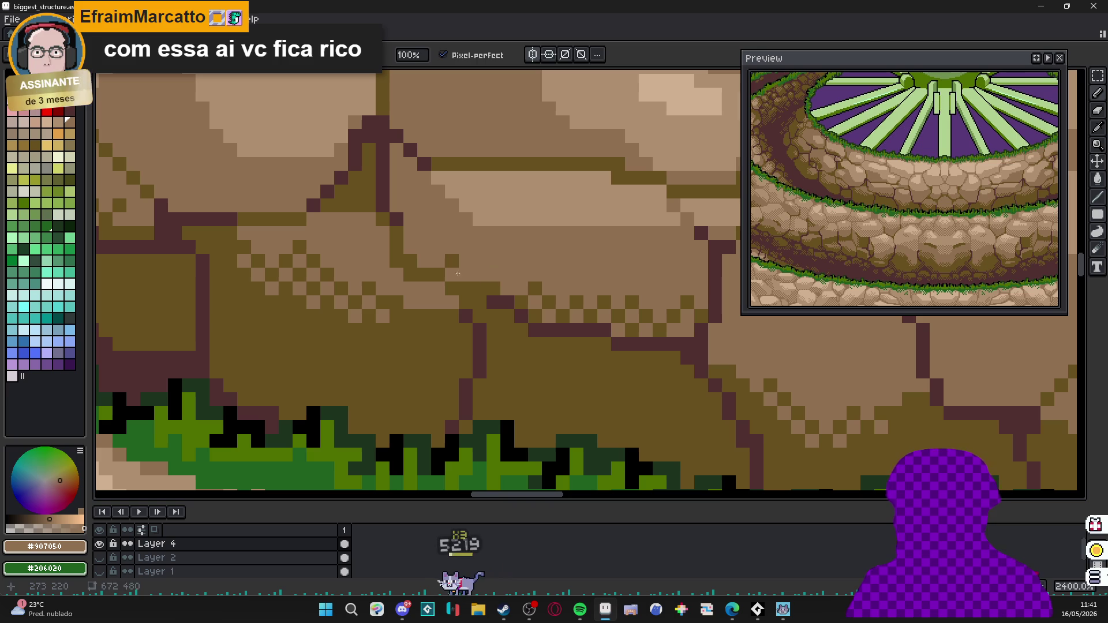
mouse_move(407, 234)
mouse_down()
mouse_move(467, 277)
mouse_move(433, 217)
mouse_up()
scroll(466, 278, down, 2)
scroll(466, 278, up, 2)
click(438, 244)
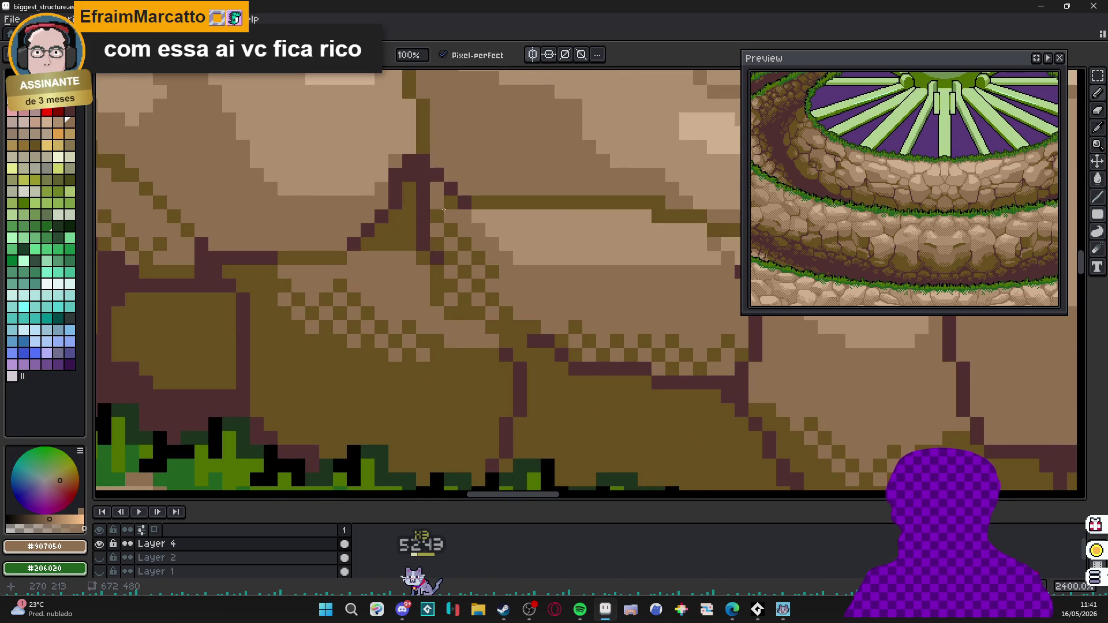
click(520, 302)
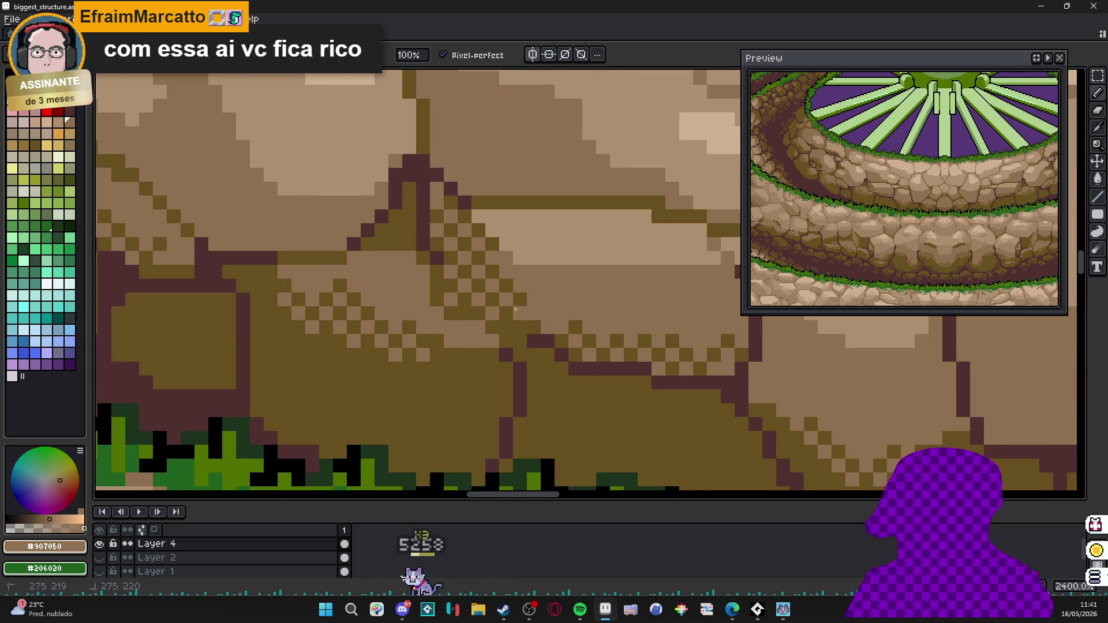
scroll(501, 326, down, 3)
scroll(501, 326, up, 3)
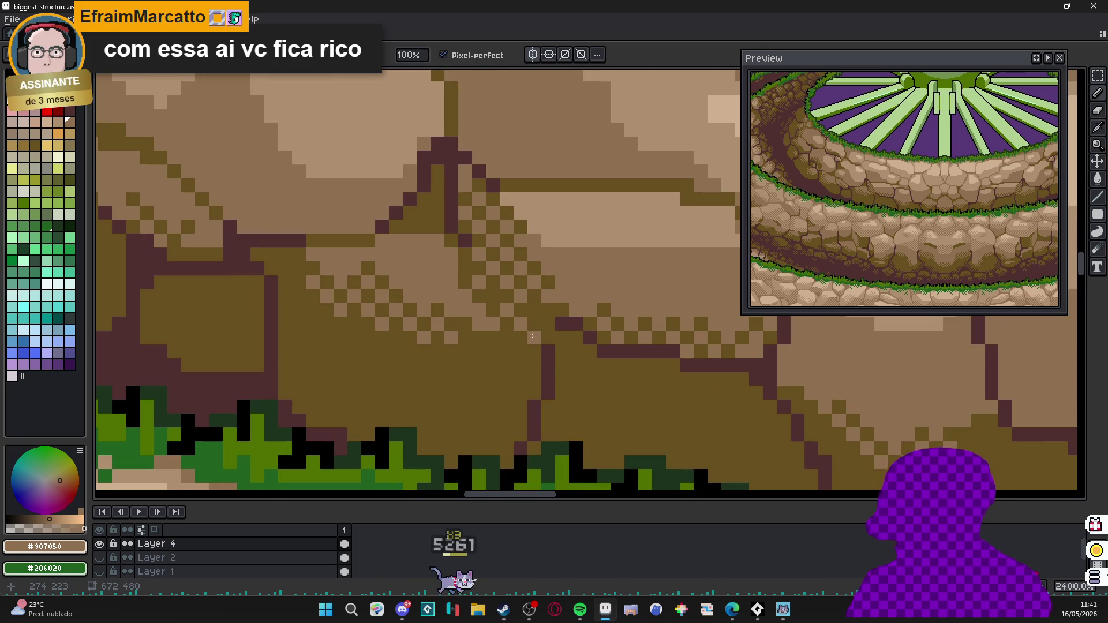
scroll(511, 327, down, 3)
Darken a diagonal mortar line and add olive shading pixels in the gaps between stones.
drag(520, 329, 583, 347)
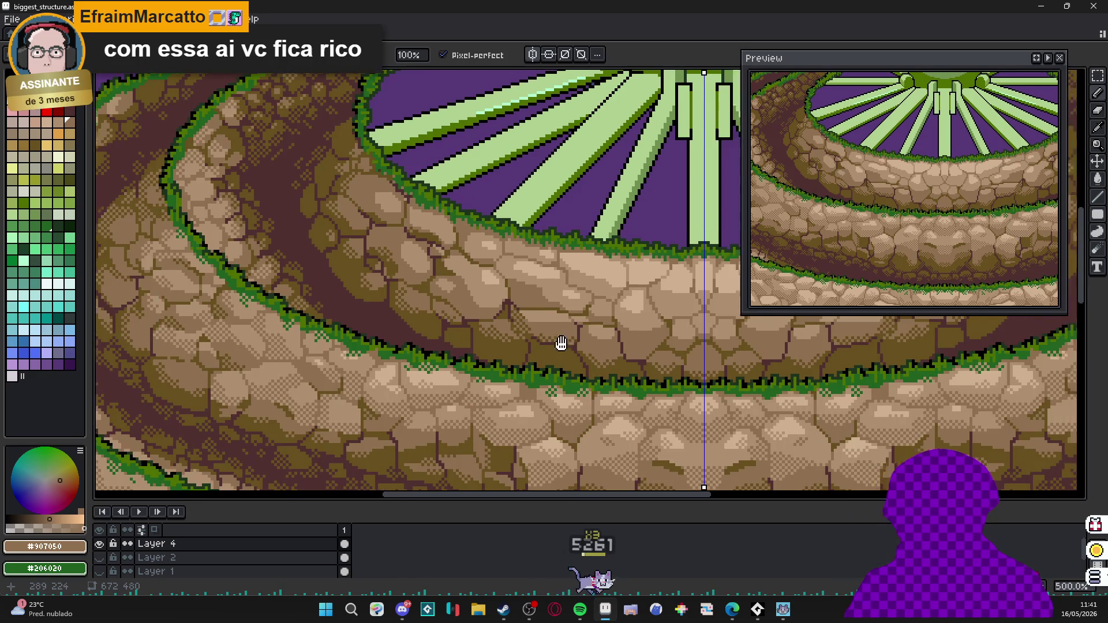
scroll(583, 346, down, 3)
scroll(555, 342, up, 3)
scroll(549, 345, up, 1)
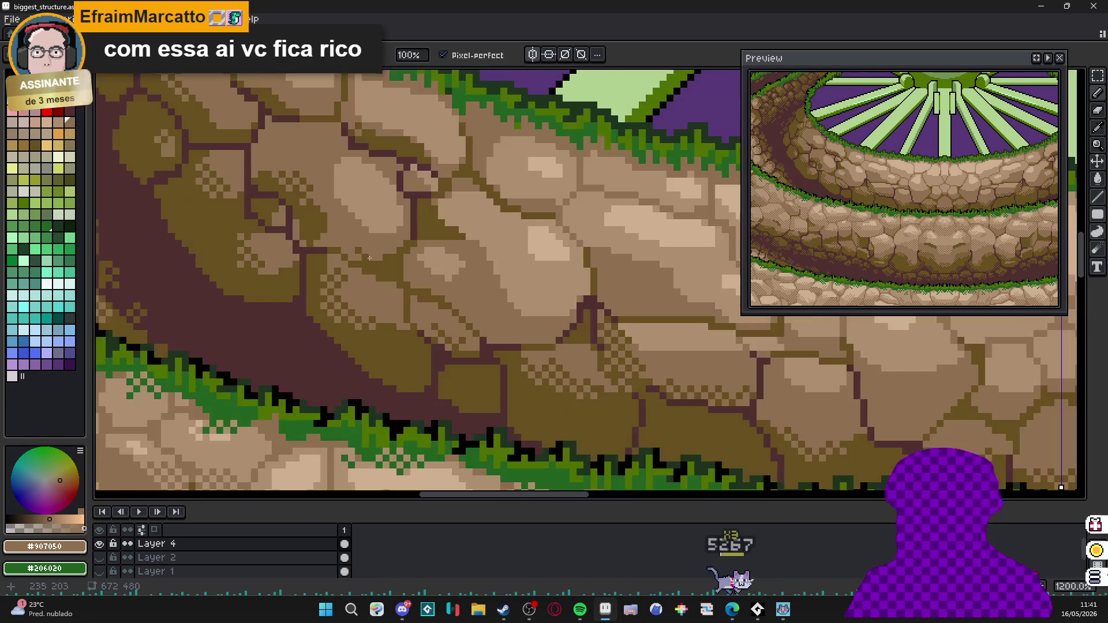
scroll(519, 329, up, 3)
drag(475, 264, 503, 291)
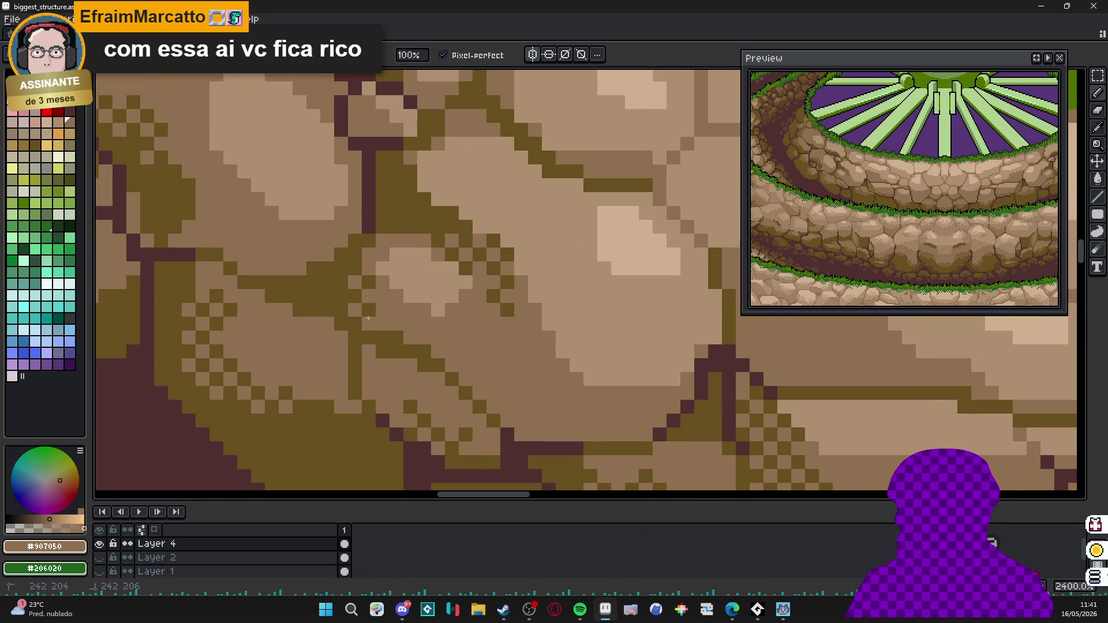
scroll(395, 333, down, 3)
scroll(389, 320, up, 3)
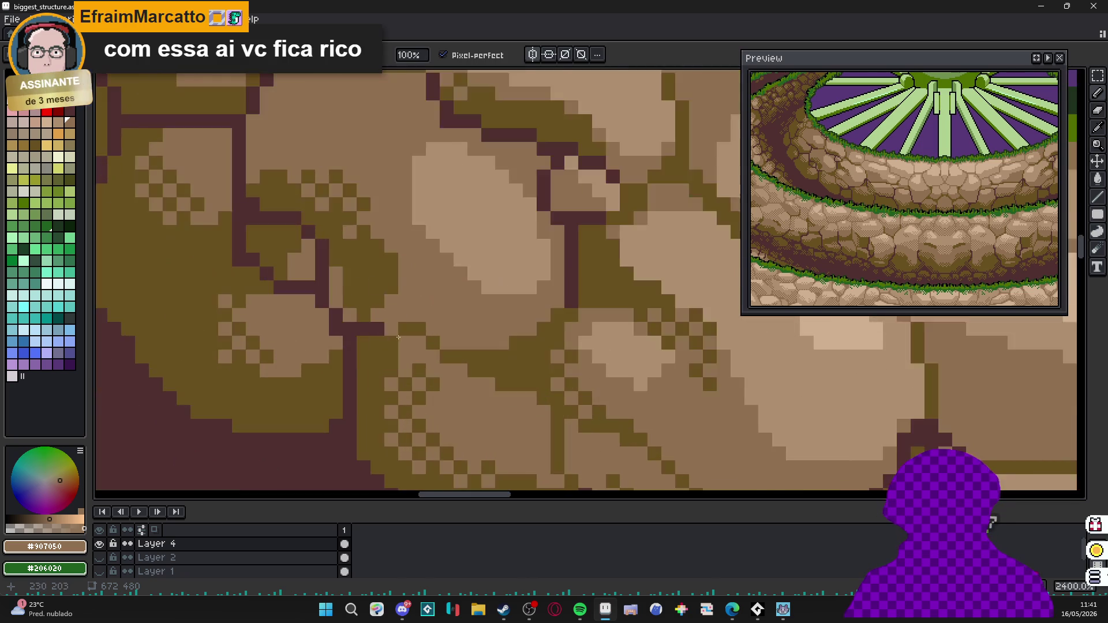
middle_click(391, 322)
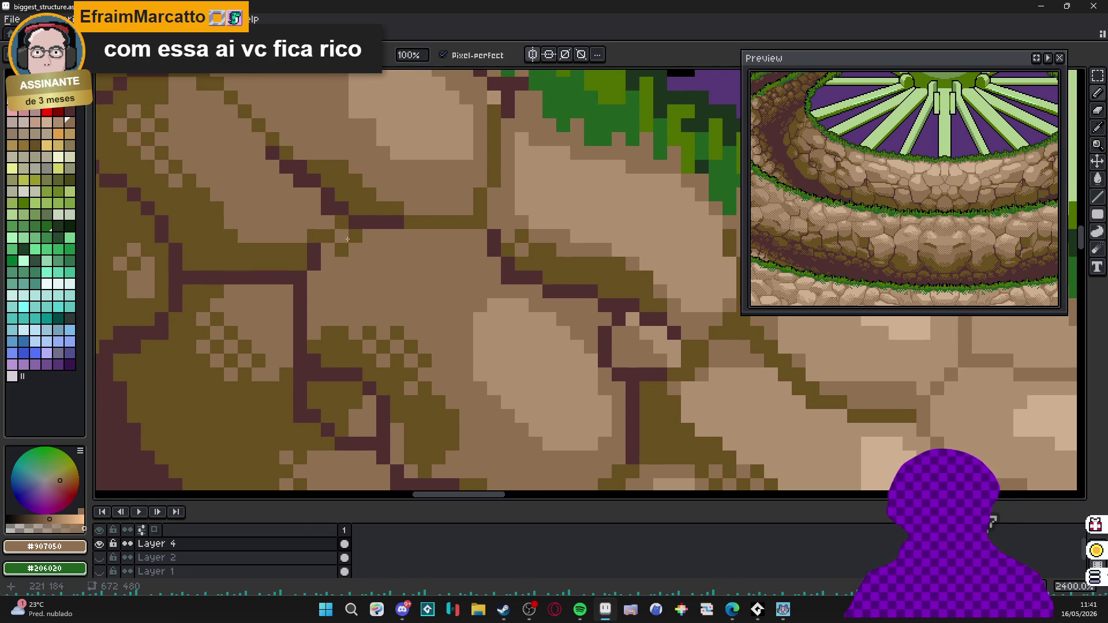
drag(338, 274, 330, 307)
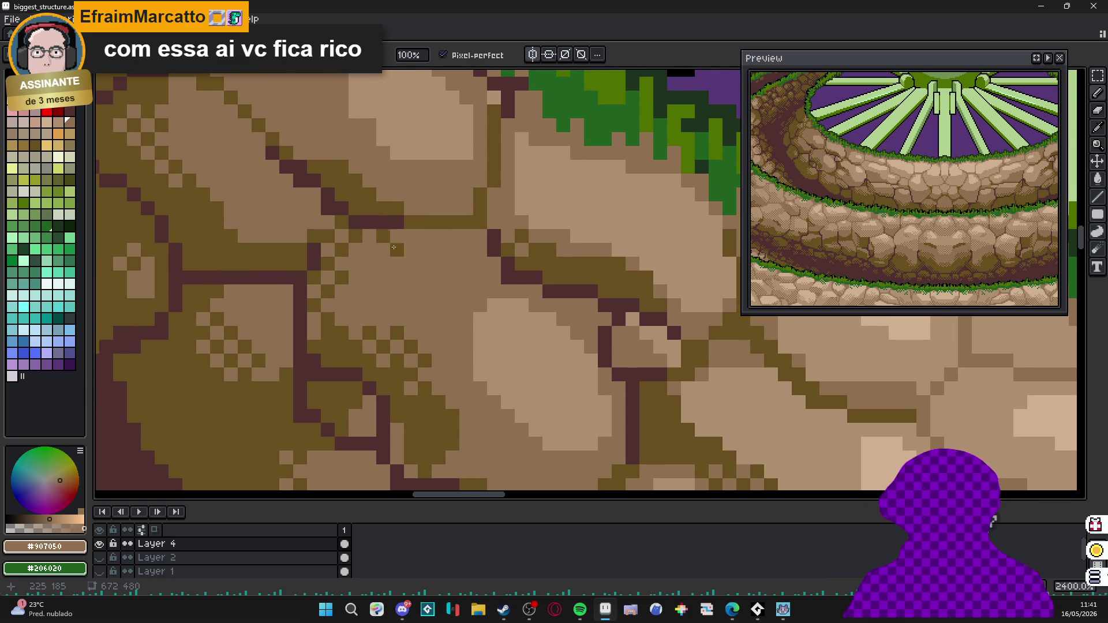
click(464, 217)
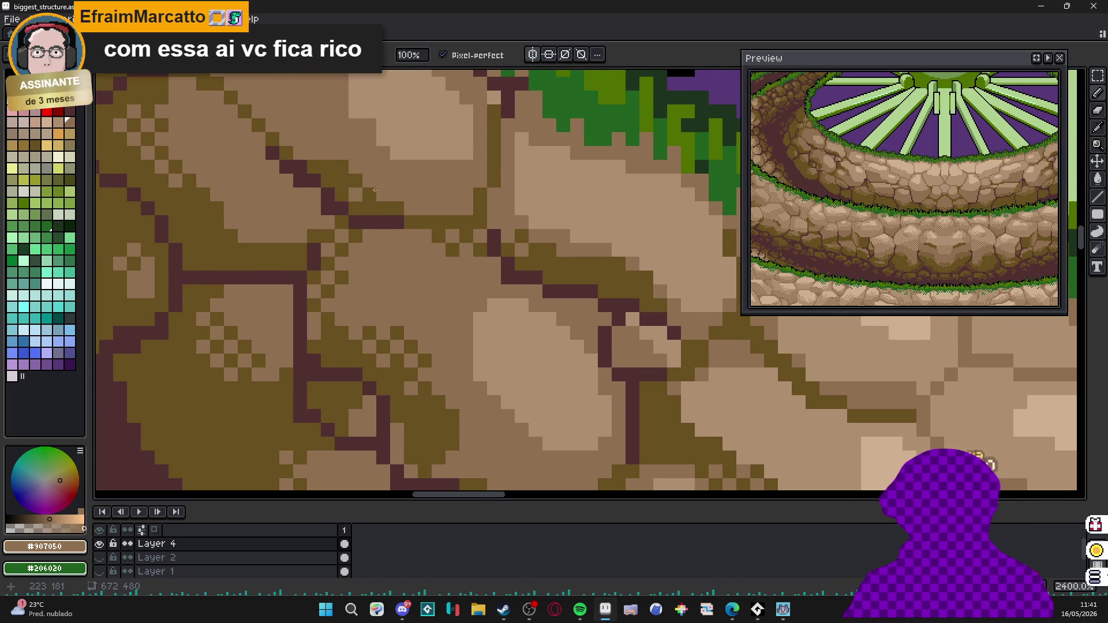
scroll(293, 139, down, 3)
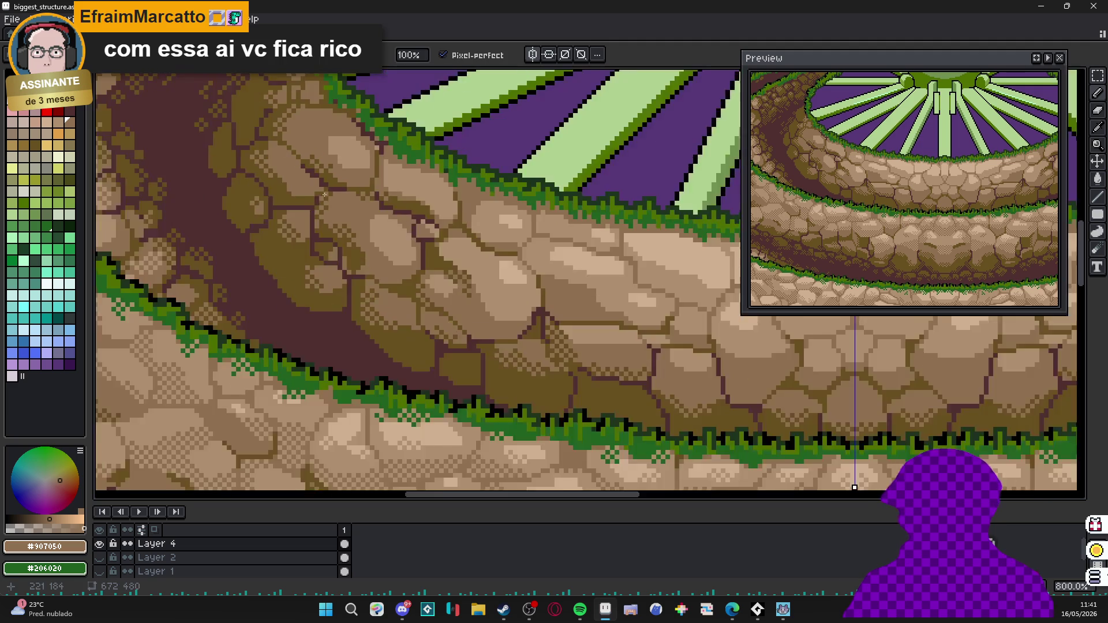
scroll(368, 167, up, 2)
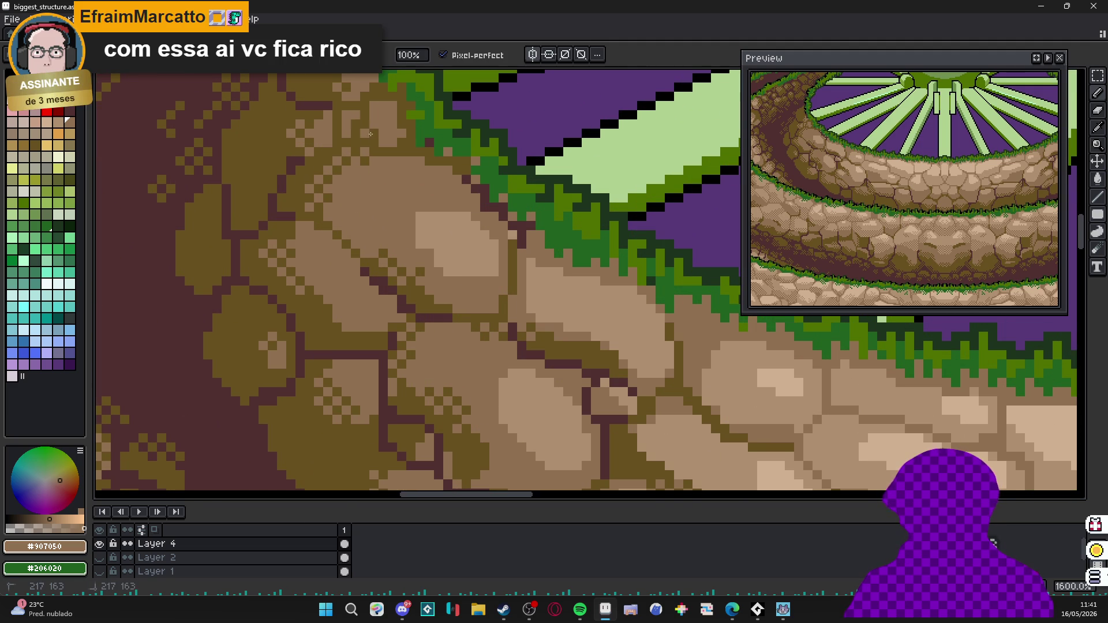
scroll(370, 135, down, 3)
drag(260, 130, 217, 87)
scroll(417, 293, up, 3)
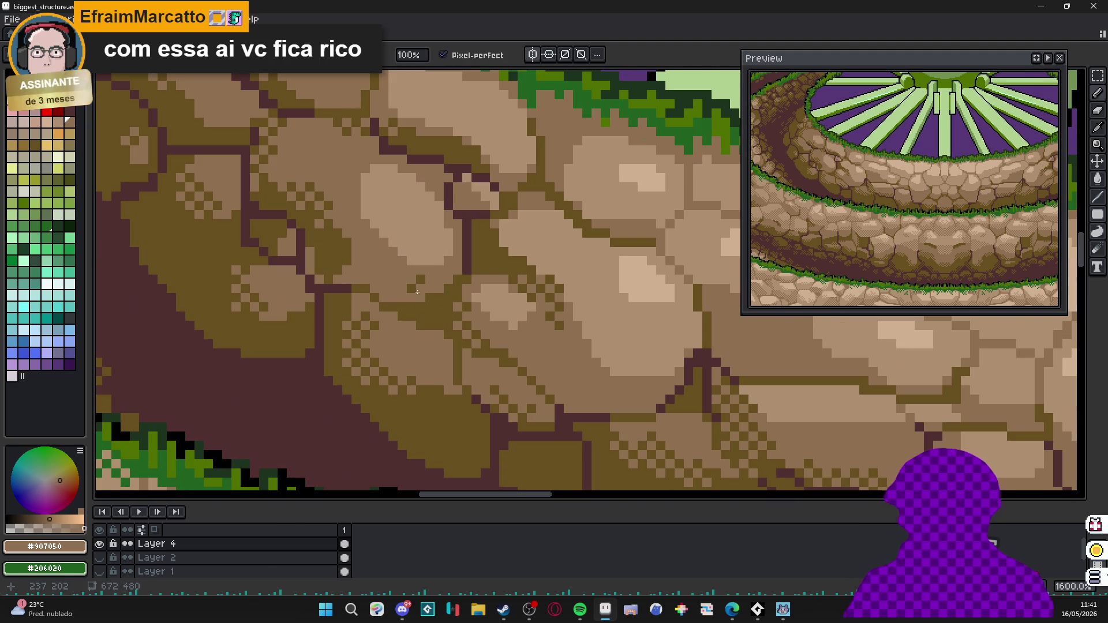
key(alt)
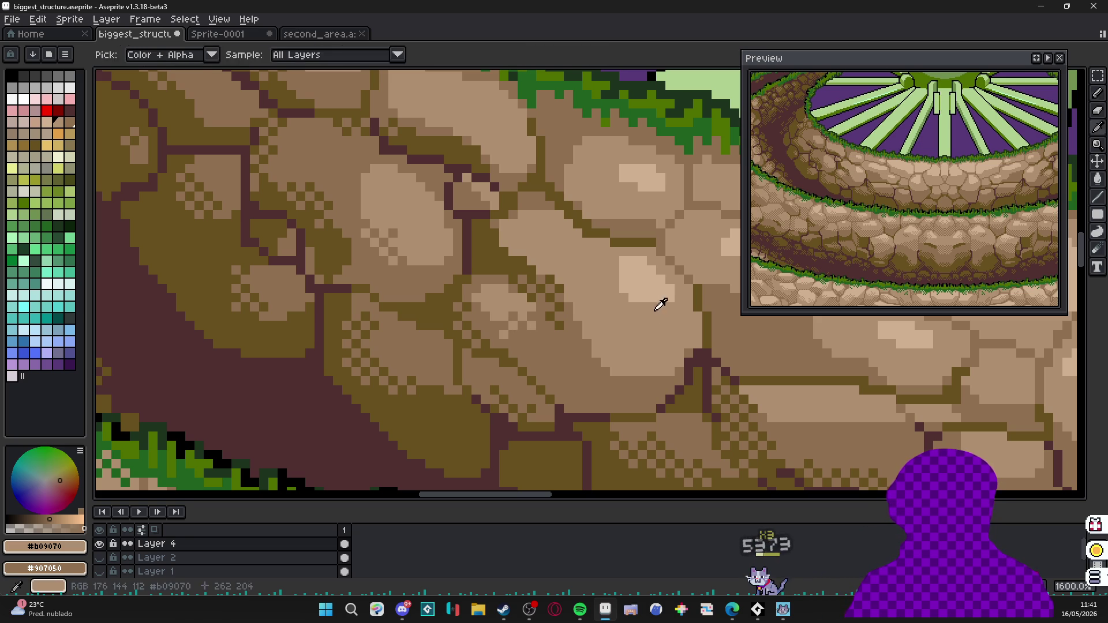
Paint pale checker-pattern highlight pixels on a stone using the pale tone as second colour.
alt+right_click(649, 303)
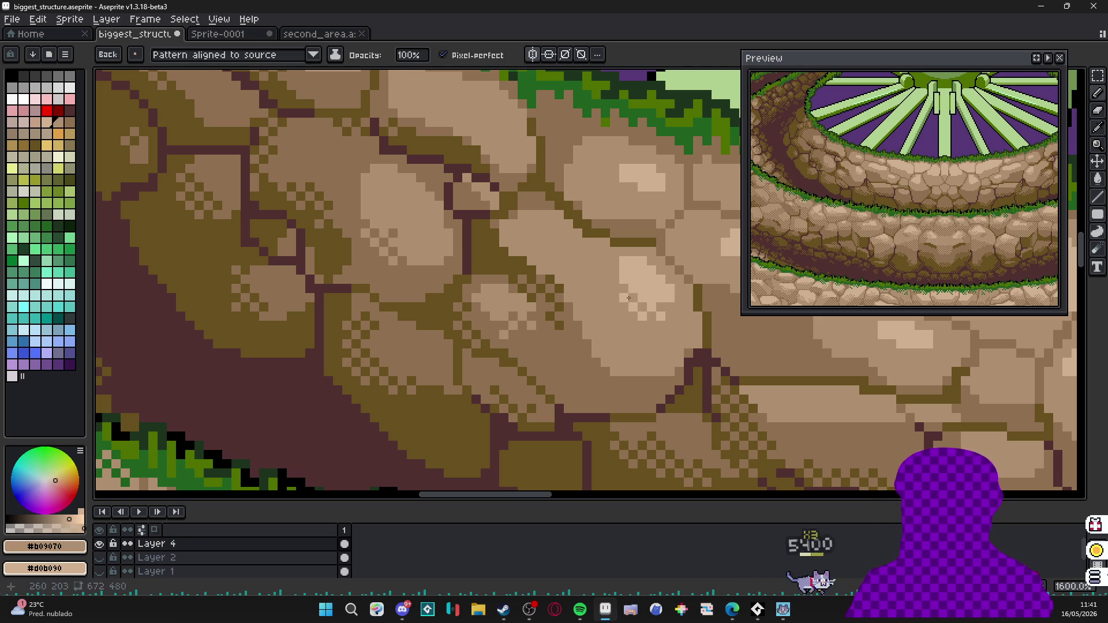
scroll(666, 312, up, 5)
scroll(567, 282, right, 5)
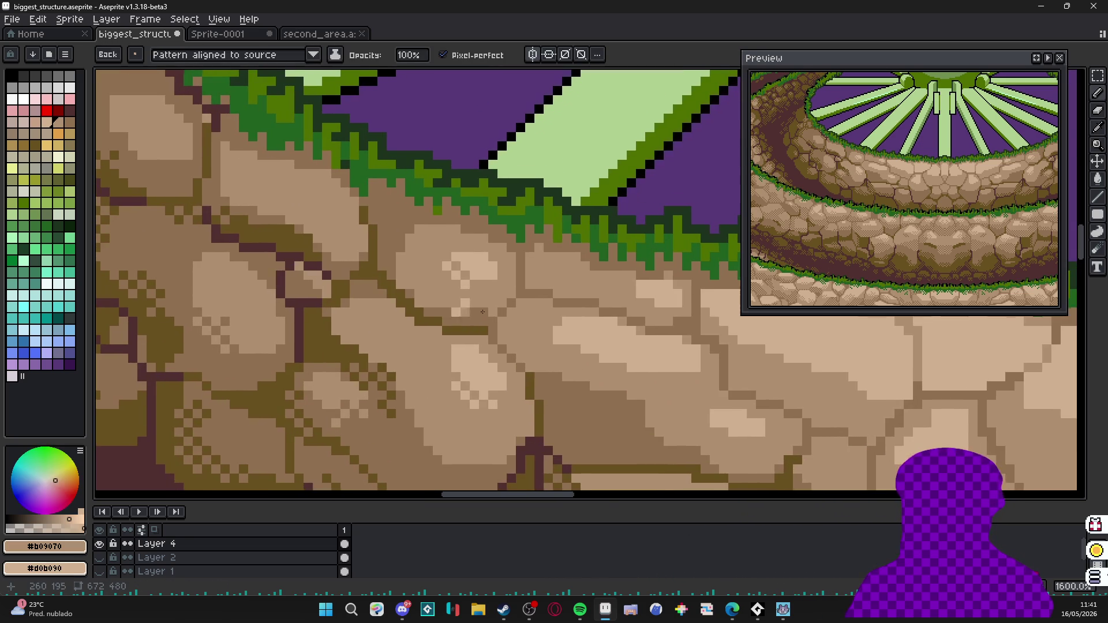
scroll(664, 368, up, 1)
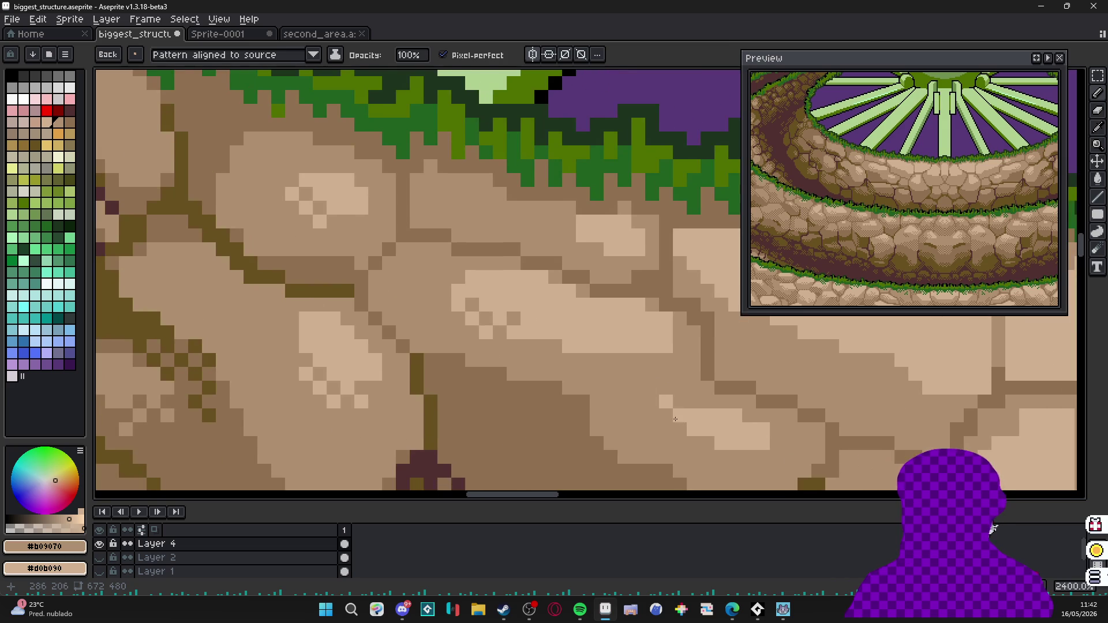
scroll(710, 451, down, 3)
scroll(578, 332, up, 3)
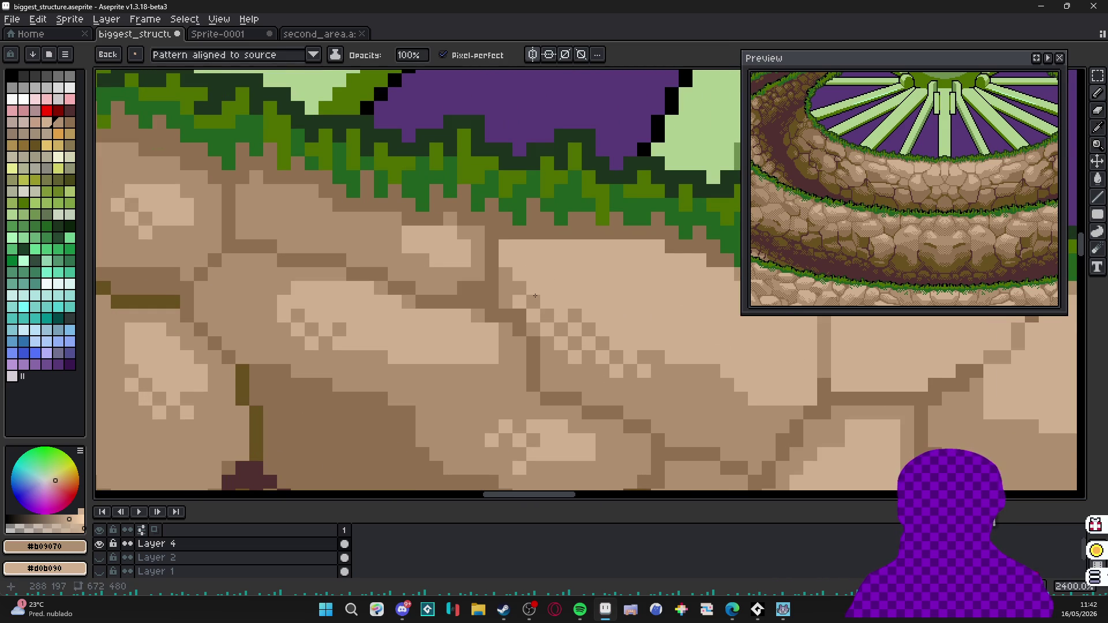
drag(580, 351, 537, 320)
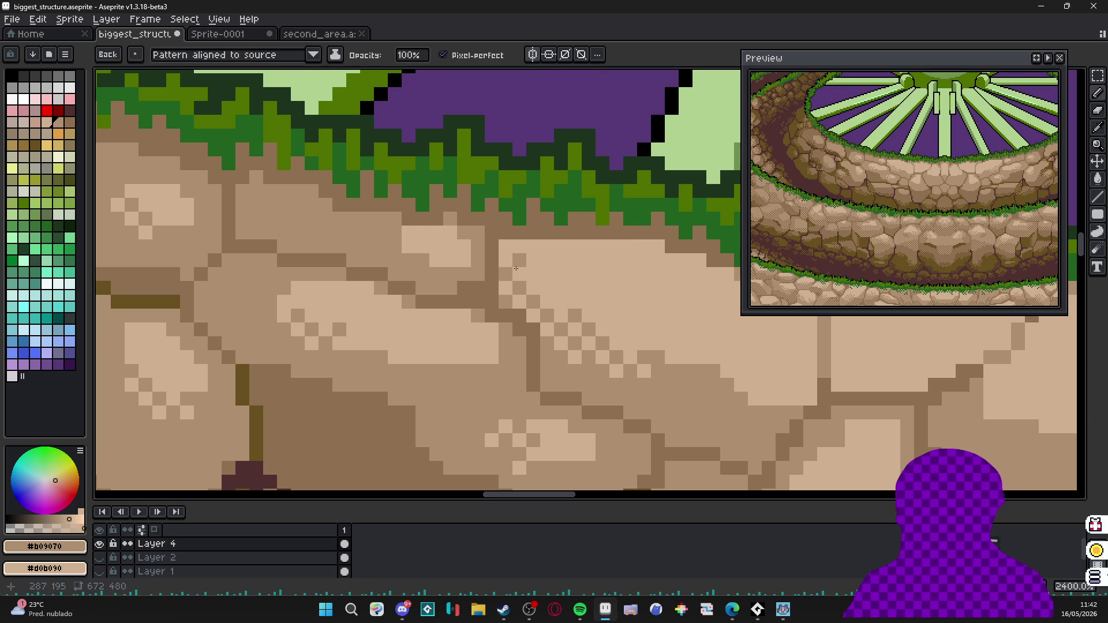
drag(703, 274, 506, 321)
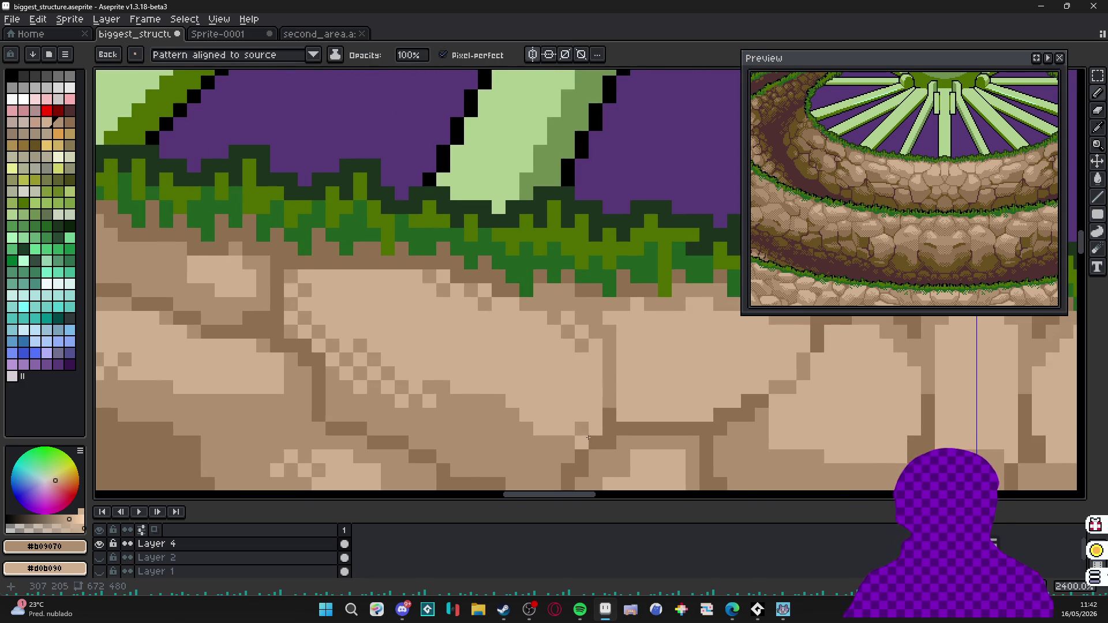
alt+click(322, 291)
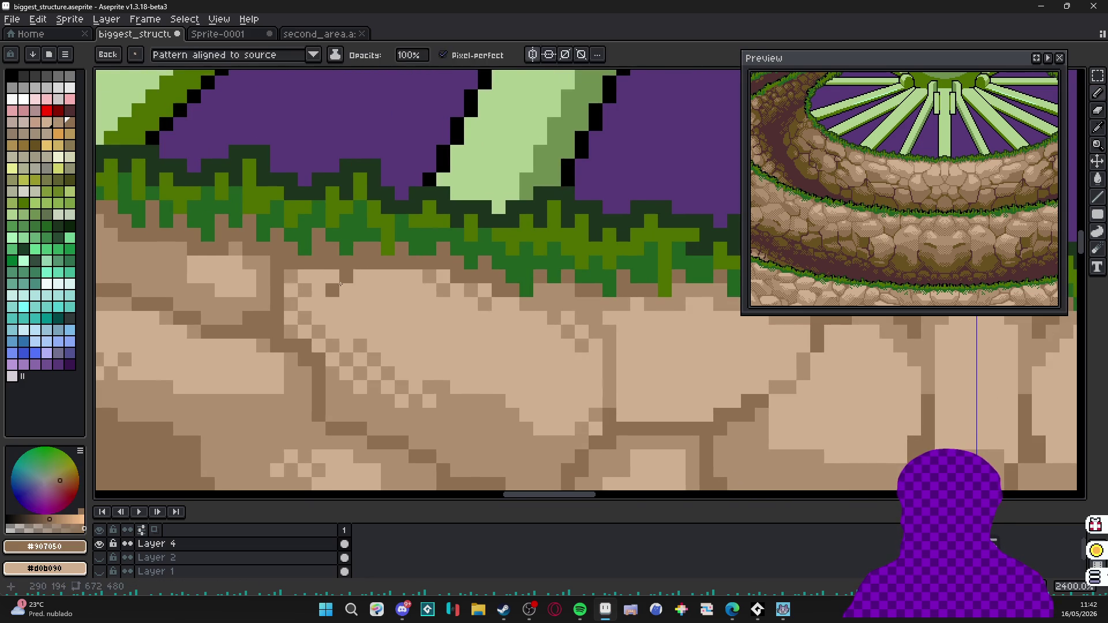
scroll(343, 274, down, 3)
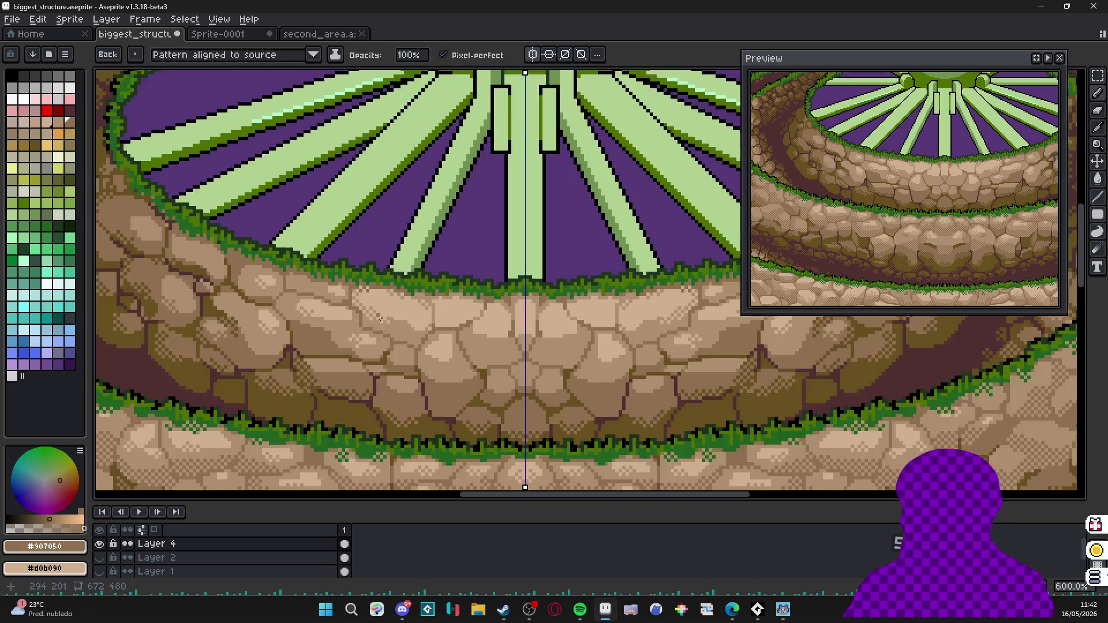
scroll(427, 335, up, 2)
Add light tan dithered highlights to another stone and take mid-brown as second colour.
alt+click(427, 336)
scroll(427, 336, down, 3)
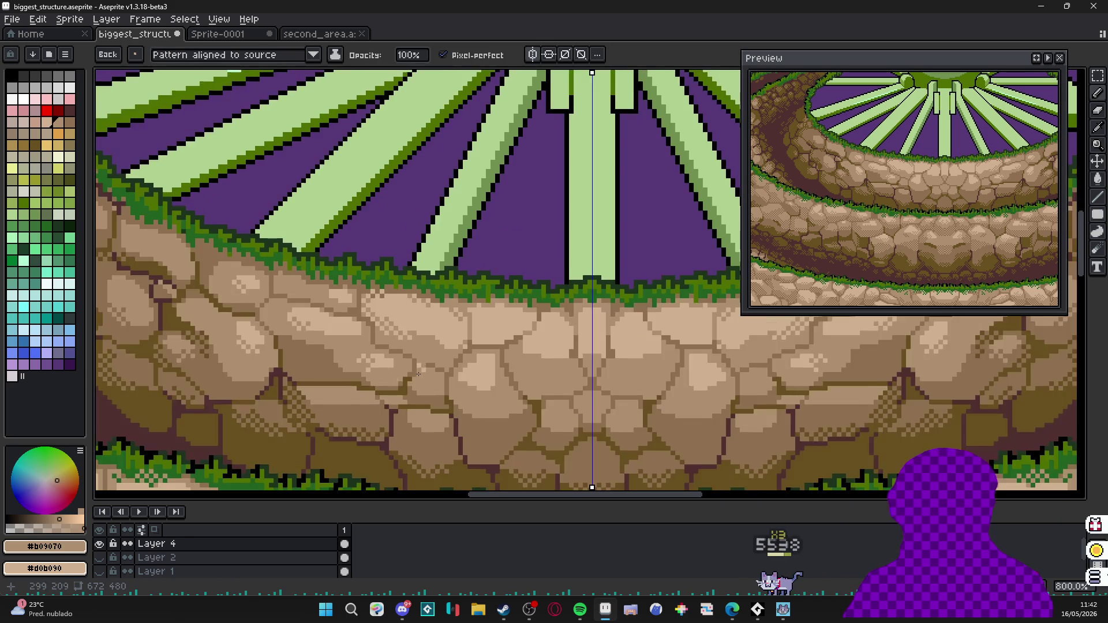
scroll(523, 321, up, 3)
drag(523, 321, 539, 331)
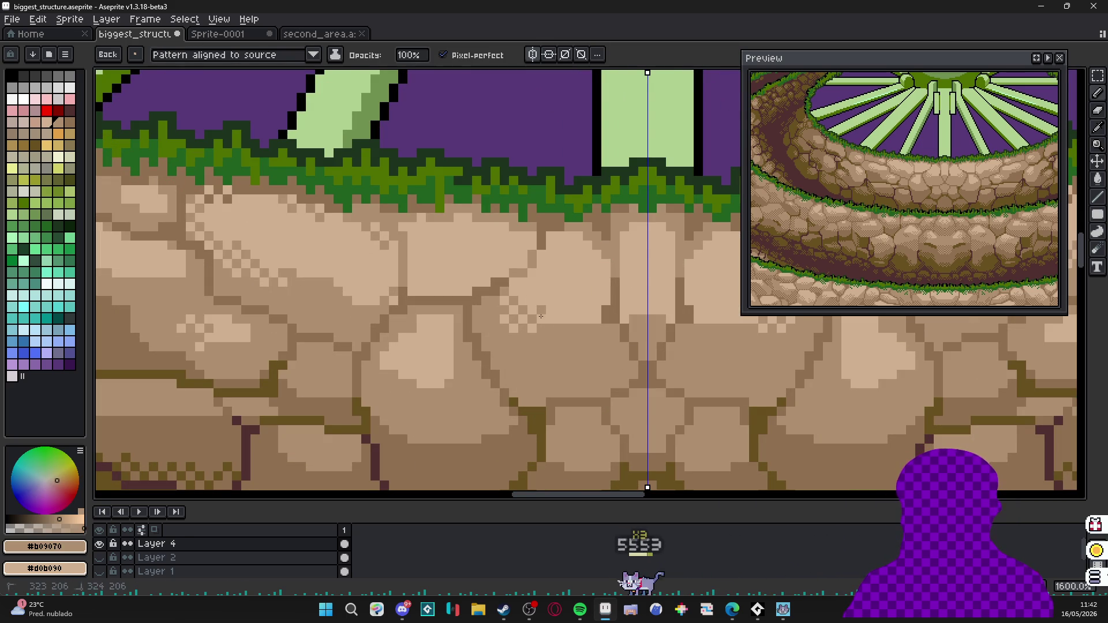
scroll(549, 336, up, 2)
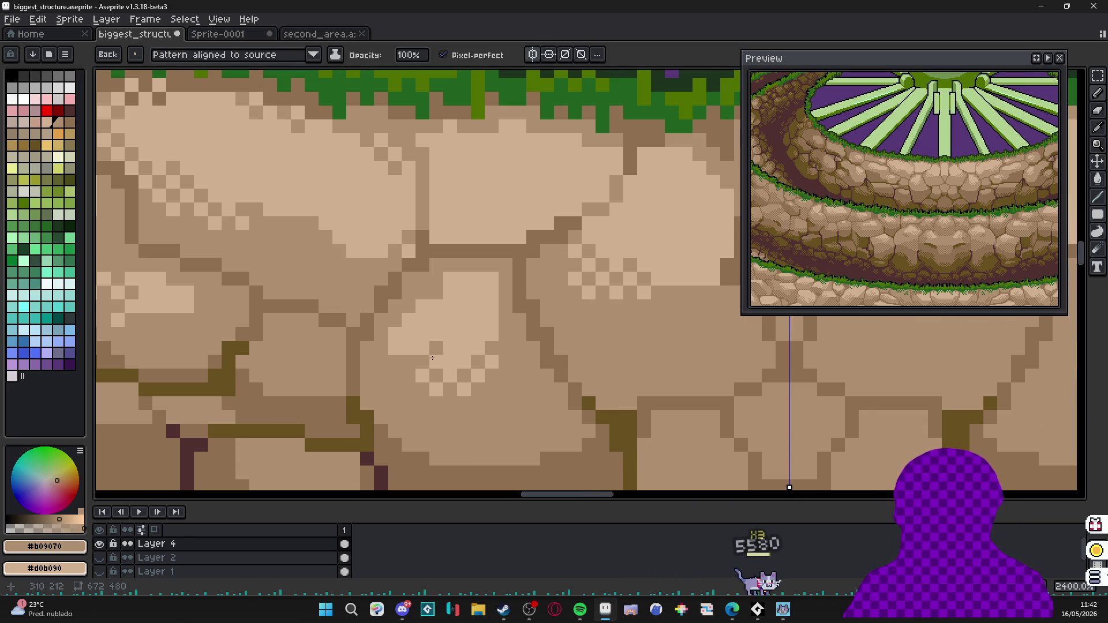
scroll(491, 386, up, 2)
scroll(476, 346, down, 4)
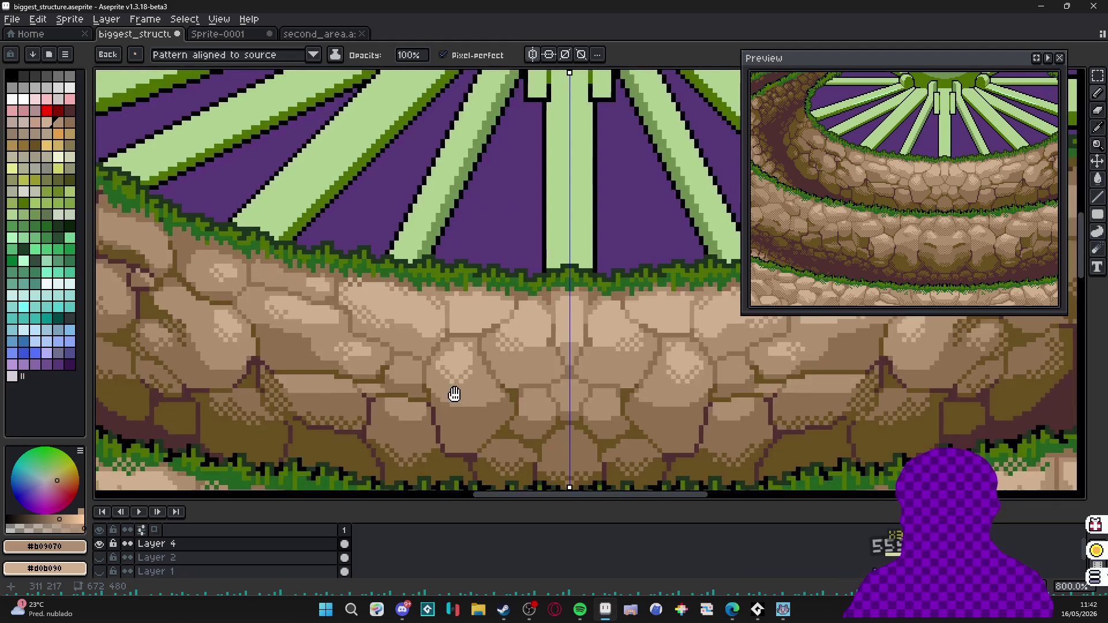
scroll(475, 346, down, 2)
drag(476, 346, 476, 416)
scroll(423, 392, up, 2)
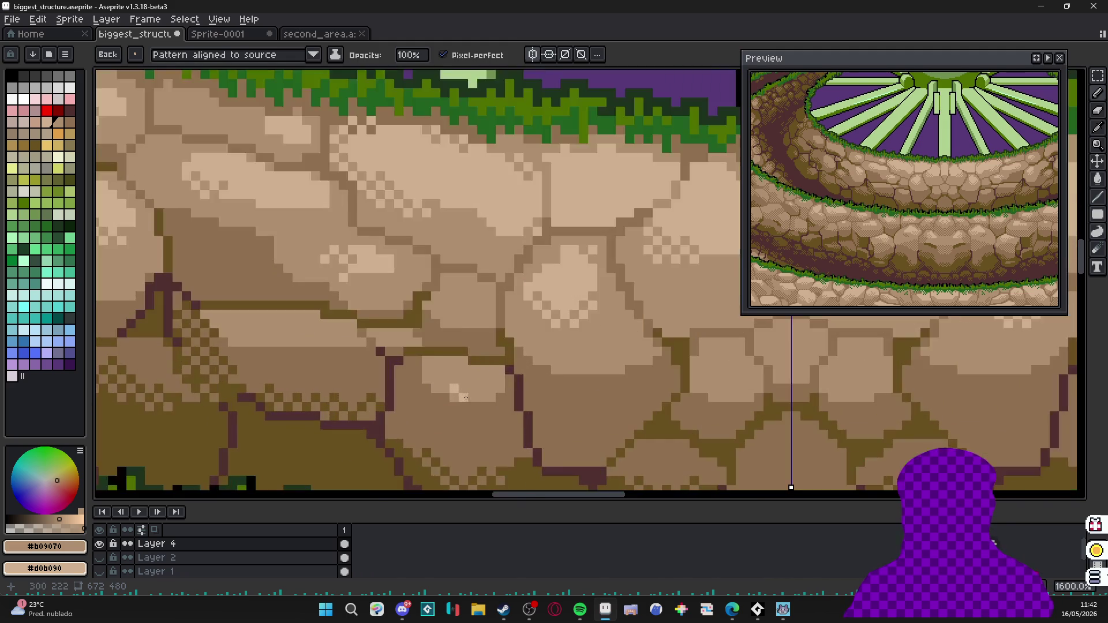
scroll(422, 392, up, 1)
alt+right_click(488, 422)
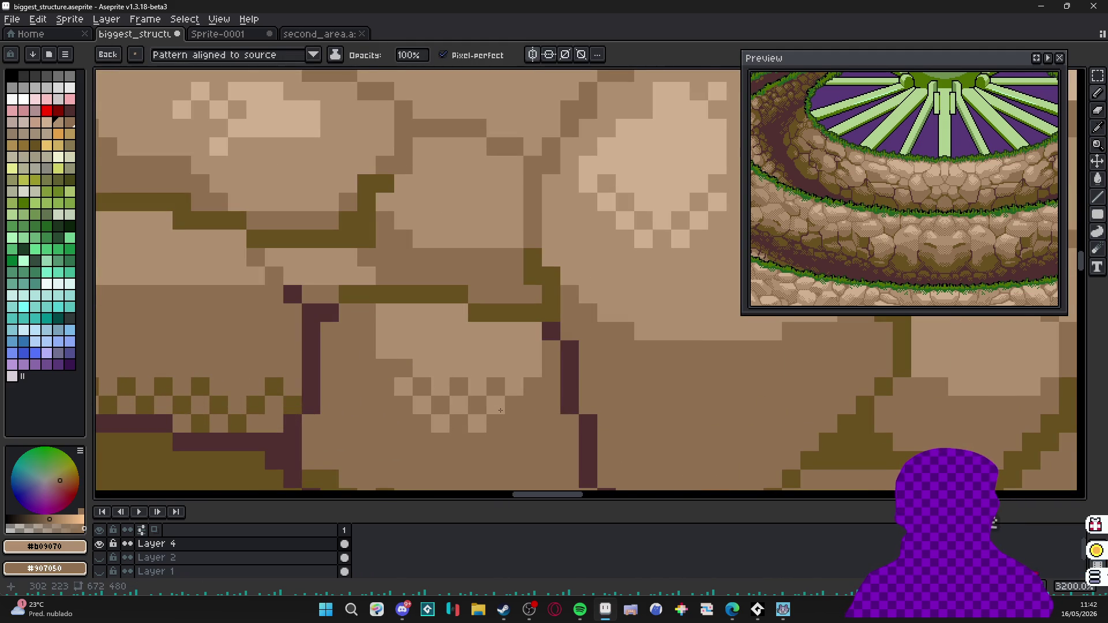
scroll(500, 410, down, 4)
scroll(433, 347, up, 2)
scroll(400, 393, up, 2)
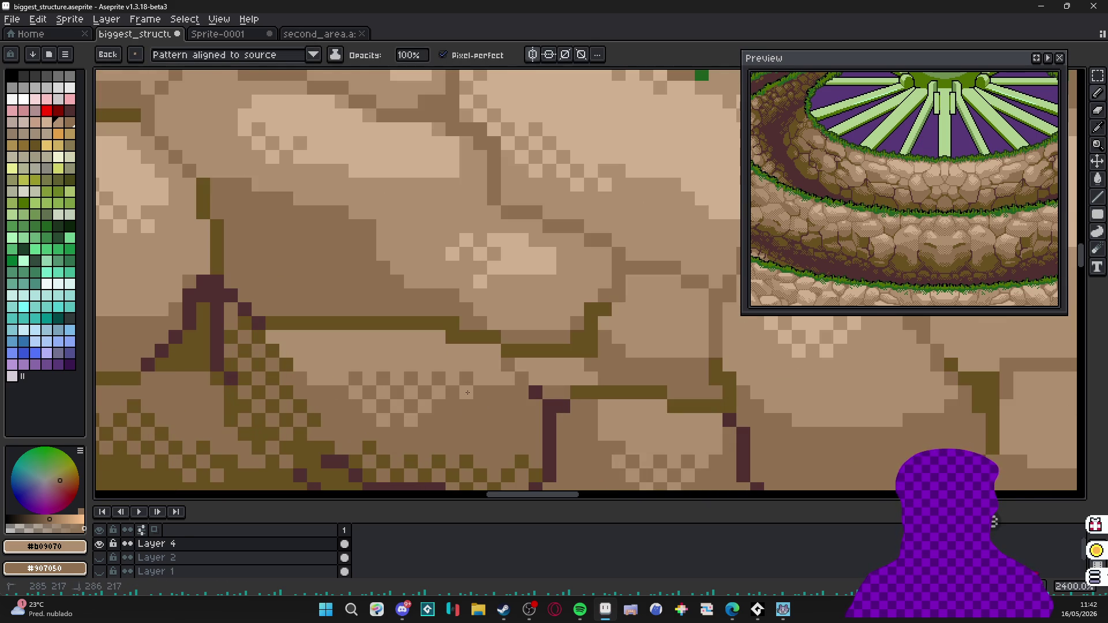
scroll(467, 394, down, 4)
drag(485, 346, 531, 355)
scroll(473, 424, up, 3)
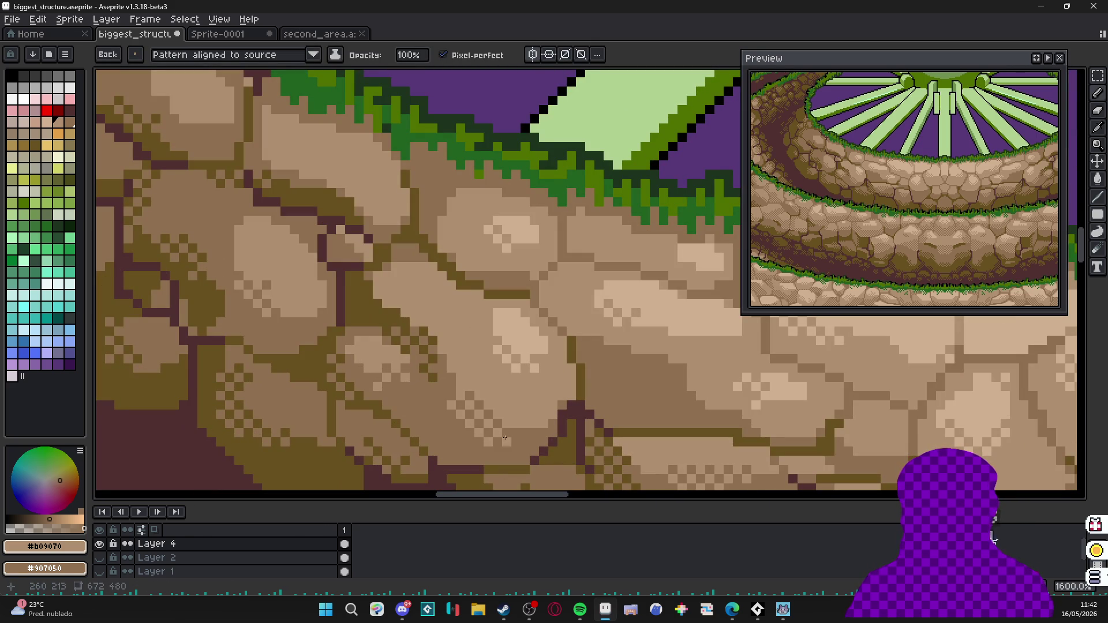
scroll(471, 433, down, 3)
scroll(472, 398, up, 1)
scroll(475, 398, down, 1)
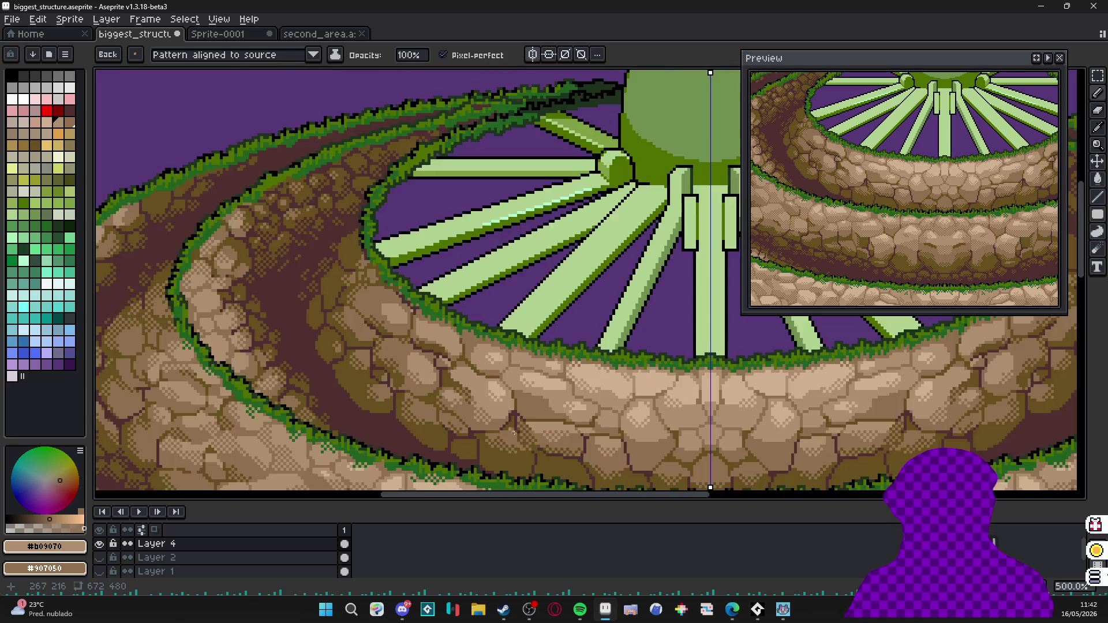
scroll(513, 431, down, 1)
scroll(539, 389, up, 2)
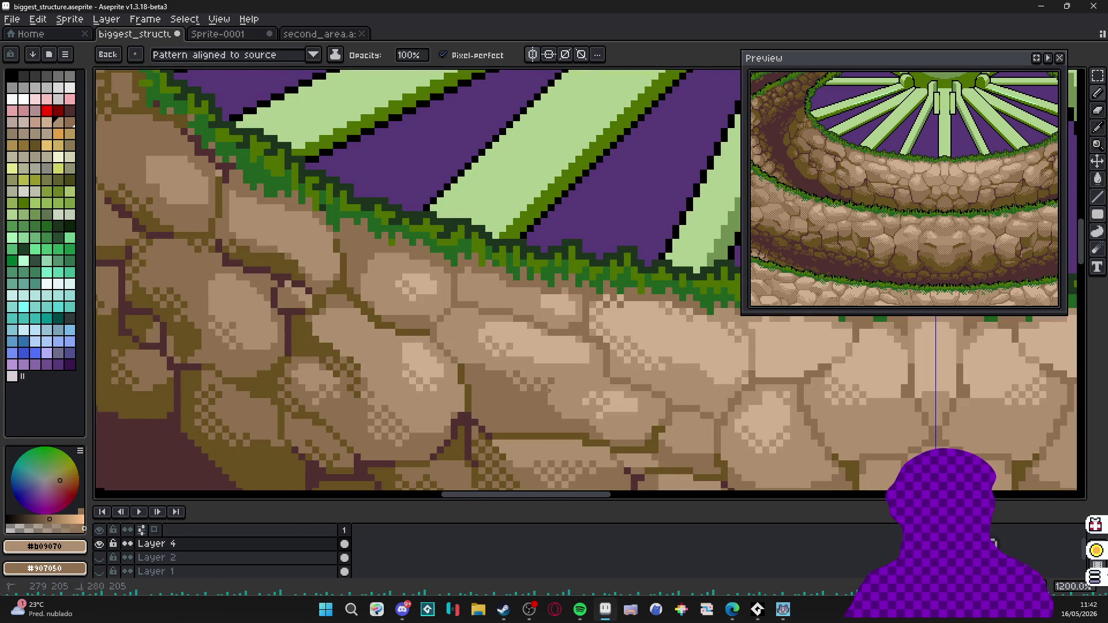
scroll(549, 391, up, 2)
scroll(568, 407, down, 3)
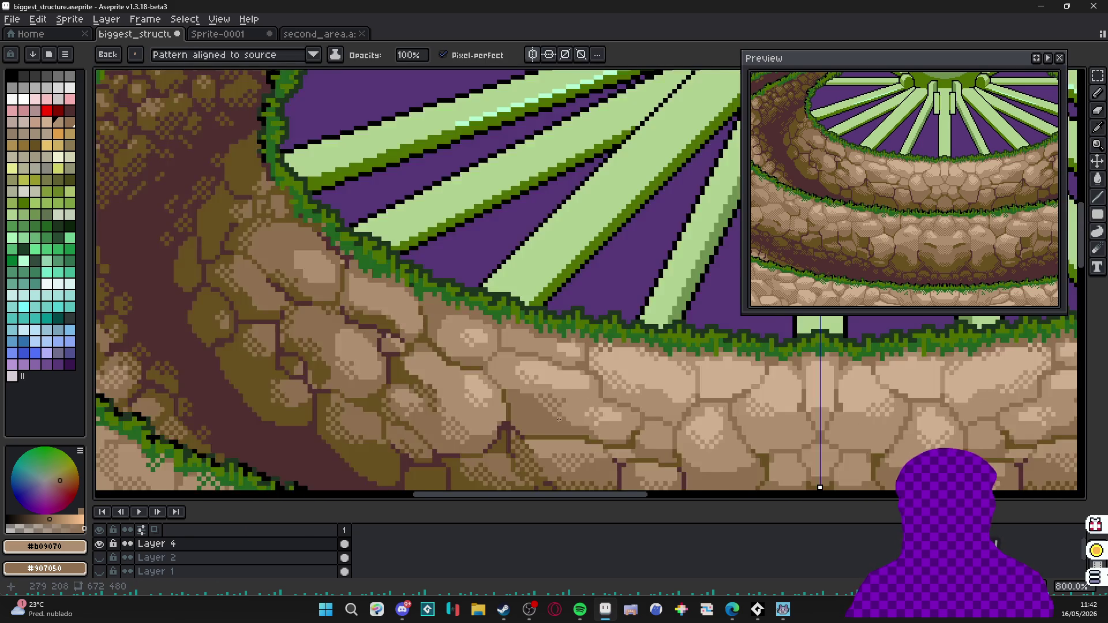
scroll(520, 346, up, 2)
scroll(362, 325, up, 2)
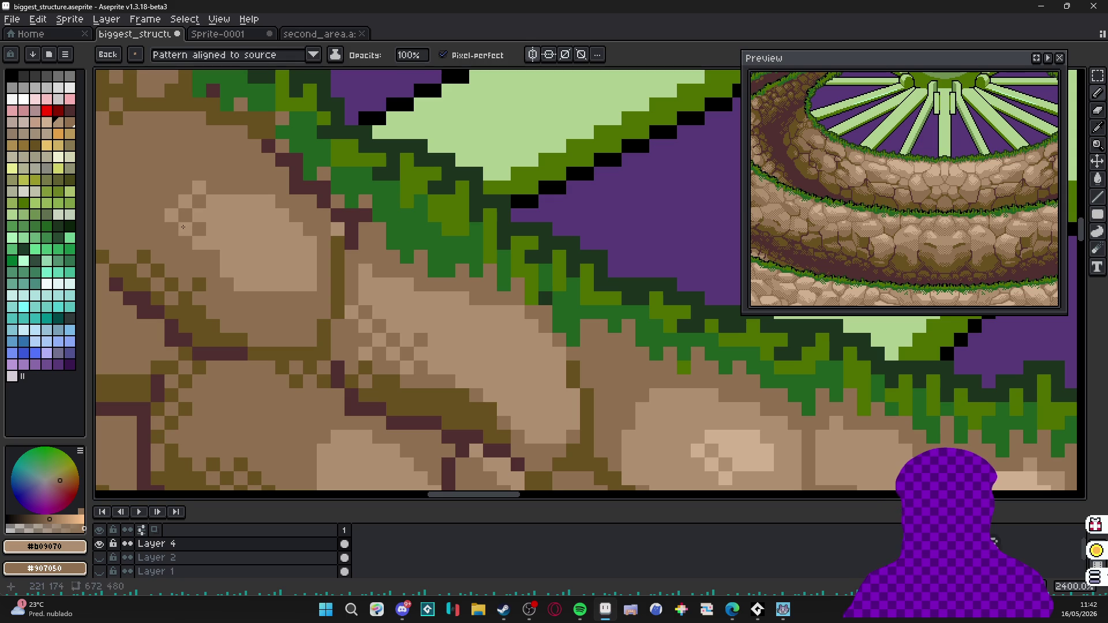
scroll(206, 254, down, 3)
scroll(390, 260, down, 2)
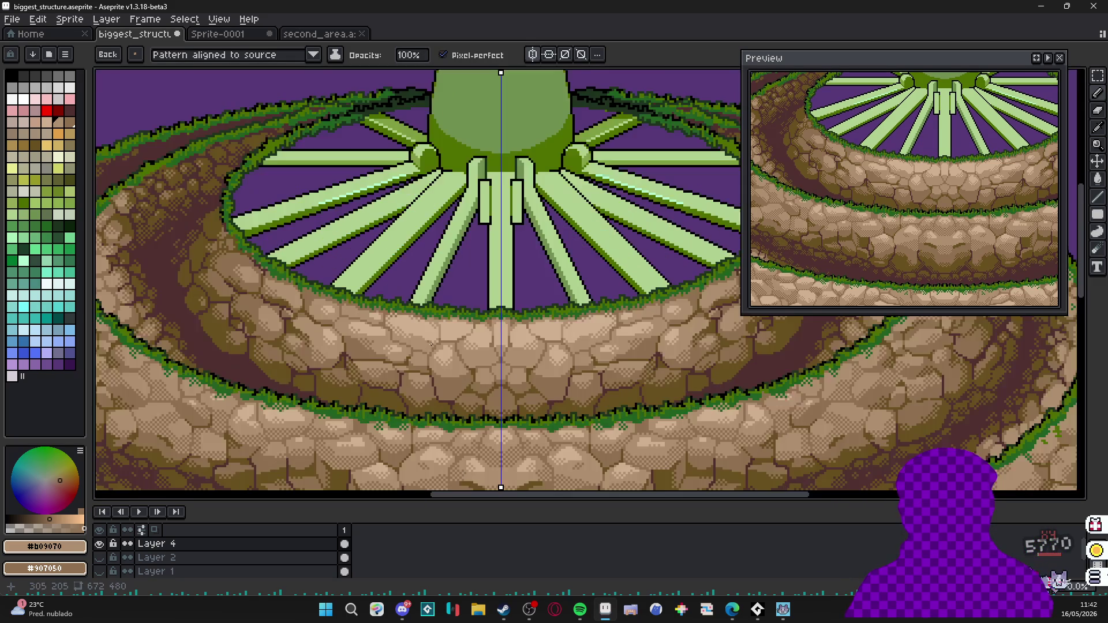
scroll(457, 311, up, 1)
scroll(457, 342, up, 1)
scroll(457, 342, up, 1)
scroll(458, 343, up, 2)
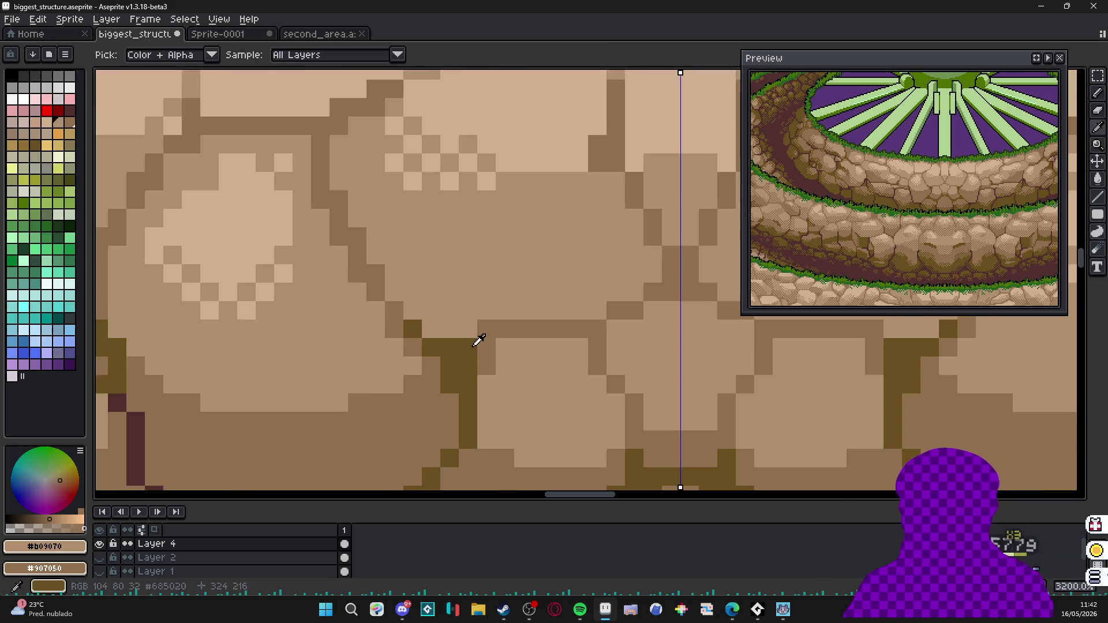
Paint mid-tone pixels into a stone crack and add light dither pixels to the stone.
alt+click(437, 323)
alt+click(429, 299)
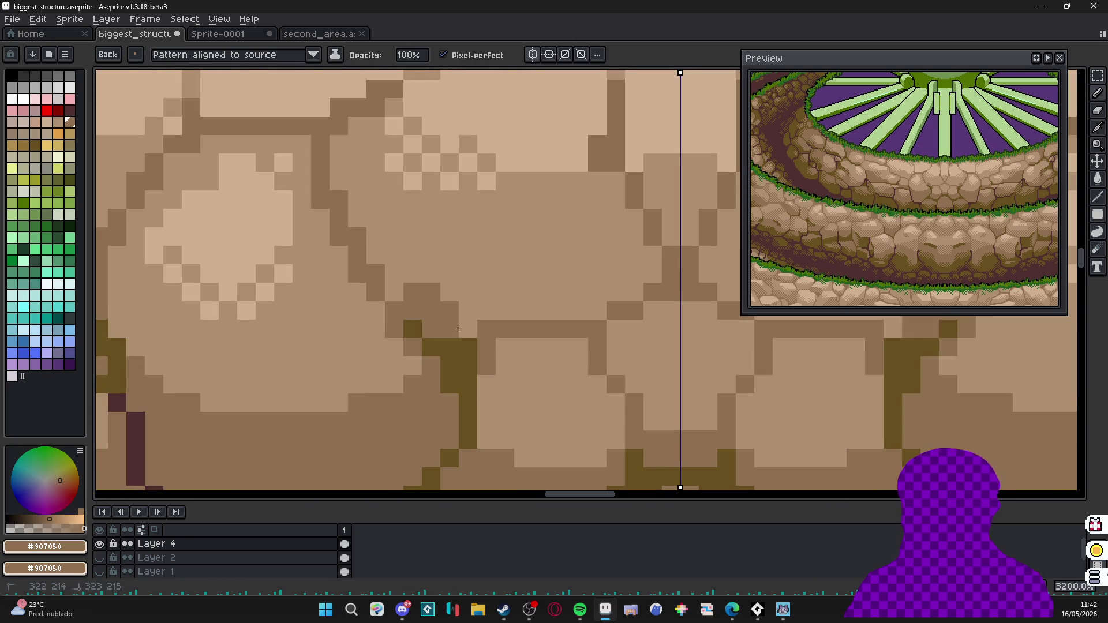
alt+click(474, 290)
click(450, 311)
click(468, 338)
drag(446, 273, 502, 312)
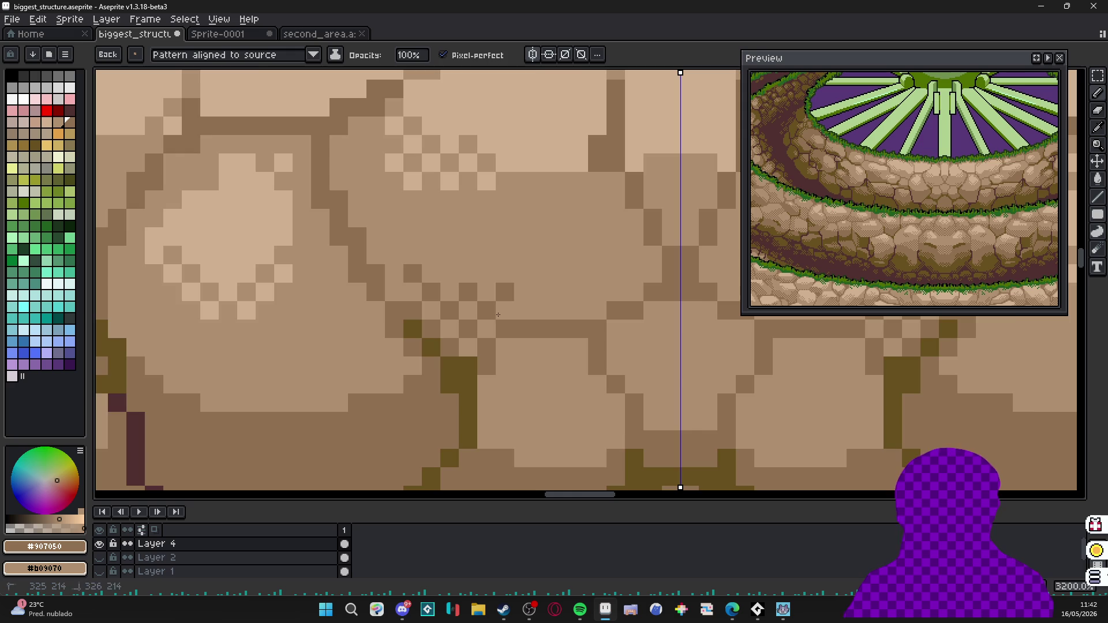
scroll(487, 336, down, 2)
scroll(487, 336, down, 1)
scroll(487, 336, up, 2)
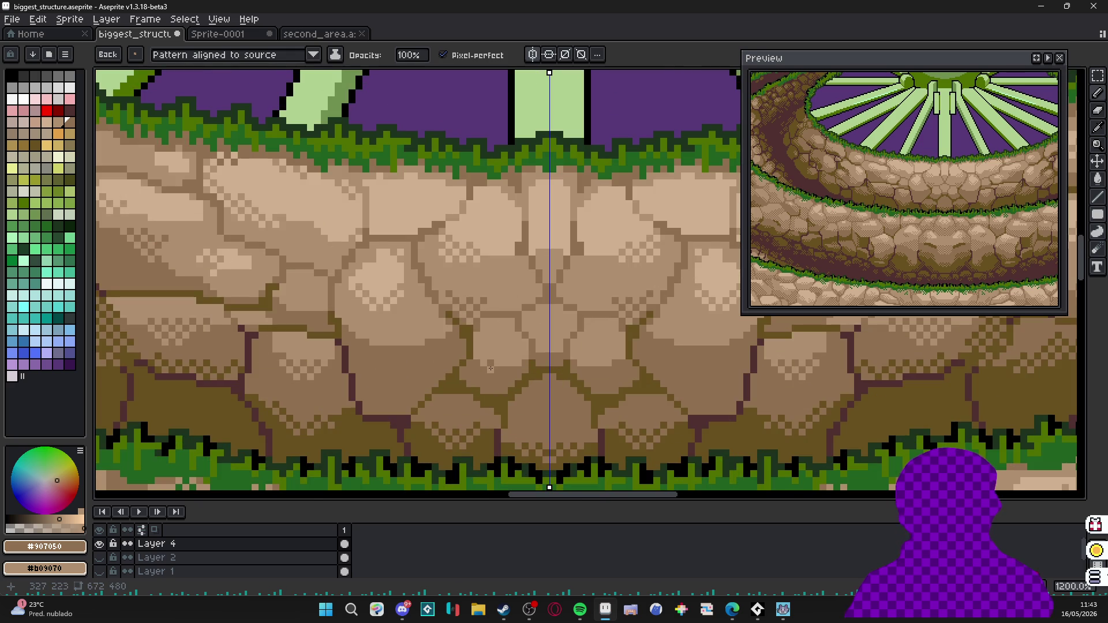
scroll(489, 370, up, 1)
Touch up shading pixels on the lower stones and bring the whole ring and dome into view.
click(468, 329)
click(506, 386)
click(524, 359)
scroll(489, 364, down, 2)
scroll(490, 364, up, 1)
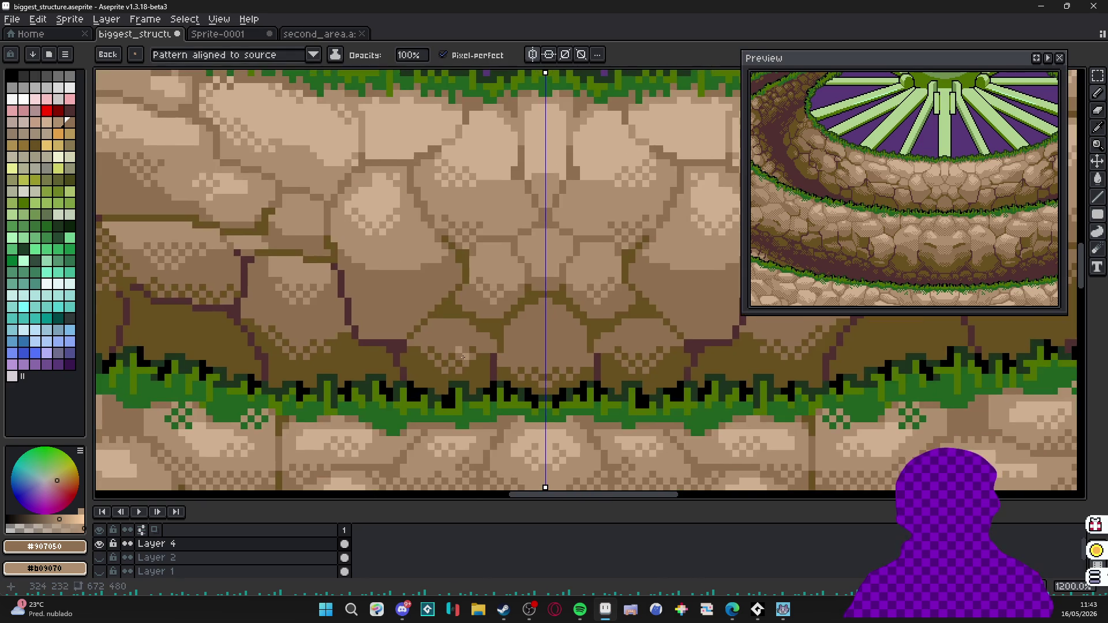
scroll(463, 355, down, 2)
scroll(431, 299, up, 3)
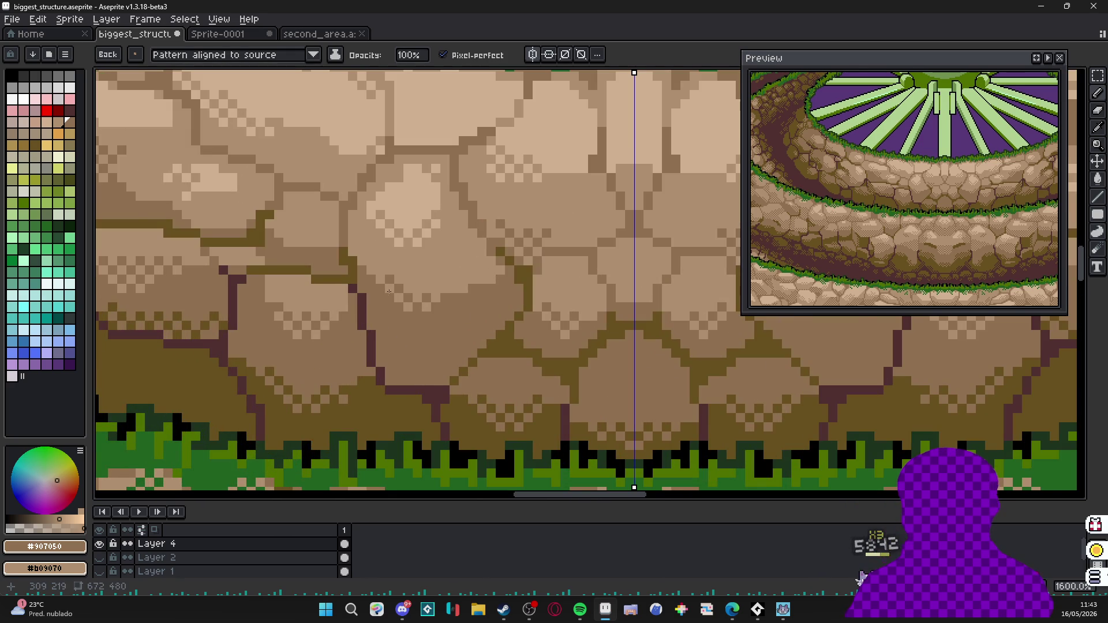
scroll(391, 286, down, 3)
scroll(450, 285, down, 1)
mouse_move(451, 312)
mouse_down()
mouse_move(485, 346)
mouse_move(364, 261)
mouse_up()
scroll(433, 303, up, 1)
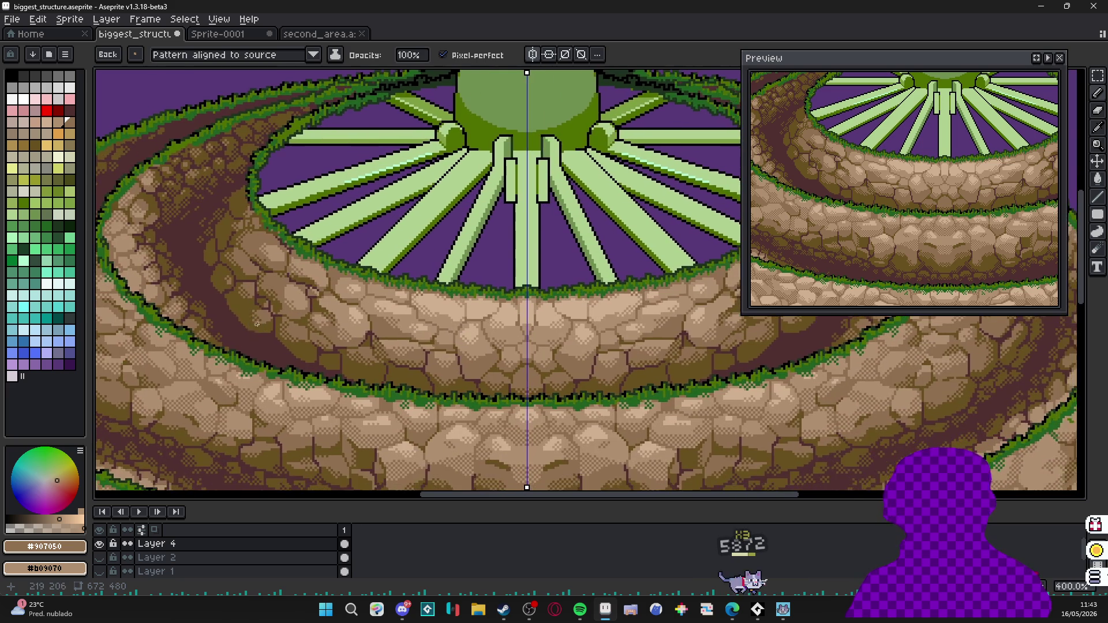
scroll(260, 321, down, 1)
mouse_move(260, 320)
mouse_down()
mouse_move(295, 347)
mouse_move(286, 321)
mouse_up()
scroll(286, 321, up, 1)
scroll(286, 320, up, 2)
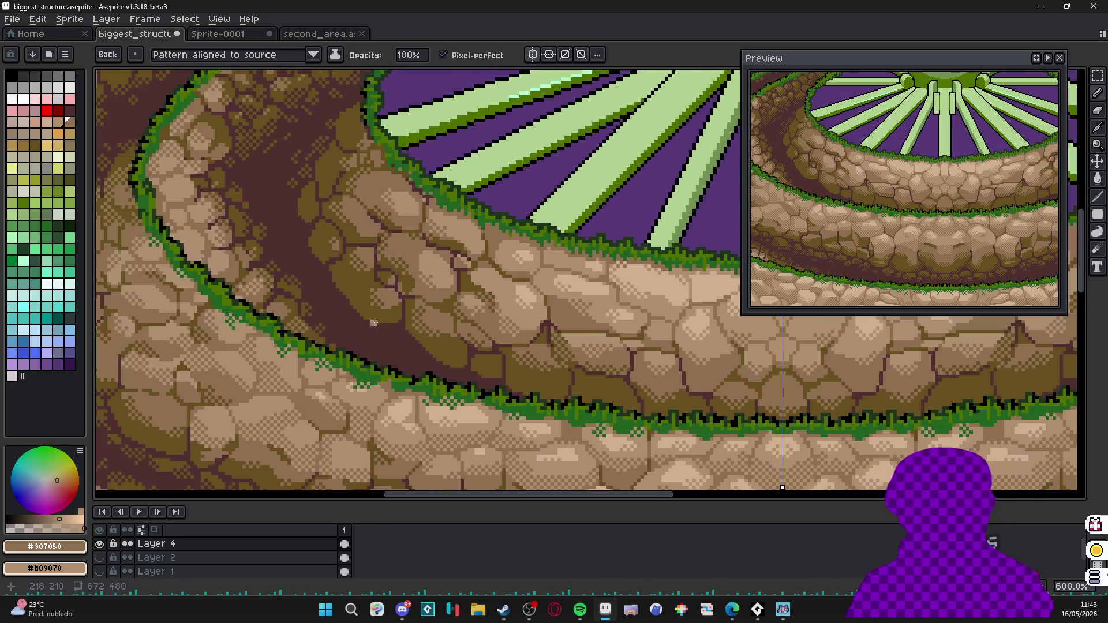
scroll(373, 333, up, 1)
scroll(403, 336, up, 1)
Try dark brown pixels on the left curved wall, undo them, and recentre on the structure.
key(v)
scroll(399, 329, up, 1)
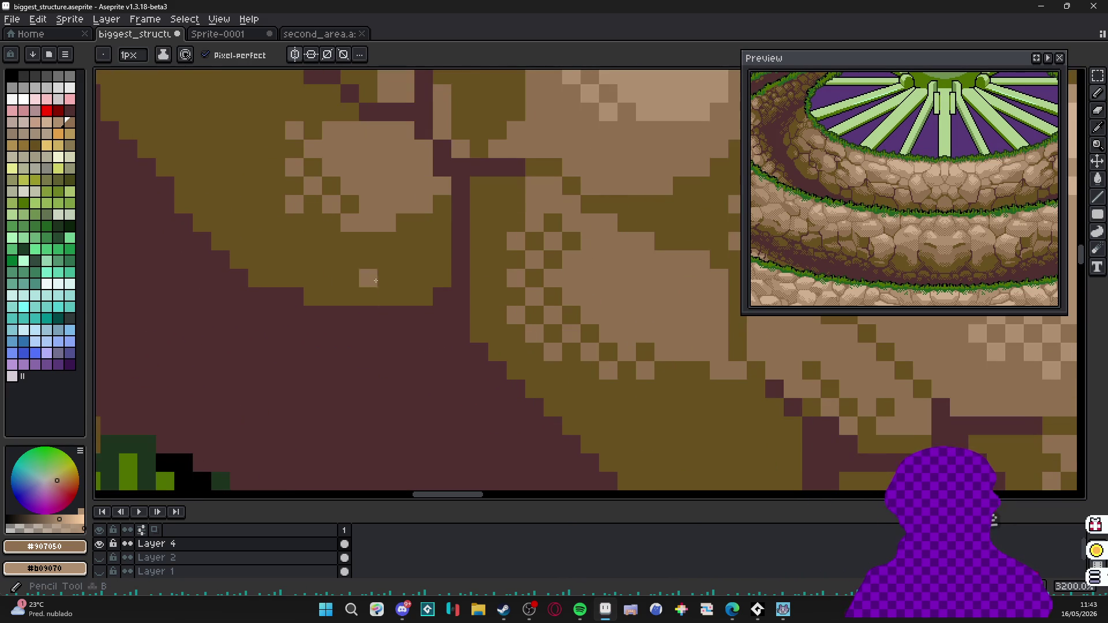
key(alt)
key(b)
mouse_move(414, 346)
mouse_down()
mouse_move(433, 369)
mouse_move(411, 362)
mouse_up()
key(ctrl+z)
scroll(458, 393, down, 1)
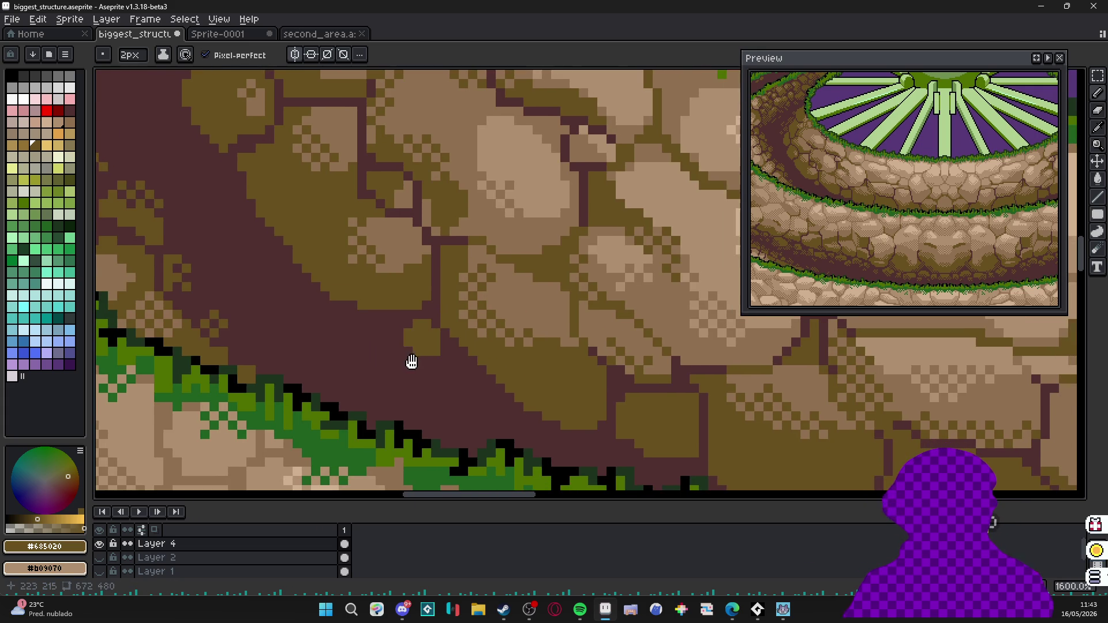
scroll(422, 336, down, 1)
scroll(459, 320, down, 1)
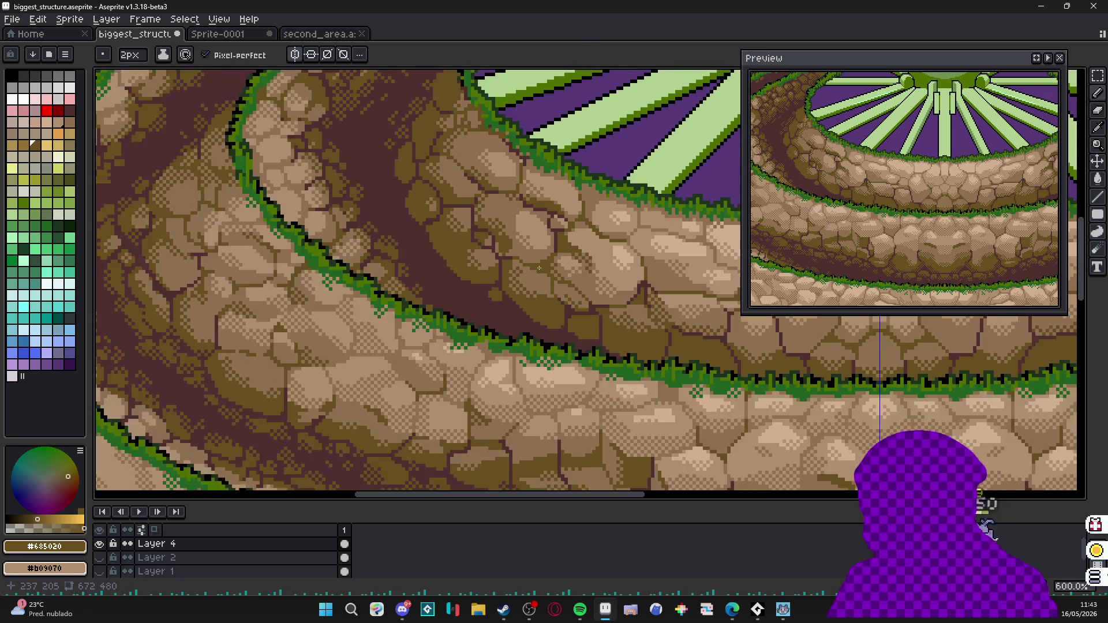
scroll(494, 302, down, 1)
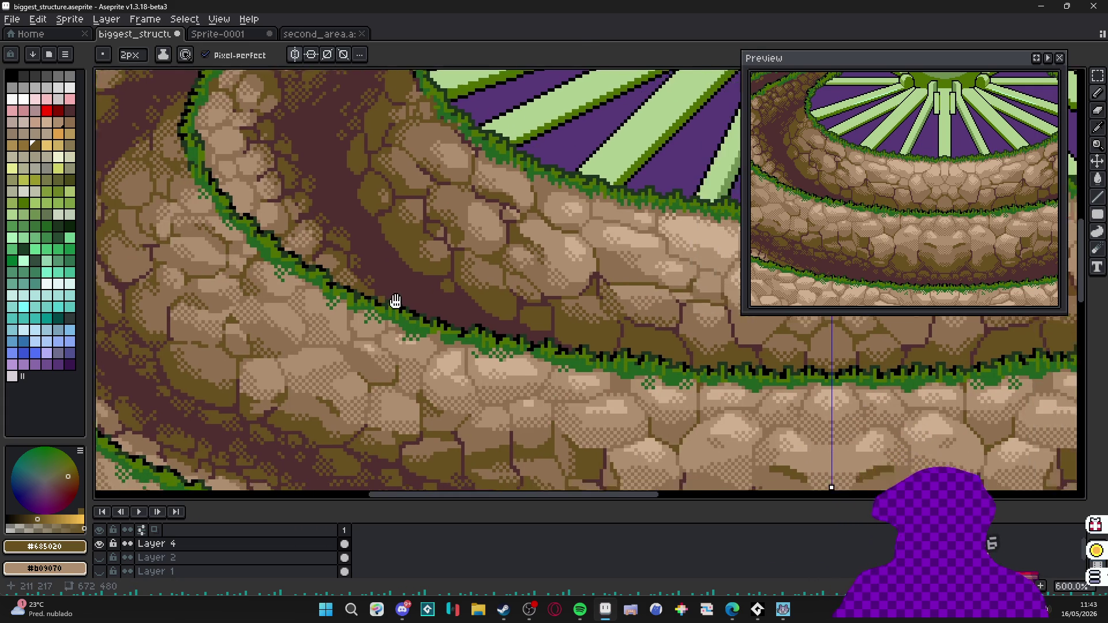
scroll(467, 312, down, 1)
scroll(433, 320, down, 1)
drag(416, 328, 450, 294)
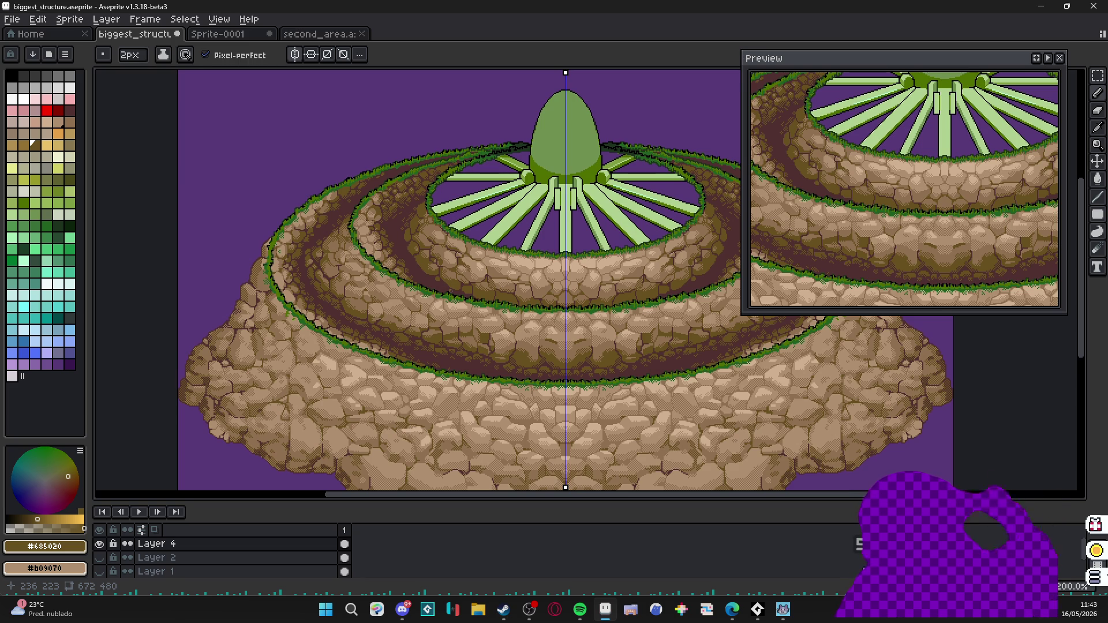
Pan along the left stone wall and add one dark pixel in its shadowed channel, brush back to 1px.
drag(447, 314, 379, 293)
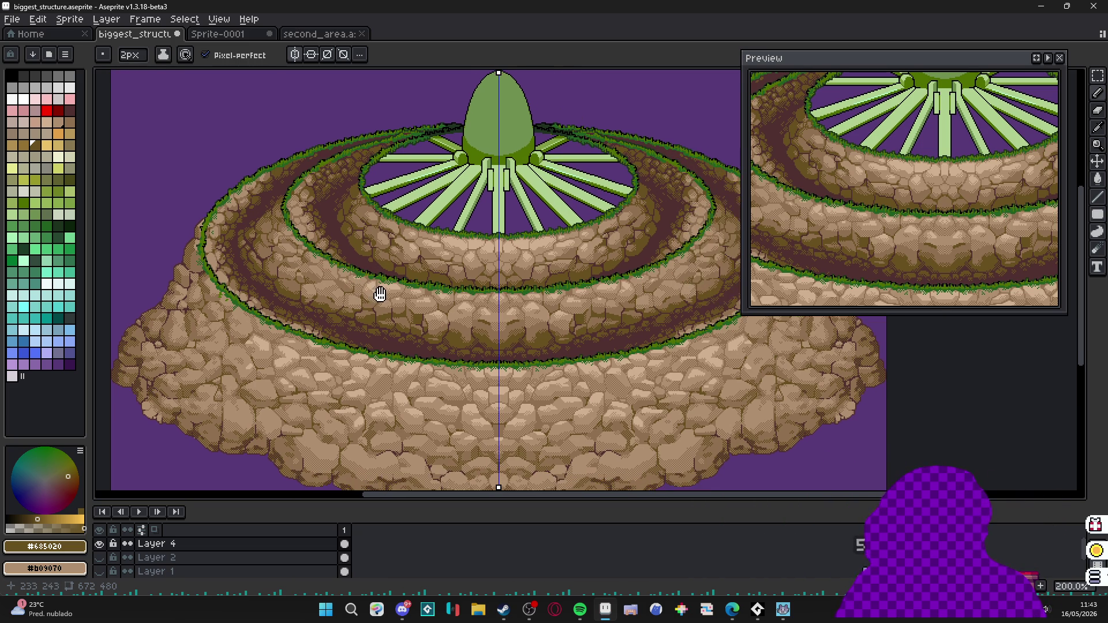
scroll(380, 294, up, 2)
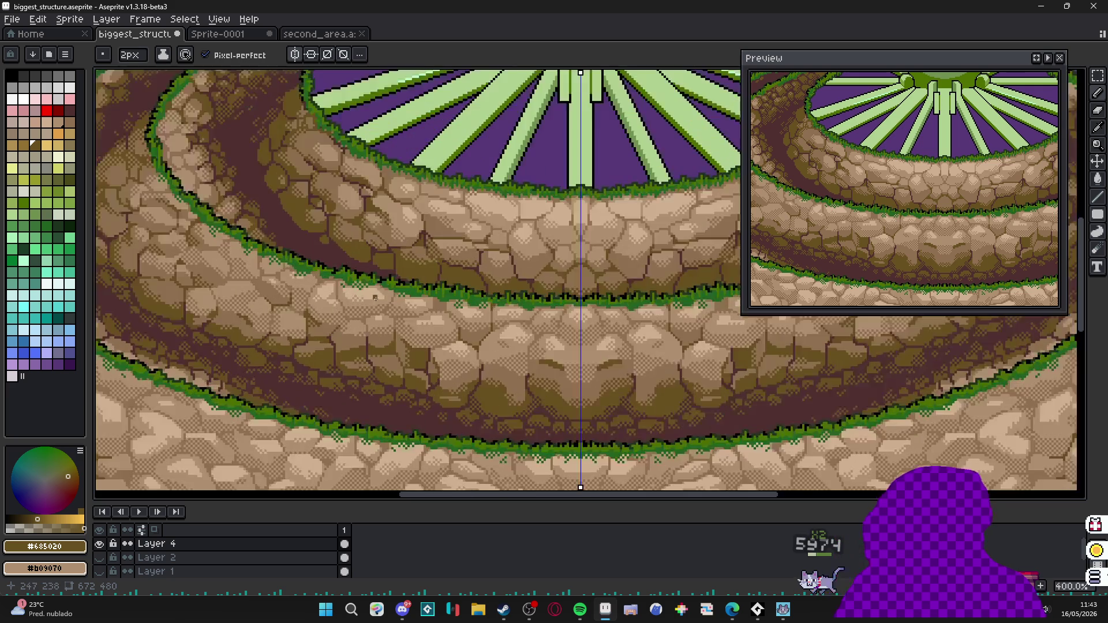
mouse_move(379, 293)
mouse_down()
mouse_move(381, 322)
mouse_move(417, 352)
mouse_up()
scroll(381, 323, up, 1)
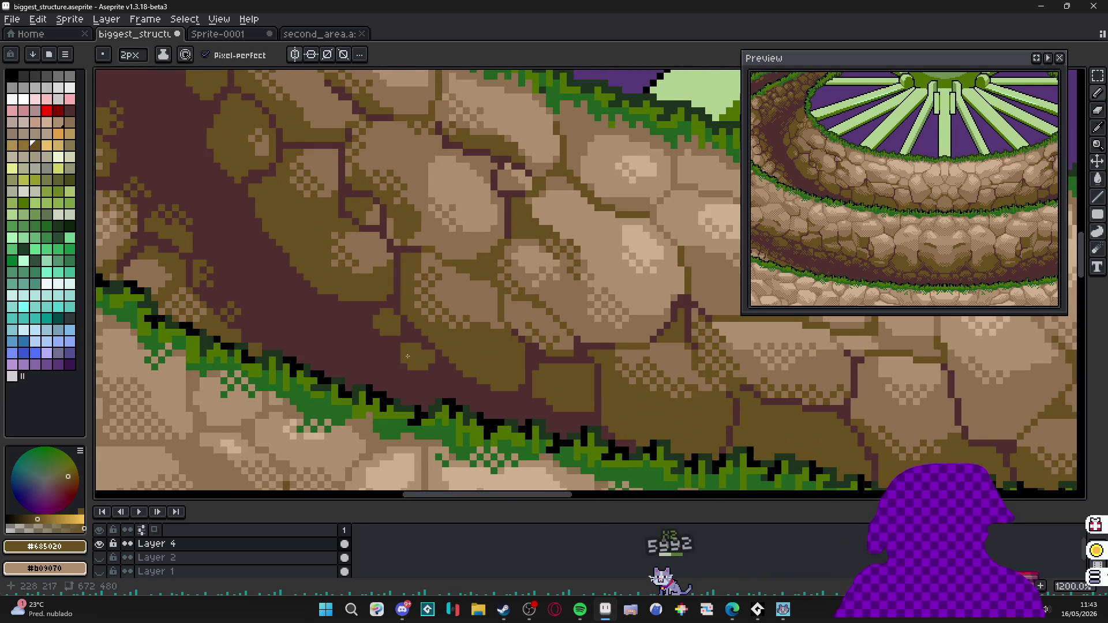
drag(349, 322, 384, 353)
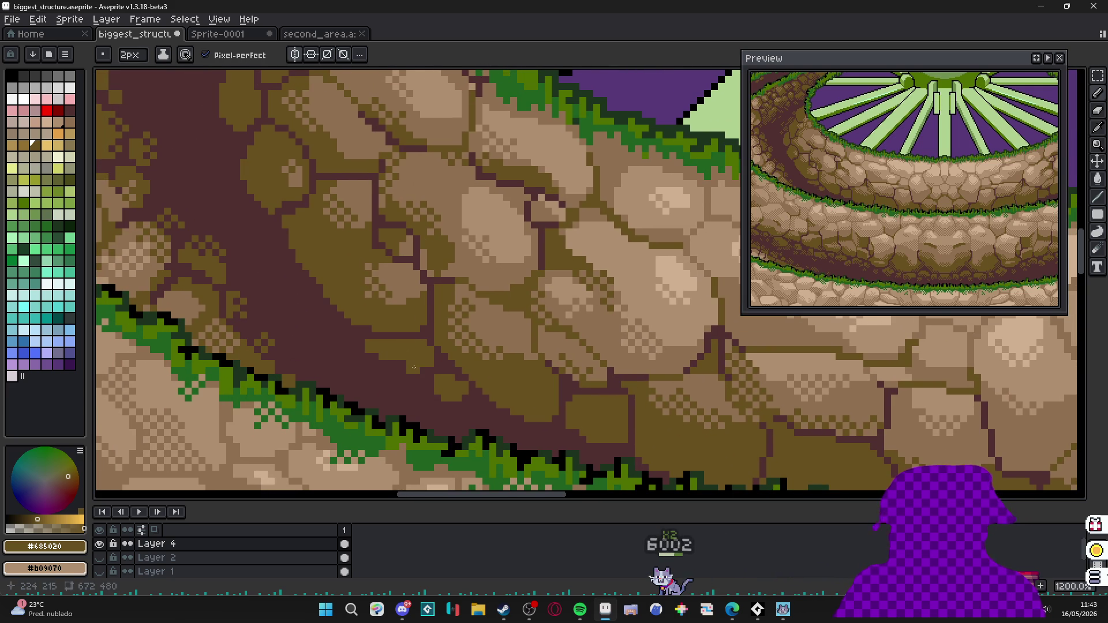
scroll(414, 368, down, 1)
scroll(414, 368, up, 1)
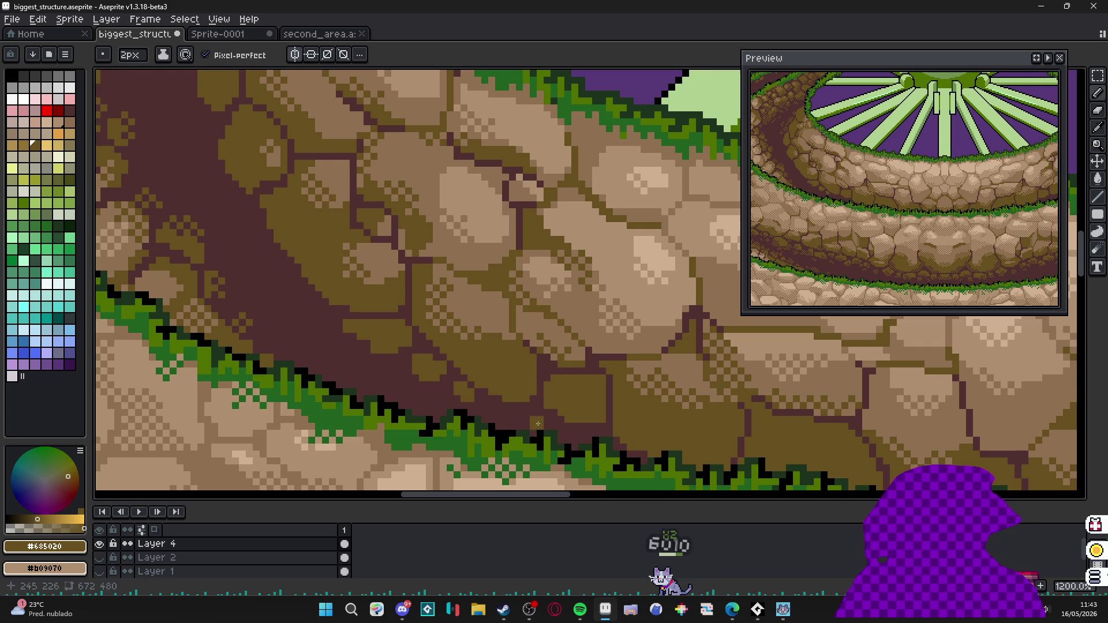
drag(538, 425, 401, 371)
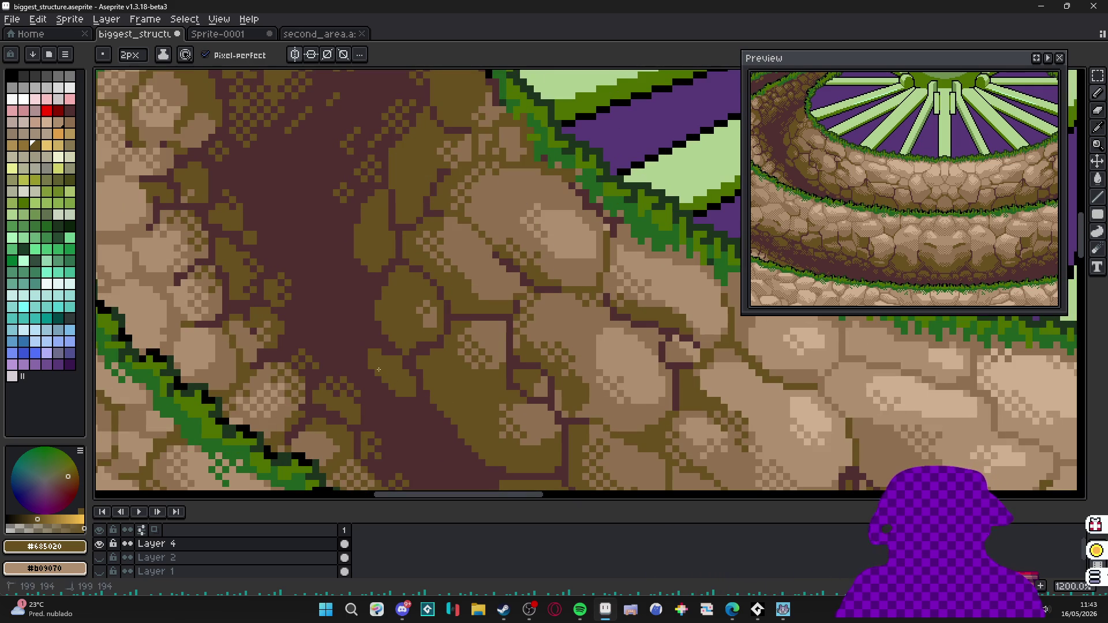
drag(346, 328, 372, 347)
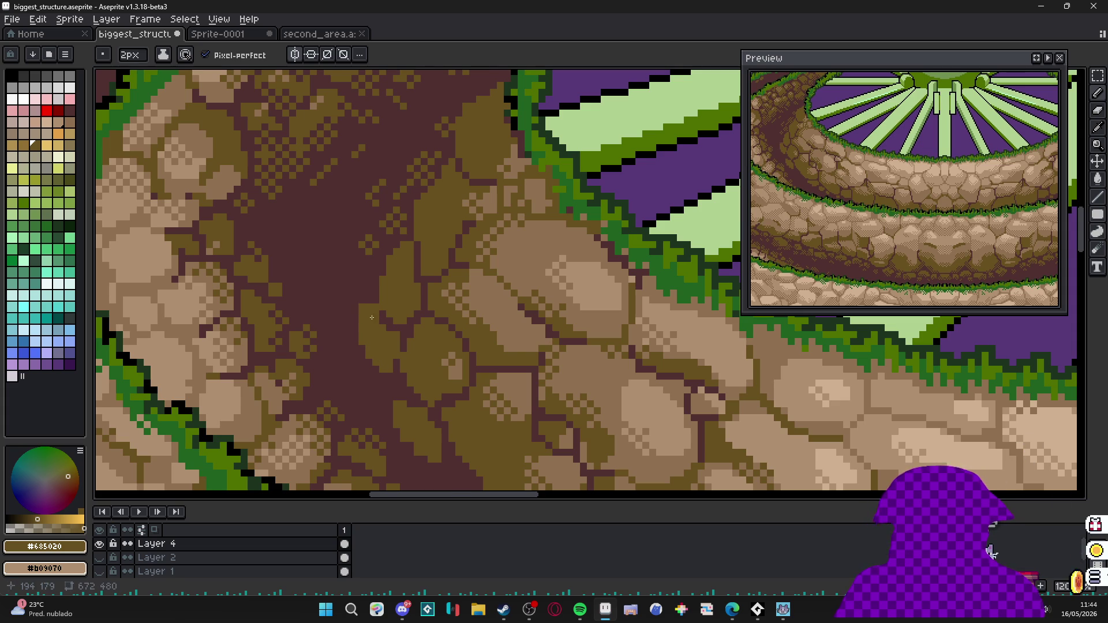
scroll(371, 318, down, 5)
scroll(380, 367, up, 6)
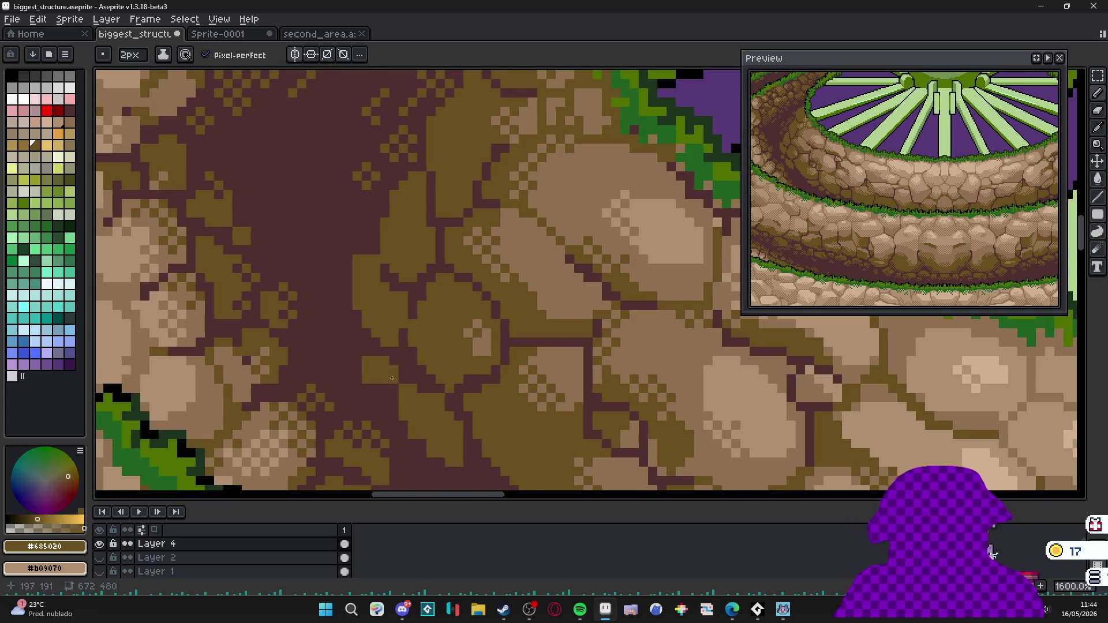
scroll(391, 379, down, 5)
scroll(379, 348, up, 5)
scroll(371, 348, down, 4)
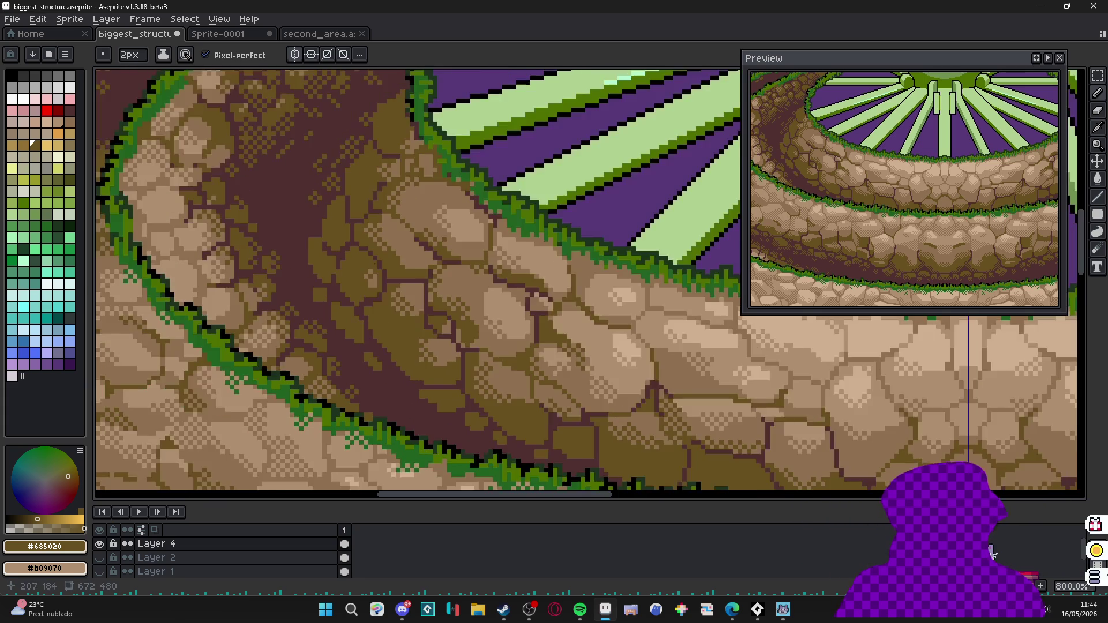
scroll(407, 346, up, 1)
scroll(447, 340, up, 2)
scroll(374, 347, down, 3)
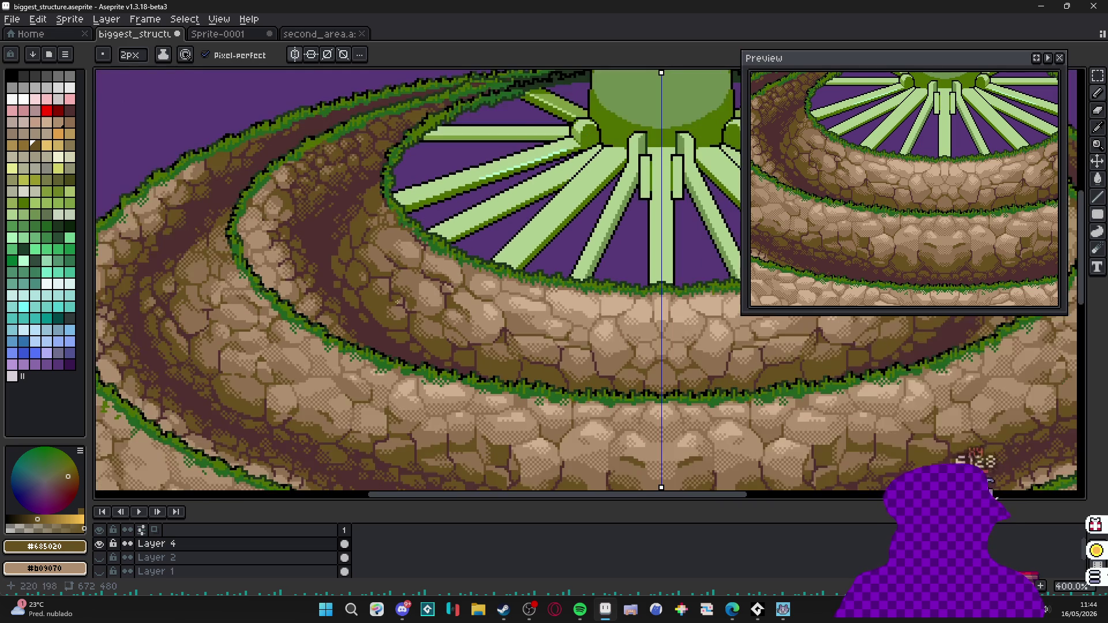
scroll(389, 346, up, 3)
scroll(442, 350, up, 3)
scroll(368, 358, up, 3)
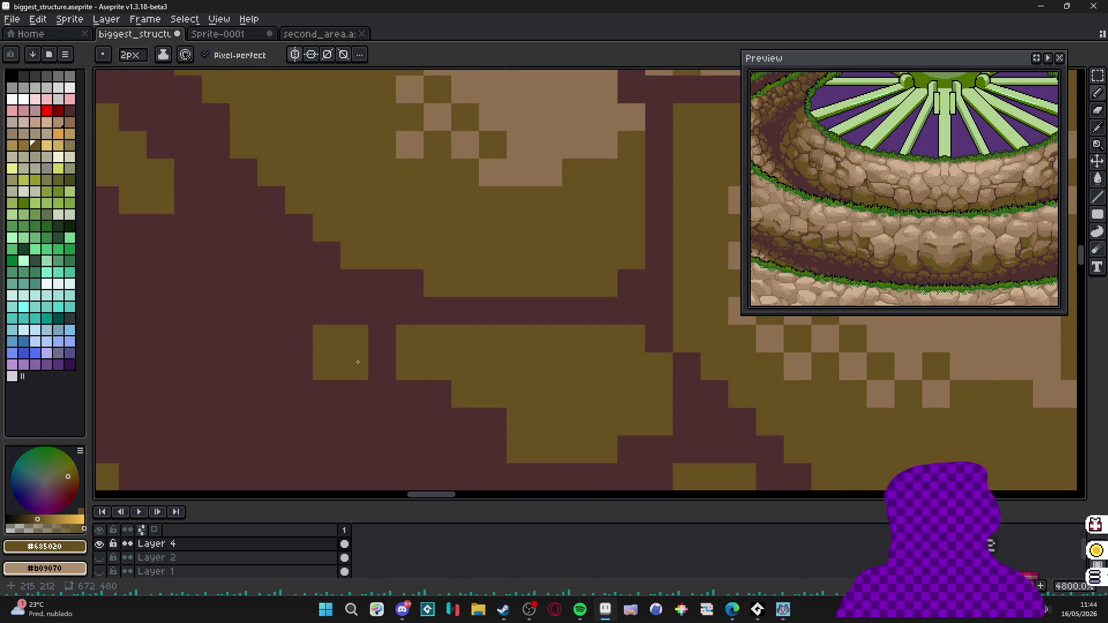
click(366, 355)
key(minus)
scroll(372, 351, down, 5)
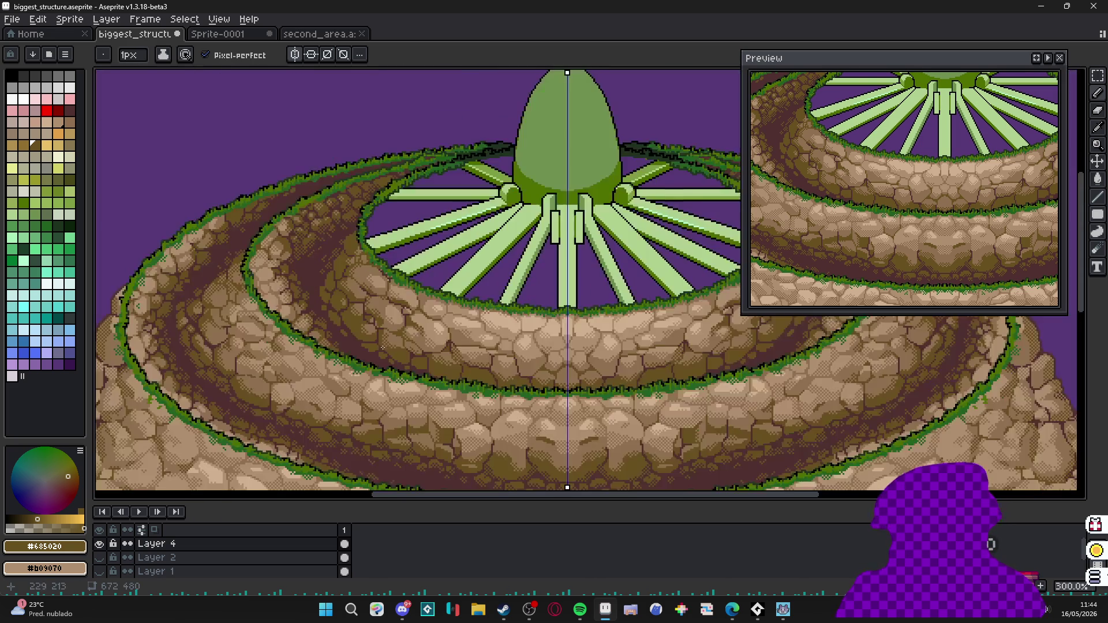
scroll(346, 303, up, 2)
scroll(390, 329, up, 2)
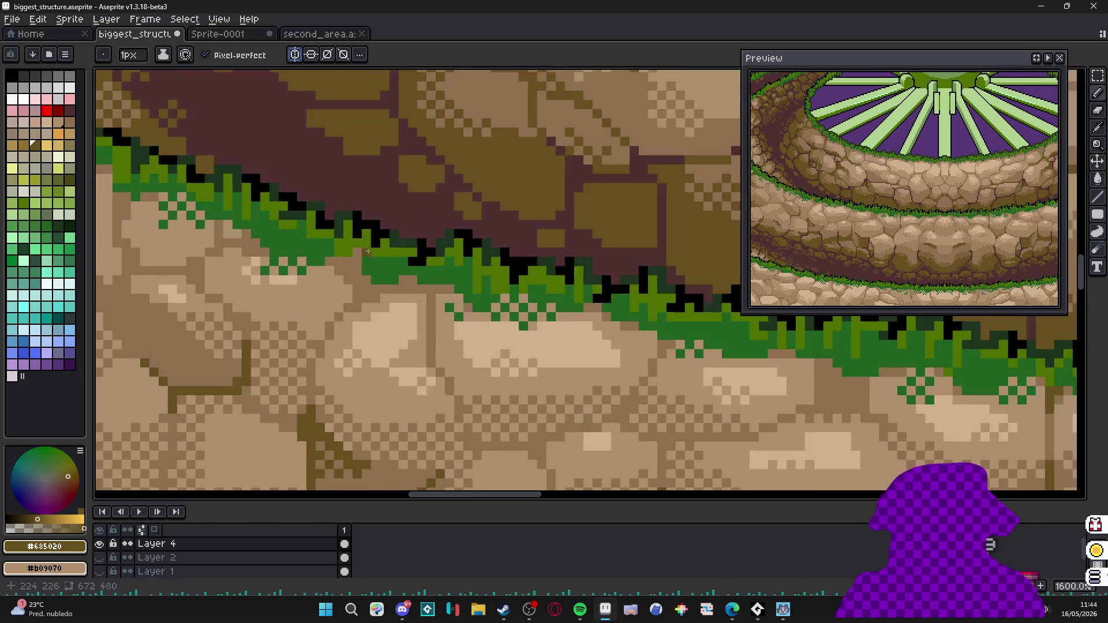
scroll(459, 358, up, 1)
scroll(459, 358, up, 1)
Paint checkered dither pixels into the dark channels between the stone tiers.
key(m)
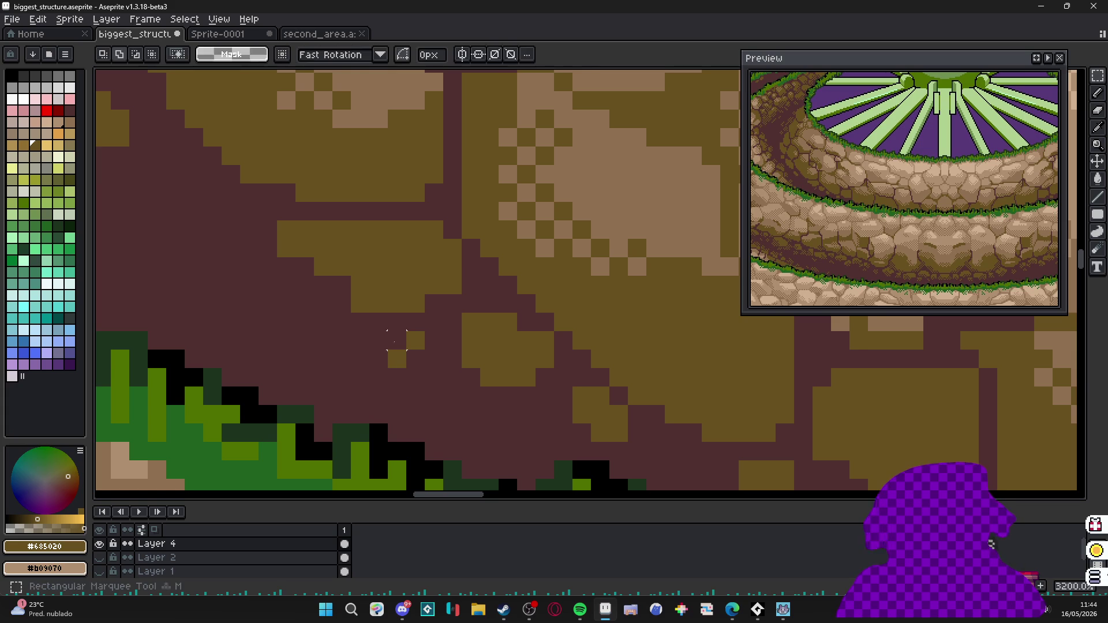
mouse_move(395, 338)
mouse_down()
mouse_move(424, 369)
mouse_move(554, 390)
mouse_up()
scroll(425, 364, down, 5)
scroll(450, 359, up, 5)
scroll(483, 401, down, 2)
drag(482, 401, 389, 337)
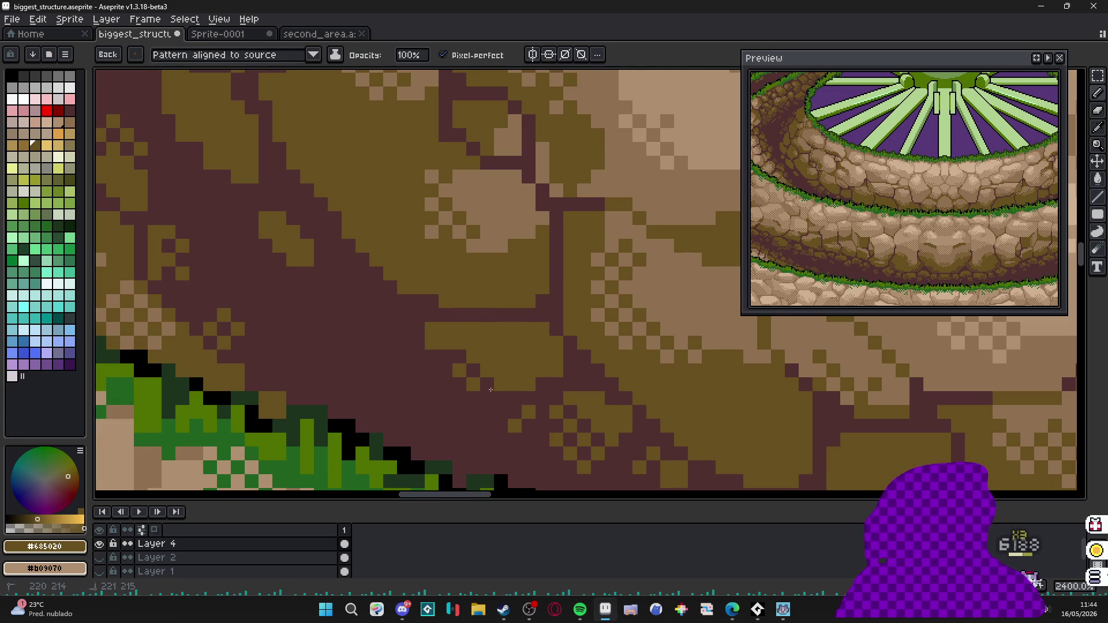
scroll(390, 338, down, 2)
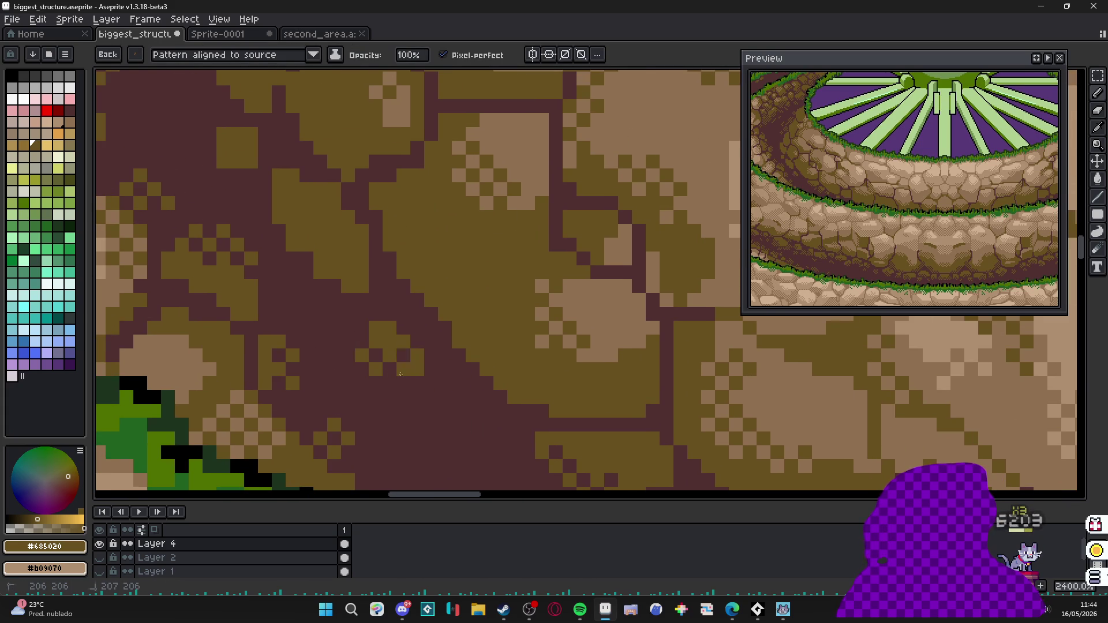
drag(399, 163, 406, 286)
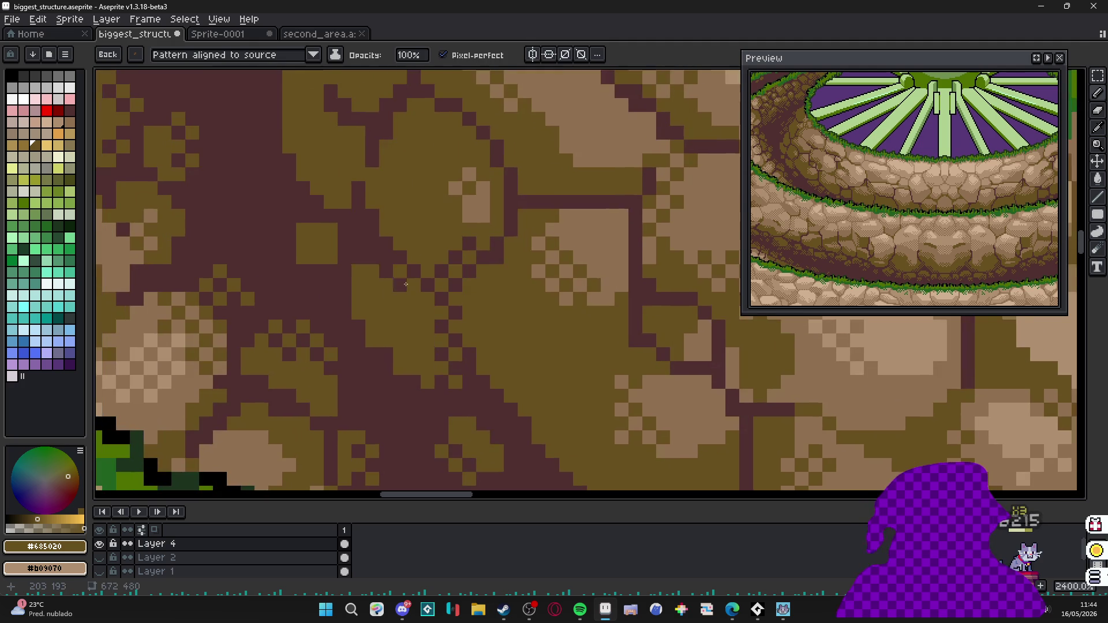
scroll(343, 307, up, 2)
mouse_move(364, 316)
mouse_down()
mouse_move(380, 313)
mouse_move(378, 209)
mouse_up()
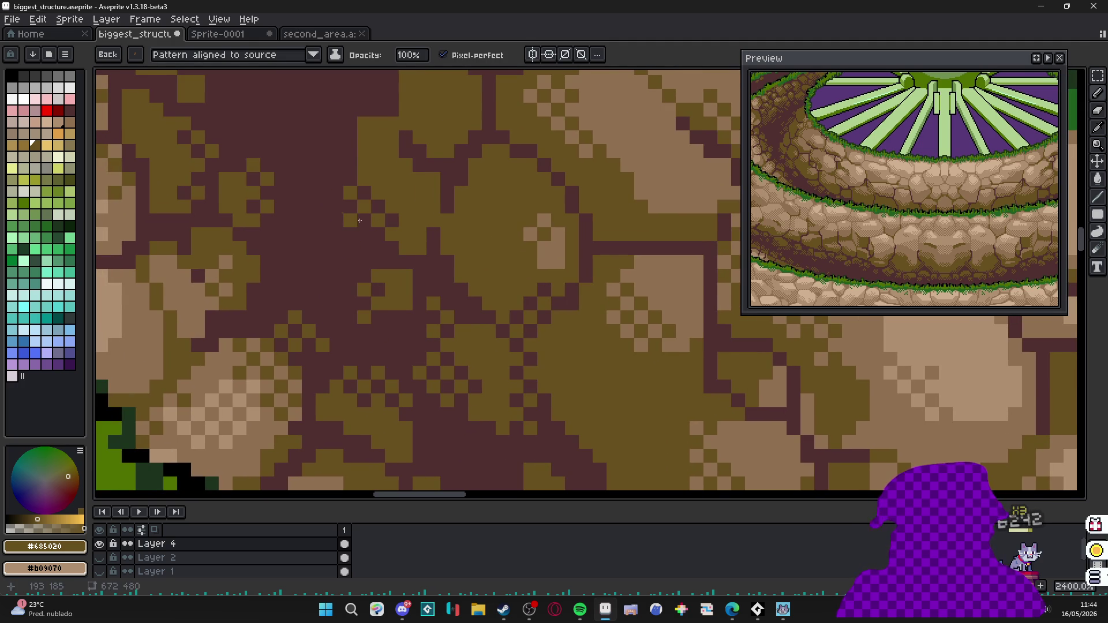
mouse_move(358, 163)
mouse_down()
mouse_move(411, 248)
mouse_move(470, 236)
mouse_up()
drag(437, 174, 476, 147)
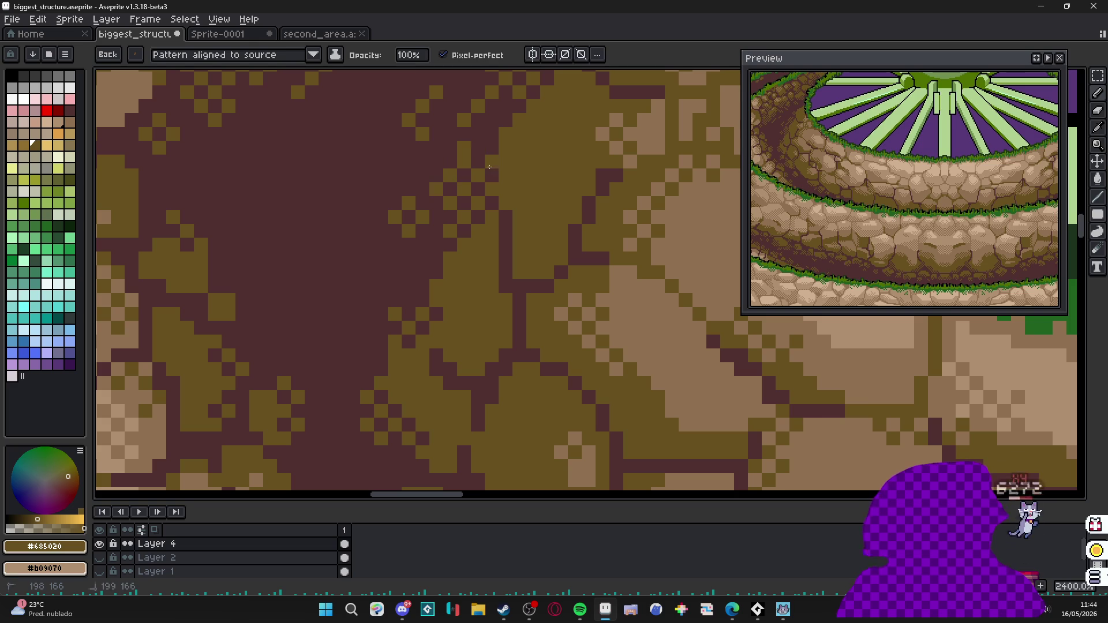
scroll(485, 173, down, 2)
scroll(511, 232, up, 1)
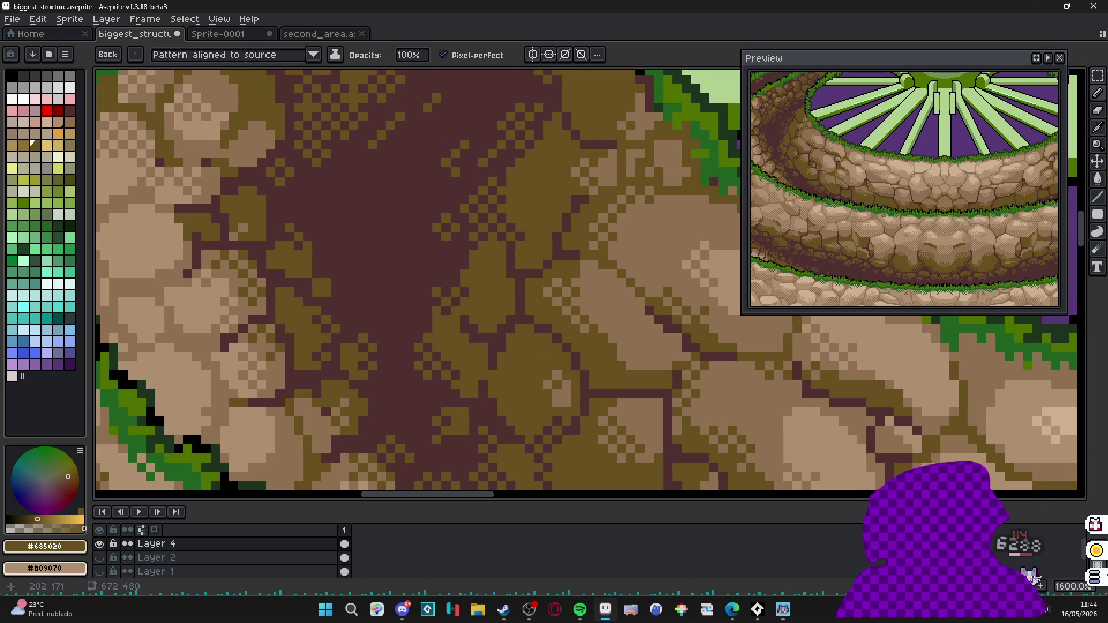
scroll(514, 254, down, 4)
scroll(485, 286, down, 1)
scroll(429, 322, up, 2)
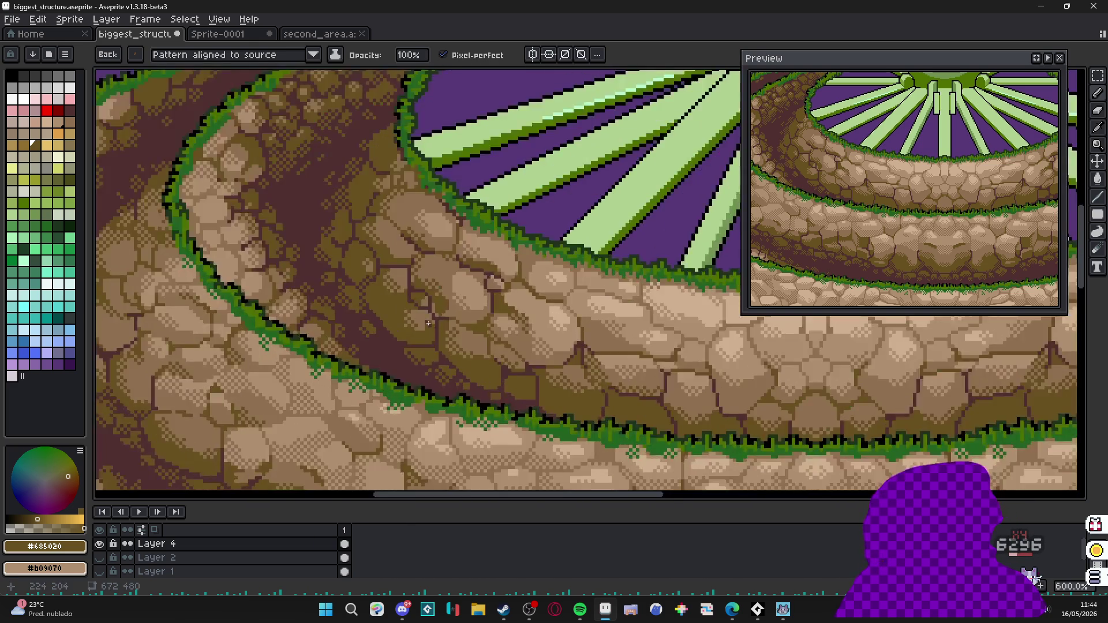
scroll(429, 323, up, 1)
scroll(378, 360, up, 1)
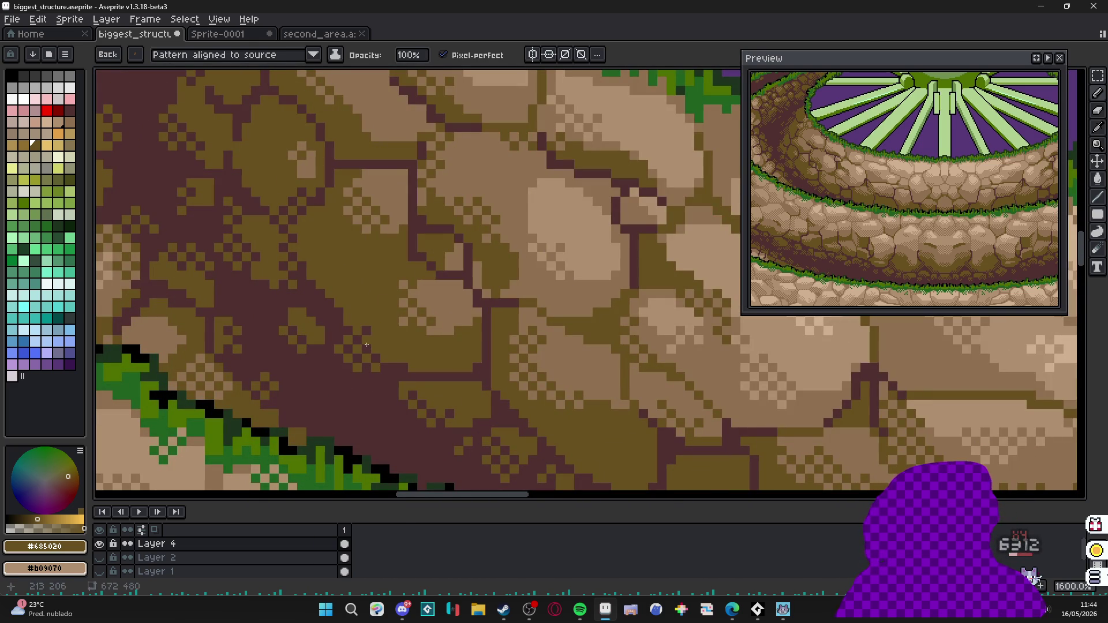
Save biggest_structure.aseprite and recenter the whole structure in view.
key(ctrl+s)
scroll(388, 387, down, 2)
scroll(534, 354, up, 3)
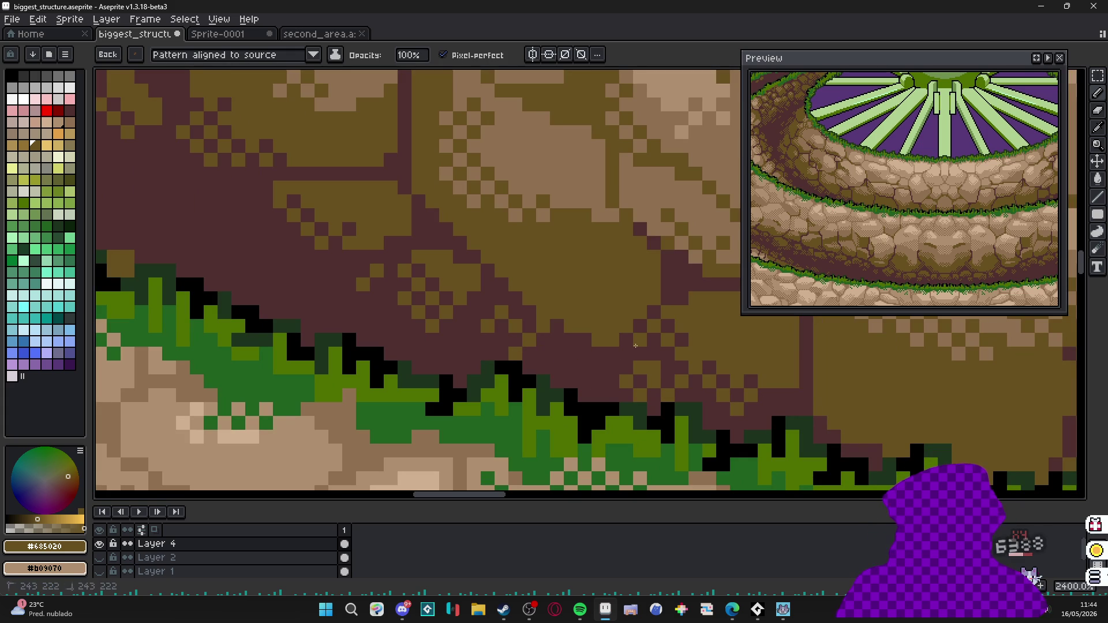
scroll(666, 276, down, 1)
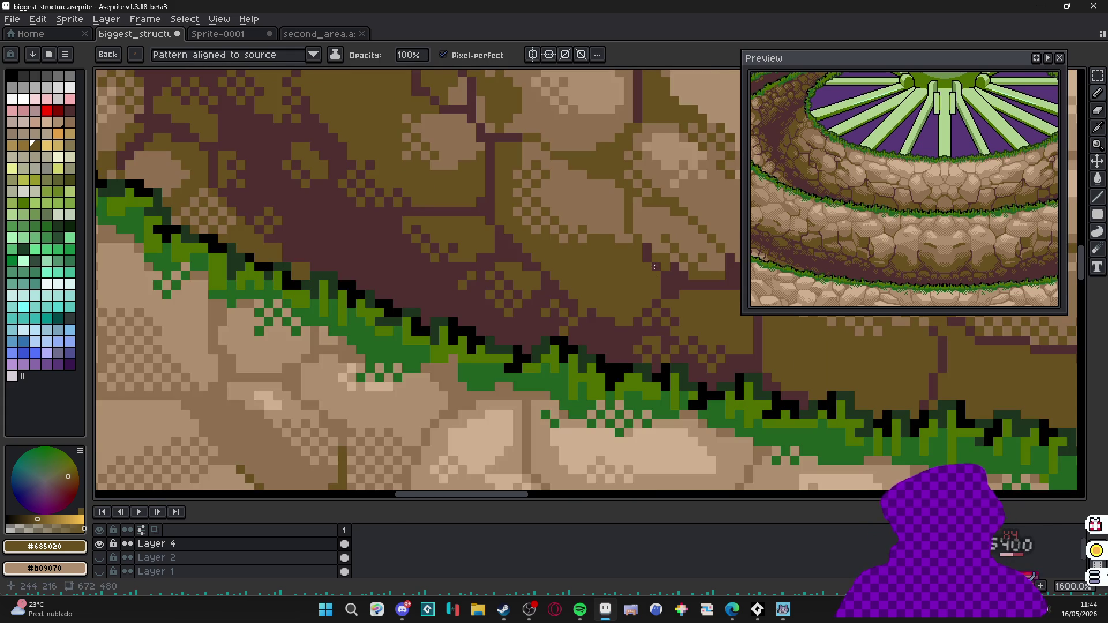
scroll(710, 301, down, 3)
scroll(554, 329, up, 2)
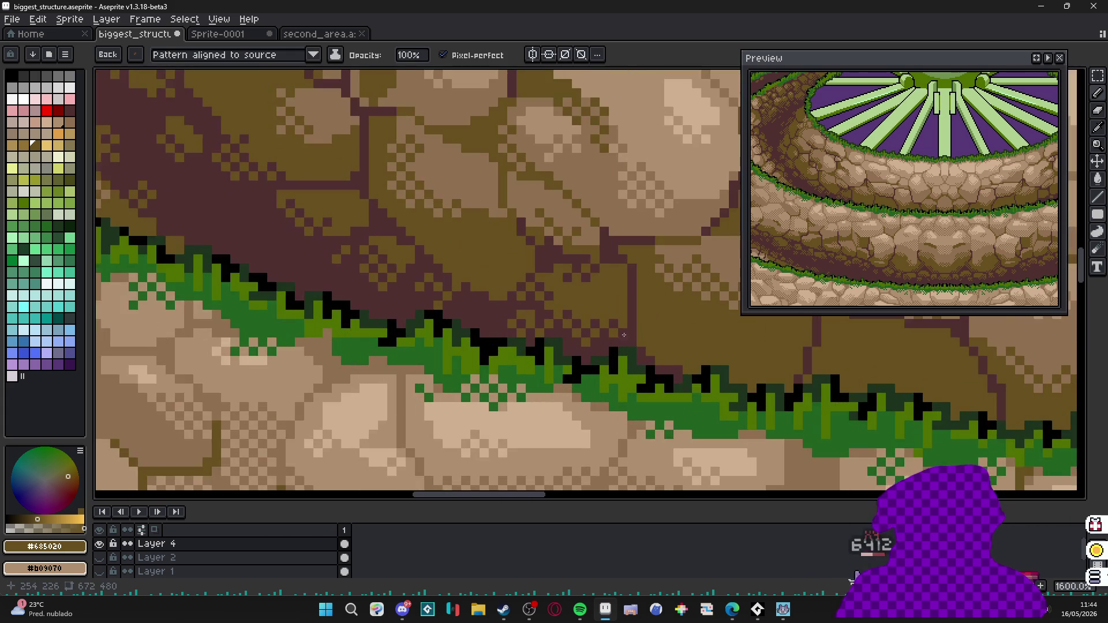
scroll(535, 351, down, 2)
scroll(537, 351, up, 1)
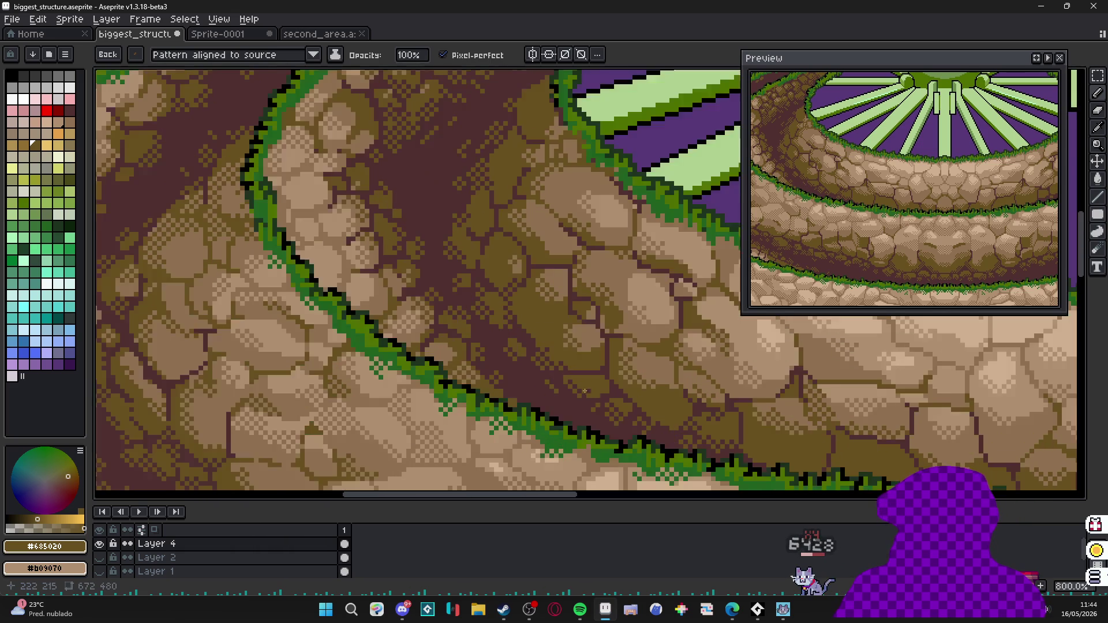
scroll(536, 351, down, 2)
drag(554, 364, 494, 334)
scroll(571, 321, up, 1)
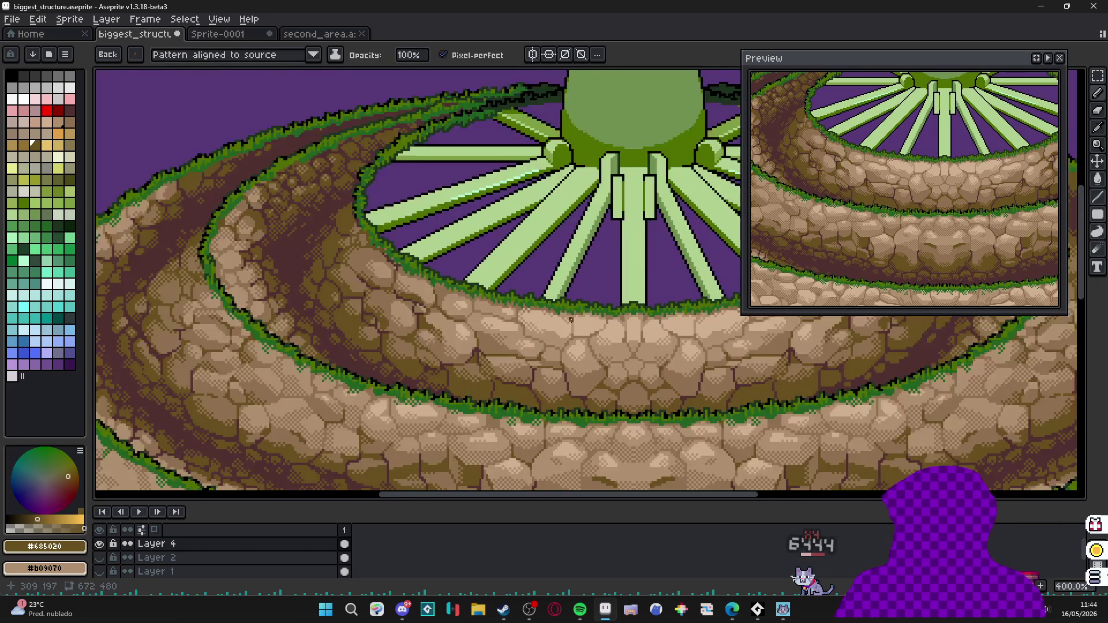
scroll(572, 321, down, 1)
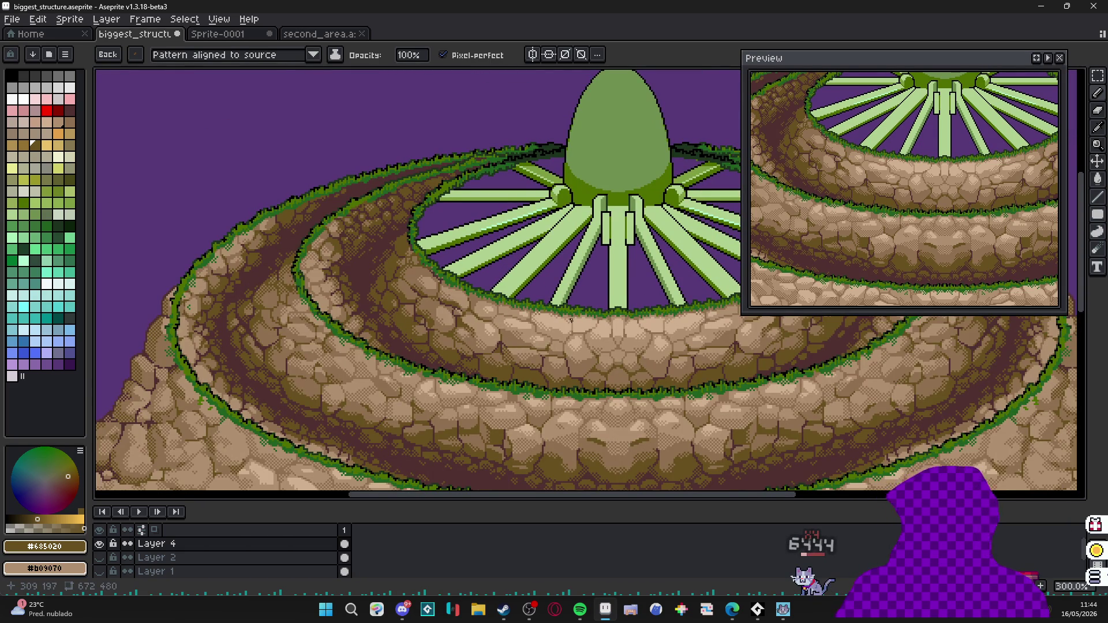
scroll(520, 329, down, 1)
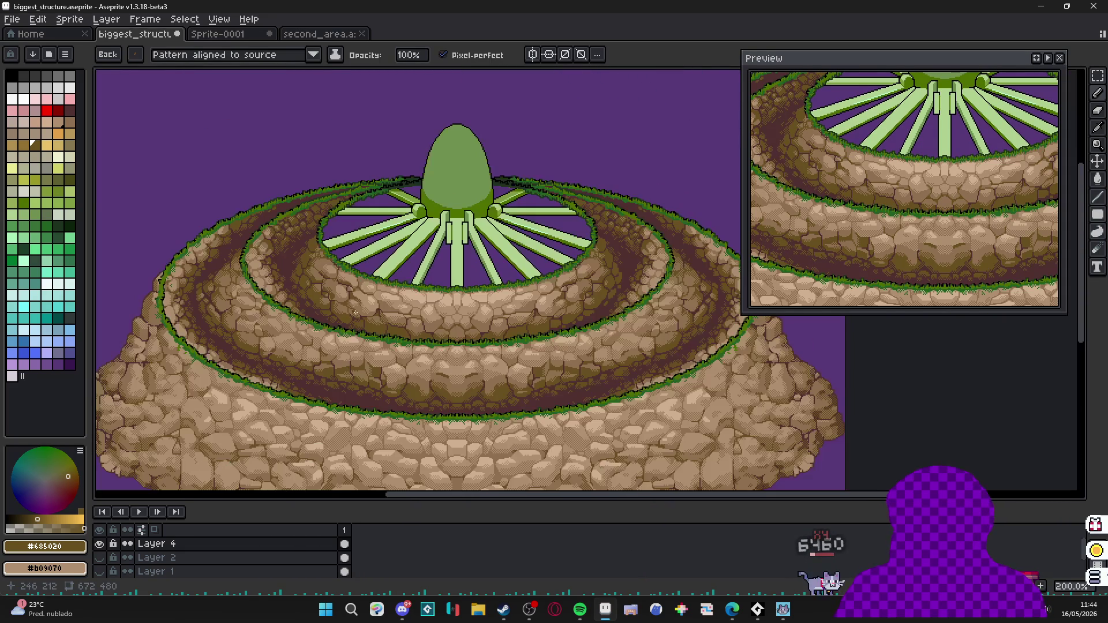
drag(554, 346, 520, 329)
mouse_move(411, 312)
mouse_down()
mouse_move(405, 338)
mouse_move(423, 333)
mouse_up()
scroll(485, 277, up, 1)
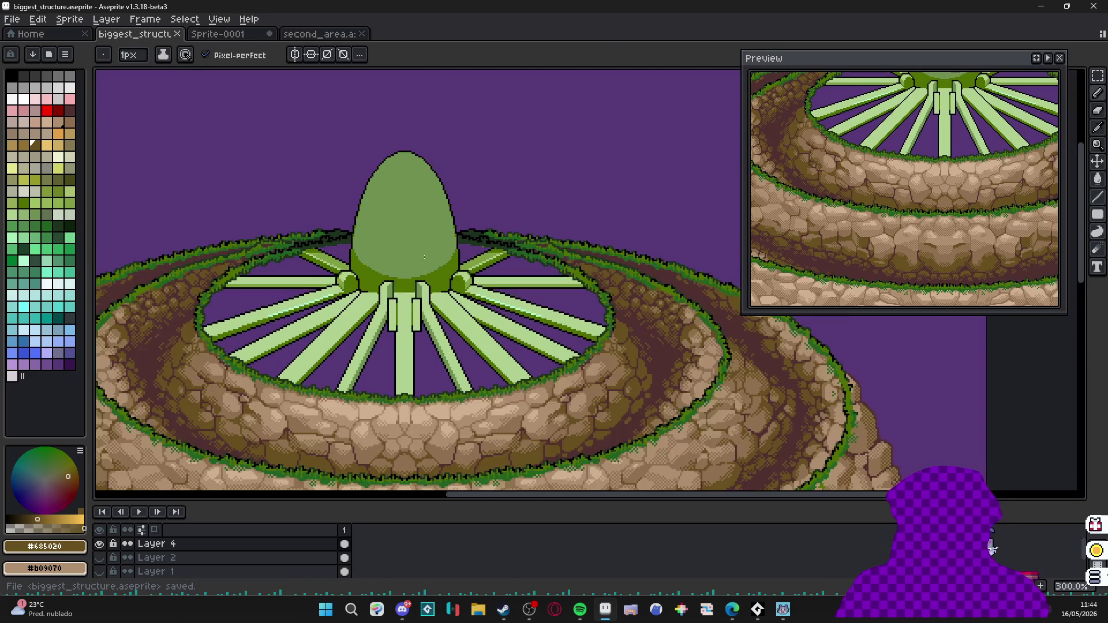
drag(554, 347, 606, 329)
key(ctrl+s)
scroll(520, 304, down, 1)
key(ctrl+apostrophe)
key(v)
drag(485, 217, 478, 236)
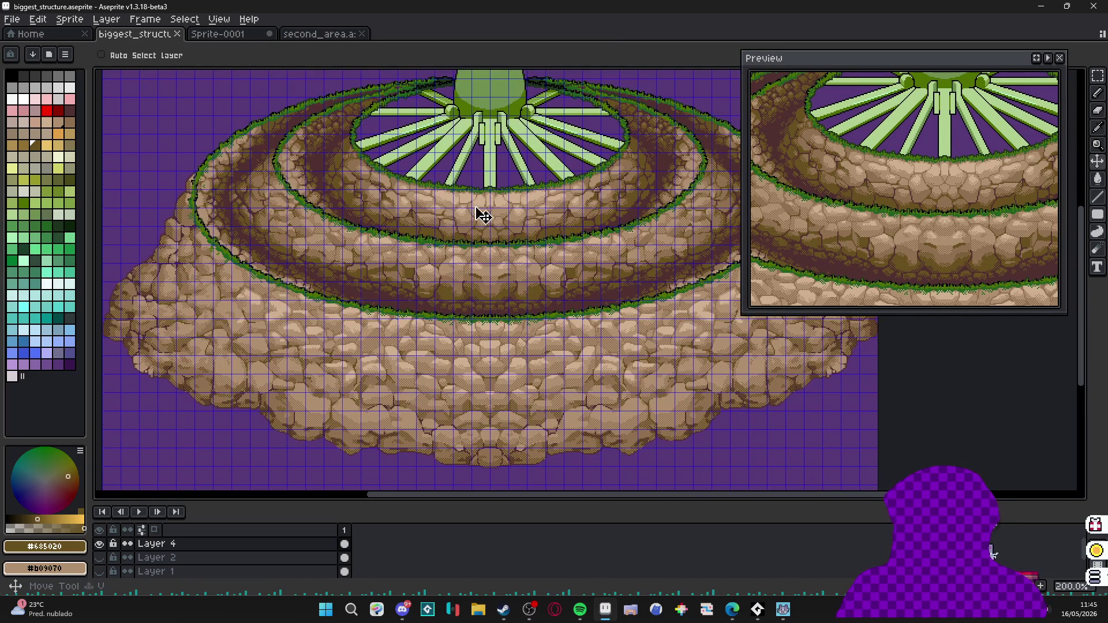
scroll(474, 230, down, 2)
key(m)
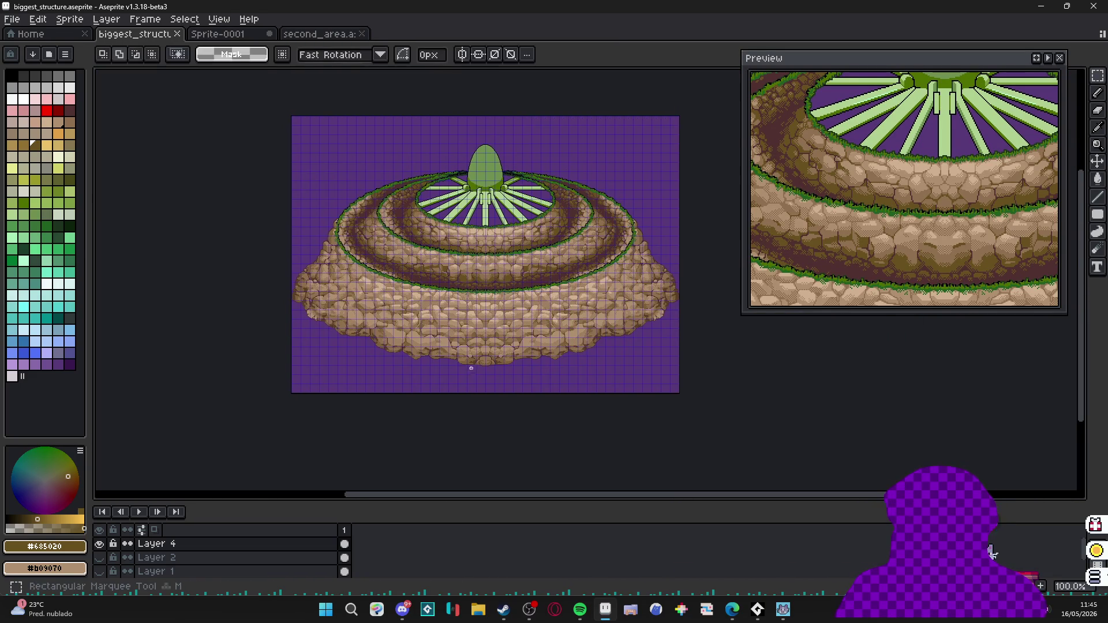
scroll(482, 395, up, 2)
scroll(482, 393, down, 1)
drag(129, 277, 486, 485)
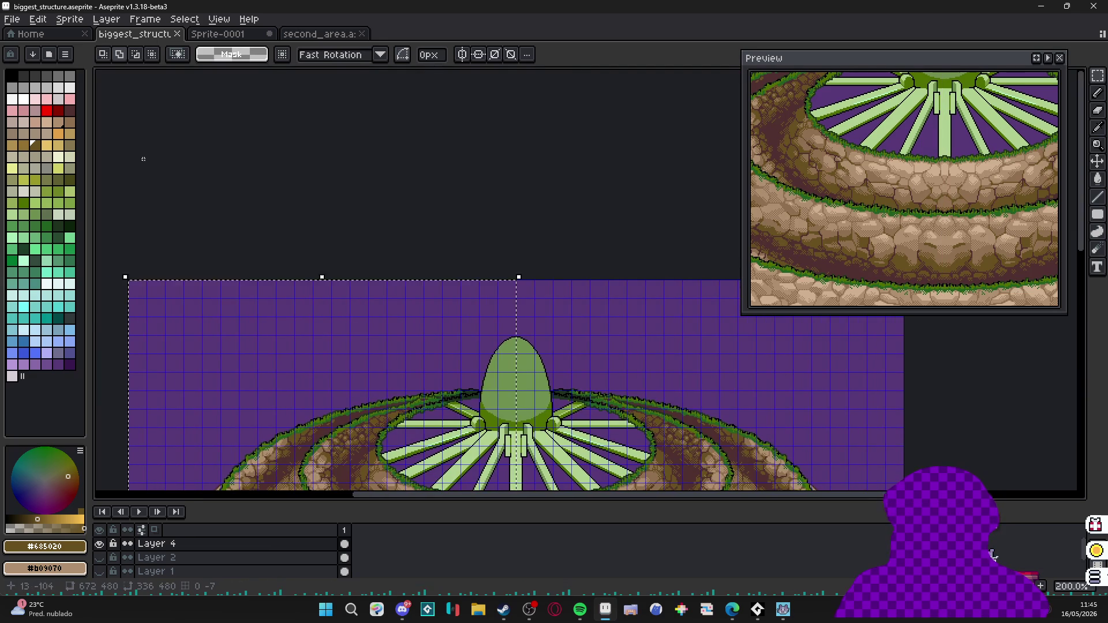
scroll(422, 286, down, 1)
drag(320, 298, 495, 299)
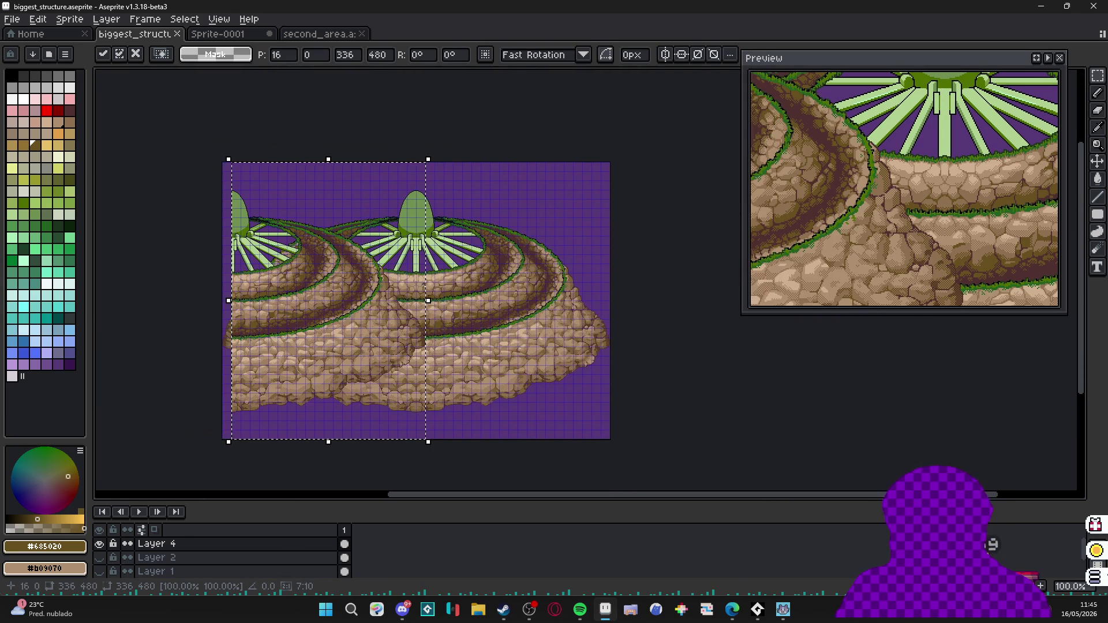
drag(423, 286, 432, 291)
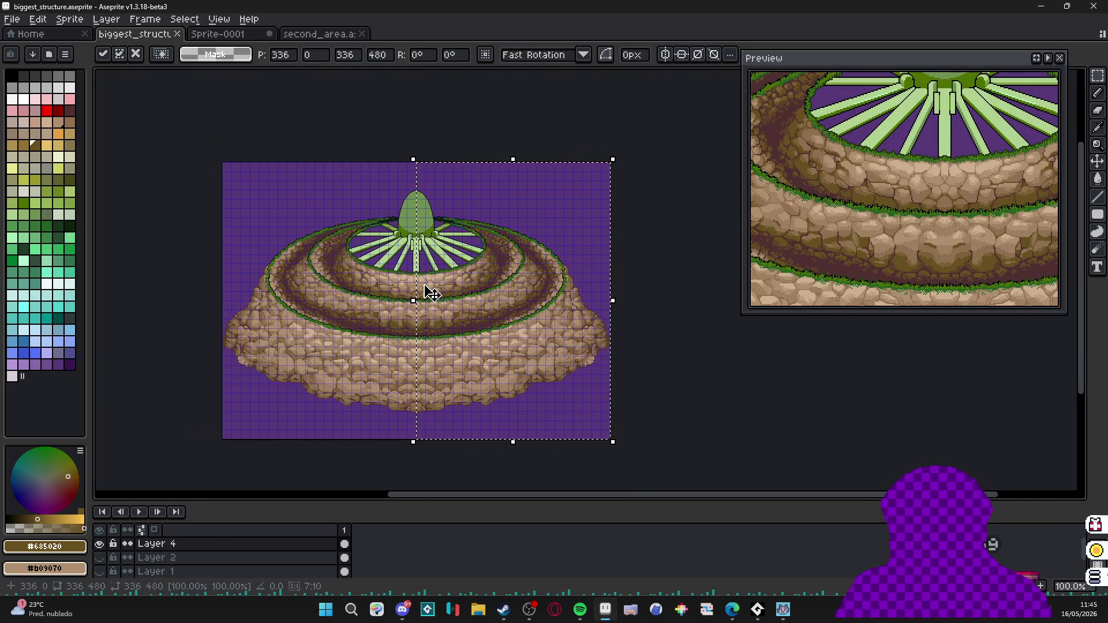
key(Escape)
scroll(431, 291, up, 1)
key(ctrl+s)
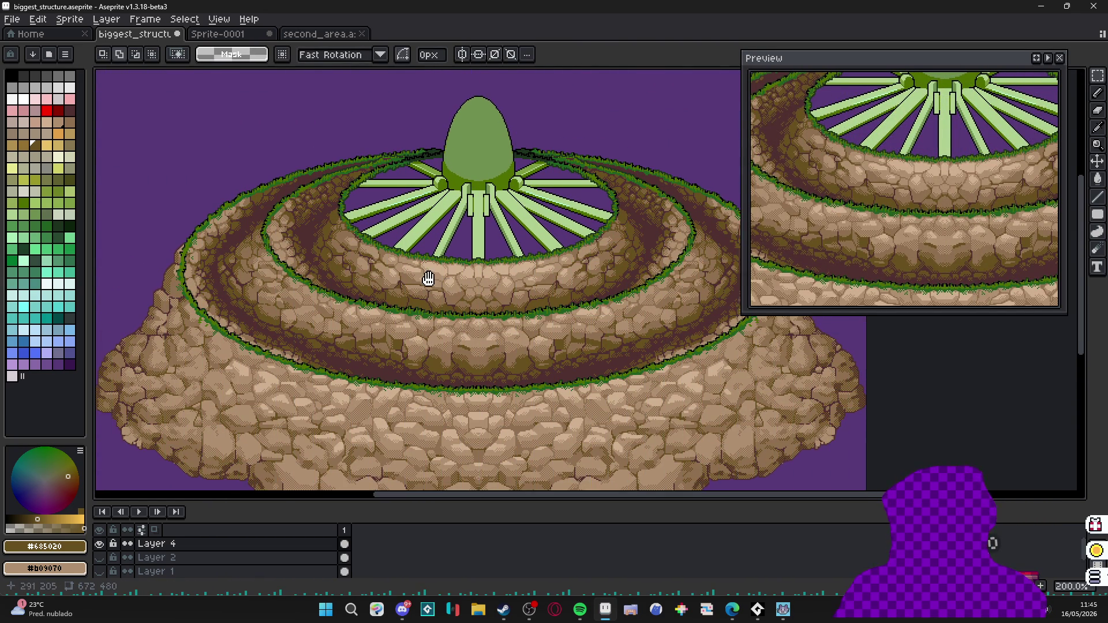
drag(413, 259, 447, 291)
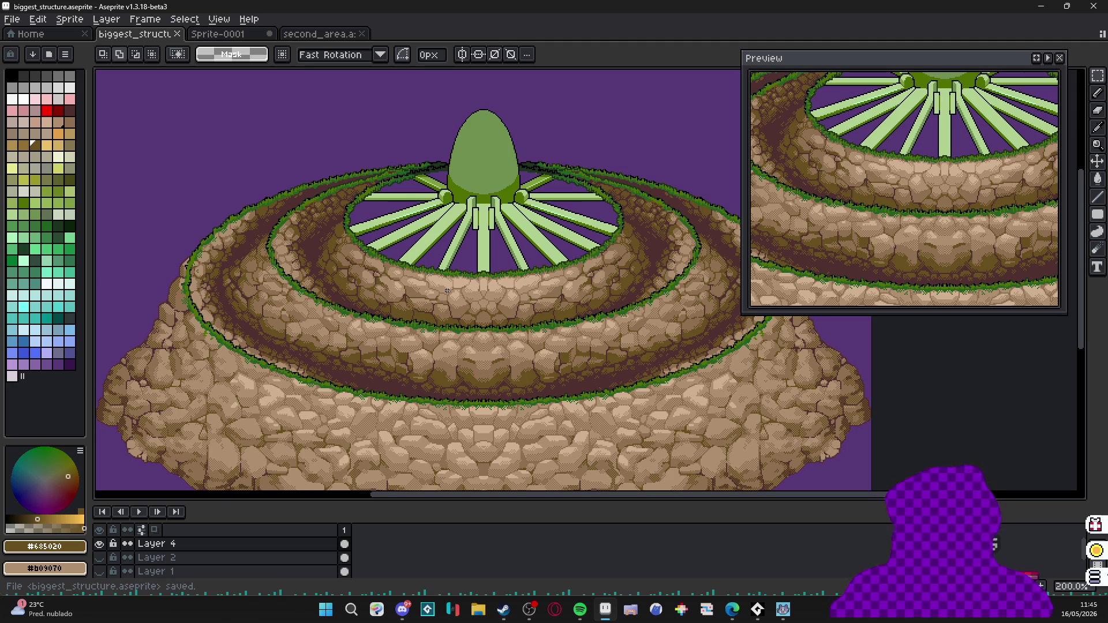
scroll(447, 291, up, 1)
Compare the Sprite-0001 and second_area sprites, return to biggest_structure and sample the spokes' pale green.
drag(447, 291, 499, 313)
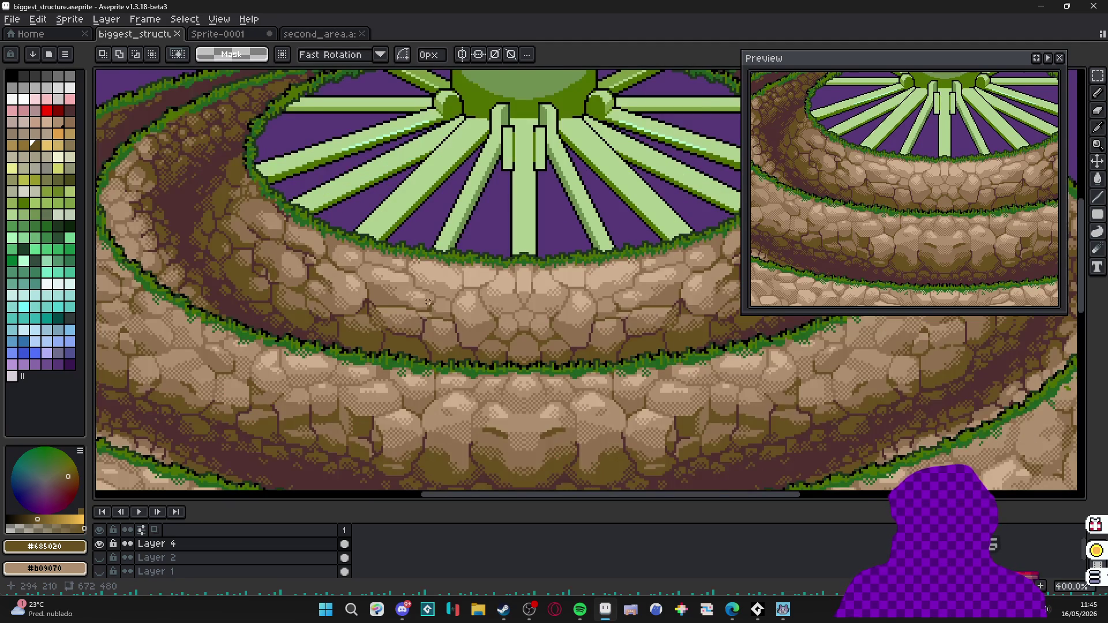
scroll(515, 302, down, 1)
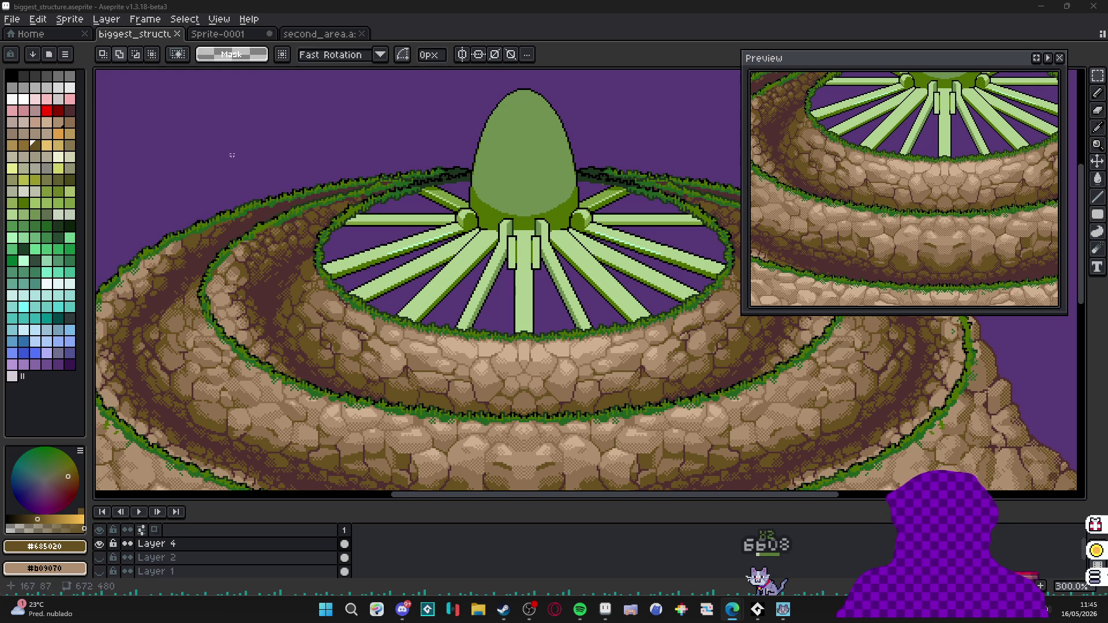
click(247, 36)
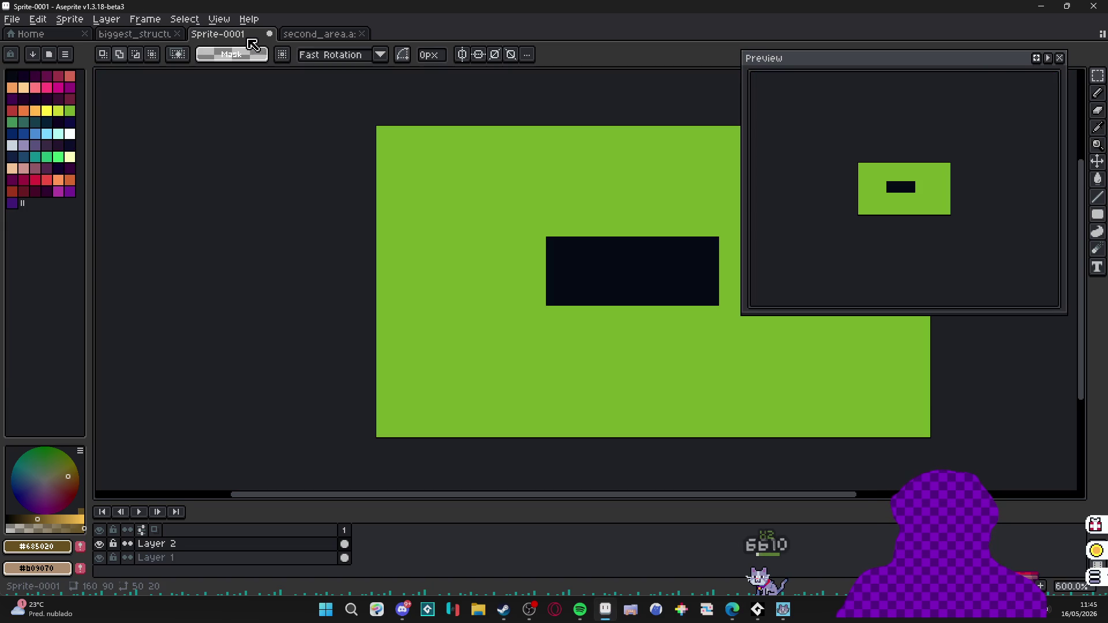
click(138, 34)
click(316, 35)
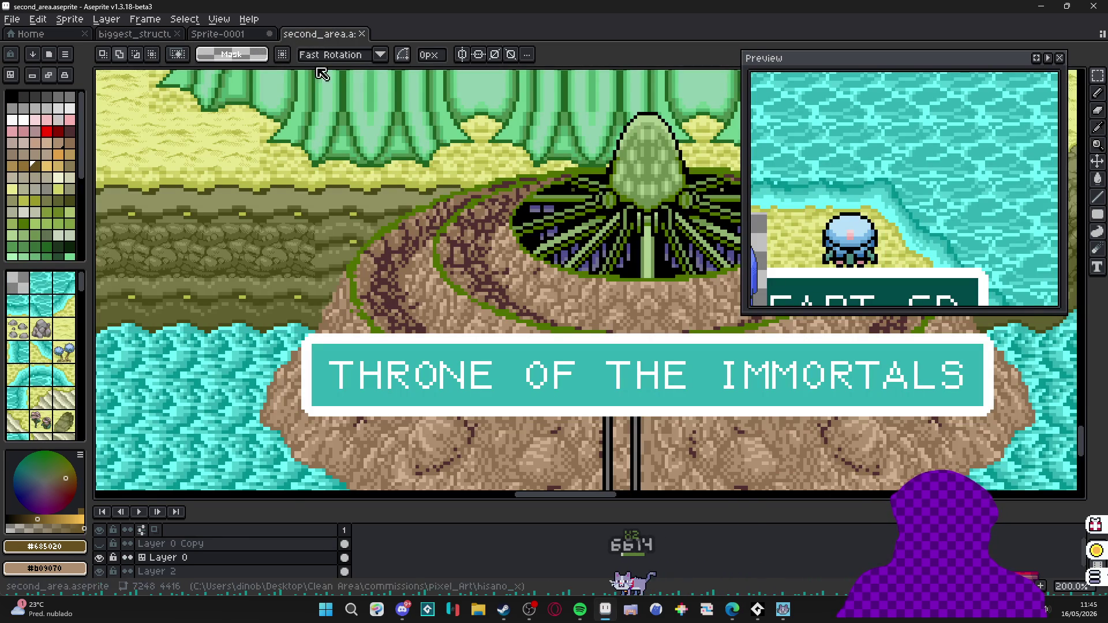
click(223, 37)
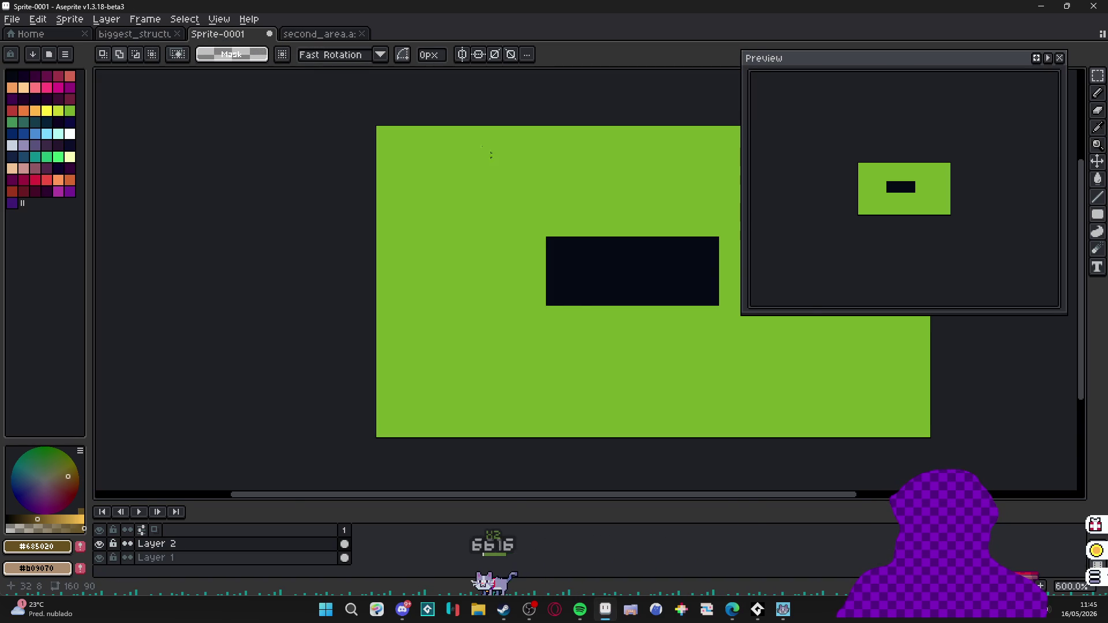
click(321, 35)
click(135, 34)
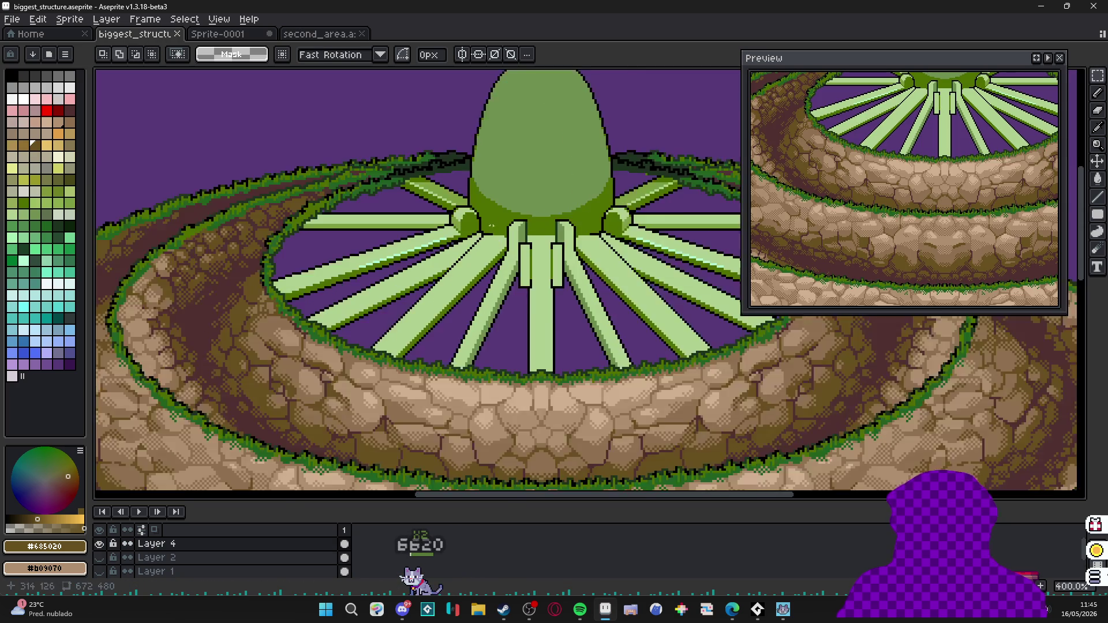
scroll(453, 216, up, 1)
scroll(433, 259, up, 1)
click(409, 325)
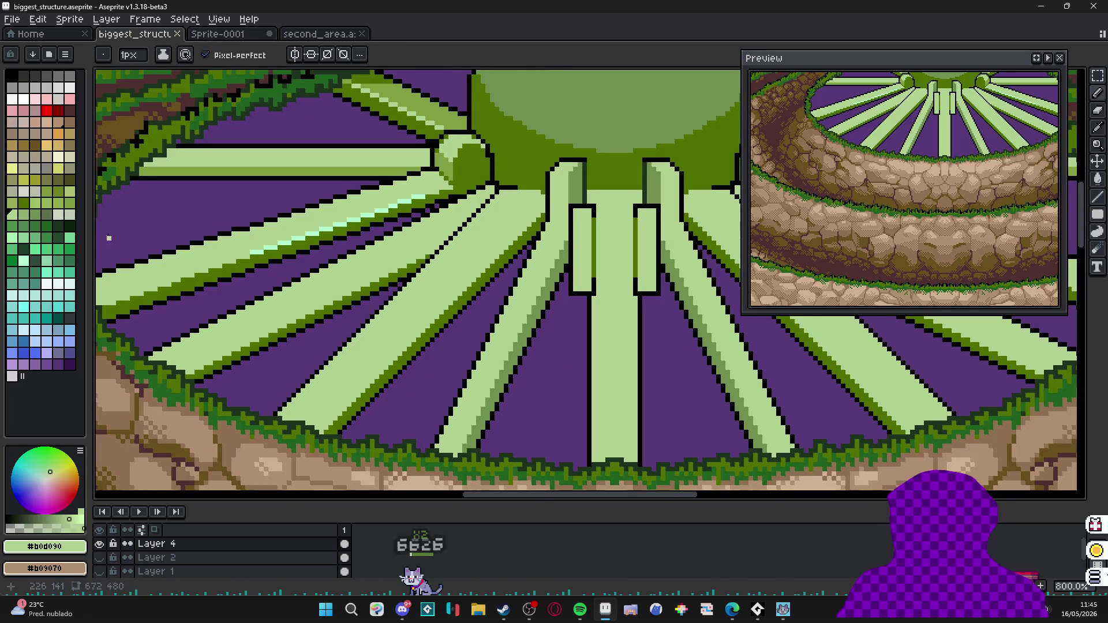
With vertical mirroring on, draw and fill pale green highlights across the spokes near the hub.
click(26, 216)
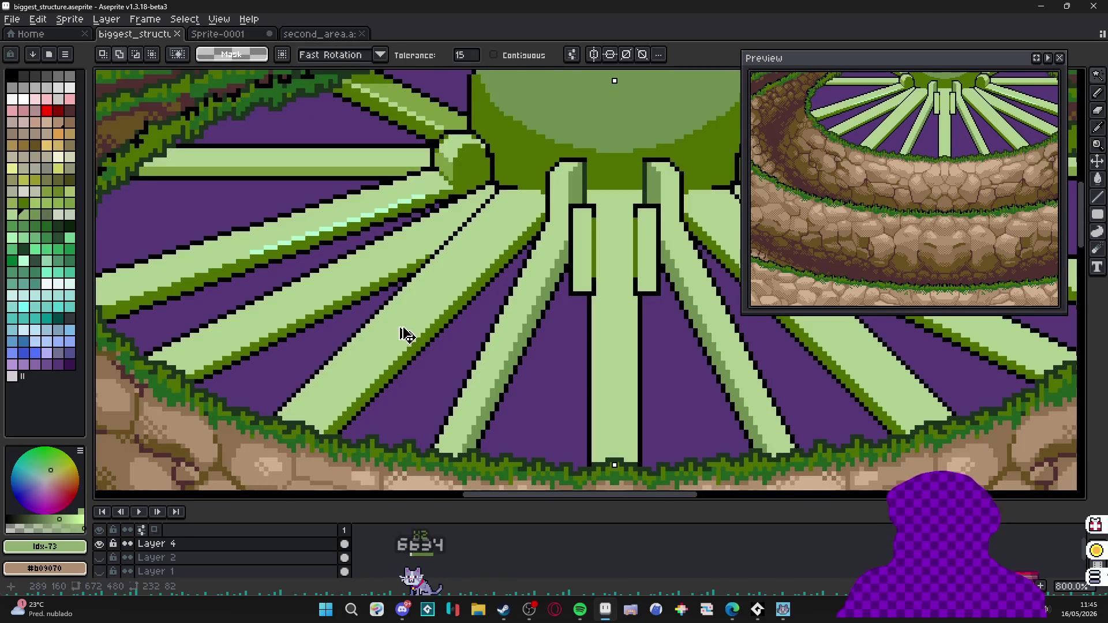
click(60, 215)
scroll(451, 264, down, 1)
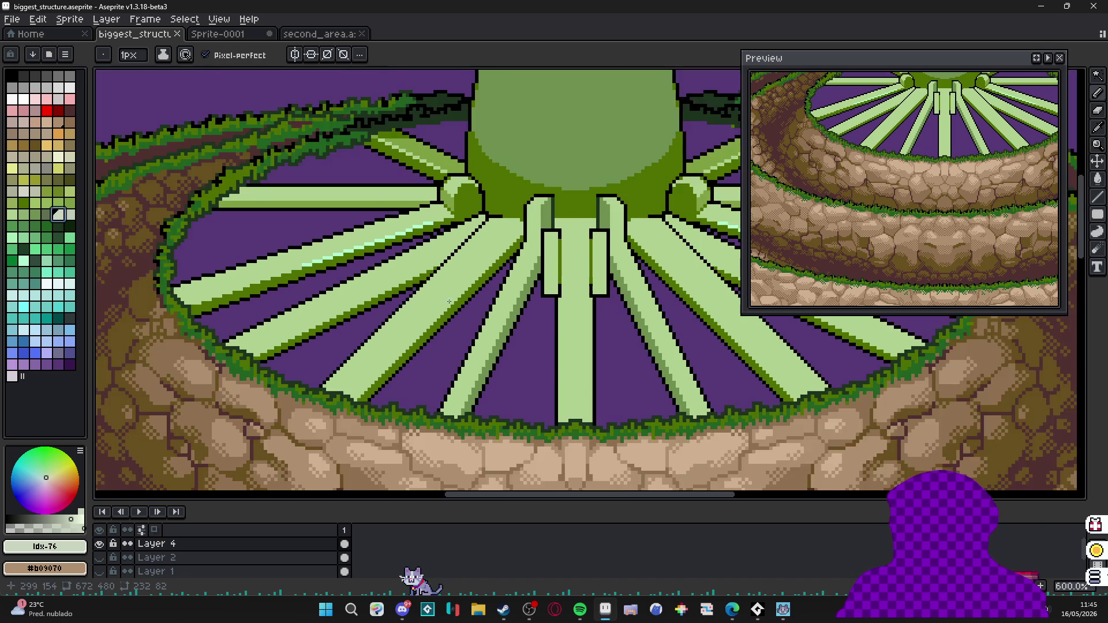
scroll(452, 264, down, 1)
click(295, 54)
scroll(464, 290, up, 1)
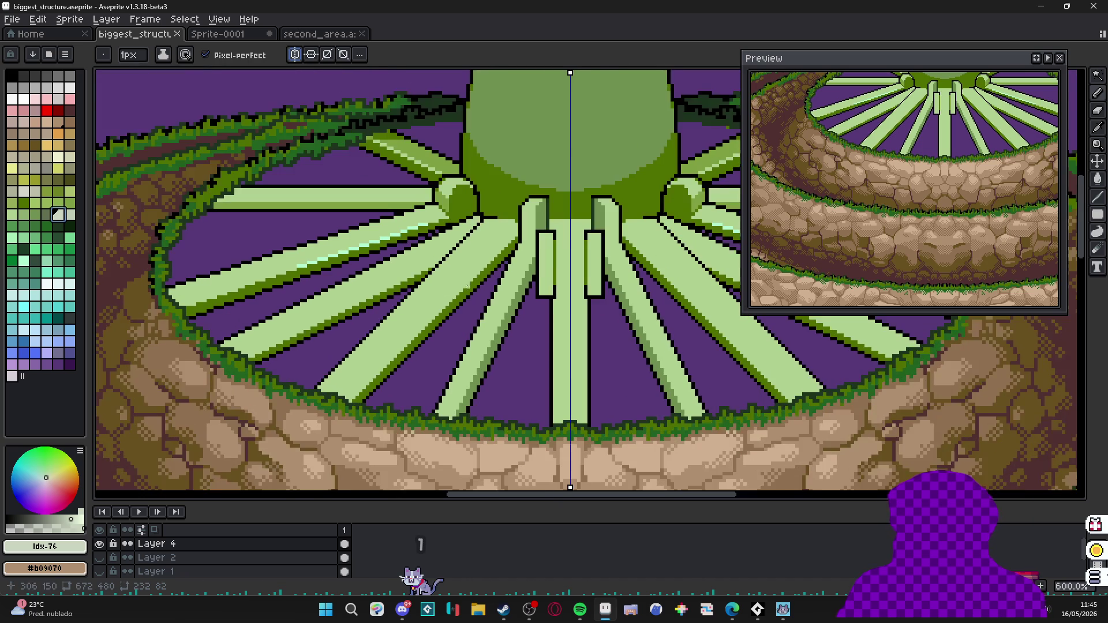
scroll(464, 290, up, 1)
drag(463, 289, 405, 290)
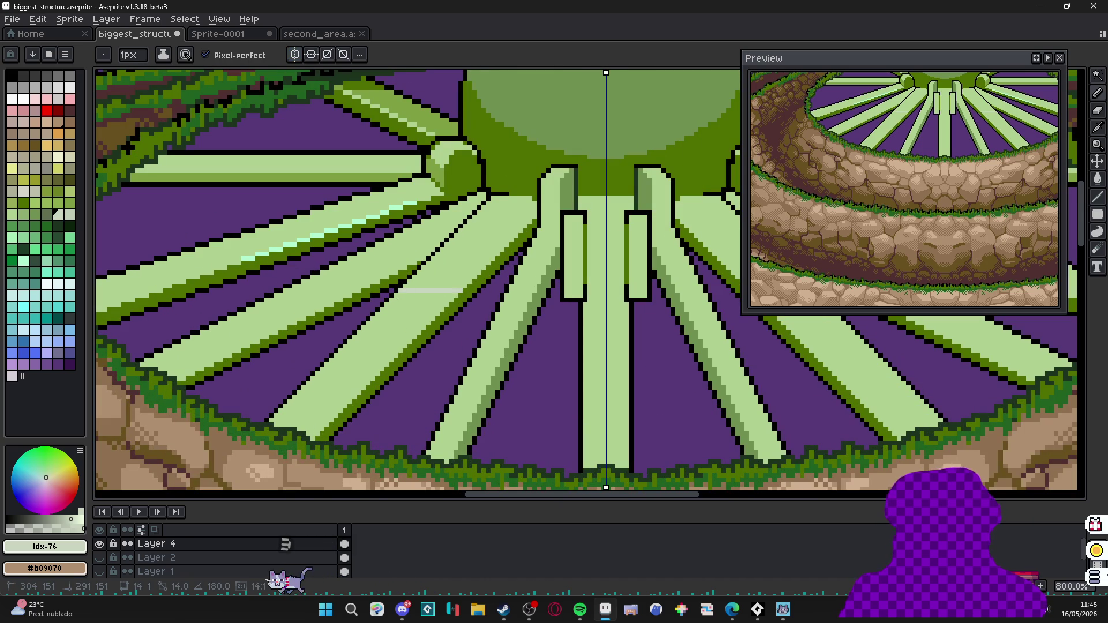
key(g)
click(494, 232)
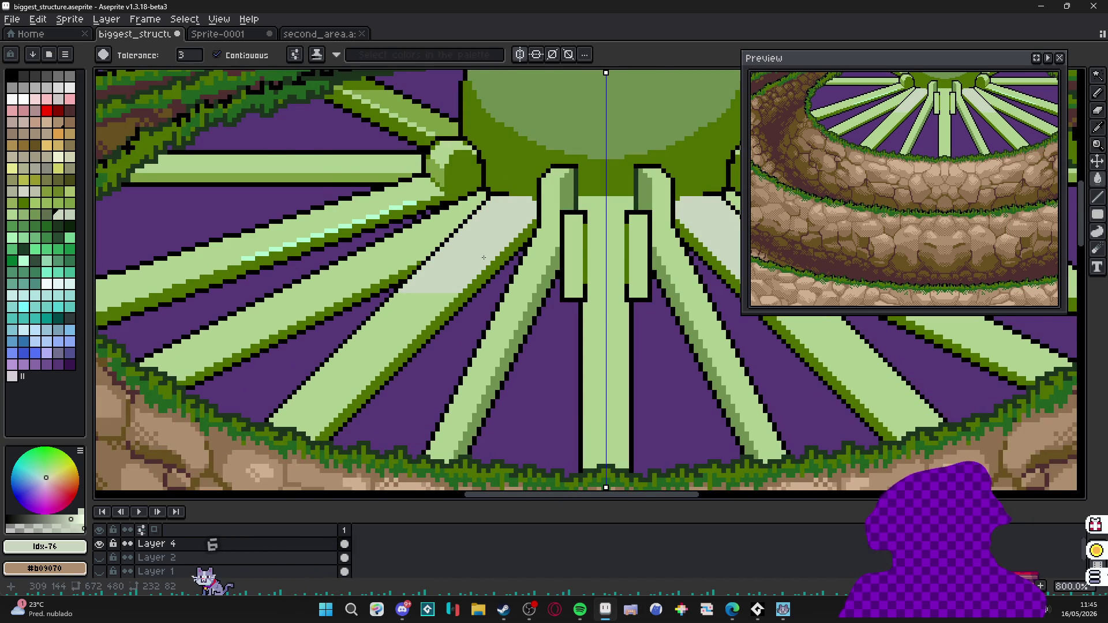
scroll(484, 257, up, 1)
key(b)
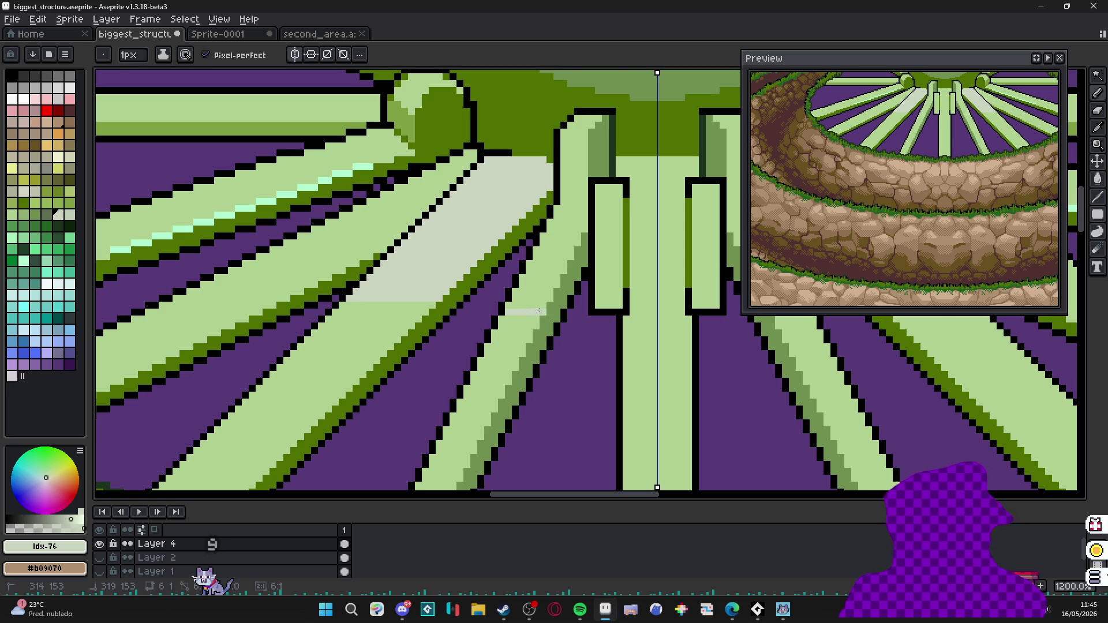
key(g)
click(539, 310)
scroll(540, 310, down, 2)
scroll(554, 286, down, 1)
scroll(570, 272, up, 2)
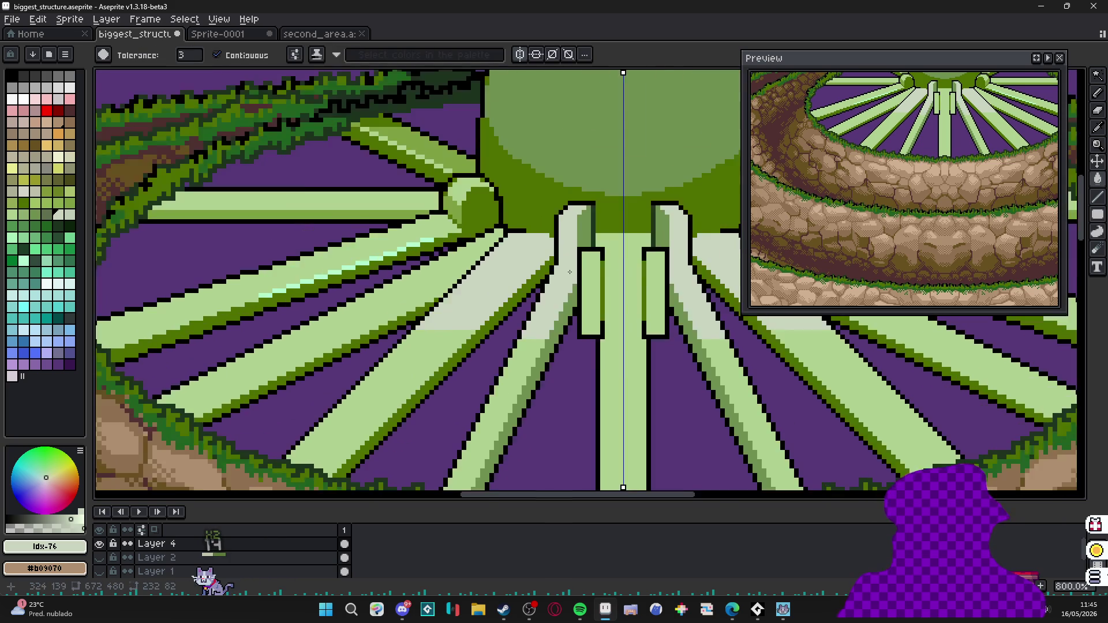
scroll(570, 271, up, 1)
Sample the light spoke green and paint a small light-green patch on a spoke.
alt+click(548, 255)
scroll(547, 256, up, 1)
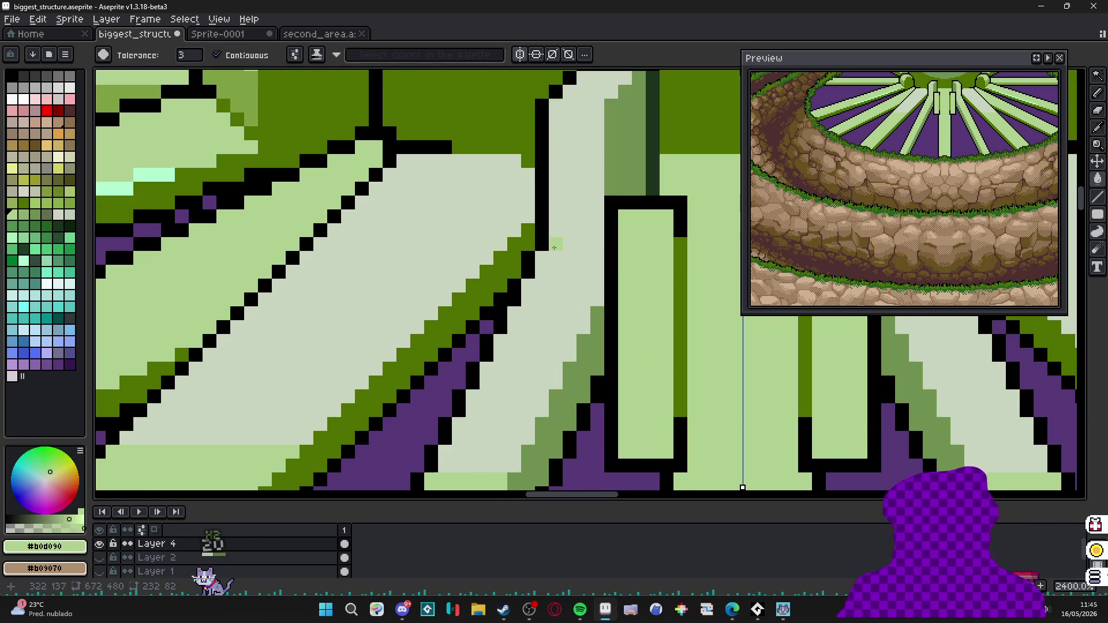
key(b)
drag(558, 241, 582, 244)
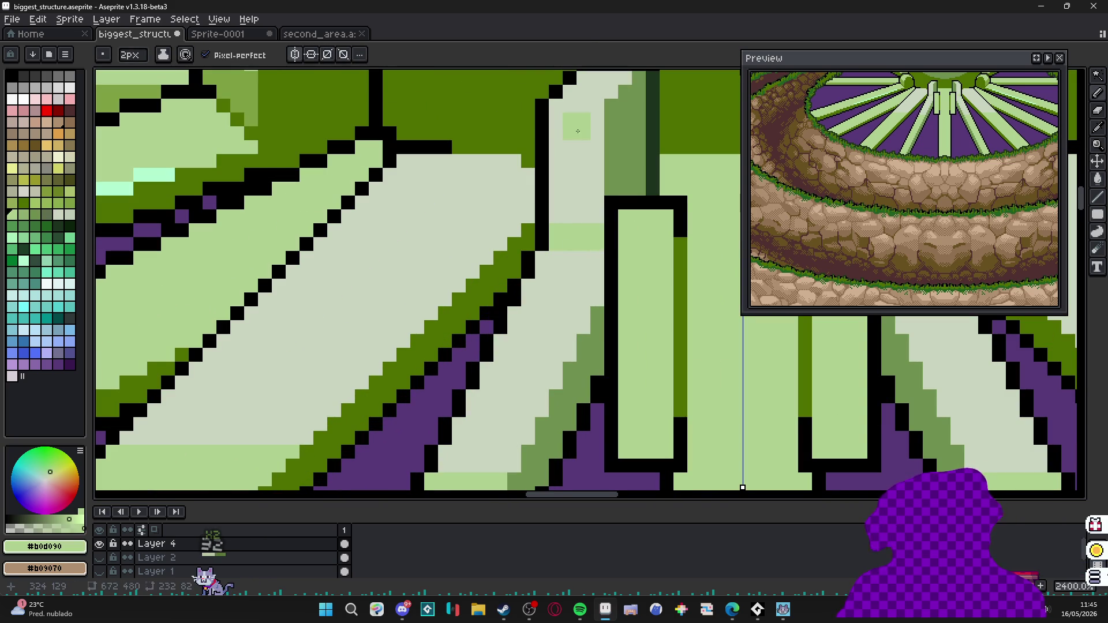
scroll(578, 130, down, 2)
key(g)
scroll(578, 147, down, 3)
key(b)
scroll(582, 221, up, 3)
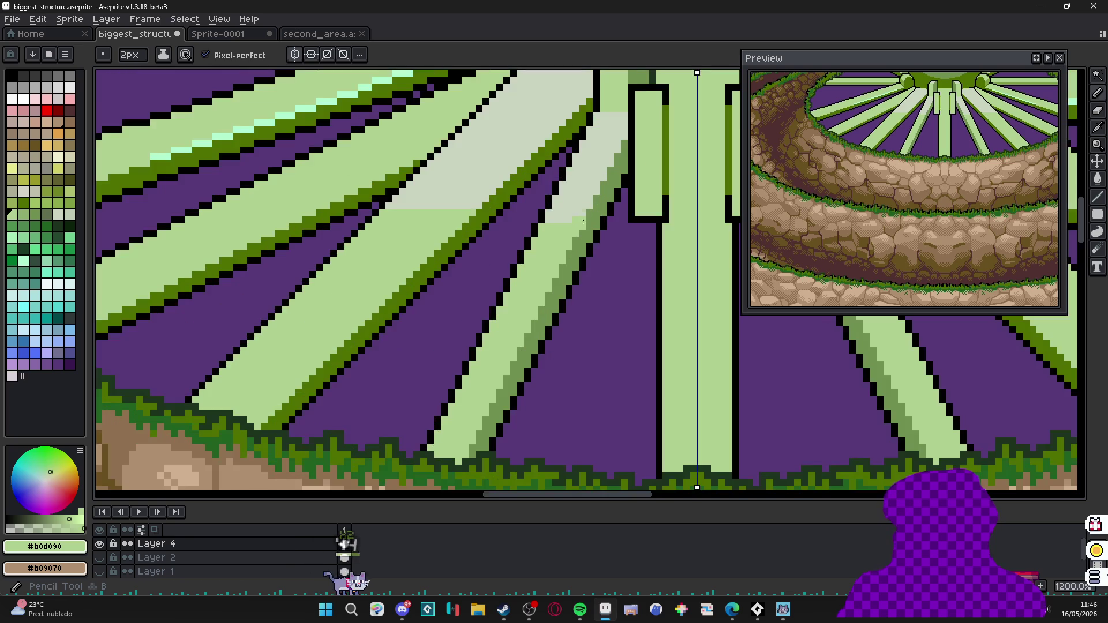
scroll(582, 221, up, 1)
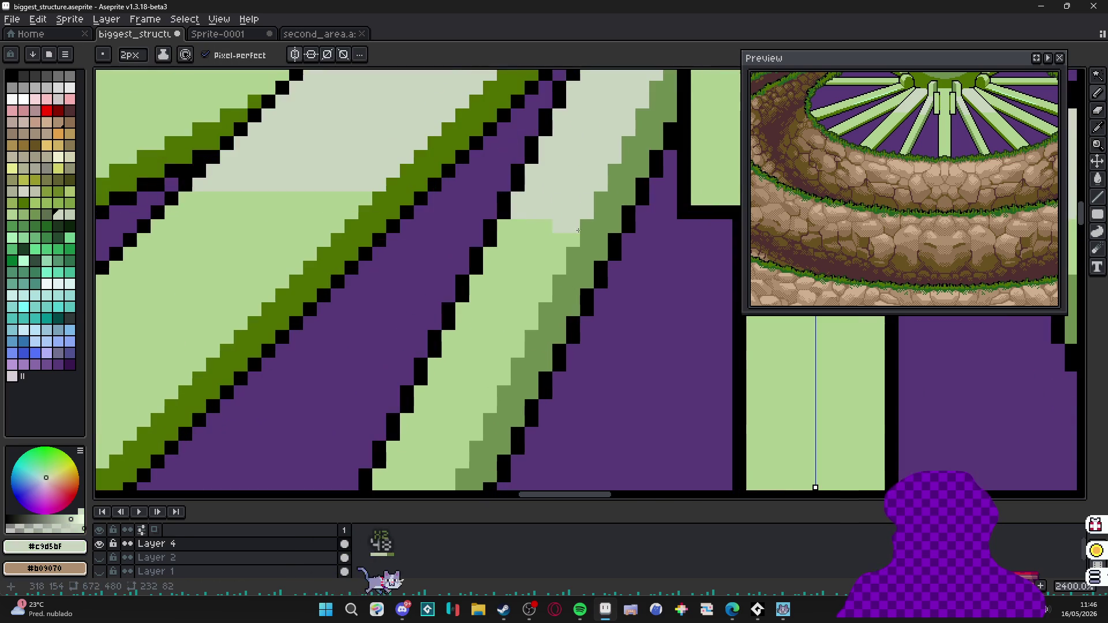
Sample mid-green #709050 and draw short 1px horizontal bands across the pale spoke highlights.
alt+click(561, 264)
click(555, 234)
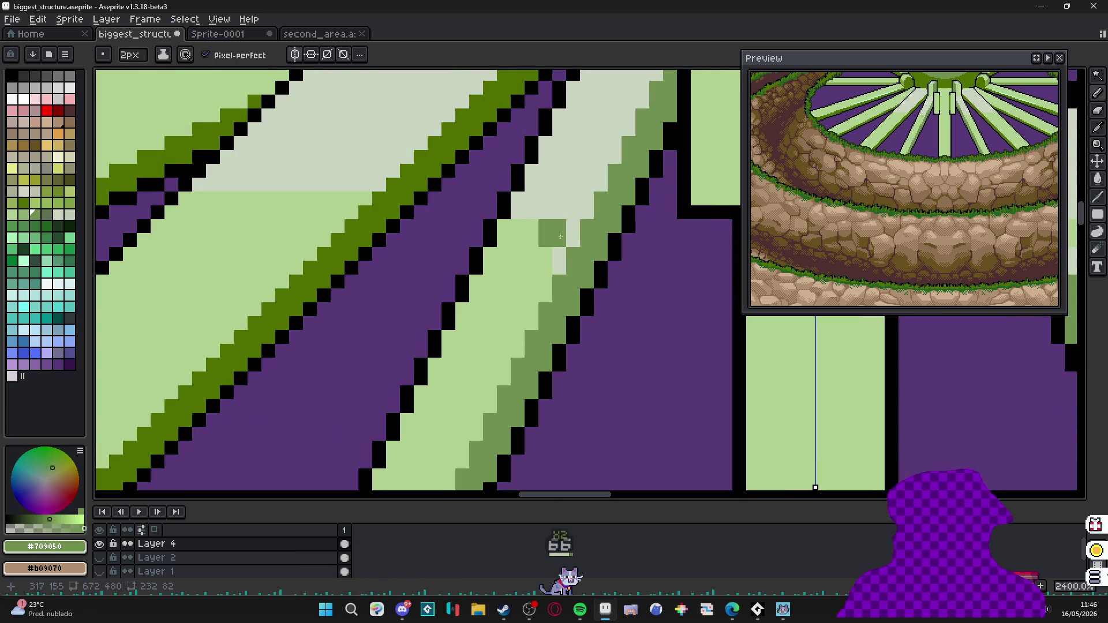
key(minus)
scroll(516, 253, down, 1)
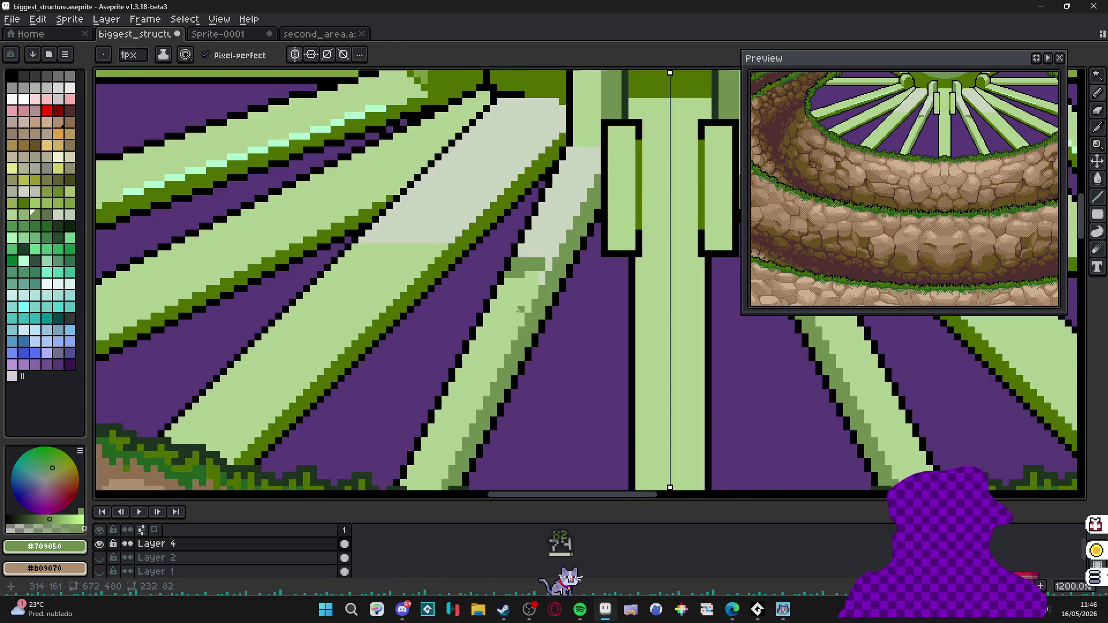
scroll(503, 312, down, 1)
scroll(486, 294, up, 1)
scroll(485, 295, up, 1)
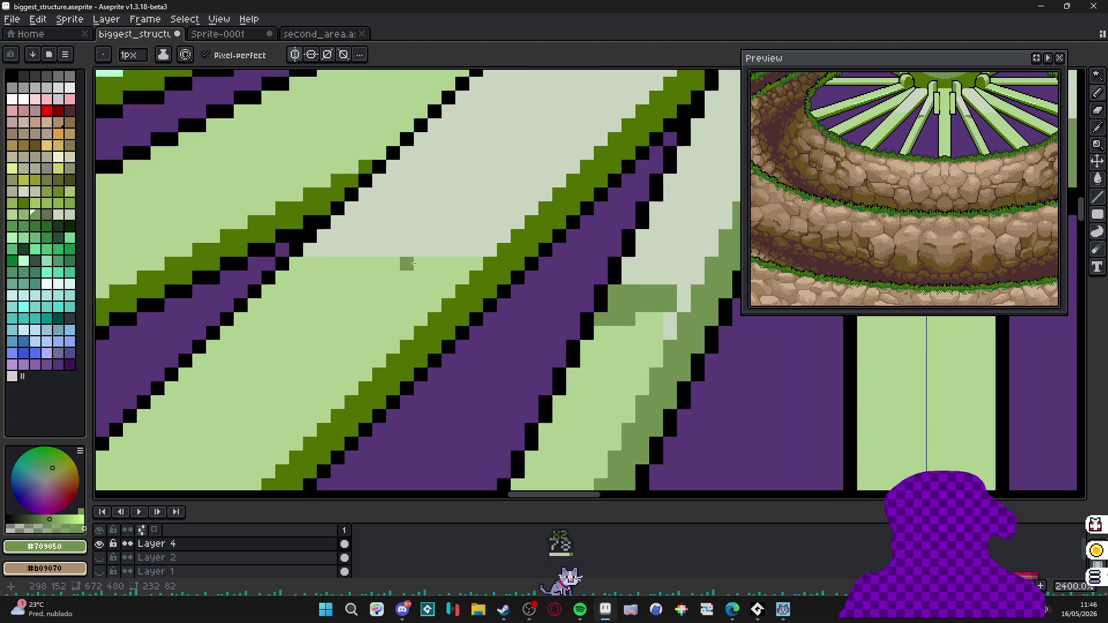
mouse_move(294, 272)
mouse_down()
mouse_move(442, 274)
mouse_move(494, 241)
mouse_up()
scroll(446, 266, down, 1)
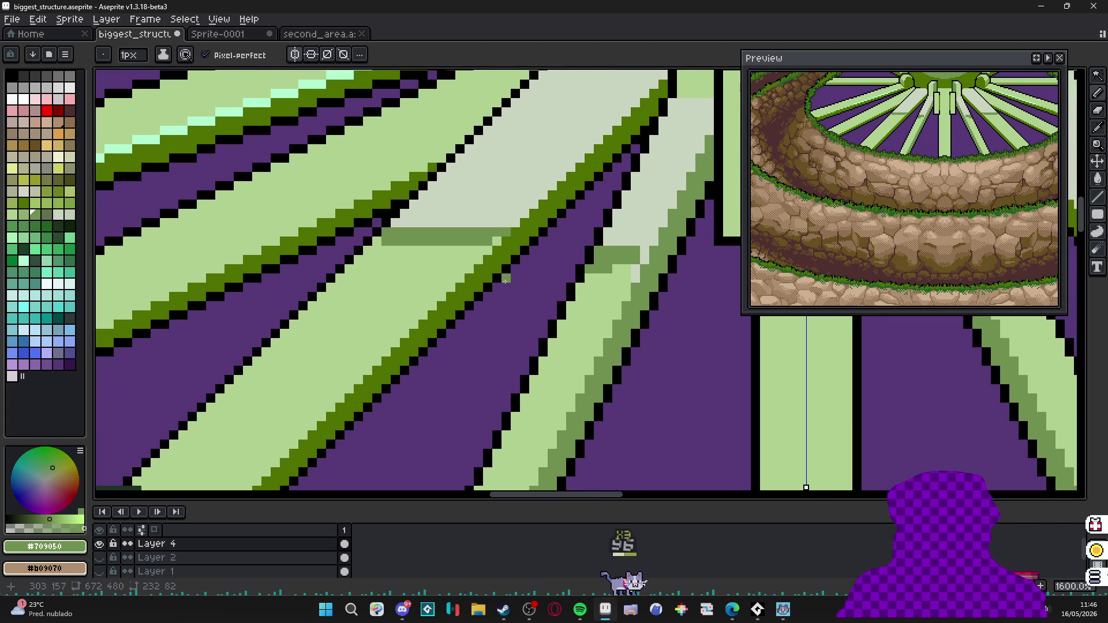
key(g)
scroll(555, 304, down, 1)
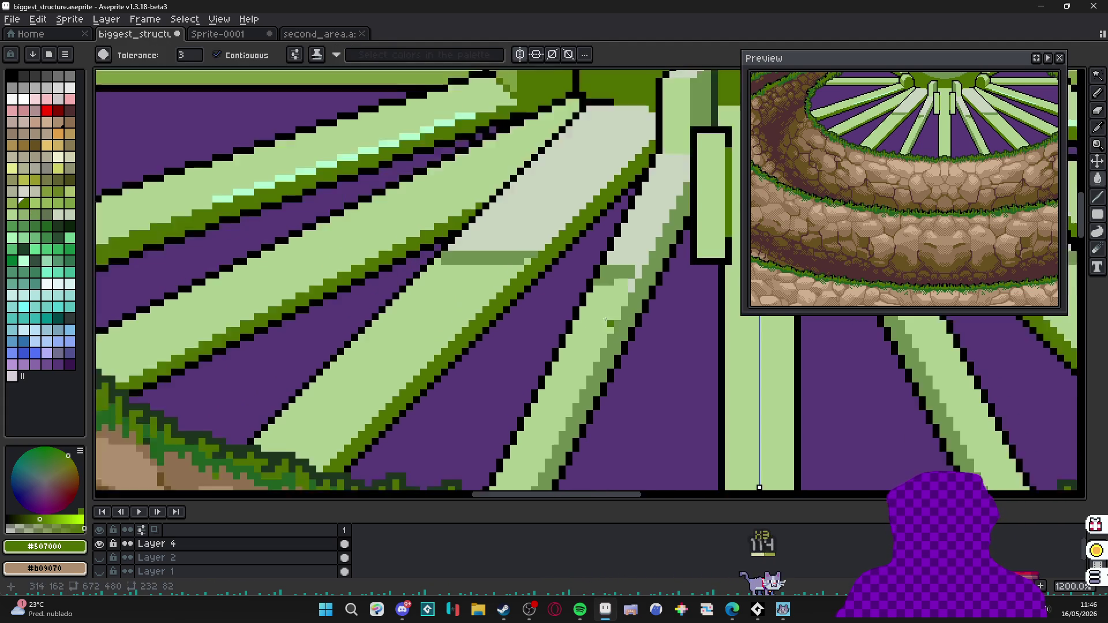
scroll(538, 303, down, 1)
key(v)
key(g)
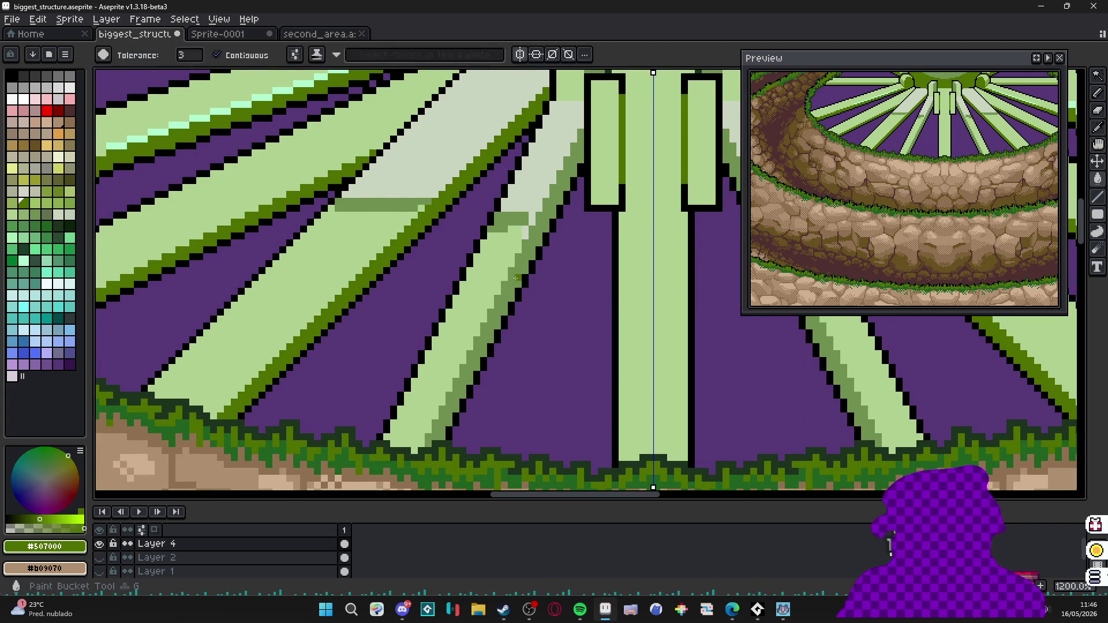
scroll(524, 300, down, 1)
scroll(524, 300, down, 1)
scroll(364, 230, up, 1)
scroll(363, 230, up, 1)
Bucket-fill a pale spoke section with mid-green, then undo it and return to the Pencil.
key(alt)
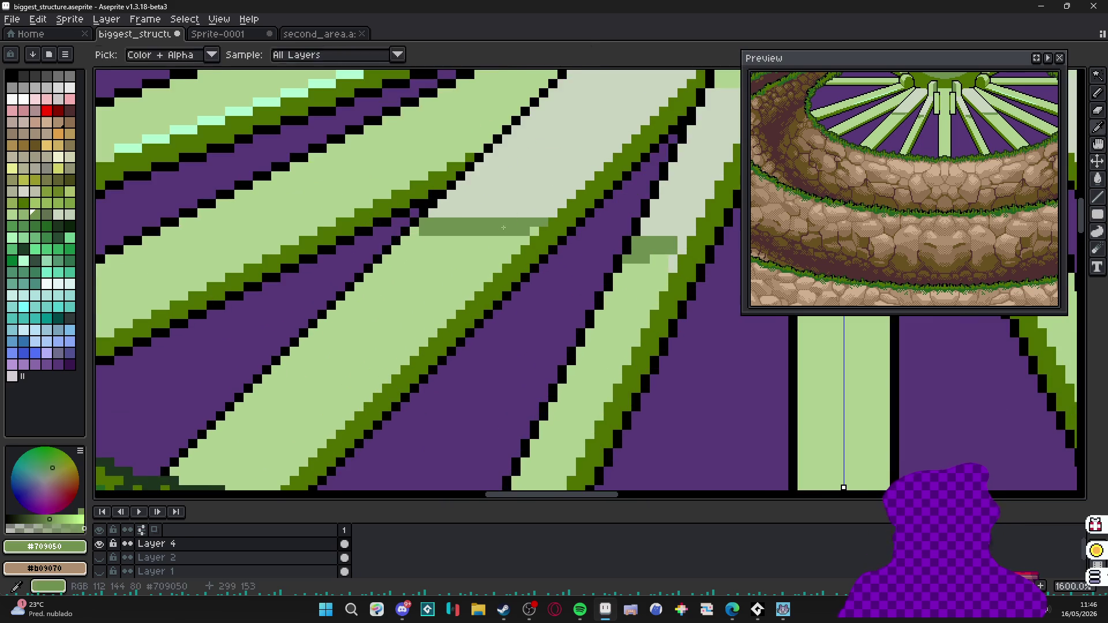
scroll(364, 230, up, 1)
click(365, 233)
key(ctrl+z)
scroll(374, 242, up, 1)
key(b)
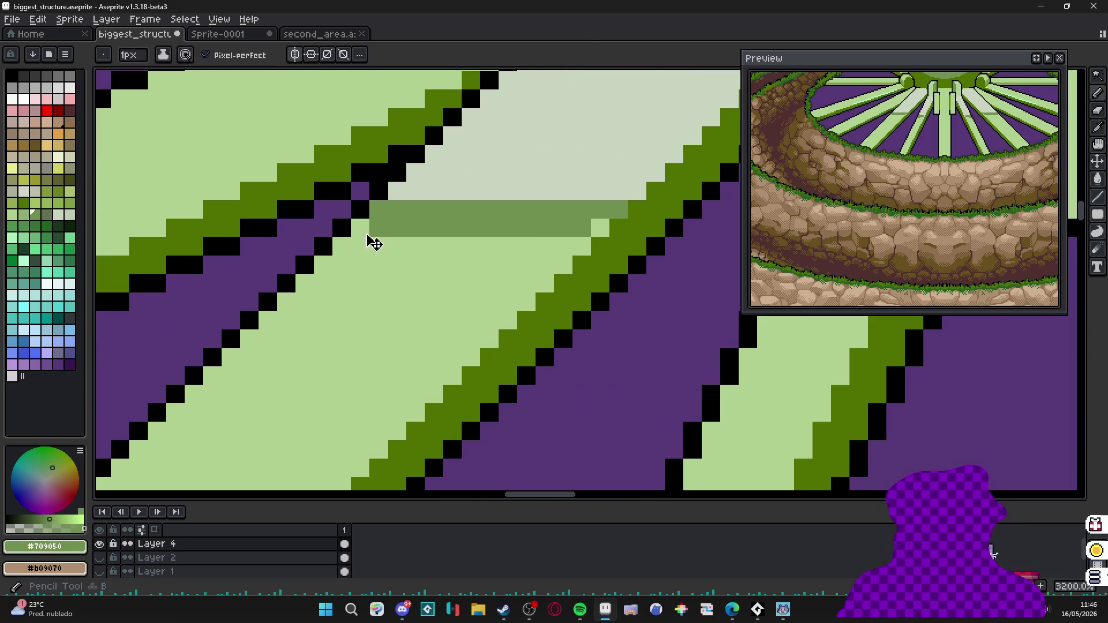
scroll(397, 252, down, 4)
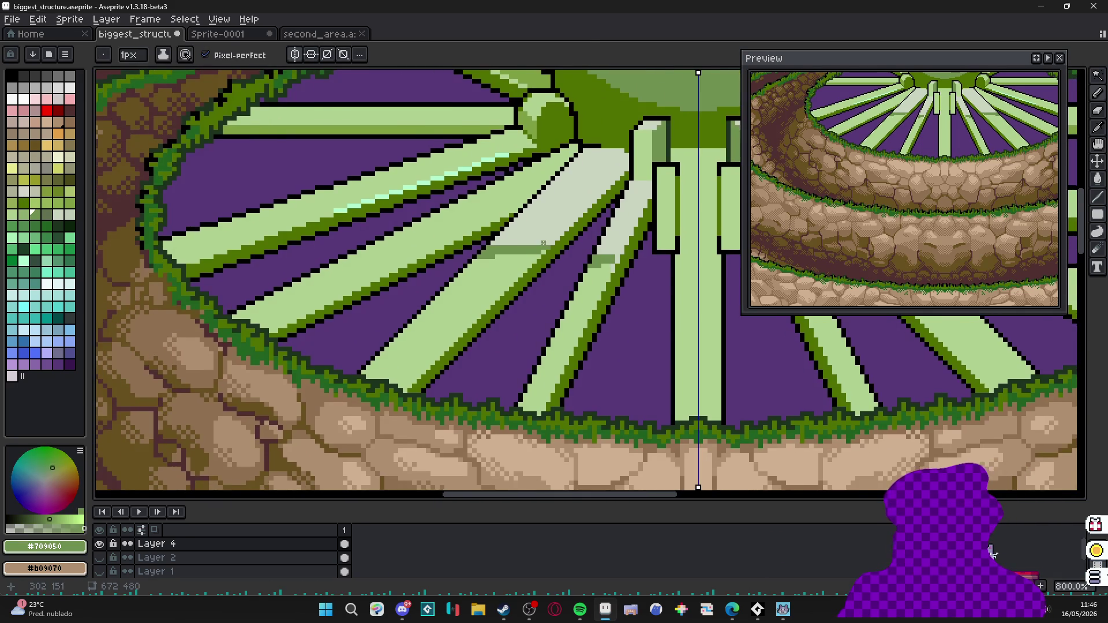
Eyedrop the pale highlight #C9D5BF and add highlight rows beside the bands on two spokes.
key(alt)
scroll(511, 225, up, 2)
scroll(452, 252, up, 2)
drag(452, 251, 565, 256)
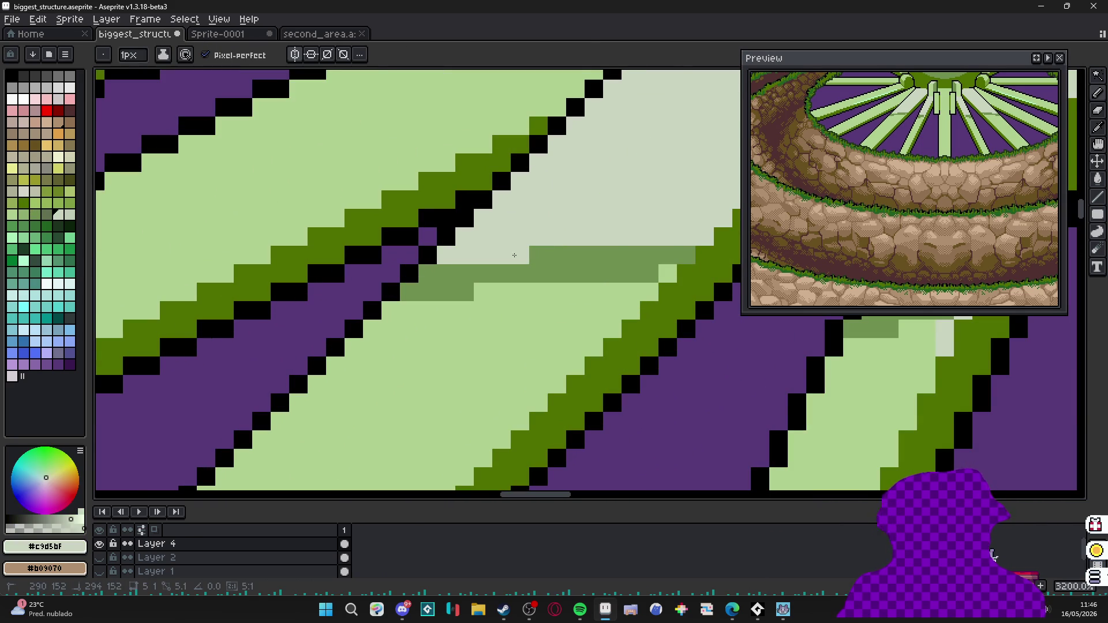
scroll(515, 255, down, 4)
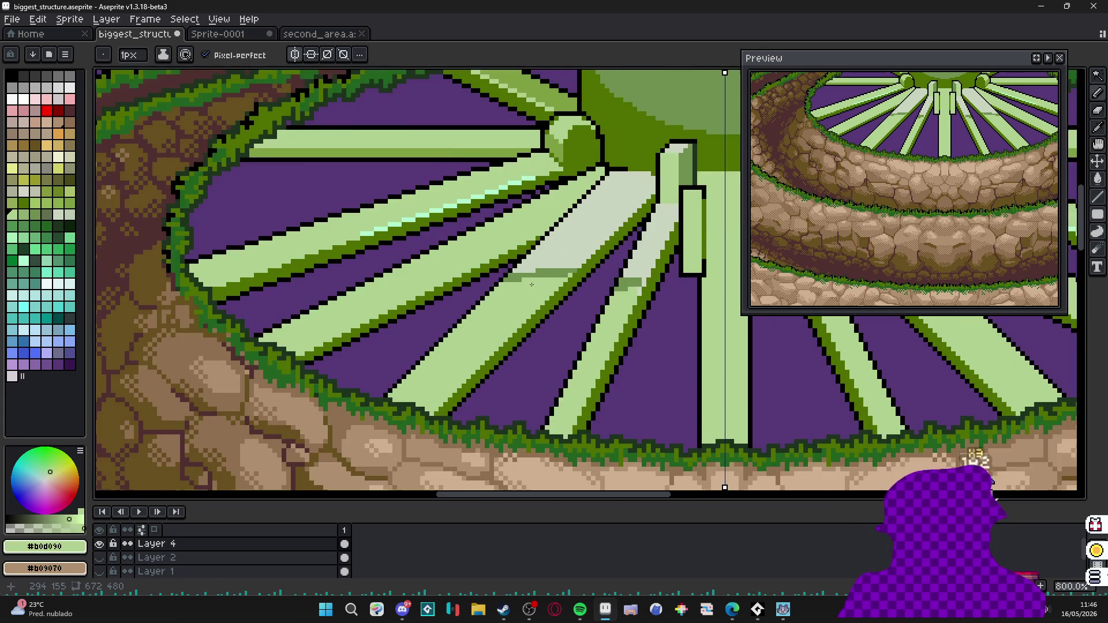
scroll(544, 244, up, 3)
alt+click(544, 244)
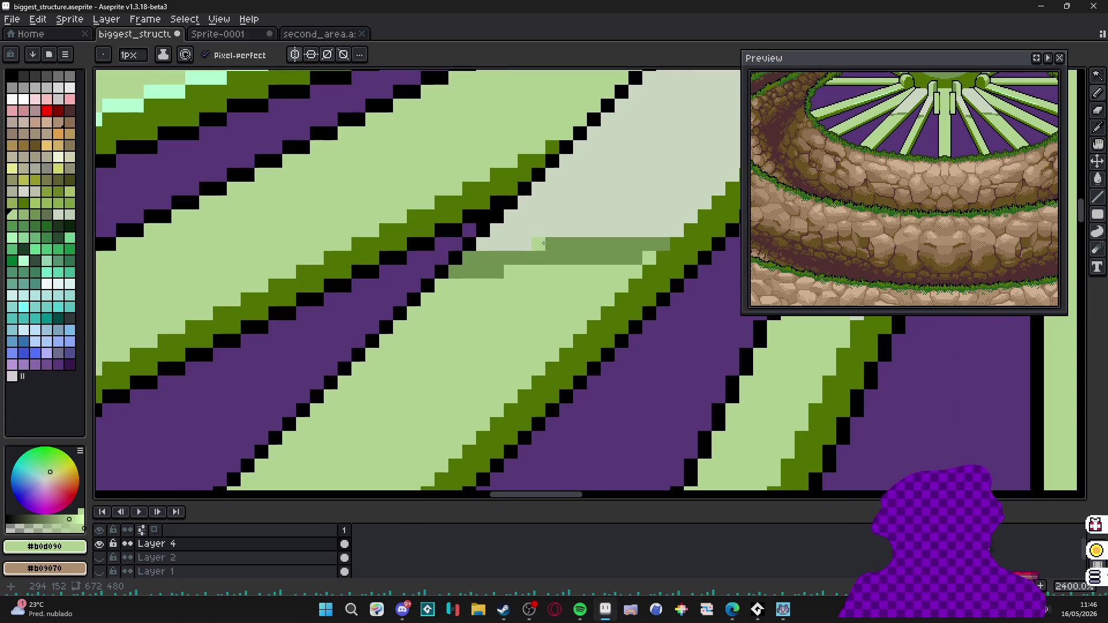
scroll(529, 246, down, 4)
scroll(520, 260, up, 2)
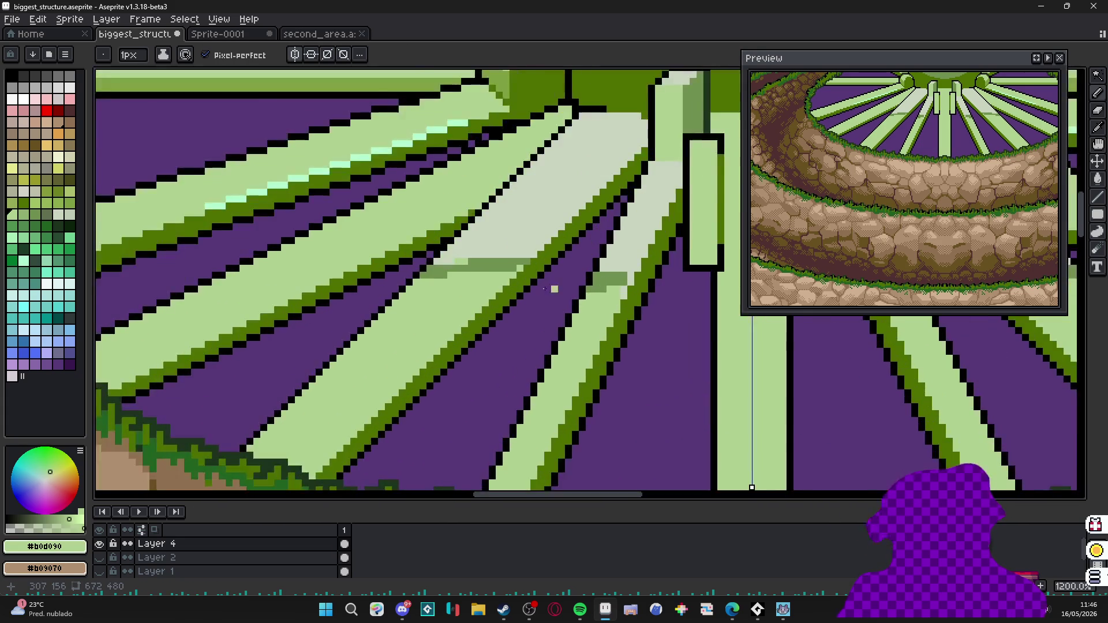
scroll(511, 321, up, 1)
scroll(511, 320, down, 4)
scroll(511, 321, down, 1)
scroll(512, 320, up, 1)
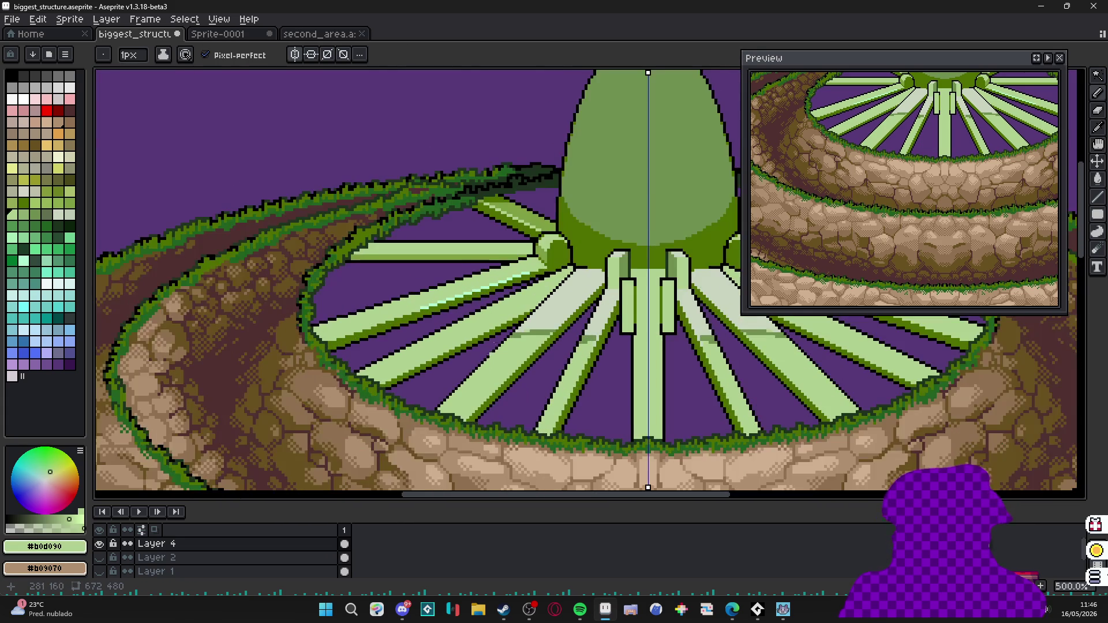
scroll(510, 364, up, 4)
alt+click(509, 364)
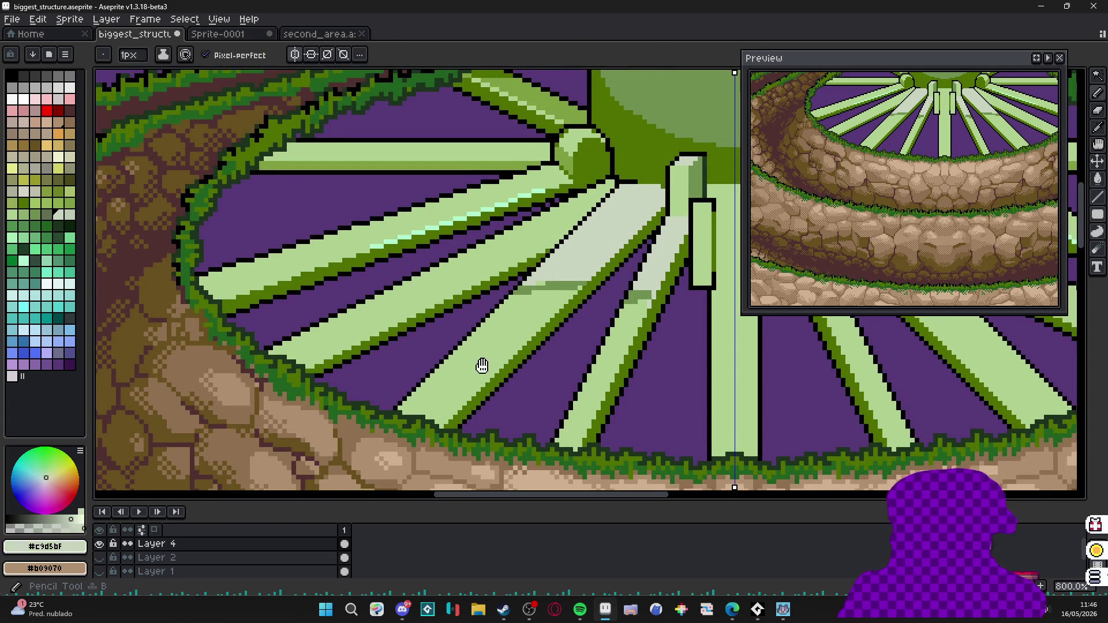
scroll(486, 373, up, 1)
drag(402, 377, 478, 377)
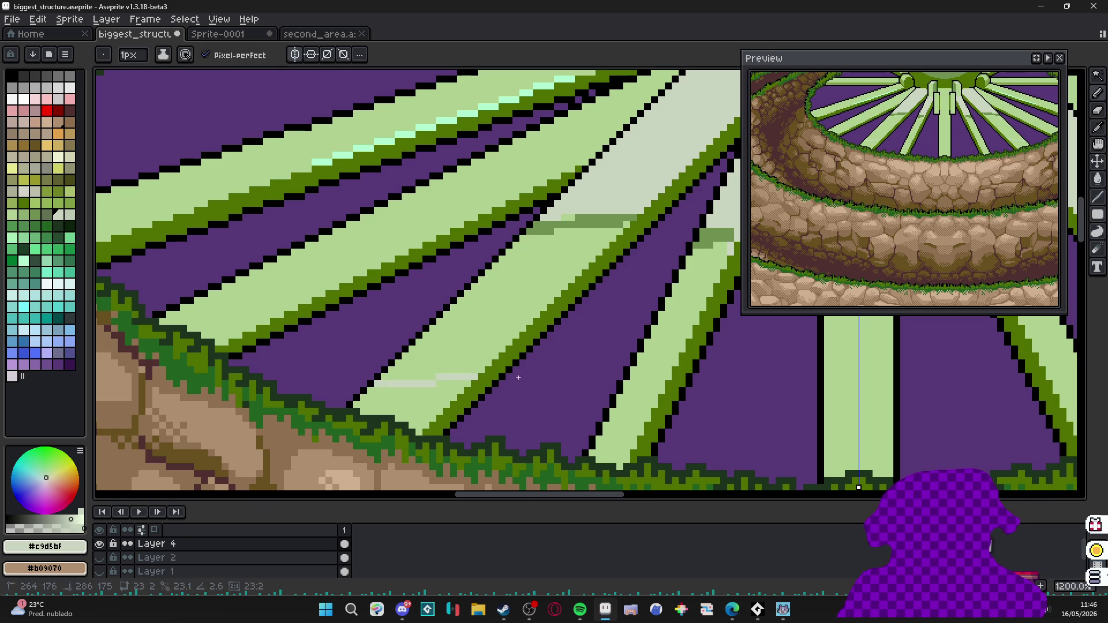
scroll(520, 377, down, 2)
scroll(514, 383, up, 1)
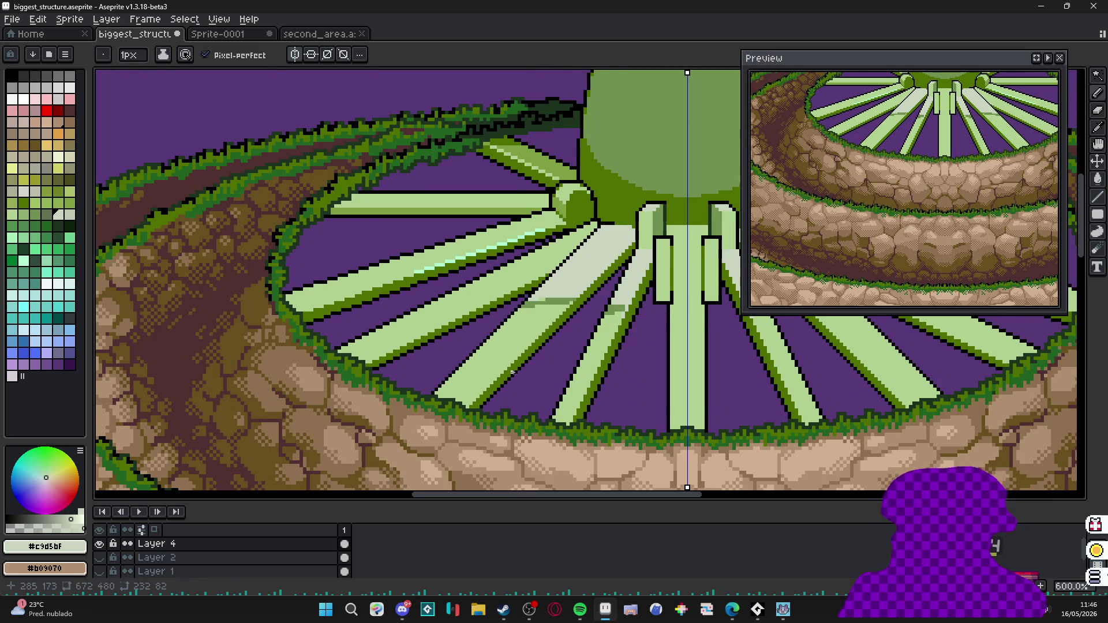
scroll(514, 383, down, 1)
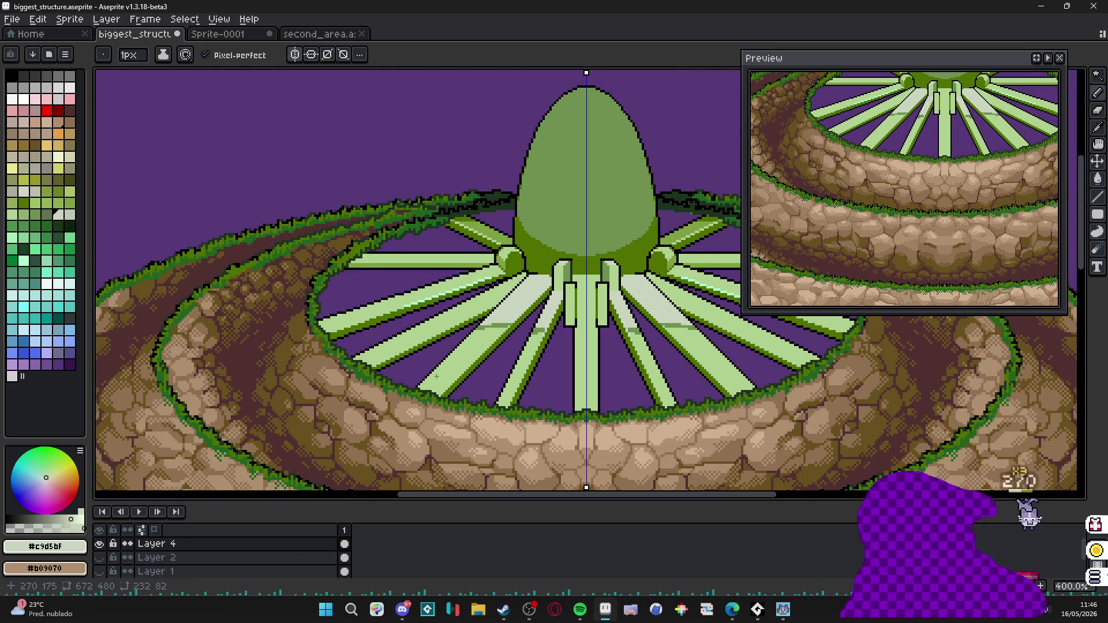
scroll(456, 394, up, 2)
scroll(456, 394, up, 1)
scroll(456, 394, down, 2)
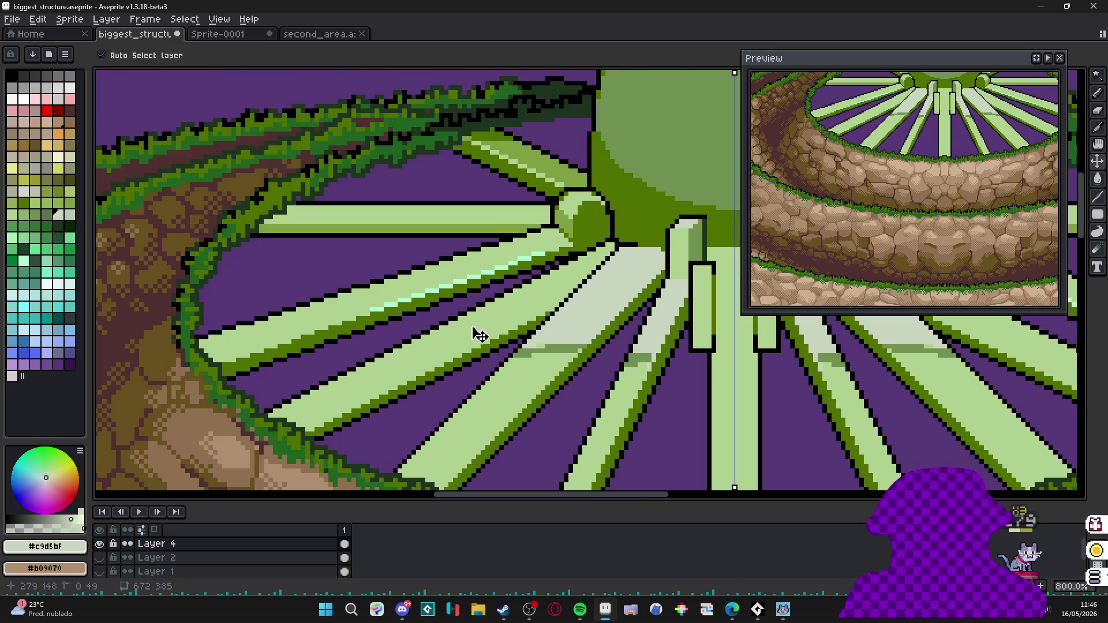
scroll(485, 338, up, 1)
Sample mid-green and draw a stepped edge line along a spoke near the hub.
alt+click(560, 339)
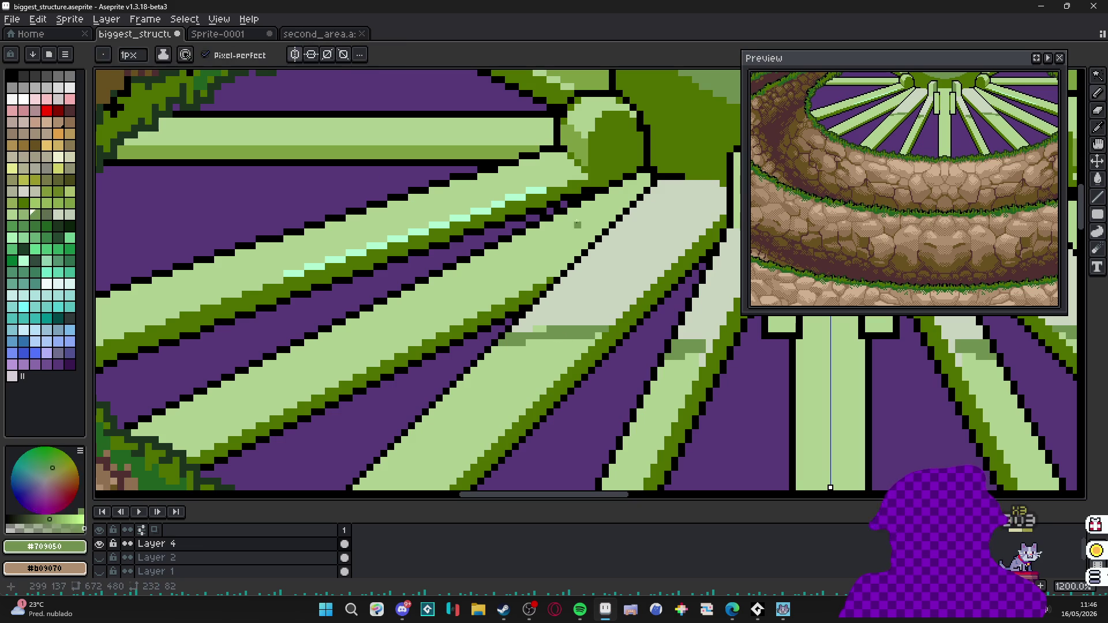
drag(648, 170, 515, 322)
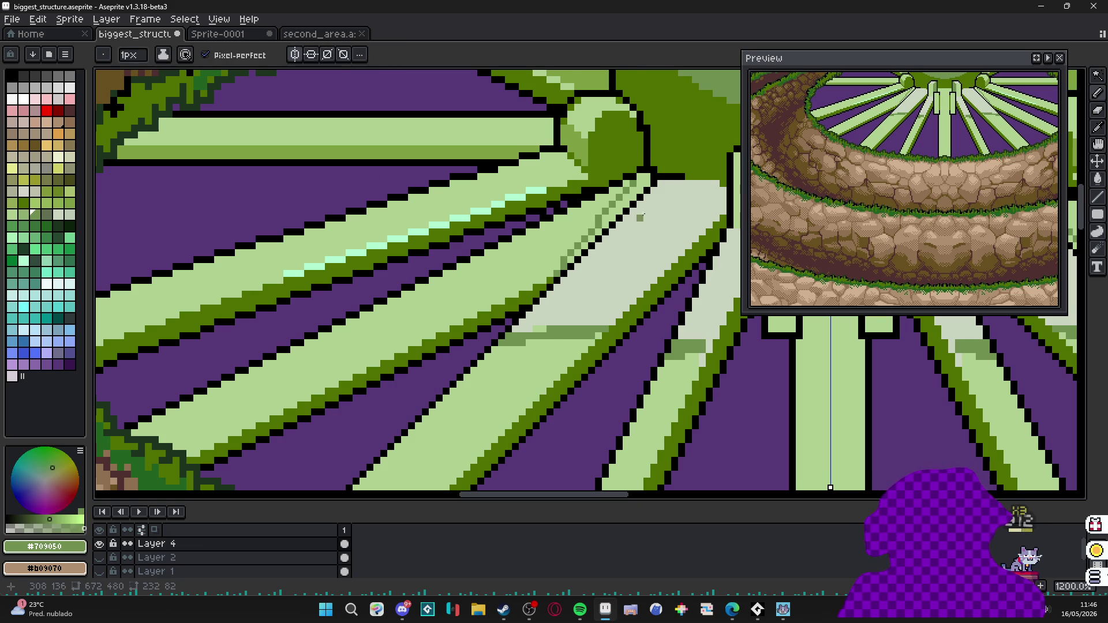
drag(648, 178, 607, 224)
scroll(606, 224, up, 1)
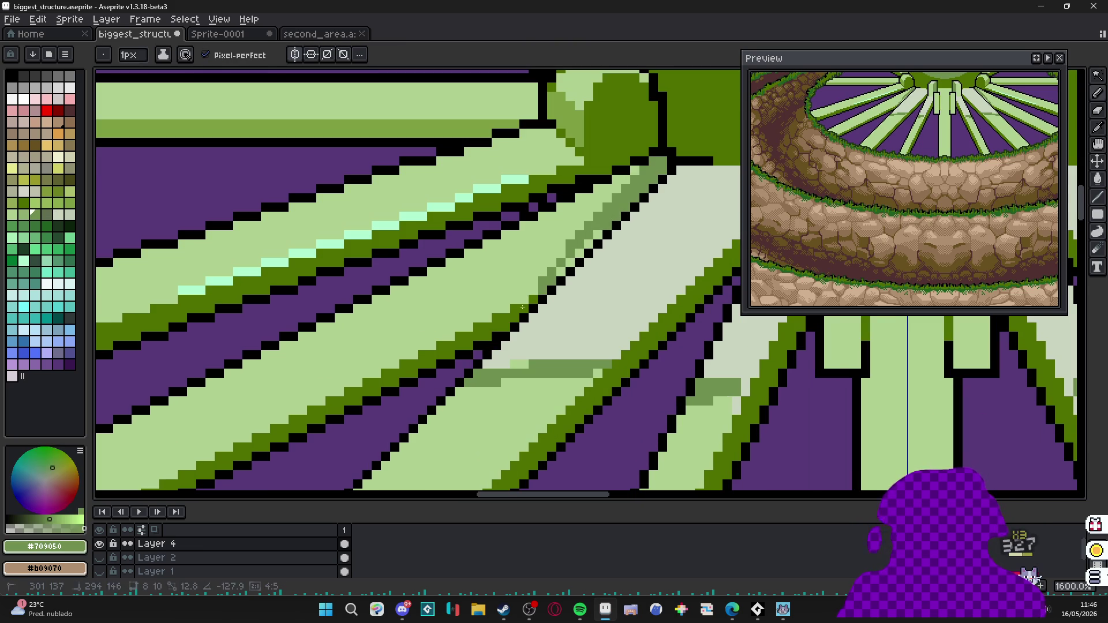
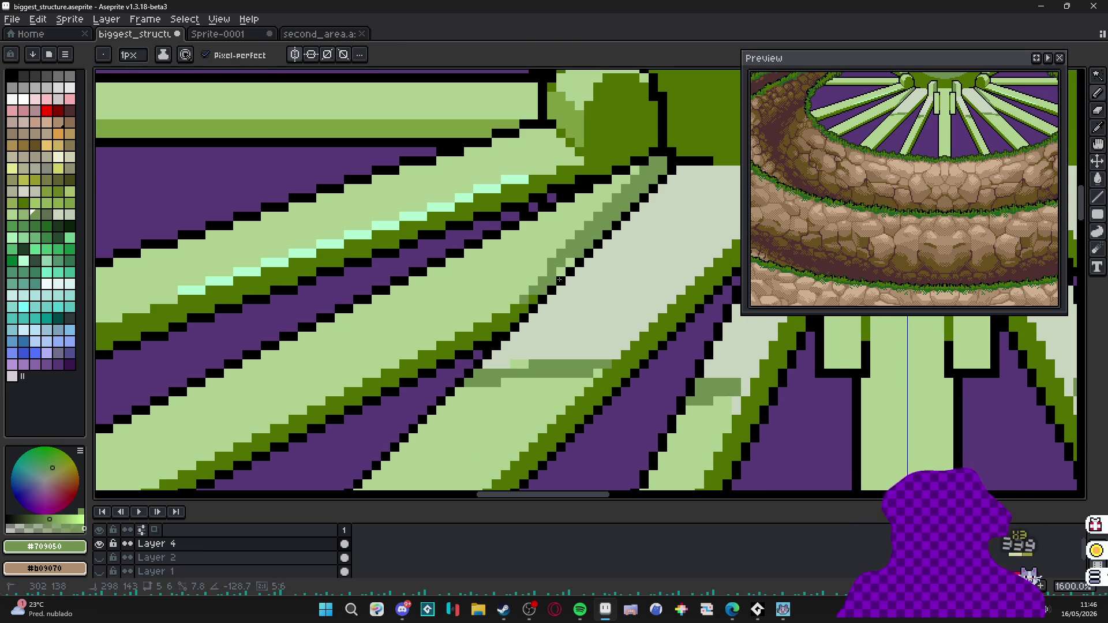
scroll(578, 257, down, 3)
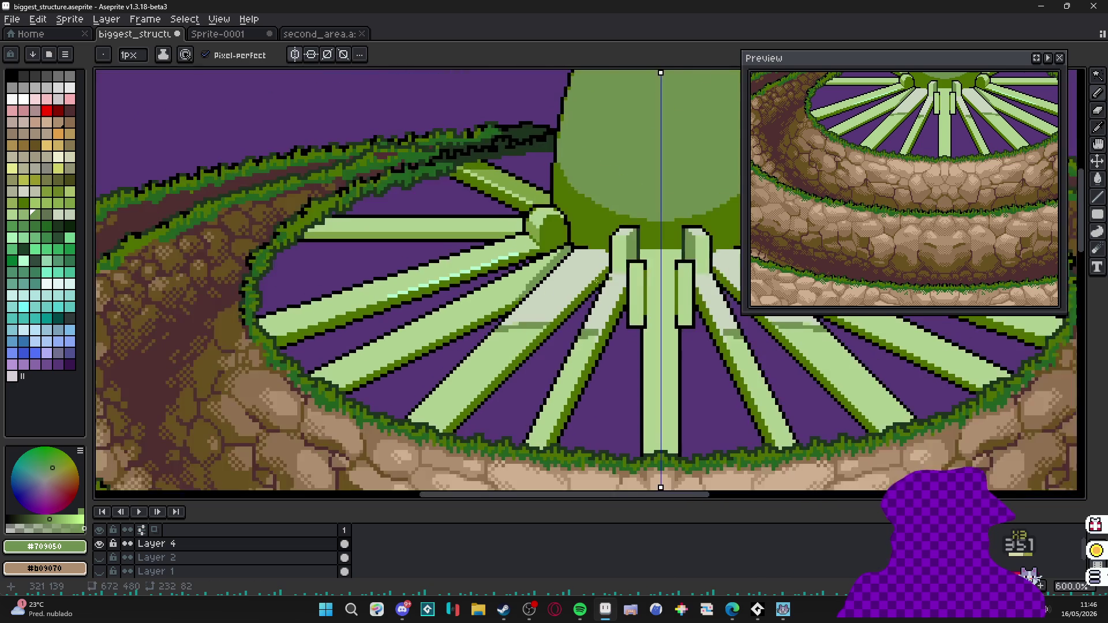
Paint pale-green pixel rows along the spoke beams near the dome with the Pencil.
key(m)
key(b)
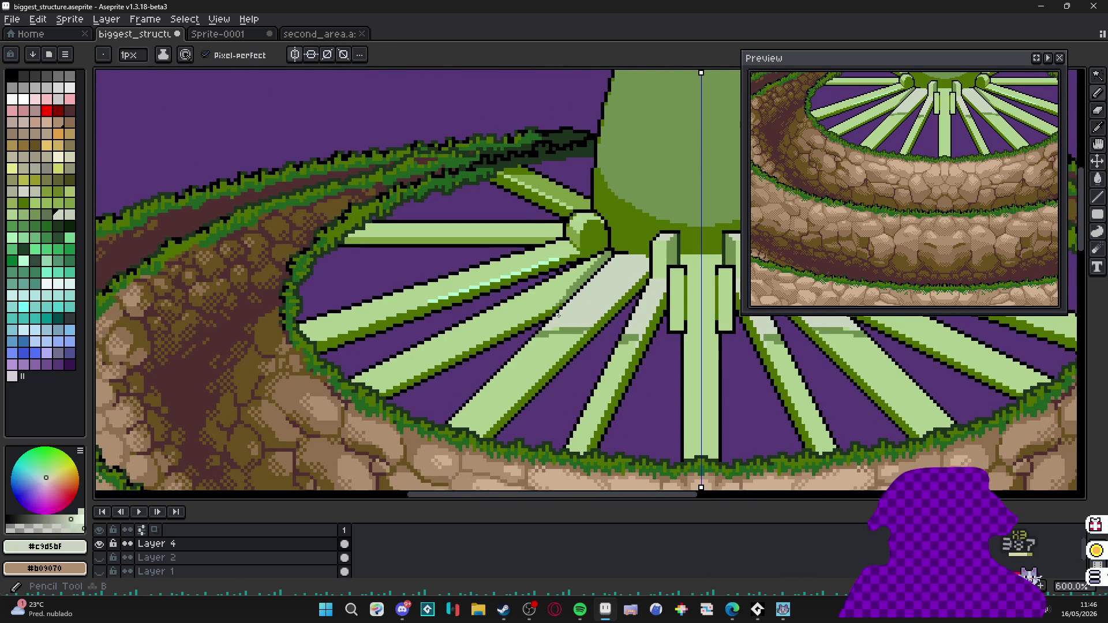
scroll(572, 313, up, 1)
drag(475, 302, 556, 302)
scroll(556, 302, up, 1)
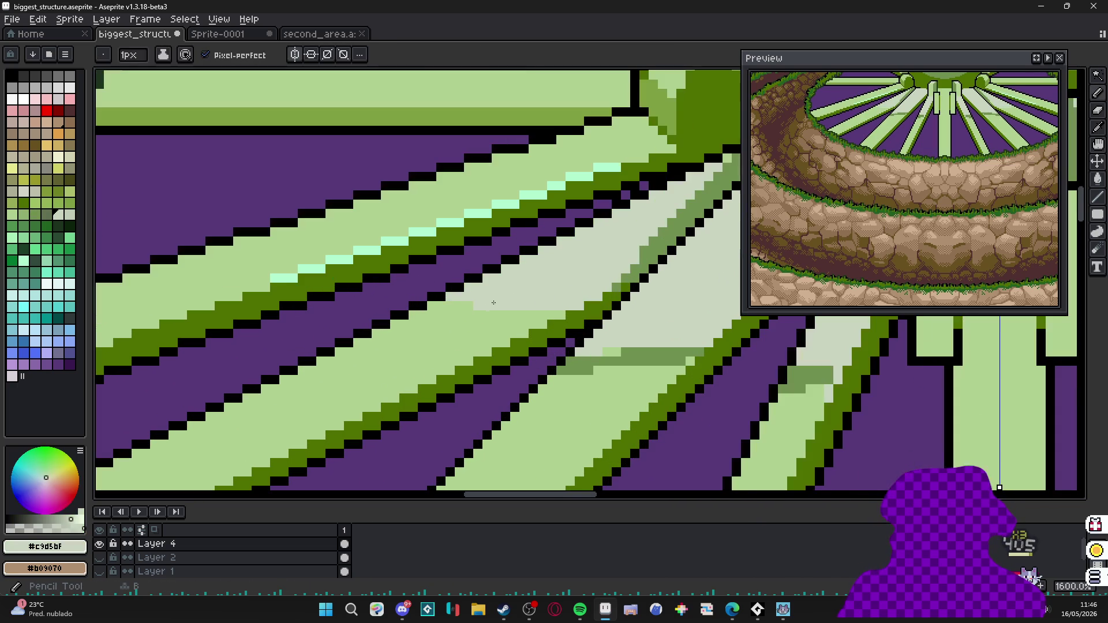
scroll(555, 295, down, 3)
scroll(546, 303, up, 2)
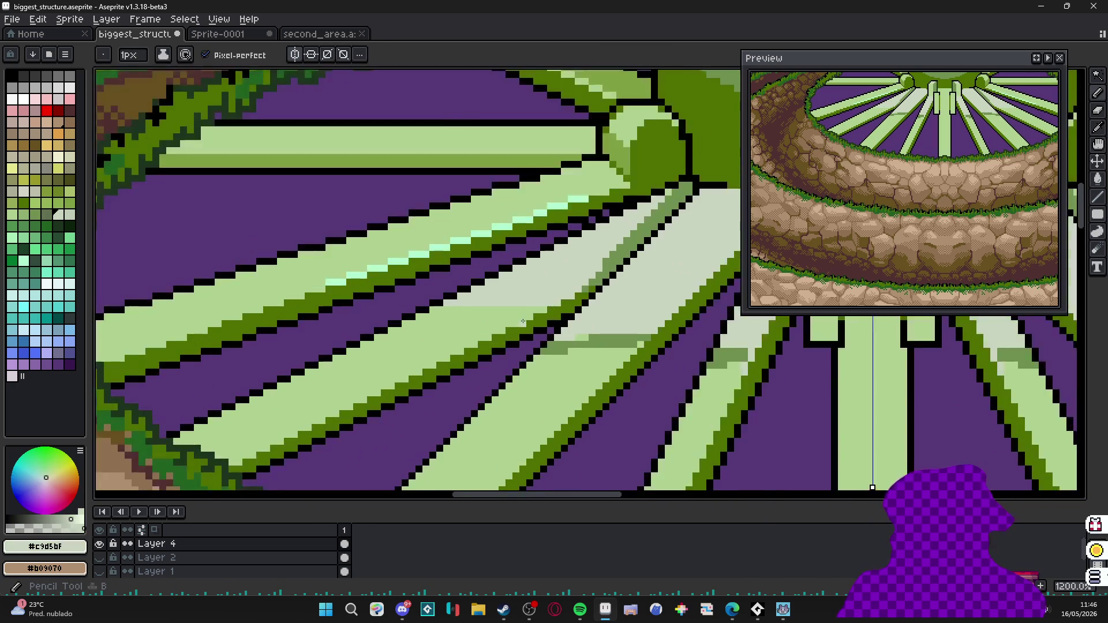
scroll(539, 310, up, 1)
drag(544, 299, 438, 299)
scroll(520, 298, down, 2)
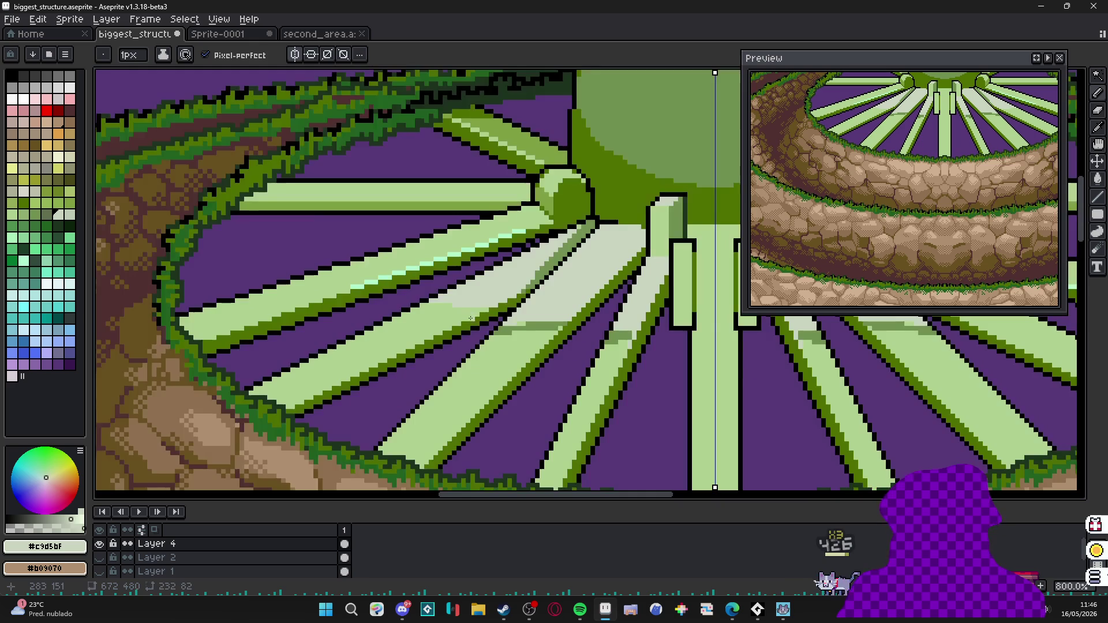
scroll(521, 298, up, 1)
scroll(398, 321, up, 1)
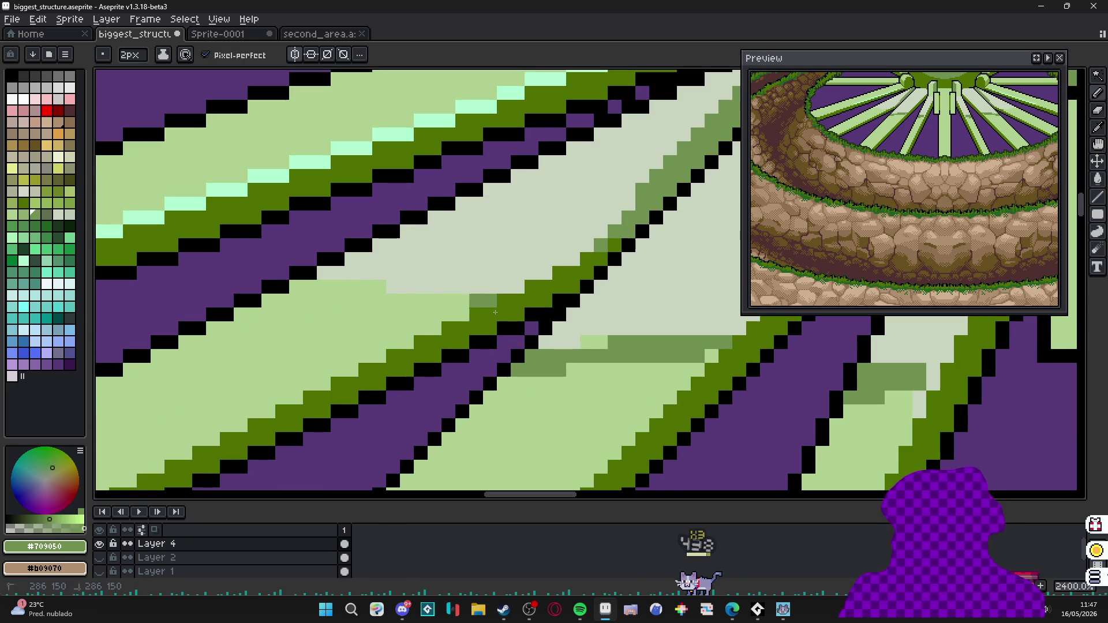
Add a darker green row across the spoke, extending it leftward, then sample a lighter green.
drag(381, 309, 468, 309)
drag(381, 295, 269, 298)
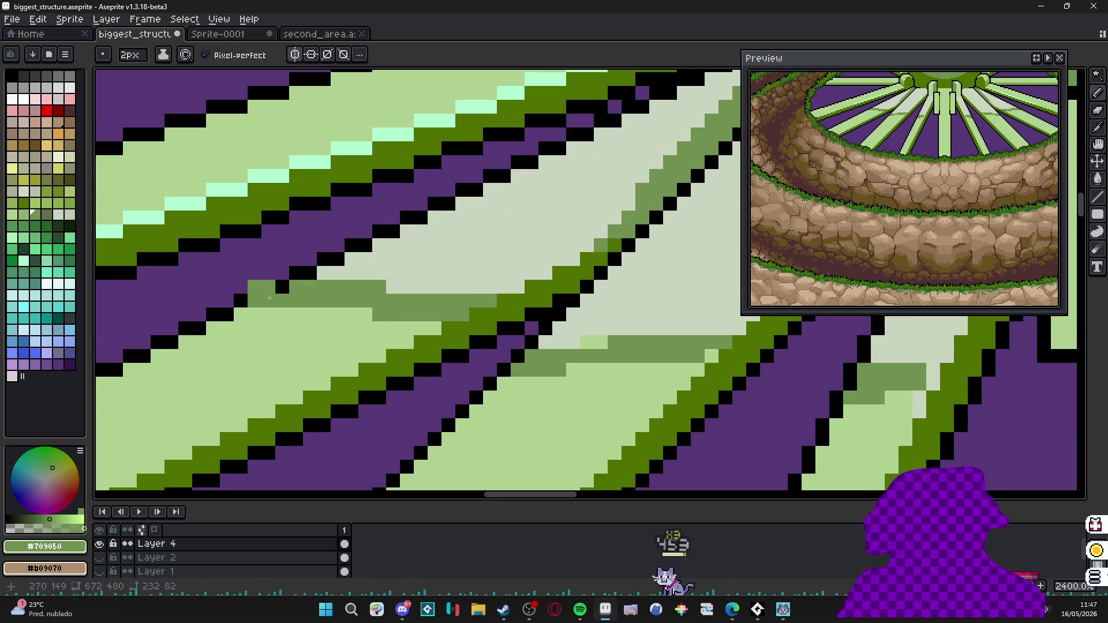
scroll(339, 315, up, 1)
alt+click(388, 294)
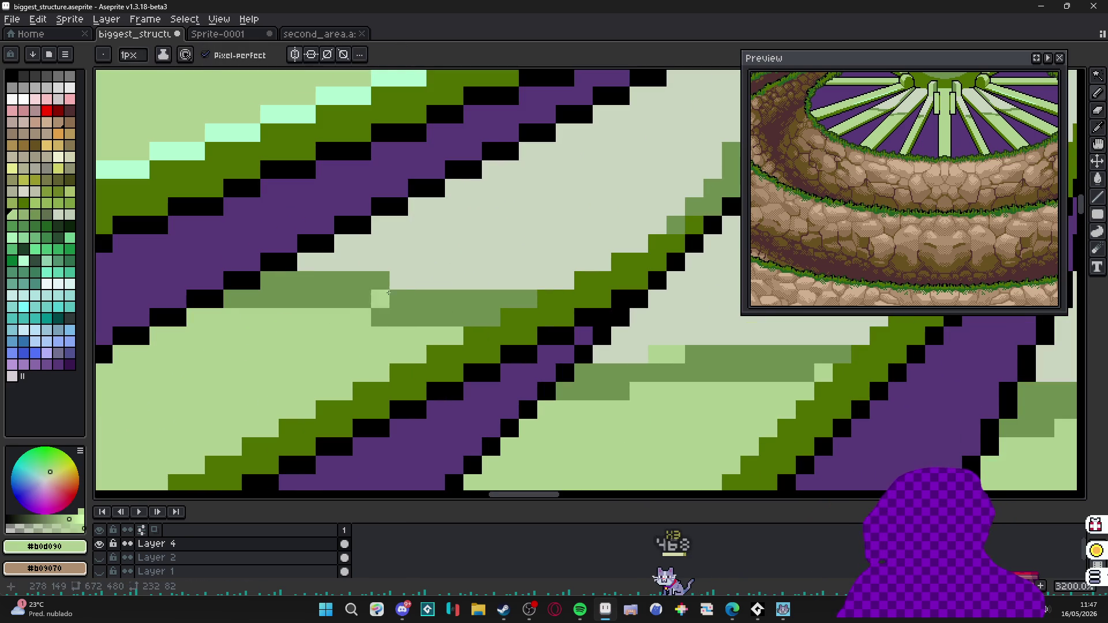
scroll(413, 286, down, 3)
scroll(425, 294, up, 2)
scroll(425, 295, down, 1)
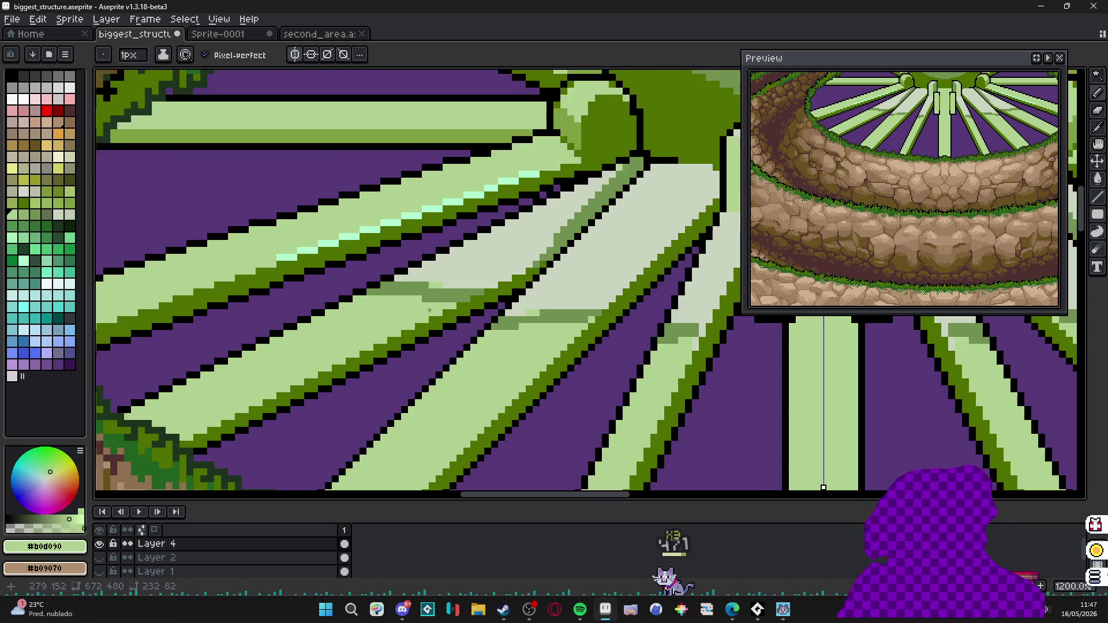
scroll(425, 295, down, 1)
scroll(425, 295, down, 1)
scroll(409, 331, down, 2)
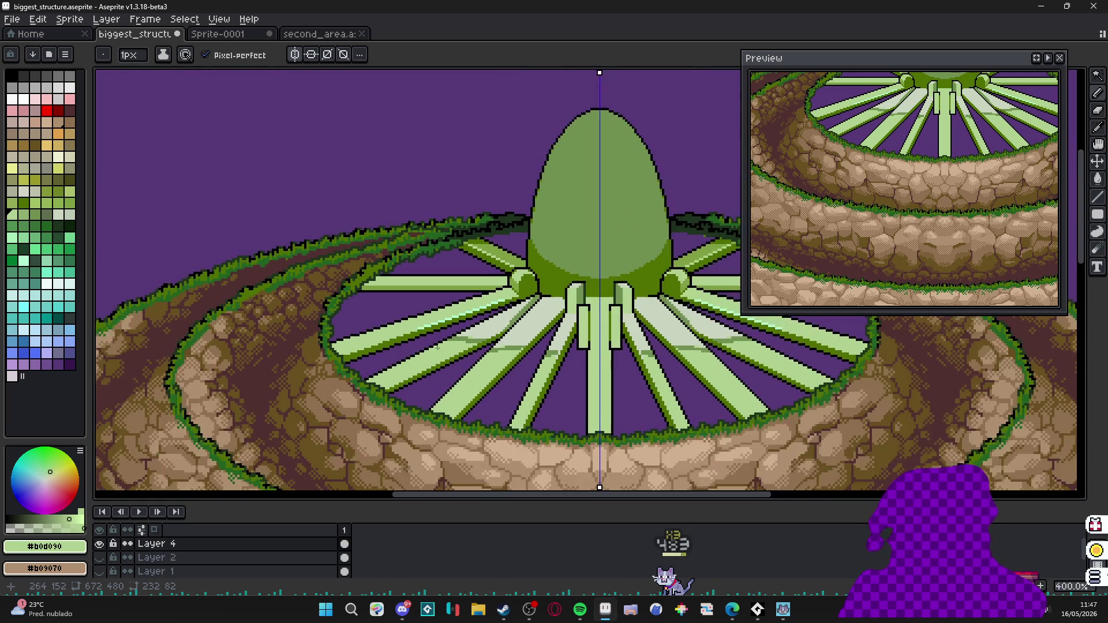
scroll(409, 331, down, 1)
scroll(408, 330, down, 1)
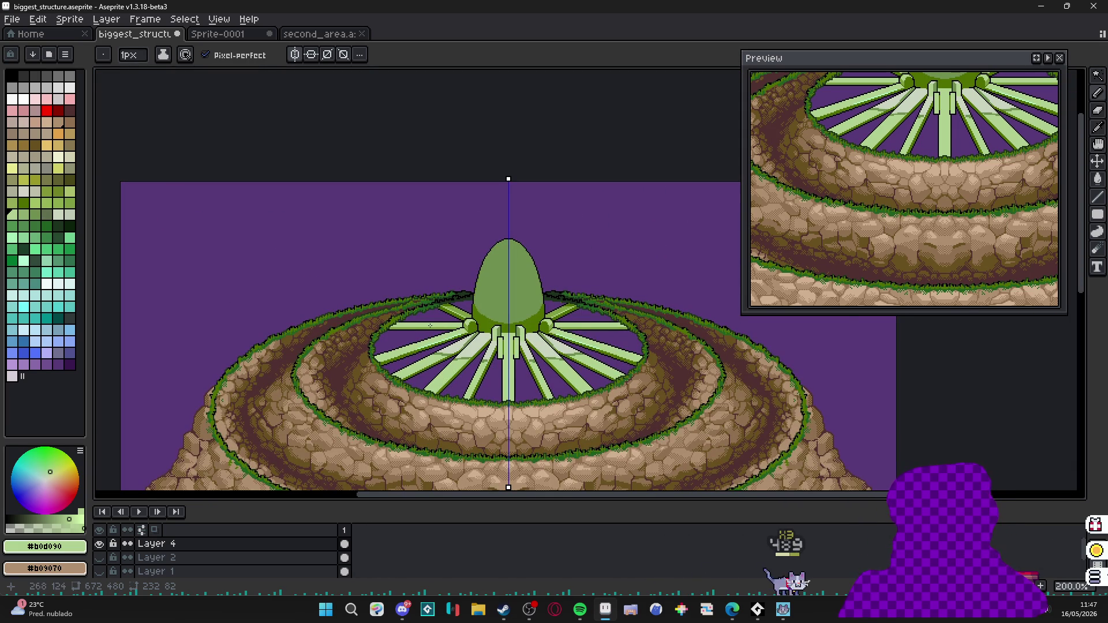
scroll(520, 286, up, 3)
scroll(520, 286, down, 1)
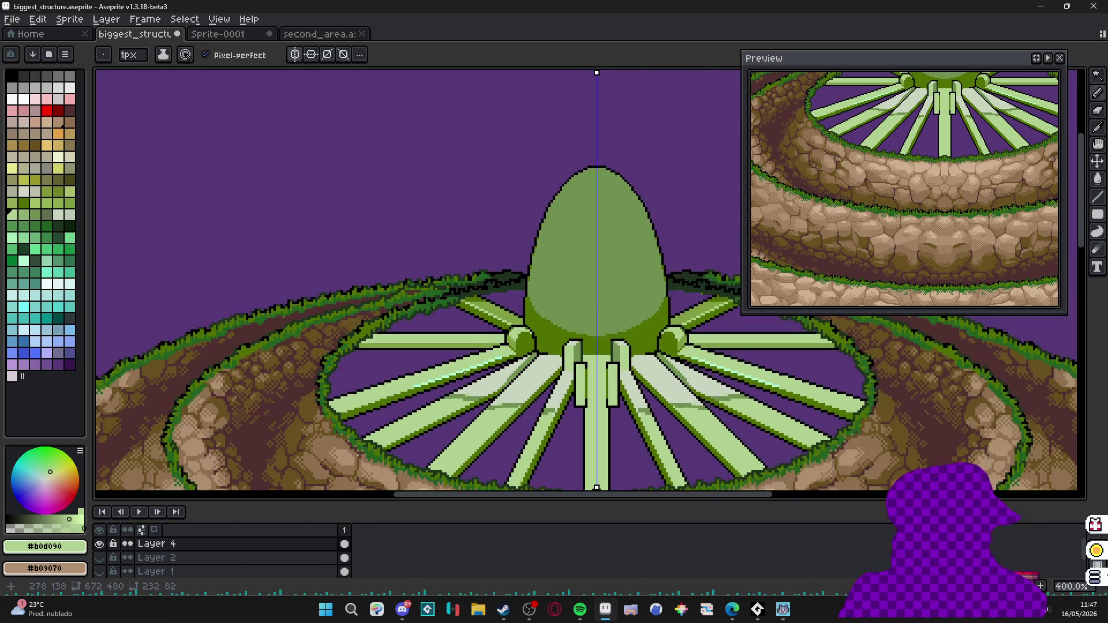
scroll(464, 350, down, 1)
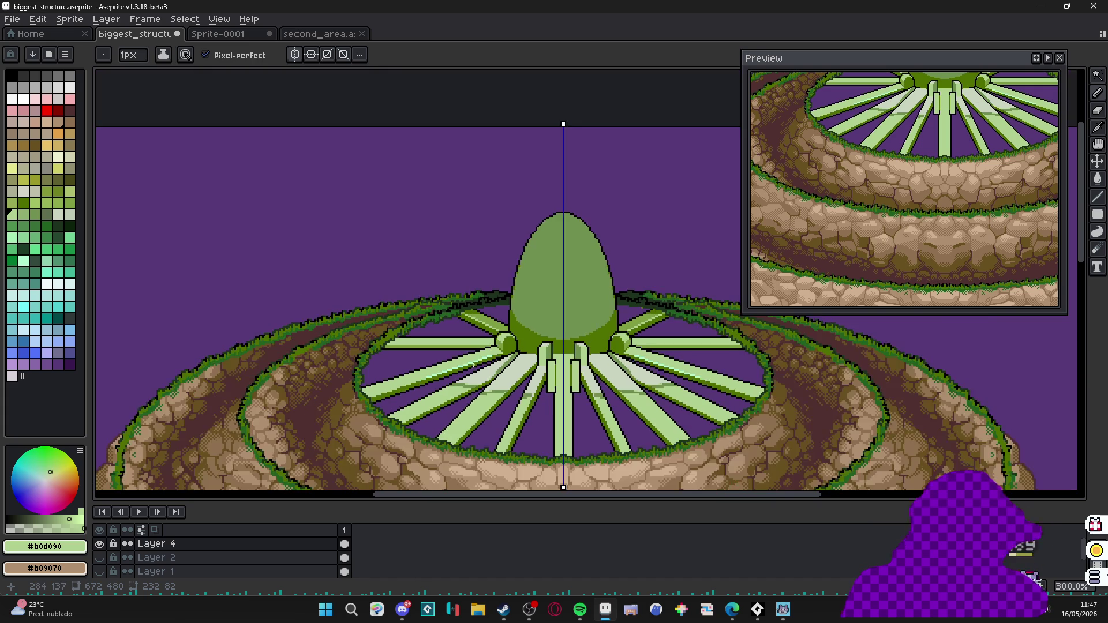
scroll(489, 369, down, 1)
scroll(489, 368, up, 4)
scroll(468, 373, up, 2)
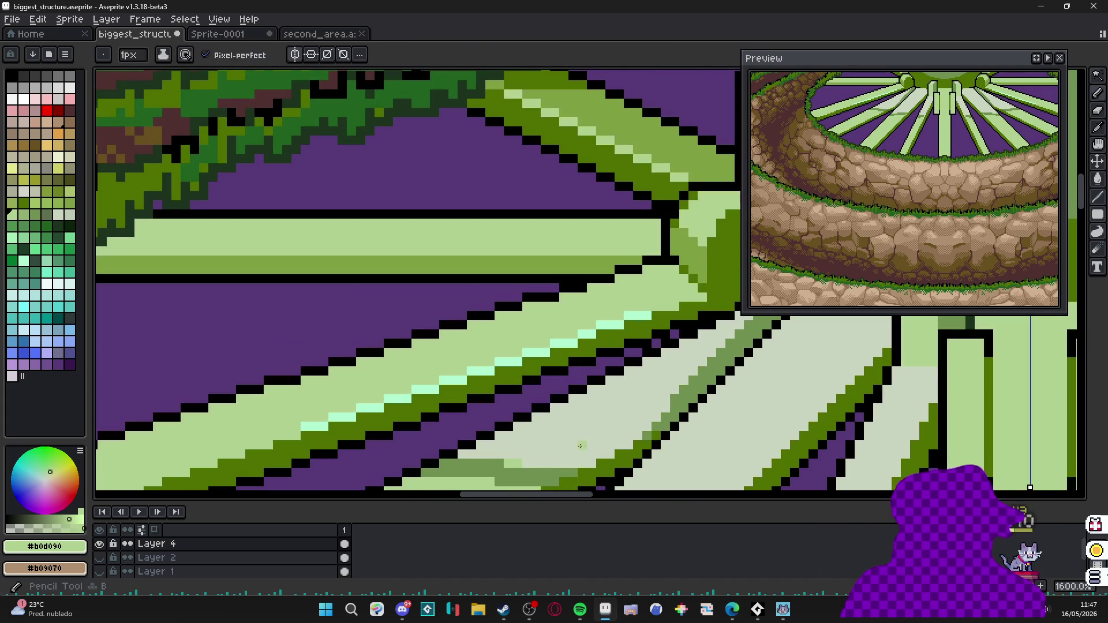
Fill the diagonal spoke band and part of the left horizontal spoke with the sampled pale green.
alt+click(570, 440)
click(346, 386)
key(g)
click(416, 381)
scroll(433, 365, down, 1)
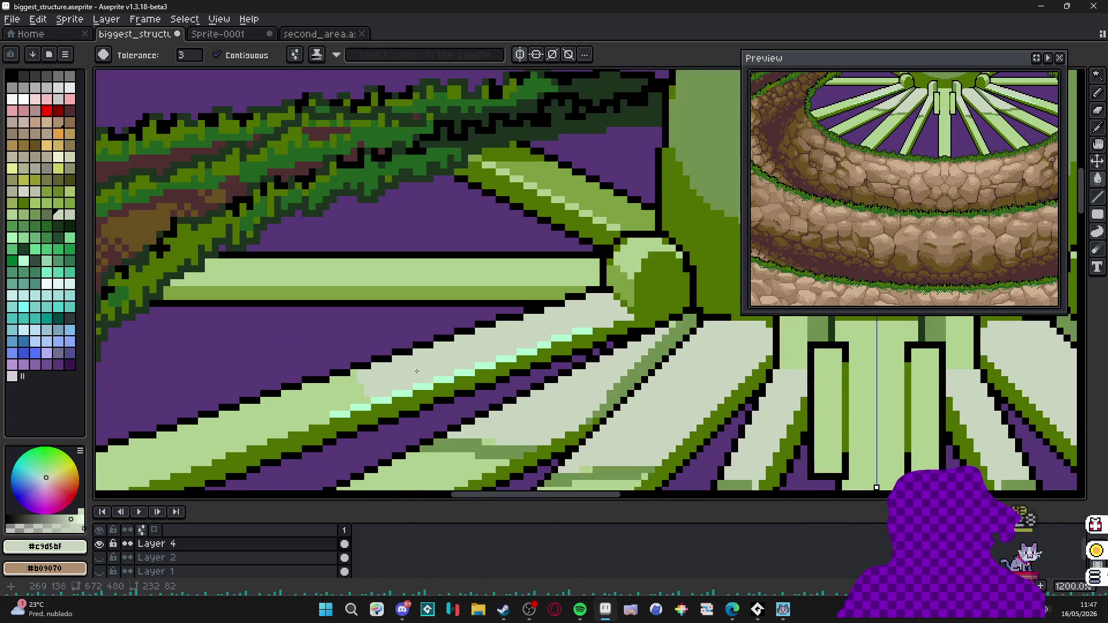
scroll(447, 353, down, 1)
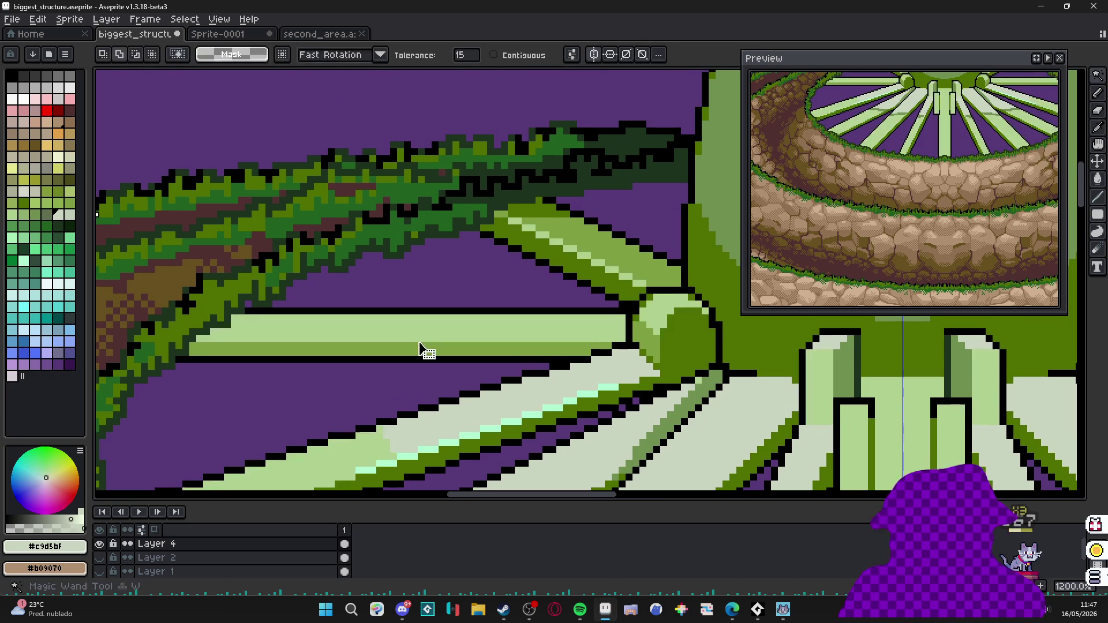
key(b)
scroll(434, 329, down, 2)
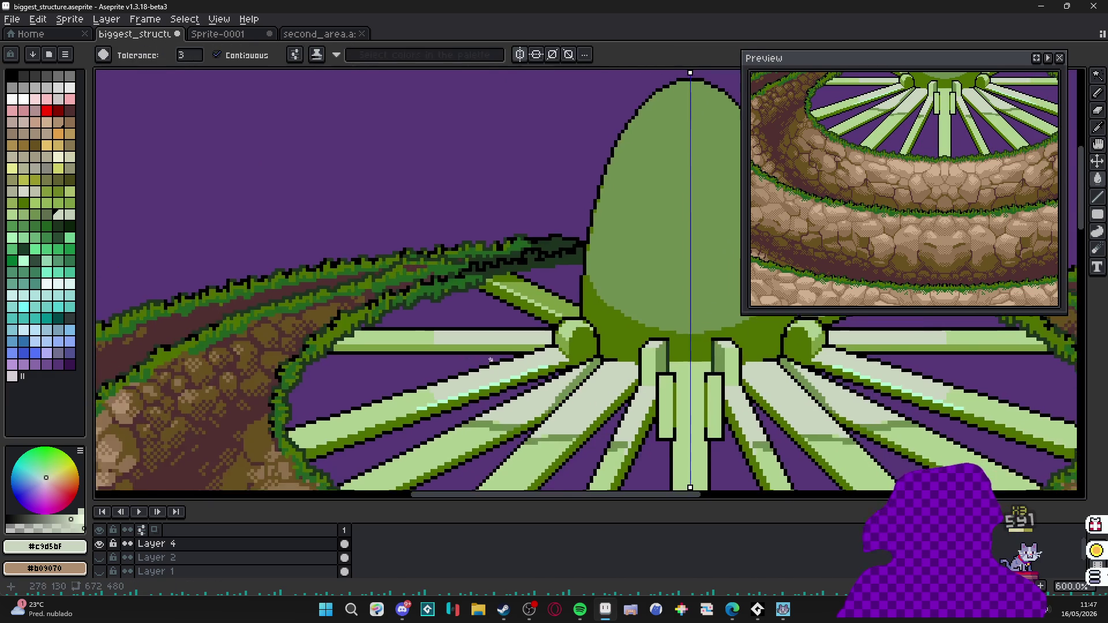
scroll(434, 330, up, 2)
key(w)
click(354, 319)
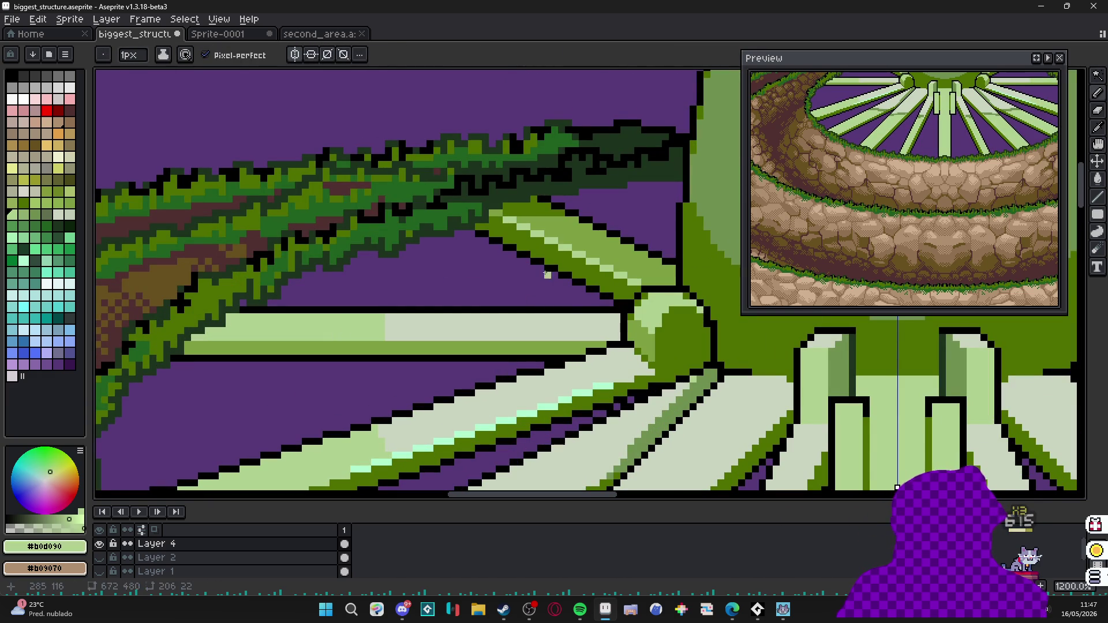
key(w)
scroll(571, 299, down, 3)
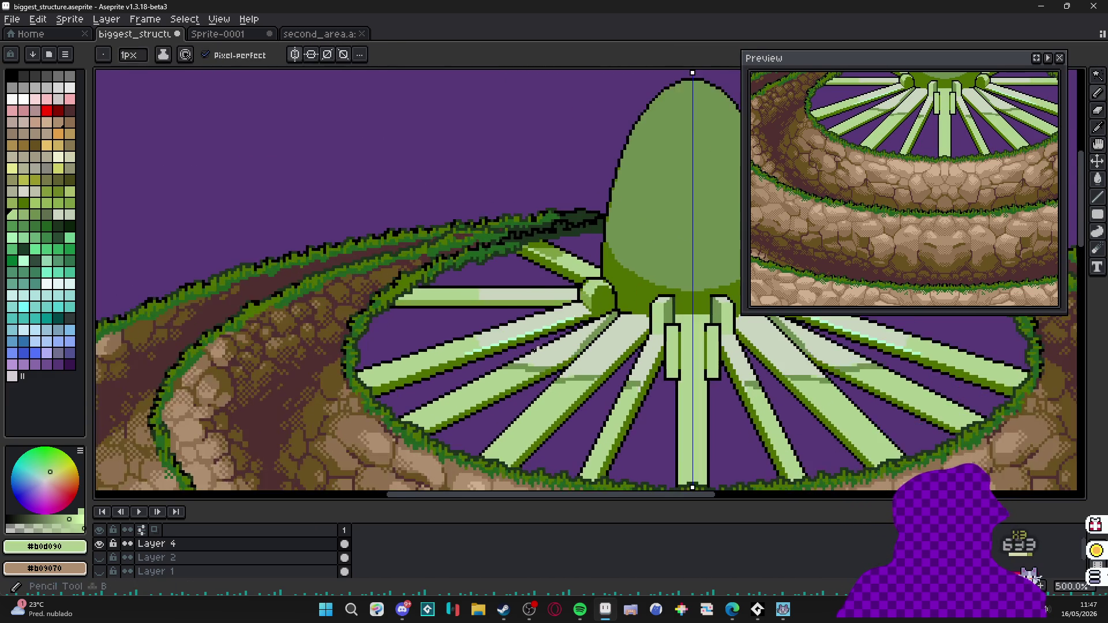
scroll(520, 303, up, 3)
Paint darker green shading and a mid-green seam across the horizontal spoke.
key(g)
key(b)
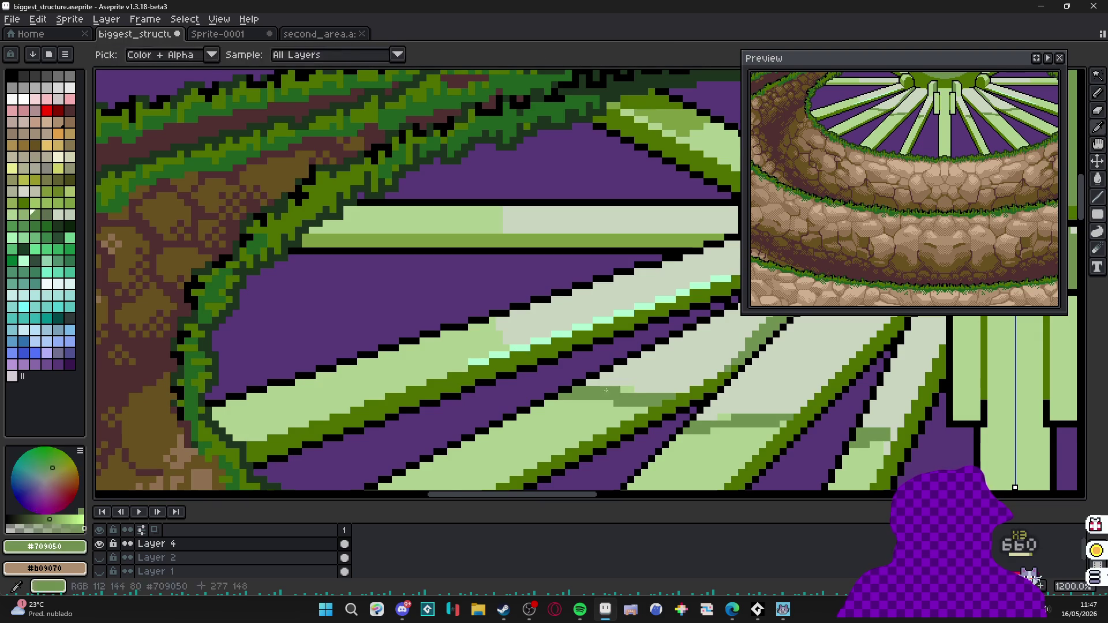
scroll(519, 303, up, 1)
drag(421, 260, 451, 325)
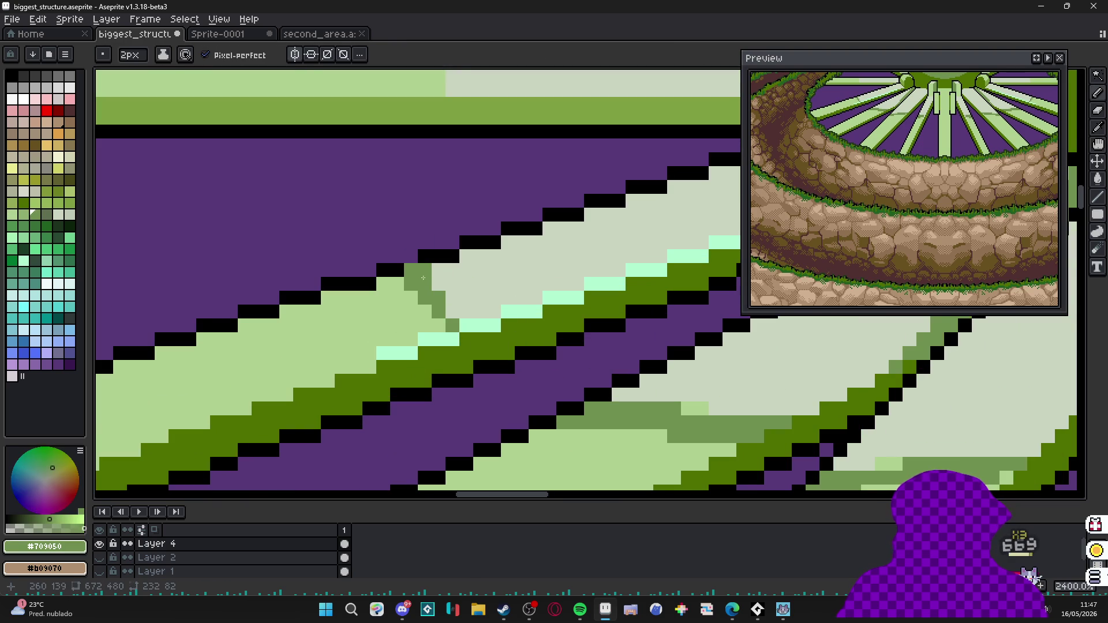
drag(420, 260, 454, 320)
scroll(519, 303, down, 3)
scroll(518, 323, up, 3)
key(w)
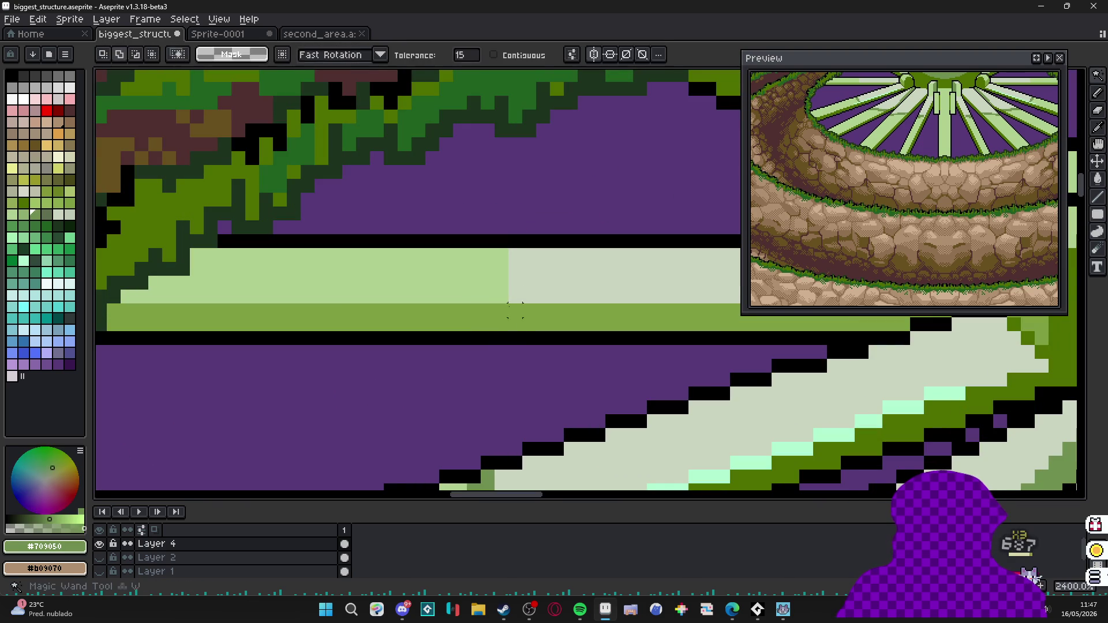
key(b)
key(w)
key(b)
drag(500, 251, 501, 301)
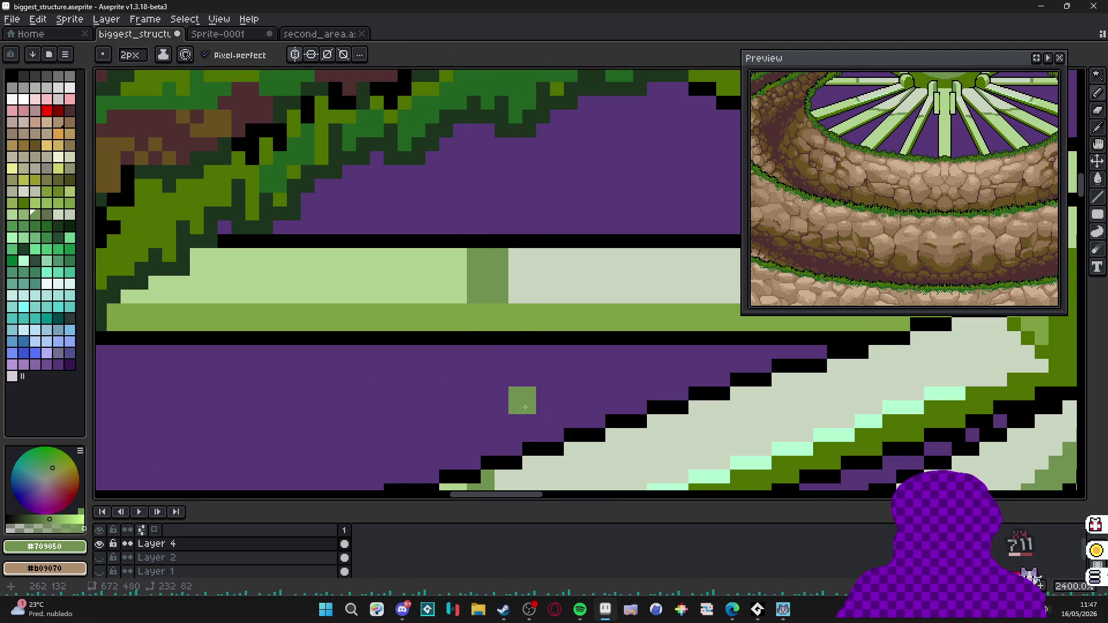
scroll(520, 364, down, 2)
Add dark green pixels along the upper spoke's edge beside the foliage.
drag(482, 377, 537, 294)
scroll(519, 295, up, 1)
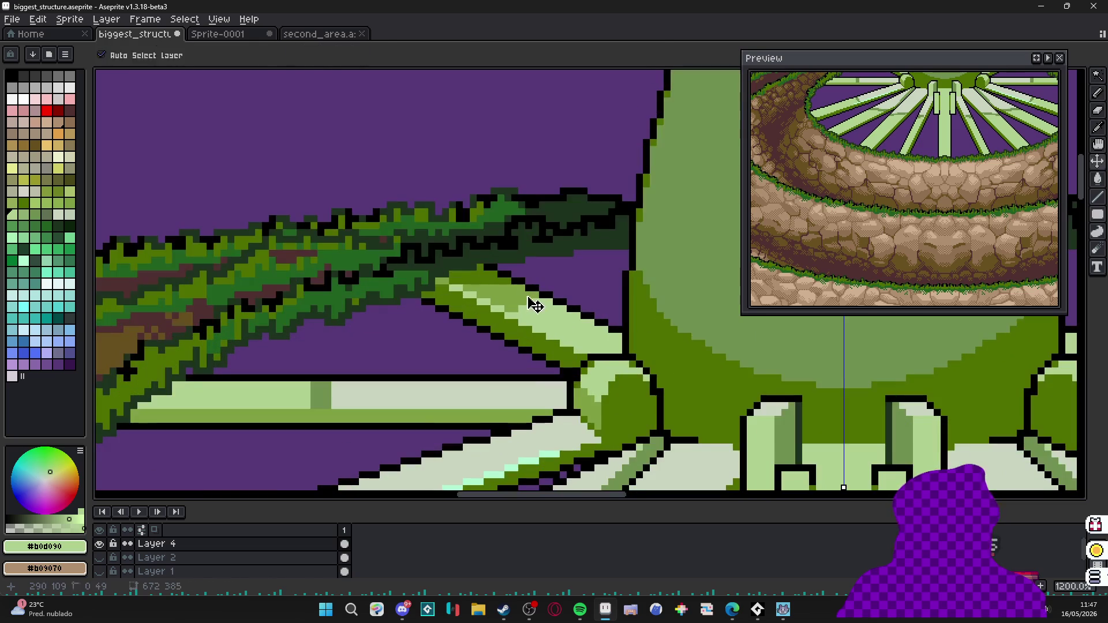
scroll(488, 251, up, 2)
key(alt)
click(585, 307)
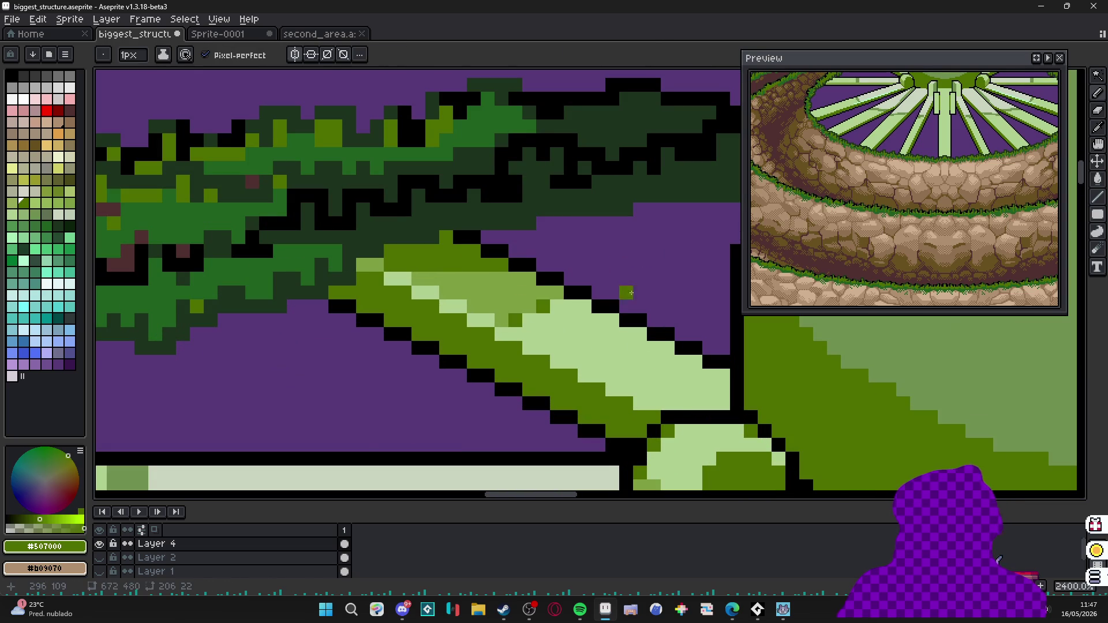
click(528, 306)
scroll(416, 360, down, 2)
scroll(487, 233, down, 2)
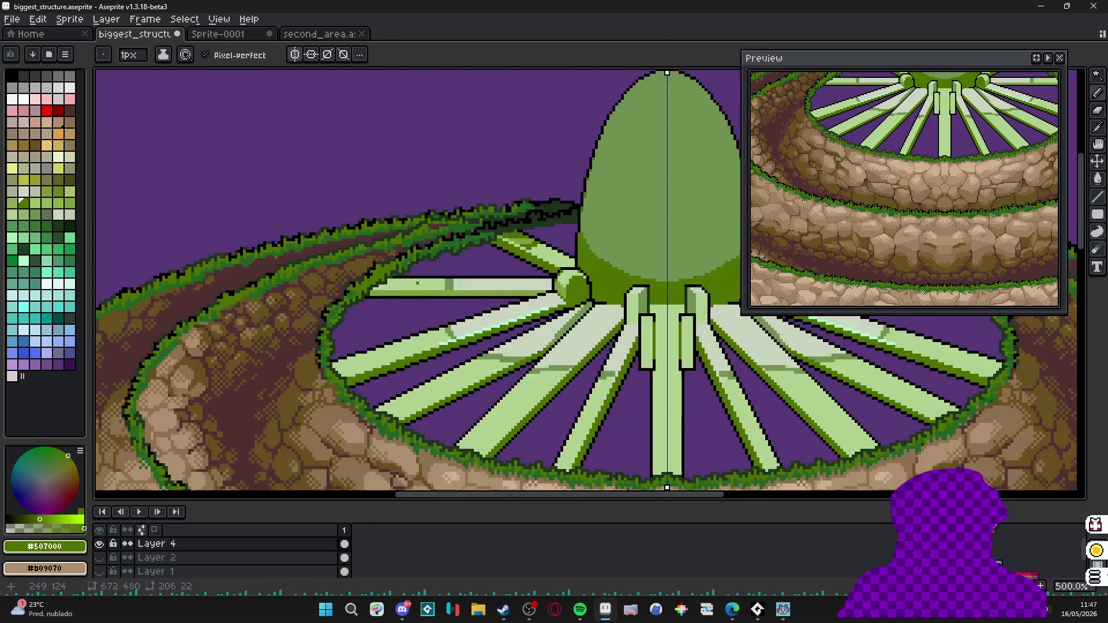
scroll(488, 233, down, 1)
scroll(511, 368, up, 1)
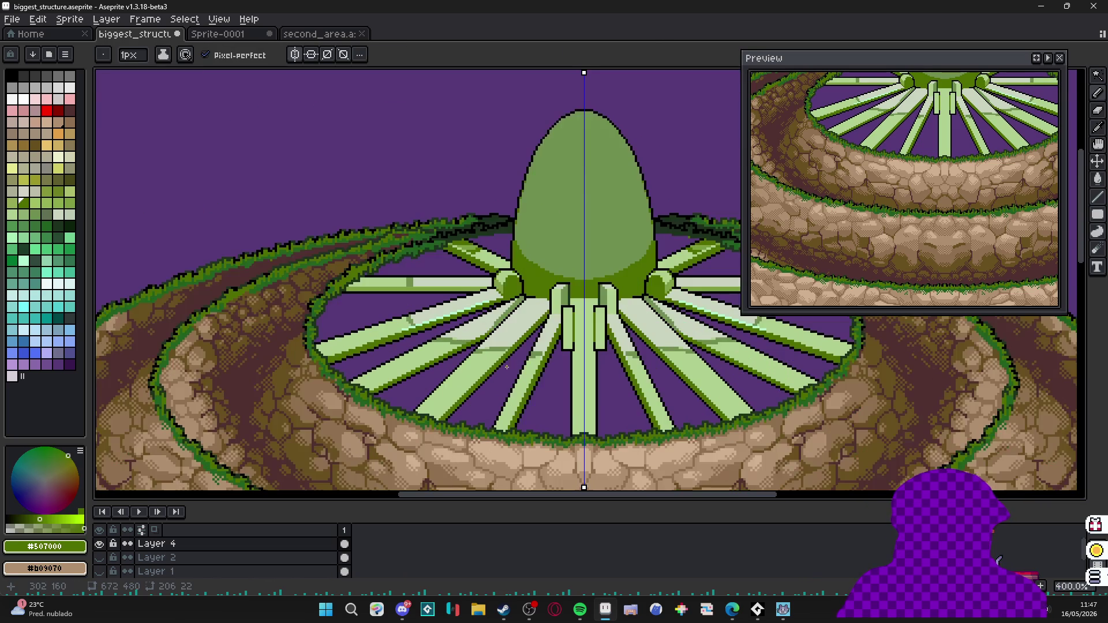
drag(563, 276, 563, 291)
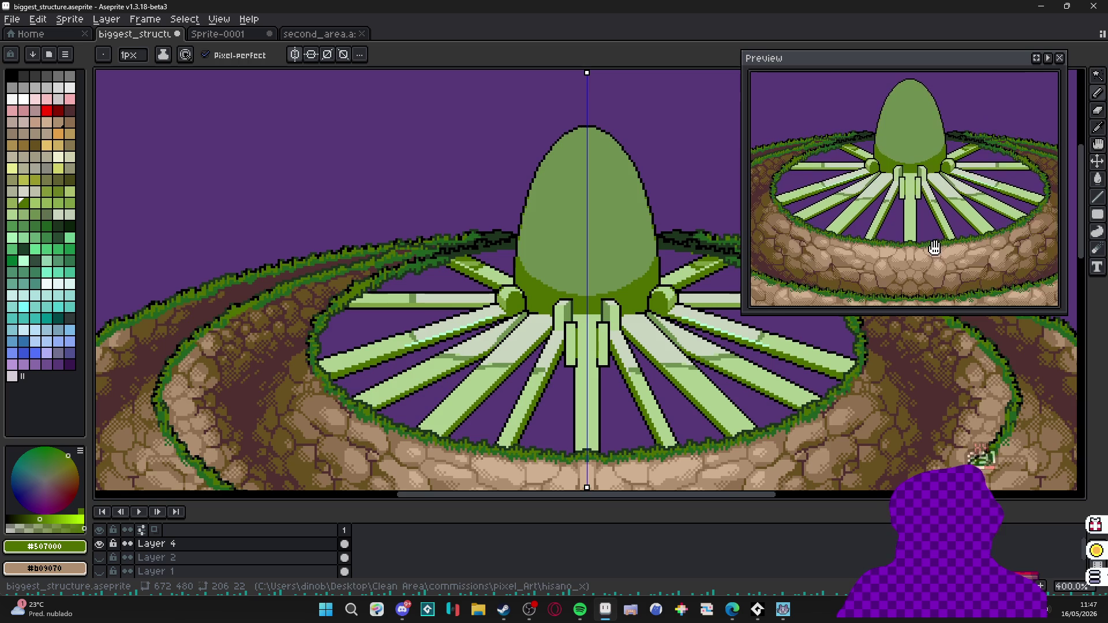
scroll(562, 289, down, 1)
scroll(562, 288, down, 1)
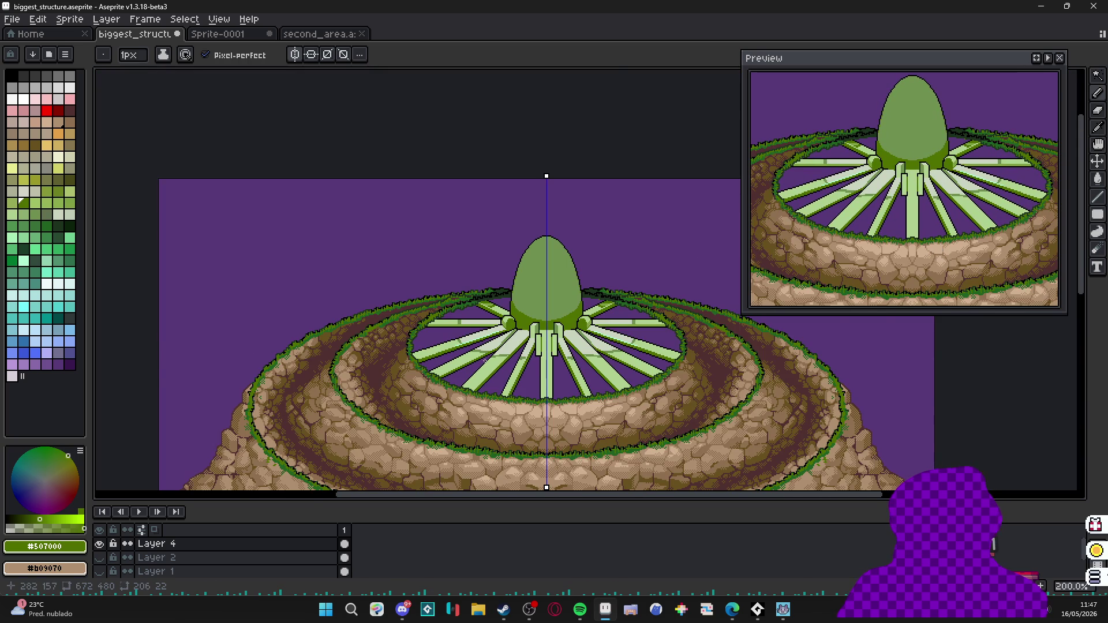
scroll(478, 362, up, 2)
scroll(481, 362, down, 2)
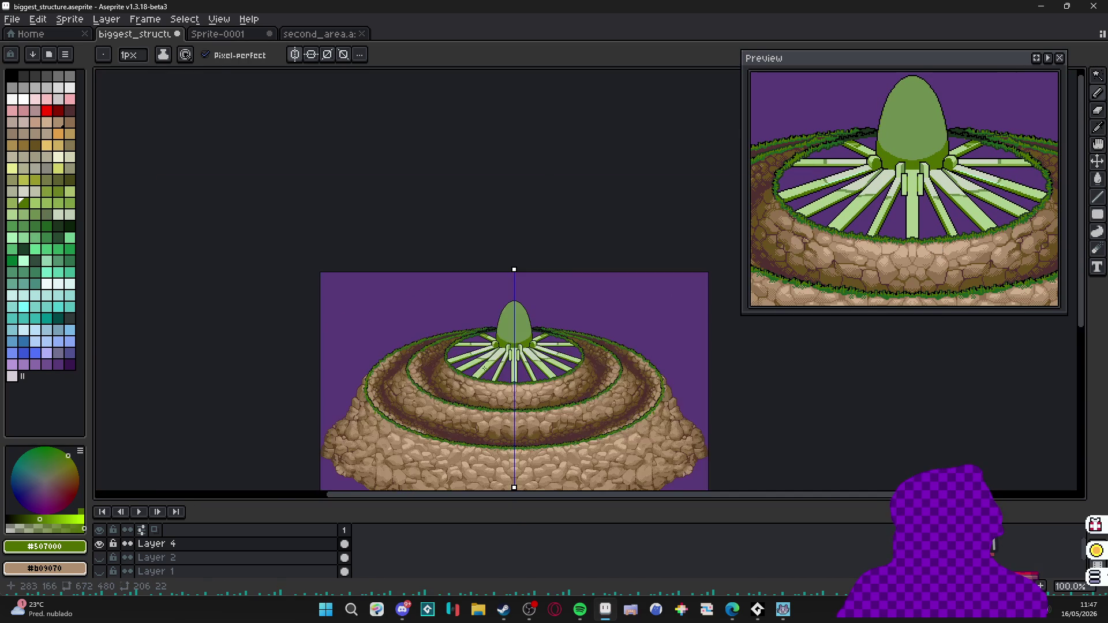
scroll(483, 363, up, 1)
scroll(485, 365, up, 1)
scroll(451, 389, up, 1)
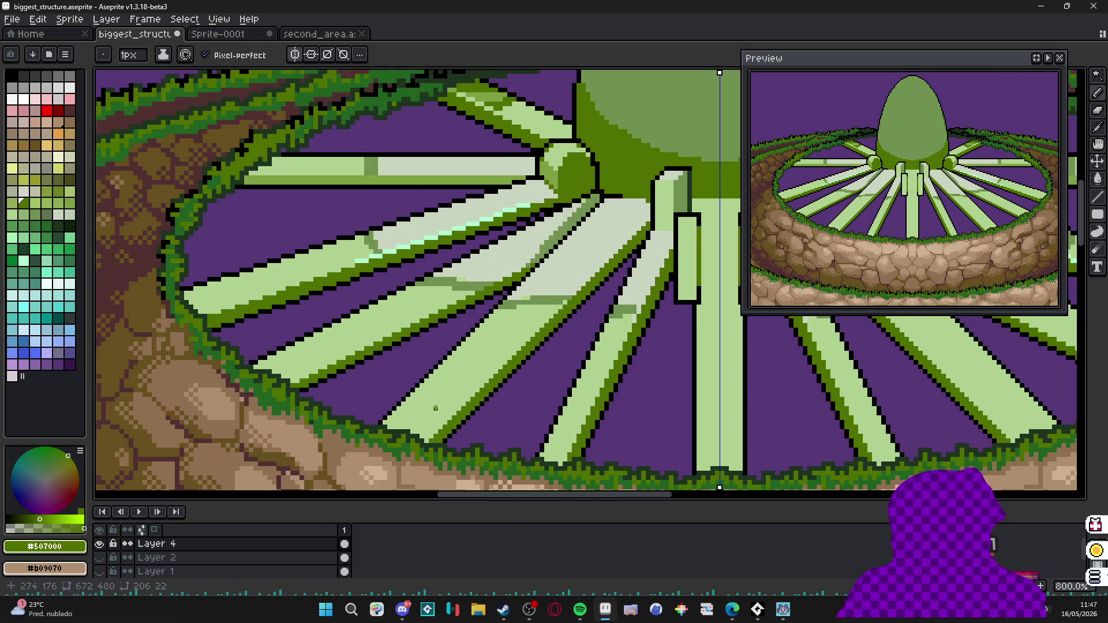
scroll(435, 403, down, 1)
scroll(439, 372, up, 1)
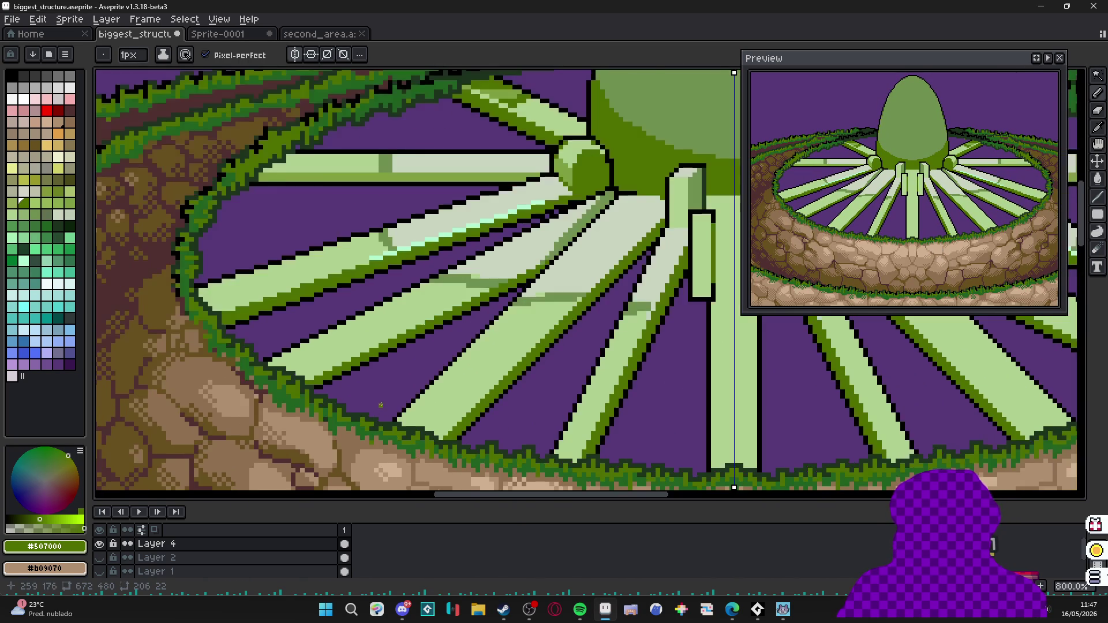
scroll(440, 372, down, 2)
scroll(440, 373, up, 1)
Sample the light green from a spoke and undo a trial shading stroke.
key(v)
key(b)
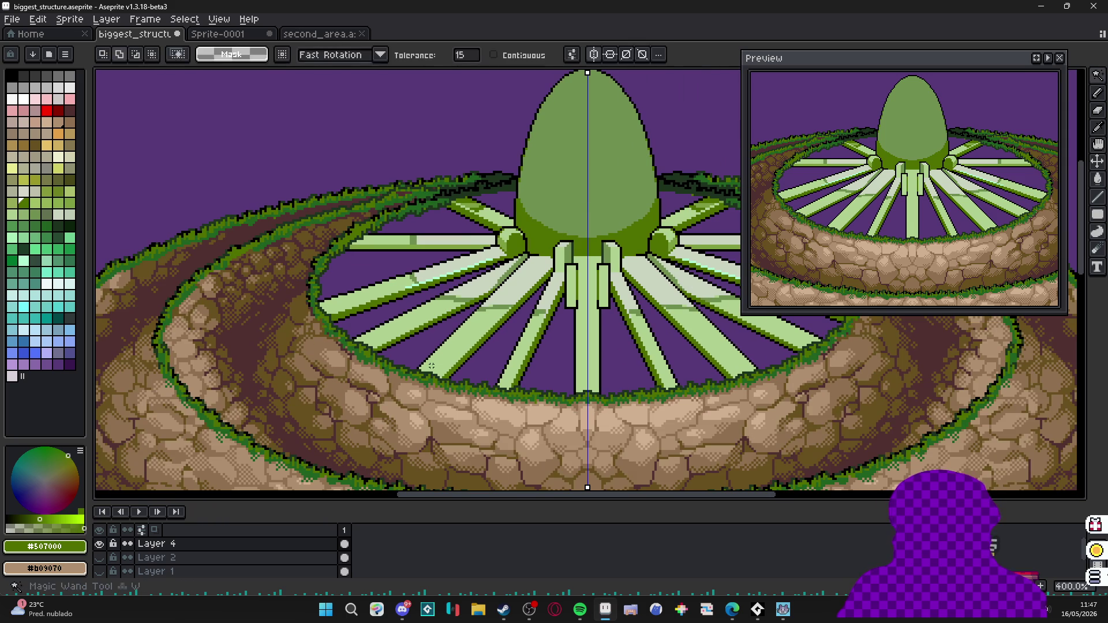
scroll(440, 373, up, 1)
click(492, 309)
scroll(492, 309, up, 1)
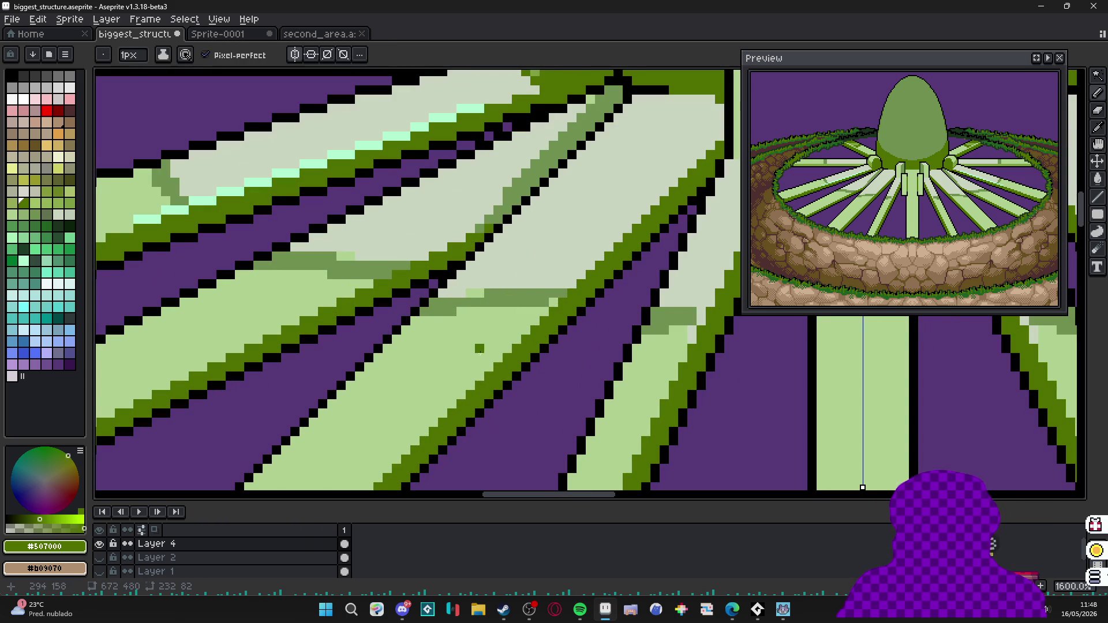
alt+click(408, 399)
scroll(361, 423, down, 3)
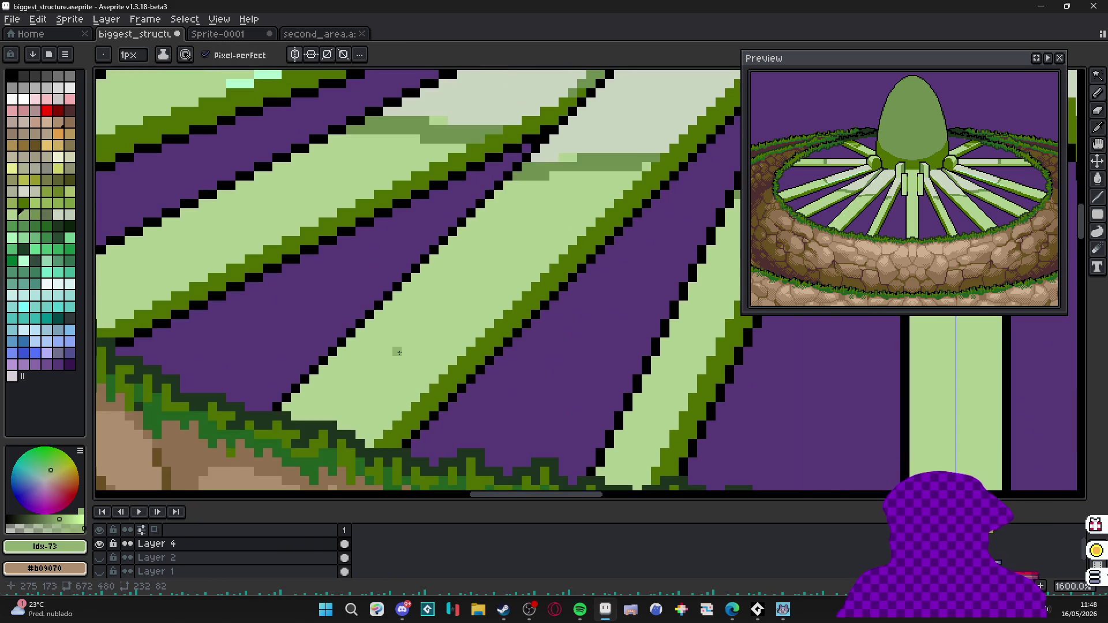
drag(415, 342, 369, 368)
key(ctrl+z)
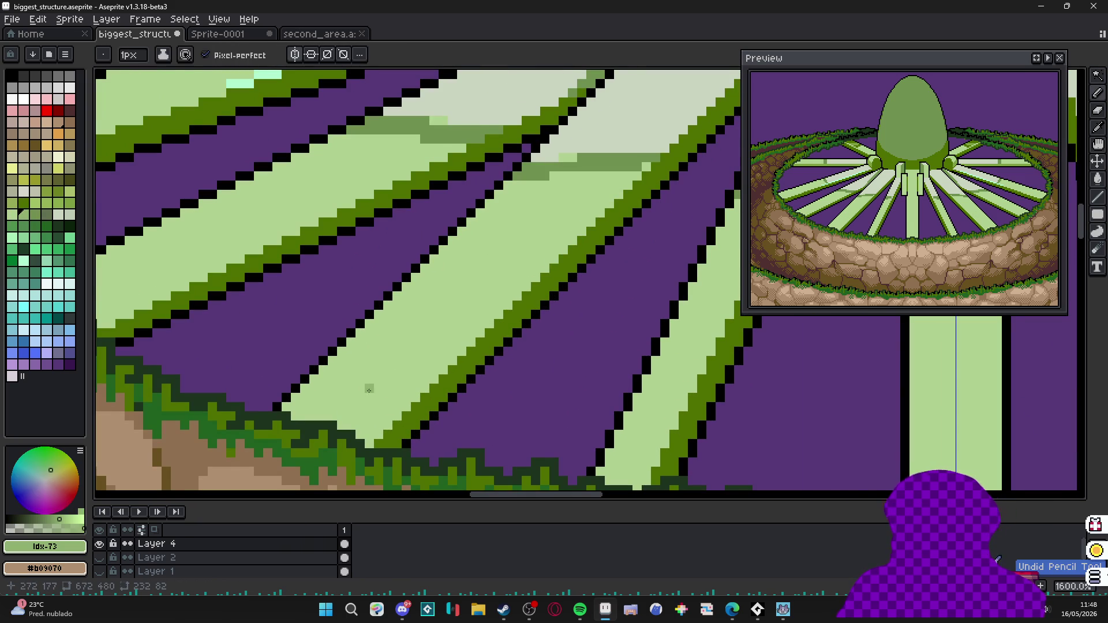
scroll(372, 388, up, 1)
scroll(338, 400, down, 5)
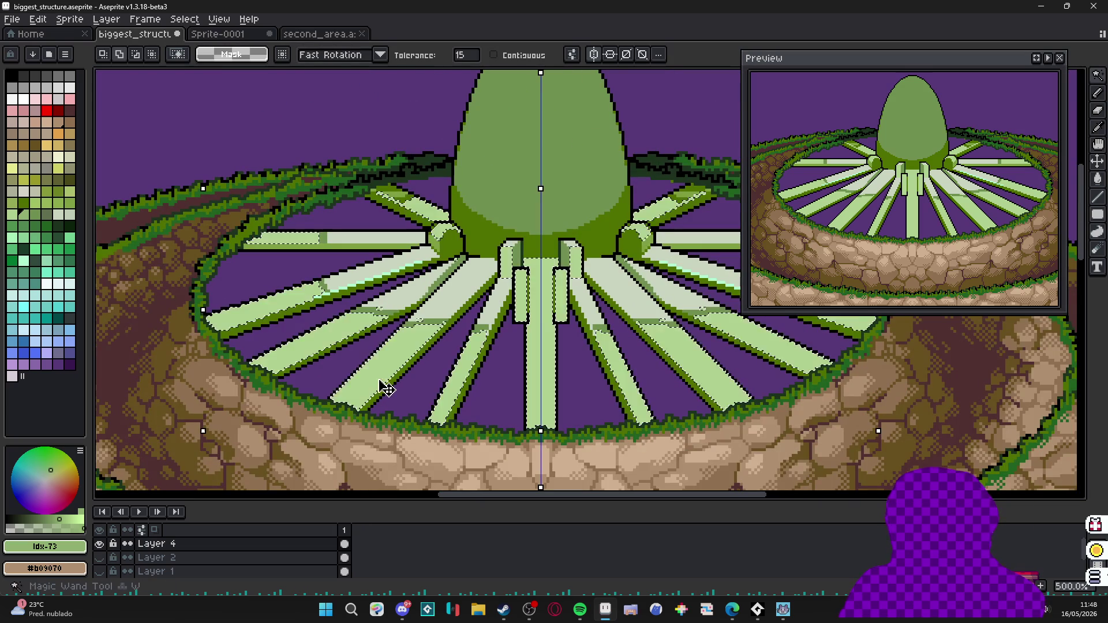
Shade the spoke bottoms near the grassy rim darker, mirrored on both sides.
drag(223, 318, 541, 419)
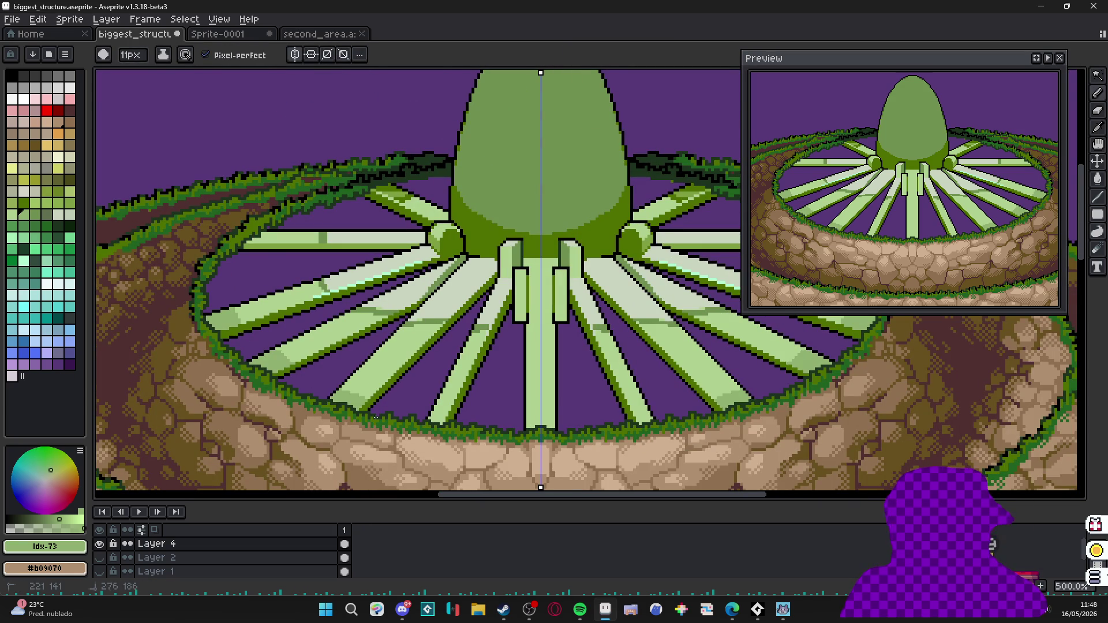
drag(361, 390, 251, 311)
click(260, 238)
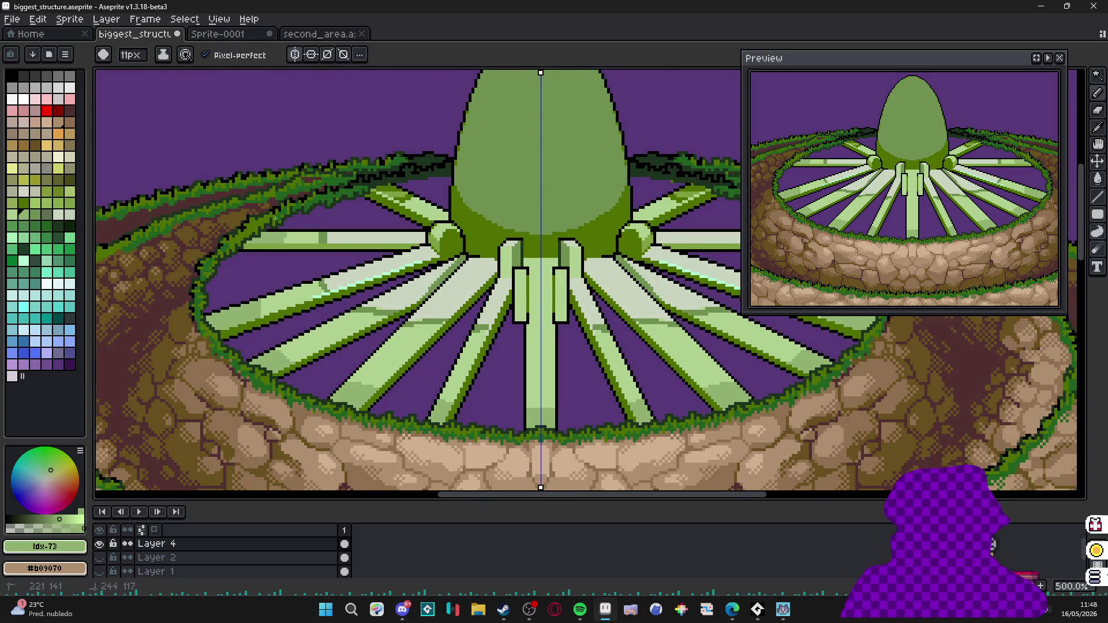
alt+click(554, 394)
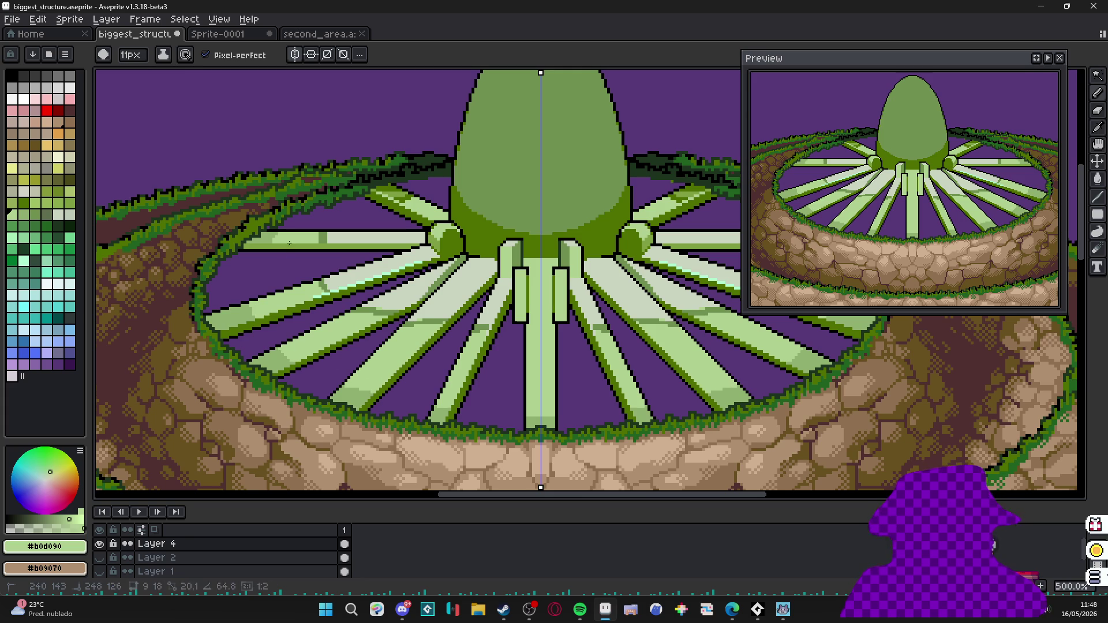
alt+click(541, 411)
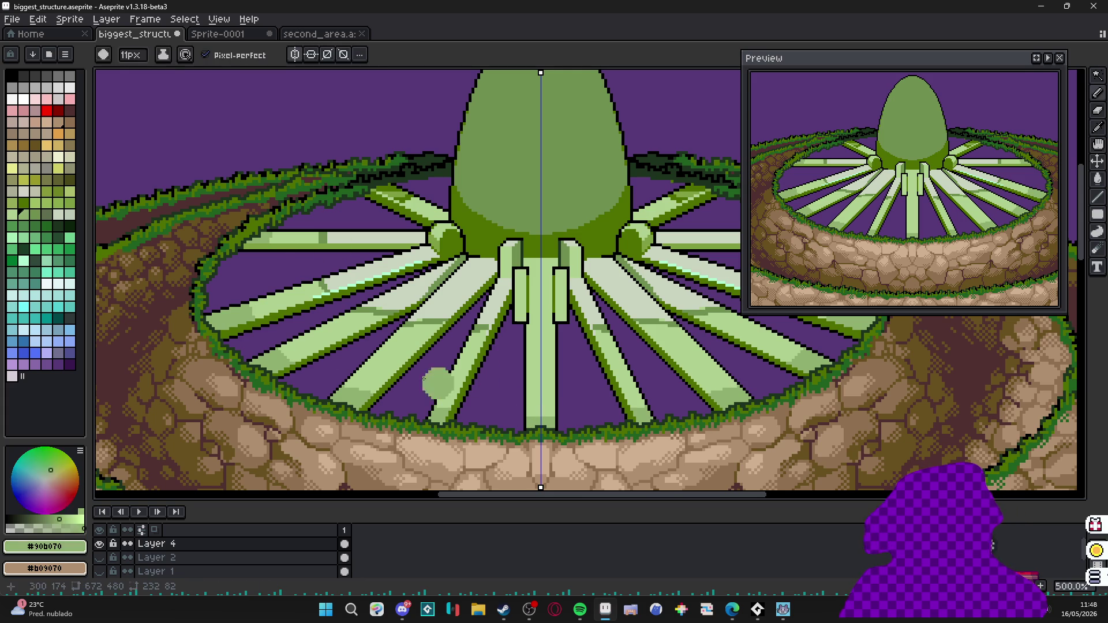
scroll(386, 375, up, 3)
scroll(520, 417, up, 2)
scroll(520, 416, down, 3)
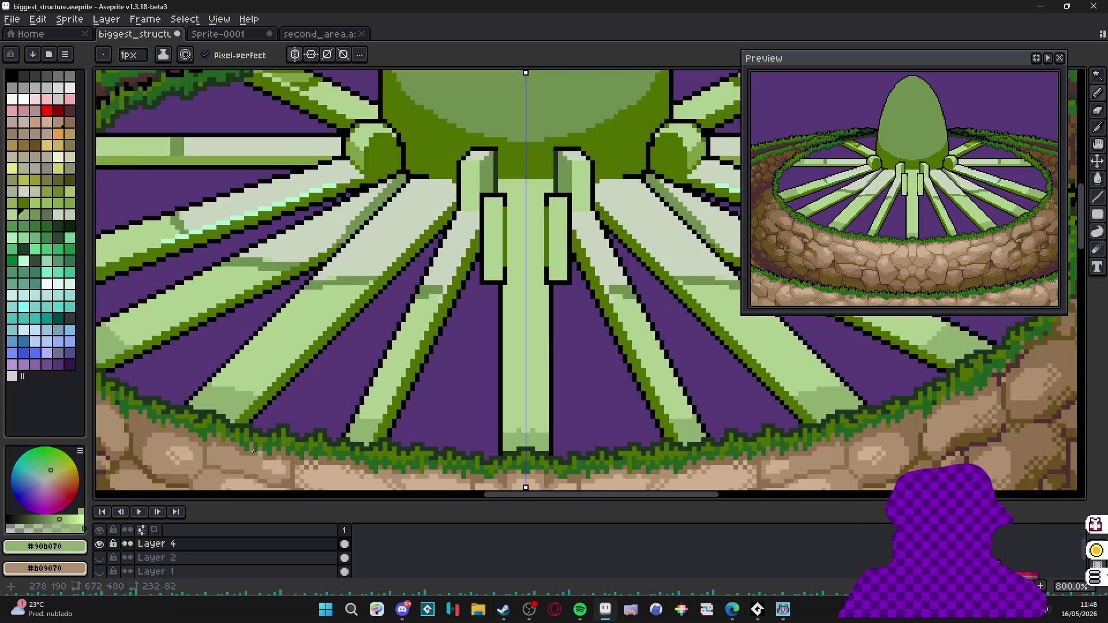
scroll(477, 413, up, 4)
scroll(476, 414, up, 1)
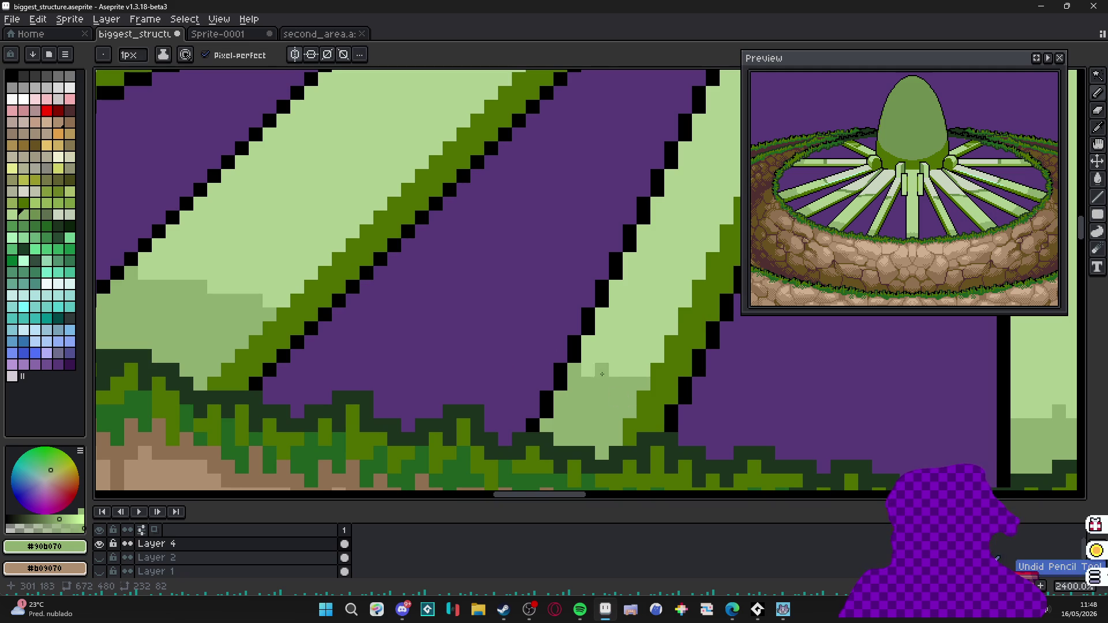
Darken single pixels and short rows at the spoke ends, extending mid-green up the spoke.
click(602, 364)
drag(520, 390, 650, 286)
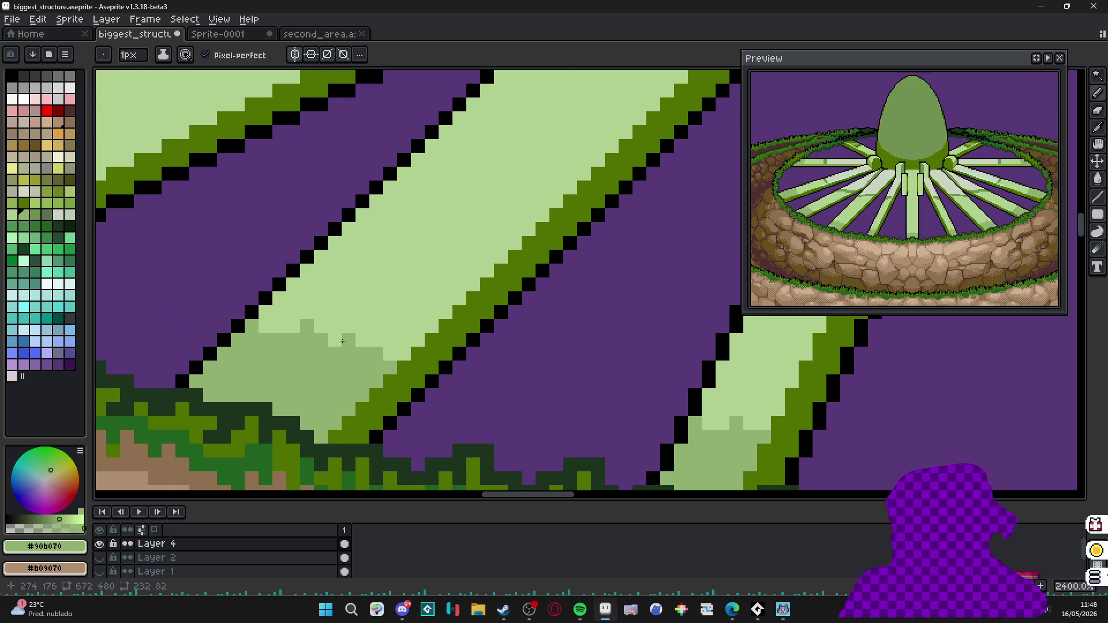
scroll(365, 341, down, 4)
scroll(365, 341, up, 1)
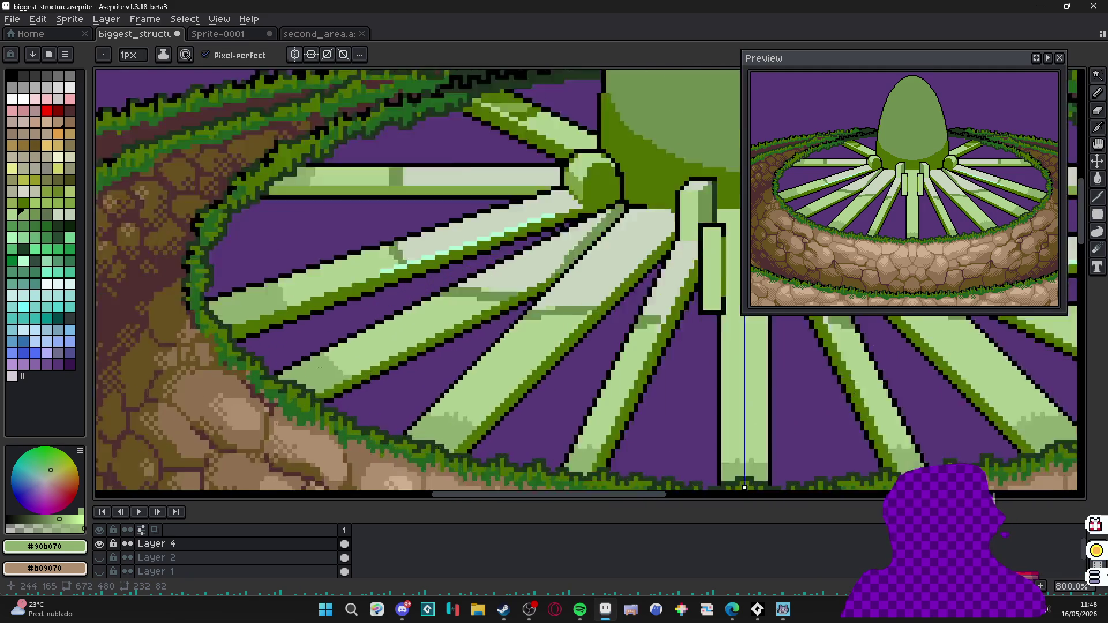
scroll(363, 358, up, 4)
mouse_move(354, 357)
mouse_down()
mouse_move(326, 337)
mouse_move(363, 343)
mouse_up()
scroll(364, 342, down, 4)
scroll(433, 412, up, 3)
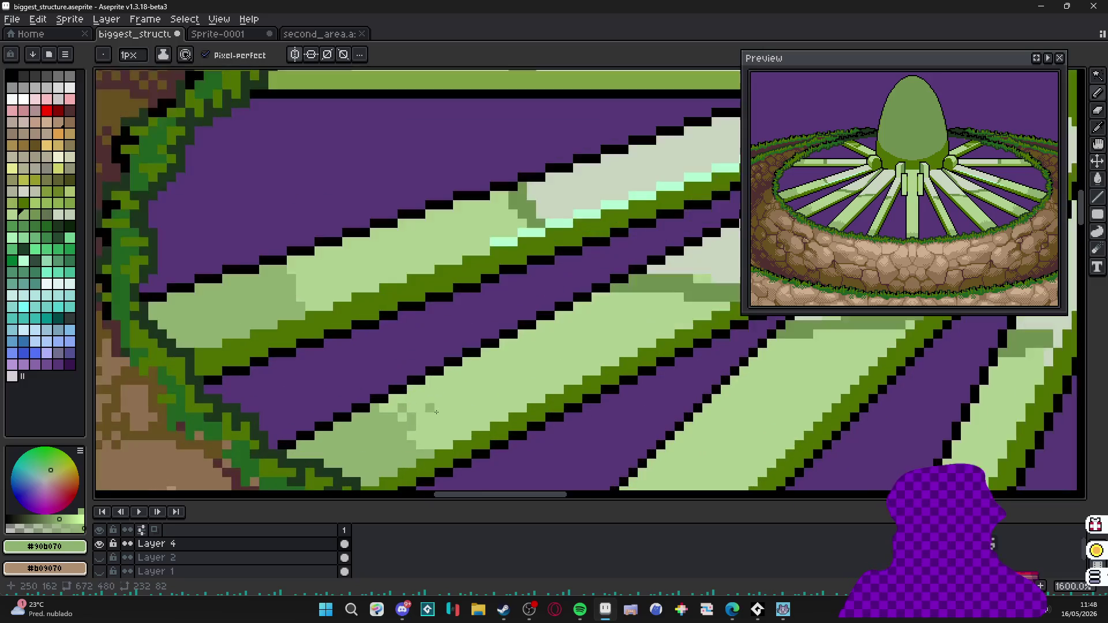
scroll(433, 411, up, 1)
click(320, 294)
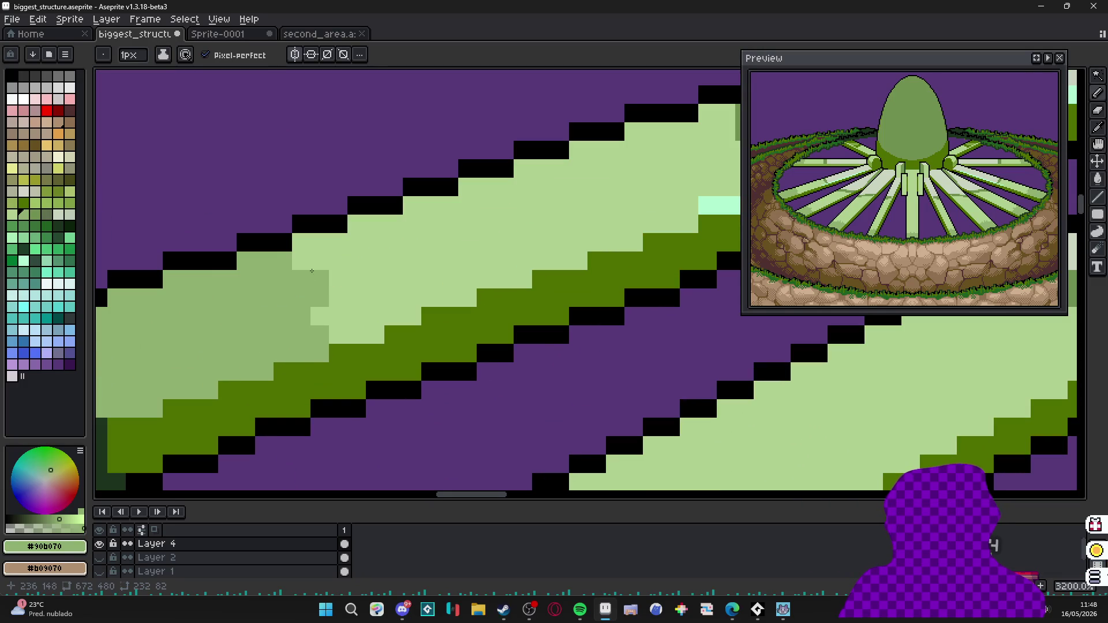
click(304, 266)
scroll(304, 266, down, 4)
scroll(260, 173, up, 2)
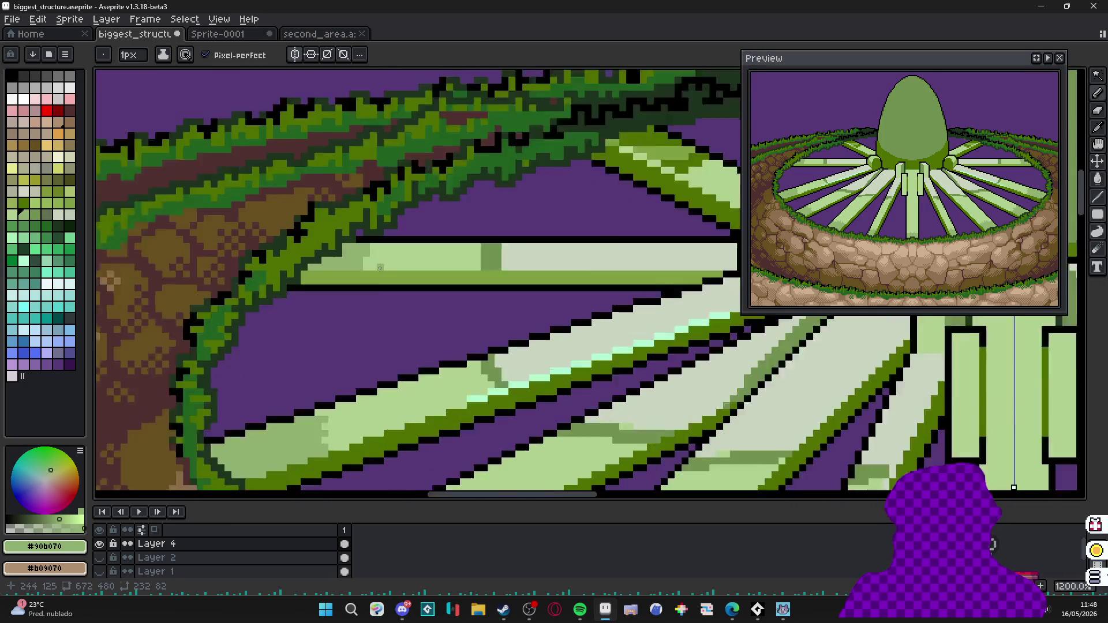
scroll(362, 256, up, 3)
drag(373, 253, 373, 232)
scroll(379, 217, down, 3)
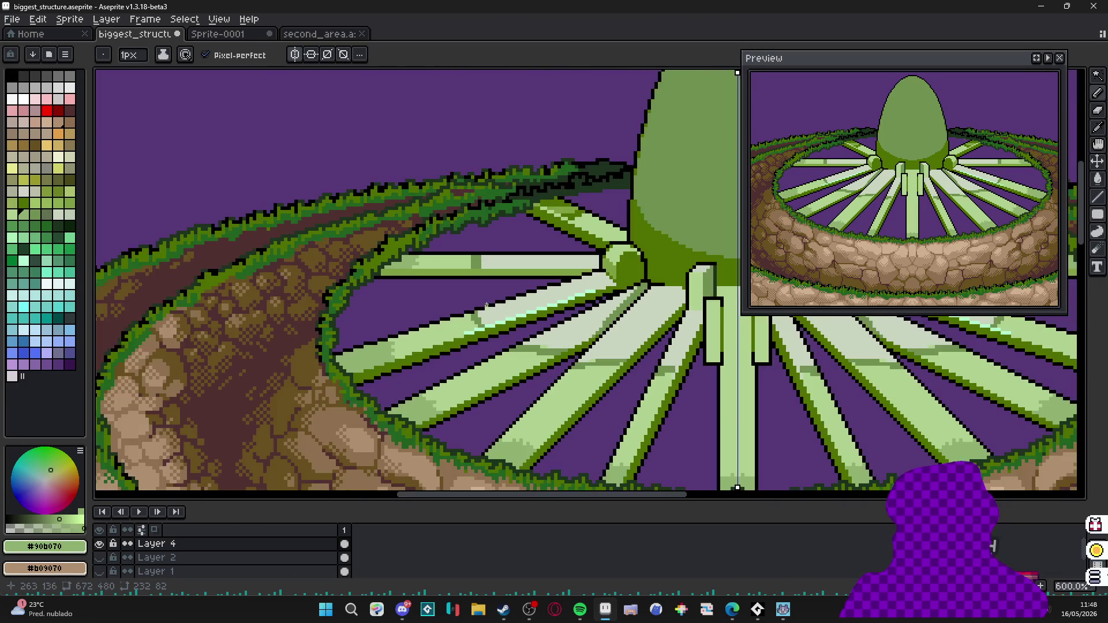
scroll(493, 287, down, 1)
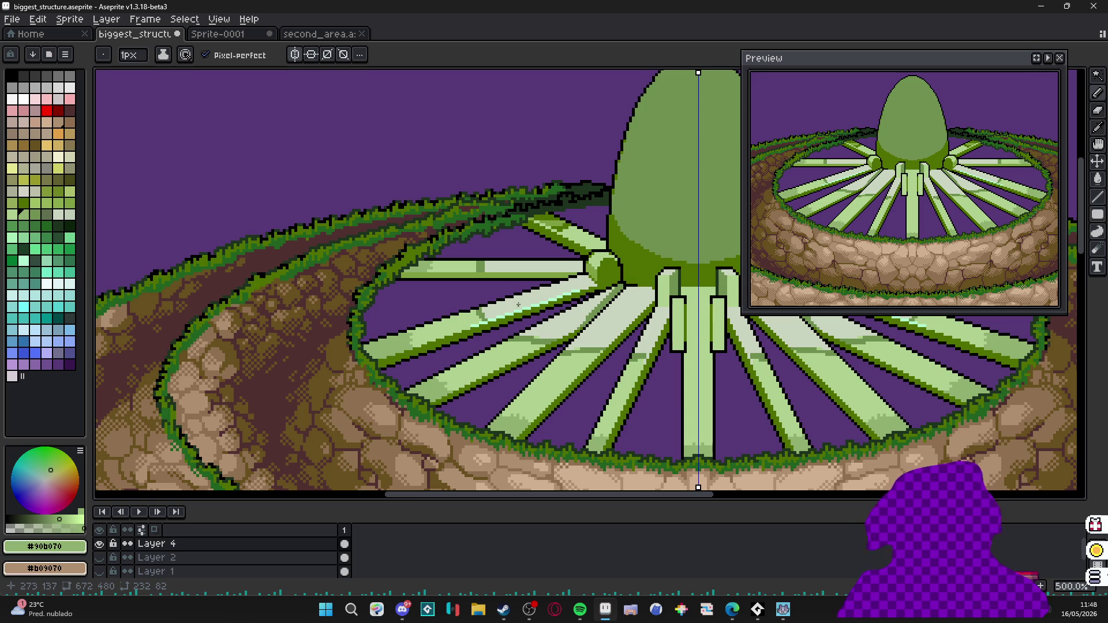
scroll(526, 299, down, 1)
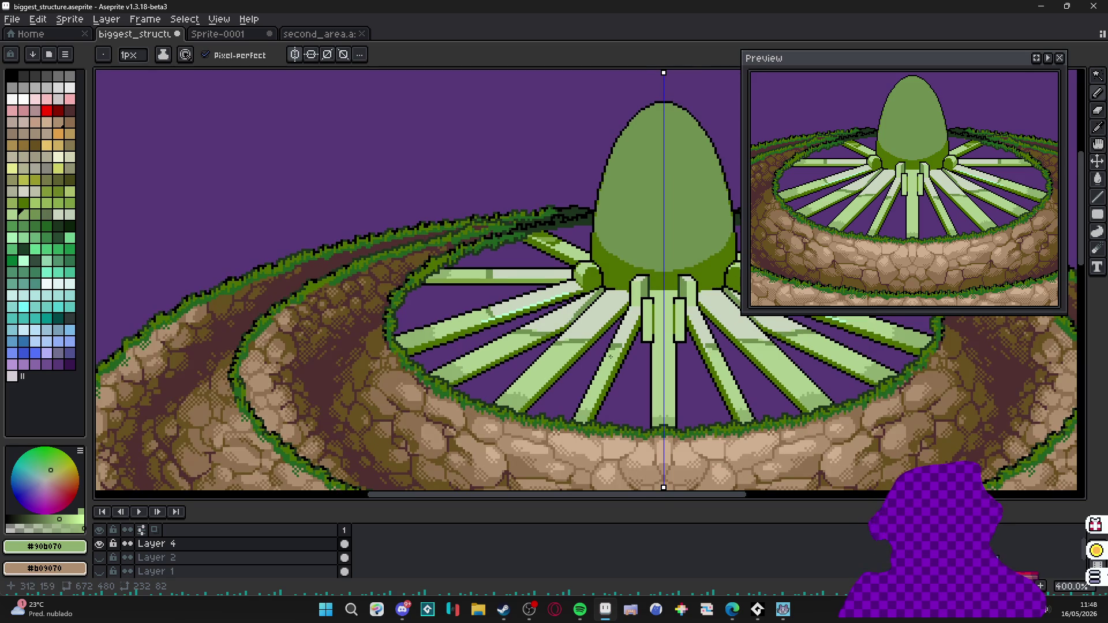
scroll(569, 349, up, 5)
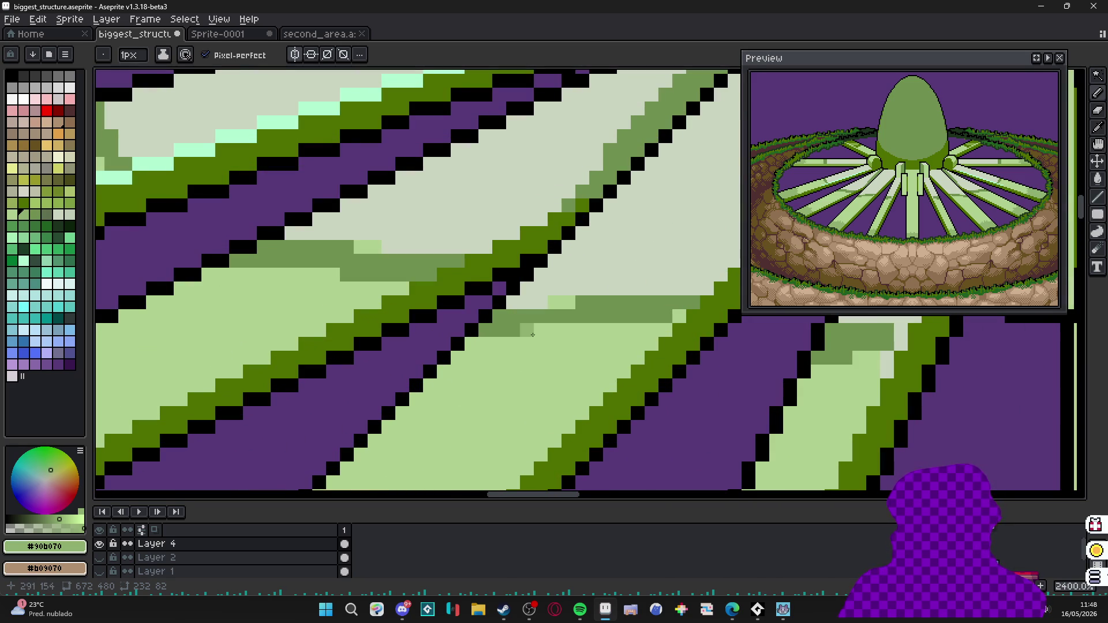
scroll(320, 277, down, 4)
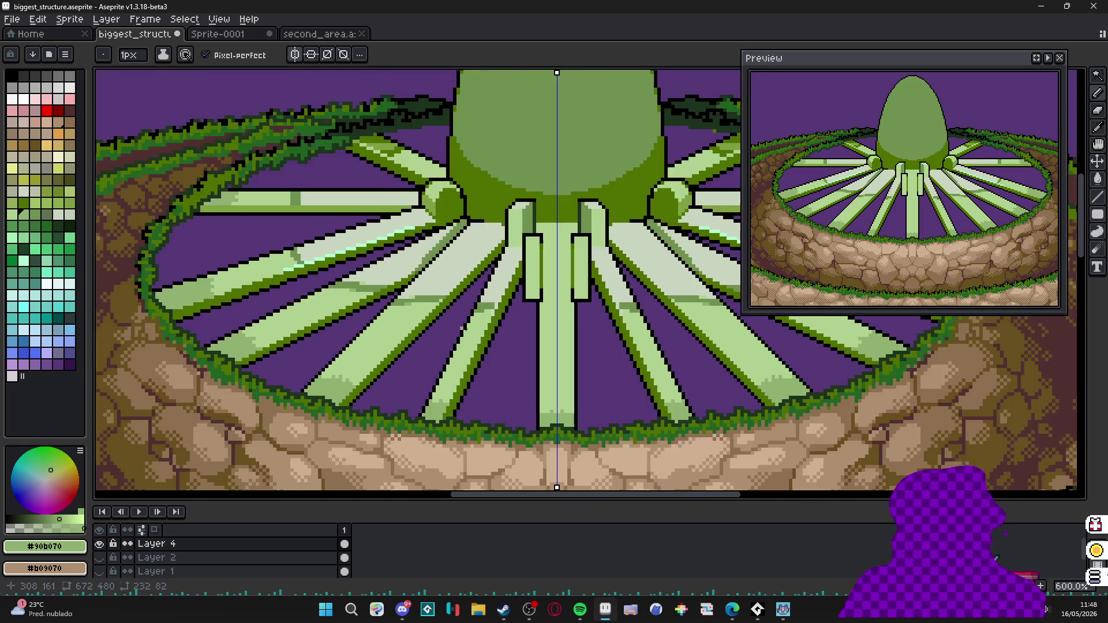
scroll(551, 325, down, 1)
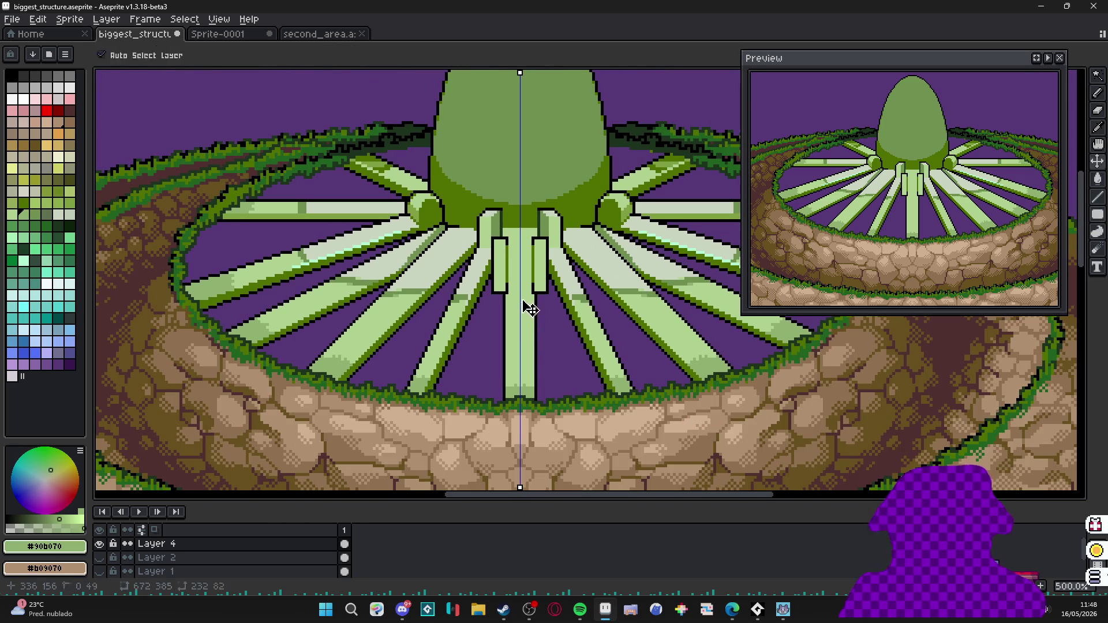
key(w)
key(b)
scroll(520, 295, up, 2)
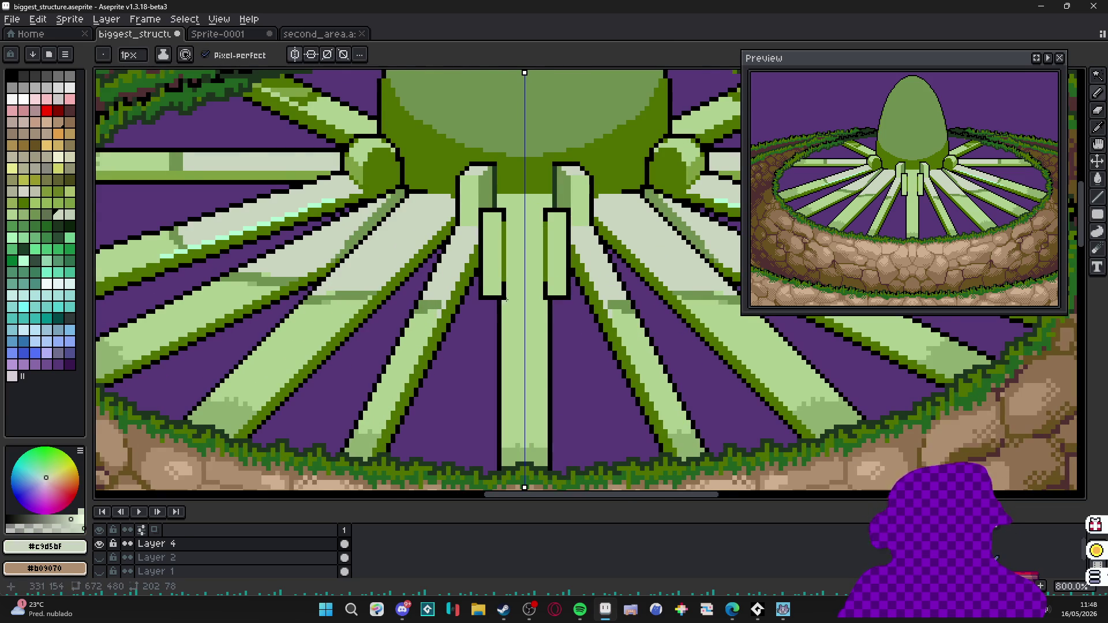
scroll(512, 294, up, 2)
Fill the gap between the two pillars and draw a darker green #709050 row across it.
key(g)
click(509, 298)
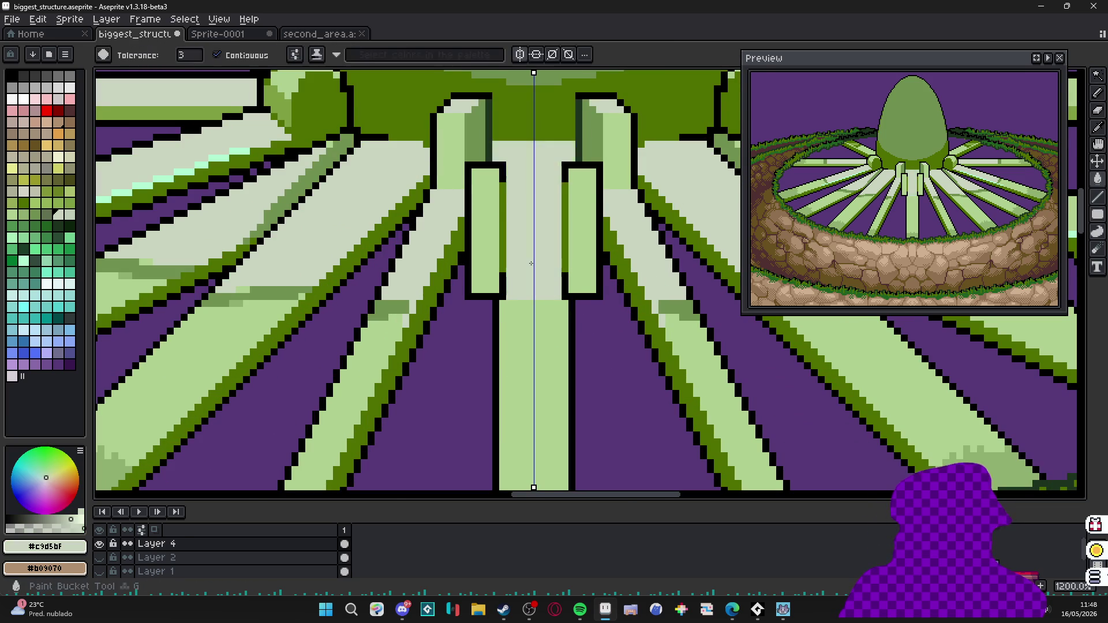
scroll(510, 297, up, 1)
key(b)
alt+click(419, 281)
scroll(527, 305, up, 1)
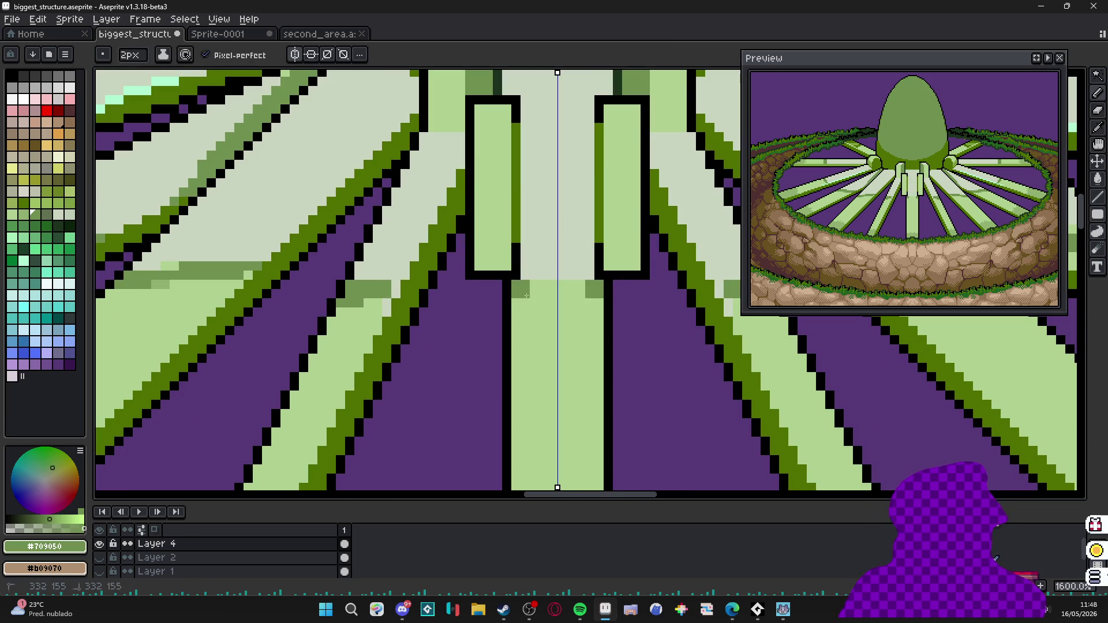
drag(527, 297, 579, 296)
scroll(571, 300, down, 2)
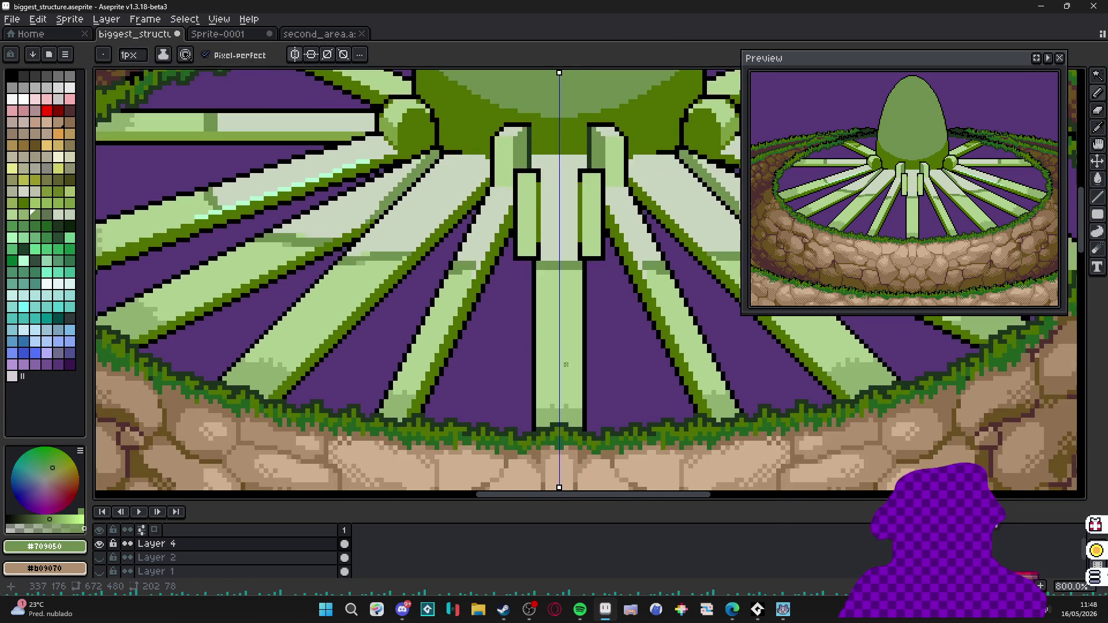
scroll(578, 363, down, 1)
scroll(577, 396, down, 1)
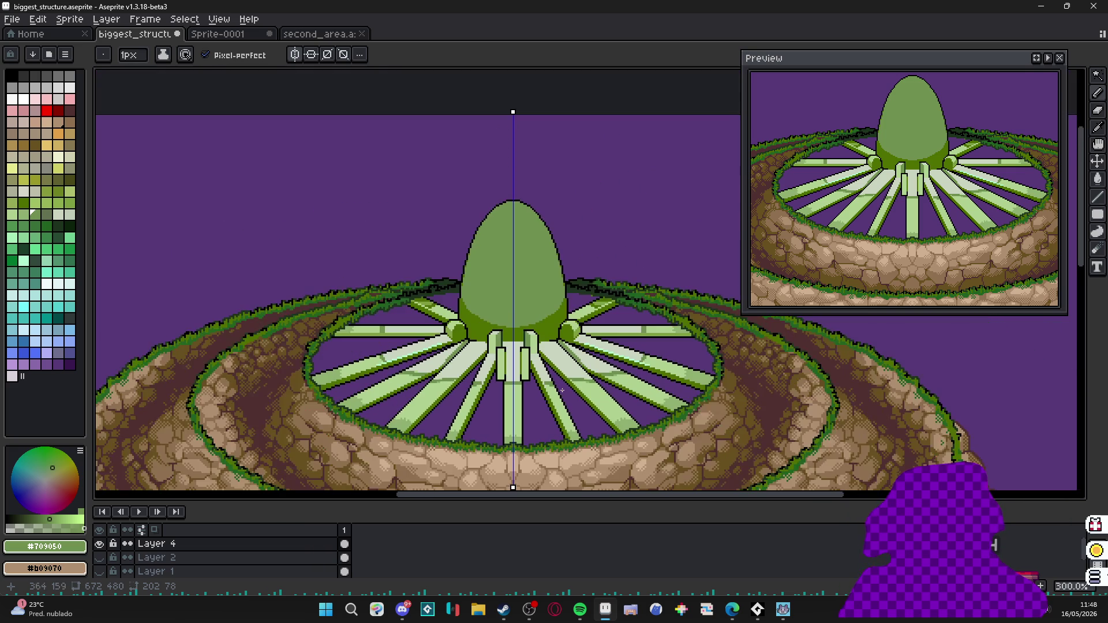
scroll(565, 387, down, 1)
scroll(564, 387, up, 1)
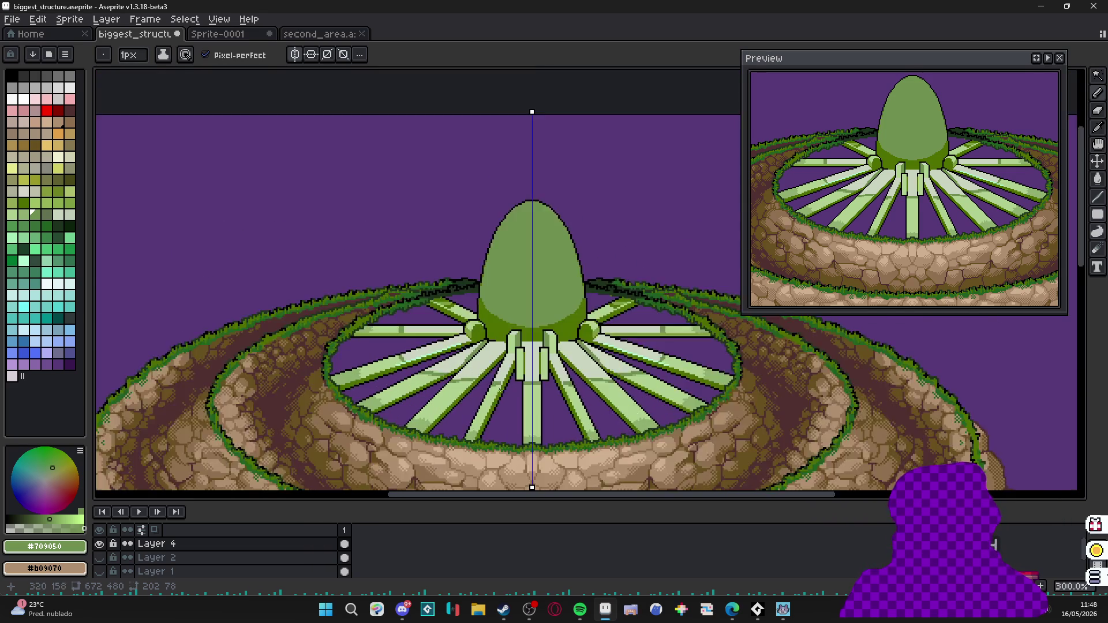
scroll(565, 387, up, 1)
scroll(565, 387, up, 1)
scroll(525, 379, up, 2)
scroll(524, 378, up, 1)
Draw a pale highlight line along a diagonal spoke's edge with the sampled spoke colour.
alt+click(529, 310)
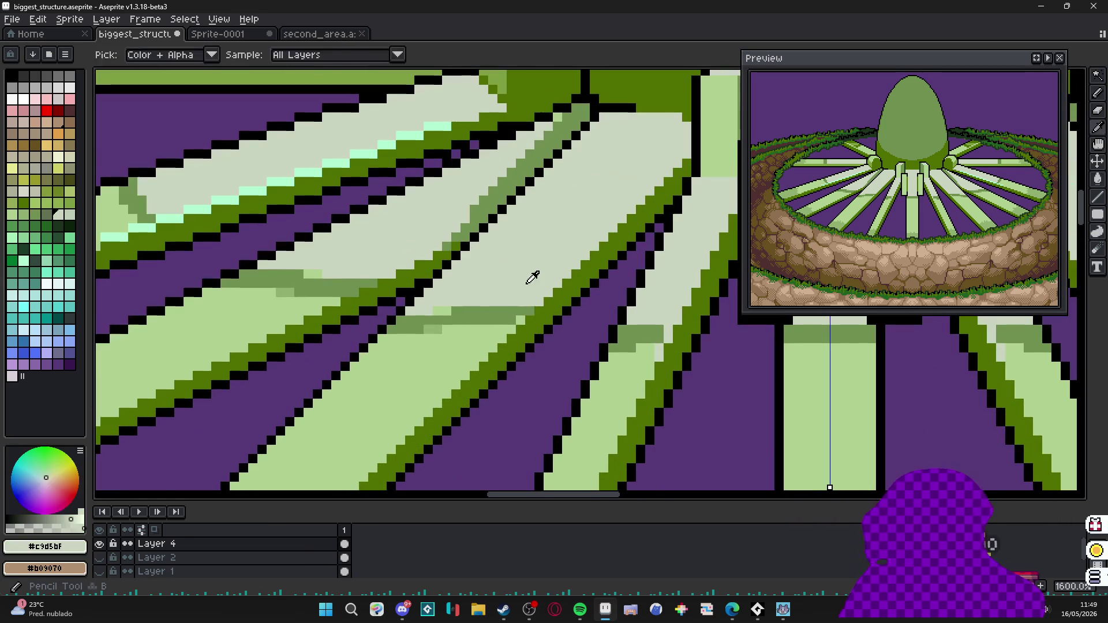
drag(374, 468, 407, 329)
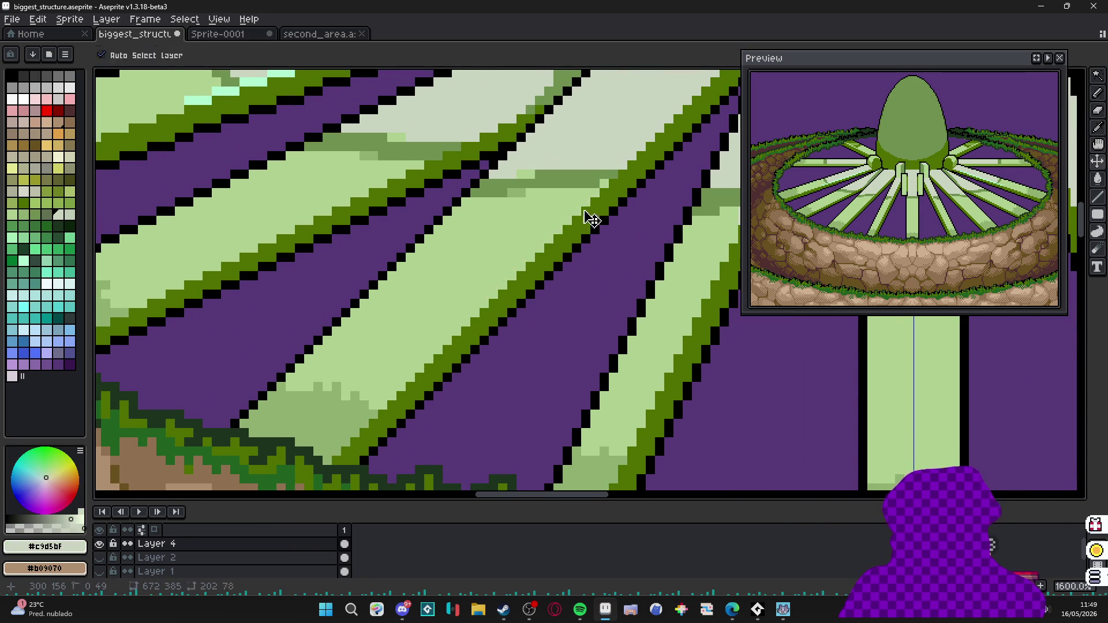
mouse_move(607, 173)
mouse_down()
mouse_move(502, 278)
mouse_move(538, 252)
mouse_up()
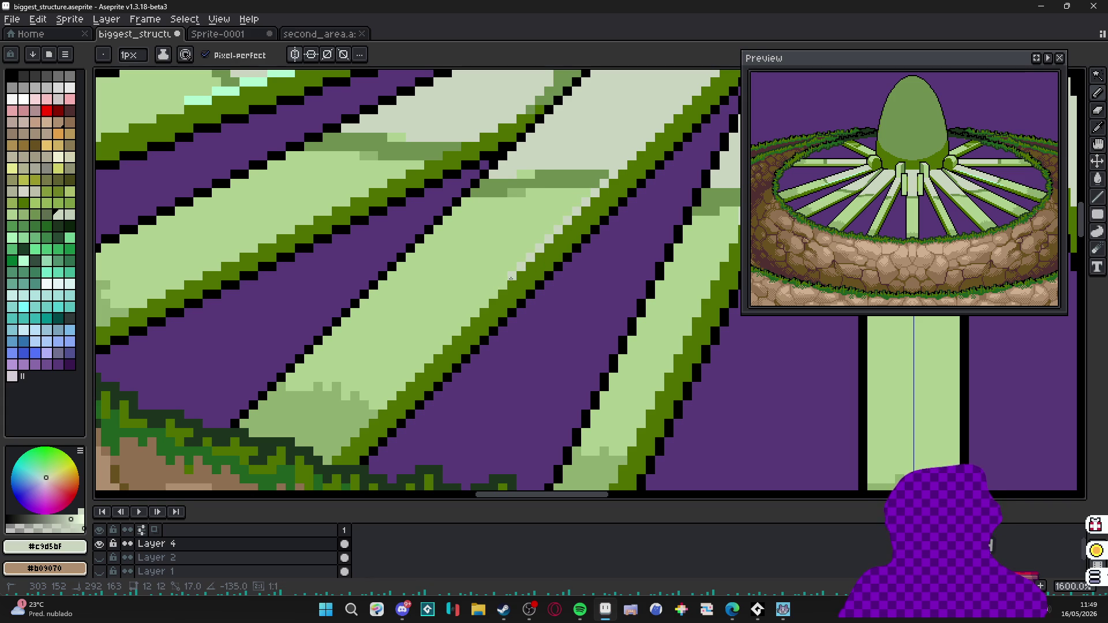
scroll(549, 313, down, 3)
scroll(520, 261, up, 1)
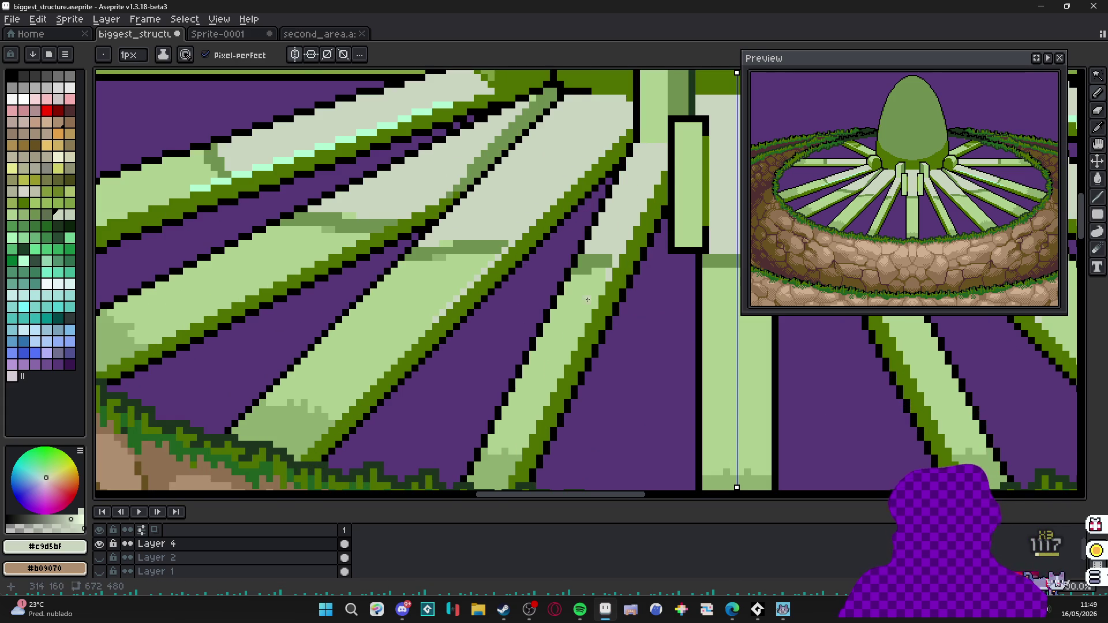
scroll(502, 243, up, 1)
scroll(484, 223, up, 1)
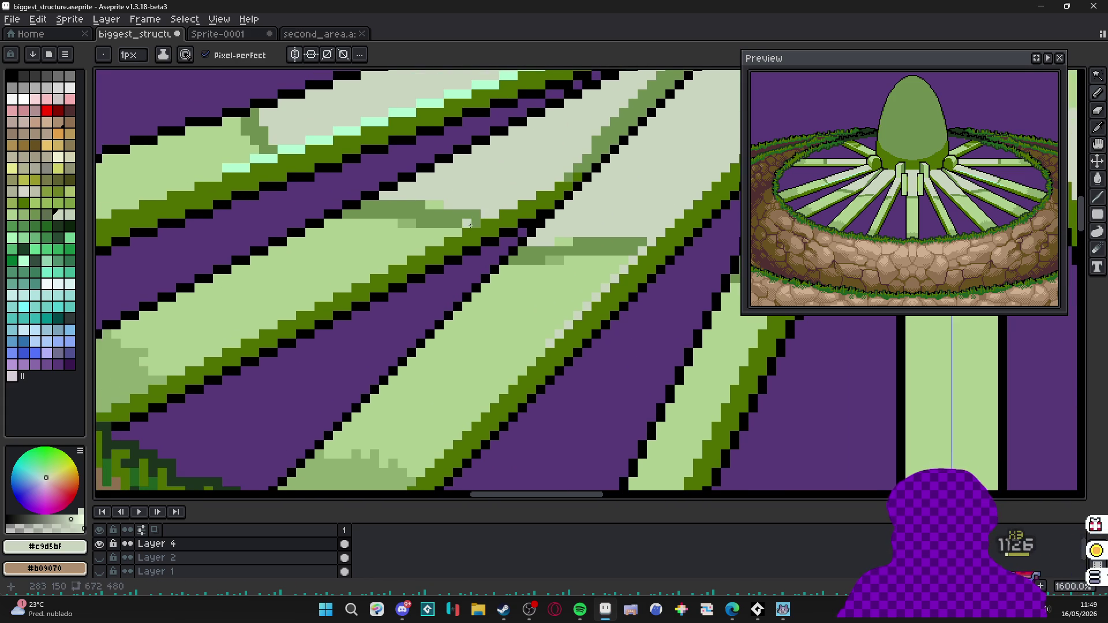
click(469, 224)
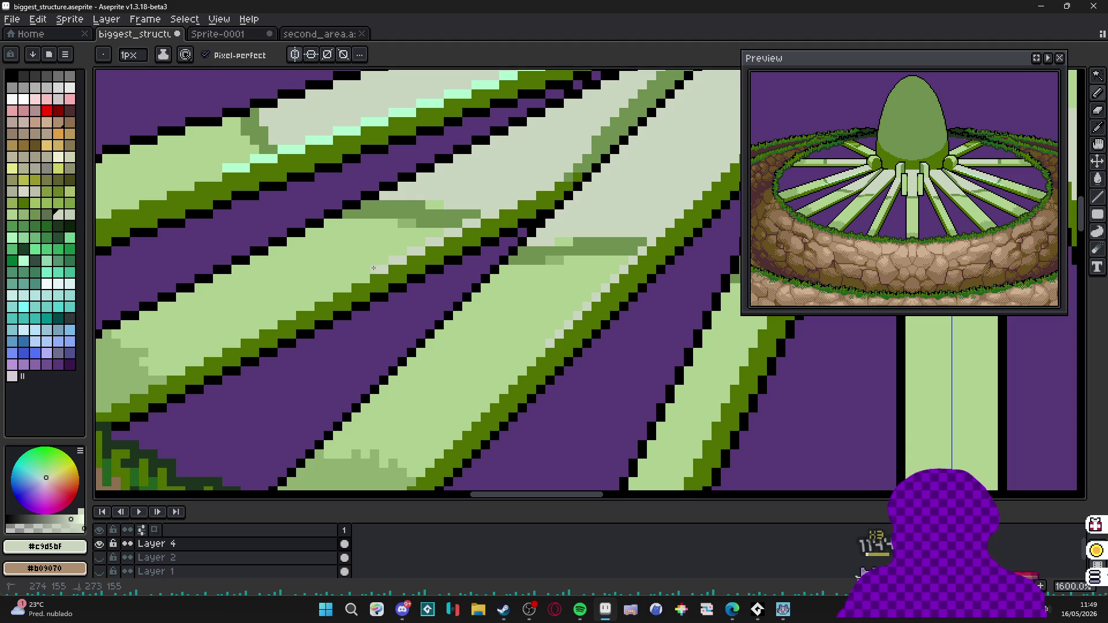
scroll(357, 279, down, 3)
scroll(381, 290, up, 1)
scroll(381, 291, up, 2)
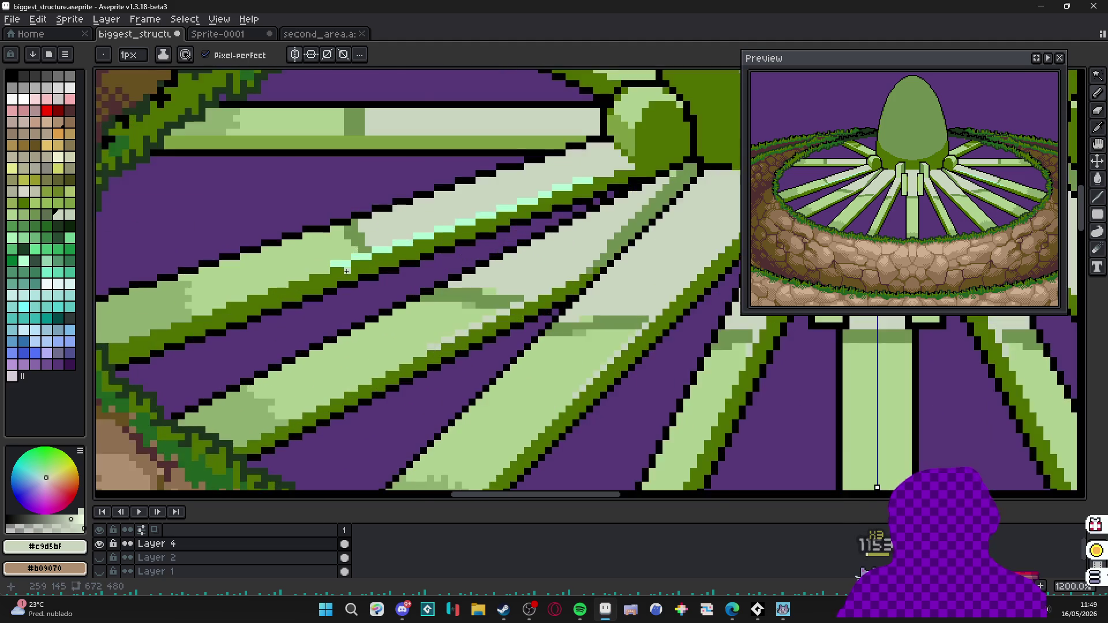
scroll(359, 275, down, 1)
scroll(379, 271, up, 3)
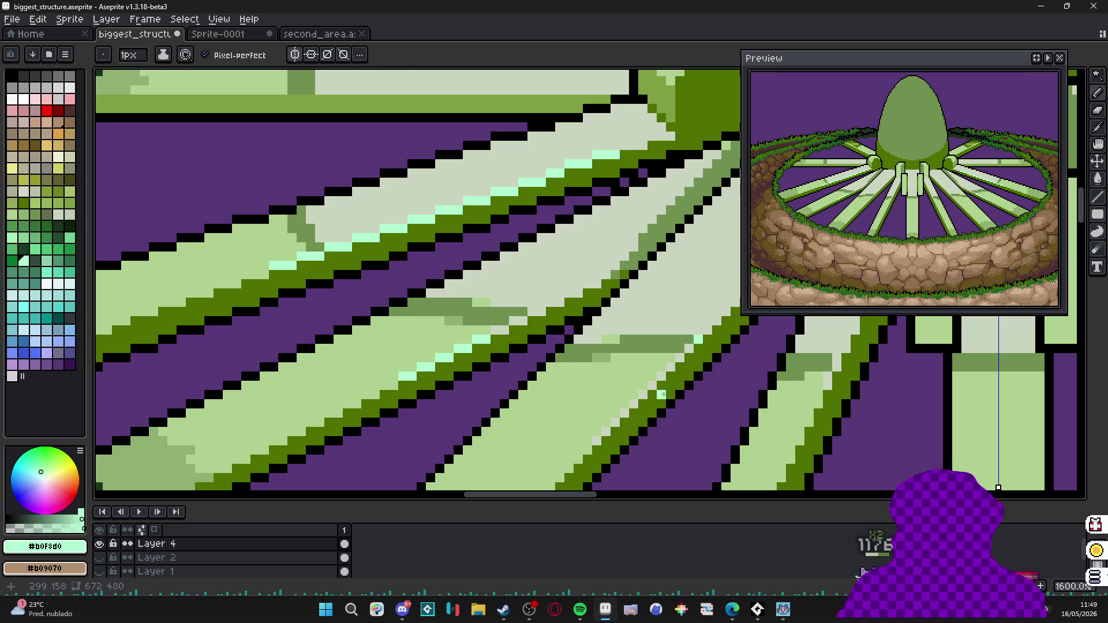
scroll(598, 440, down, 3)
scroll(520, 363, up, 1)
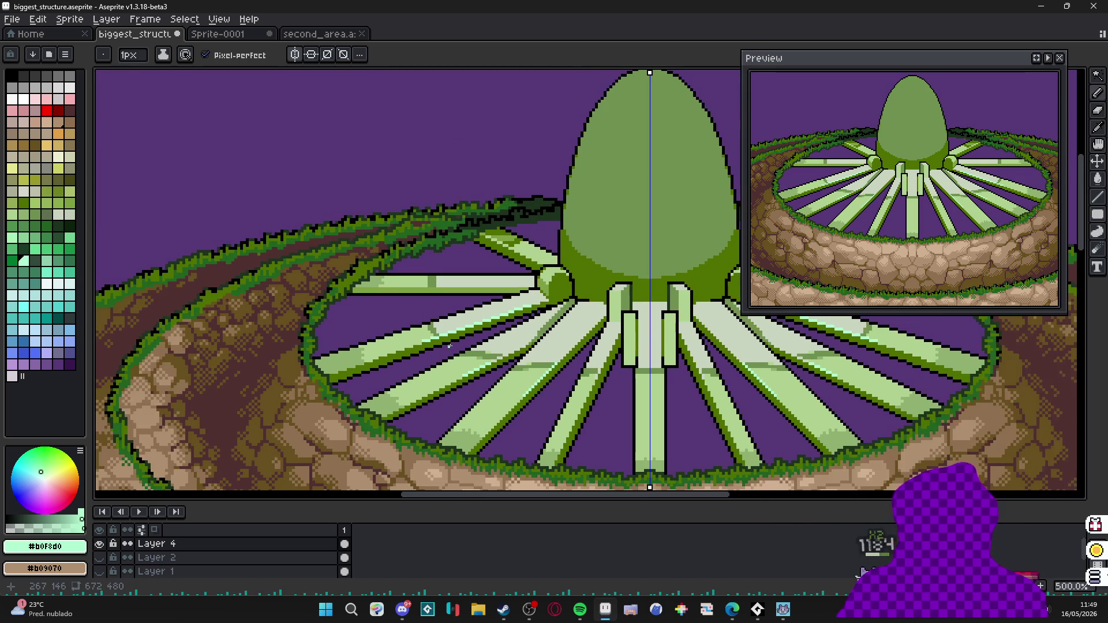
scroll(449, 345, up, 3)
Paint mint highlight pixels along the left spoke's edge.
drag(355, 321, 406, 321)
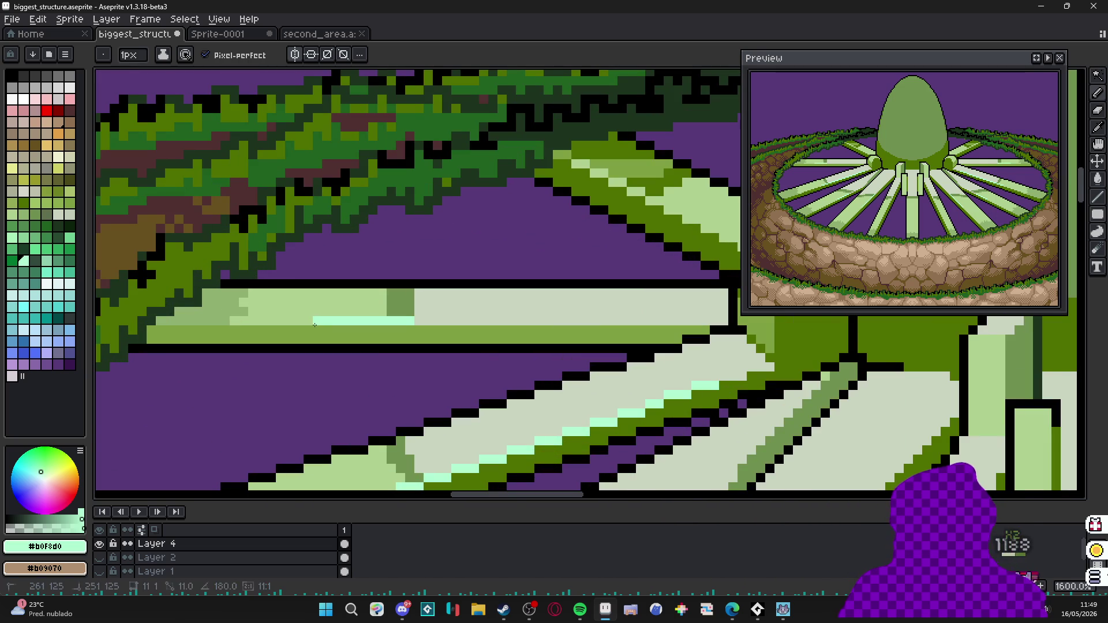
scroll(555, 260, down, 3)
scroll(554, 261, down, 1)
scroll(538, 396, up, 3)
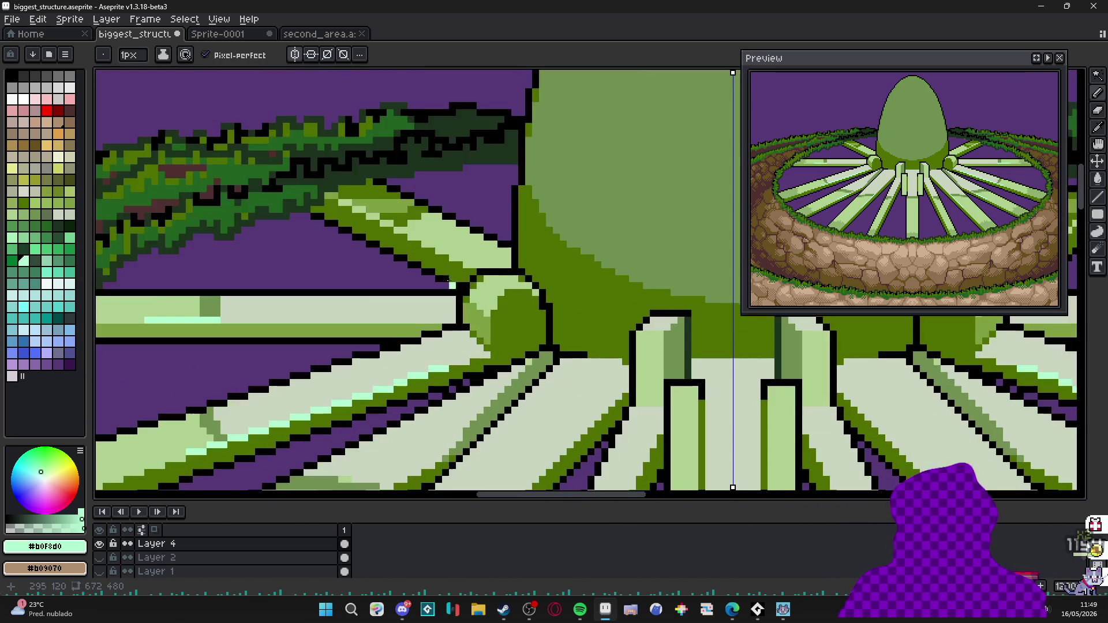
scroll(261, 323, up, 1)
scroll(347, 312, up, 1)
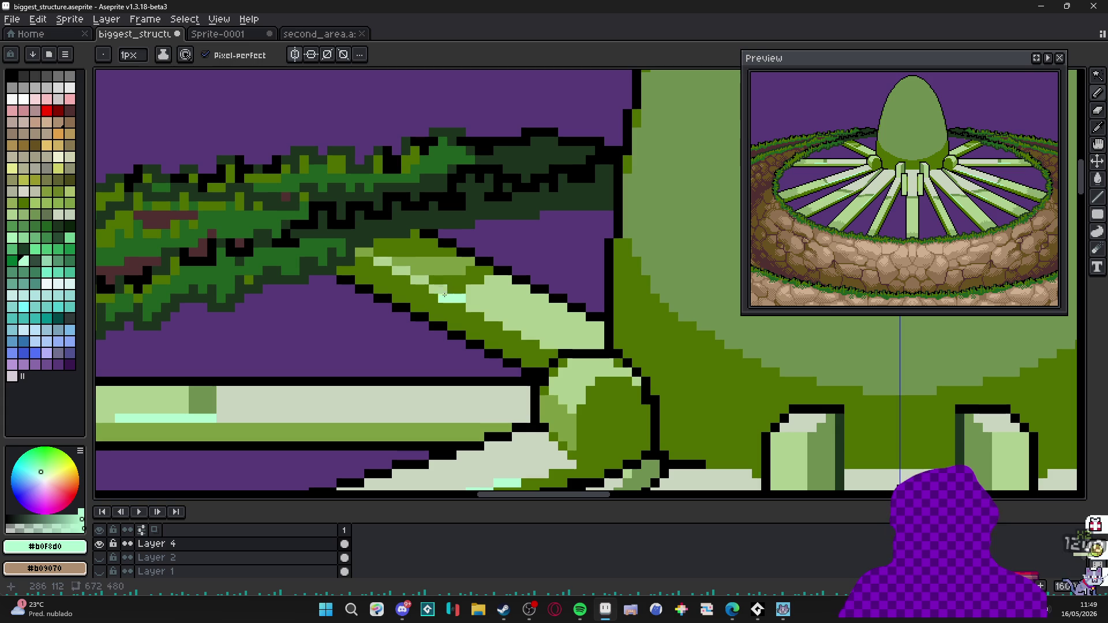
scroll(414, 279, down, 2)
scroll(485, 295, down, 2)
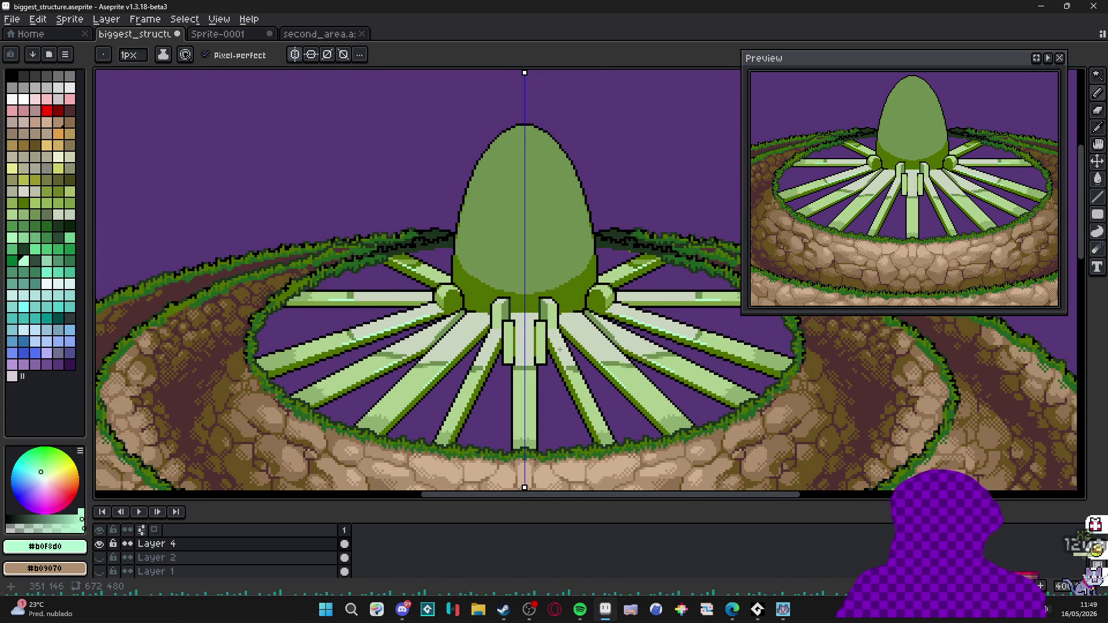
scroll(561, 349, down, 1)
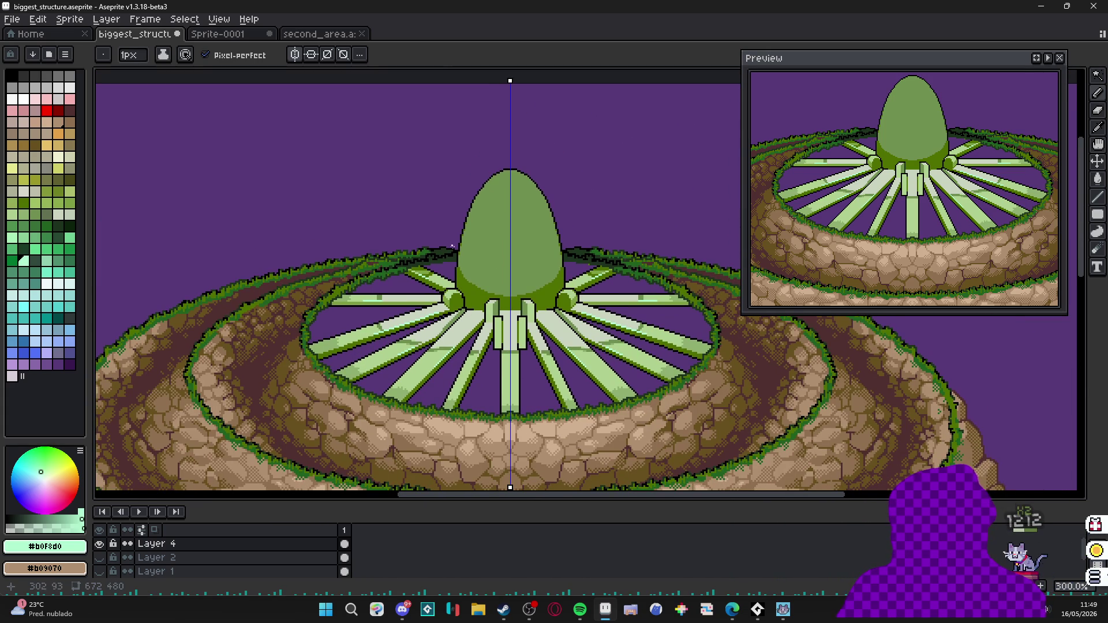
scroll(524, 371, down, 1)
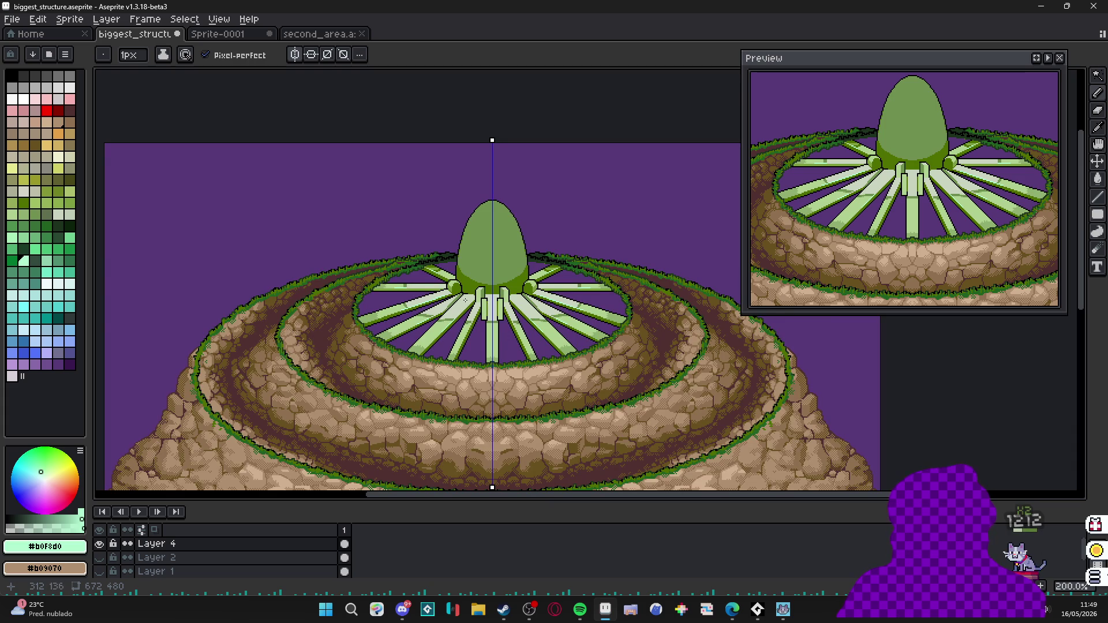
scroll(504, 316, down, 1)
scroll(504, 316, up, 1)
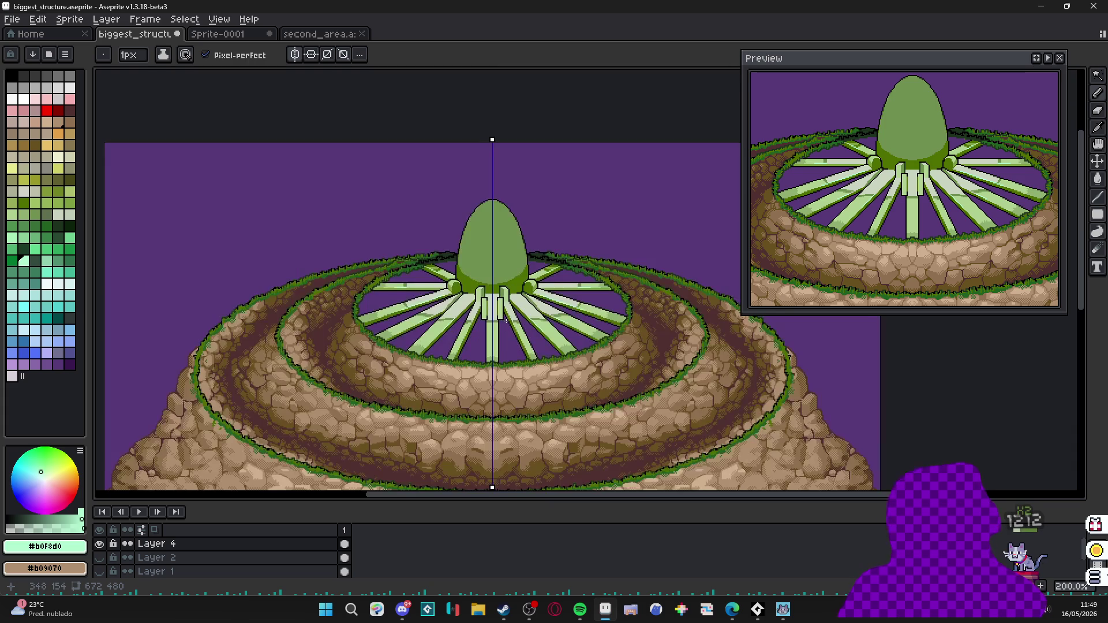
scroll(485, 312, up, 1)
scroll(502, 286, up, 1)
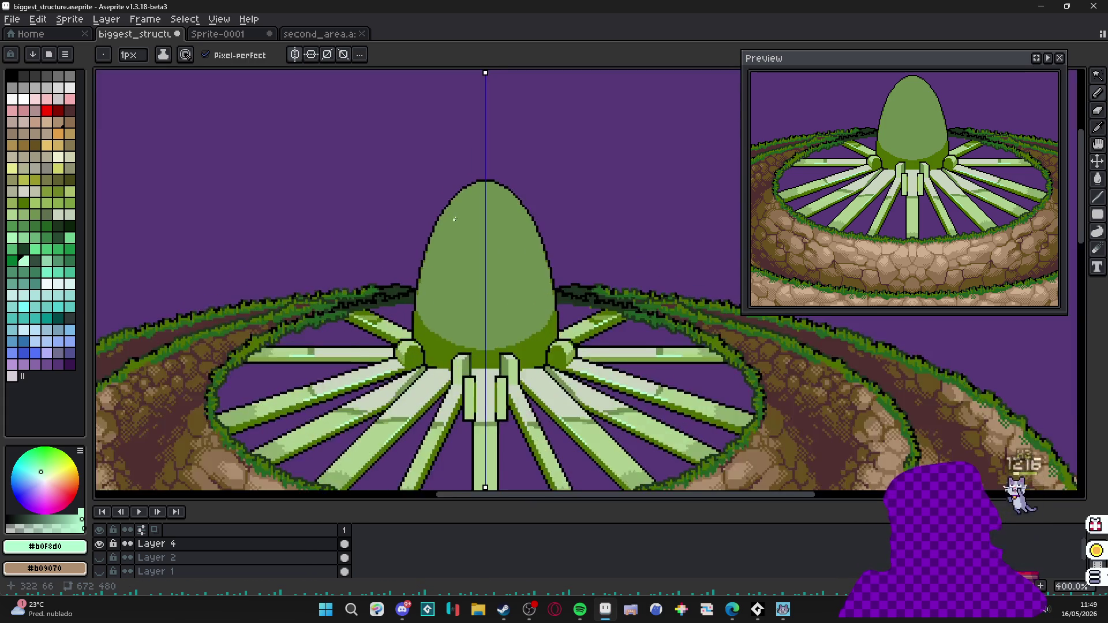
scroll(511, 291, up, 1)
scroll(522, 299, up, 1)
Sample the dome's dark green #507000 and select the egg dome area for drawing.
alt+click(486, 416)
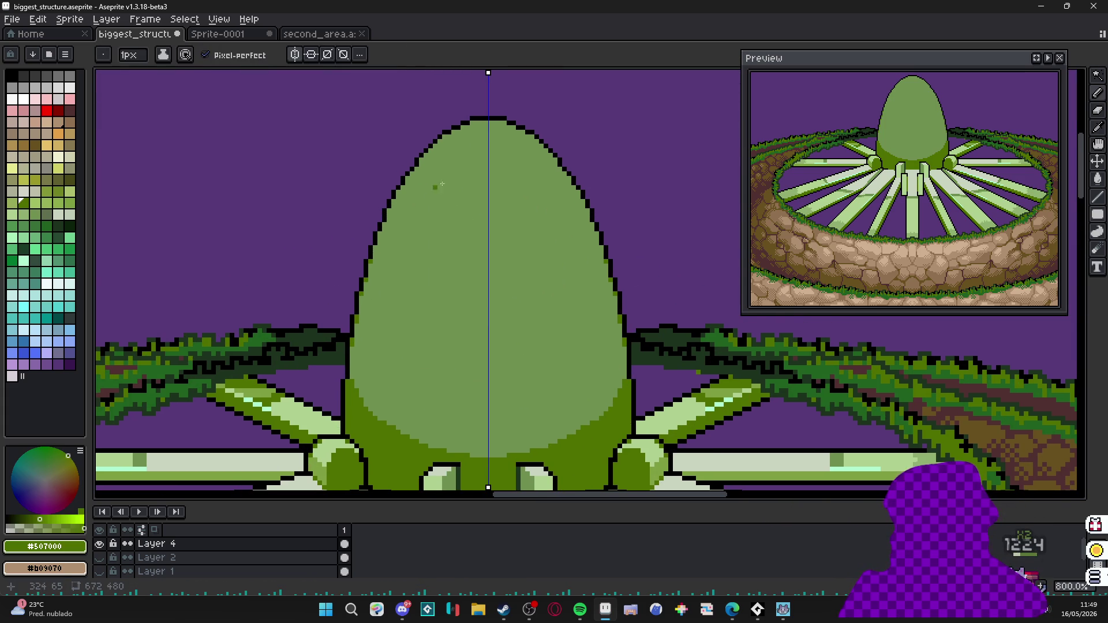
drag(450, 125, 468, 191)
key(ctrl+z)
key(w)
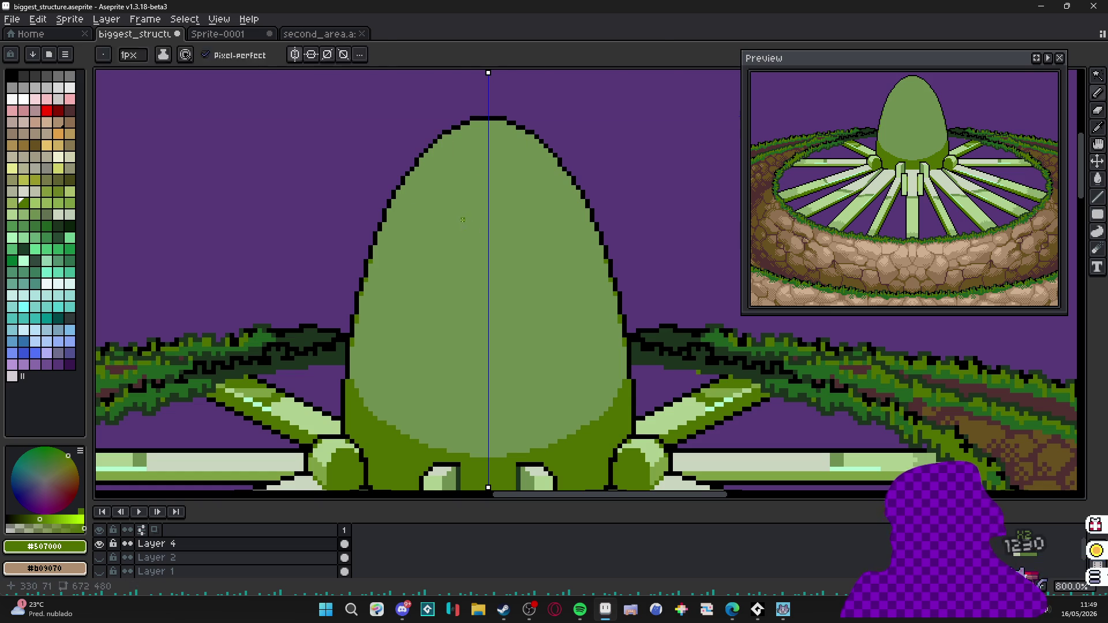
click(482, 176)
key(b)
Draw mirrored curved scale outlines from the dome's top down its sides to the lower dome.
drag(455, 134, 489, 200)
mouse_move(524, 134)
mouse_down()
mouse_move(492, 195)
mouse_move(425, 227)
mouse_move(484, 290)
mouse_up()
drag(445, 246, 405, 301)
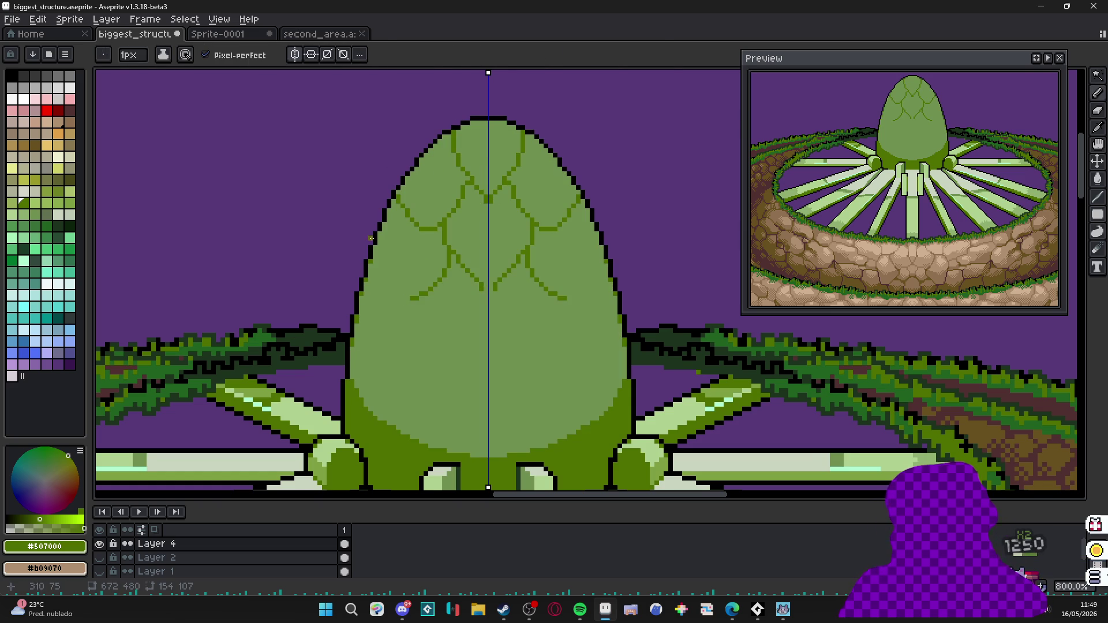
drag(372, 242, 455, 363)
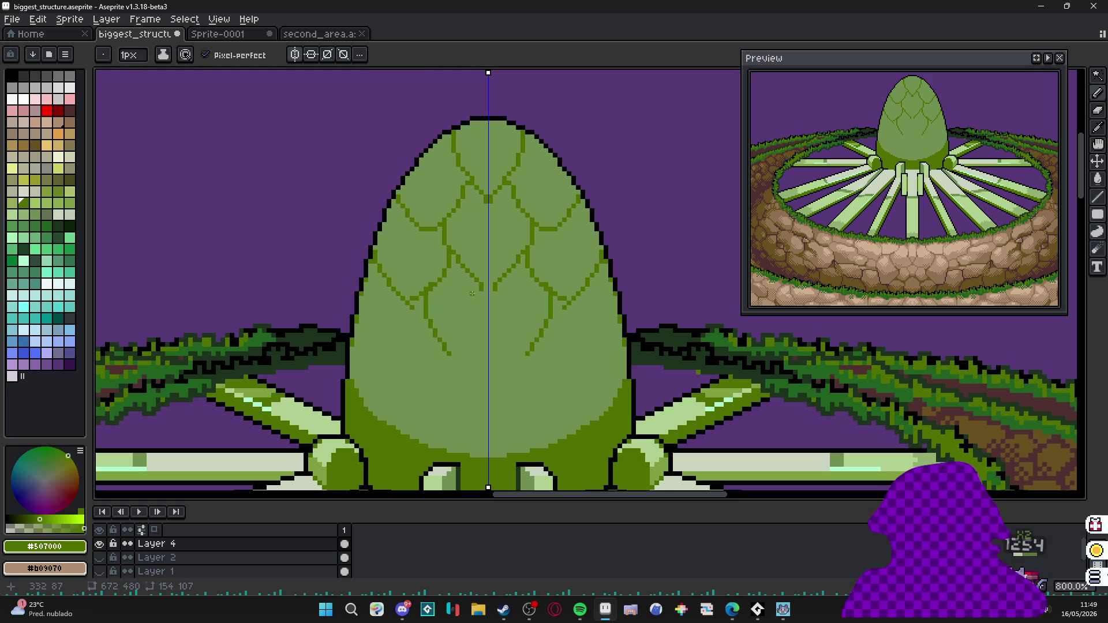
drag(473, 295, 445, 364)
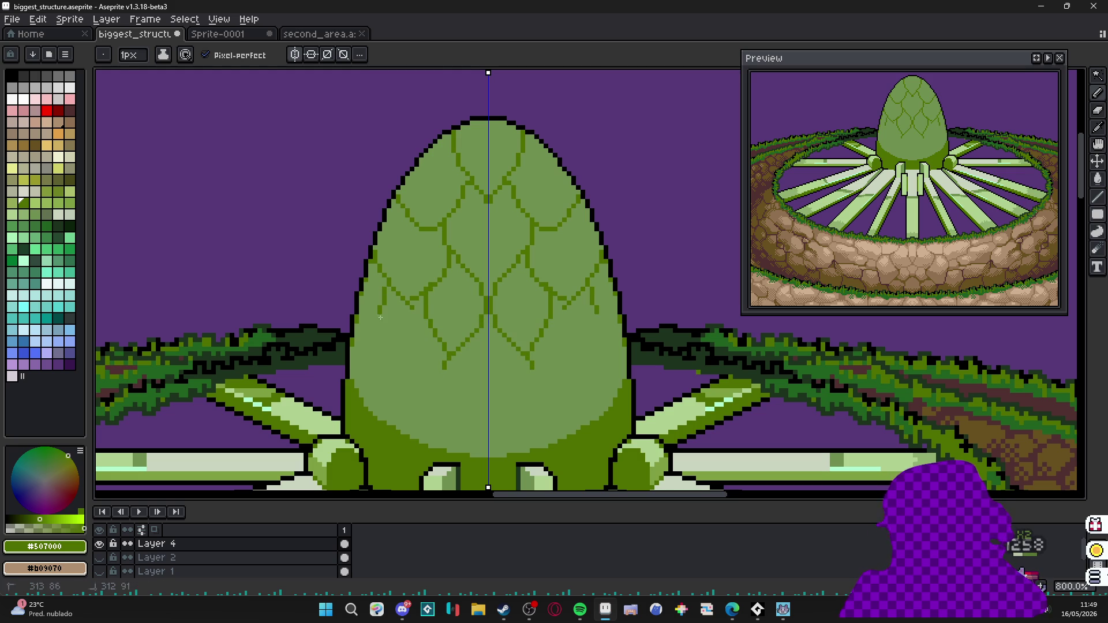
mouse_move(384, 320)
mouse_down()
mouse_move(437, 364)
mouse_move(371, 395)
mouse_move(414, 423)
mouse_up()
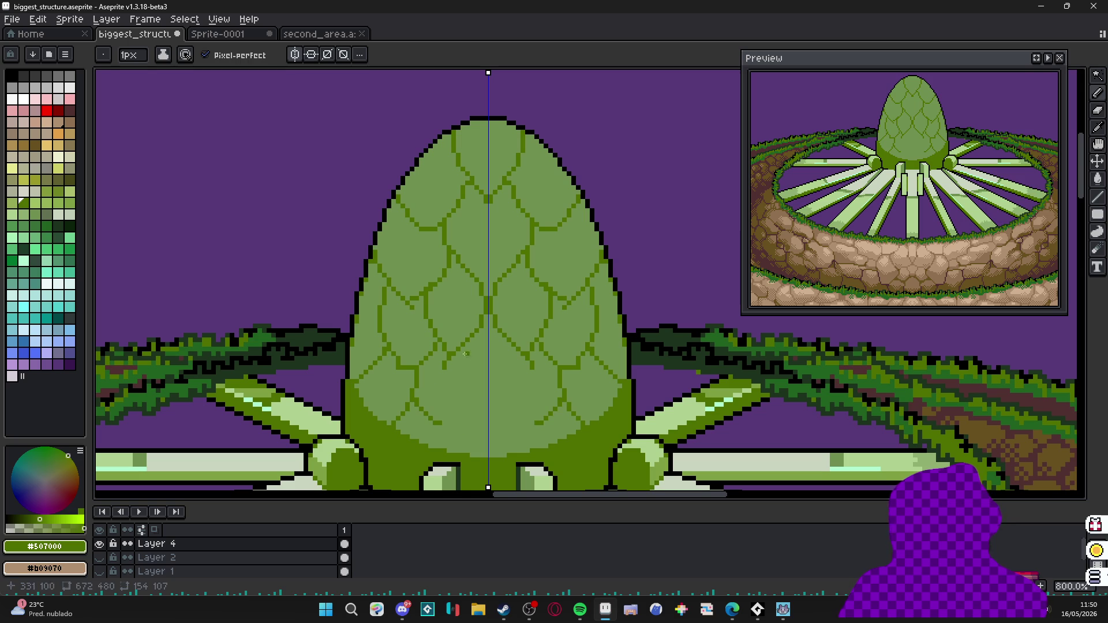
drag(467, 355, 447, 425)
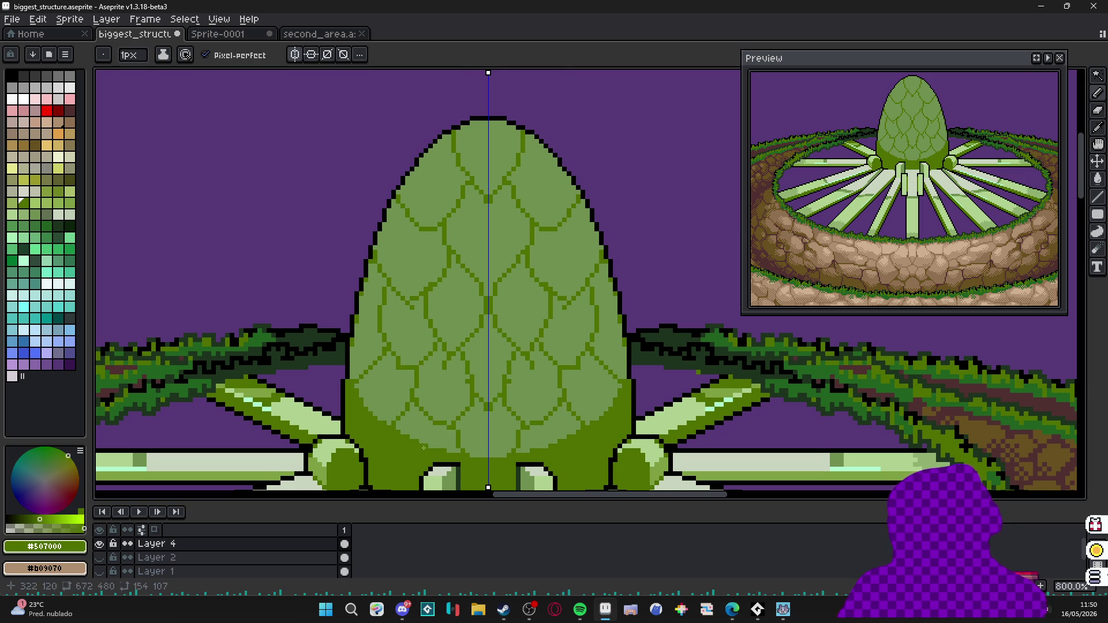
scroll(423, 448, down, 1)
scroll(416, 406, down, 1)
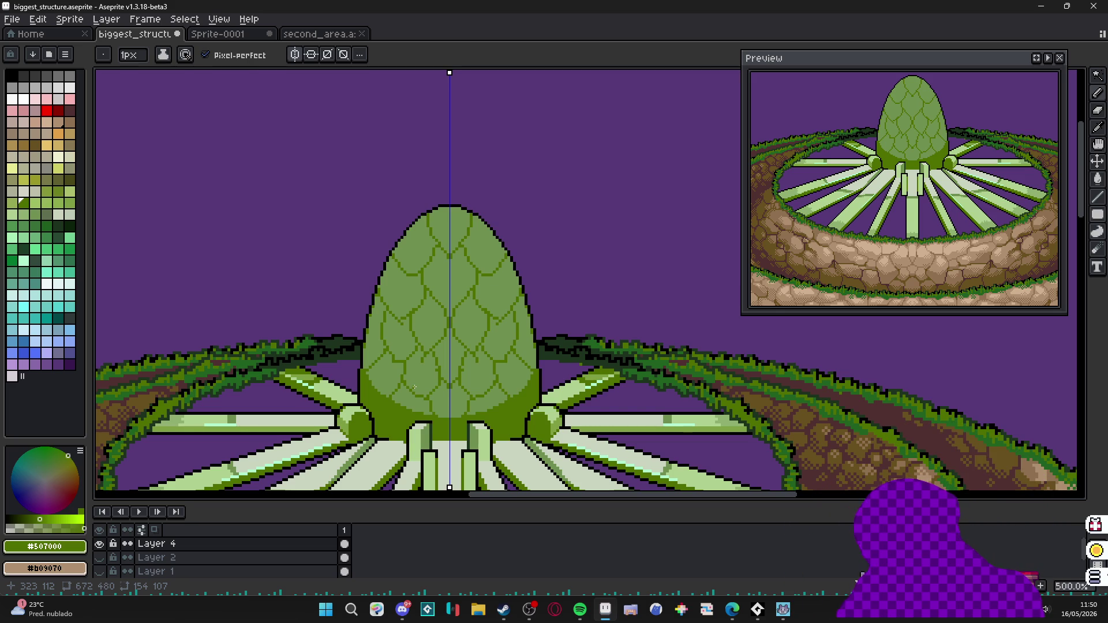
key(ctrl+z)
key(v)
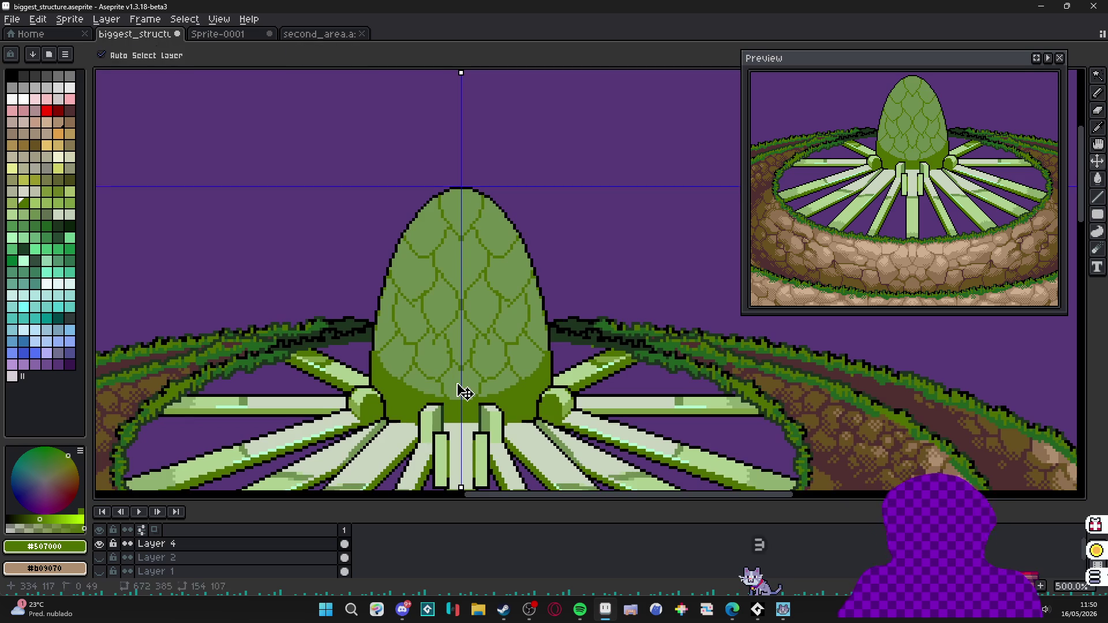
key(ctrl+z)
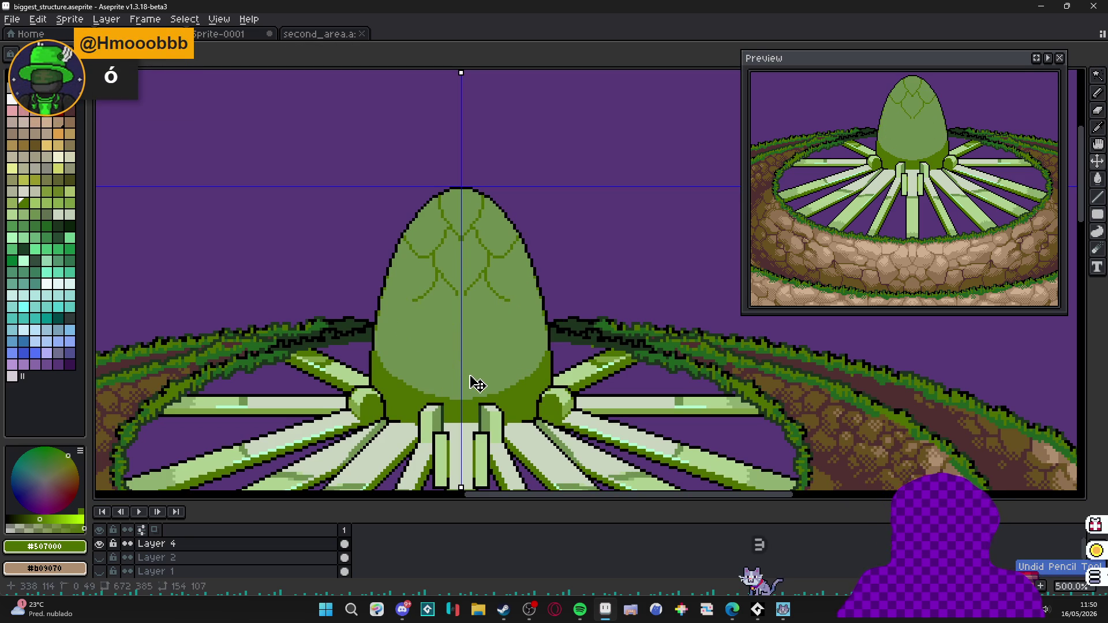
key(ctrl+z)
key(ctrl+z)
key(ctrl+z)
scroll(123, 211, up, 1)
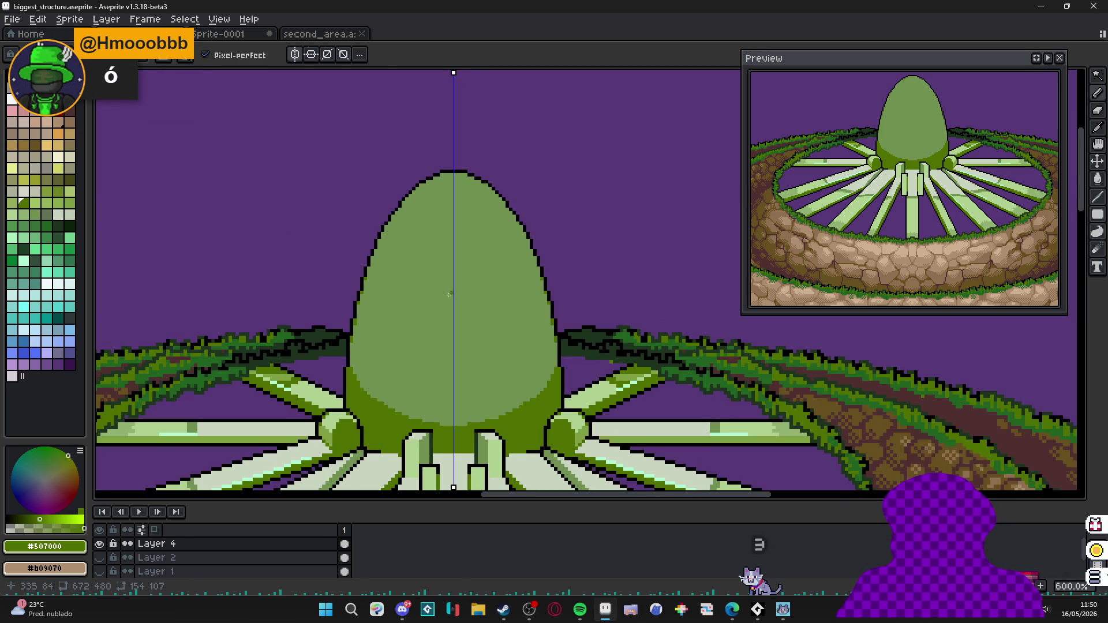
click(47, 226)
scroll(418, 205, up, 1)
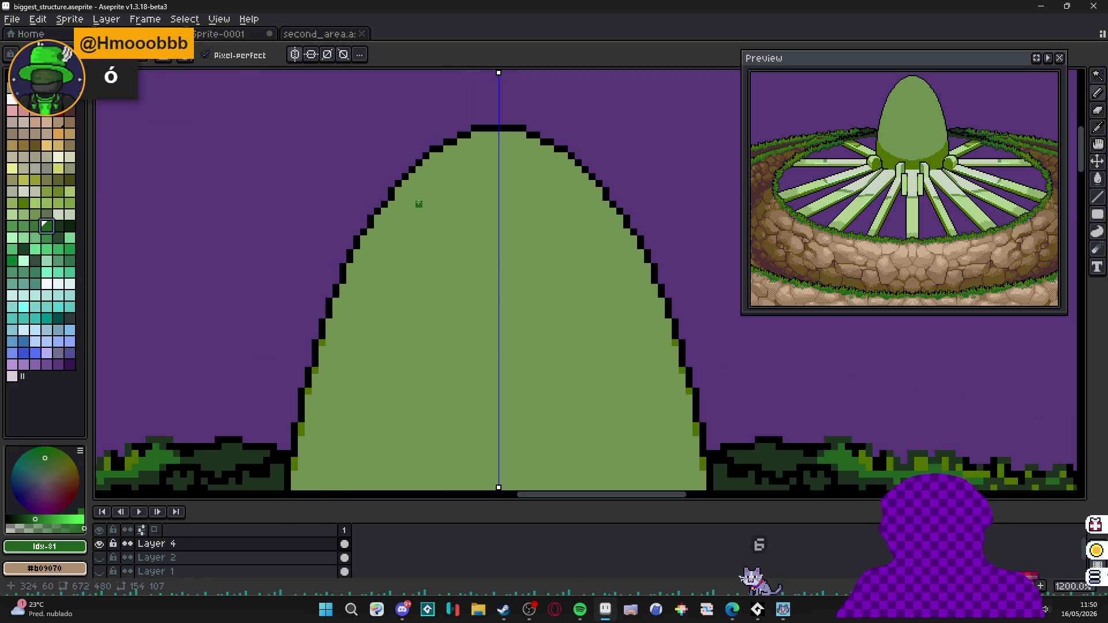
scroll(321, 135, down, 2)
click(320, 33)
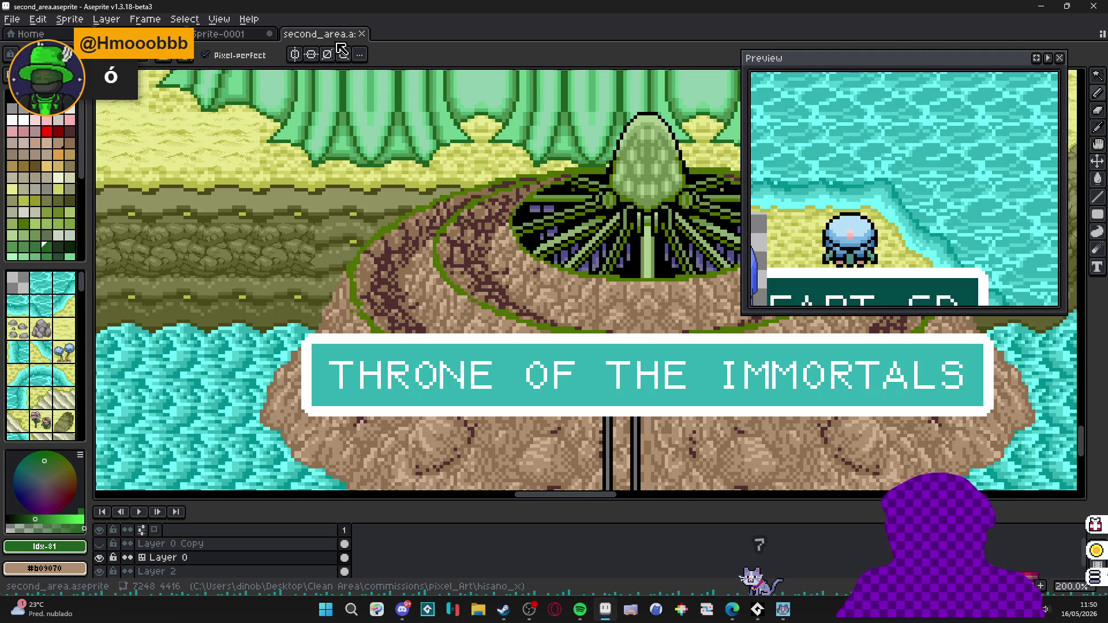
click(69, 33)
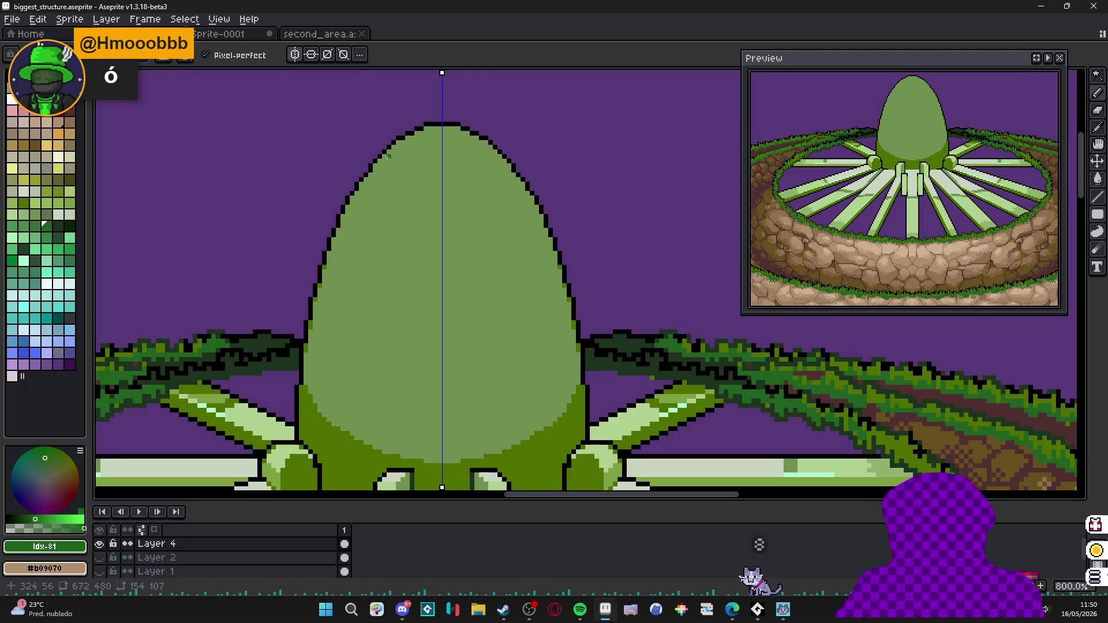
scroll(386, 157, up, 2)
Draw mirrored dark green scale curves on the upper dome, undoing one stroke.
mouse_move(416, 121)
mouse_down()
mouse_move(421, 174)
mouse_move(468, 219)
mouse_up()
scroll(430, 226, down, 2)
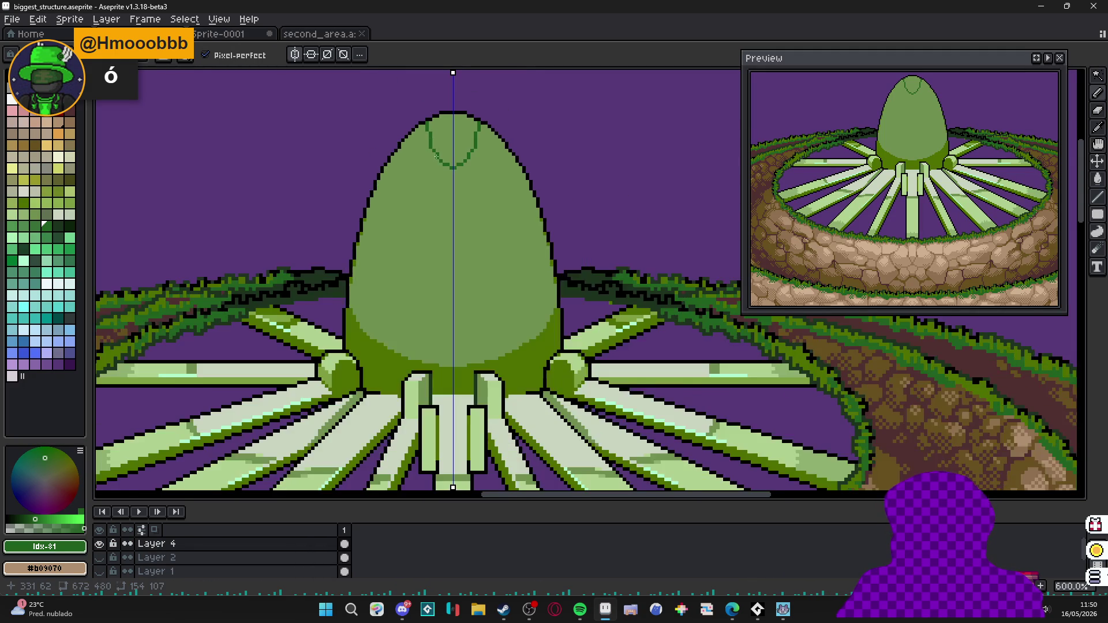
drag(432, 177, 423, 198)
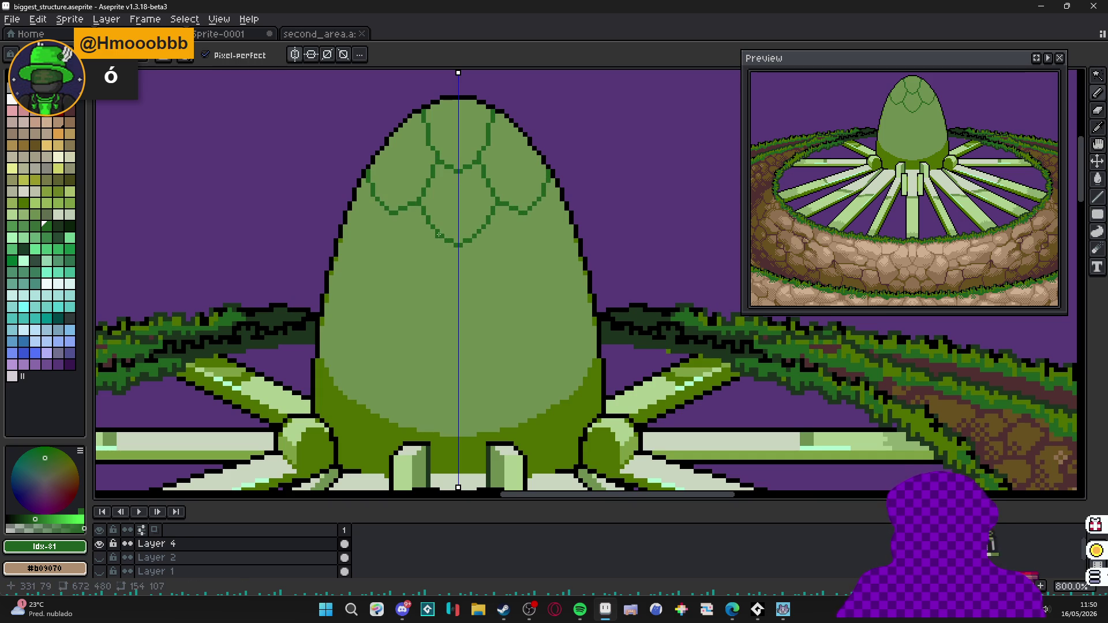
drag(379, 217, 340, 269)
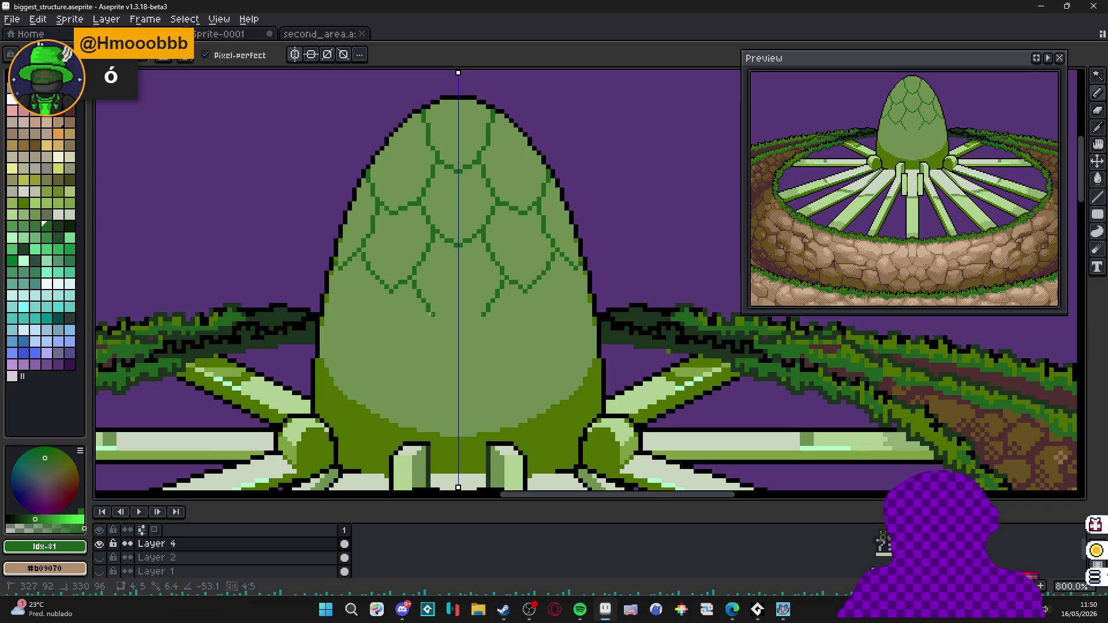
key(ctrl+z)
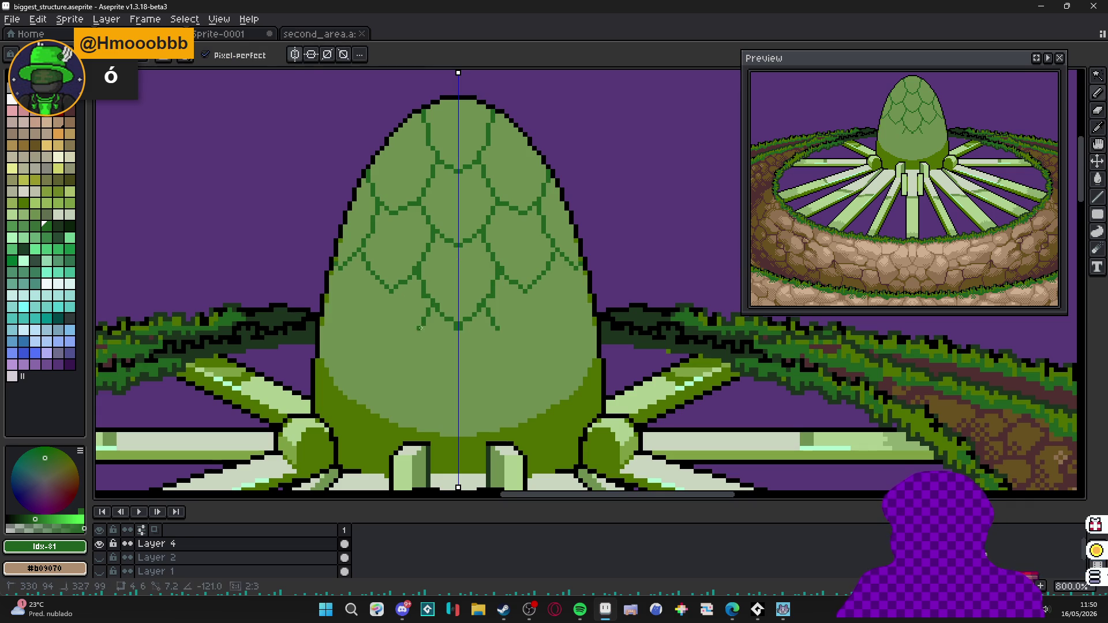
Add scale outlines and vertical scale edges across the middle and lower egg.
drag(419, 327, 403, 342)
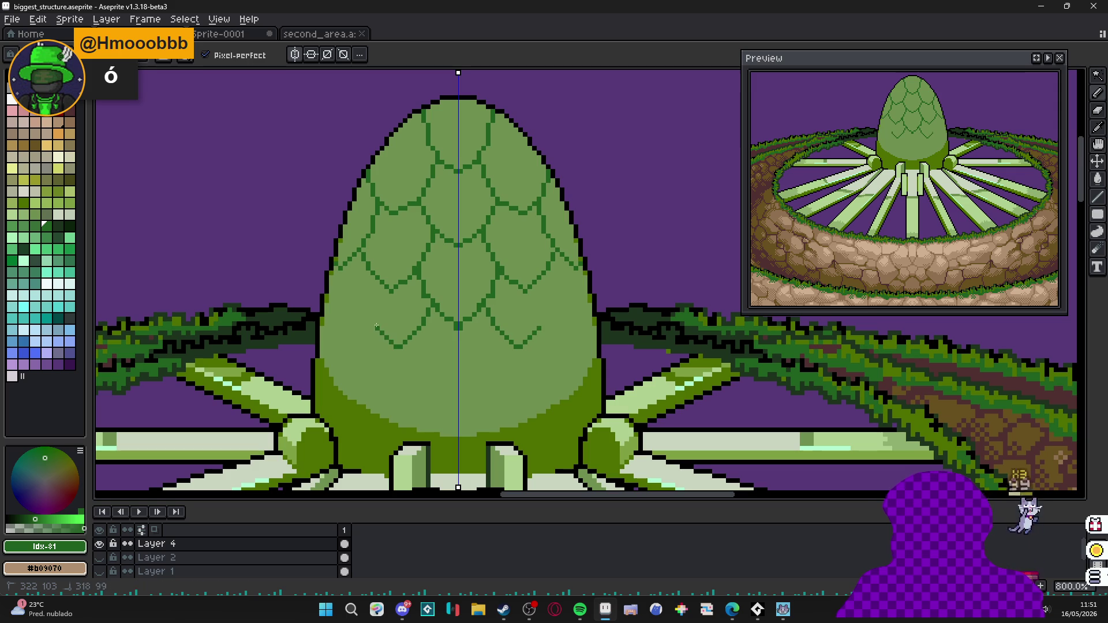
mouse_move(369, 298)
mouse_down()
mouse_move(369, 279)
mouse_move(360, 326)
mouse_up()
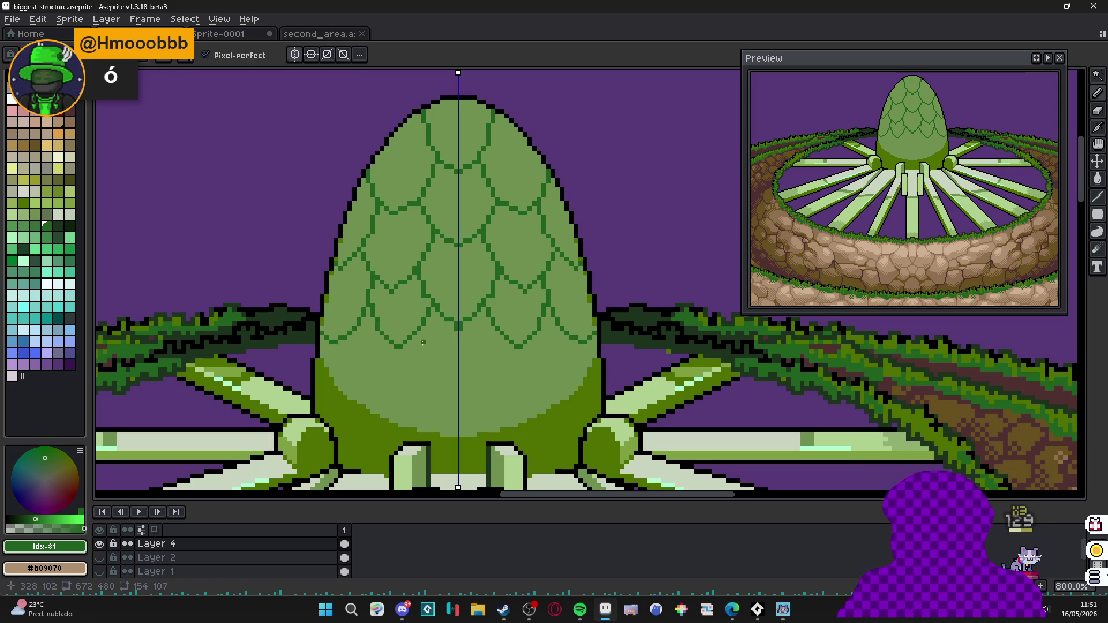
mouse_move(424, 338)
mouse_down()
mouse_move(406, 354)
mouse_move(424, 379)
mouse_move(459, 368)
mouse_move(458, 349)
mouse_up()
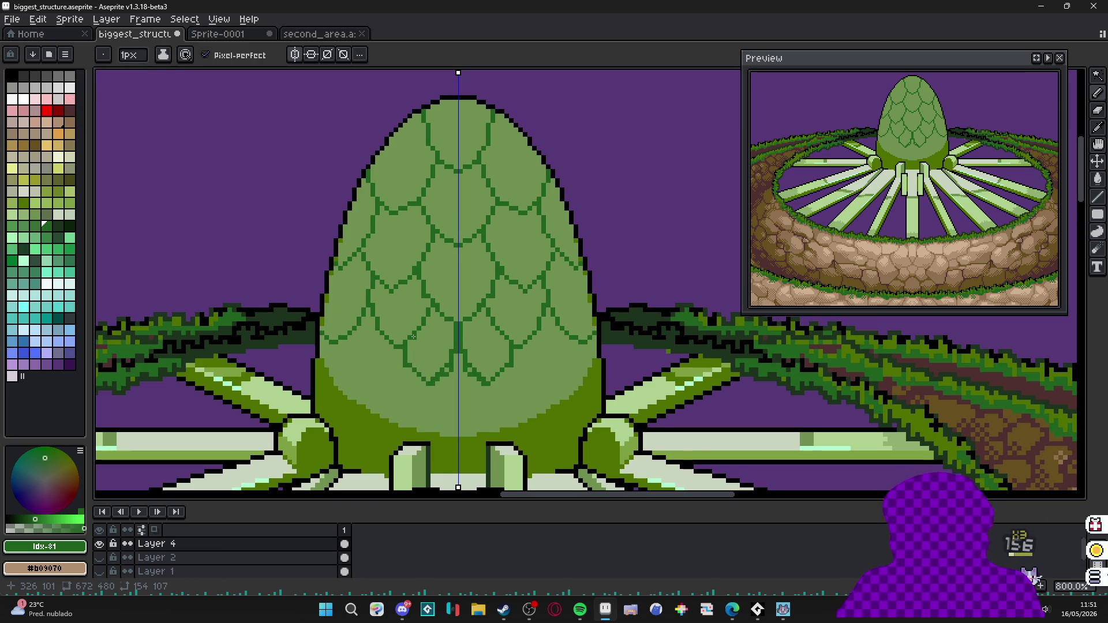
scroll(460, 327, up, 2)
Extend dark green scale lines below the egg centre and near its edges.
drag(472, 355, 486, 381)
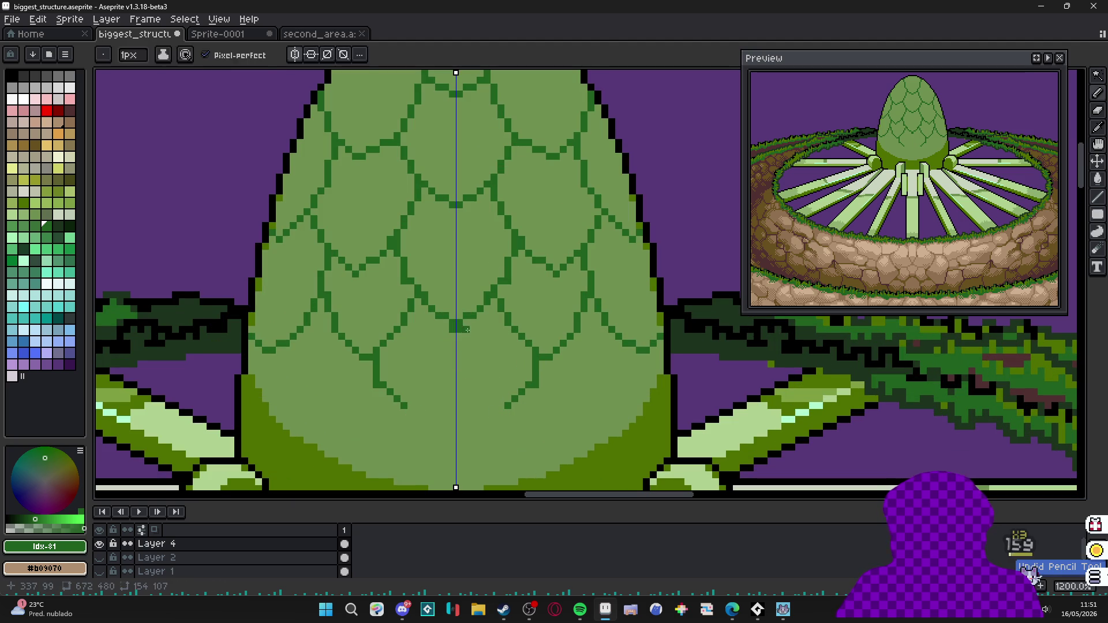
drag(466, 332, 438, 408)
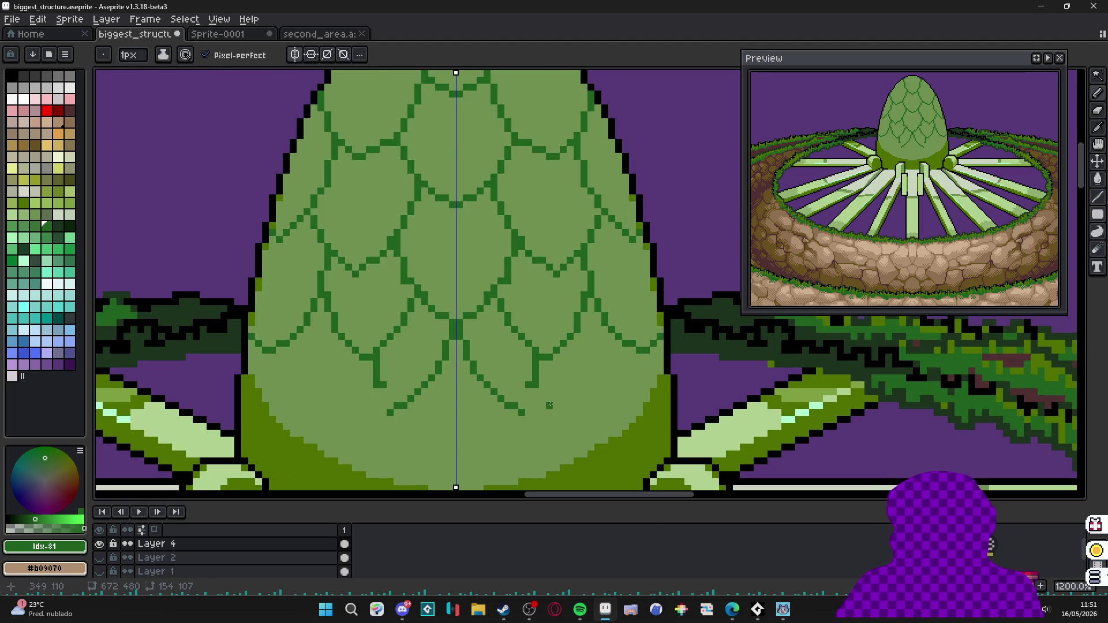
alt+click(534, 367)
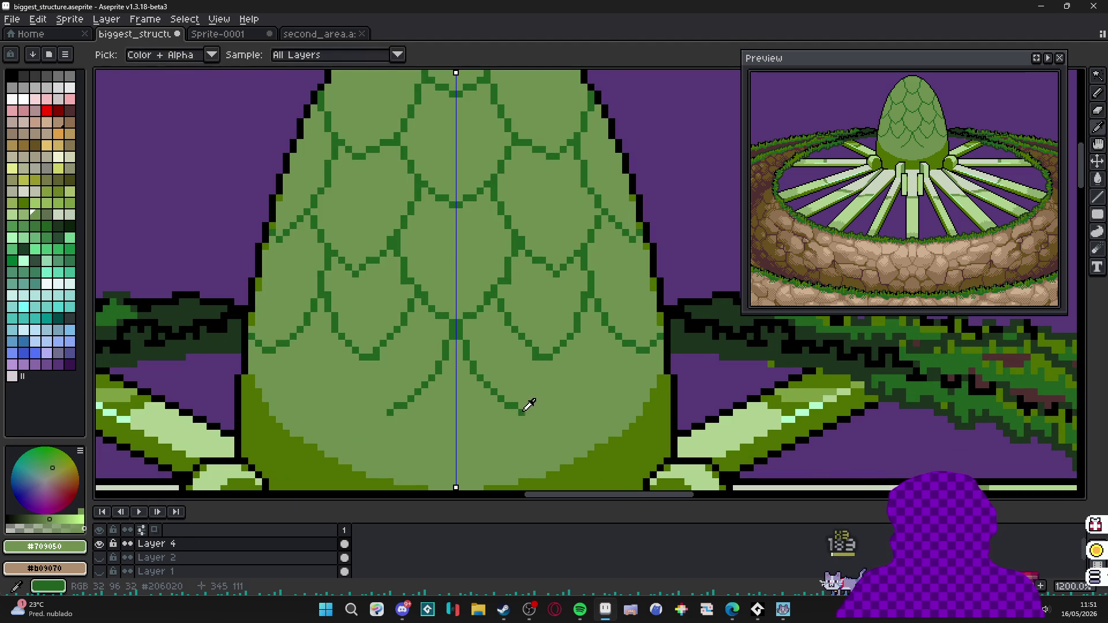
alt+click(528, 396)
mouse_move(520, 409)
mouse_down()
mouse_move(567, 347)
mouse_move(619, 431)
mouse_up()
drag(653, 353, 635, 422)
scroll(606, 390, down, 3)
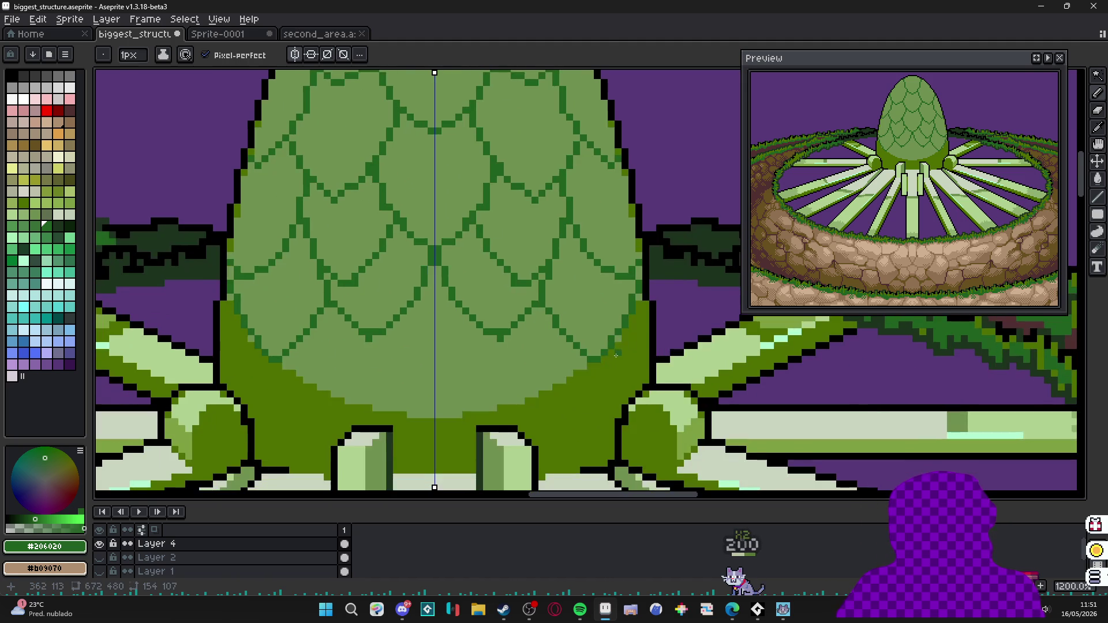
Drop an accidental selection, then draw mirrored scale lines onto the egg's darker base.
key(w)
click(607, 397)
key(ctrl+d)
key(b)
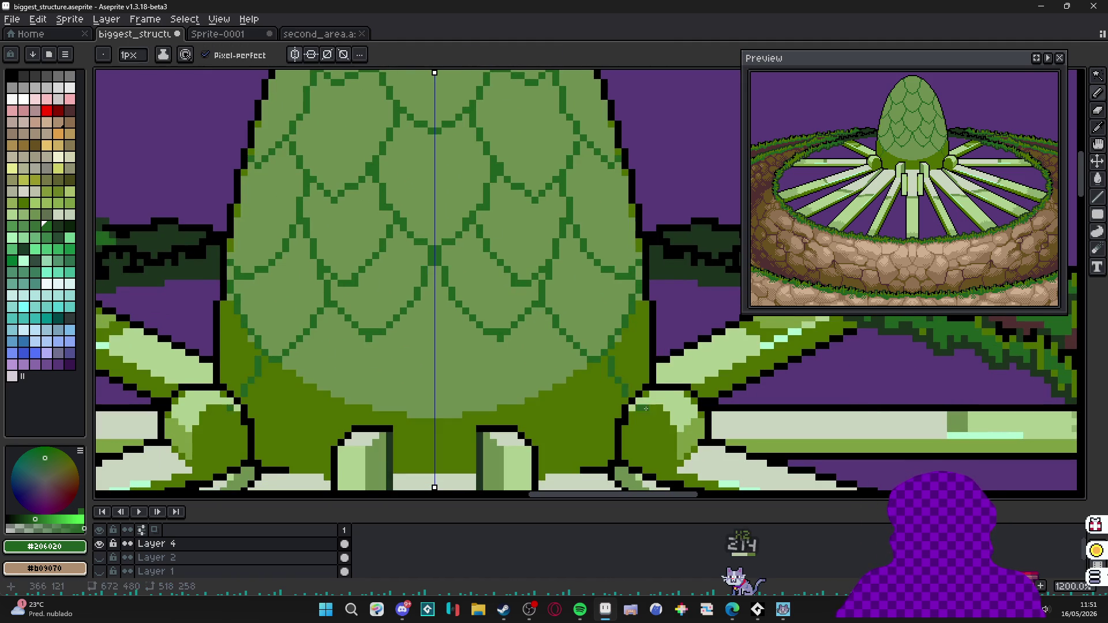
scroll(486, 344, left, 1)
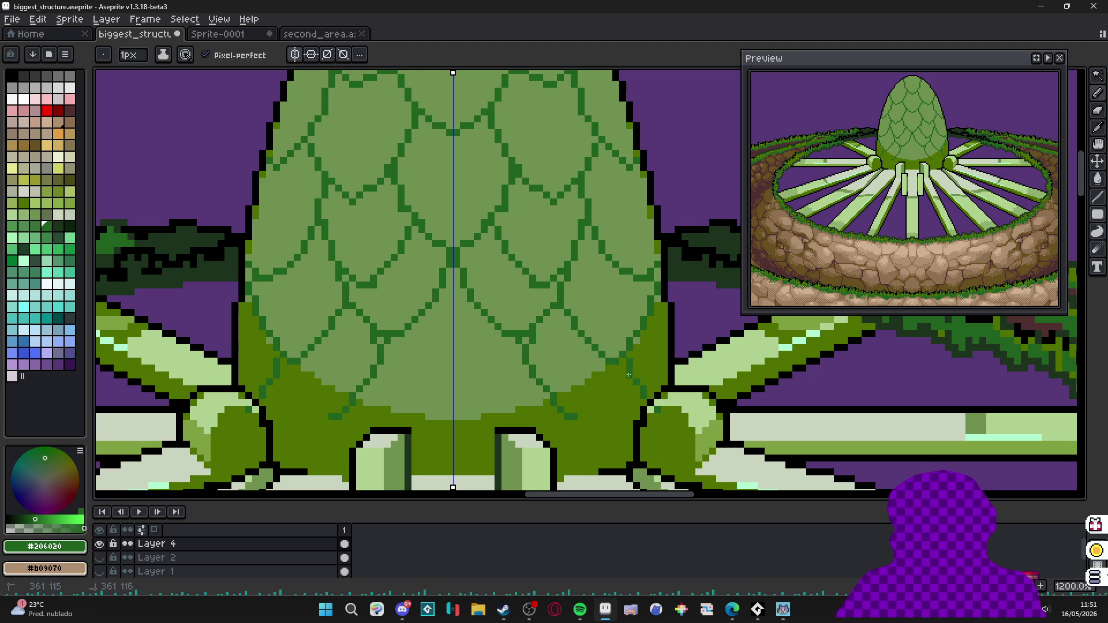
drag(618, 385, 544, 346)
key(ctrl+z)
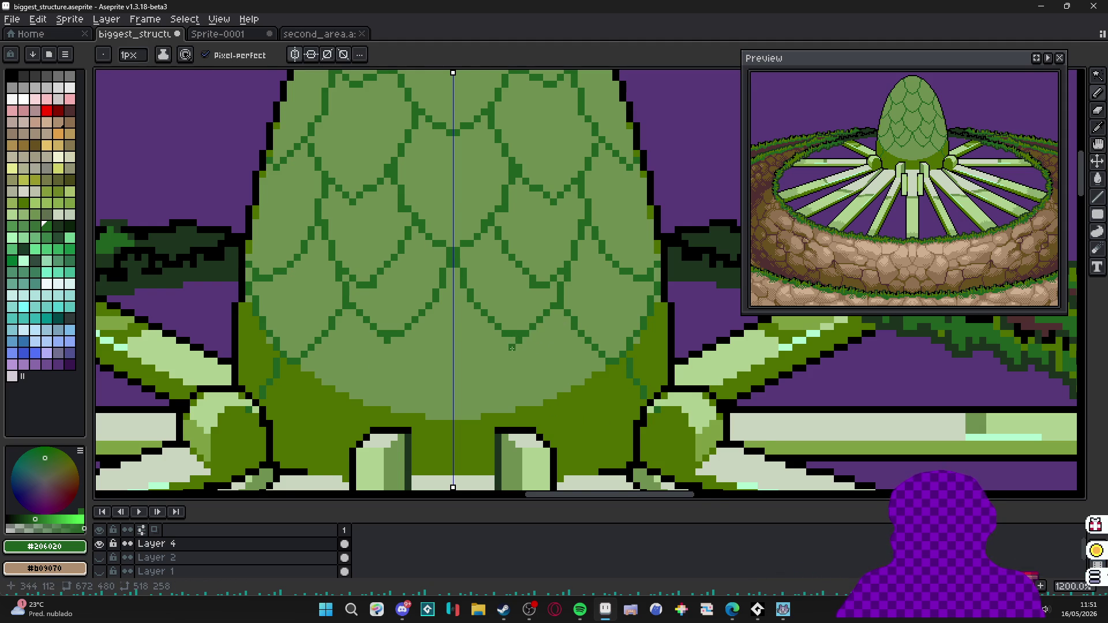
scroll(512, 349, down, 2)
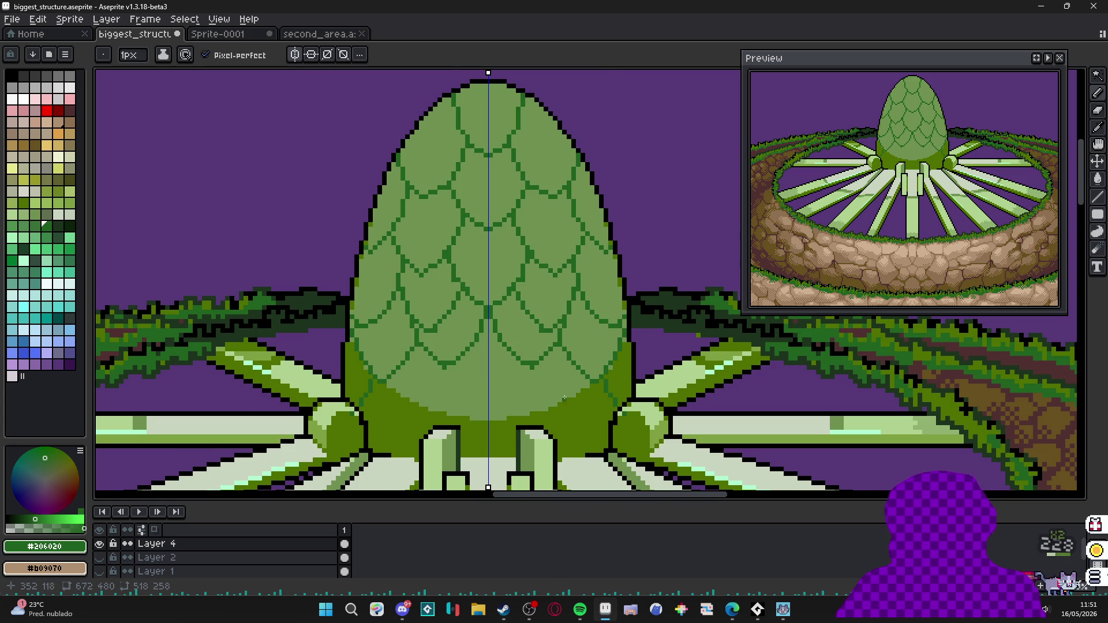
scroll(564, 399, up, 2)
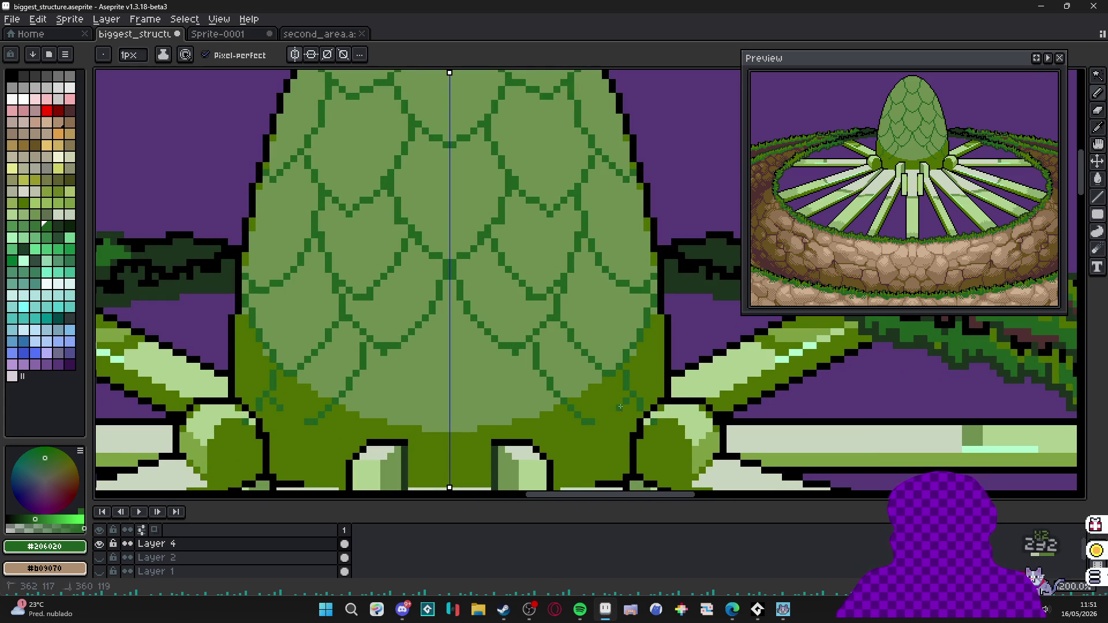
scroll(585, 422, down, 1)
drag(435, 333, 506, 424)
drag(596, 388, 580, 424)
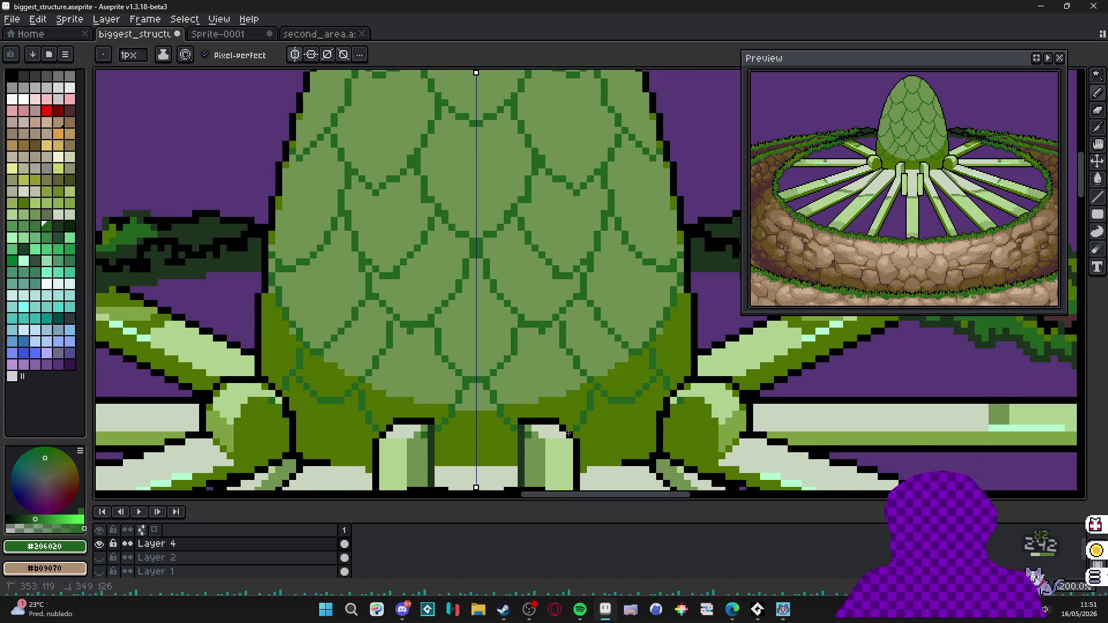
scroll(520, 390, down, 1)
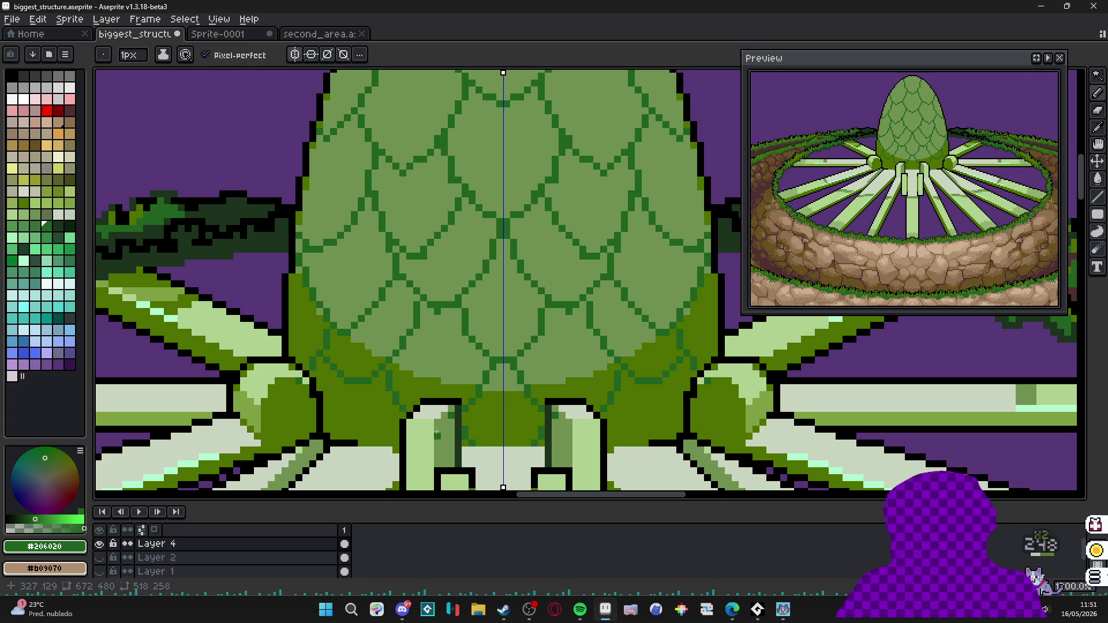
scroll(395, 407, down, 1)
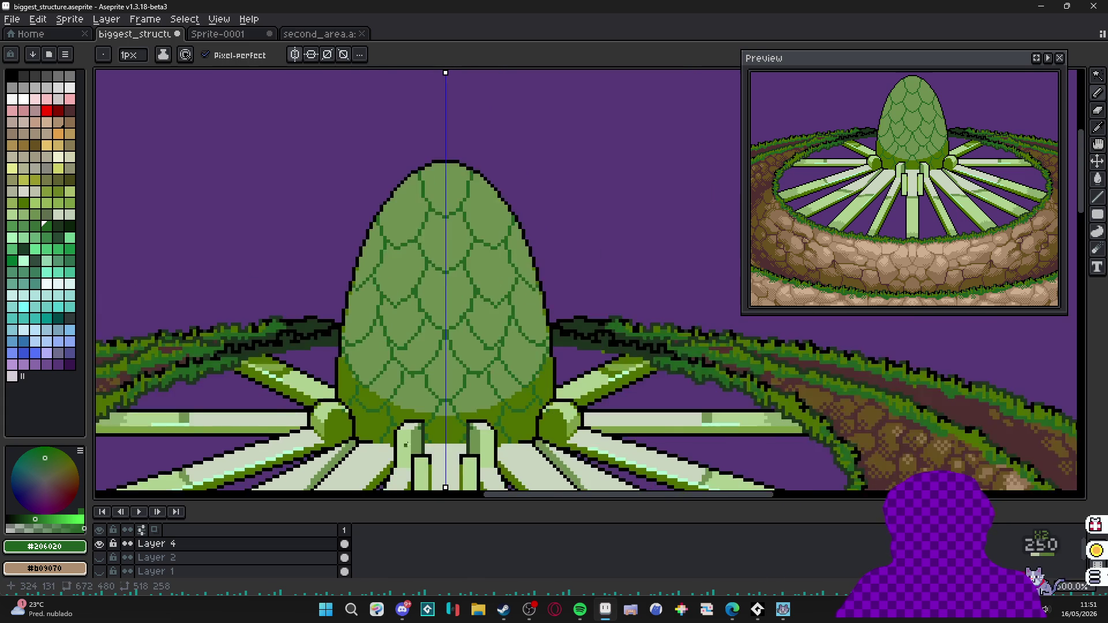
scroll(415, 424, down, 1)
scroll(442, 407, down, 1)
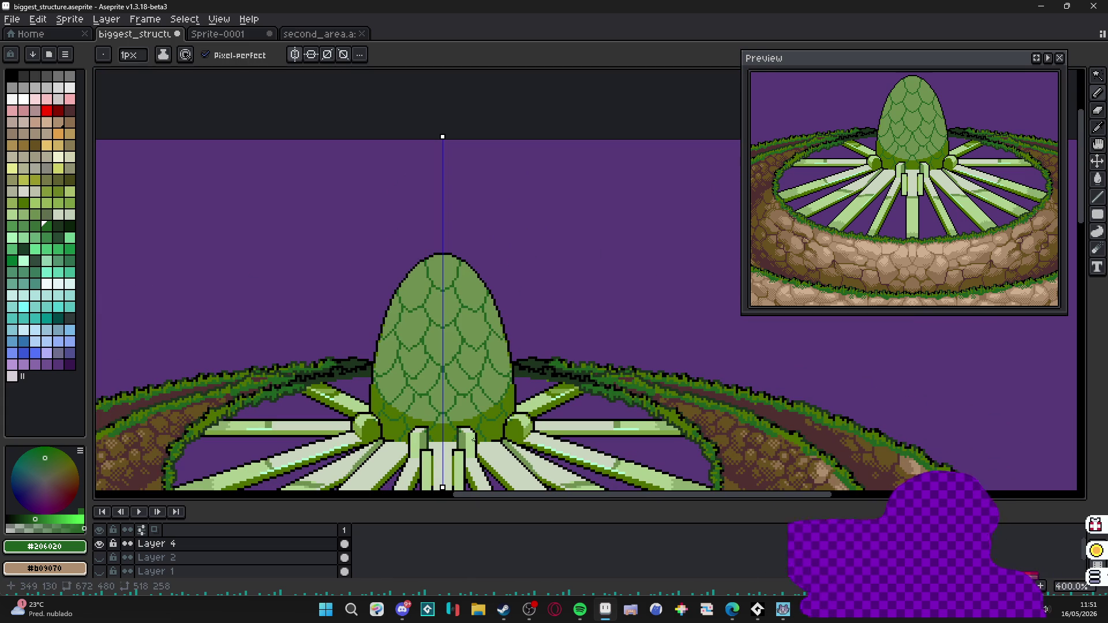
scroll(429, 268, up, 3)
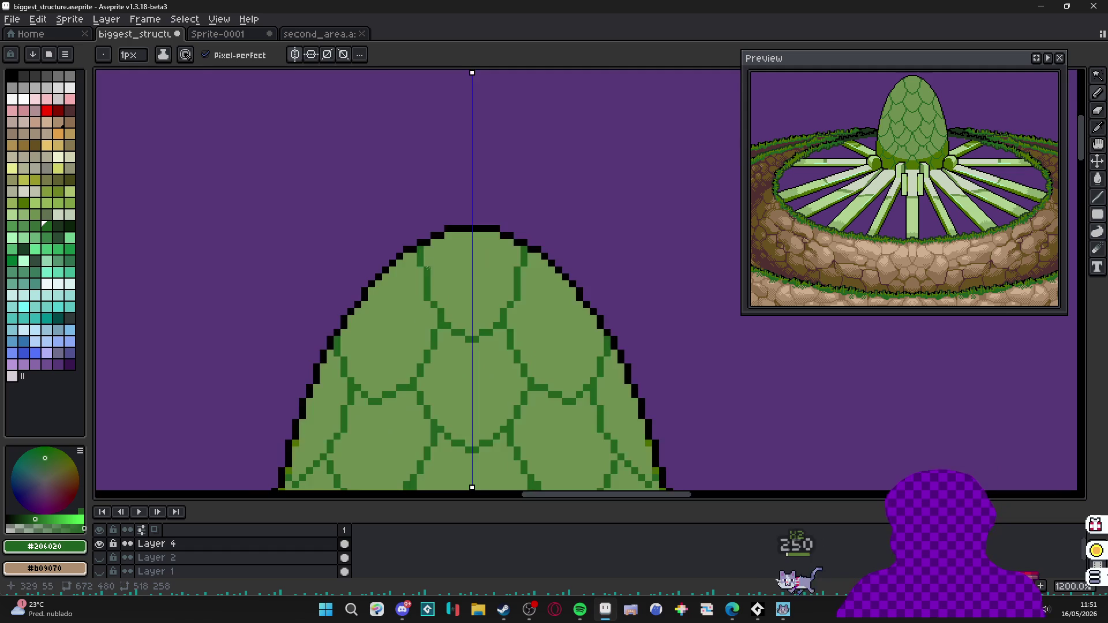
scroll(428, 268, up, 1)
Repaint pixels along the top scale lines, alternating the light and dark egg greens.
click(433, 303)
alt+click(410, 321)
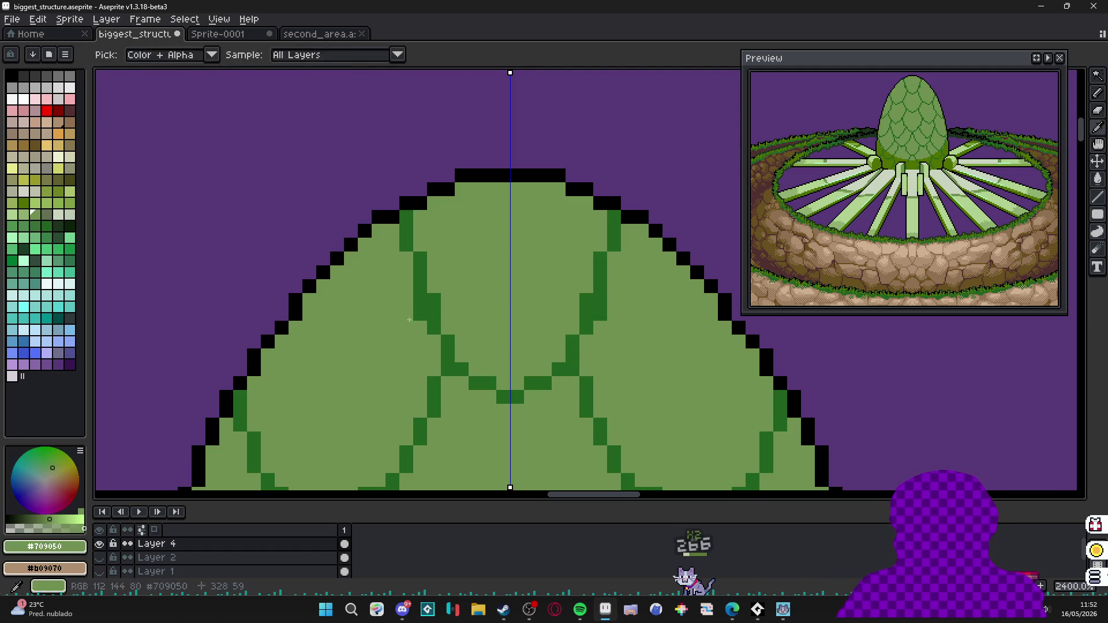
click(420, 301)
alt+click(421, 232)
drag(421, 232, 433, 205)
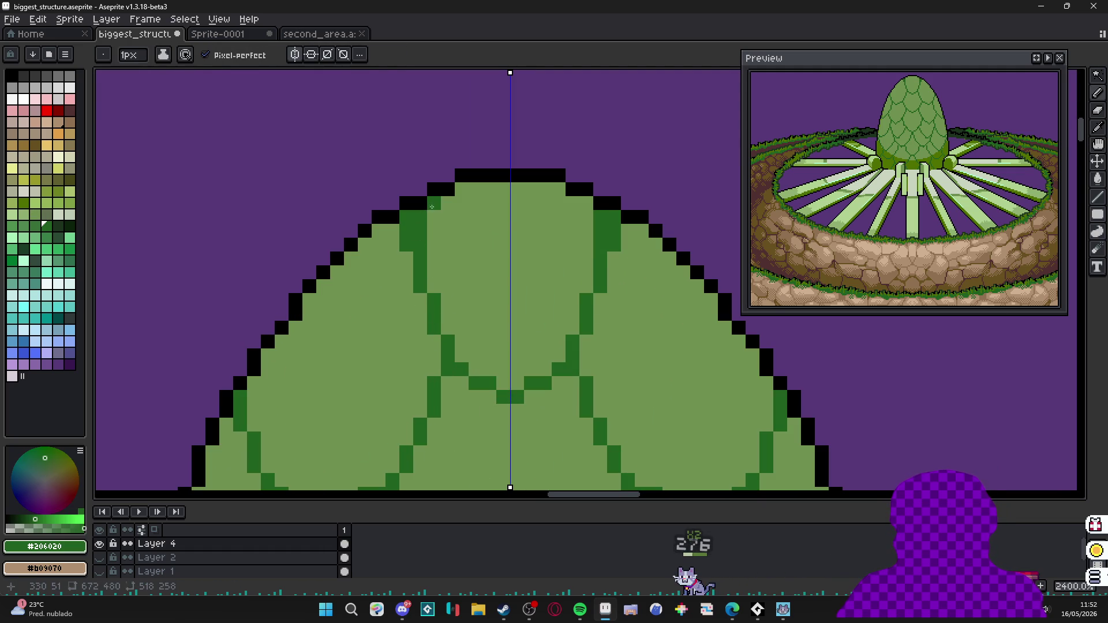
alt+click(432, 207)
scroll(467, 347, down, 1)
scroll(445, 374, down, 1)
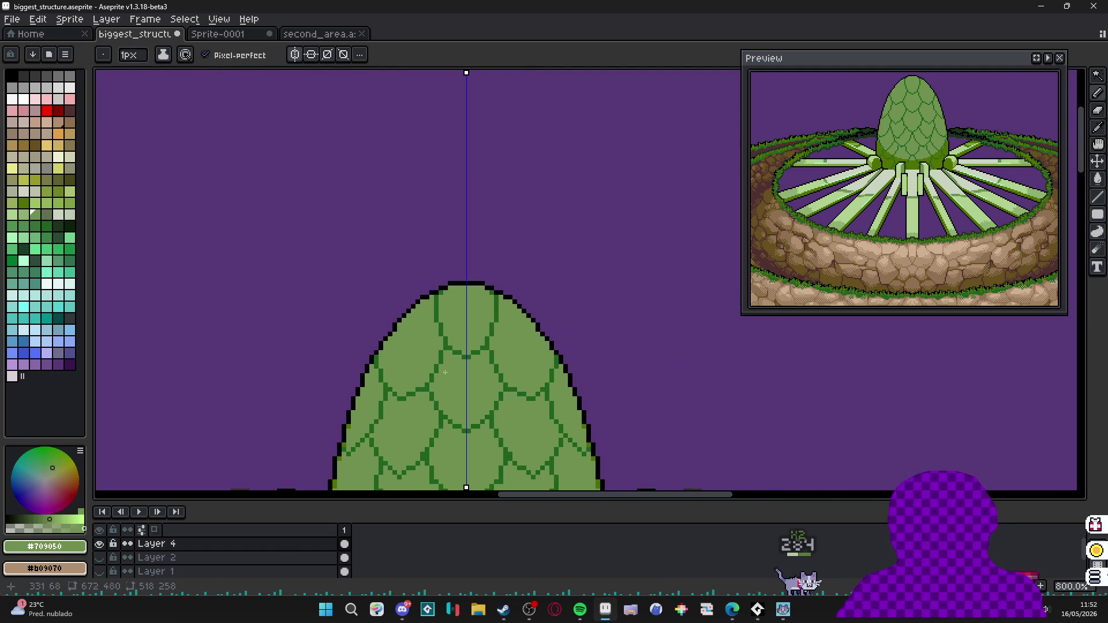
scroll(445, 373, up, 1)
scroll(445, 374, up, 1)
alt+click(436, 302)
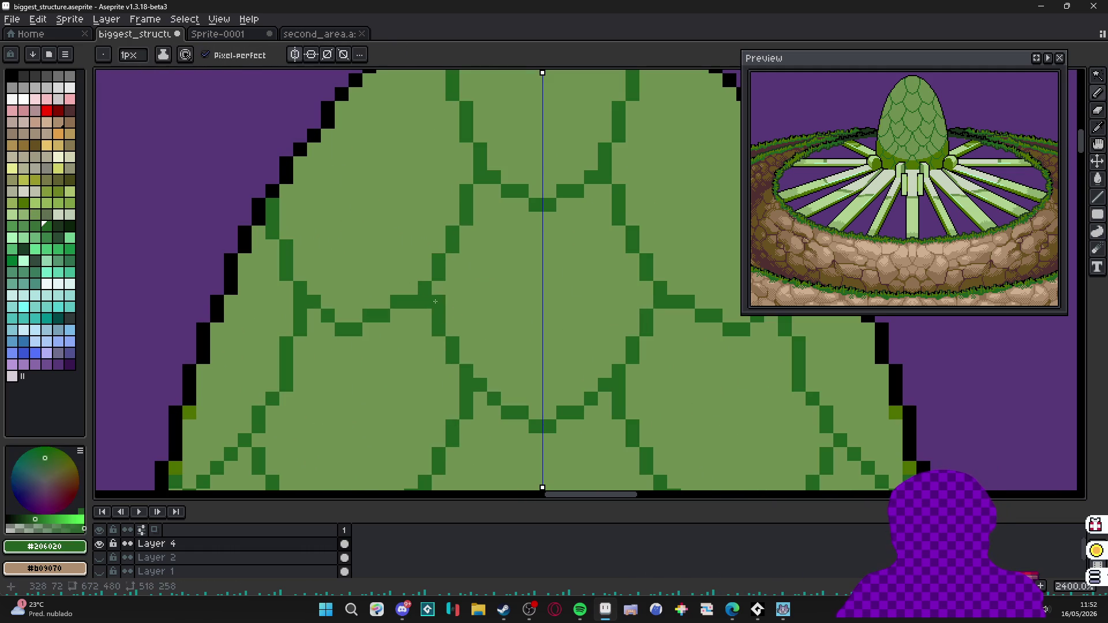
scroll(441, 352, down, 1)
scroll(403, 364, down, 1)
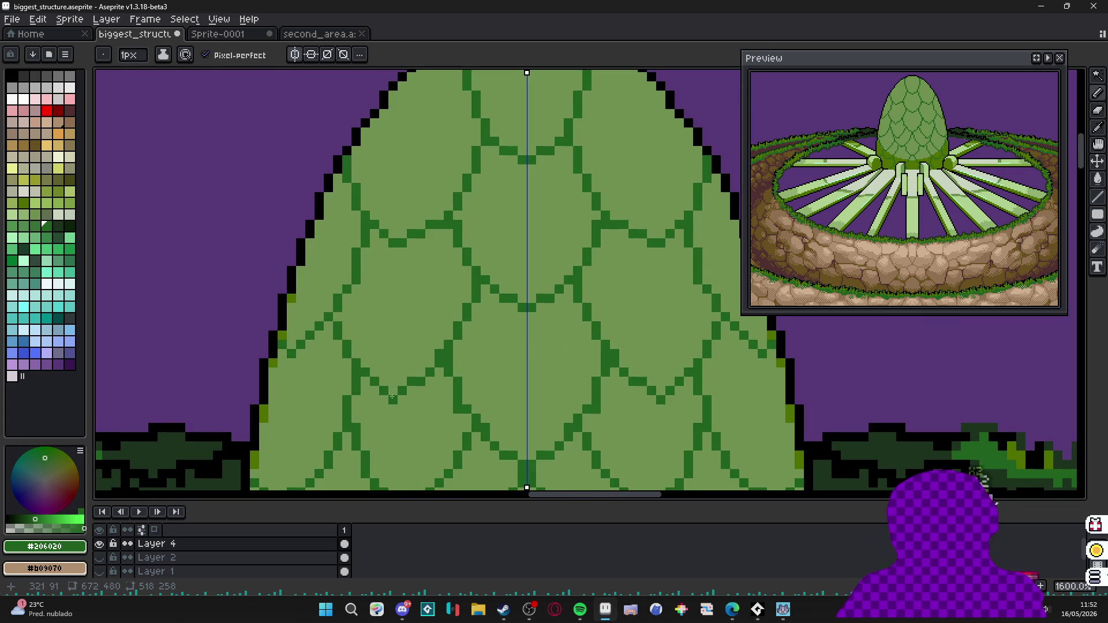
Touch up mirrored outline pixels on the egg's side and lower scales.
alt+click(403, 397)
alt+click(402, 381)
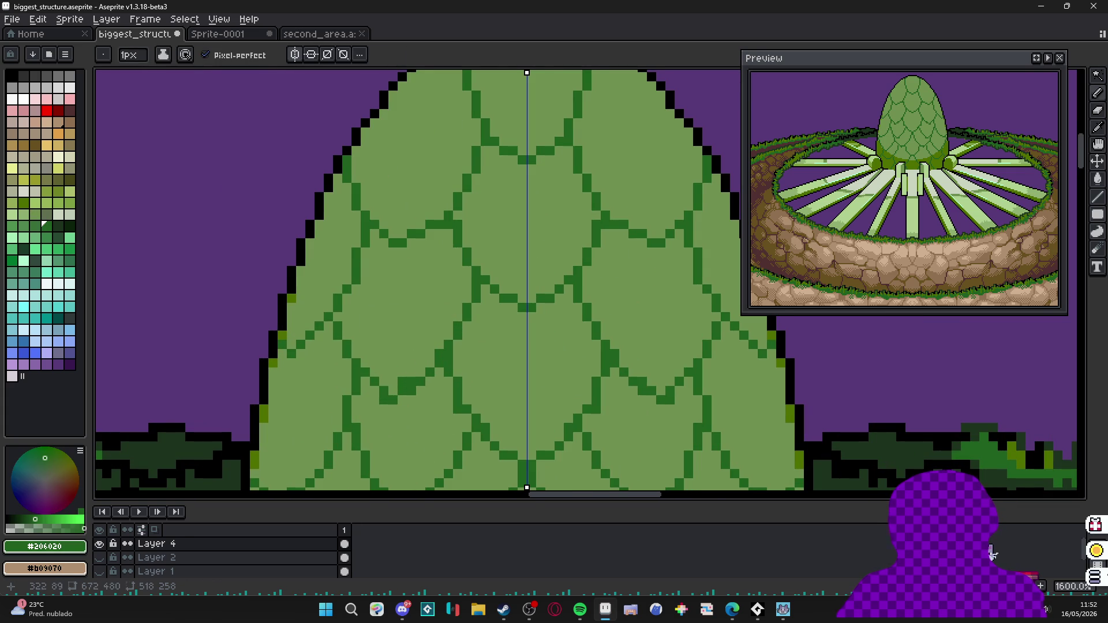
scroll(391, 370, down, 1)
alt+click(365, 284)
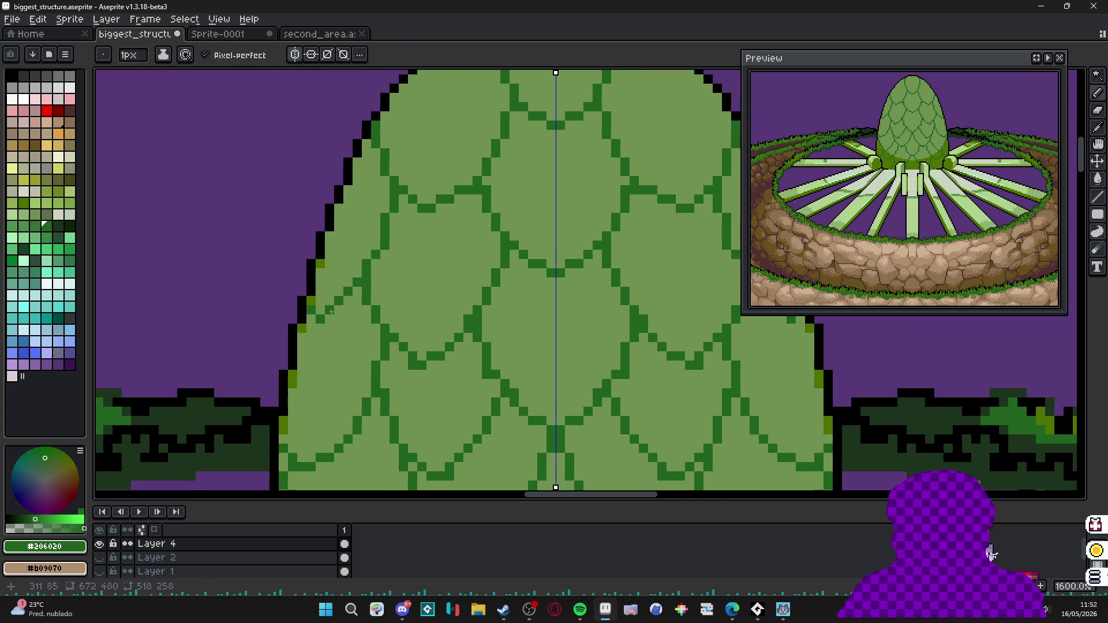
alt+click(321, 307)
click(316, 302)
scroll(317, 304, down, 3)
scroll(347, 303, up, 1)
scroll(364, 329, up, 2)
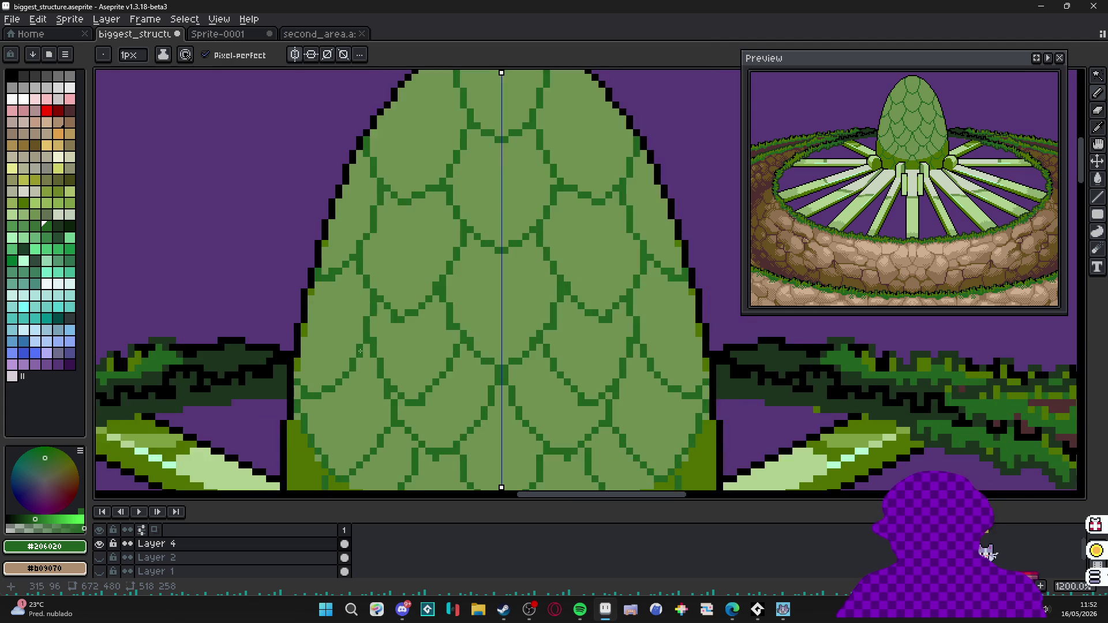
scroll(390, 386, up, 2)
scroll(390, 385, down, 3)
scroll(467, 381, up, 3)
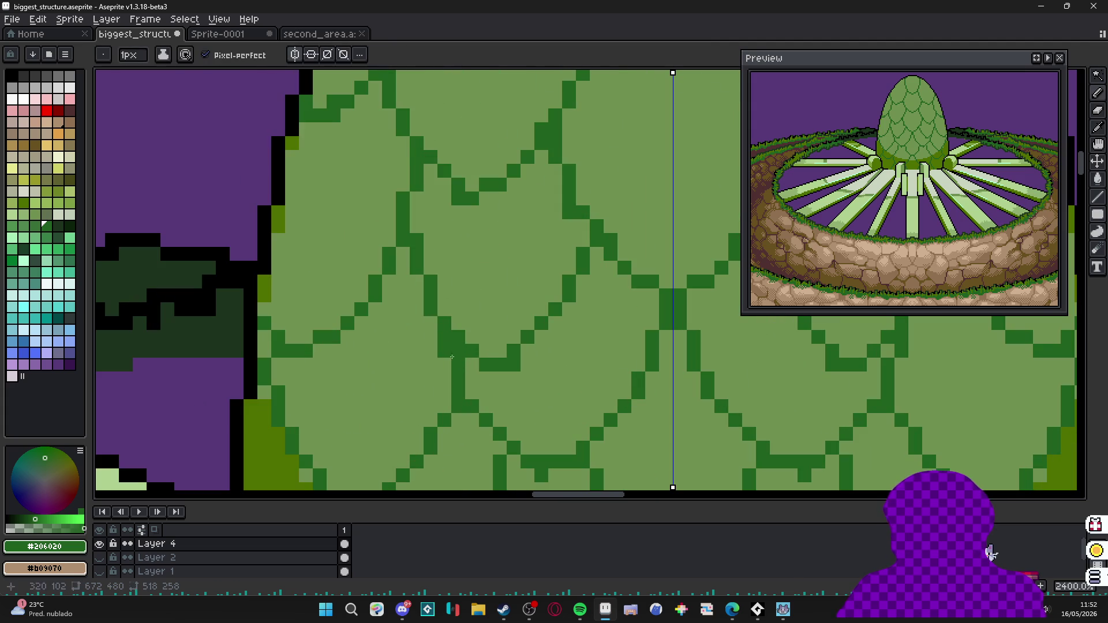
click(459, 350)
Paint olive #507000 pixels on the dome base and extend the shading up its left edge.
click(444, 406)
scroll(433, 416, down, 3)
alt+click(375, 371)
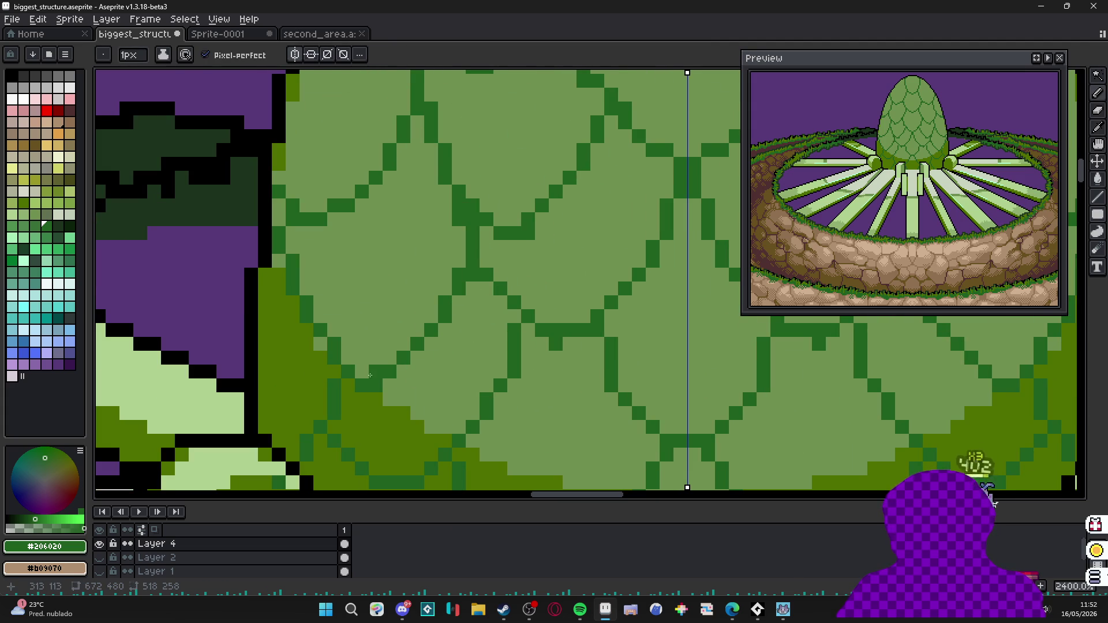
click(321, 343)
drag(279, 232, 279, 173)
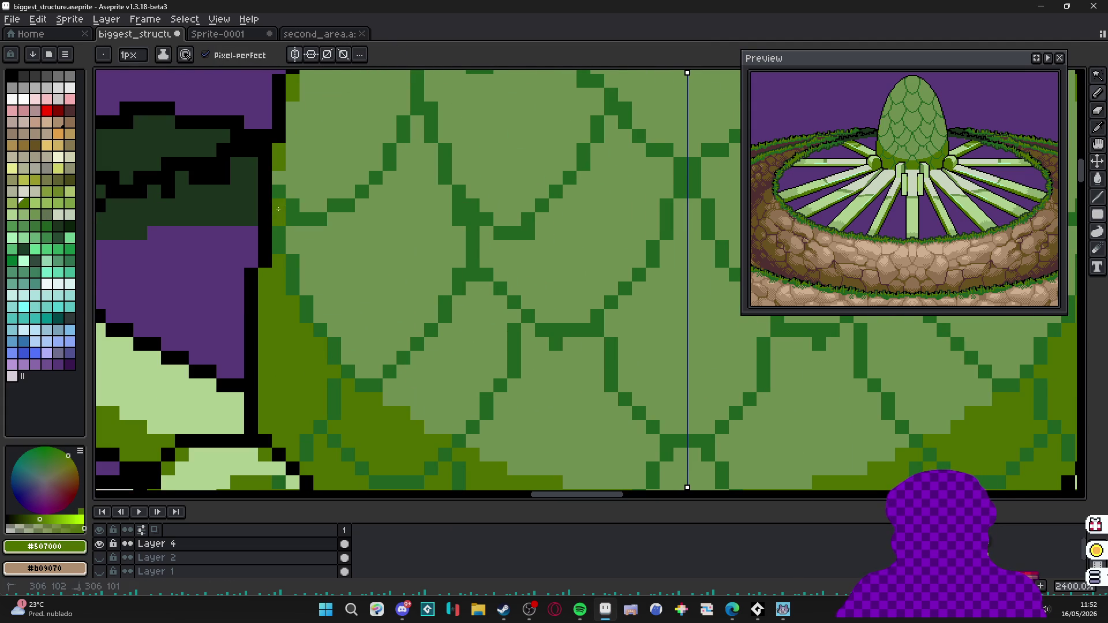
scroll(311, 232, down, 1)
scroll(311, 232, down, 1)
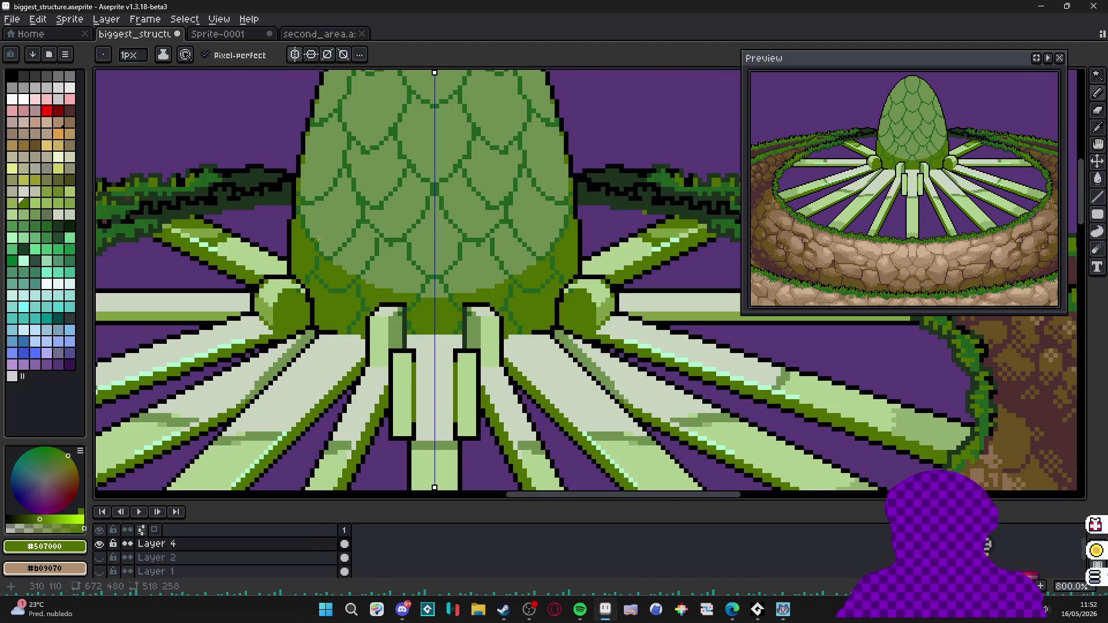
scroll(318, 237, down, 3)
Toggle a dark scale-outline pixel on the lower dome, mirrored across both halves.
drag(433, 260, 459, 269)
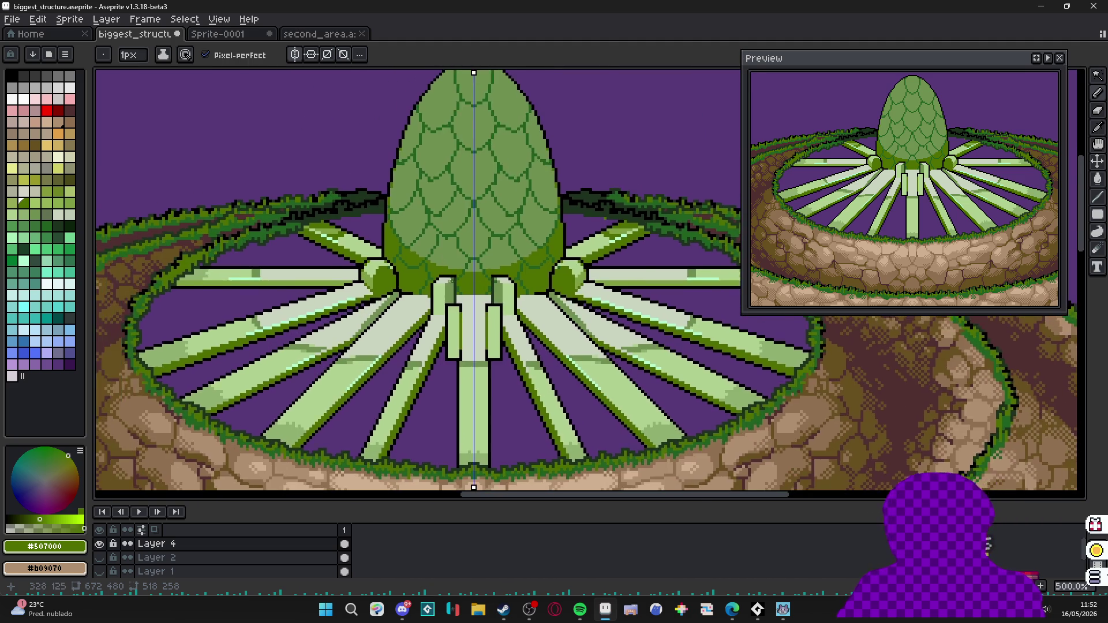
scroll(469, 283, up, 4)
scroll(471, 283, up, 1)
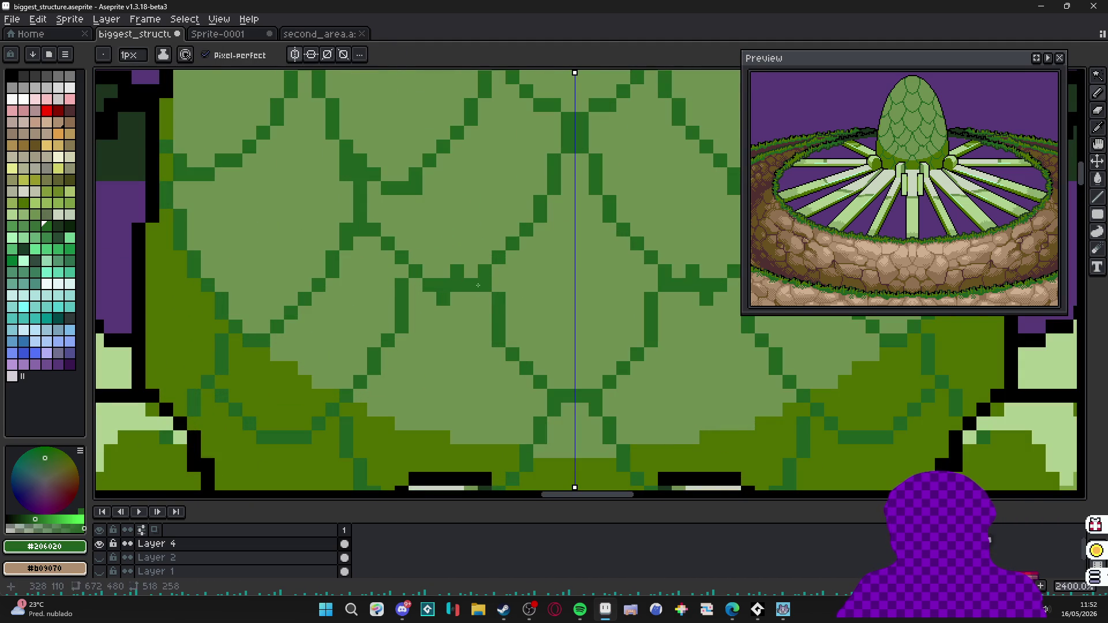
click(474, 271)
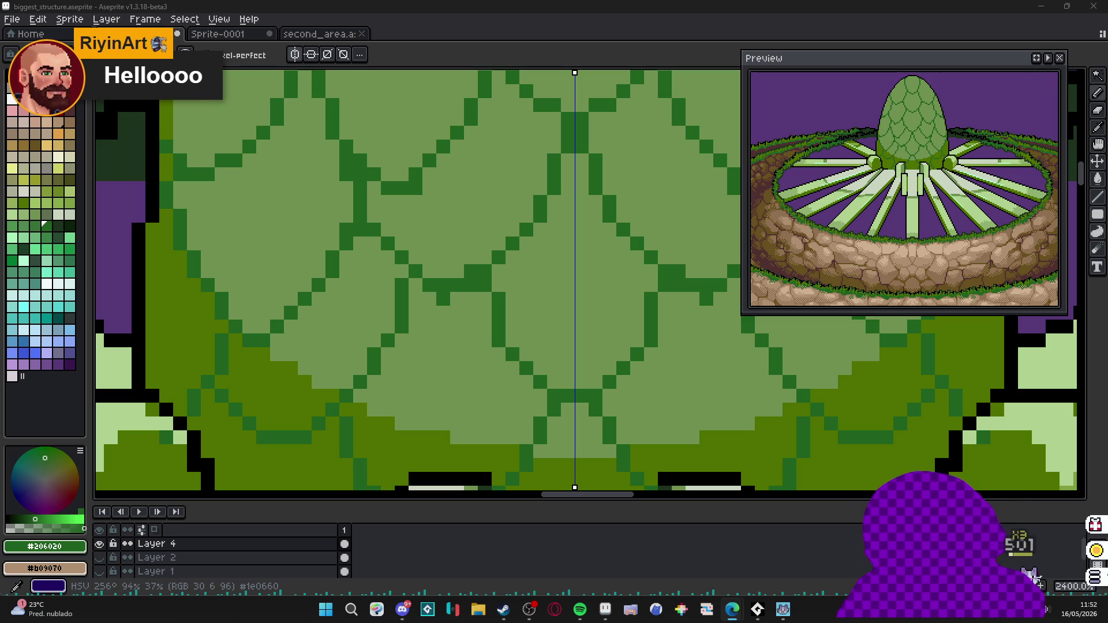
scroll(415, 381, down, 3)
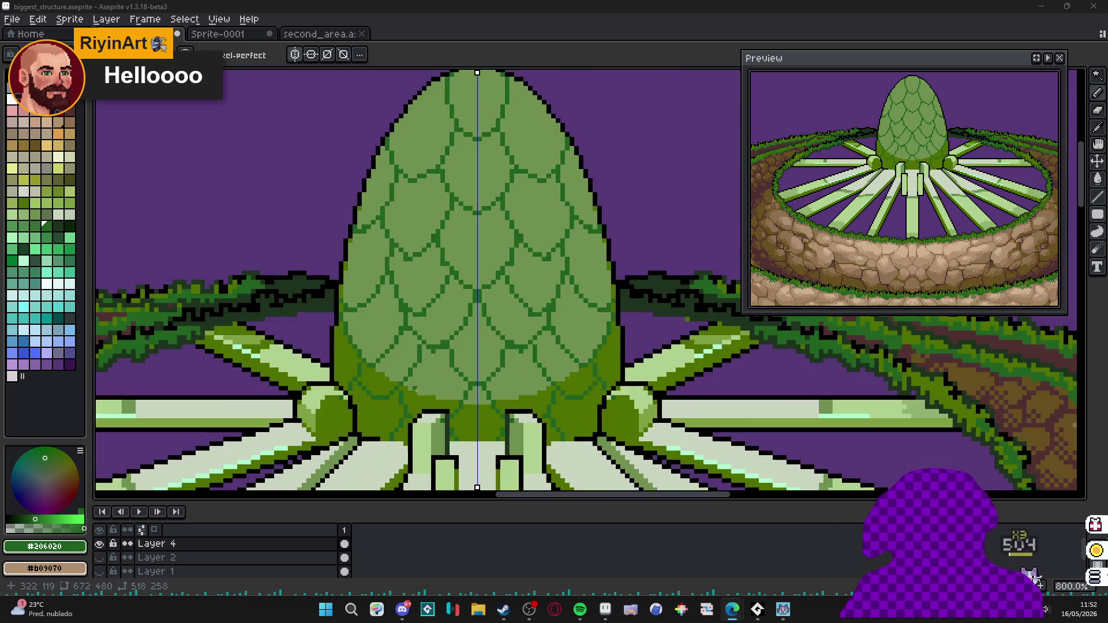
scroll(390, 355, up, 4)
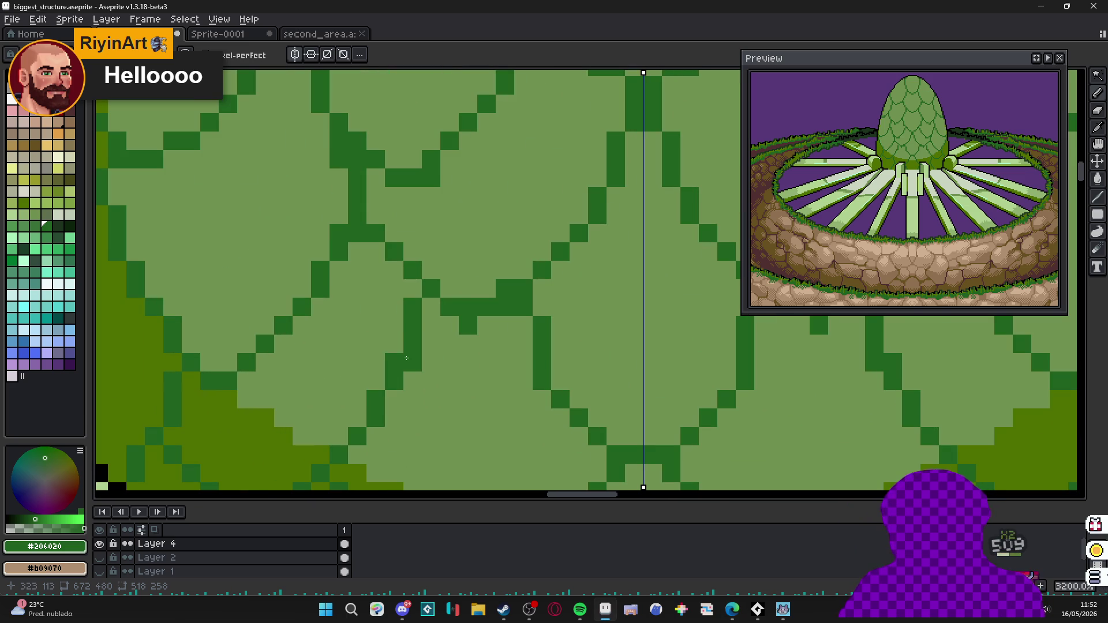
Add a dark green #206020 pixel to a scale outline on the lower-left of the egg dome.
alt+click(404, 353)
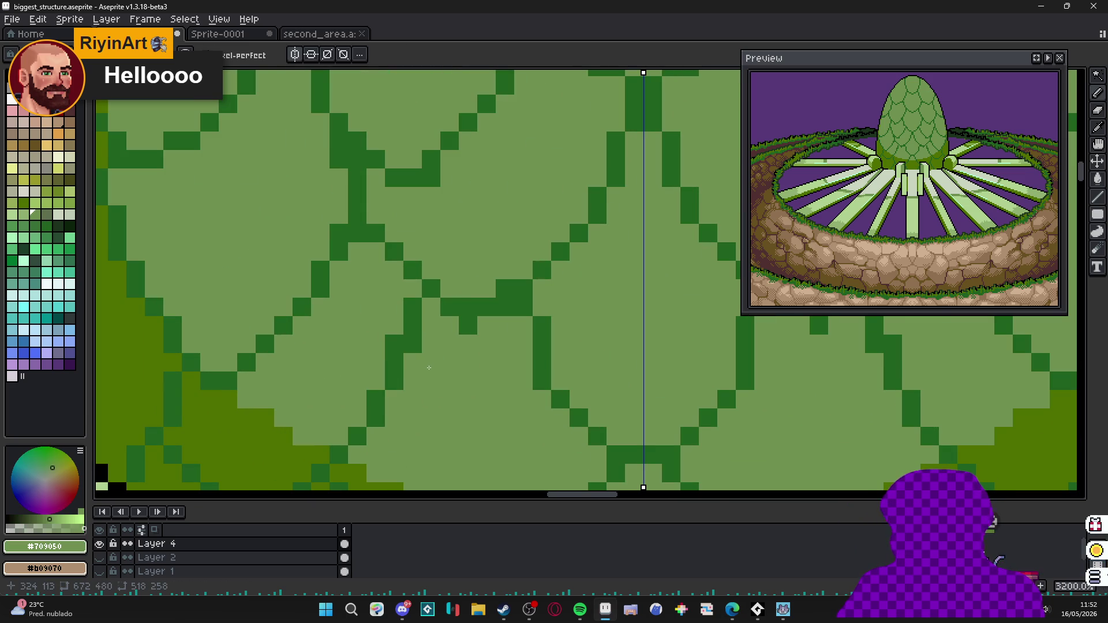
scroll(457, 362, down, 2)
scroll(457, 362, up, 2)
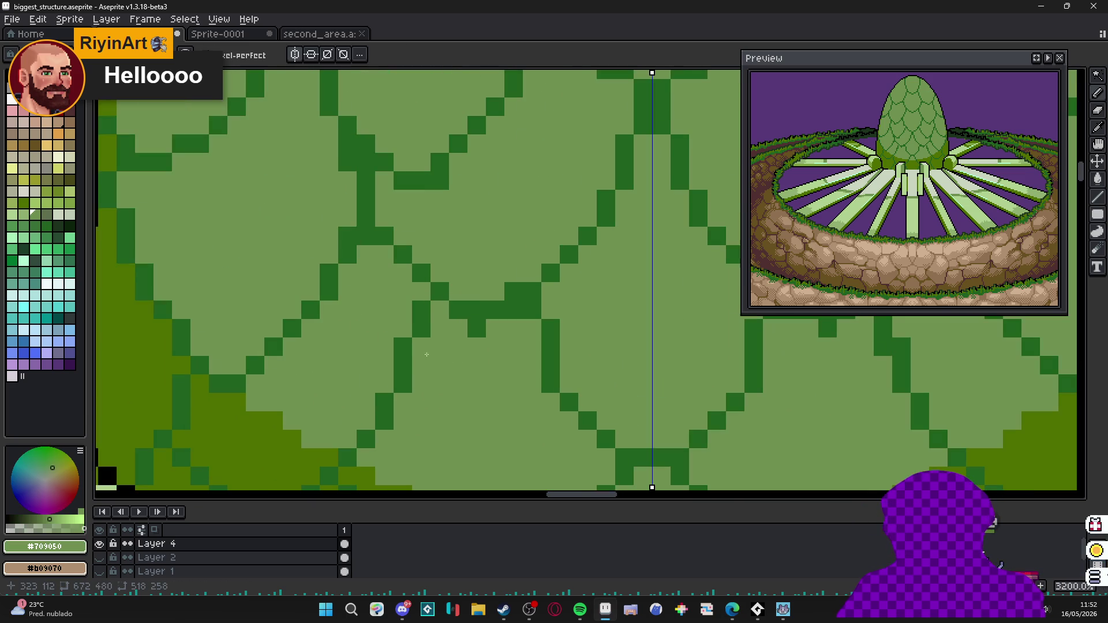
alt+click(423, 331)
click(421, 292)
scroll(421, 329, down, 3)
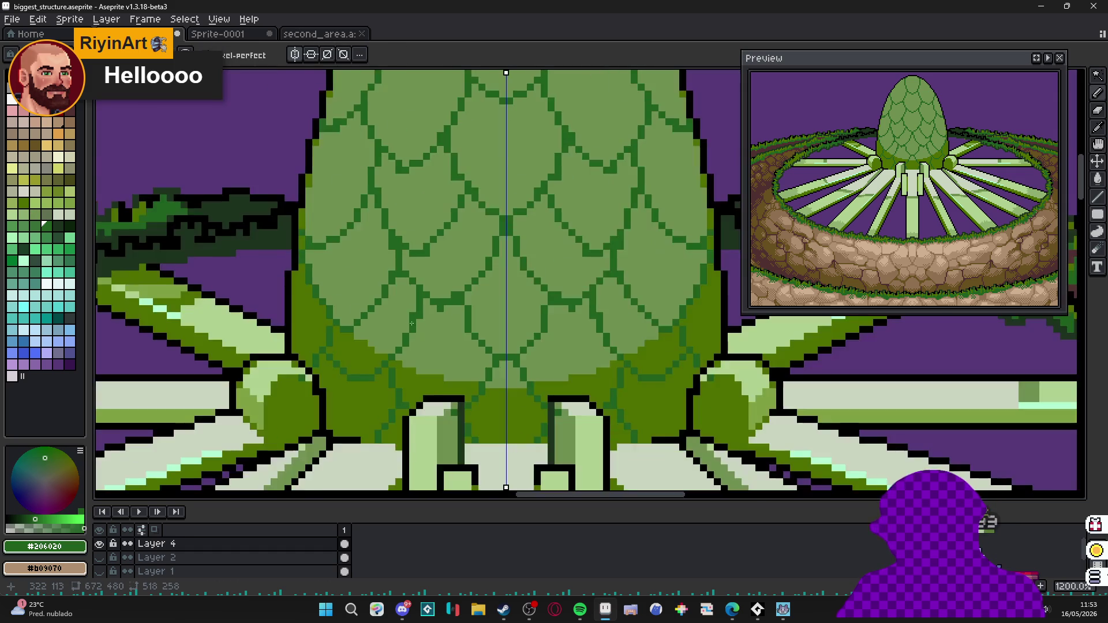
scroll(390, 329, up, 2)
alt+click(349, 340)
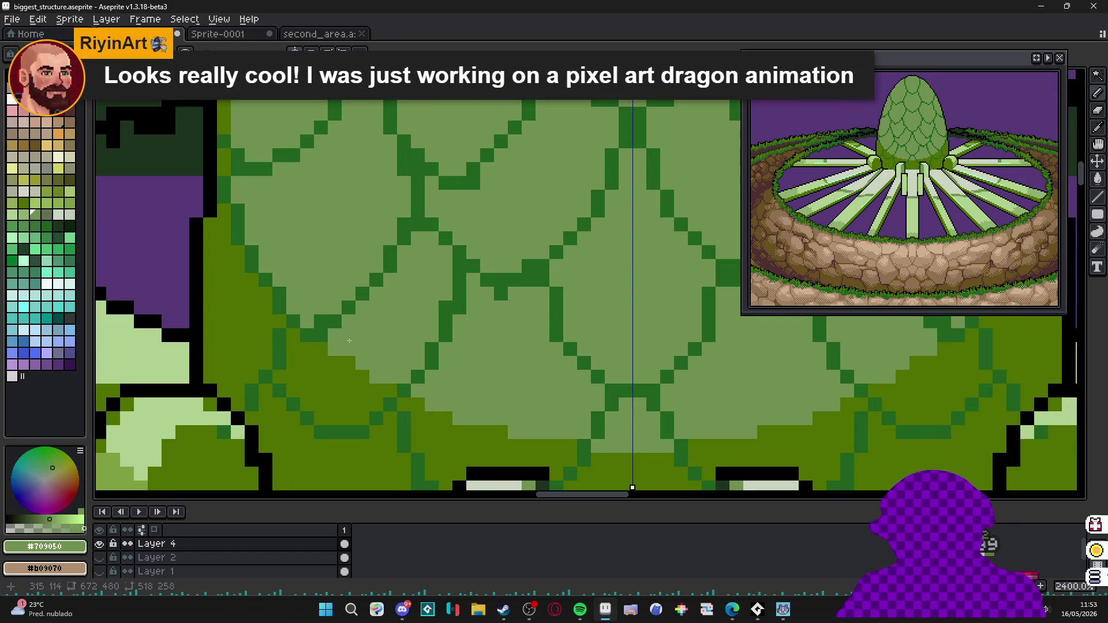
scroll(349, 341, down, 3)
scroll(349, 340, up, 2)
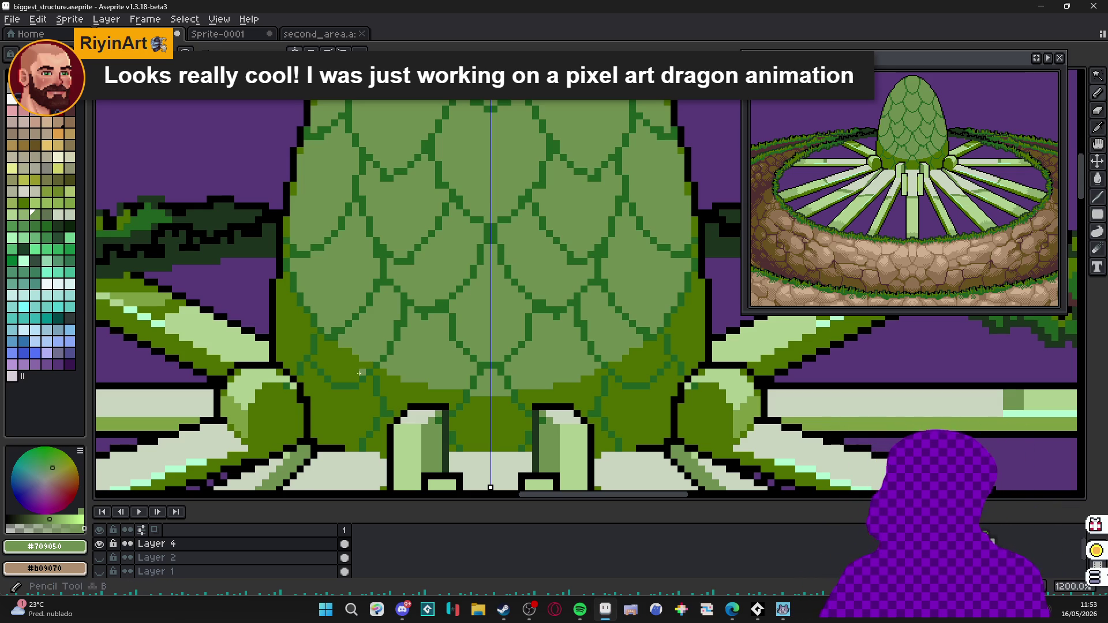
scroll(356, 371, down, 1)
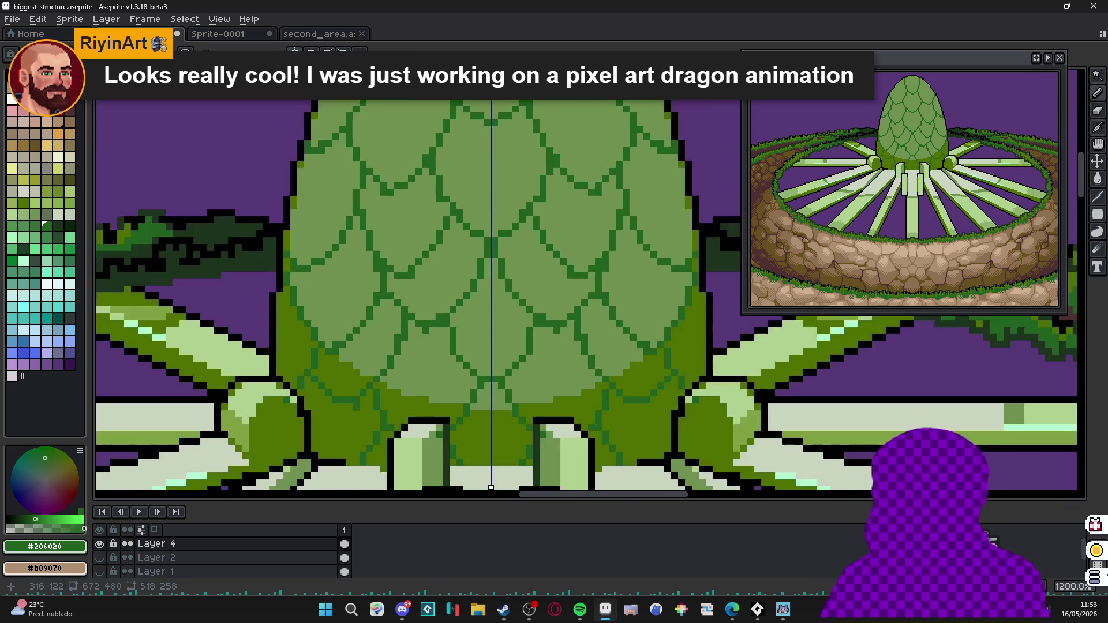
scroll(378, 270, up, 2)
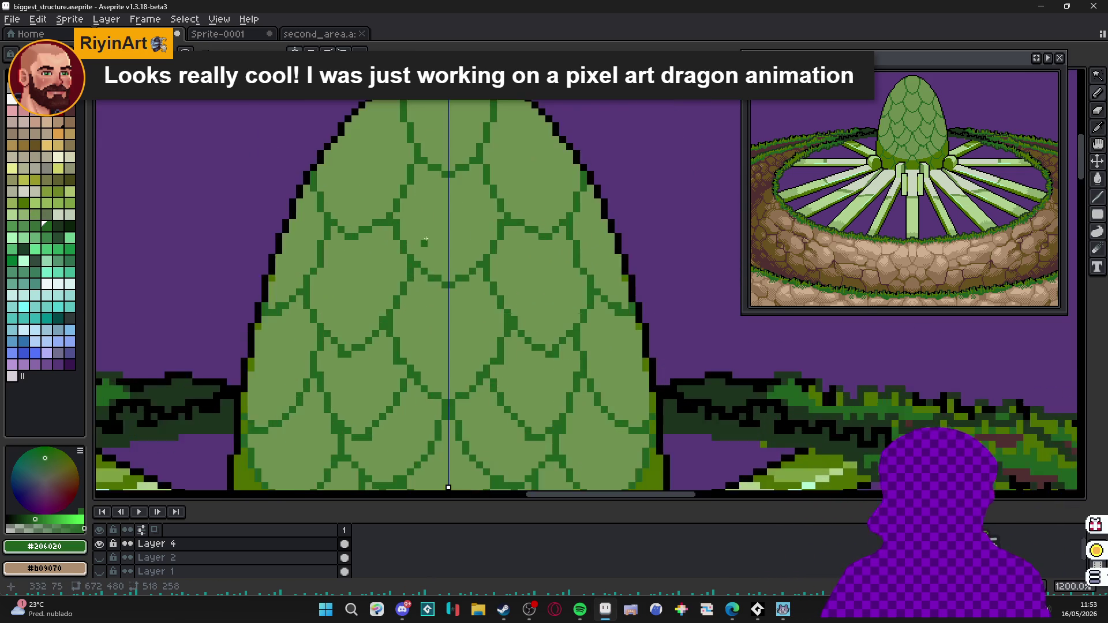
scroll(422, 225, down, 1)
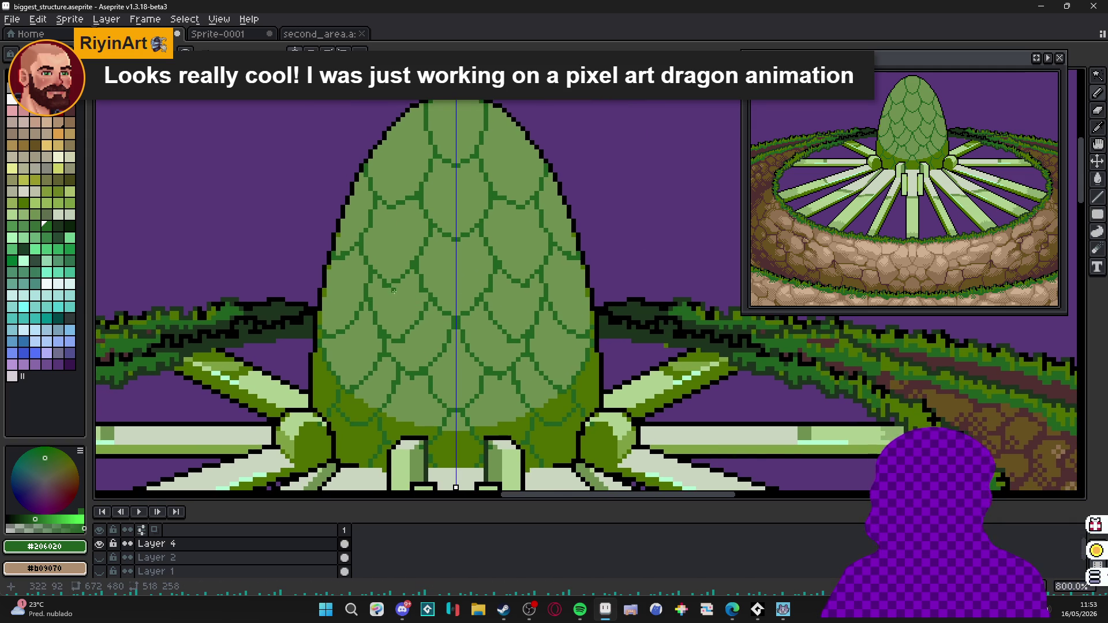
scroll(392, 292, up, 1)
scroll(416, 286, up, 1)
scroll(385, 311, up, 1)
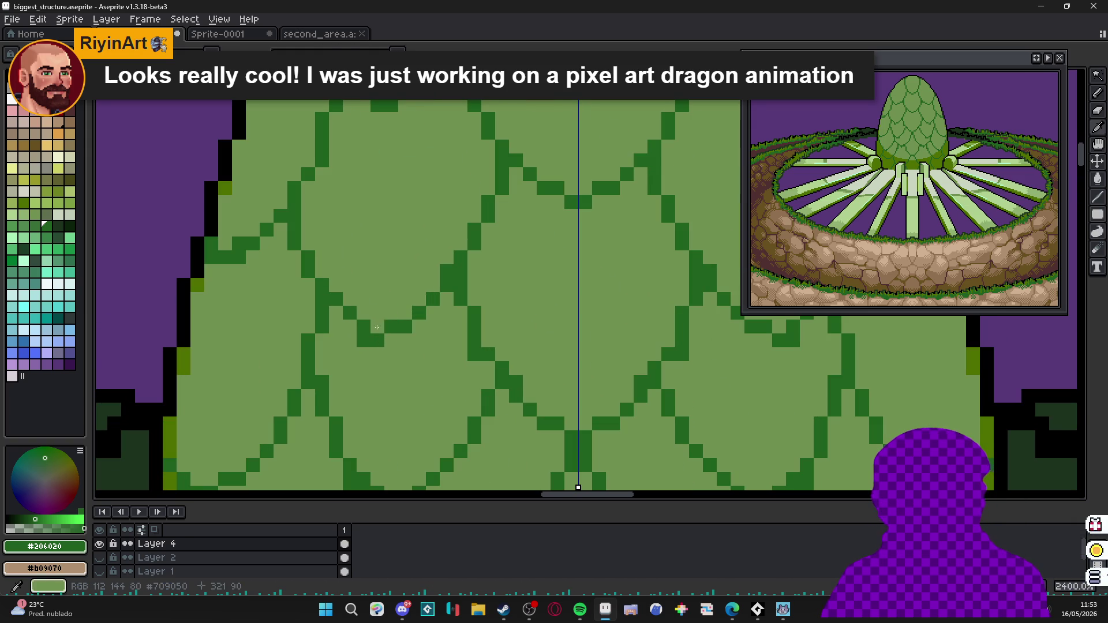
Touch up a single pixel in the dome's scale pattern with a sampled scale green.
click(780, 326)
click(377, 341)
scroll(422, 333, down, 2)
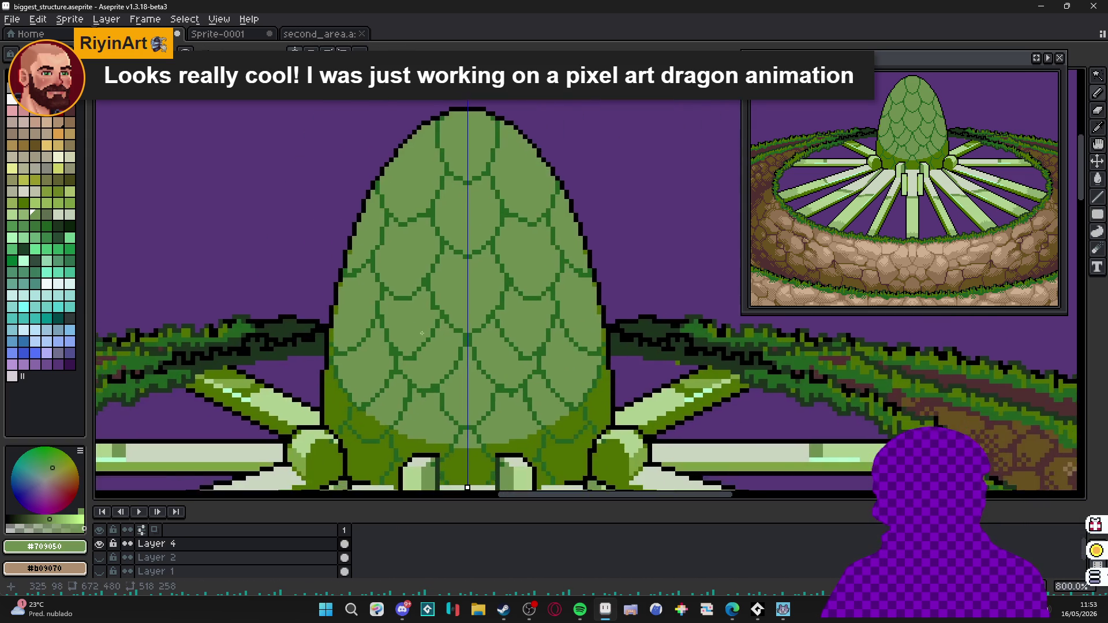
scroll(421, 334, up, 1)
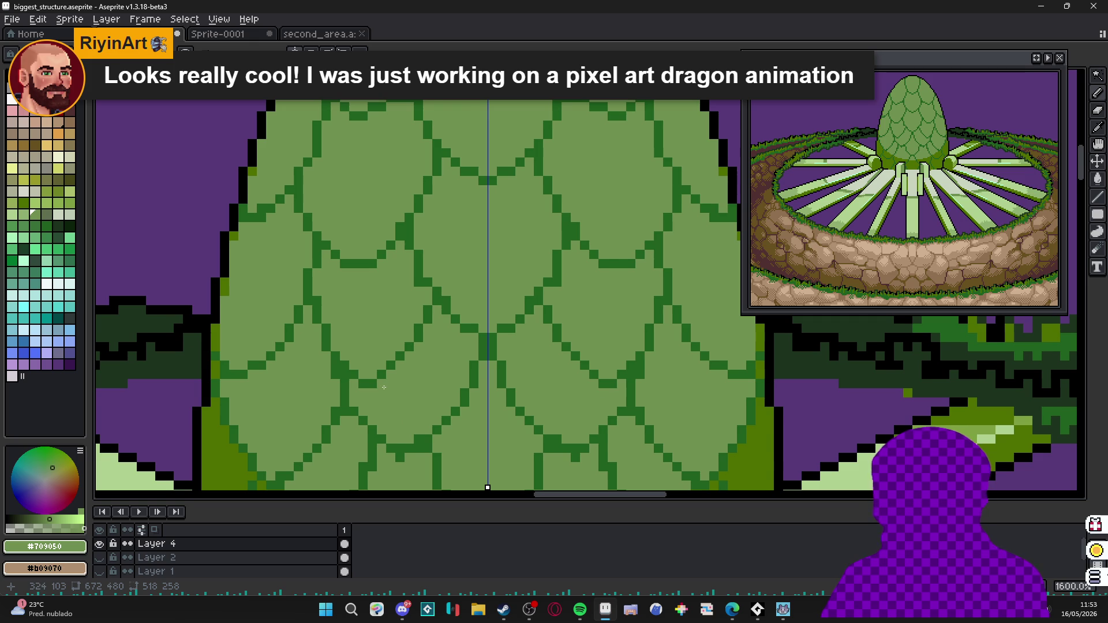
scroll(386, 388, down, 1)
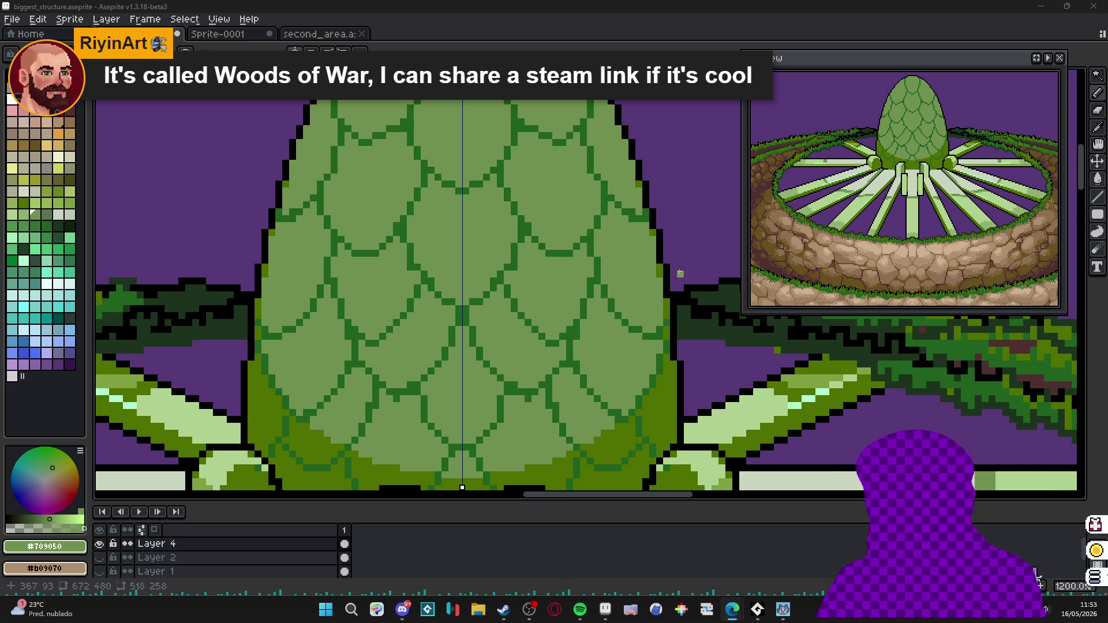
scroll(571, 204, down, 3)
scroll(516, 251, up, 1)
scroll(515, 252, up, 1)
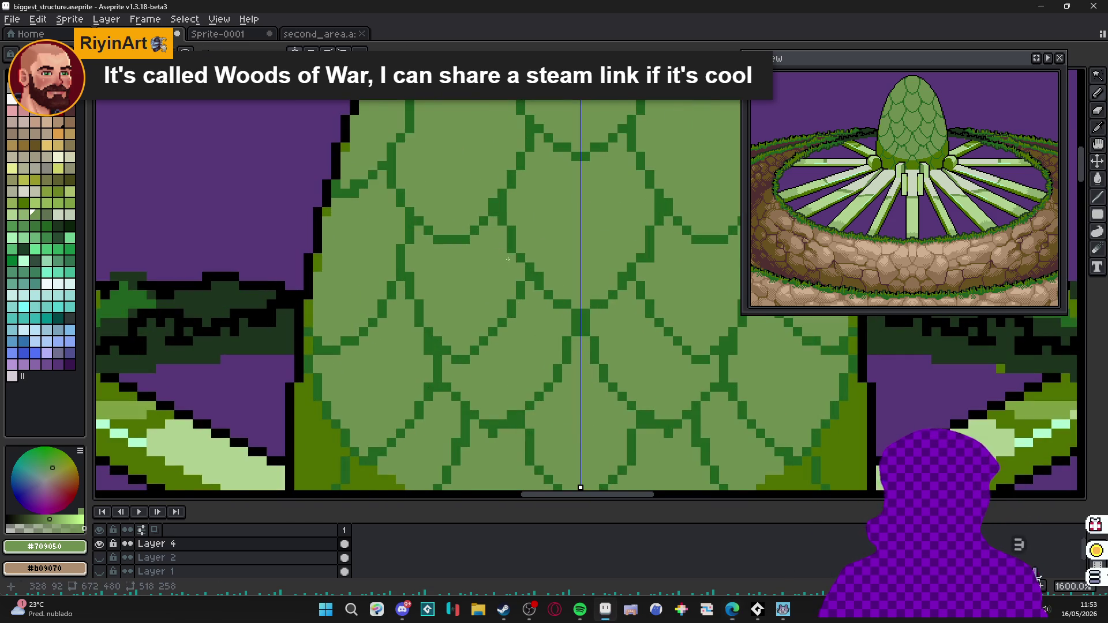
scroll(519, 249, up, 1)
Lighten a stray pixel and repaint two scale pixels on the lower dome with #206020 and #709050.
alt+click(522, 248)
click(510, 241)
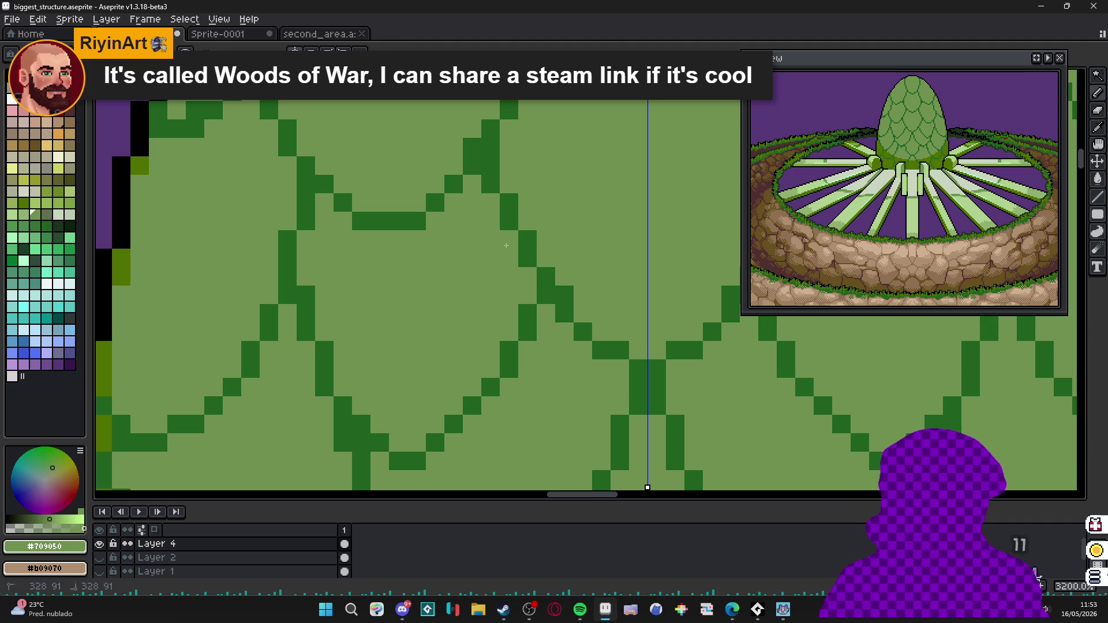
scroll(515, 251, down, 2)
scroll(521, 282, down, 1)
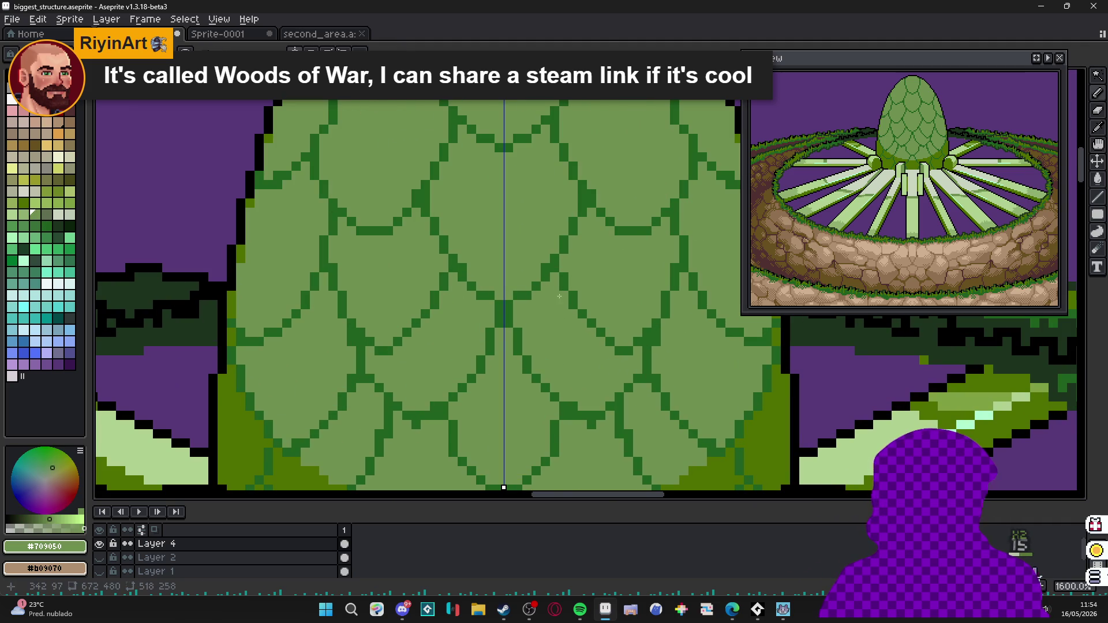
scroll(485, 347, down, 2)
scroll(468, 377, down, 1)
scroll(485, 347, up, 2)
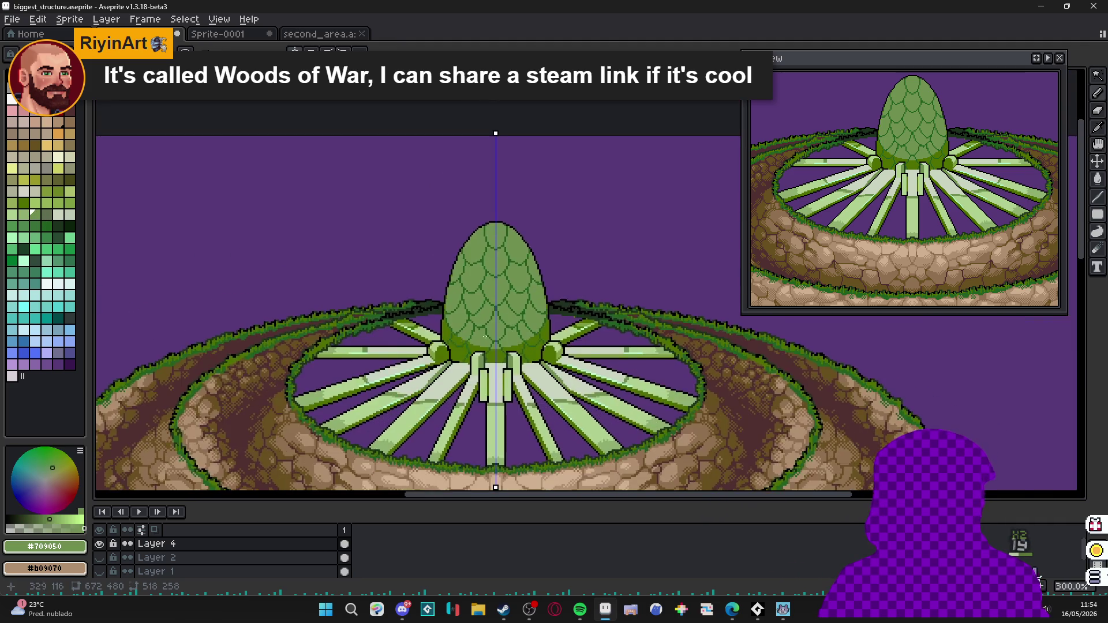
scroll(480, 329, up, 2)
scroll(480, 319, up, 1)
click(485, 325)
click(476, 303)
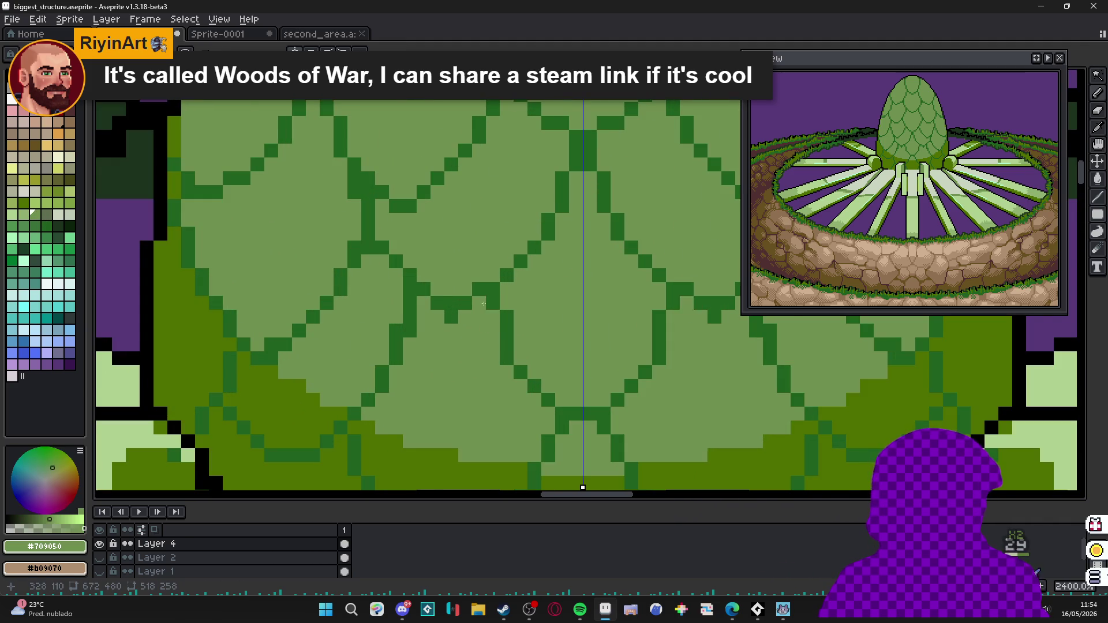
scroll(477, 311, down, 1)
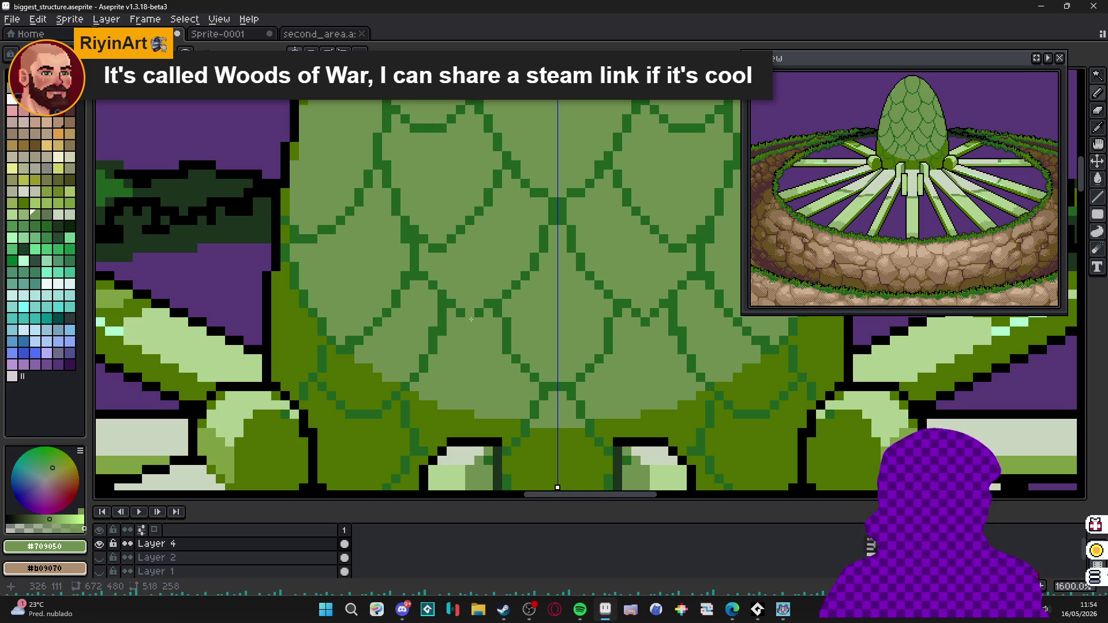
alt+click(457, 319)
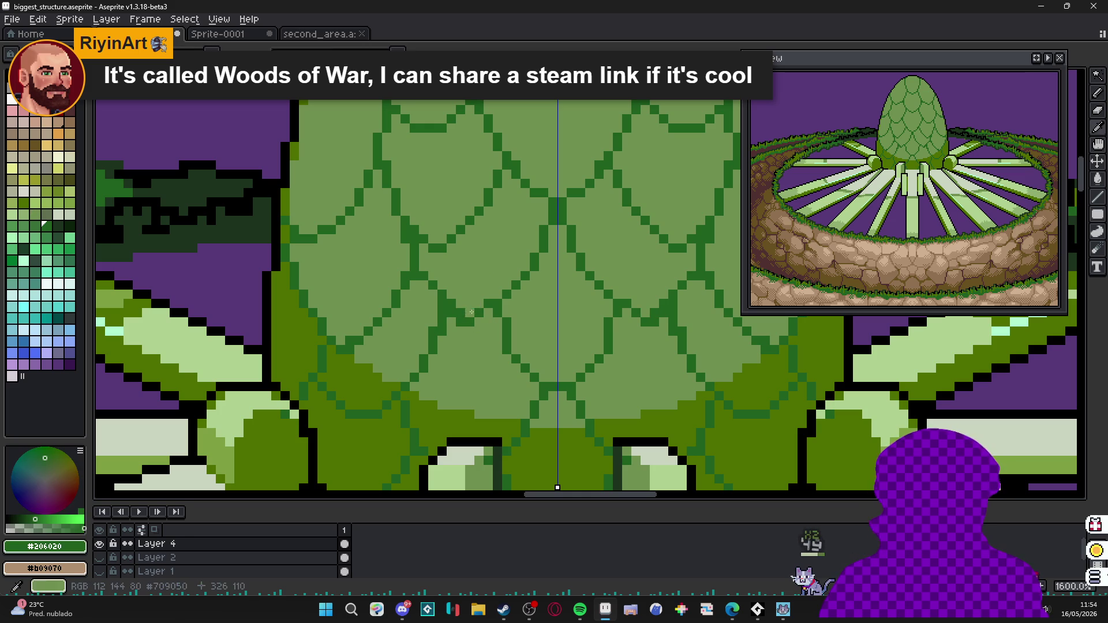